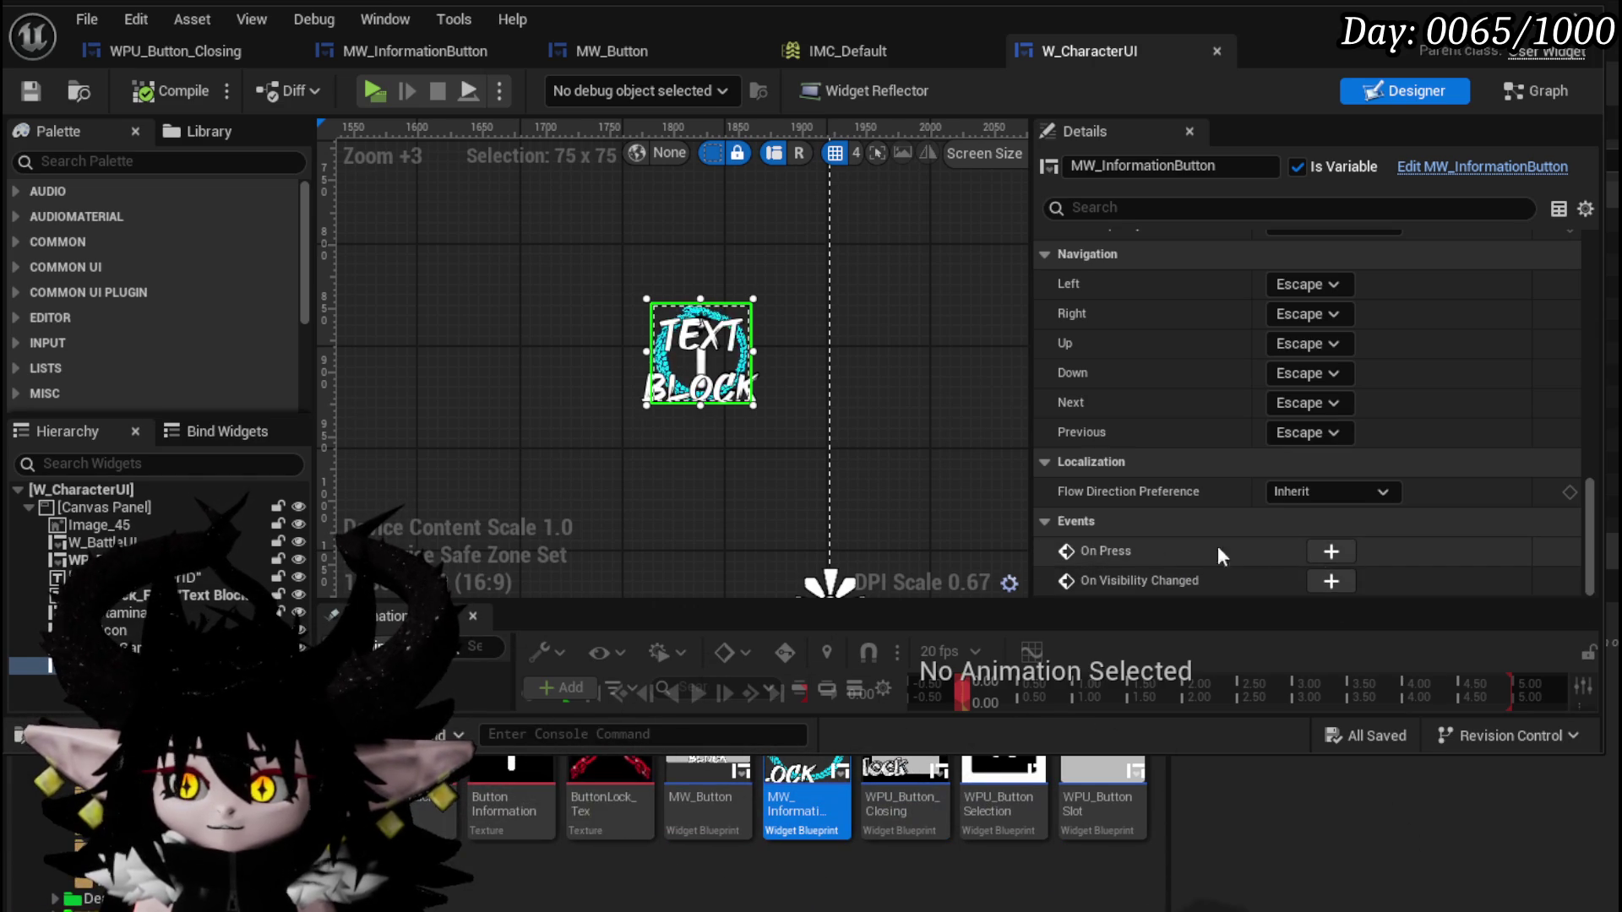
Add an On Press event for MW_InformationButton in W_CharacterUI, then compile and save.
{"action": "left_click", "coordinate": [1331, 551]}
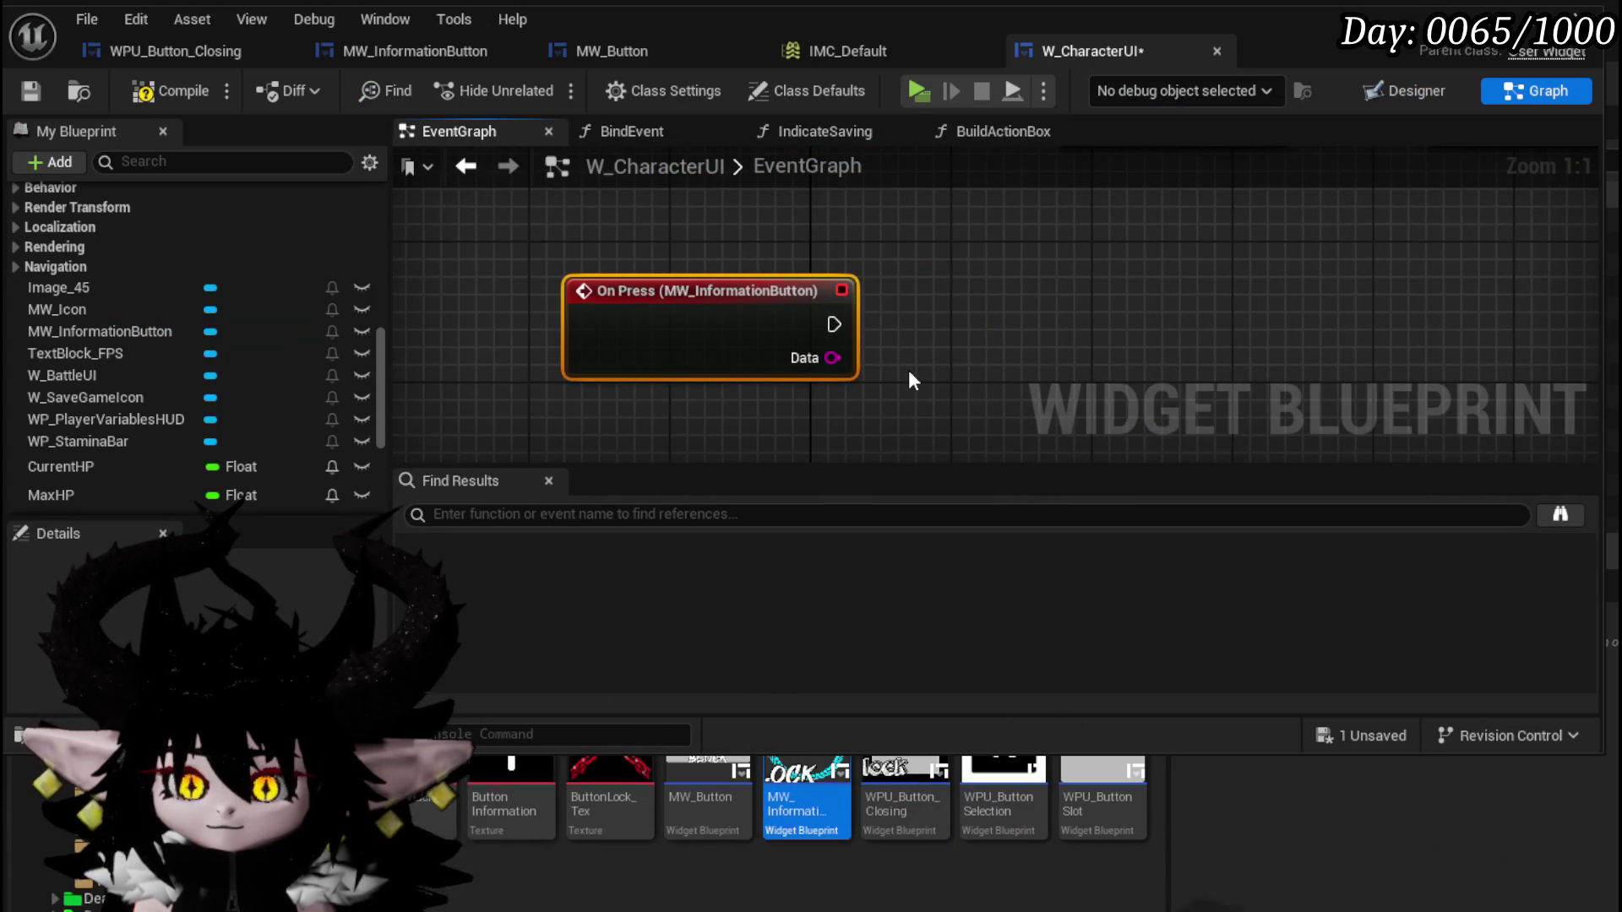
{"action": "left_click", "coordinate": [169, 90]}
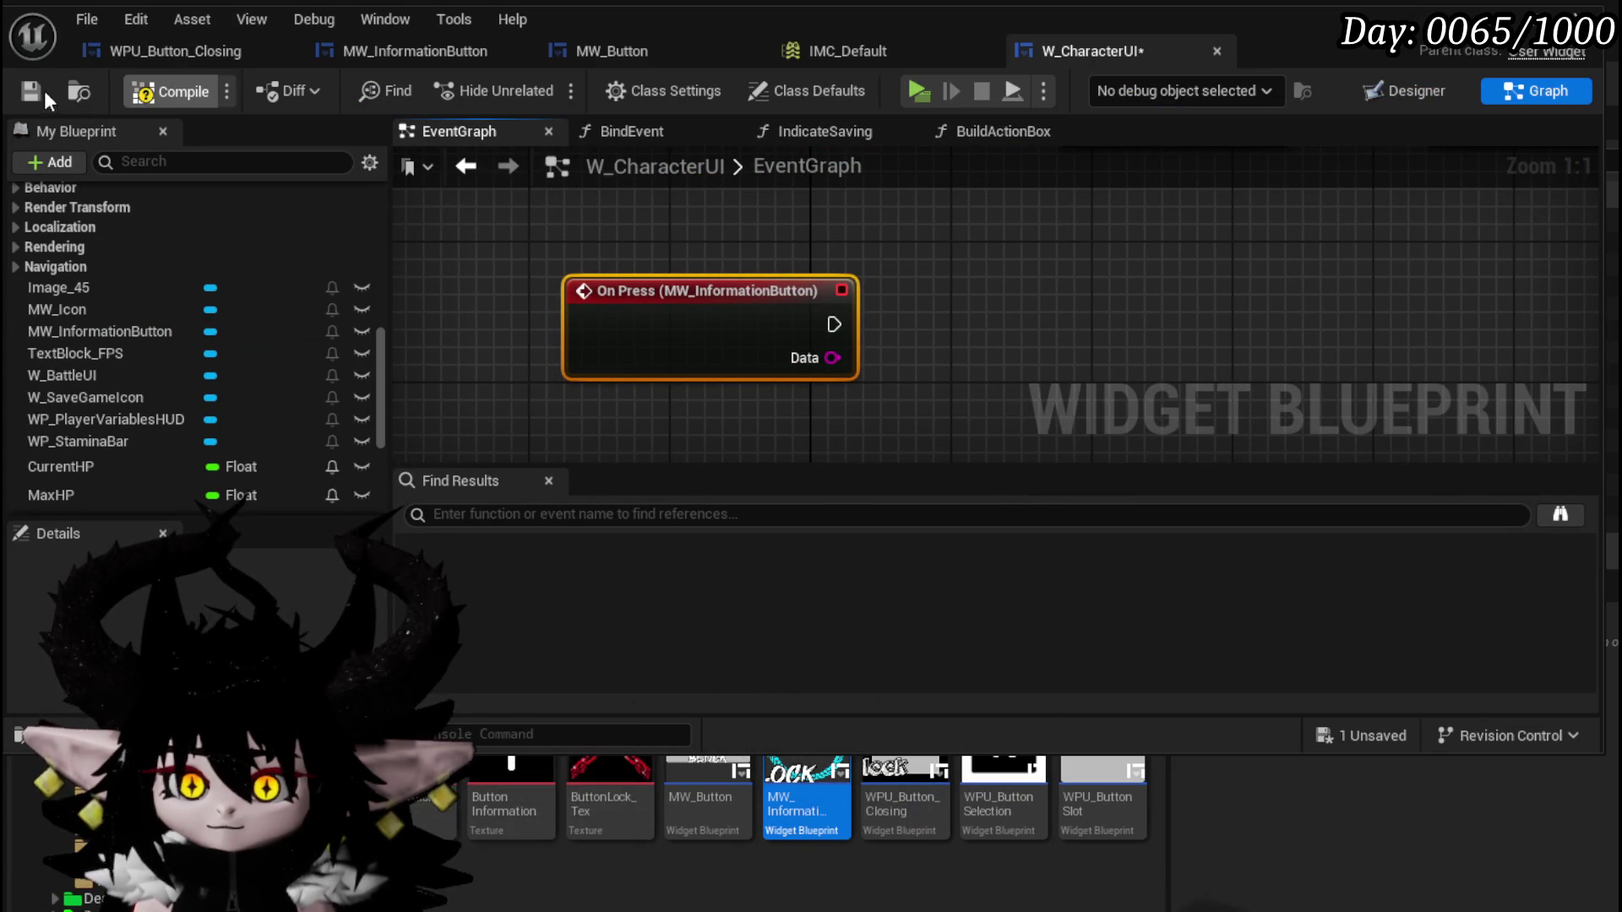
{"action": "left_click", "coordinate": [32, 90]}
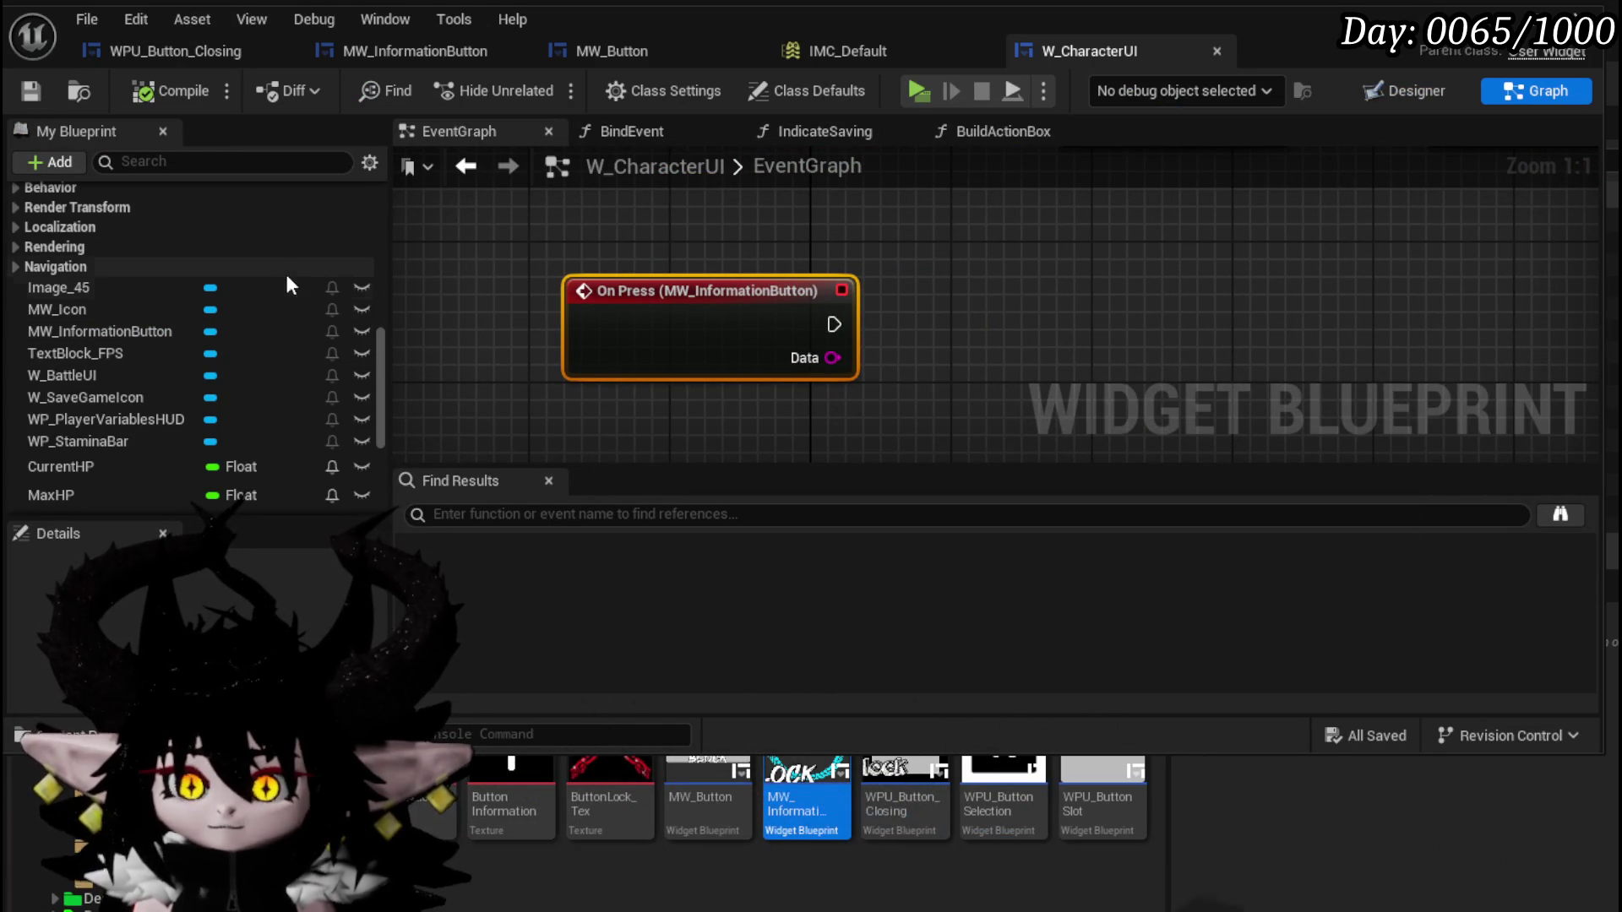
{"action": "left_click", "coordinate": [1380, 99]}
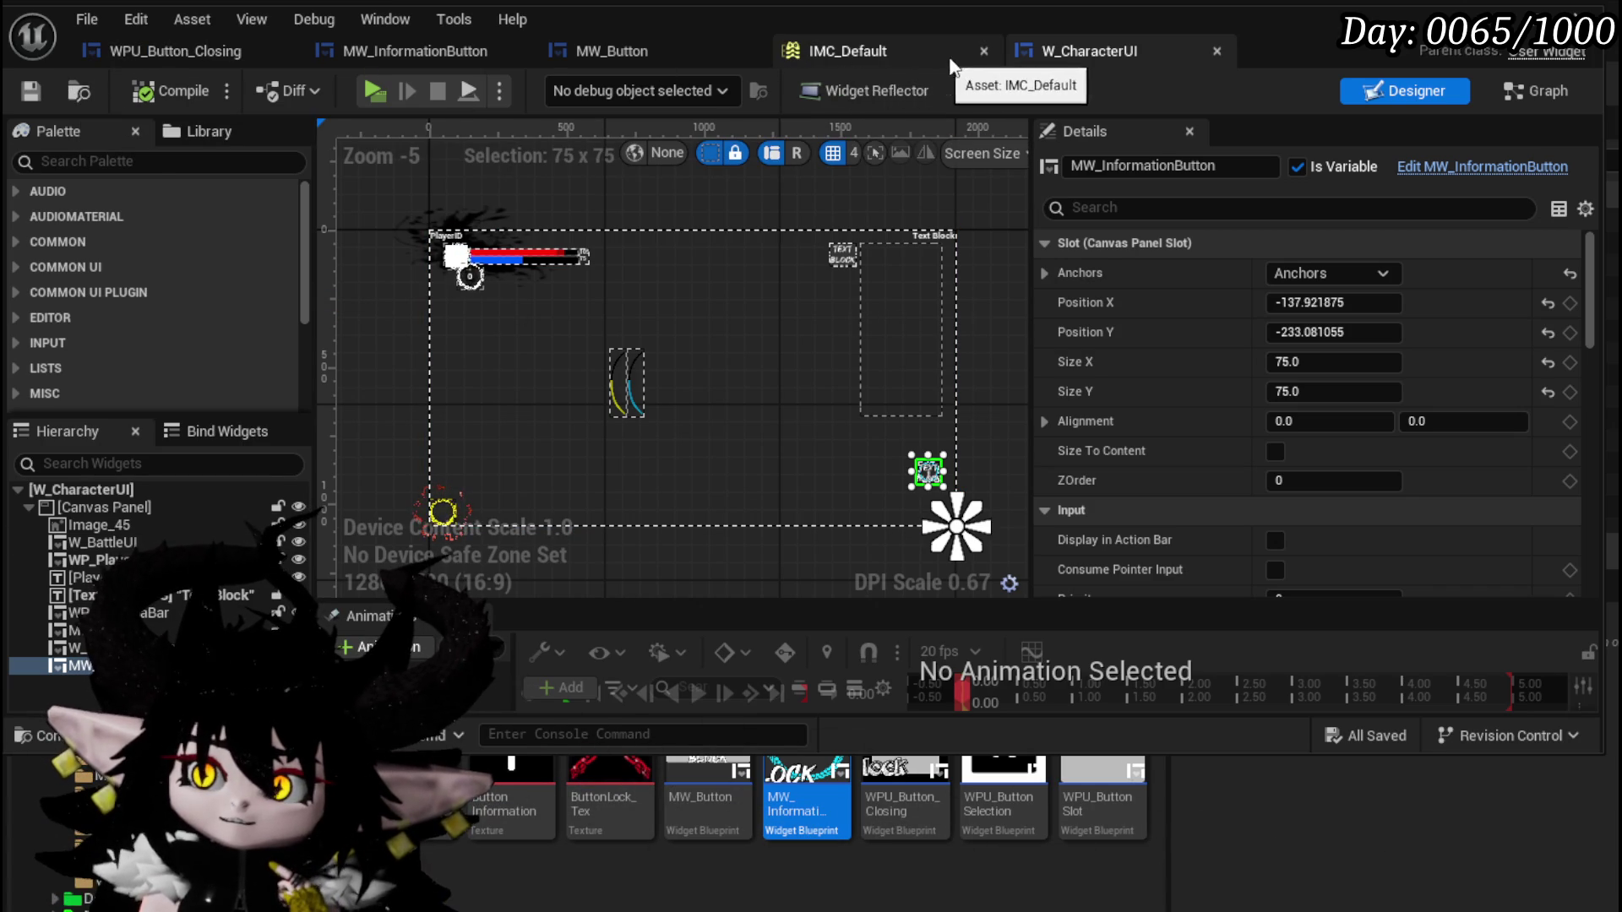
Close the IMC_Default editor and bring up the MW_InformationButton widget editor.
{"action": "left_click", "coordinate": [983, 51]}
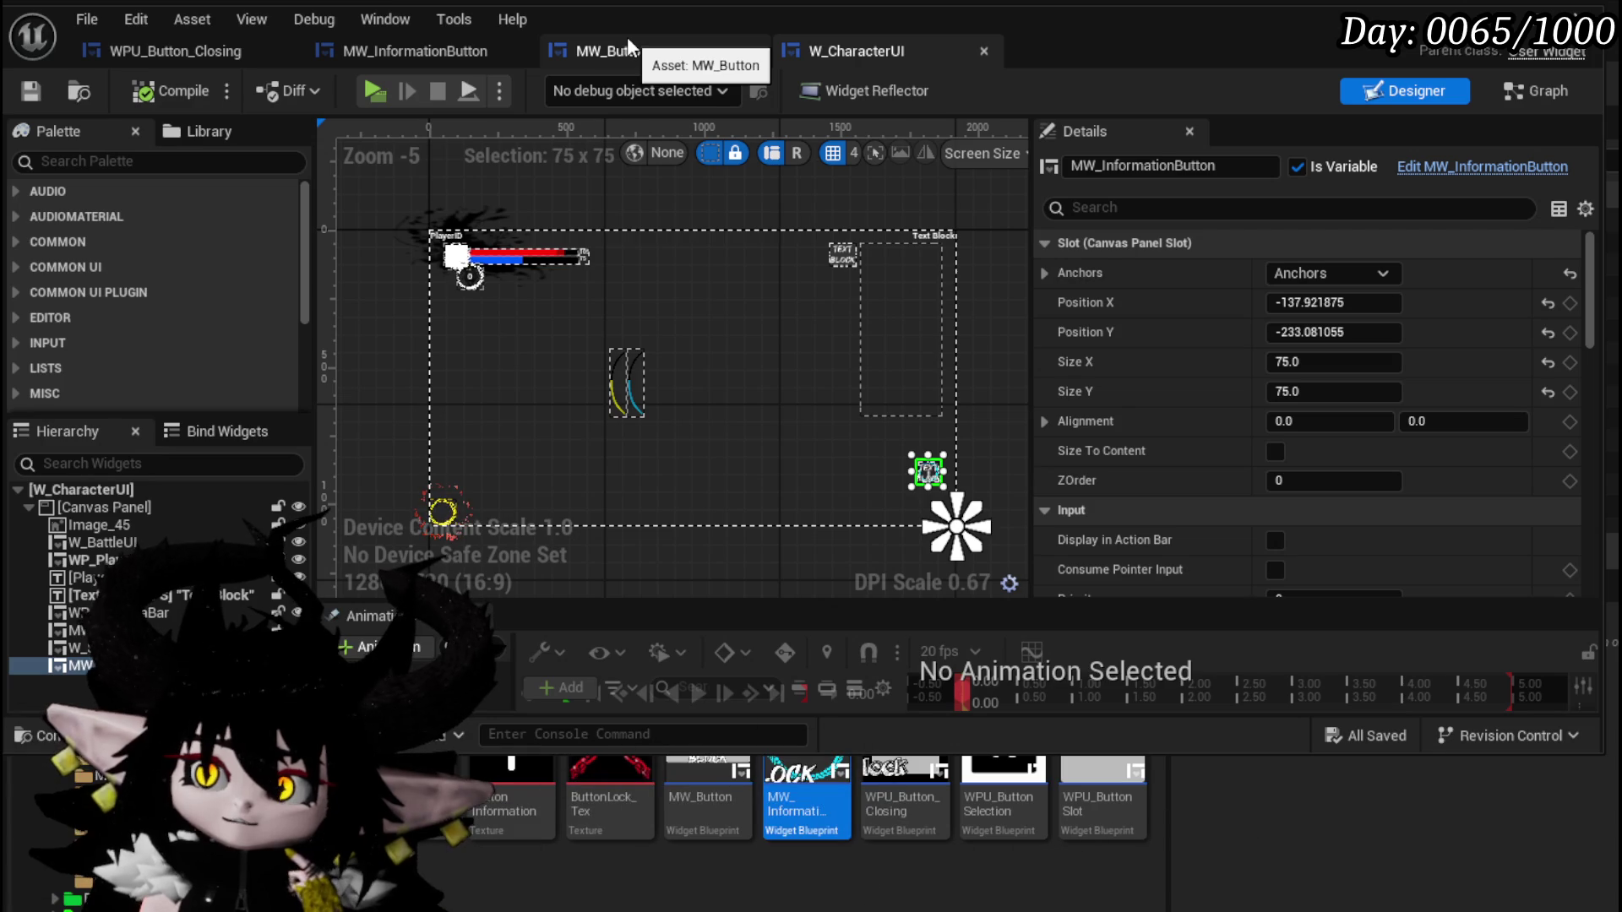
{"action": "left_click", "coordinate": [450, 57]}
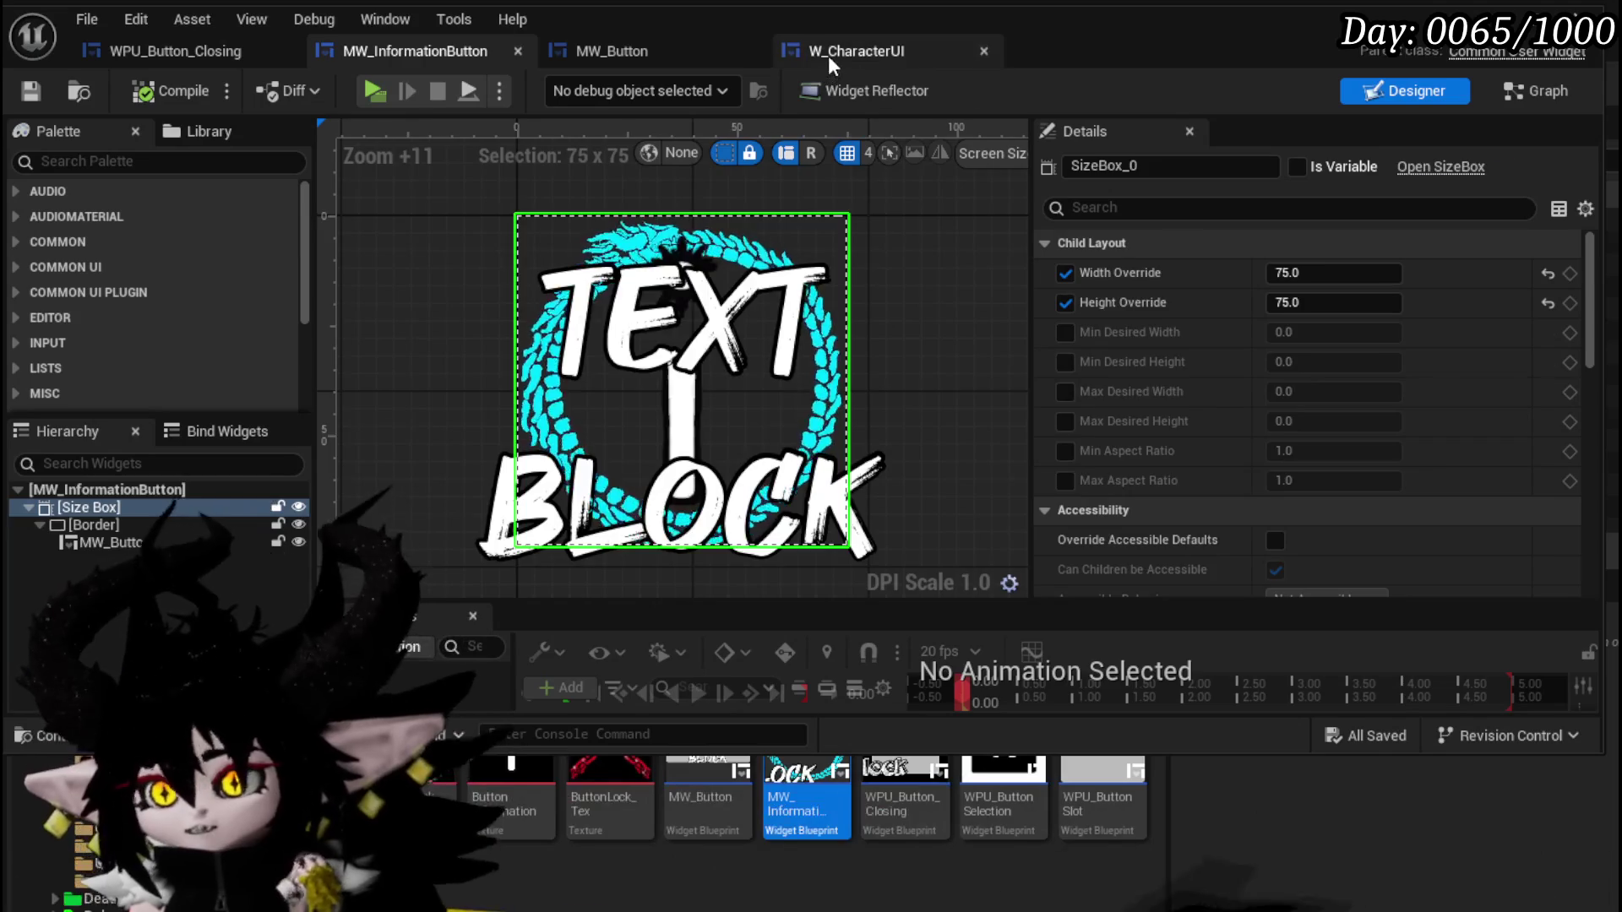
Go back to the W_CharacterUI widget tab.
{"action": "left_click", "coordinate": [829, 53]}
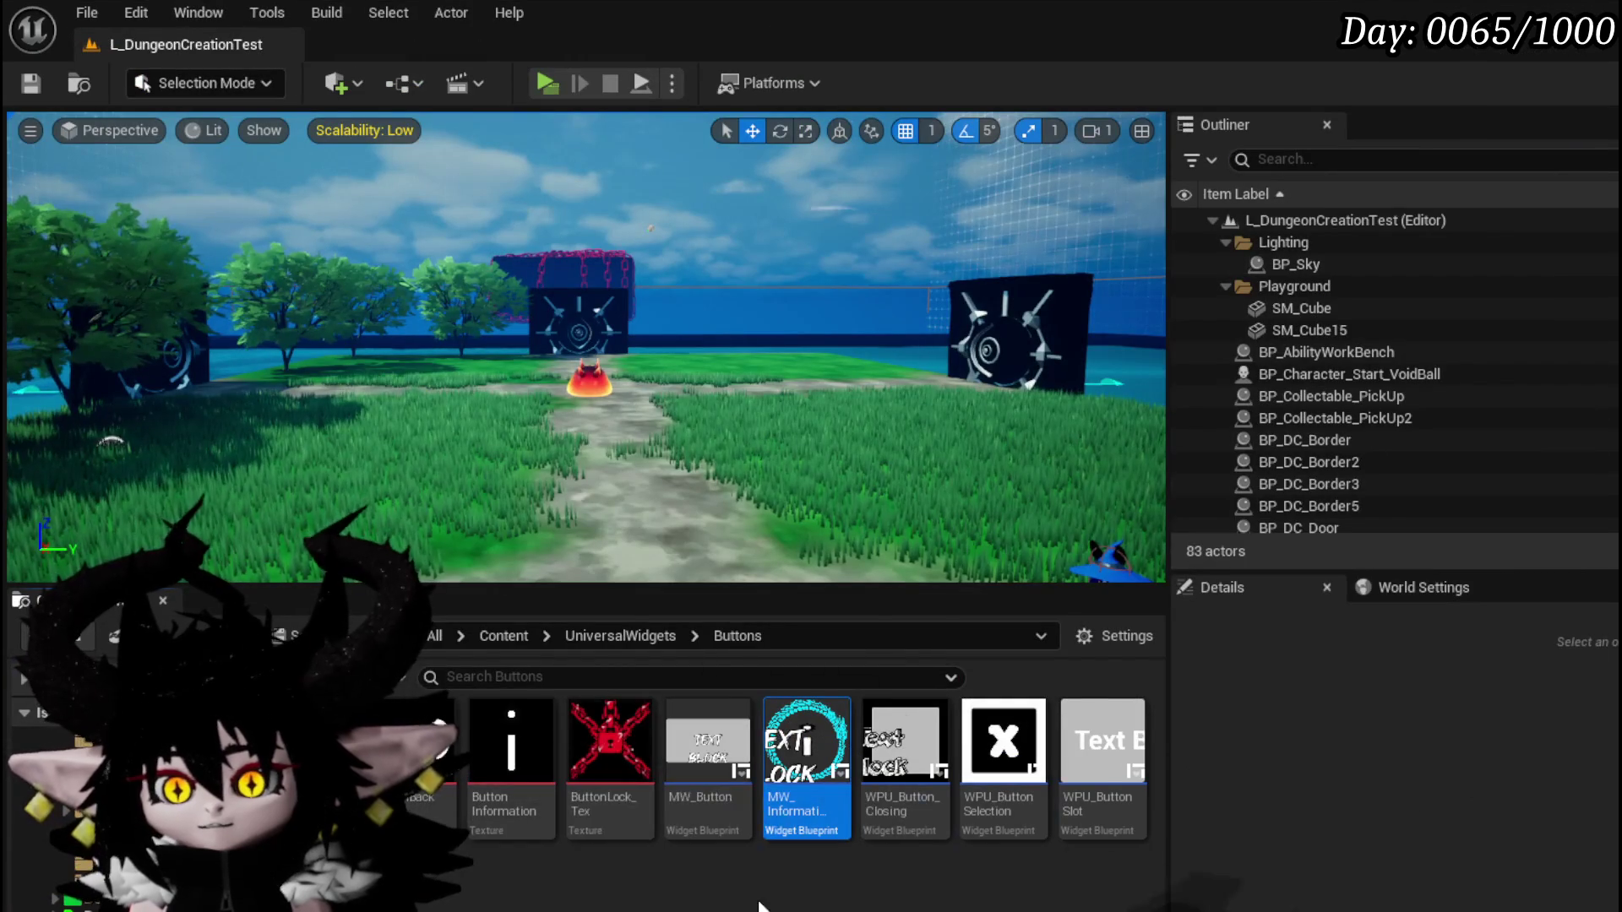
Navigate into the UniversalWidgets Border folder in the content browser.
{"action": "right_click", "coordinate": [613, 836]}
{"action": "key", "text": "Escape"}
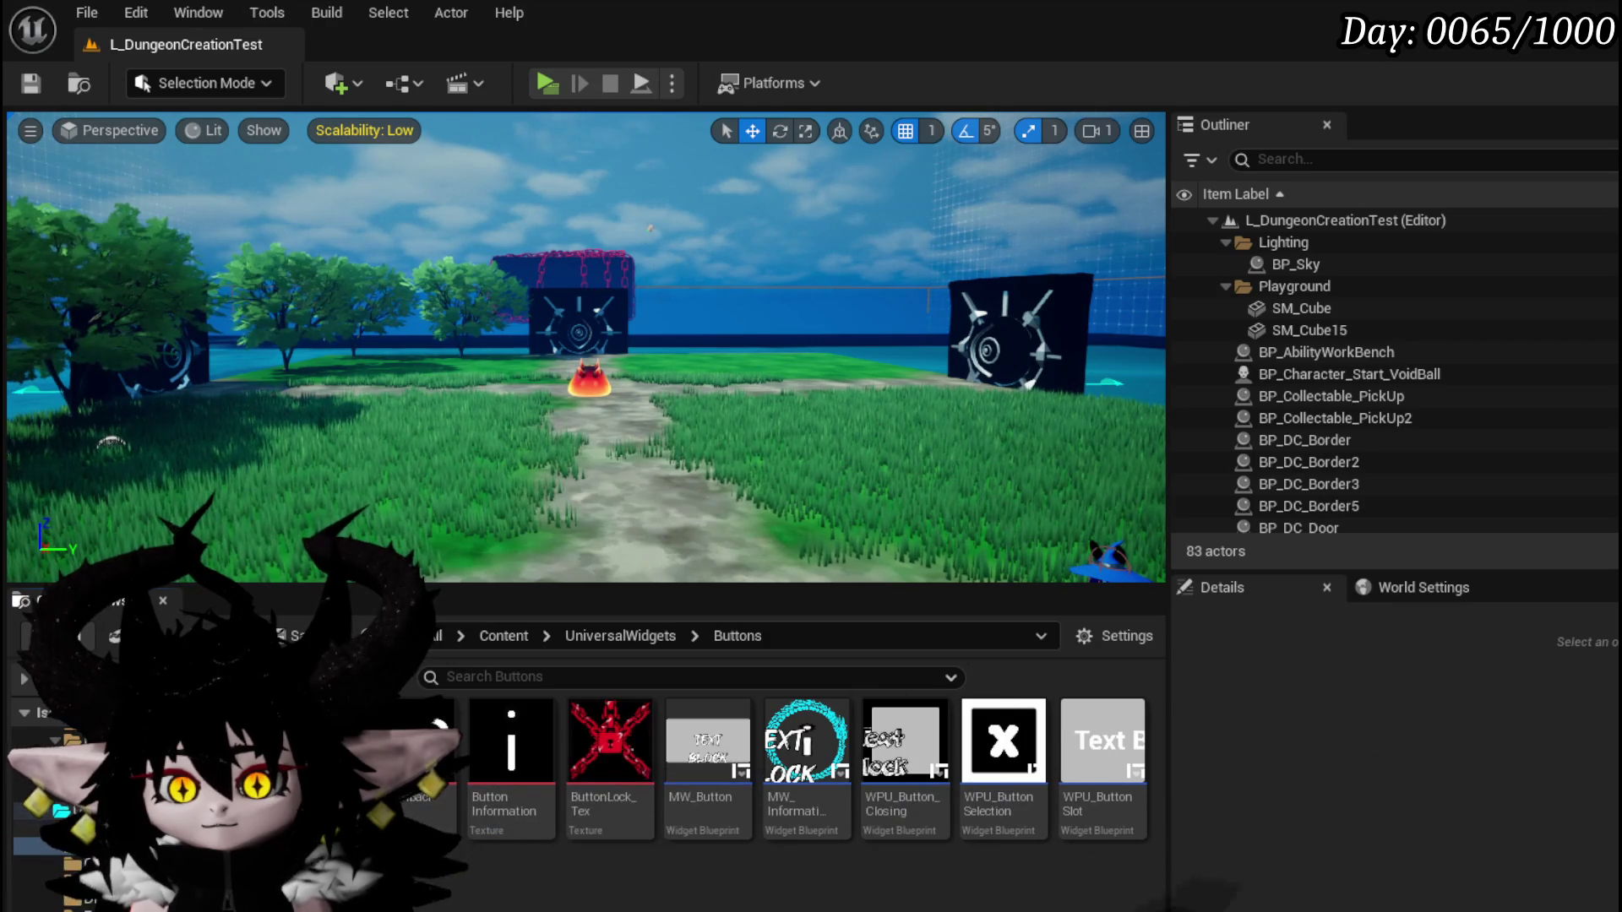
{"action": "left_click", "coordinate": [43, 830]}
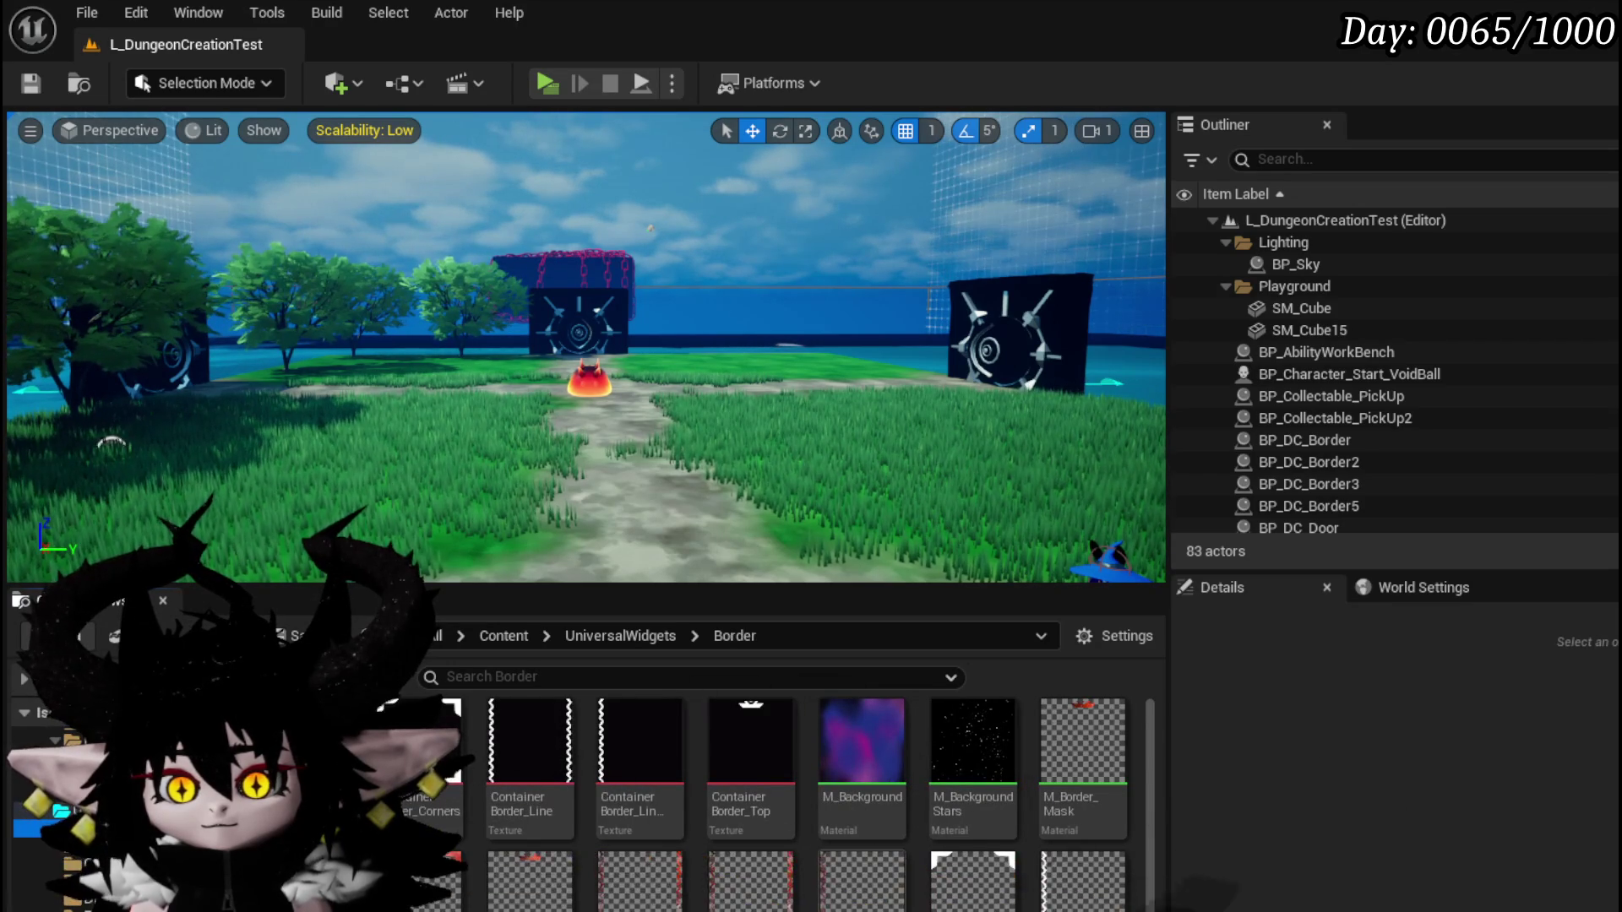
Start a new Widget Blueprint from the User Interface context menu in the Border folder.
{"action": "right_click", "coordinate": [910, 642]}
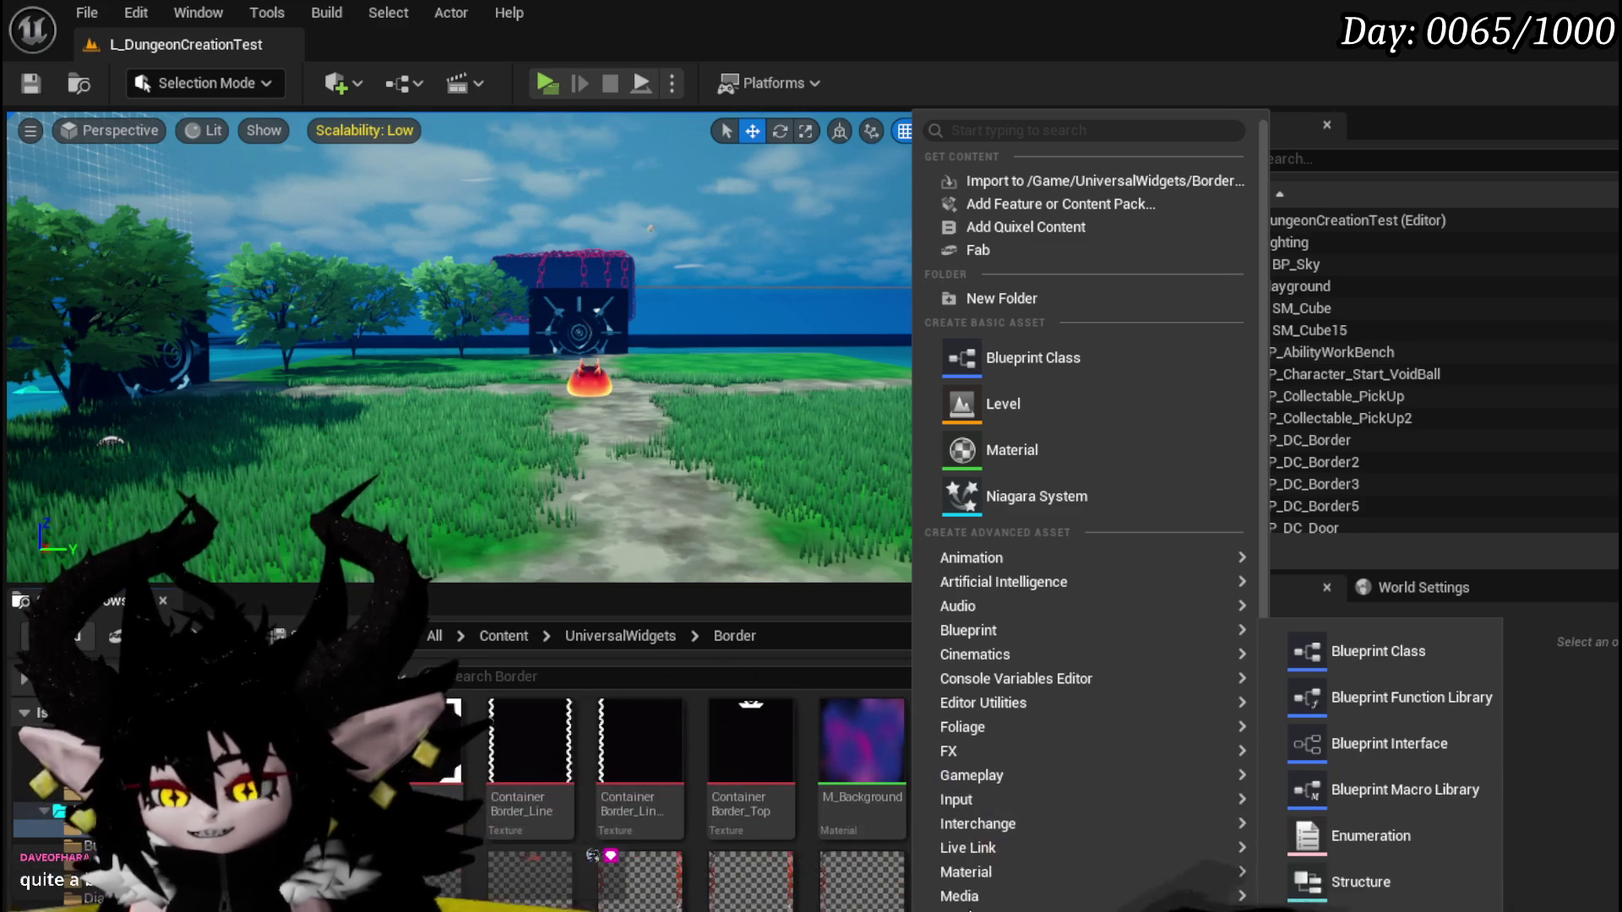
{"action": "mouse_move", "coordinate": [1014, 910]}
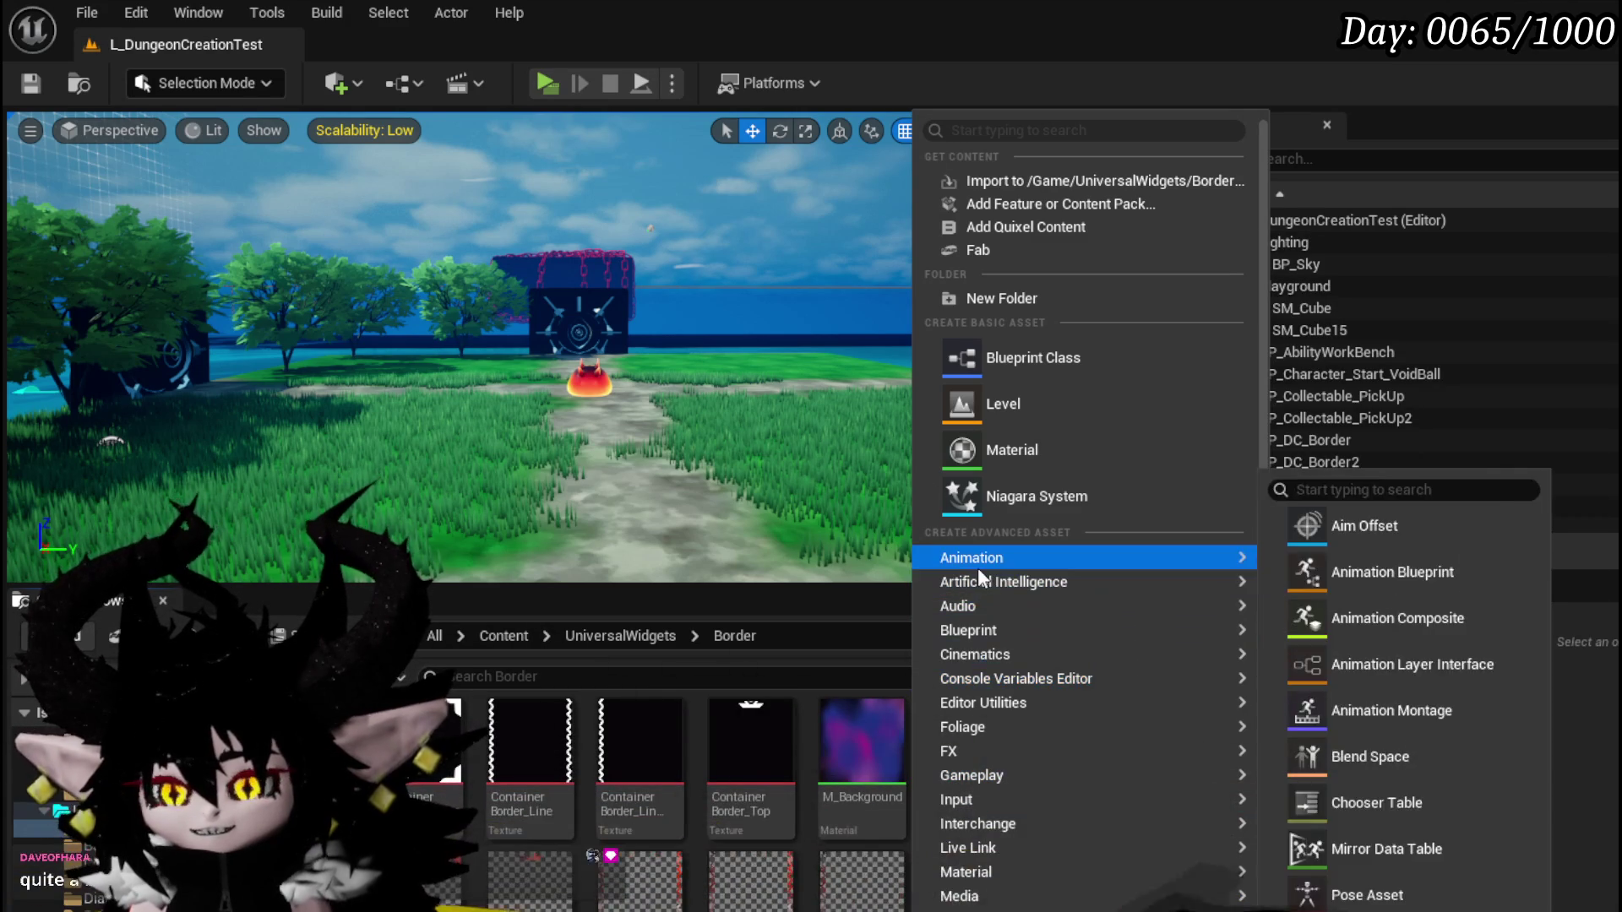
{"action": "mouse_move", "coordinate": [976, 680]}
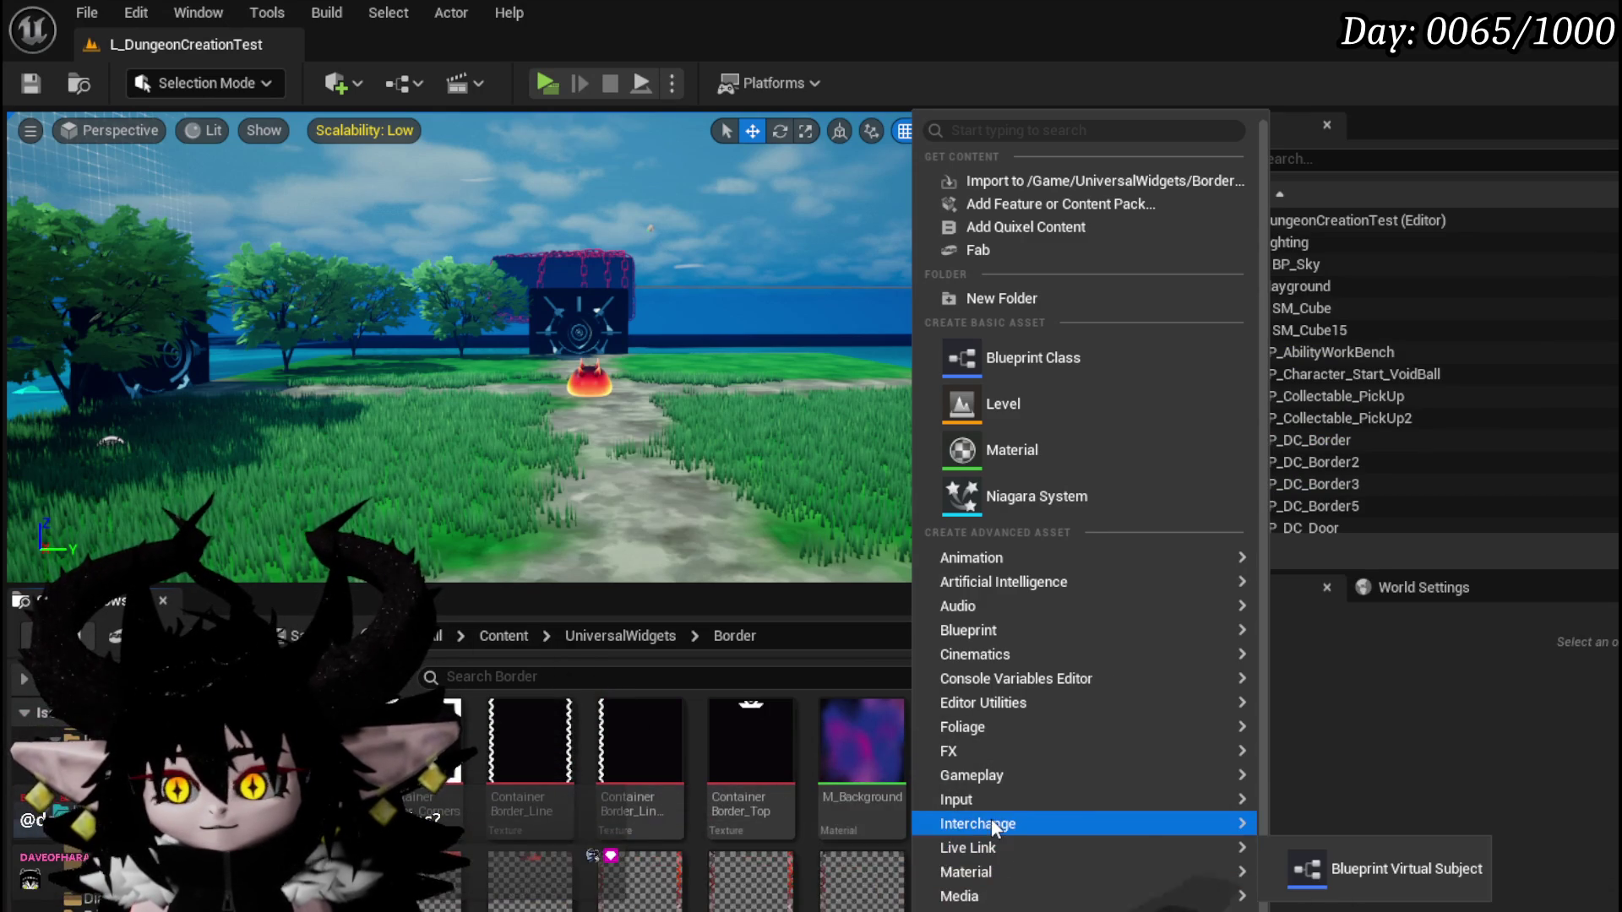
{"action": "mouse_move", "coordinate": [993, 800]}
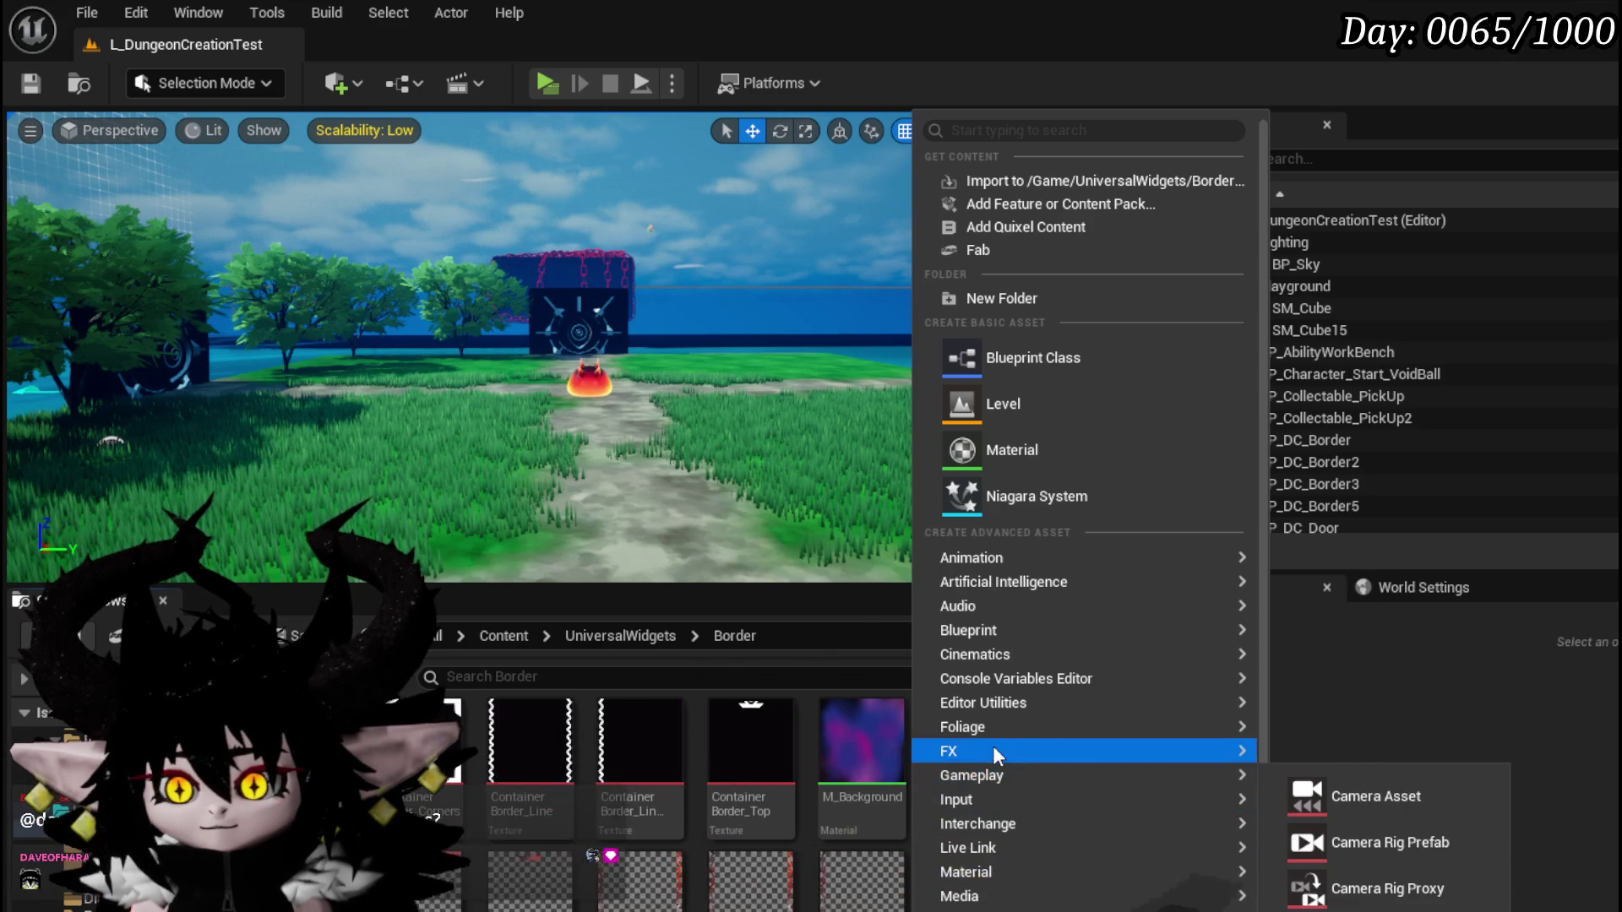
{"action": "mouse_move", "coordinate": [996, 727]}
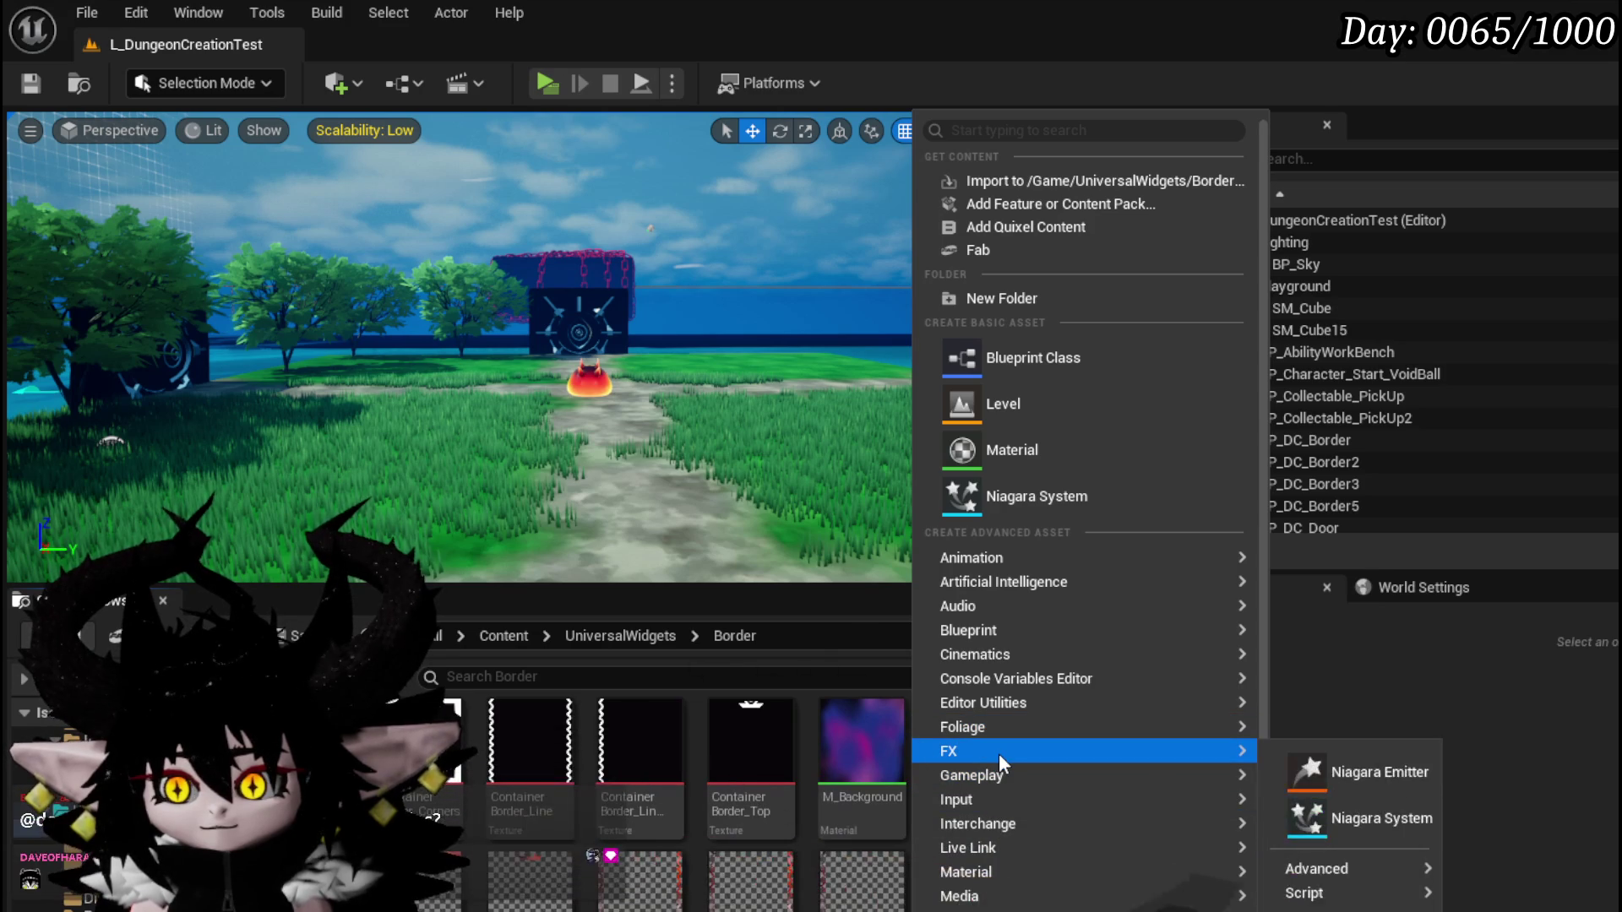
{"action": "scroll", "coordinate": [1014, 794], "scroll_direction": "down", "scroll_amount": 3}
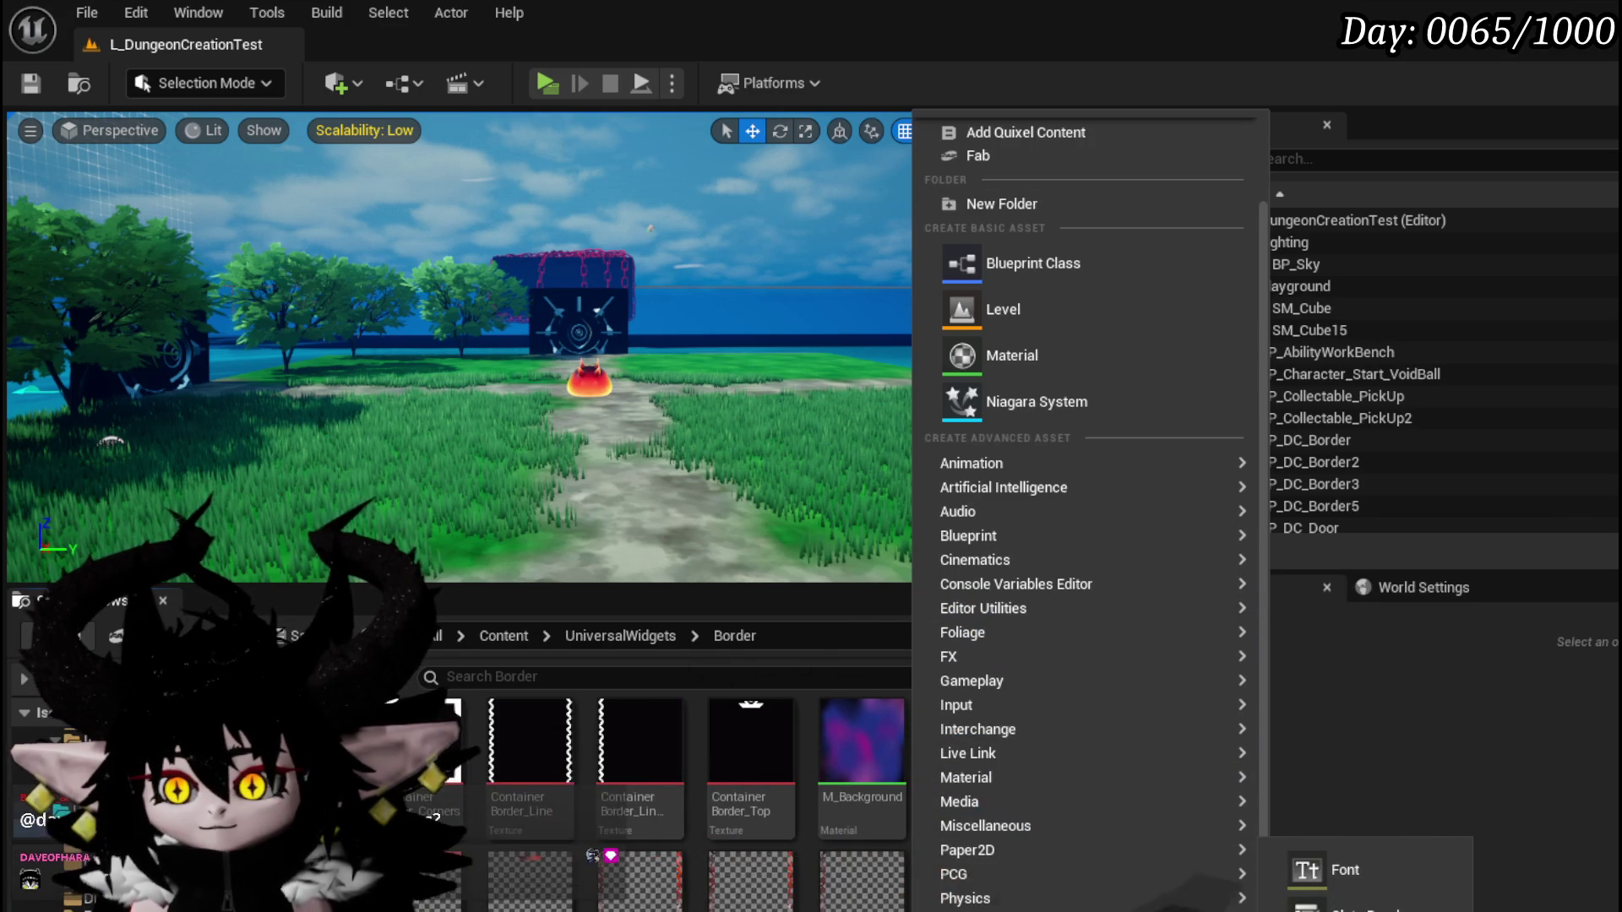
{"action": "left_click", "coordinate": [1351, 911]}
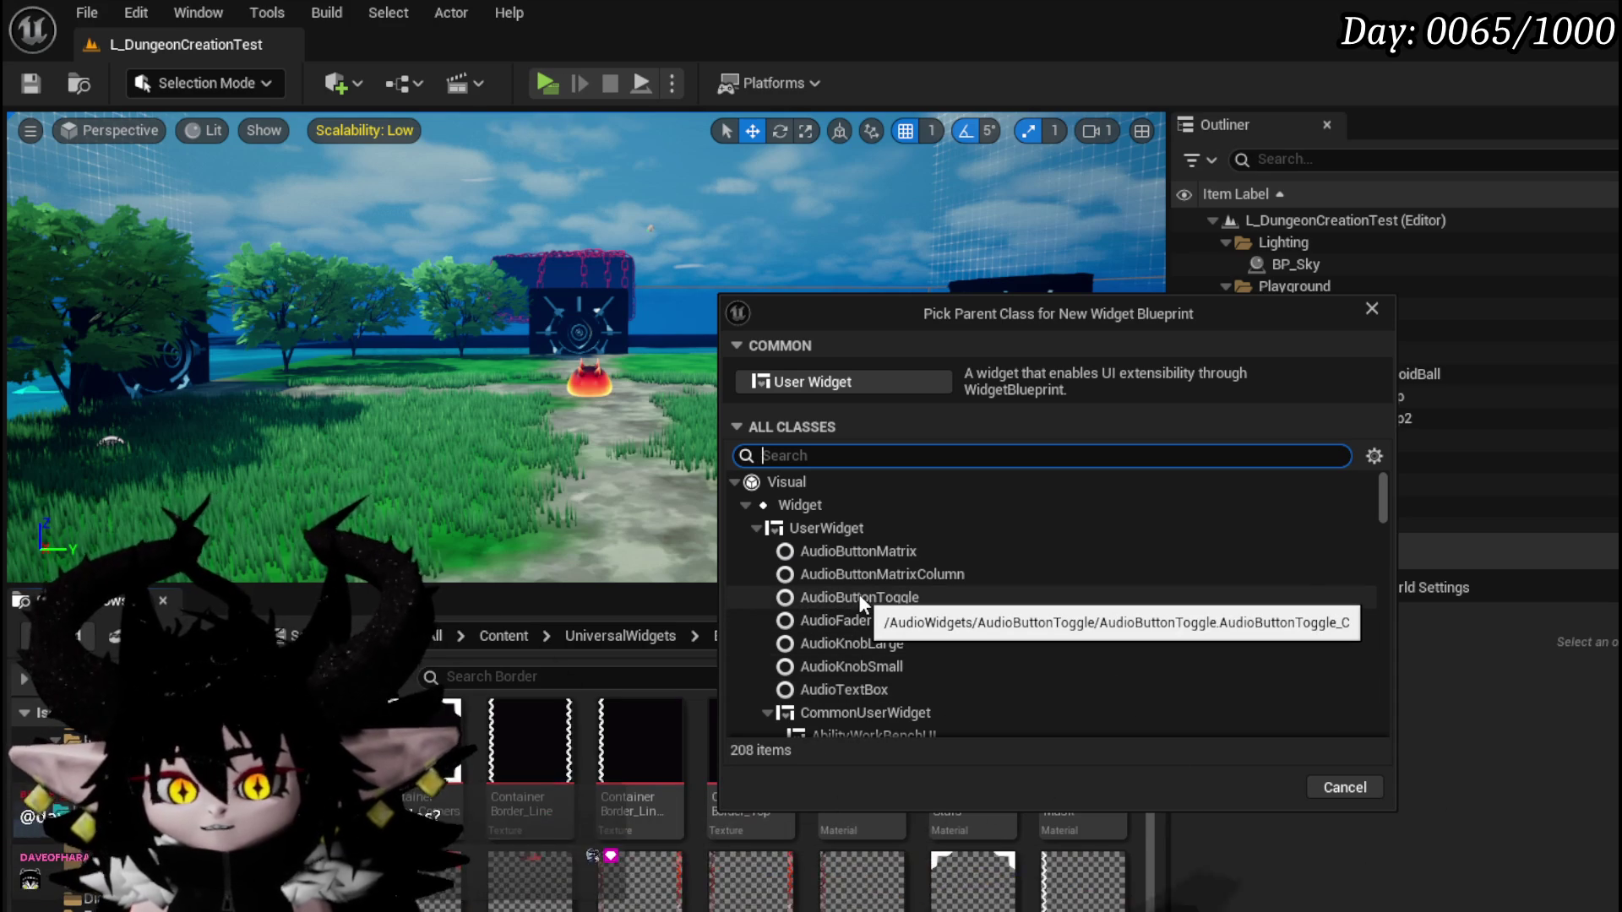
Choose CommonUserWidget as the parent class for the new MW_InformationBorder widget.
{"action": "scroll", "coordinate": [860, 602], "scroll_direction": "down", "scroll_amount": 3}
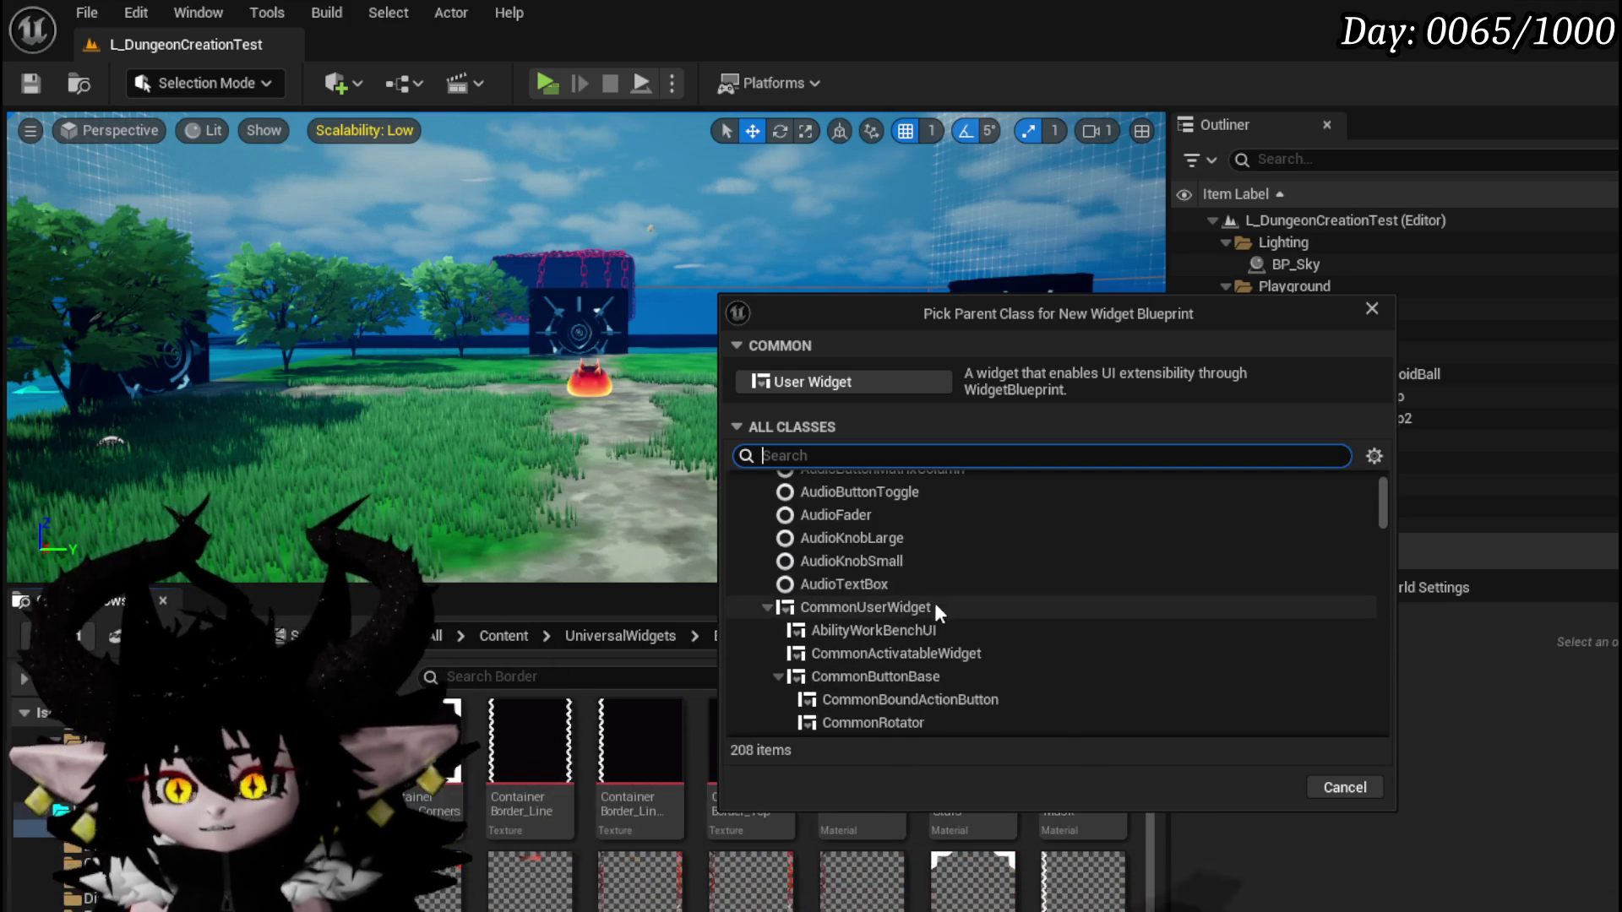
{"action": "left_click", "coordinate": [874, 604]}
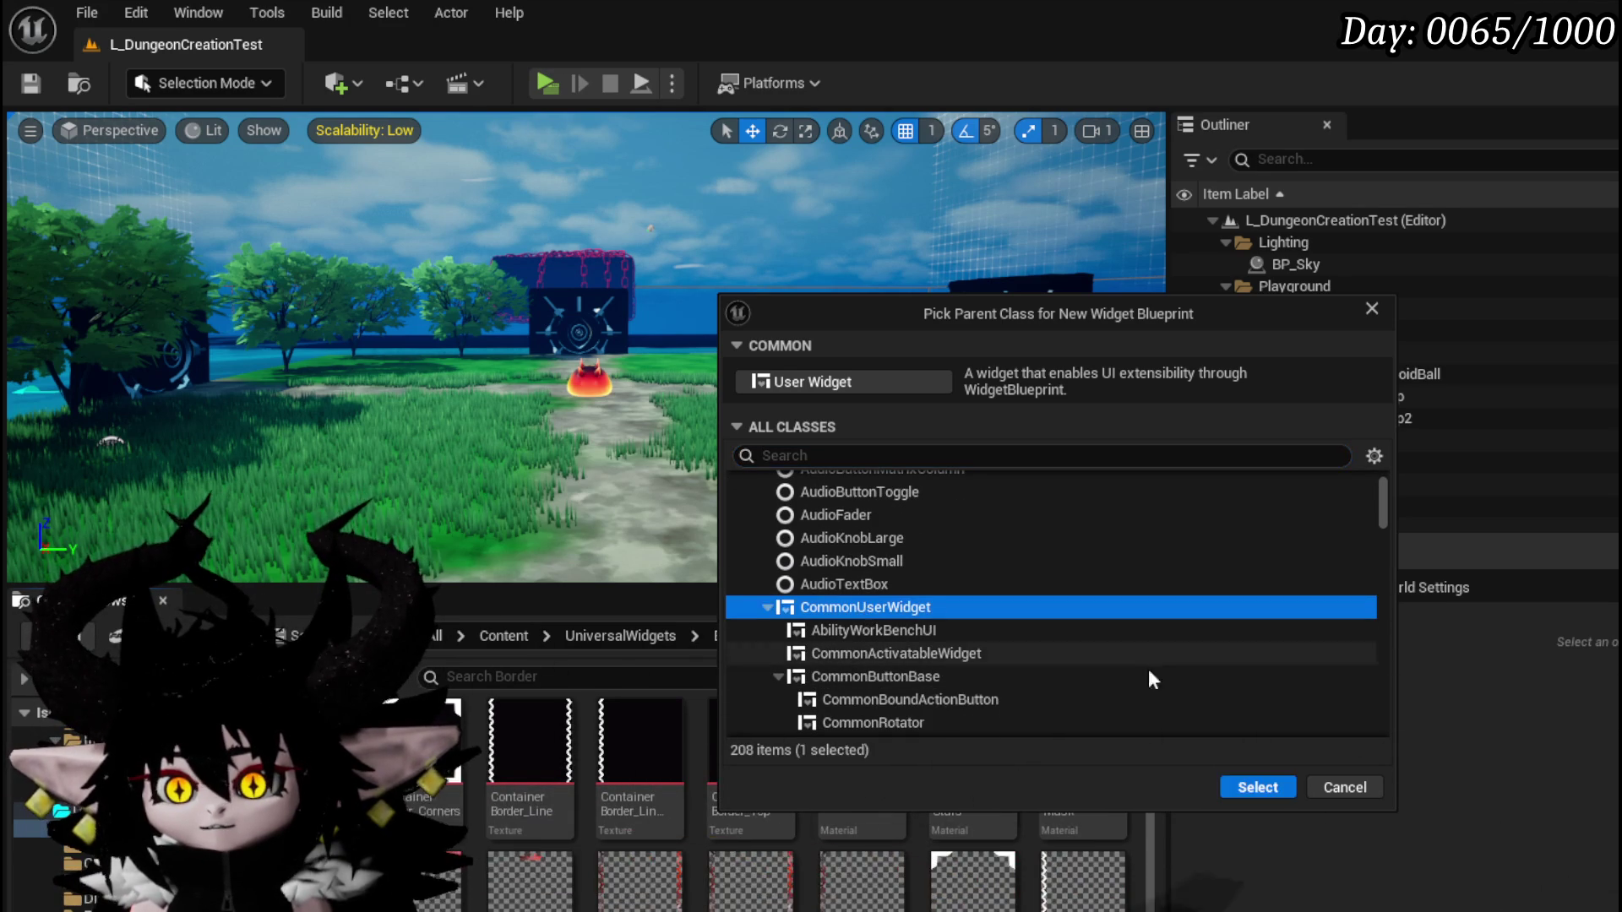
{"action": "left_click", "coordinate": [1260, 787]}
{"action": "scroll", "coordinate": [861, 760], "scroll_direction": "down", "scroll_amount": 2}
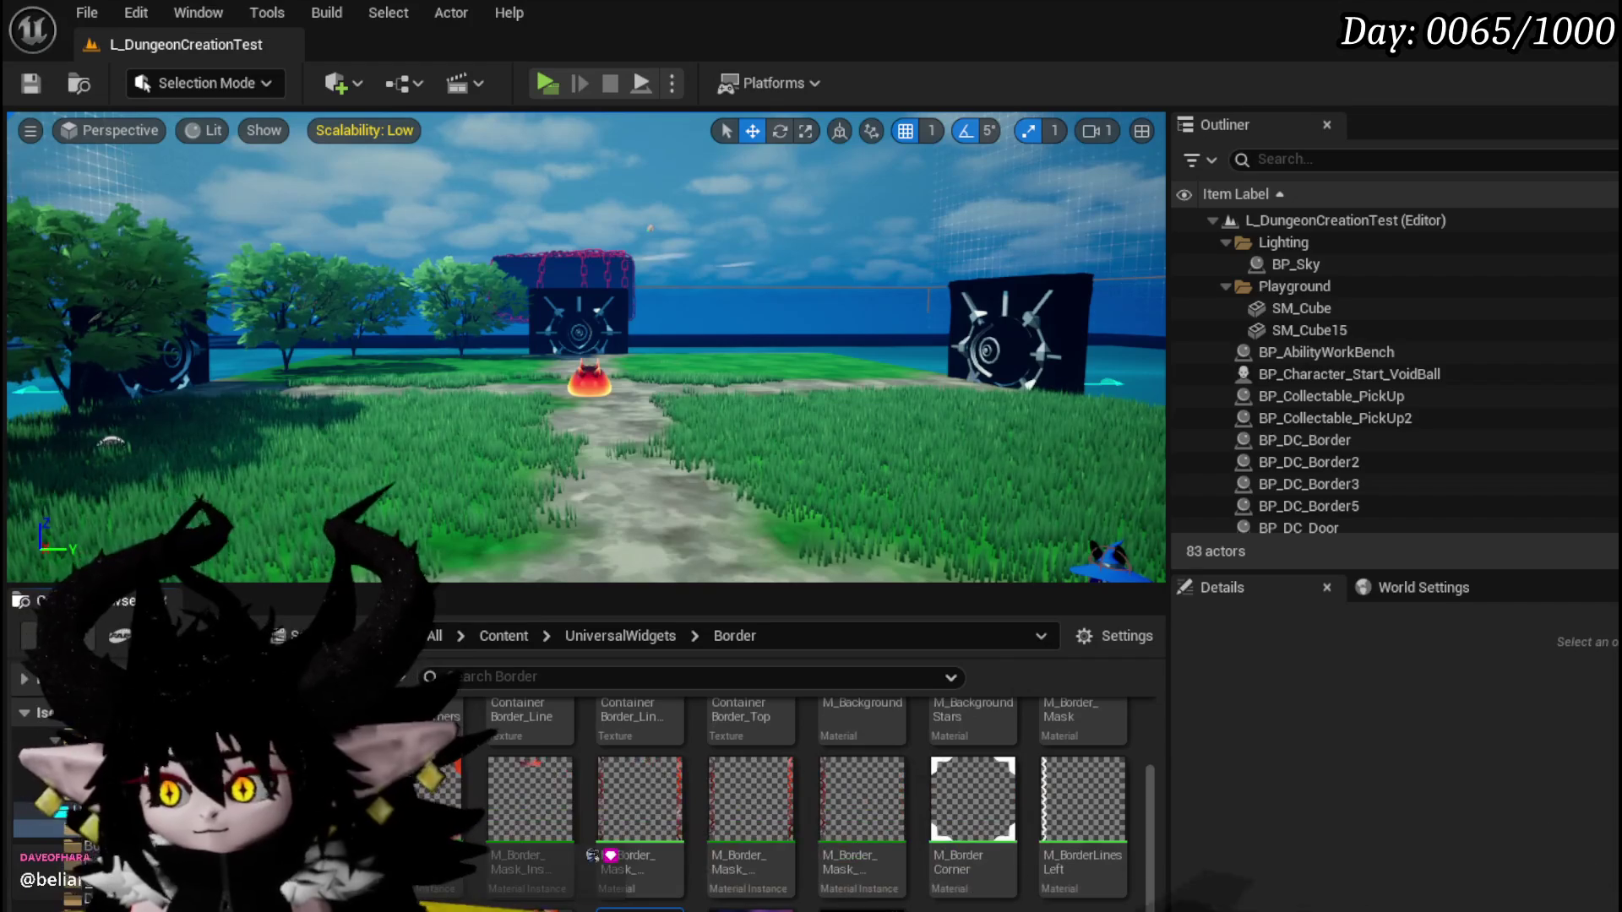
Save MW_InformationBorder, open it, and select its root in the Hierarchy.
{"action": "key", "text": "ctrl+shift+s"}
{"action": "left_click", "coordinate": [1232, 828]}
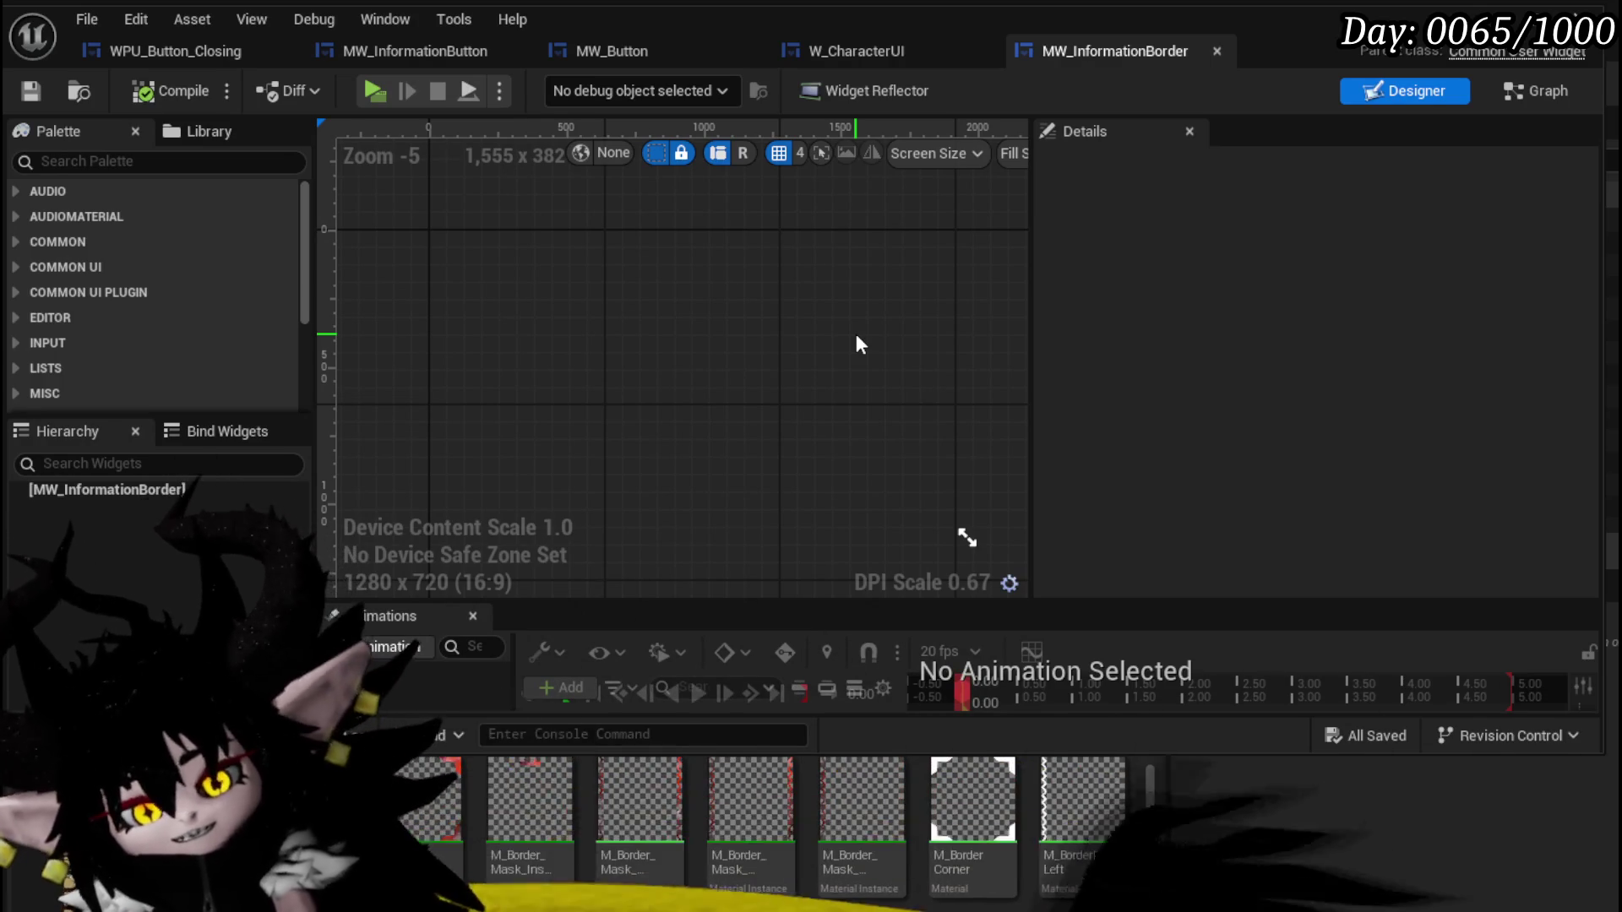
{"action": "scroll", "coordinate": [832, 389], "scroll_direction": "down", "scroll_amount": 2}
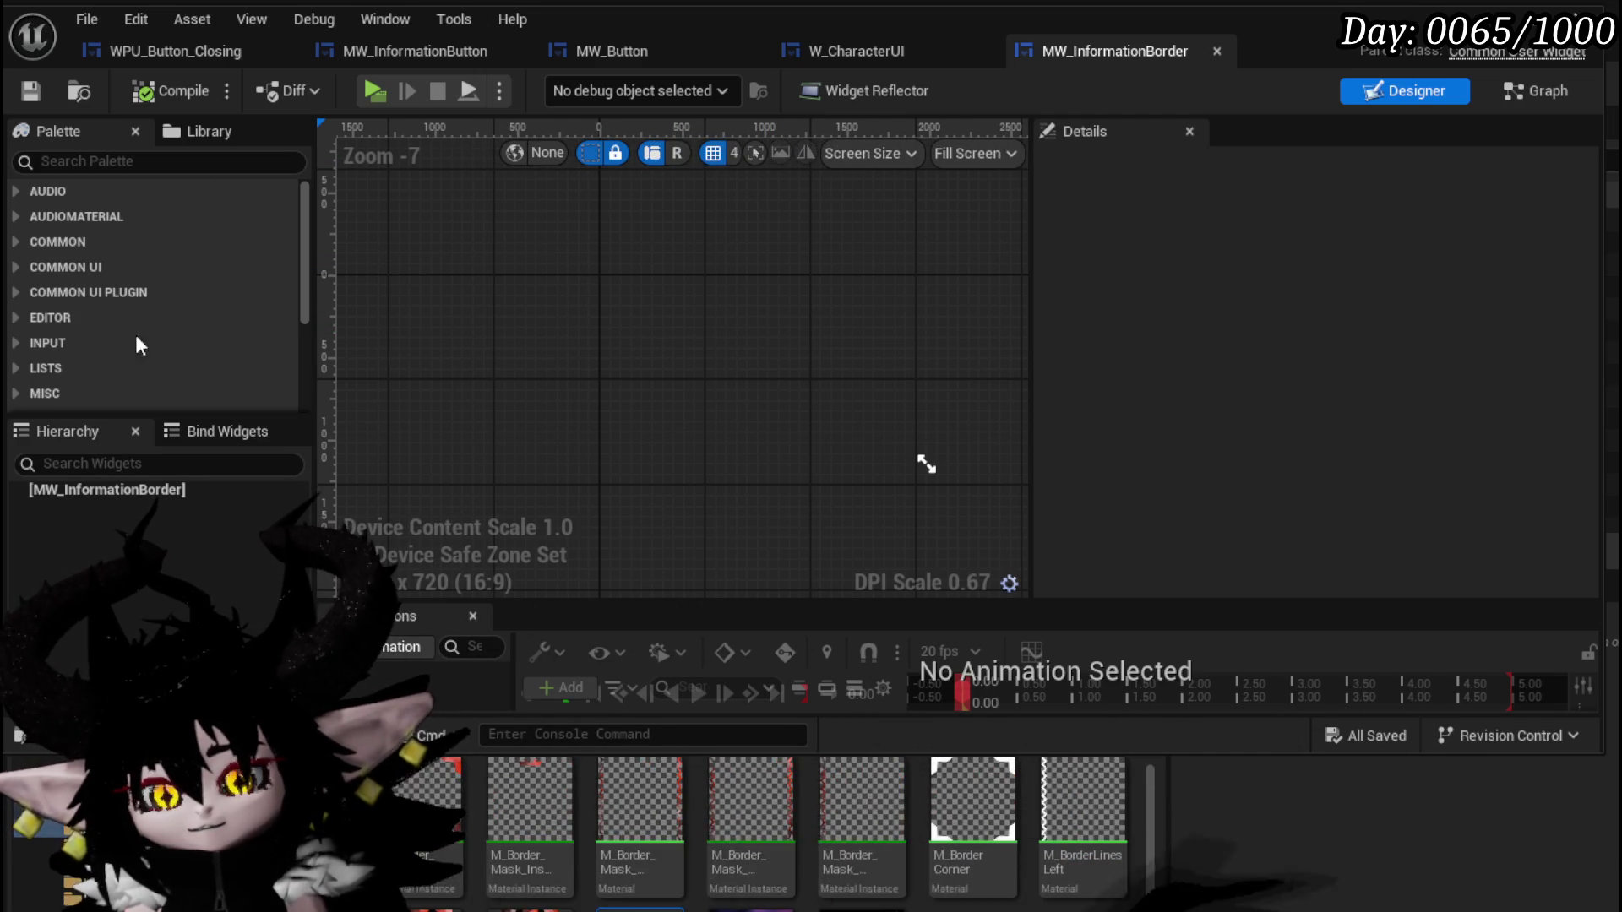
{"action": "left_click", "coordinate": [106, 493]}
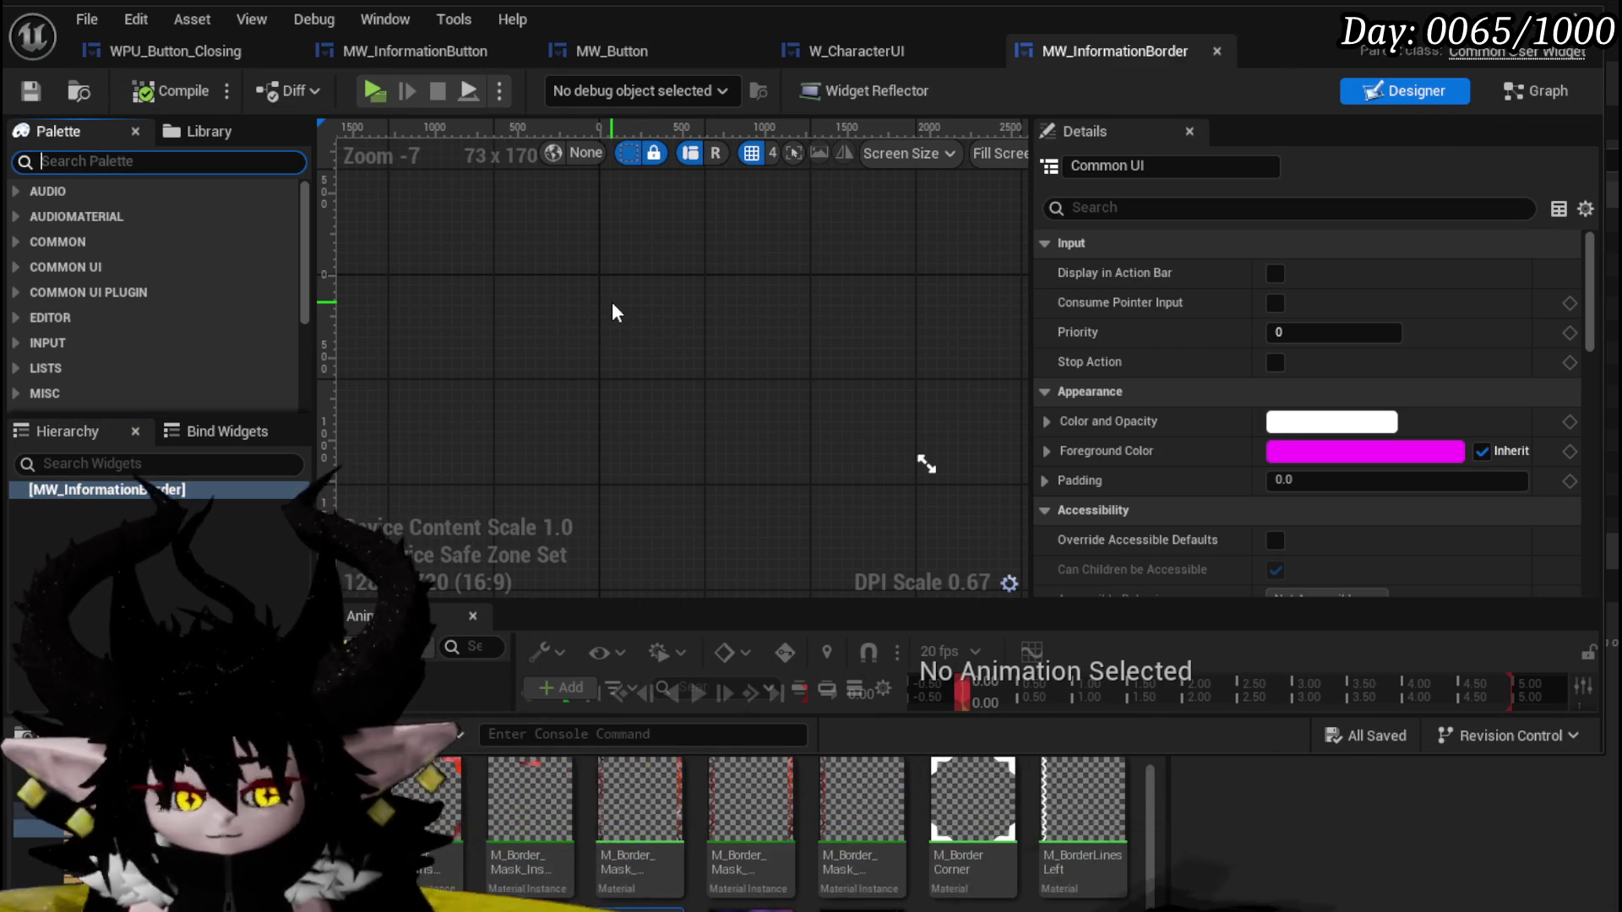
Nest Canvas Panel, then Border, then MW Text in MW_InformationBorder's hierarchy.
{"action": "type", "text": "Canv"}
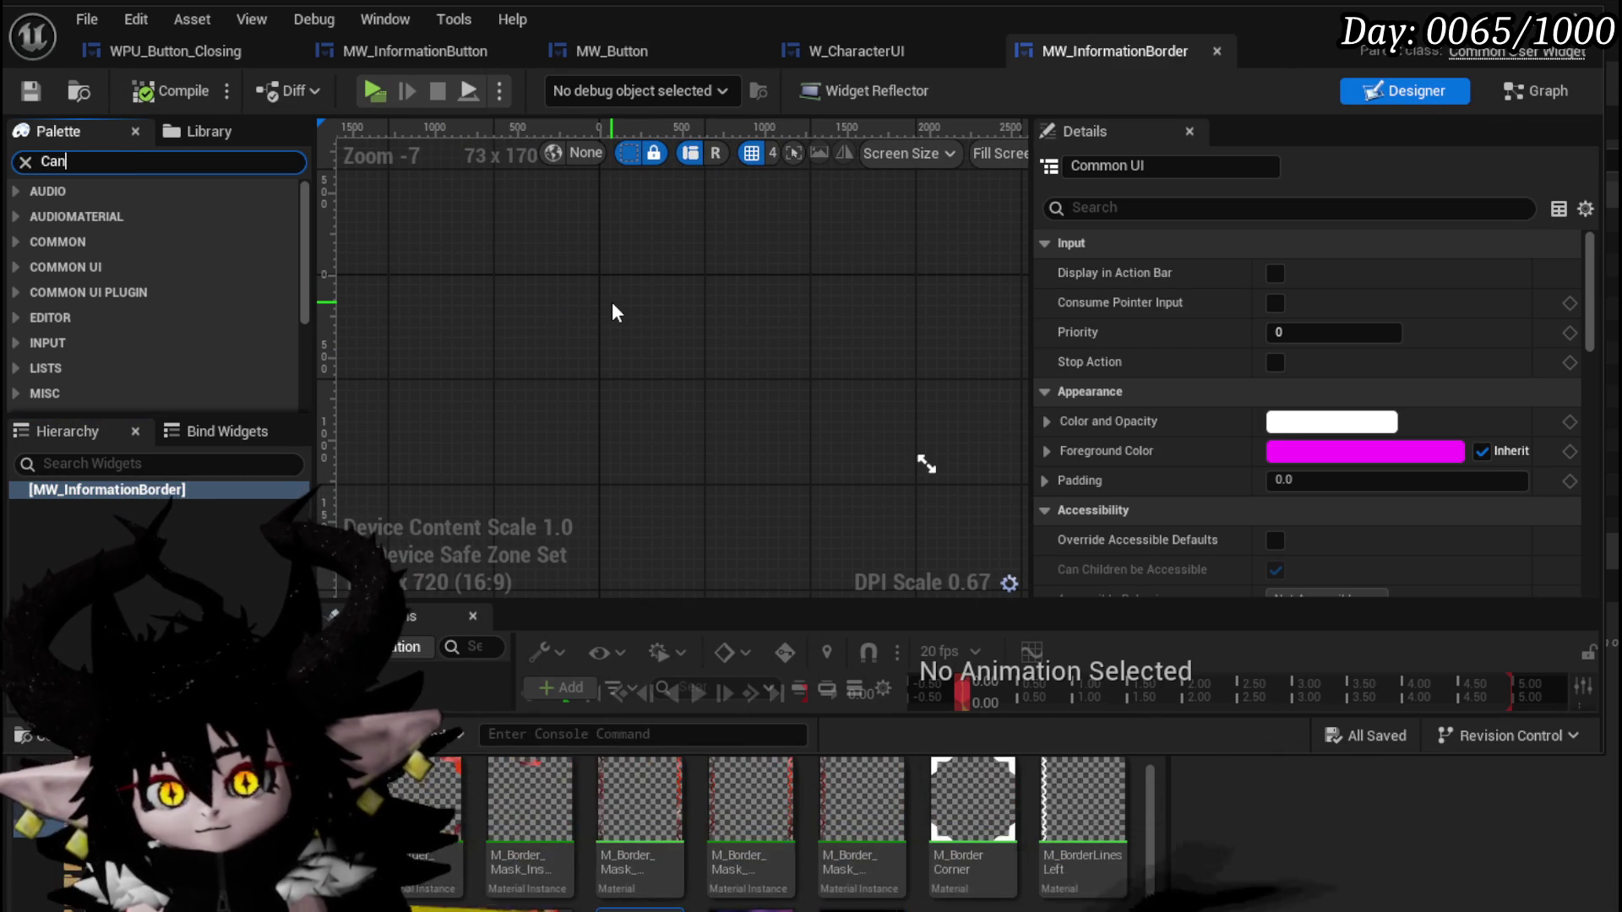
{"action": "left_click_drag", "start_coordinate": [109, 215], "coordinate": [119, 489]}
{"action": "key", "text": "ctrl+f"}
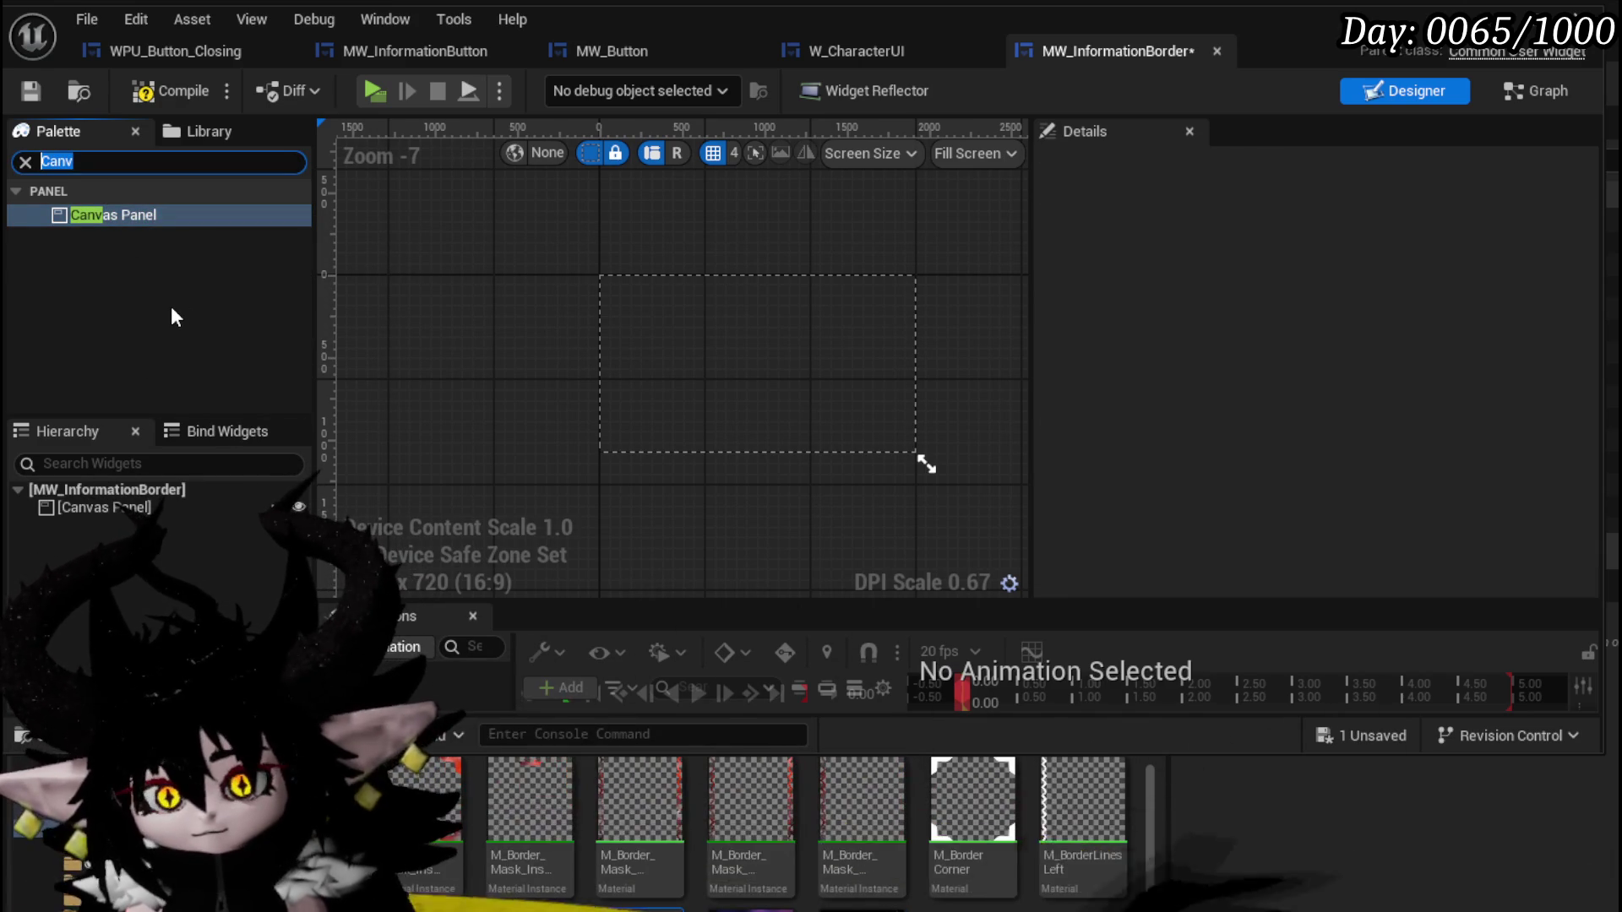
{"action": "type", "text": "Border"}
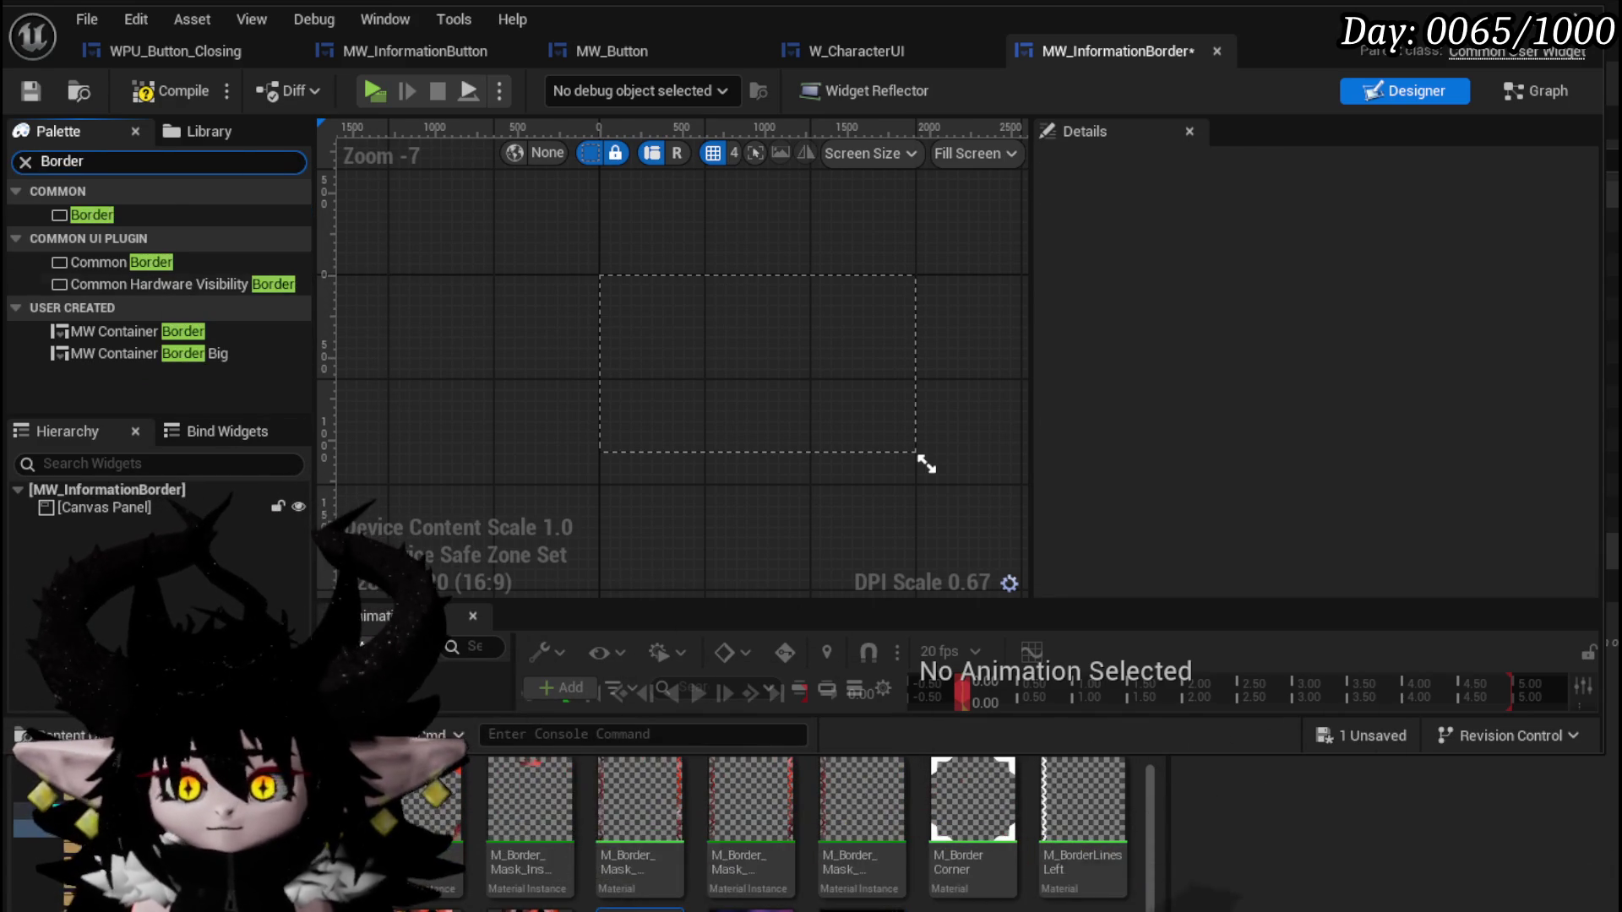
{"action": "mouse_move", "coordinate": [126, 215]}
{"action": "left_mouse_down"}
{"action": "mouse_move", "coordinate": [160, 494]}
{"action": "mouse_move", "coordinate": [110, 503]}
{"action": "left_mouse_up"}
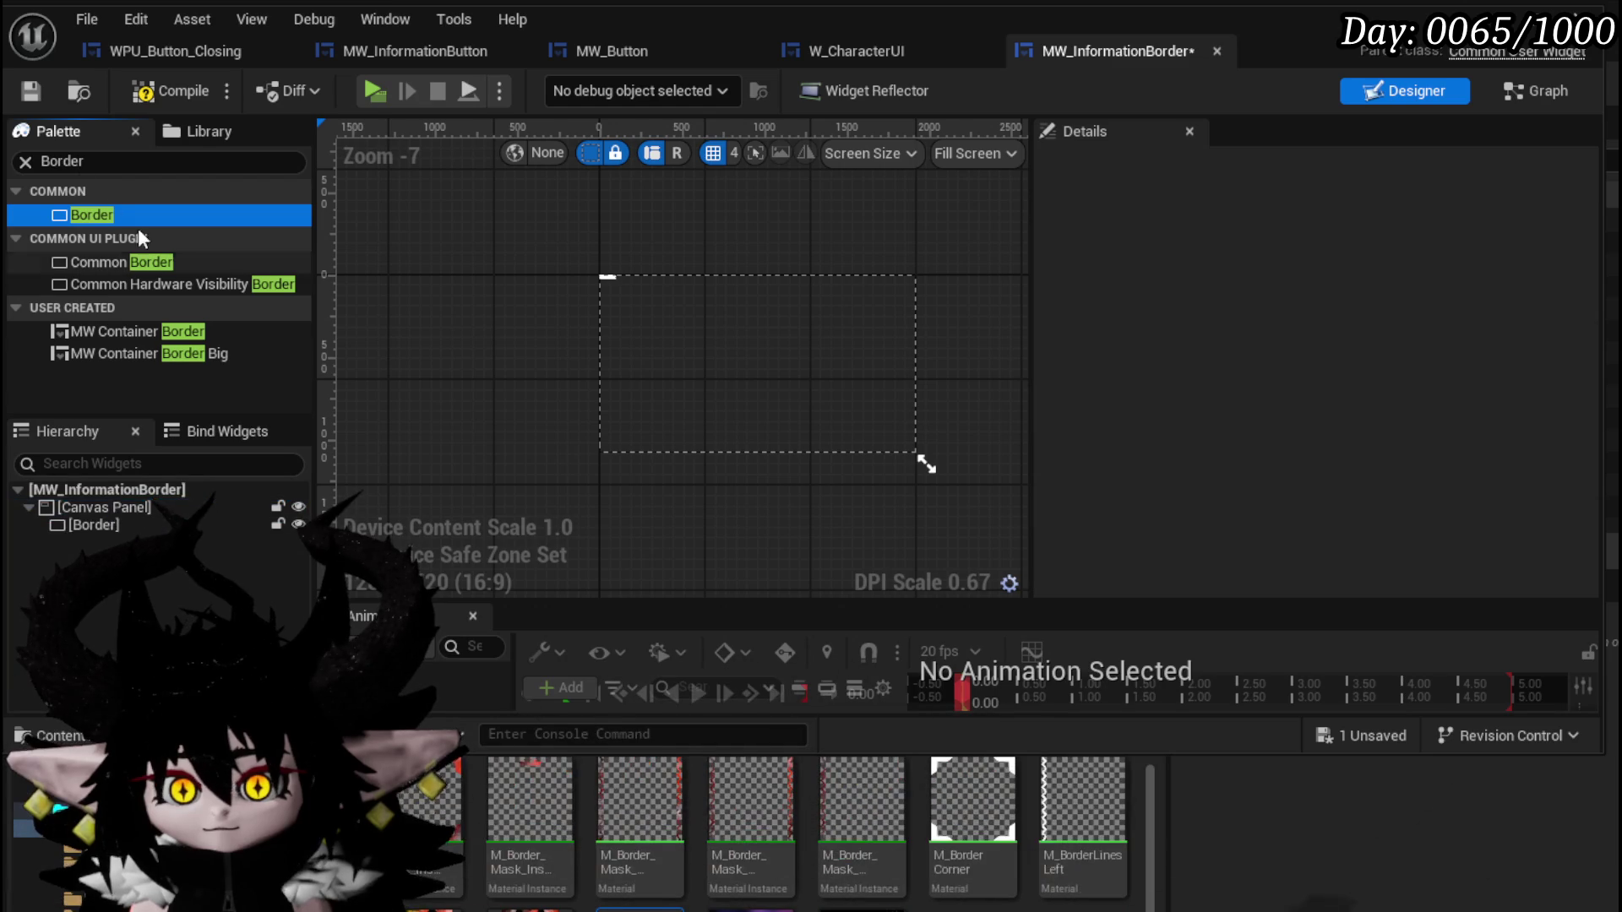
{"action": "type", "text": "M"}
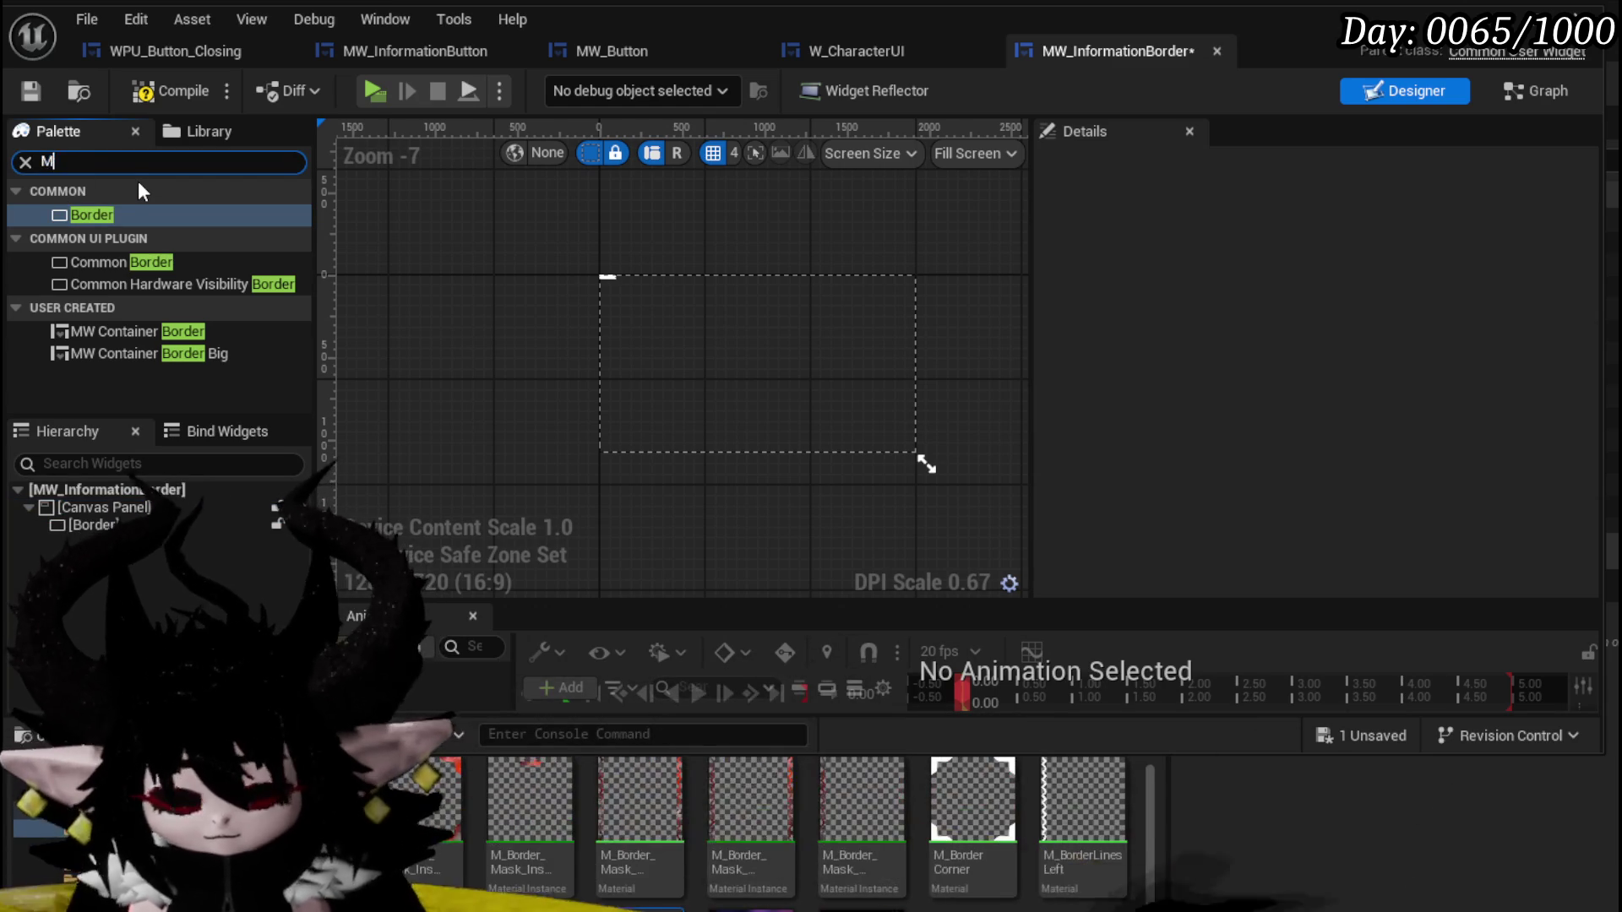
{"action": "type", "text": "W Text"}
{"action": "left_click_drag", "start_coordinate": [136, 255], "coordinate": [108, 523]}
Anchor the Border to the screen centre and save the widget.
{"action": "left_click", "coordinate": [88, 522]}
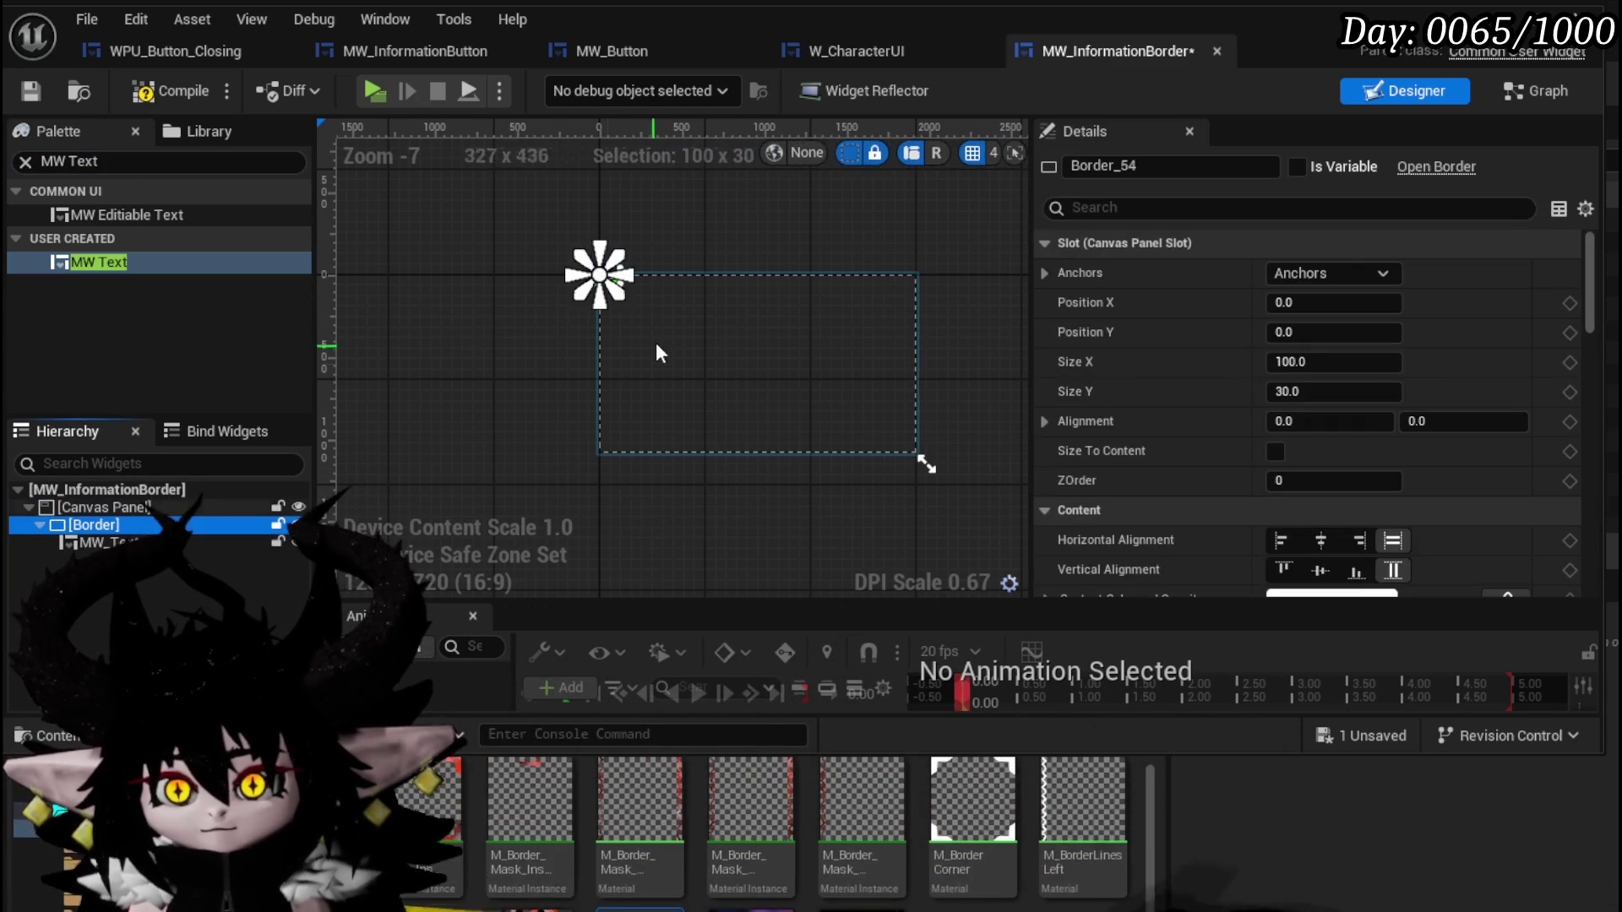
{"action": "scroll", "coordinate": [656, 342], "scroll_direction": "up", "scroll_amount": 2}
{"action": "left_click", "coordinate": [1335, 275]}
{"action": "left_click", "coordinate": [1393, 404], "text": "ctrl+shift"}
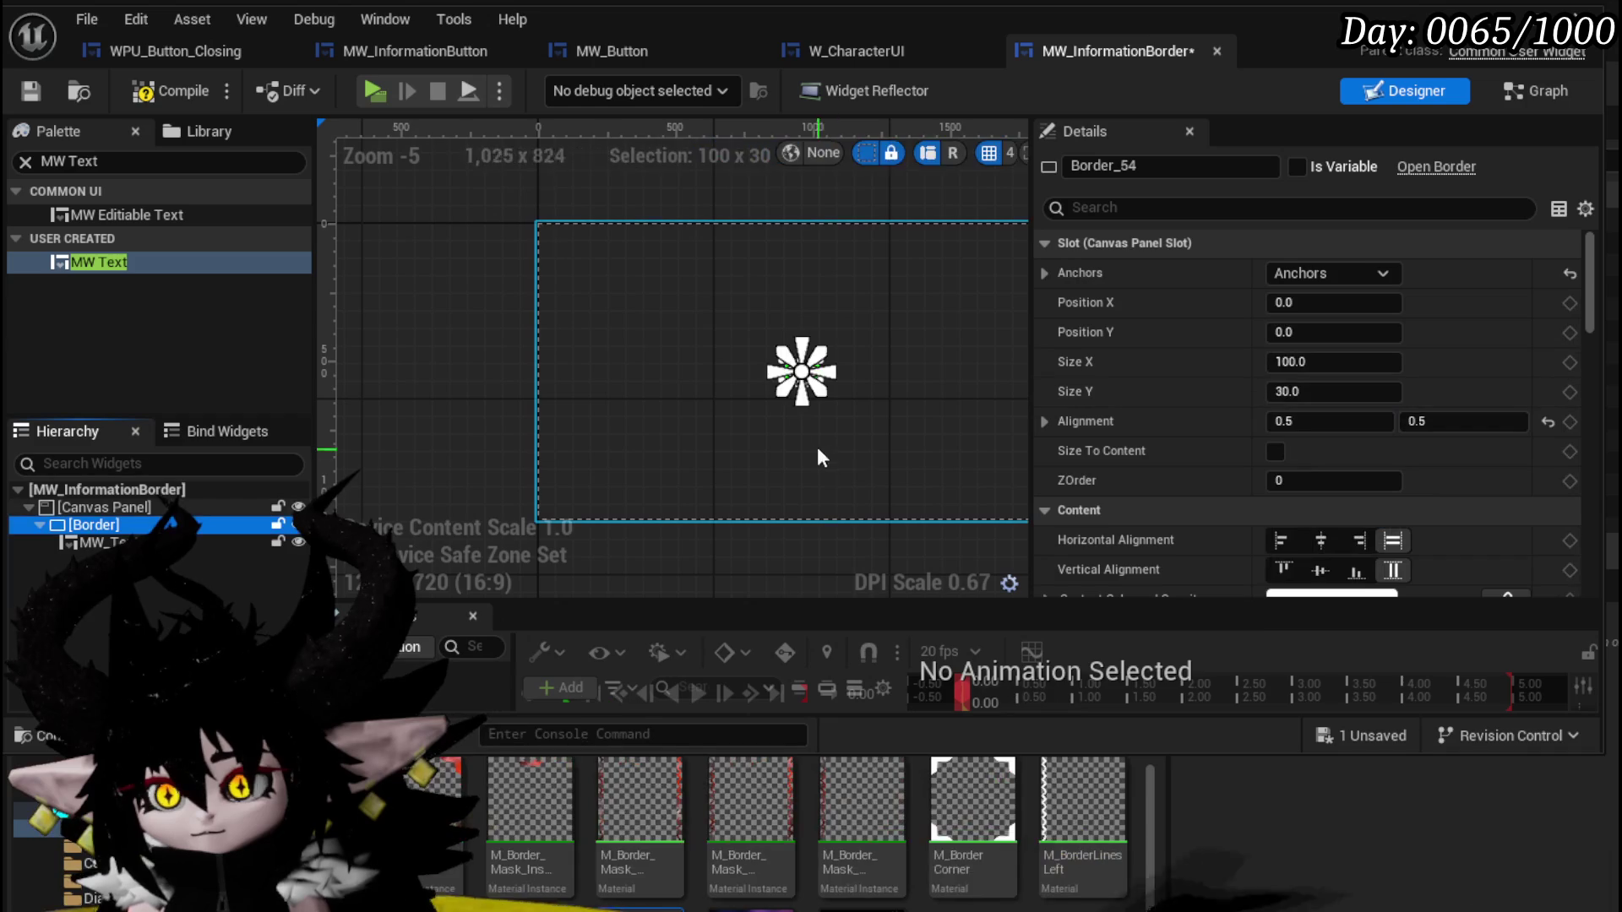
{"action": "left_click_drag", "start_coordinate": [835, 455], "coordinate": [655, 414]}
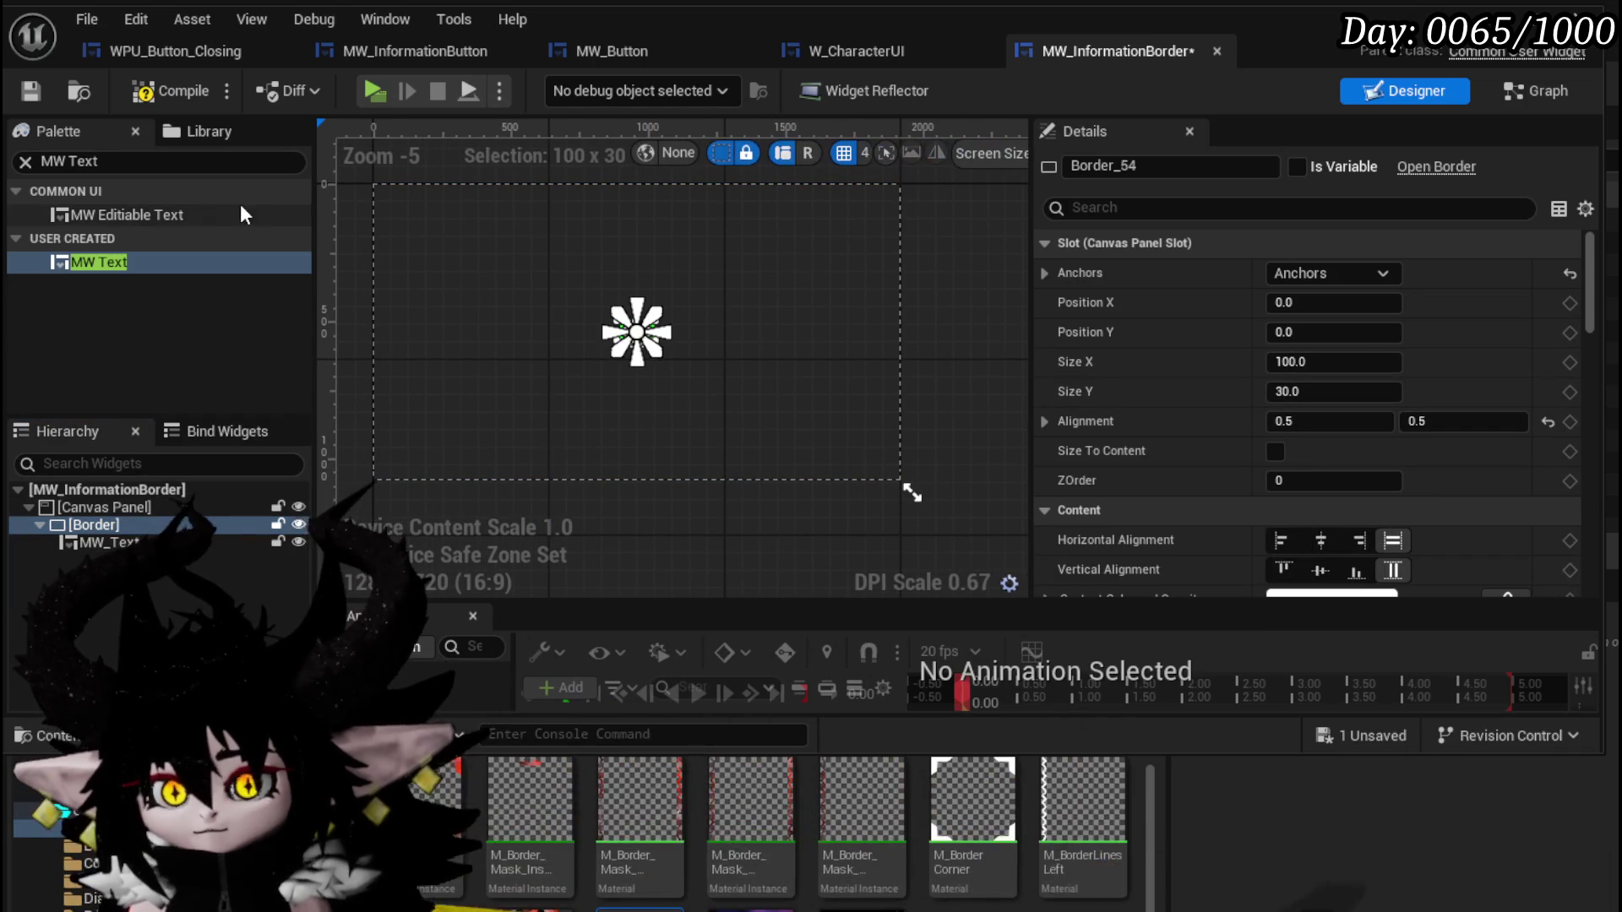
{"action": "left_click", "coordinate": [23, 98]}
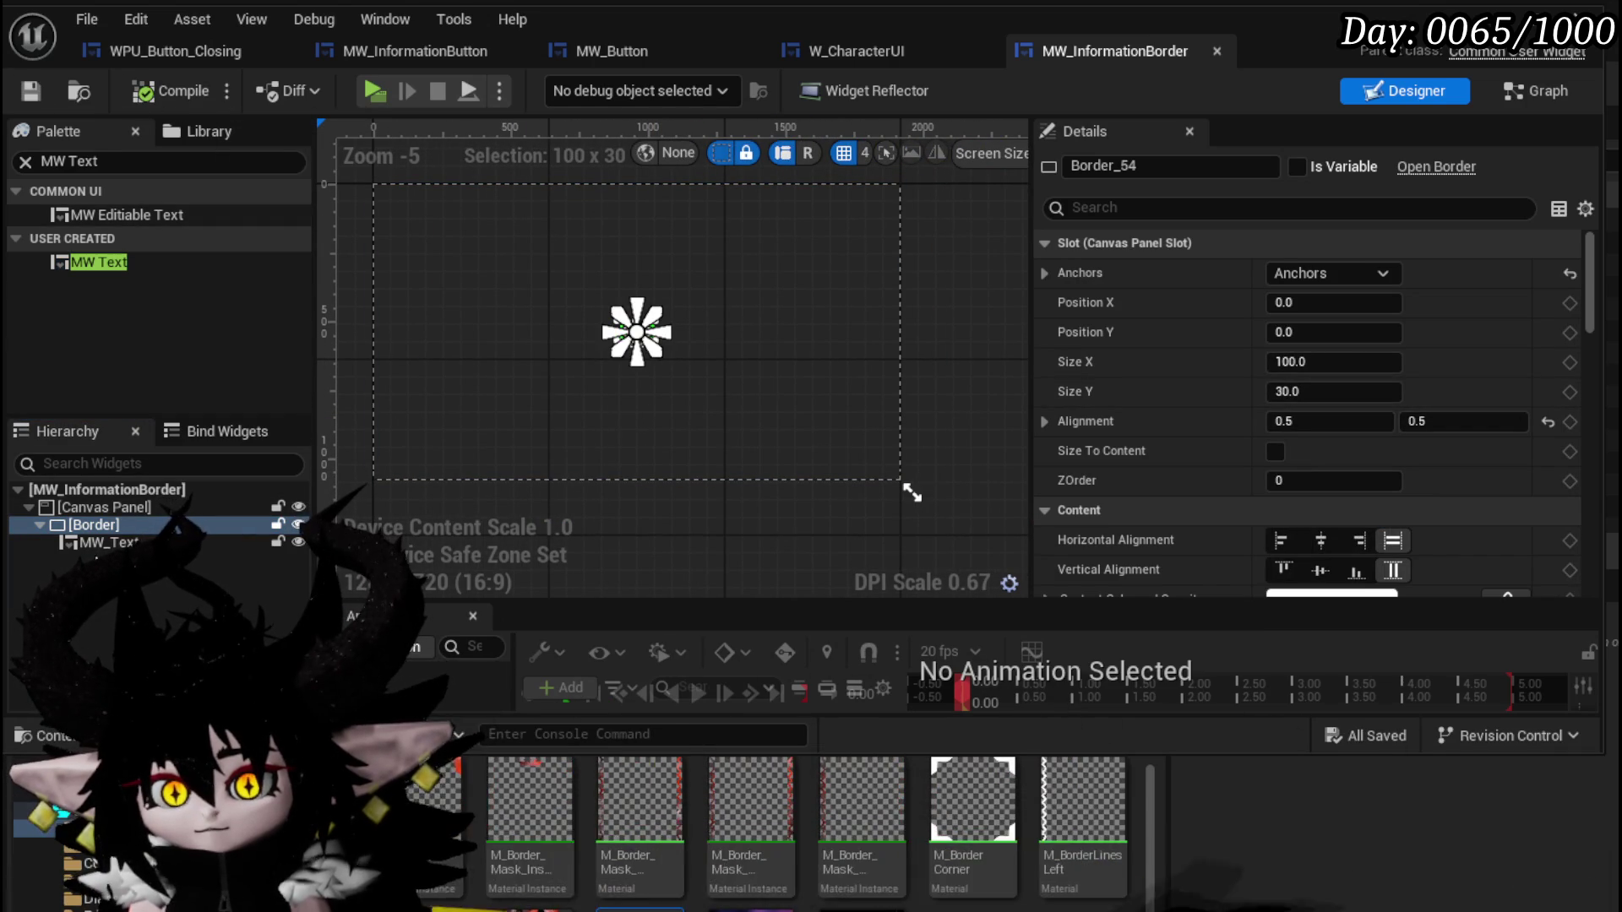
Set the Border size to 1500 × 800, then compile and save.
{"action": "left_click", "coordinate": [1342, 360]}
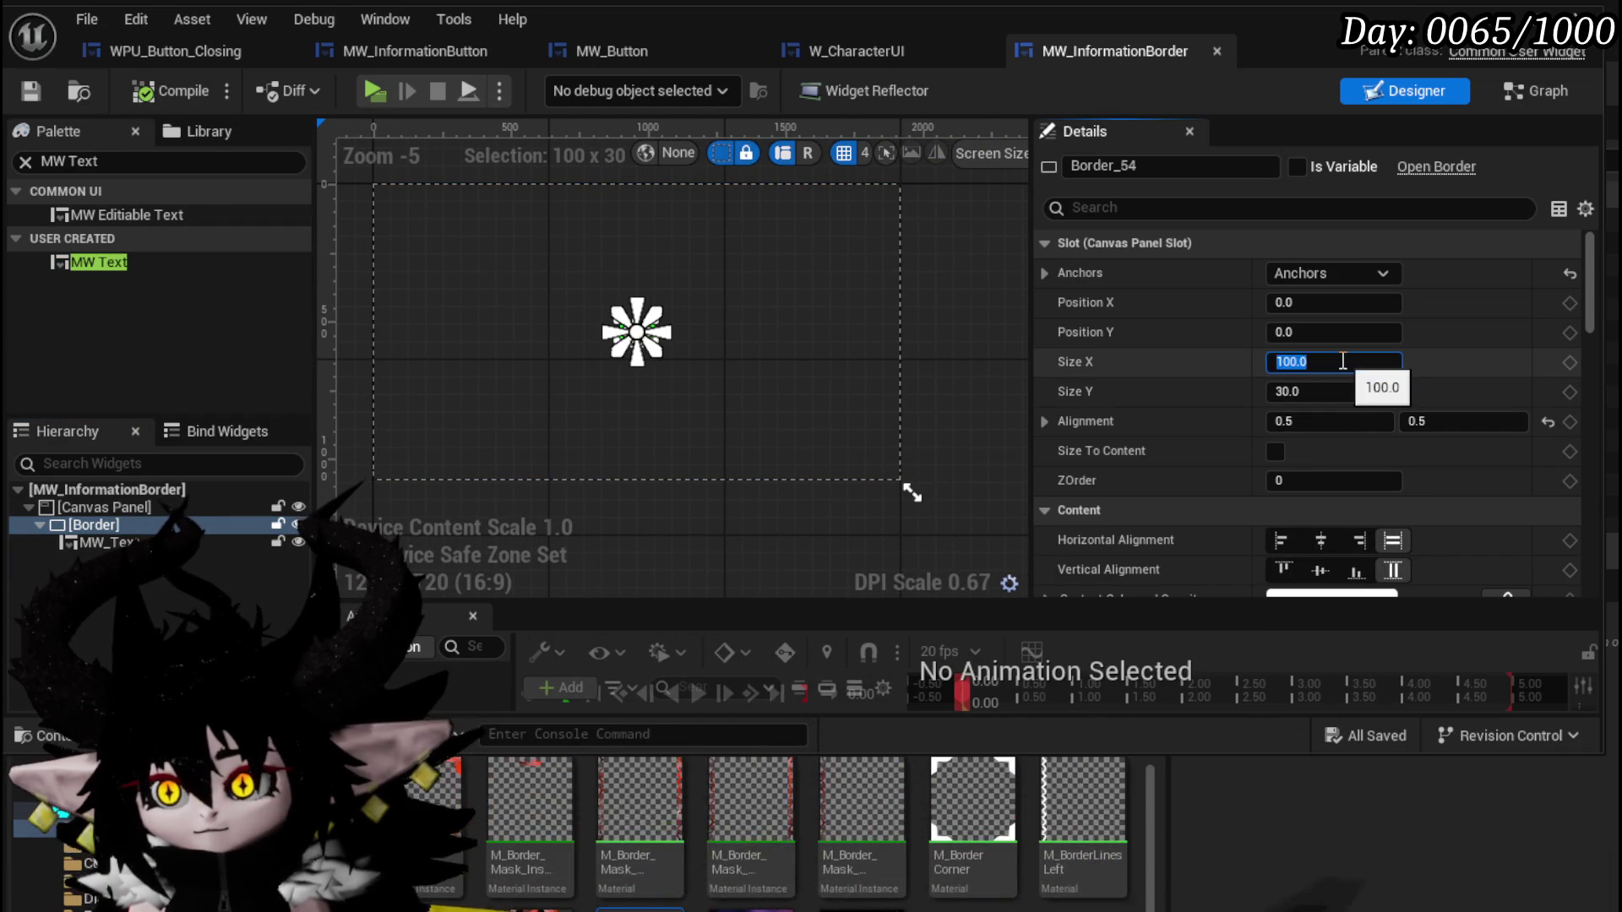
{"action": "type", "text": "170"}
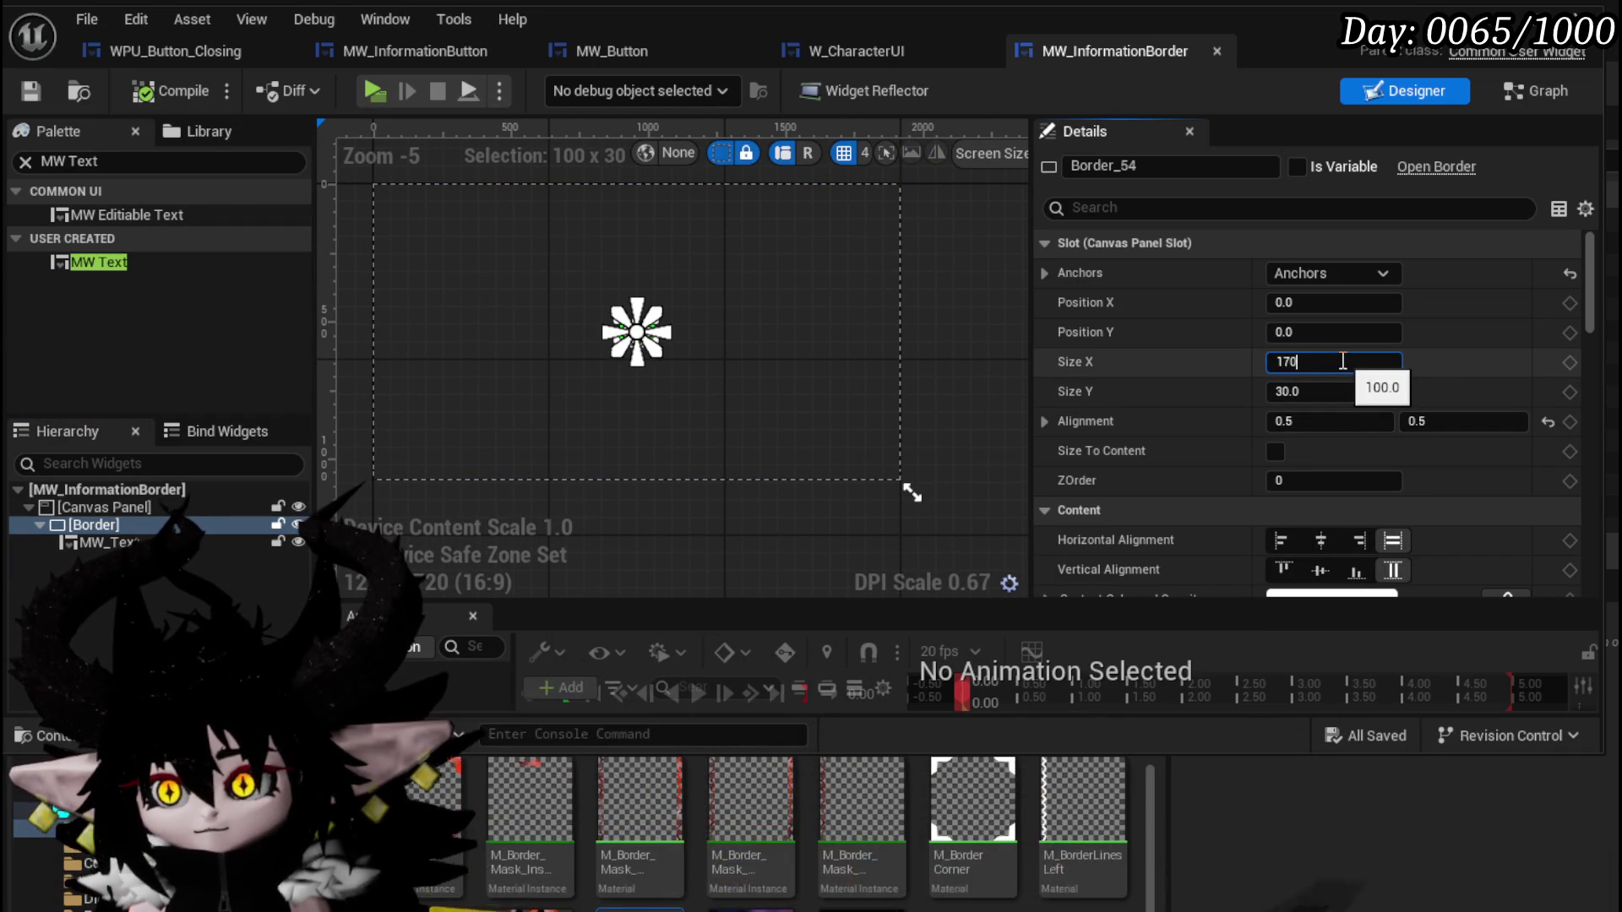
{"action": "key", "text": "Return"}
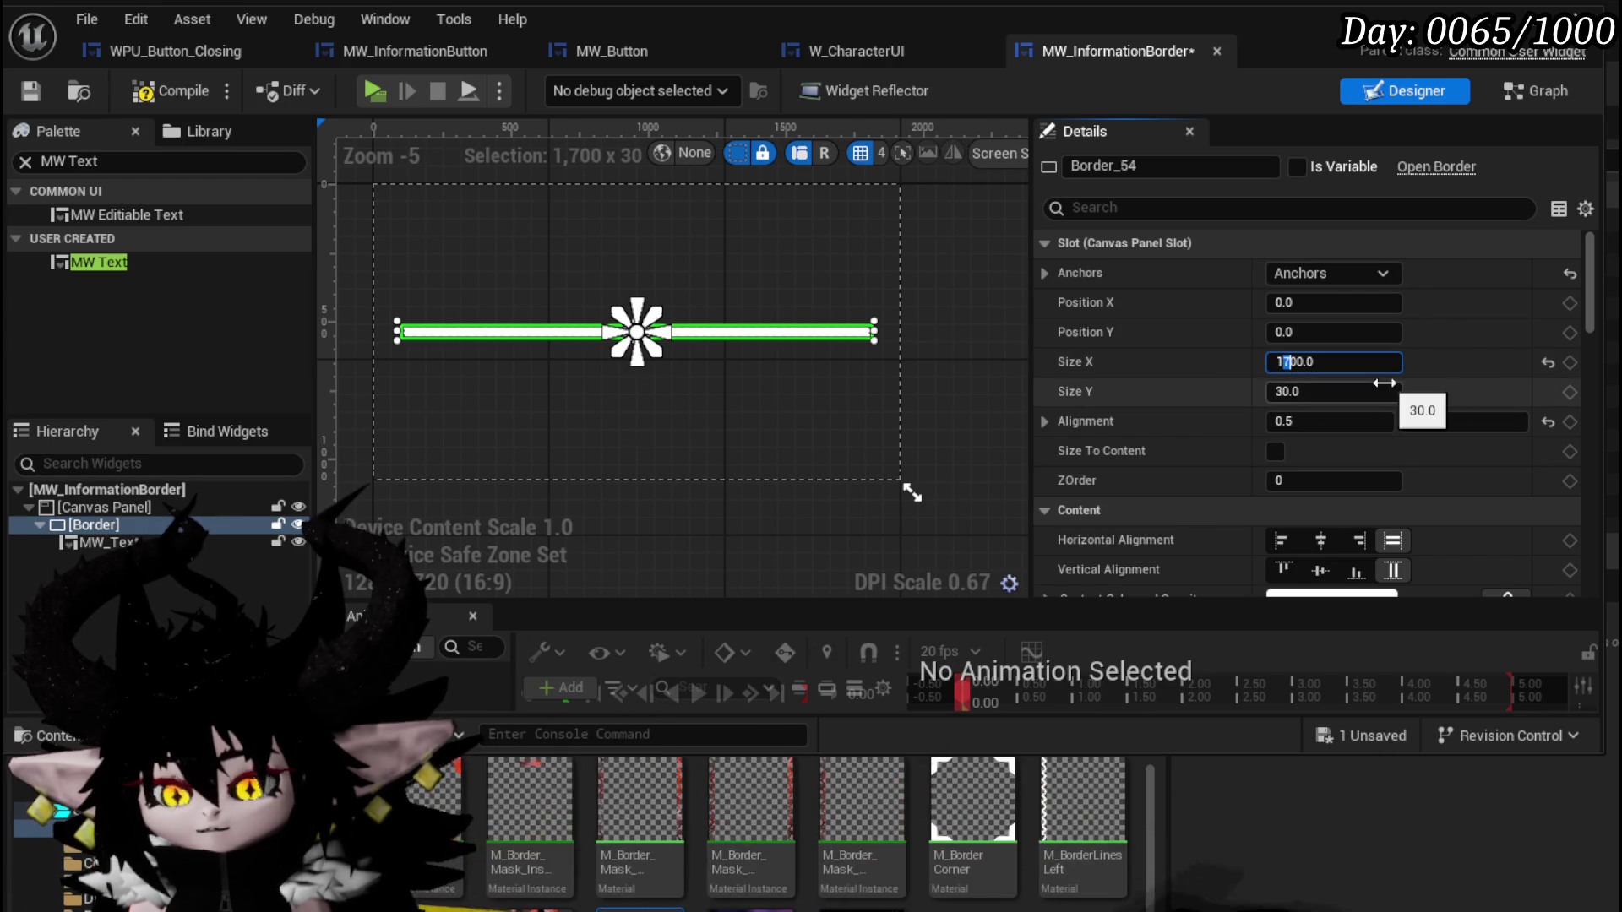
{"action": "type", "text": "1500"}
{"action": "key", "text": "Return"}
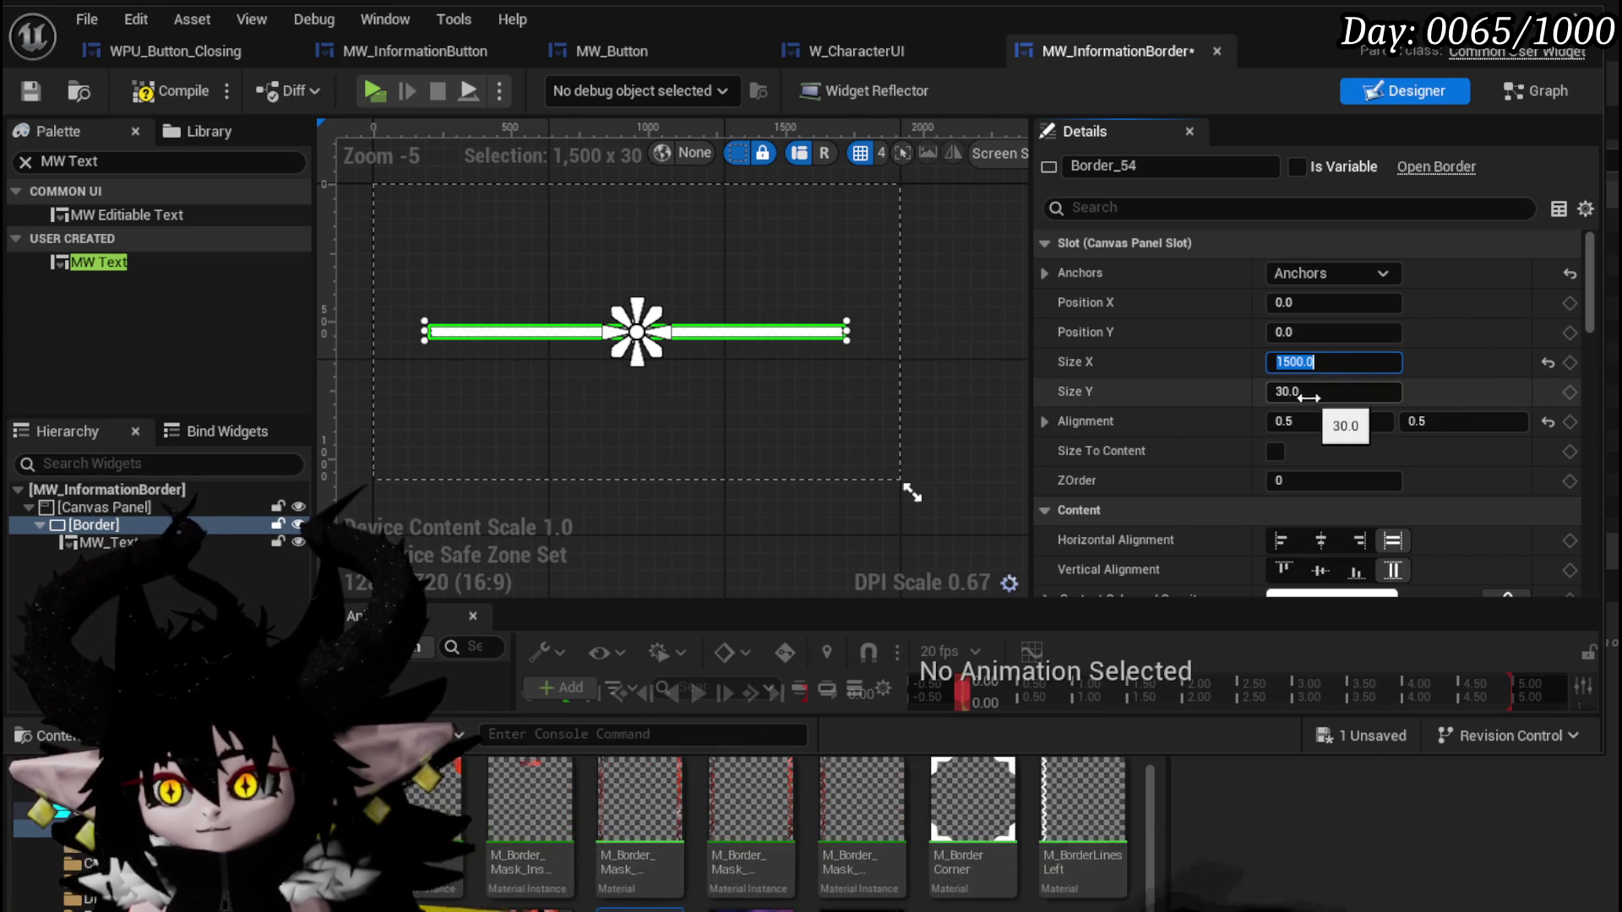
{"action": "type", "text": "1700"}
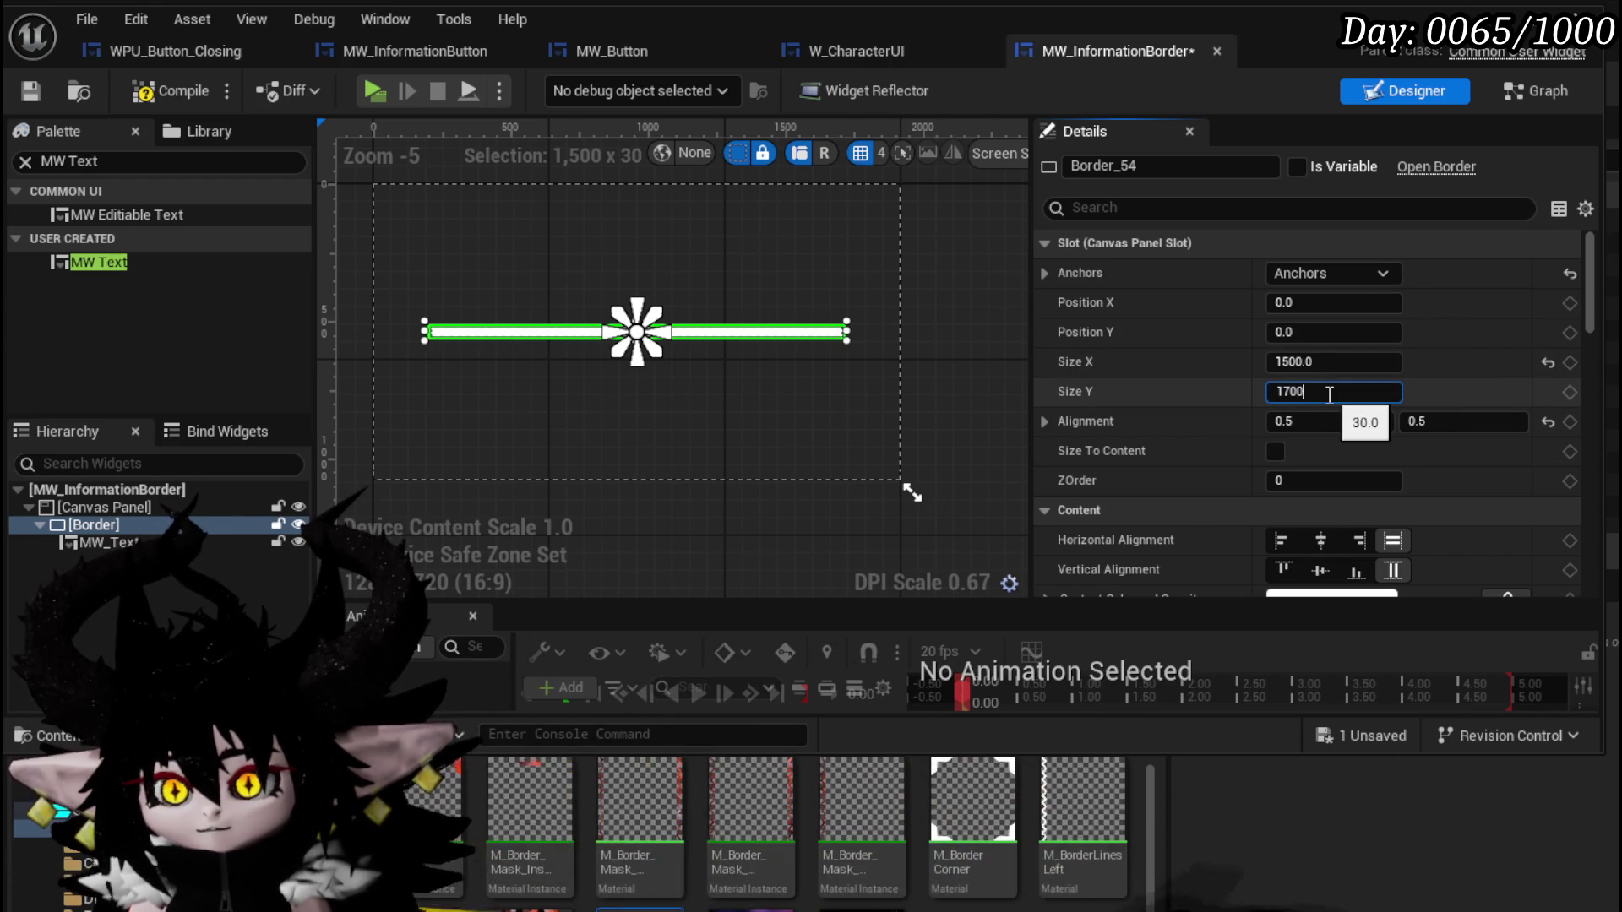
{"action": "type", "text": "800"}
{"action": "key", "text": "Return"}
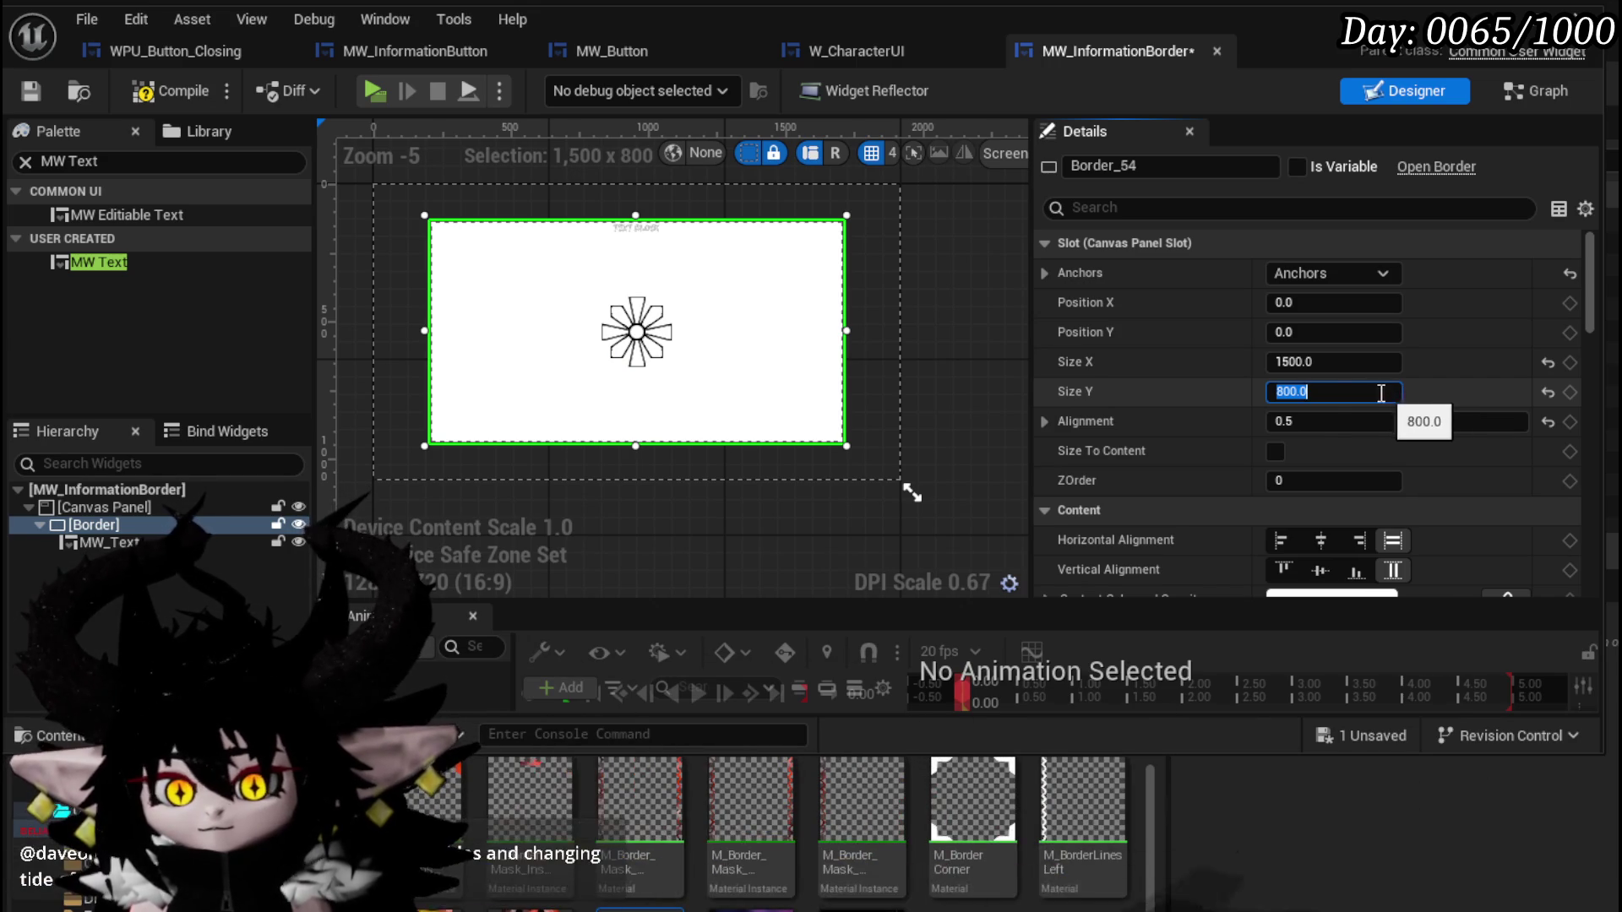
{"action": "left_click", "coordinate": [170, 84]}
{"action": "left_click", "coordinate": [30, 90]}
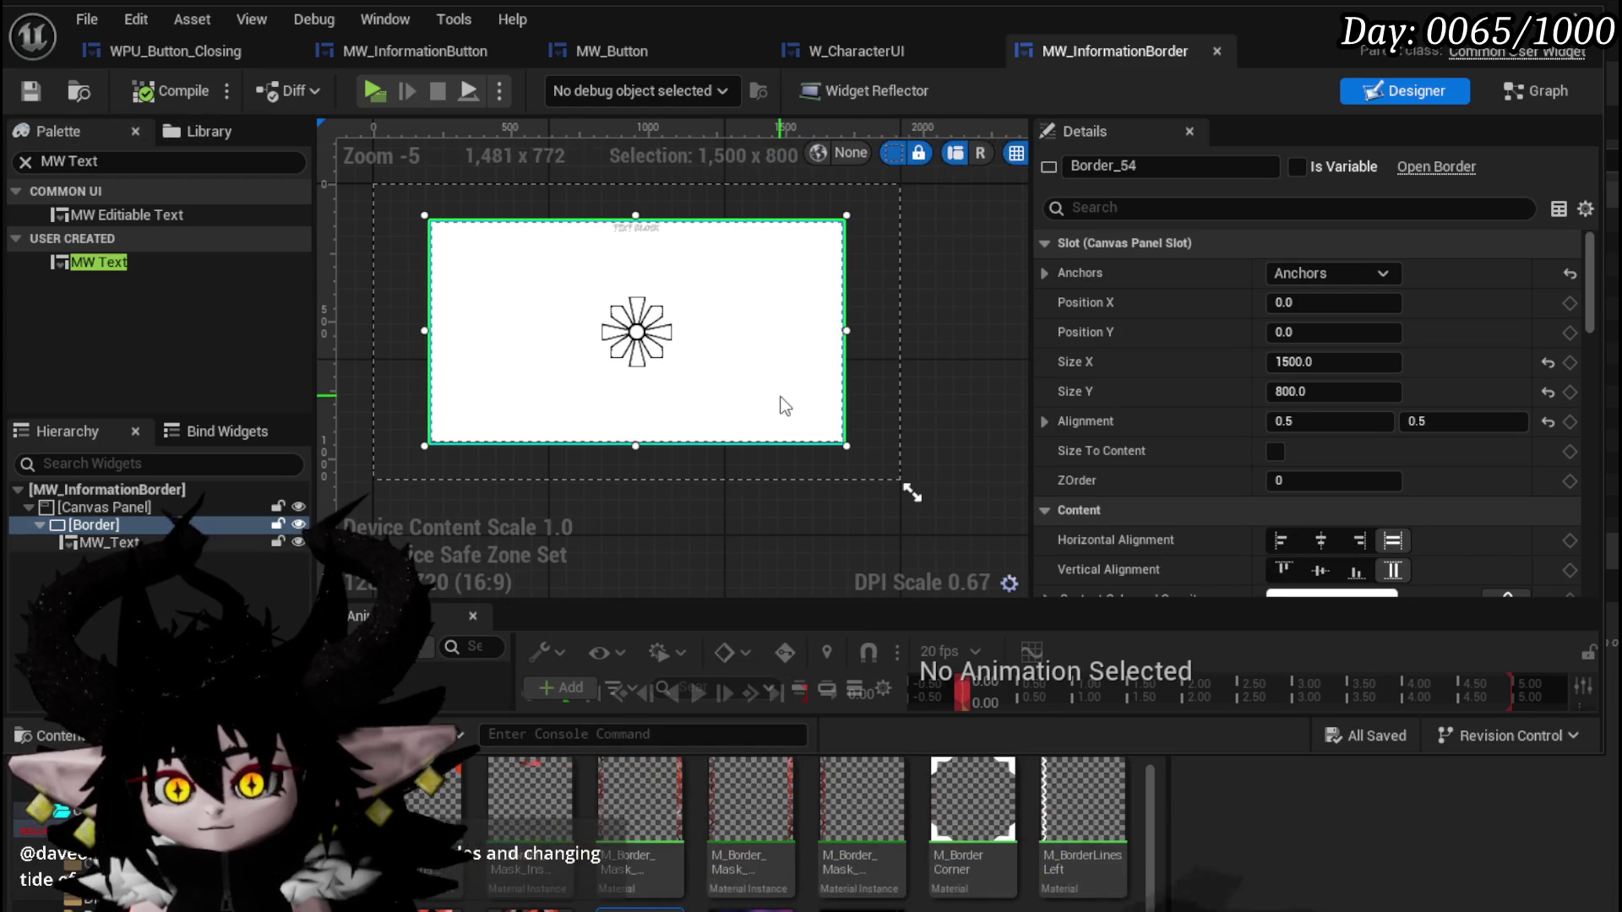
Give the Border a dark grey brush colour (0.098958) and save.
{"action": "scroll", "coordinate": [1512, 451], "scroll_direction": "down", "scroll_amount": 4}
{"action": "scroll", "coordinate": [1065, 490], "scroll_direction": "down", "scroll_amount": 5}
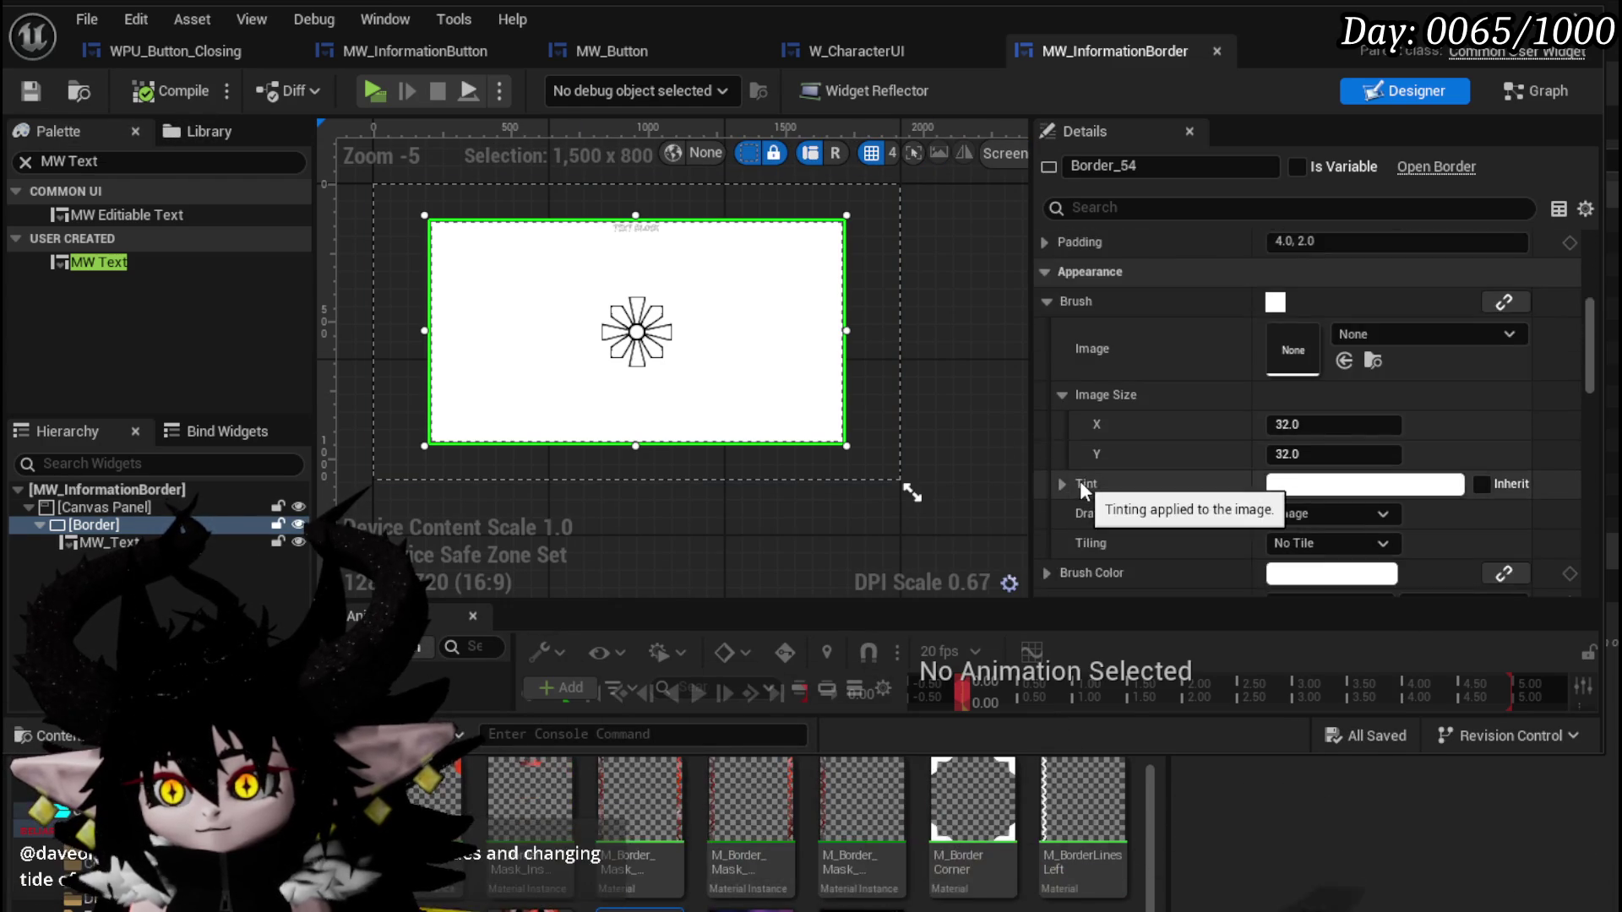
{"action": "left_click", "coordinate": [1315, 435]}
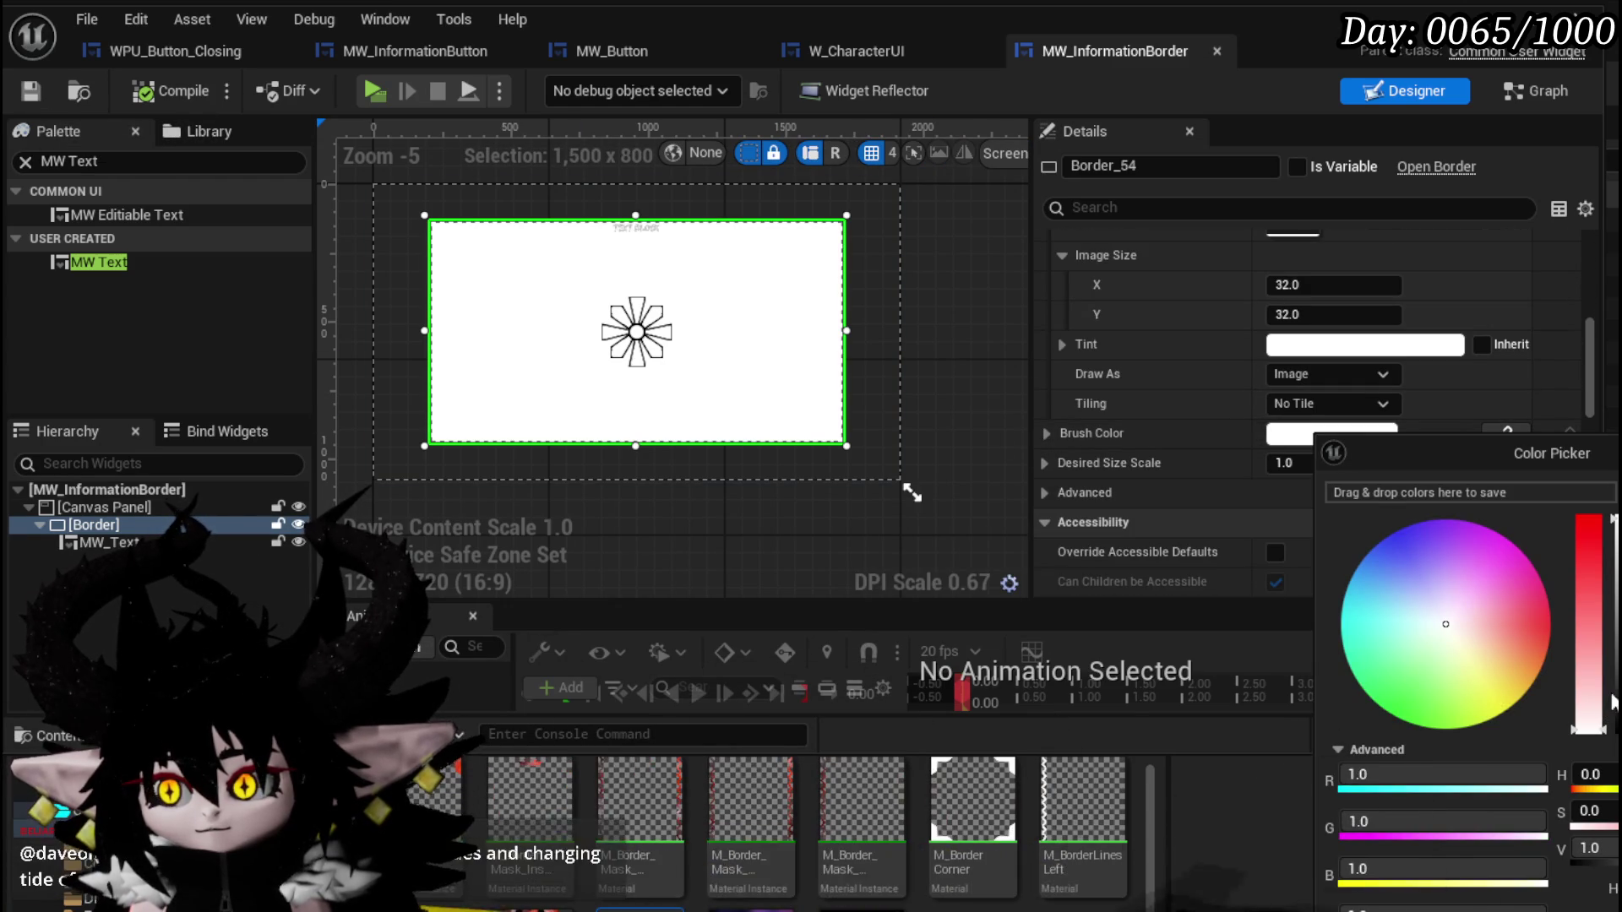
{"action": "left_click_drag", "start_coordinate": [1610, 517], "coordinate": [1611, 713]}
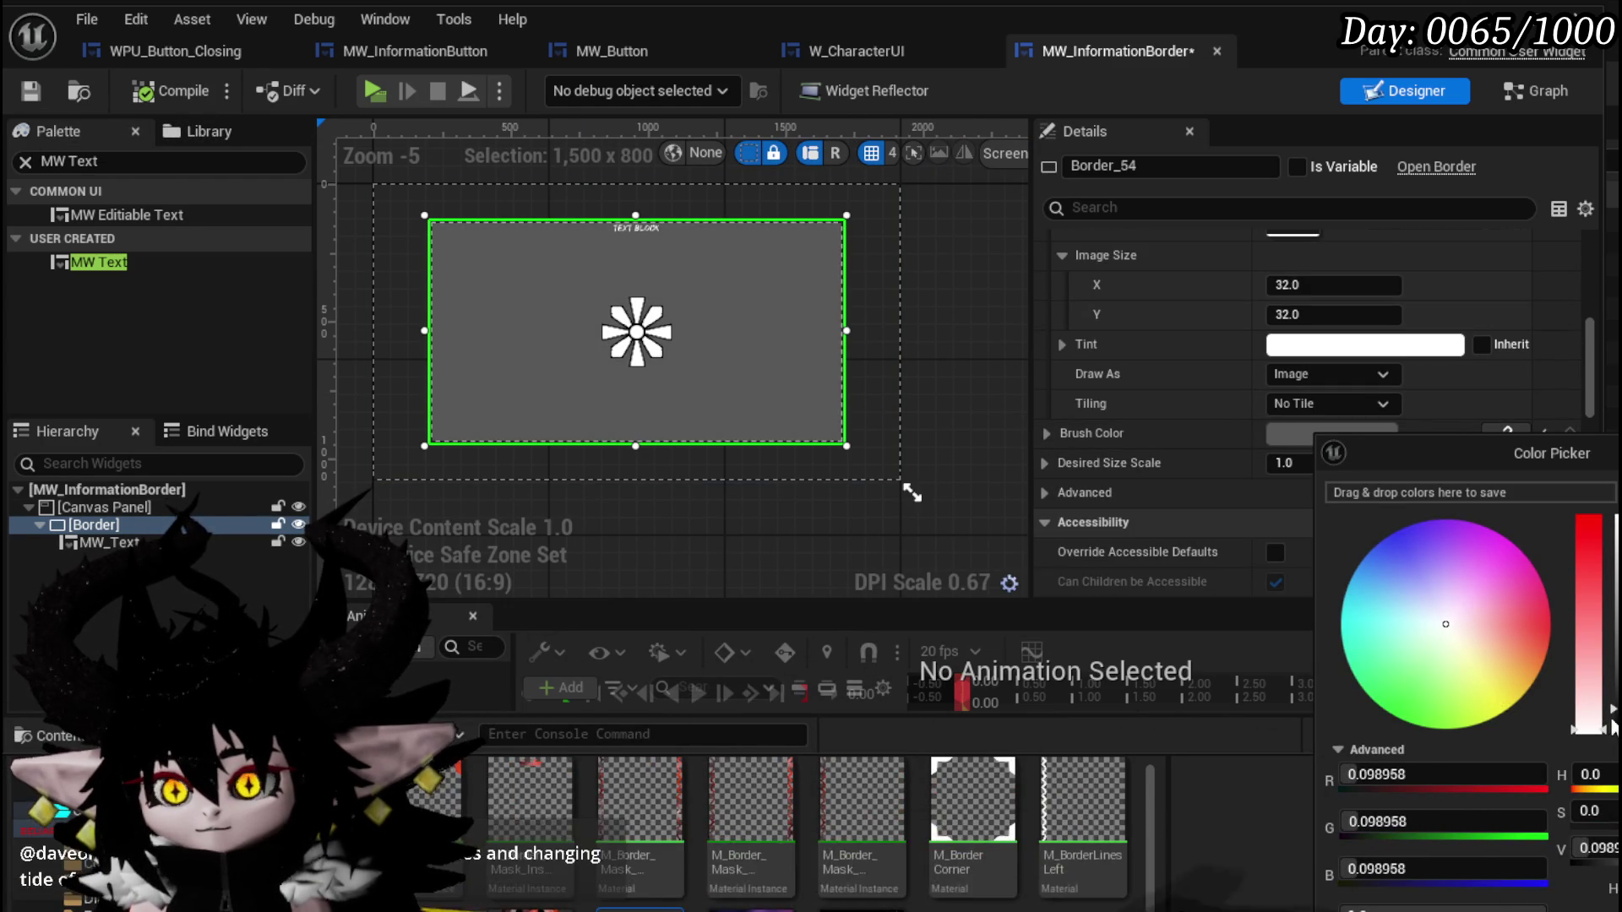
{"action": "left_click", "coordinate": [1166, 592]}
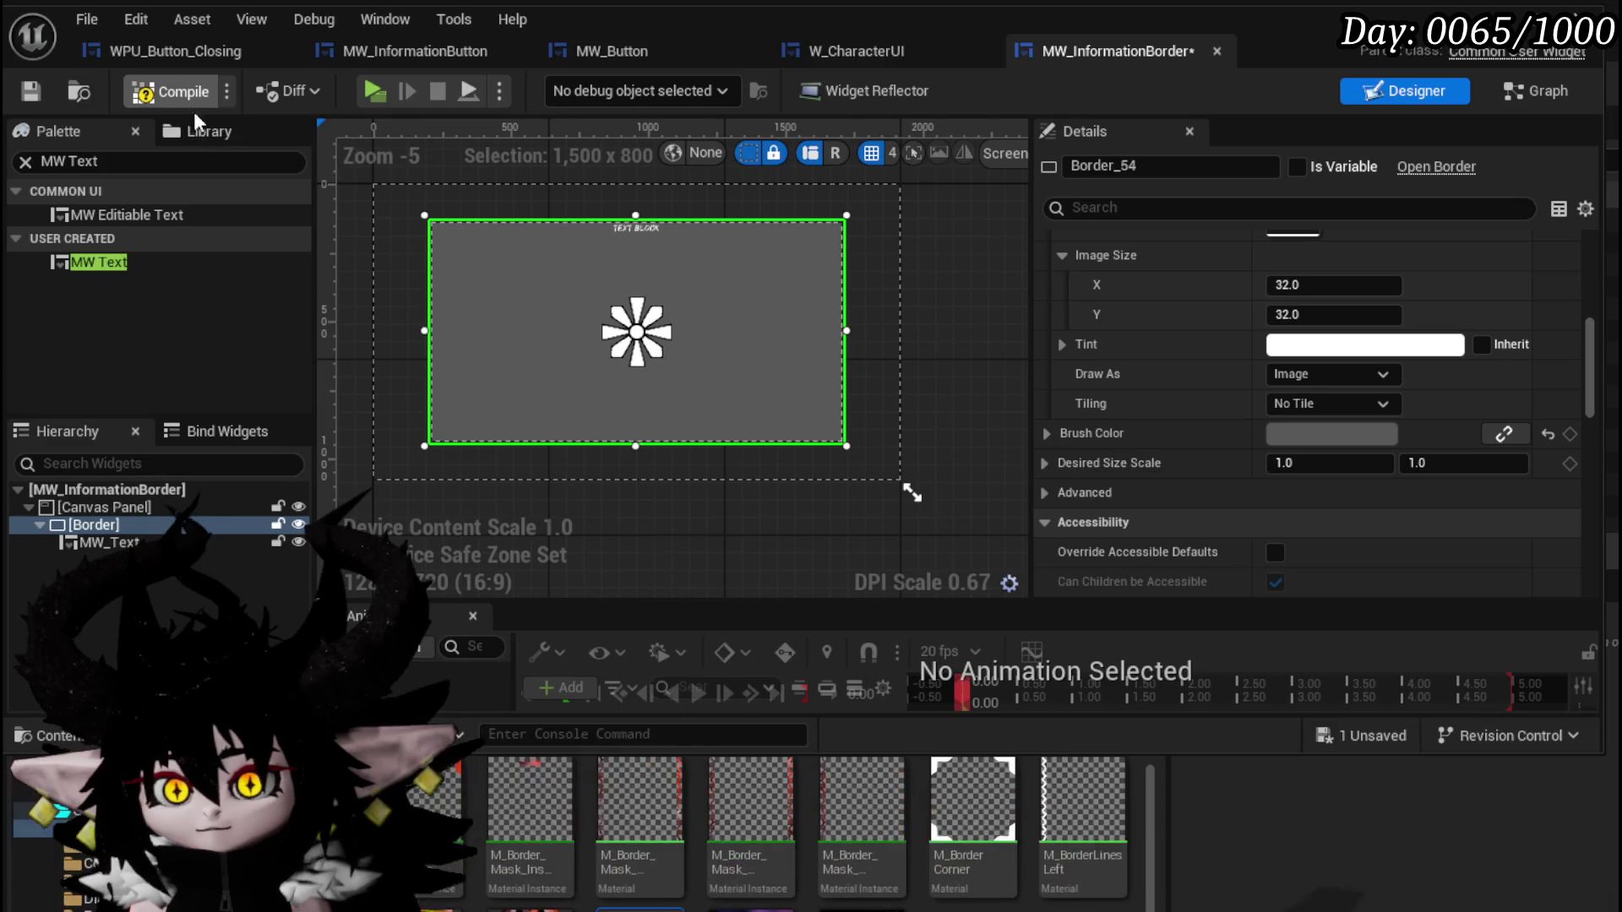
{"action": "key", "text": "ctrl+s"}
{"action": "left_click", "coordinate": [620, 226]}
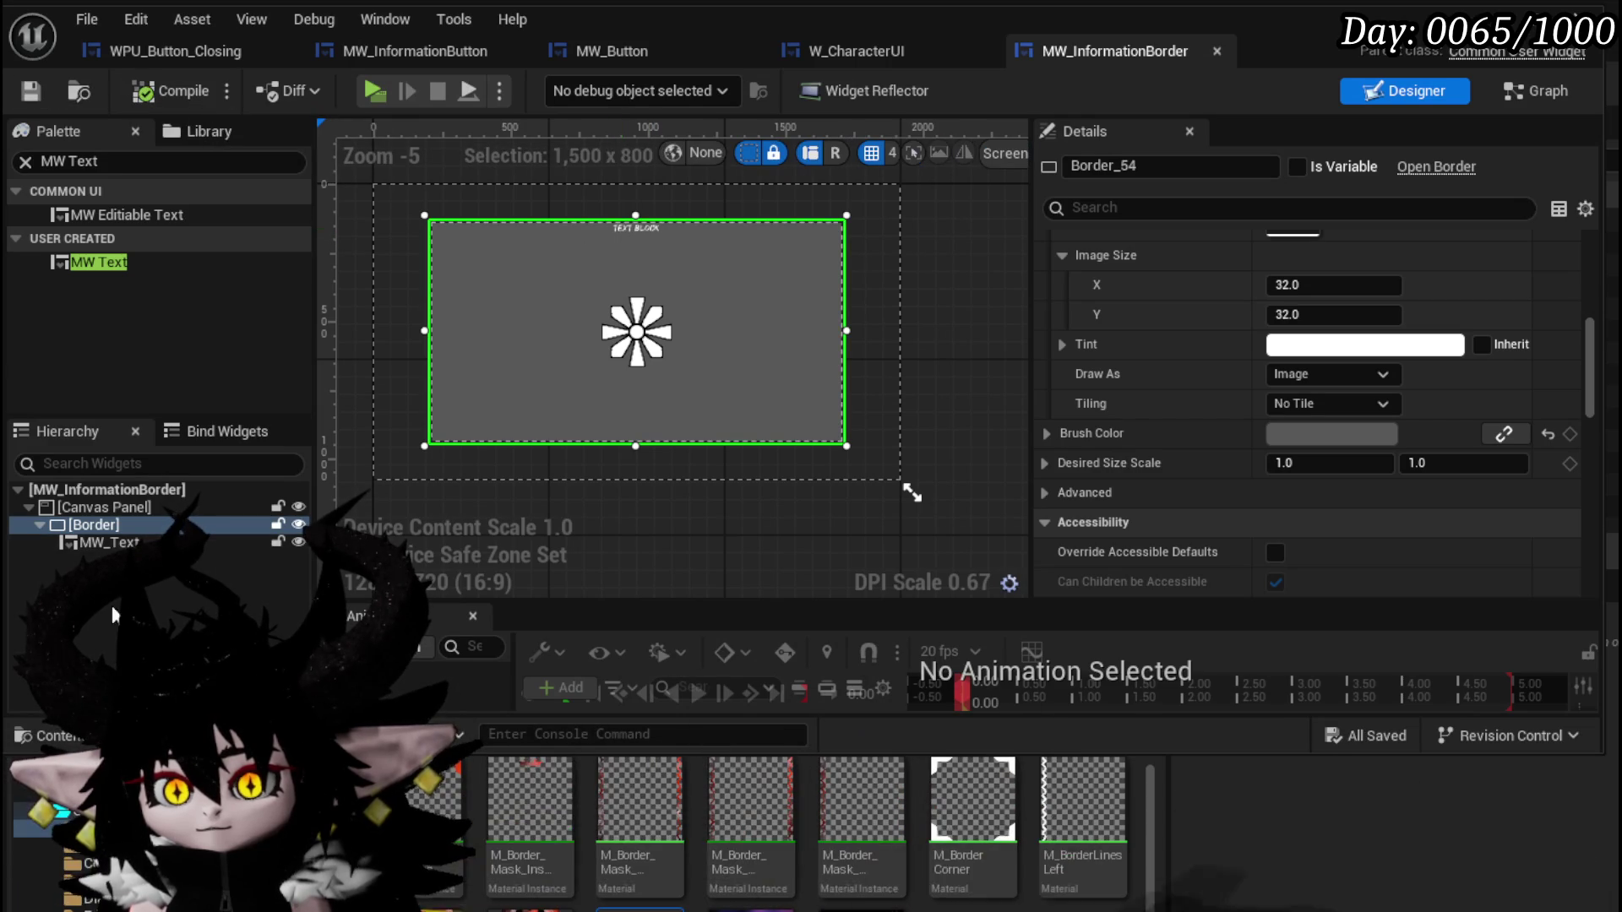
{"action": "scroll", "coordinate": [1409, 359], "scroll_direction": "down", "scroll_amount": 3}
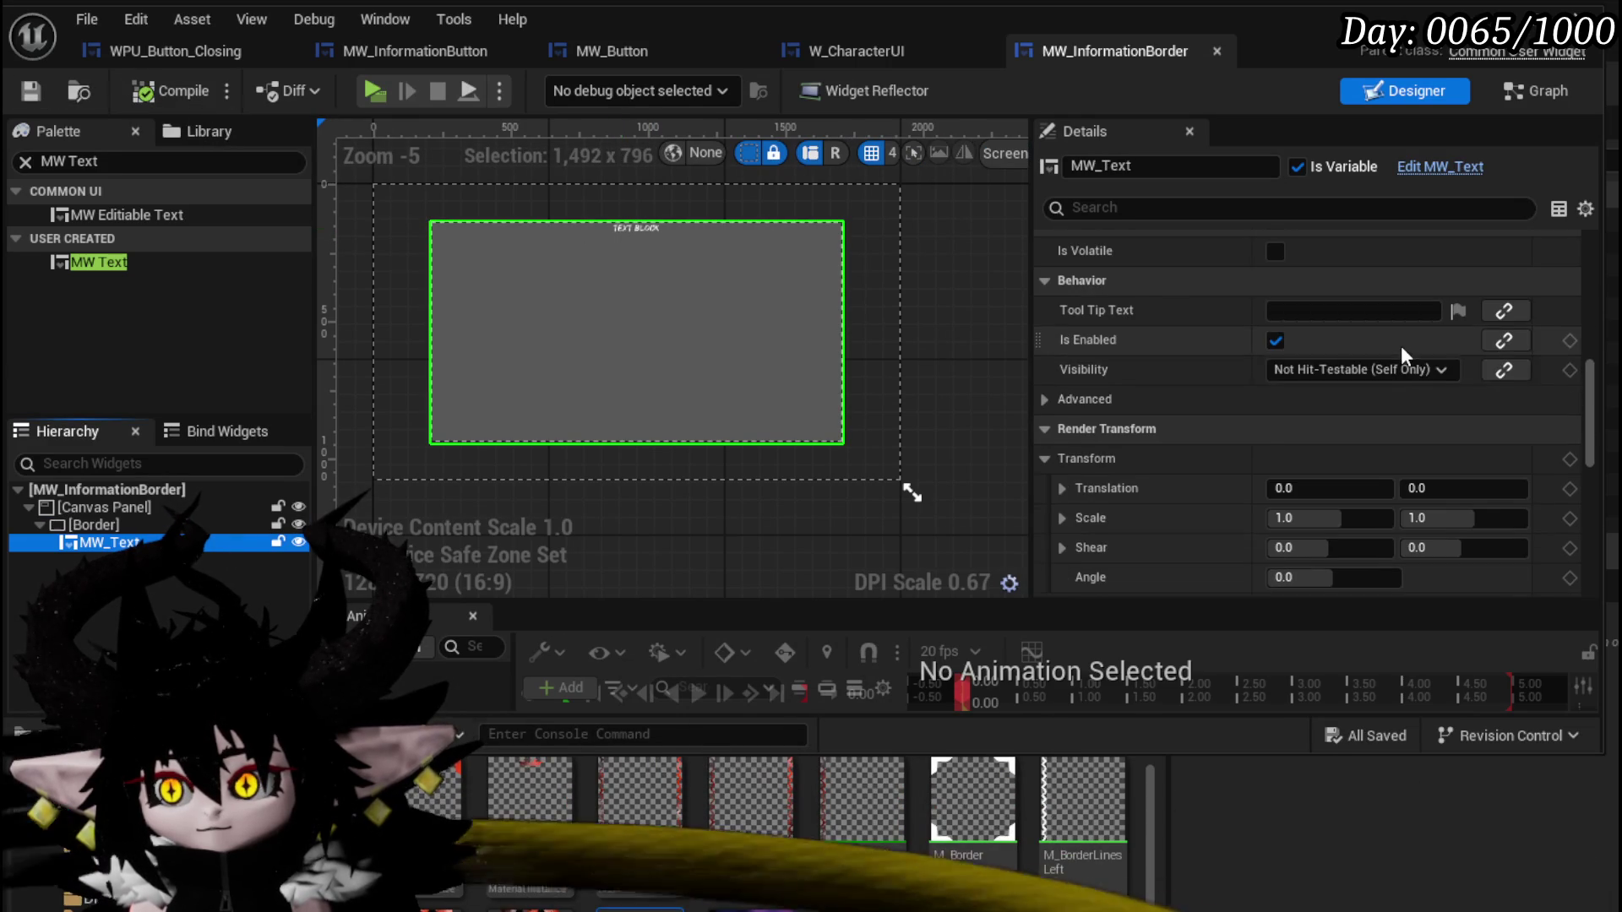
{"action": "left_click", "coordinate": [1326, 370]}
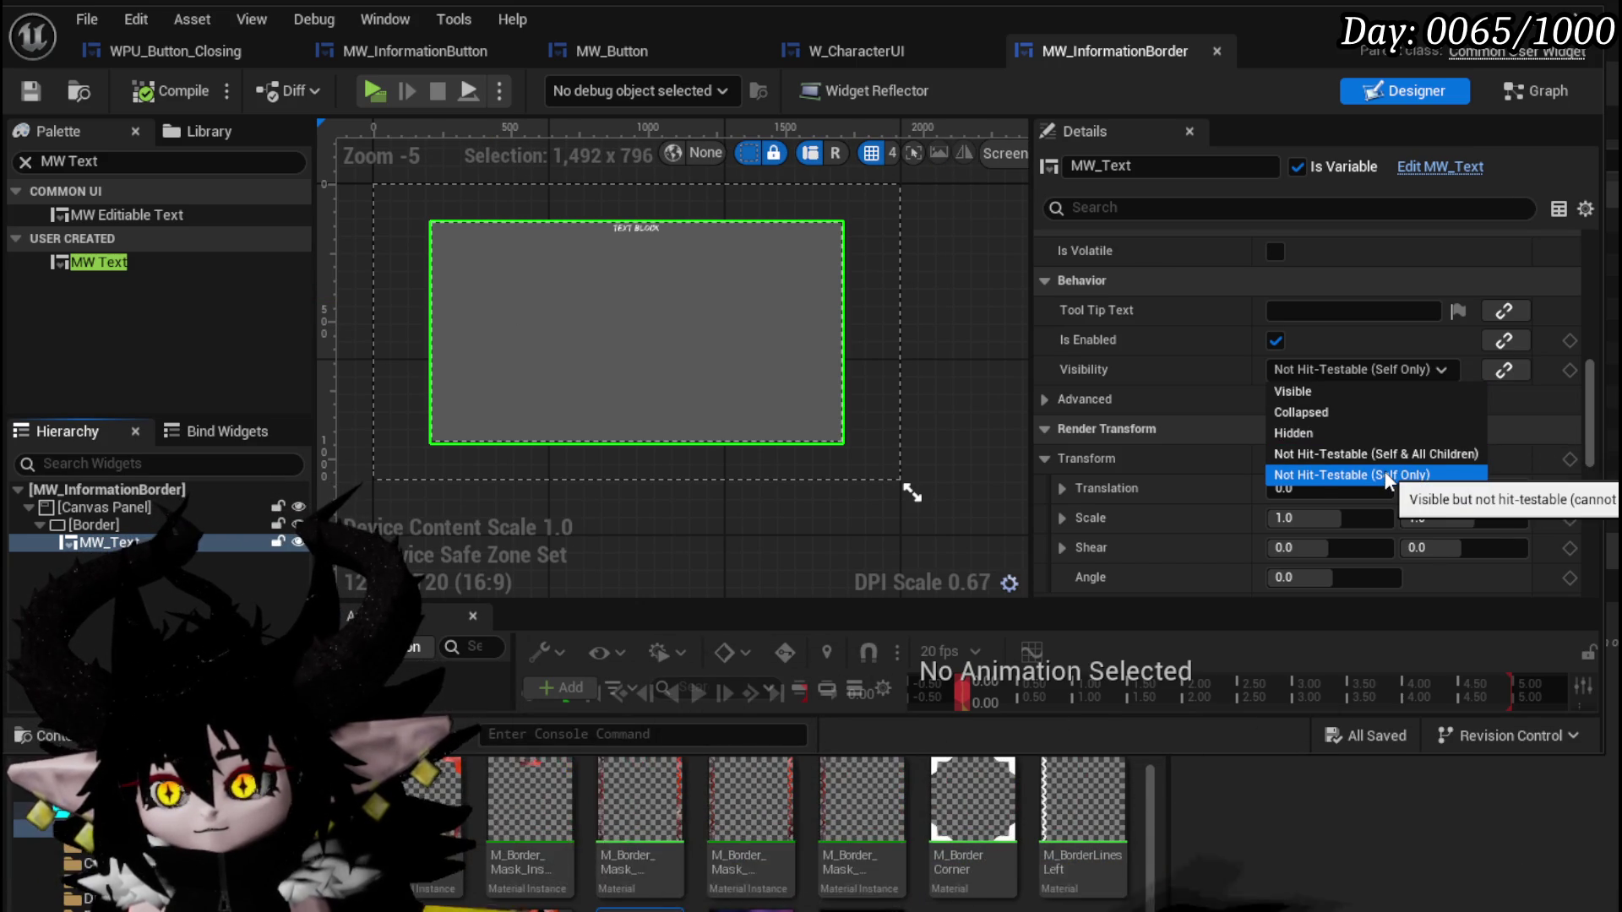
{"action": "scroll", "coordinate": [1178, 333], "scroll_direction": "up", "scroll_amount": 5}
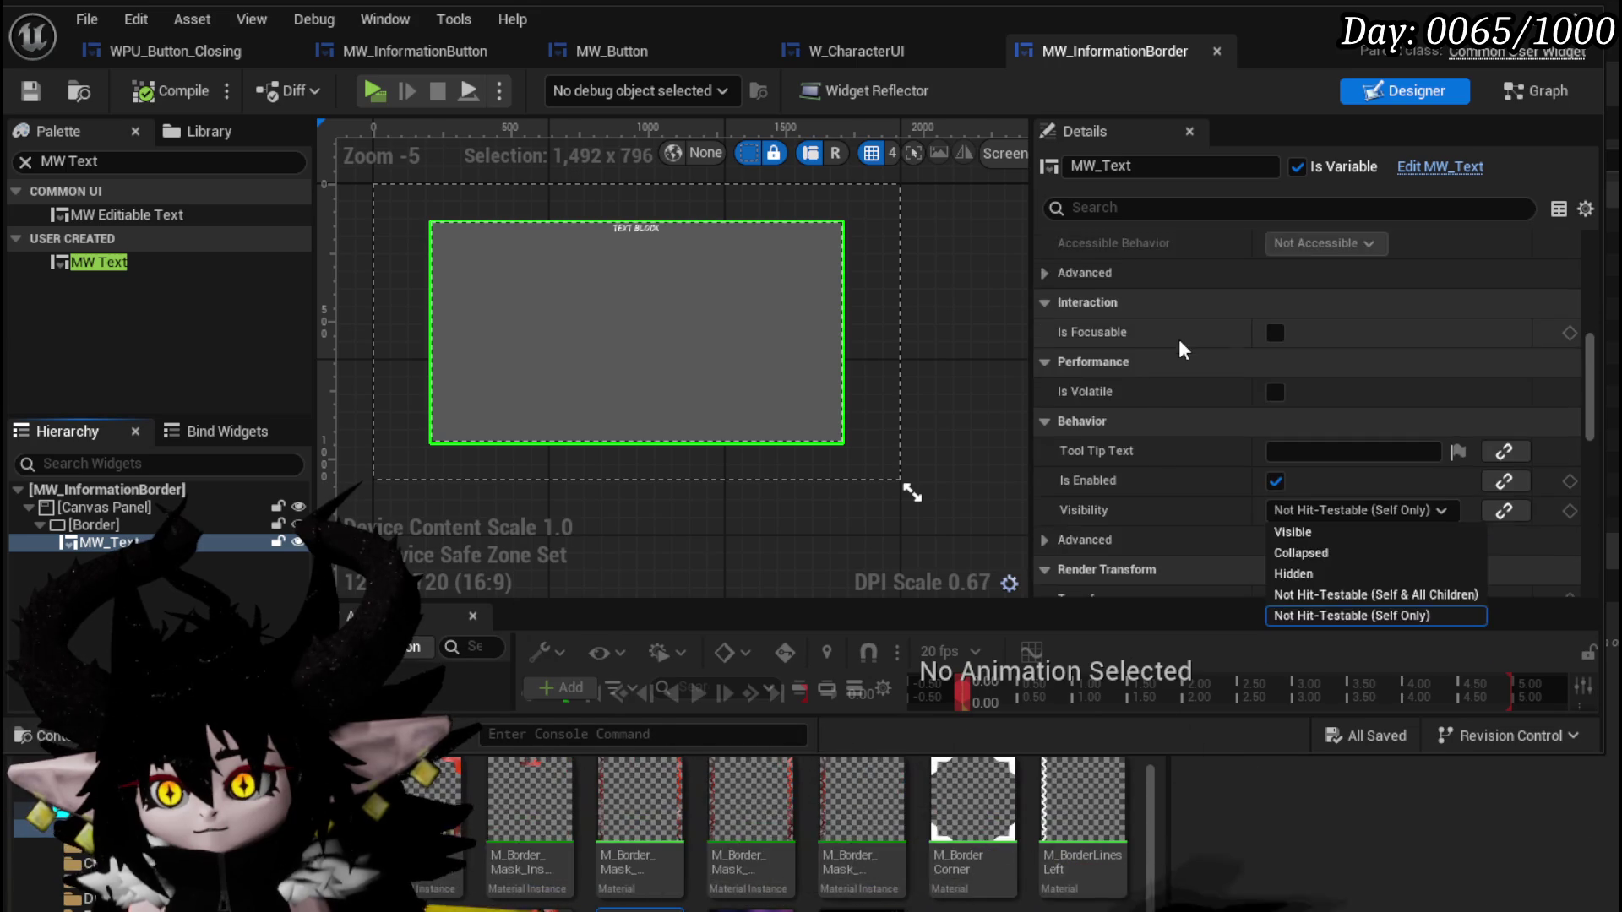
{"action": "scroll", "coordinate": [1180, 345], "scroll_direction": "up", "scroll_amount": 2}
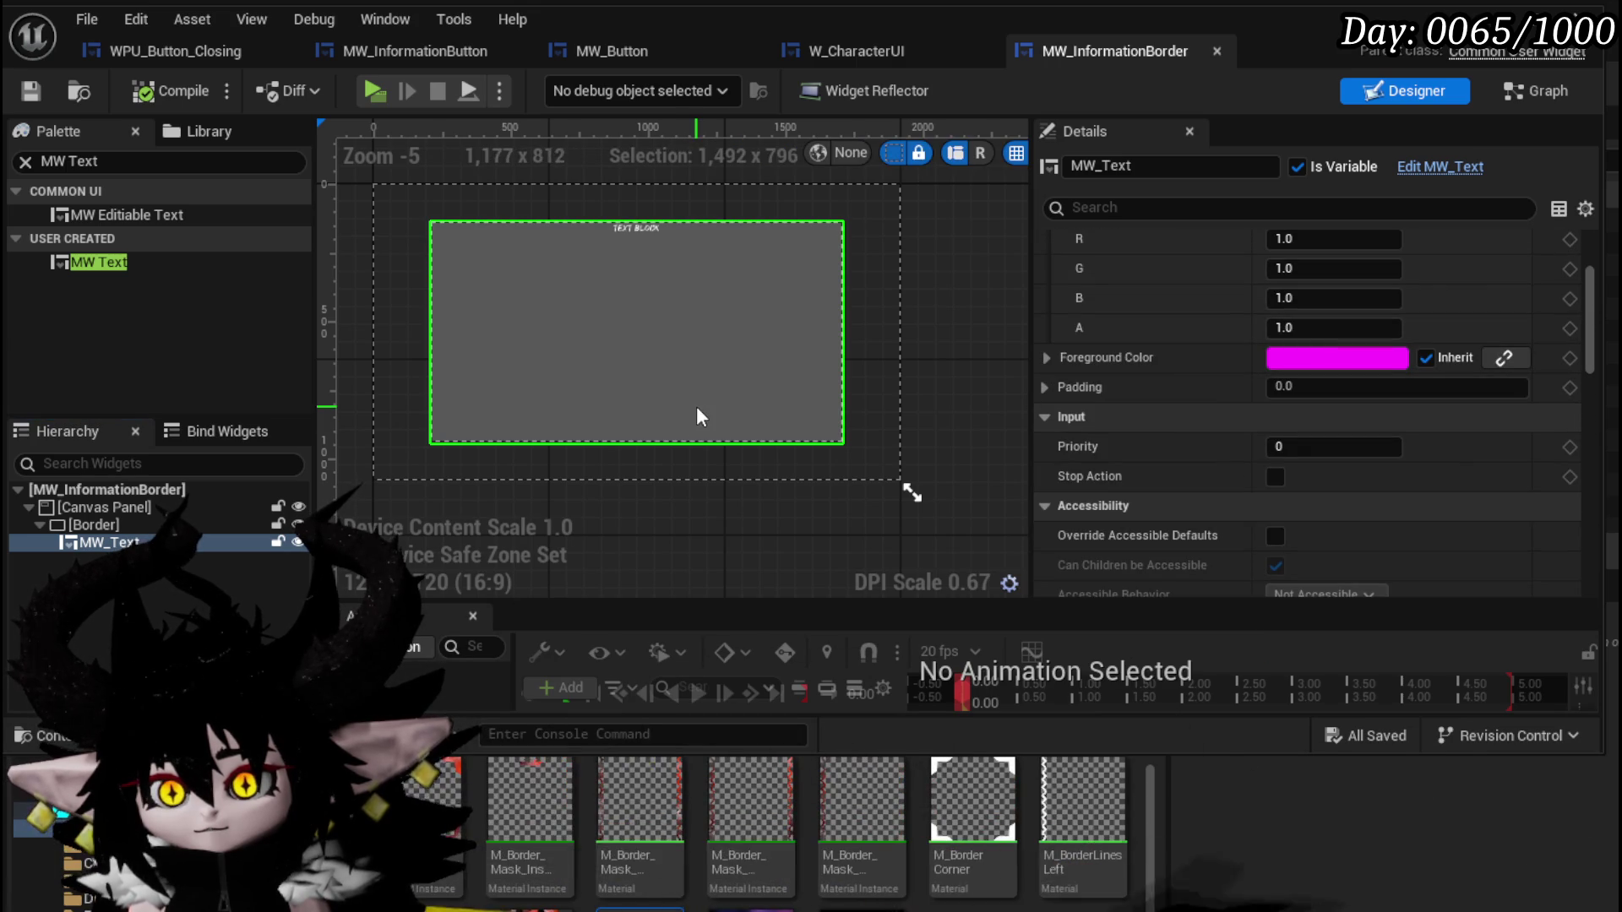
Turn on Size To Content for the Border, compile, save, and view the shrunken result.
{"action": "left_click", "coordinate": [93, 525]}
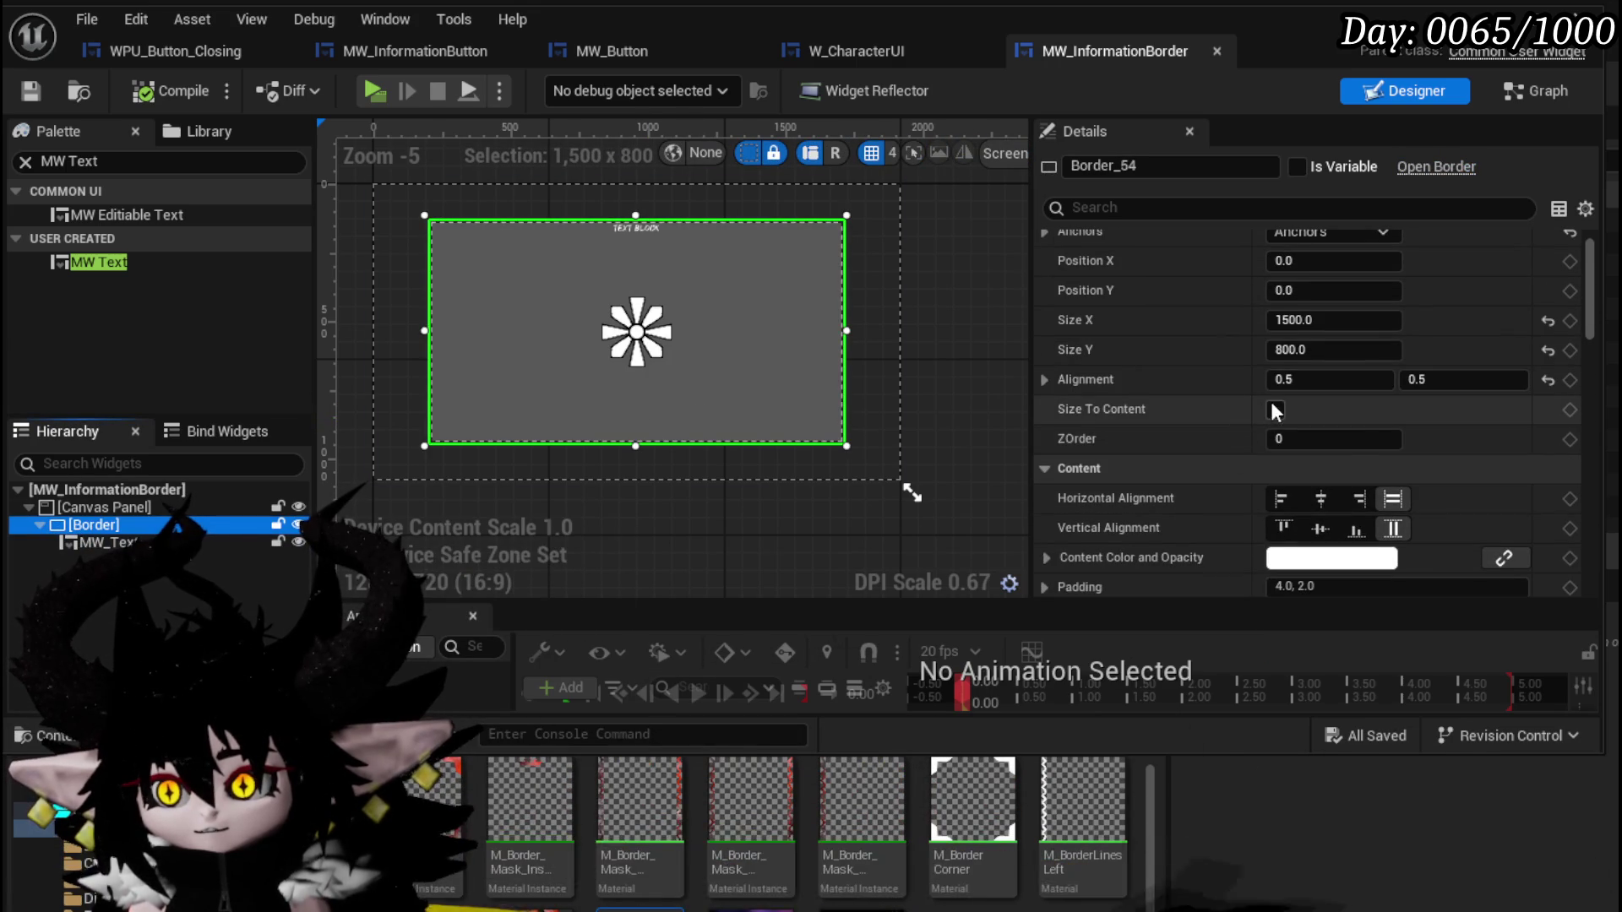
{"action": "left_click", "coordinate": [1276, 409]}
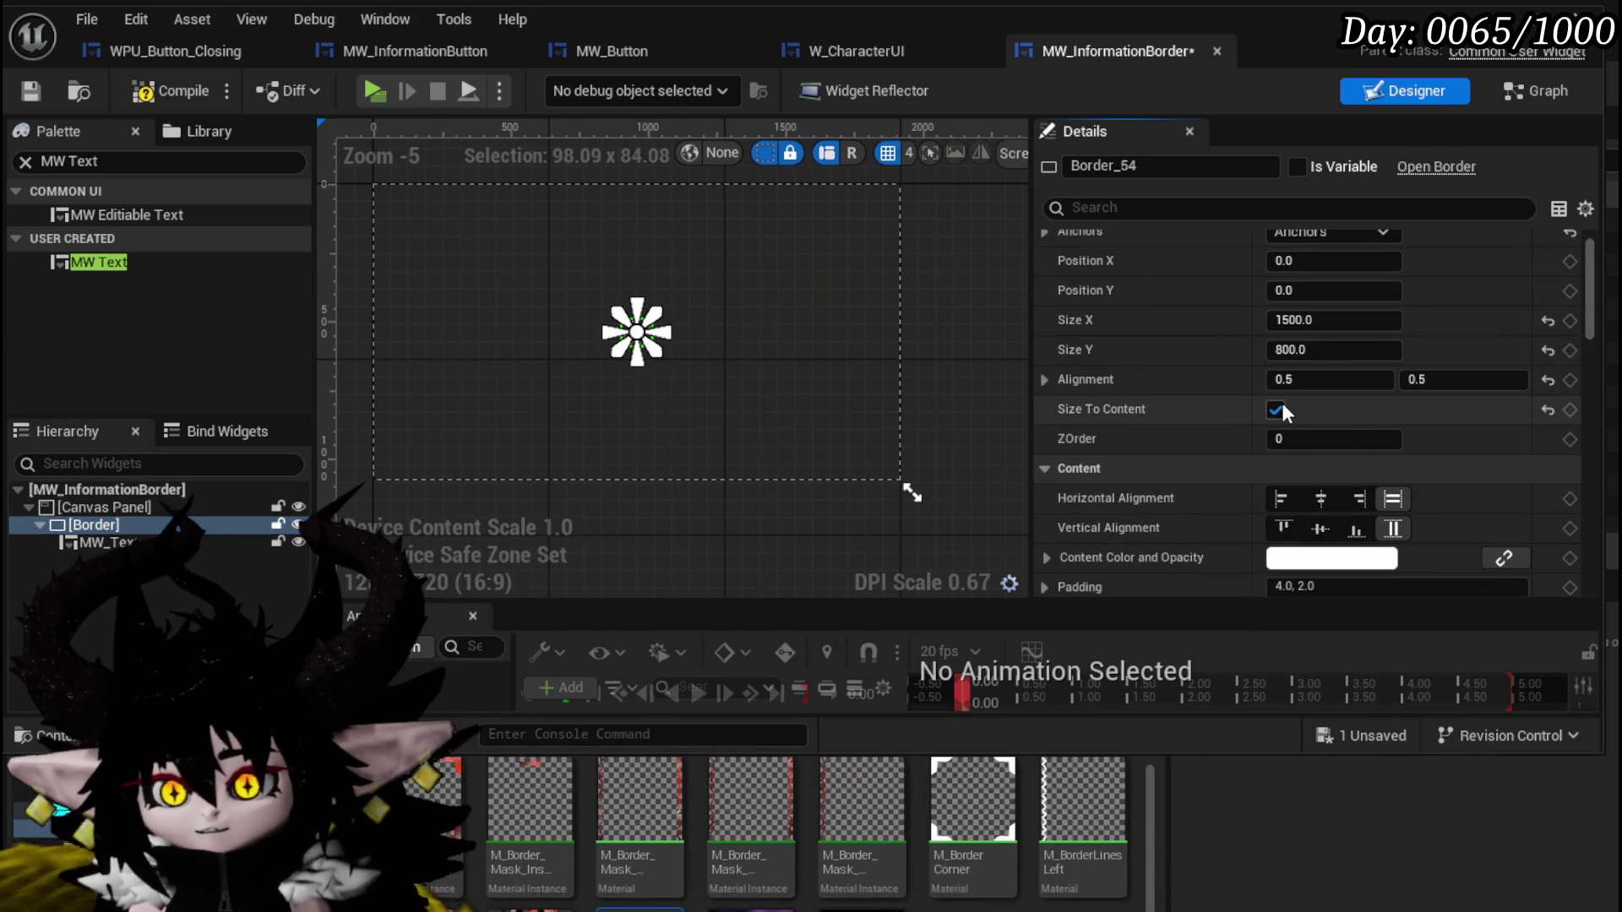
{"action": "left_click", "coordinate": [145, 91]}
{"action": "left_click", "coordinate": [34, 91]}
{"action": "scroll", "coordinate": [1132, 372], "scroll_direction": "up", "scroll_amount": 1}
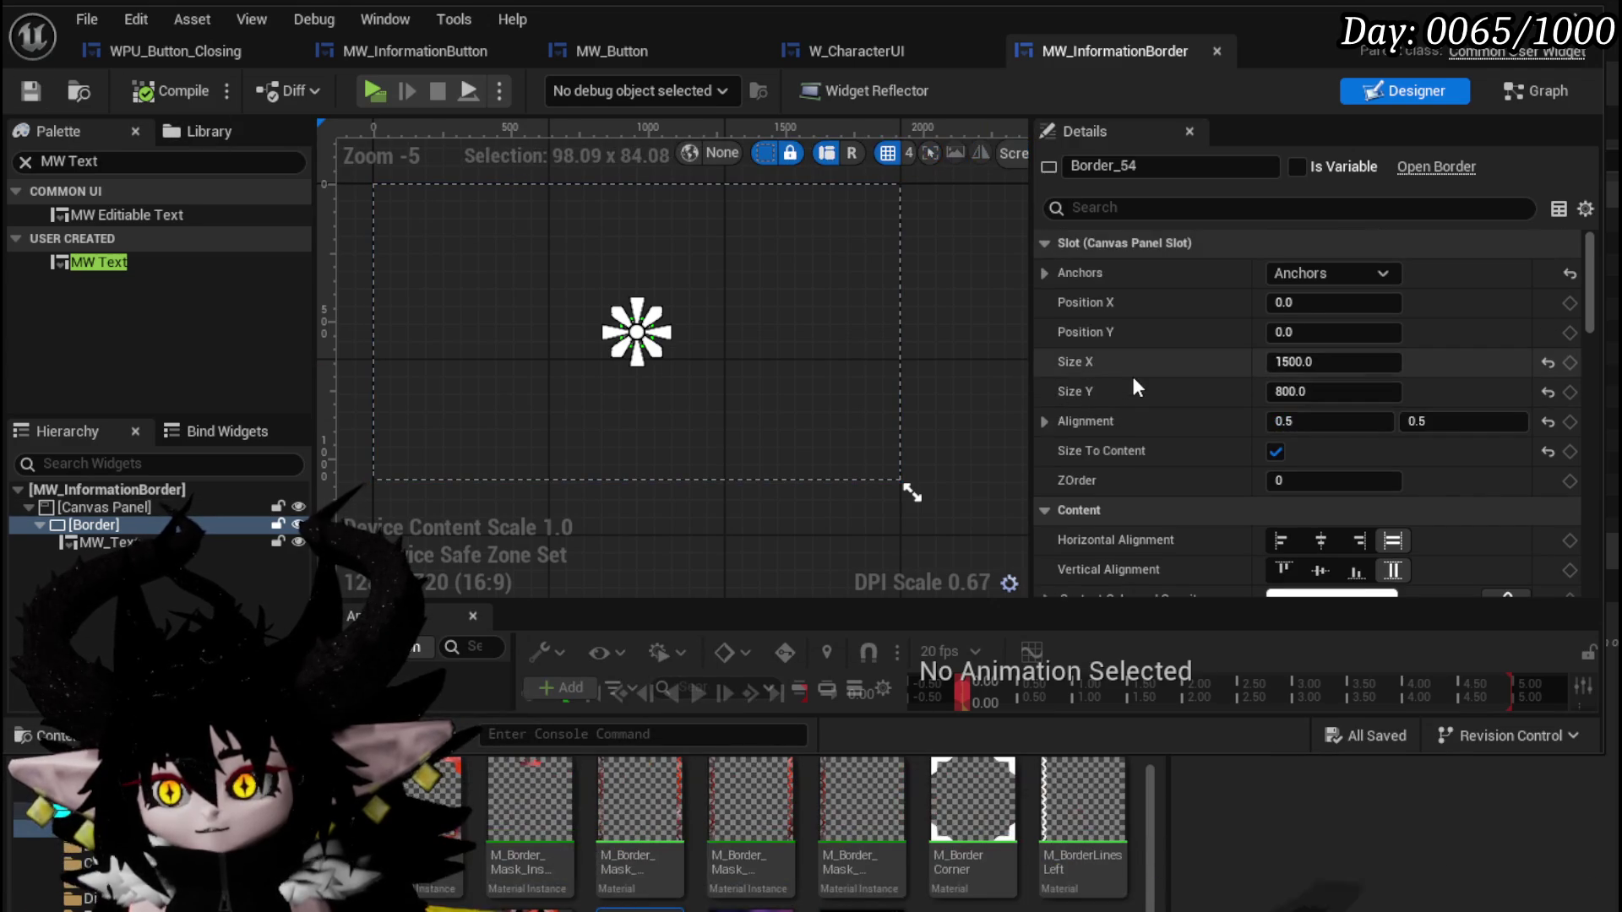
{"action": "scroll", "coordinate": [714, 366], "scroll_direction": "up", "scroll_amount": 4}
{"action": "left_click_drag", "start_coordinate": [715, 367], "coordinate": [789, 335]}
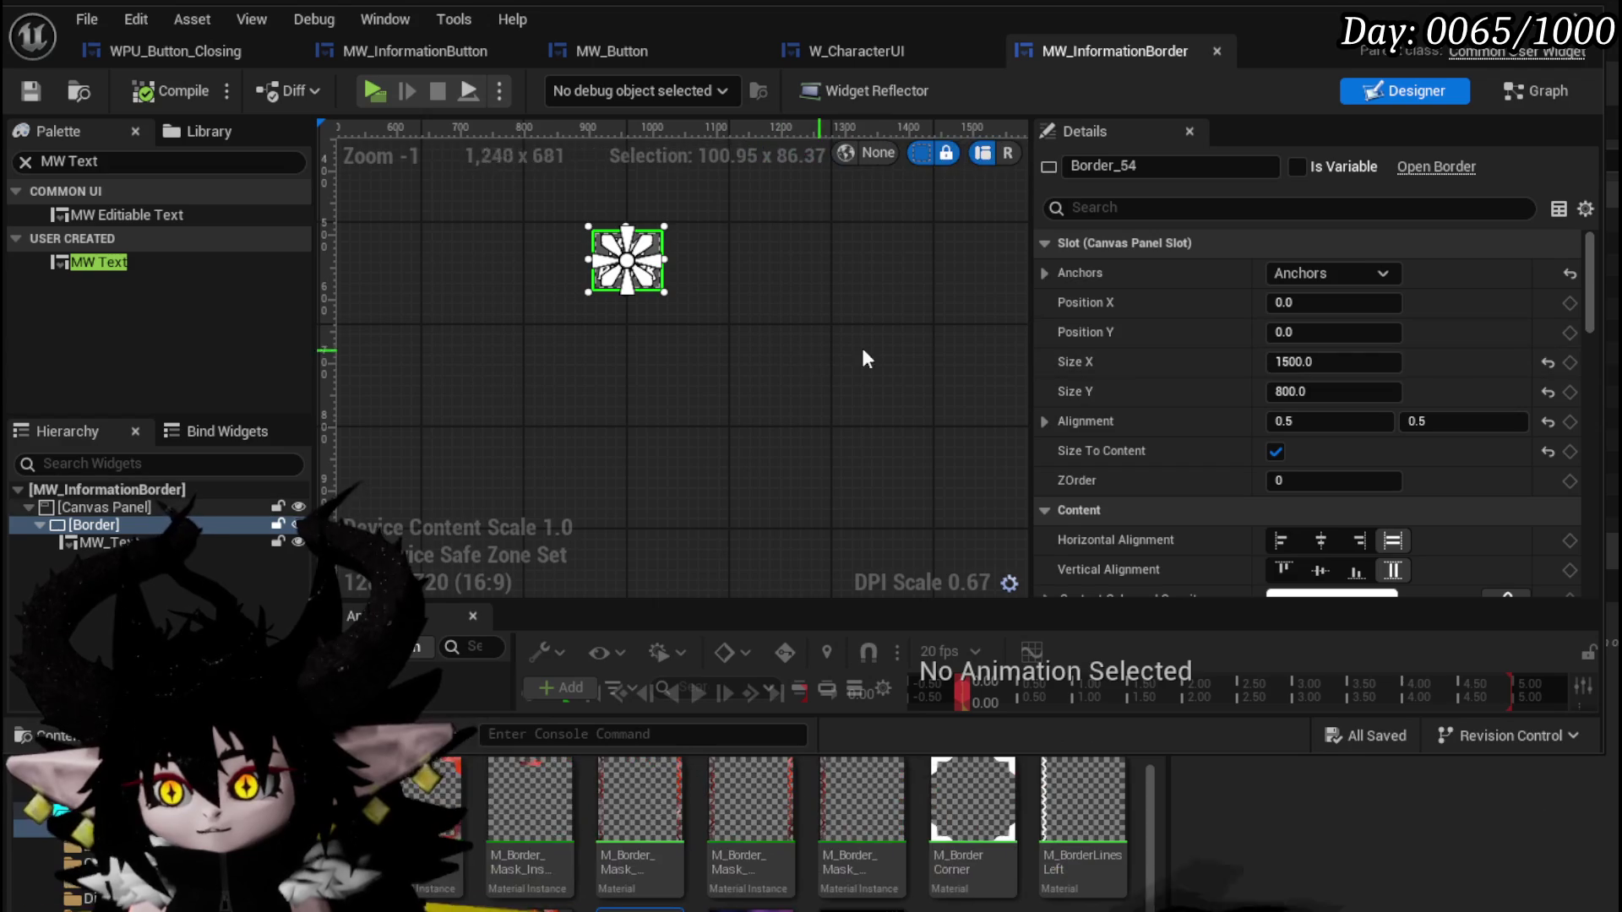
Turn Size To Content off so the Border returns to 1500 × 800.
{"action": "scroll", "coordinate": [904, 343], "scroll_direction": "down", "scroll_amount": 3}
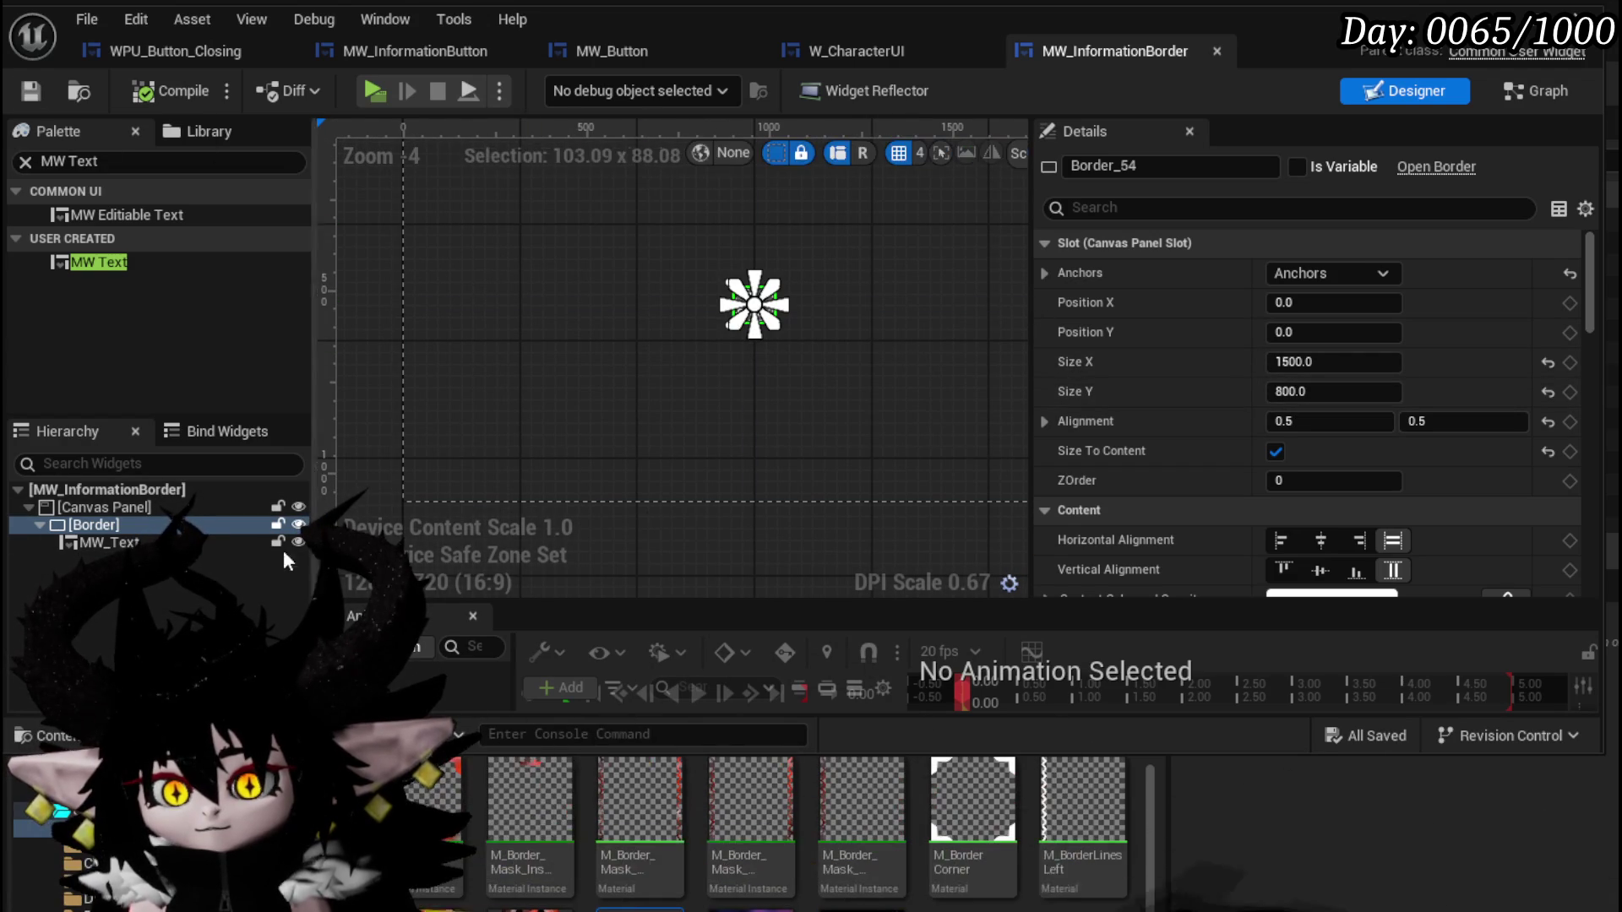
{"action": "left_click", "coordinate": [1276, 452]}
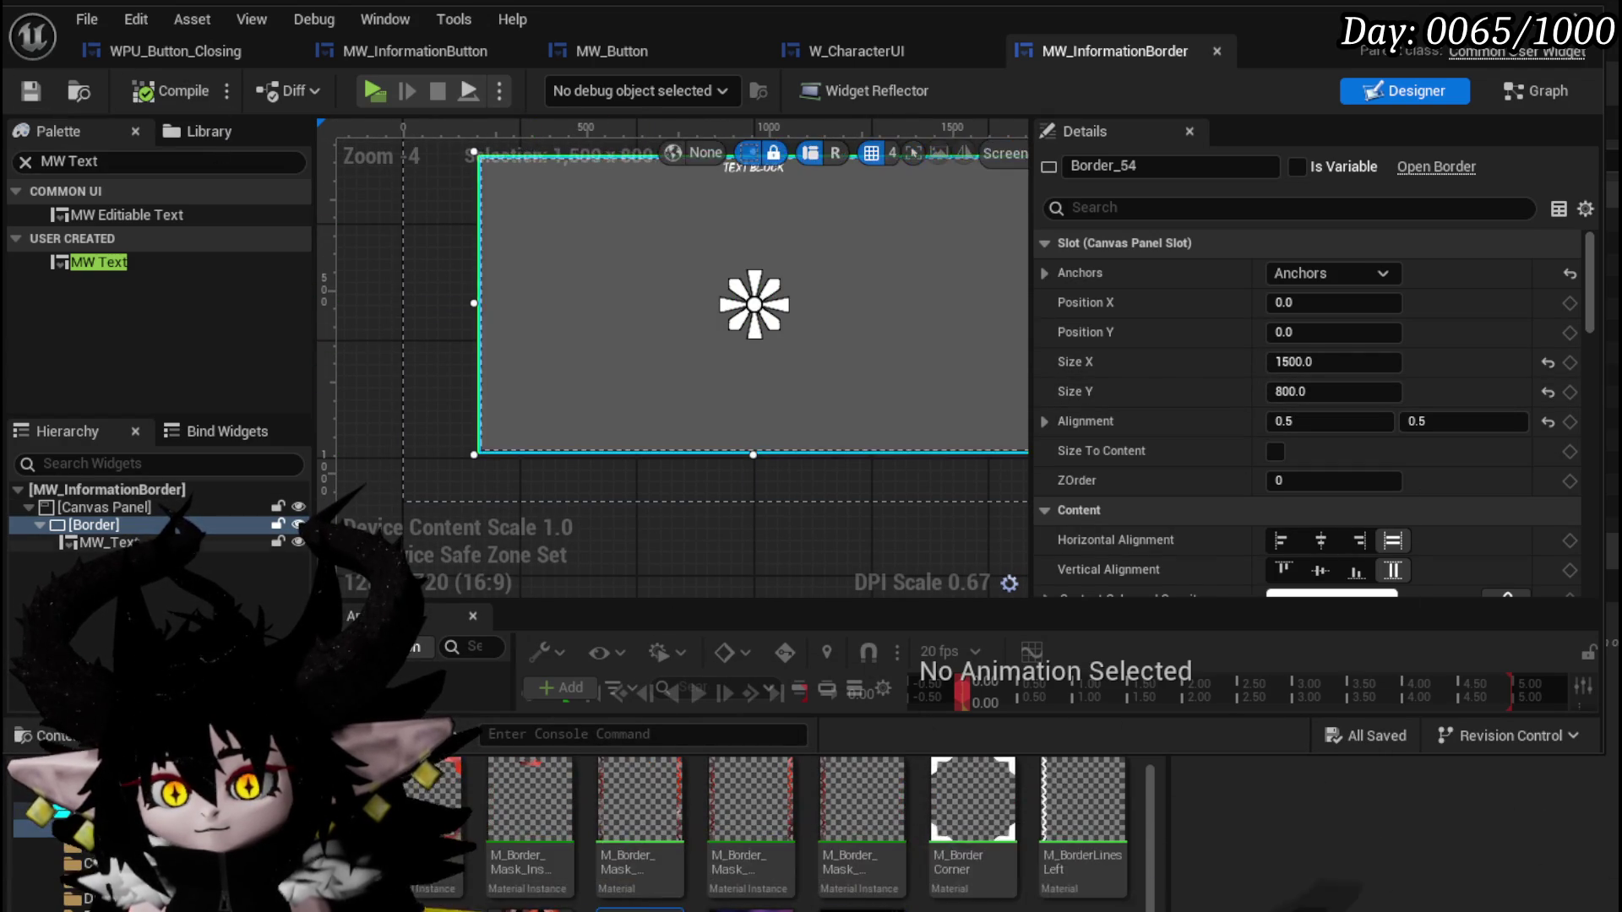
{"action": "left_click", "coordinate": [794, 302]}
{"action": "scroll", "coordinate": [794, 301], "scroll_direction": "down", "scroll_amount": 1}
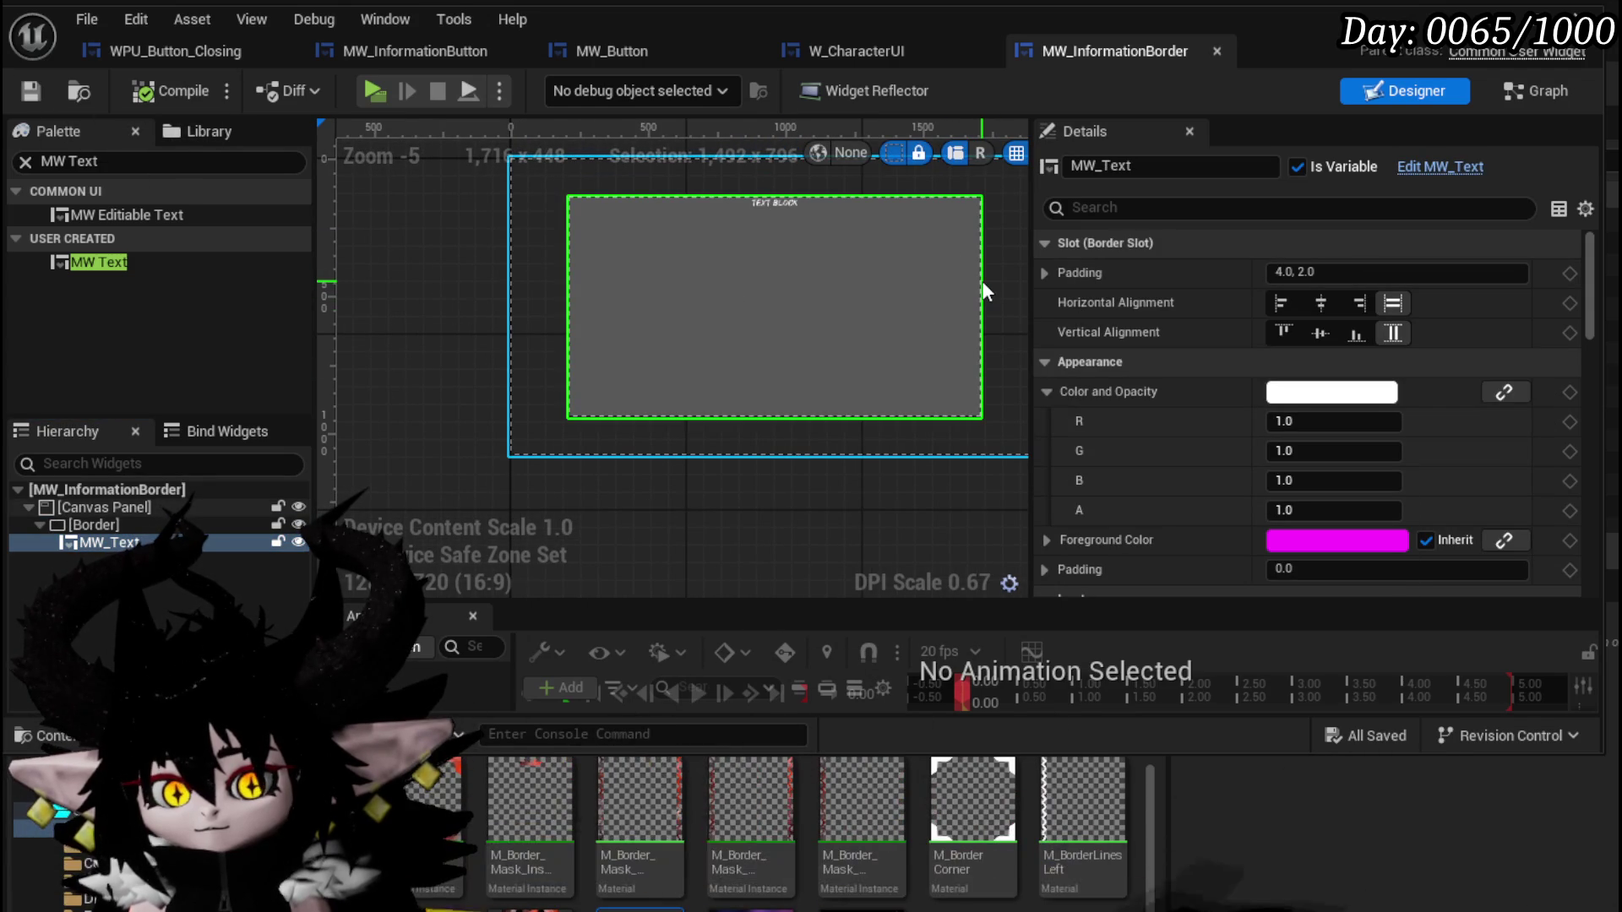
Delete the unused default event nodes from the widget's event graph.
{"action": "left_click", "coordinate": [1529, 98]}
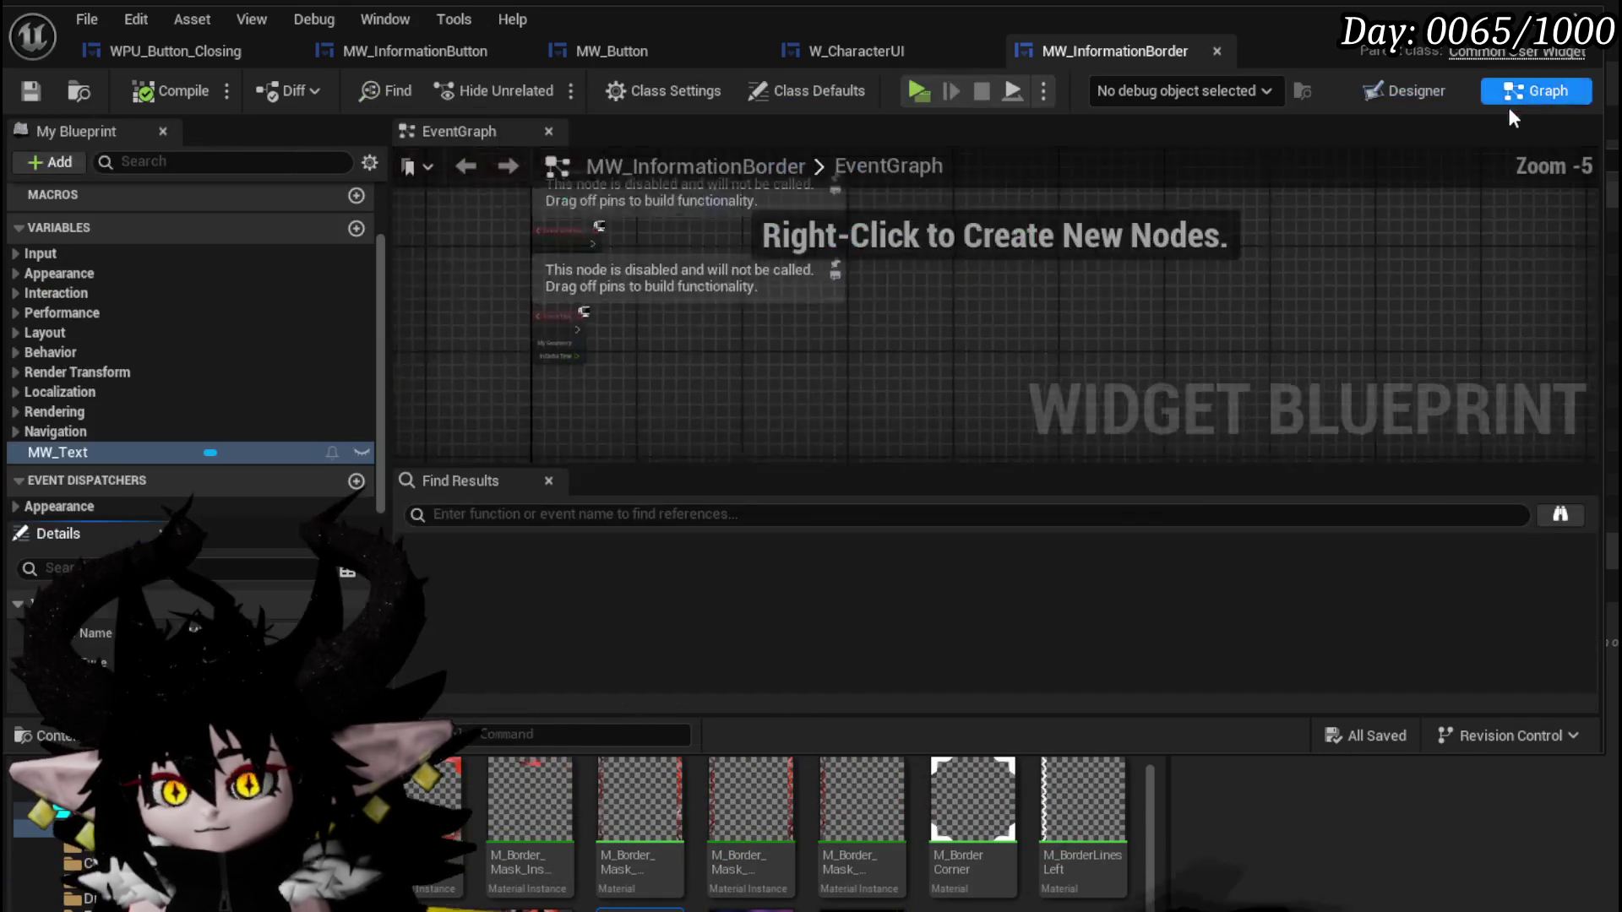
{"action": "left_click_drag", "start_coordinate": [746, 406], "coordinate": [1041, 215]}
{"action": "key", "text": "Delete"}
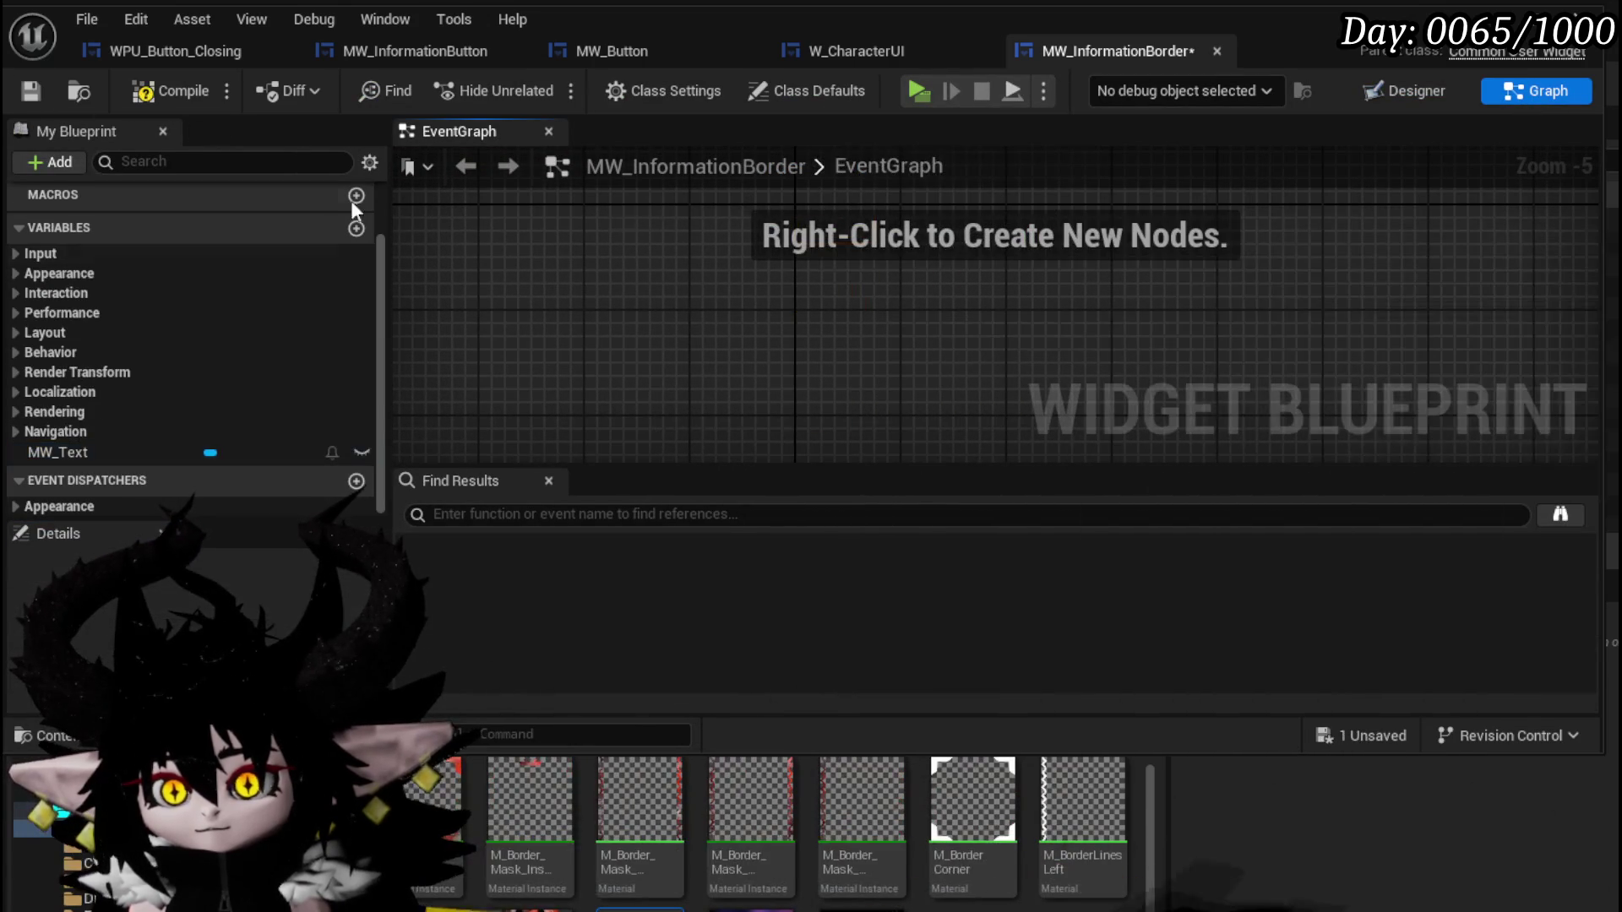
Create a SetText function and drop an MW_Text getter into its graph.
{"action": "left_click", "coordinate": [357, 262]}
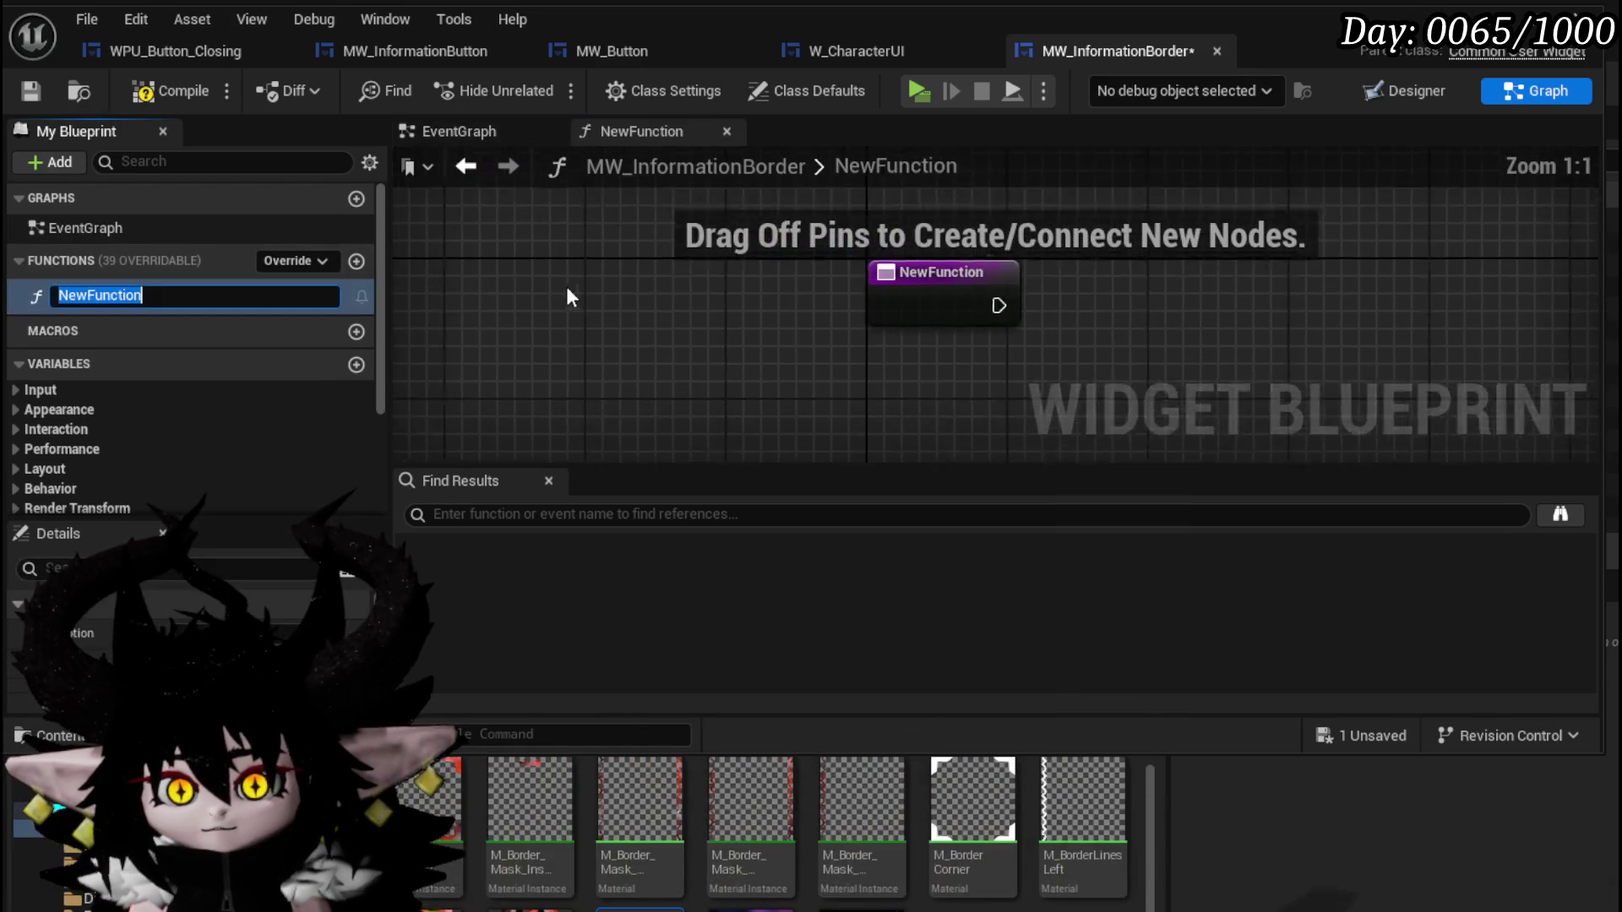
{"action": "type", "text": "Se"}
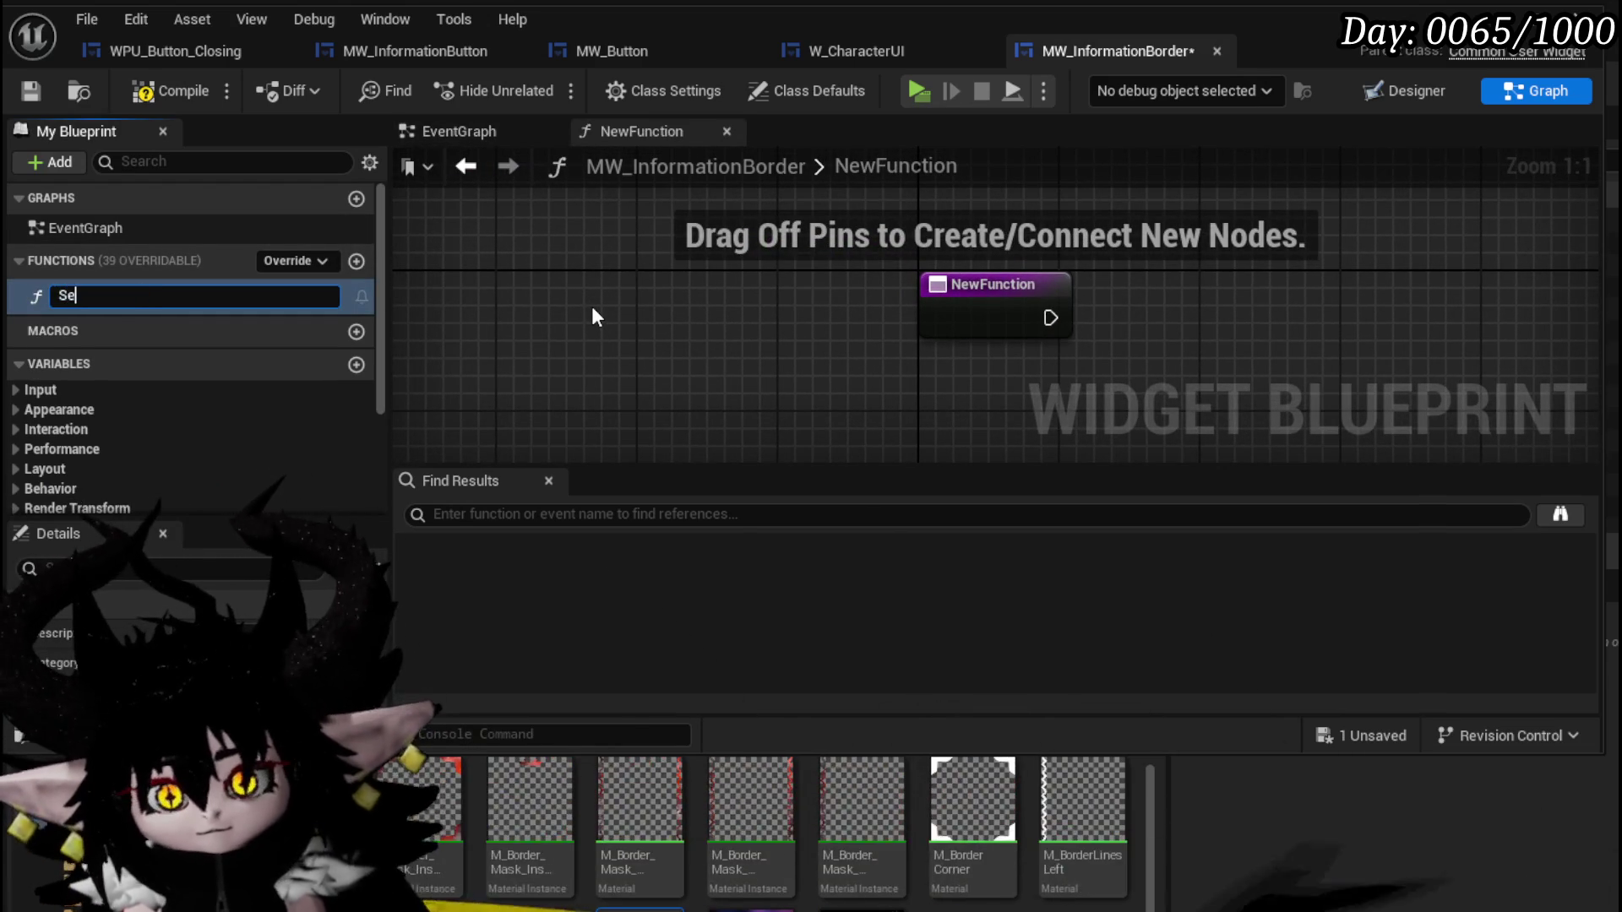
{"action": "type", "text": "tText"}
{"action": "key", "text": "Return"}
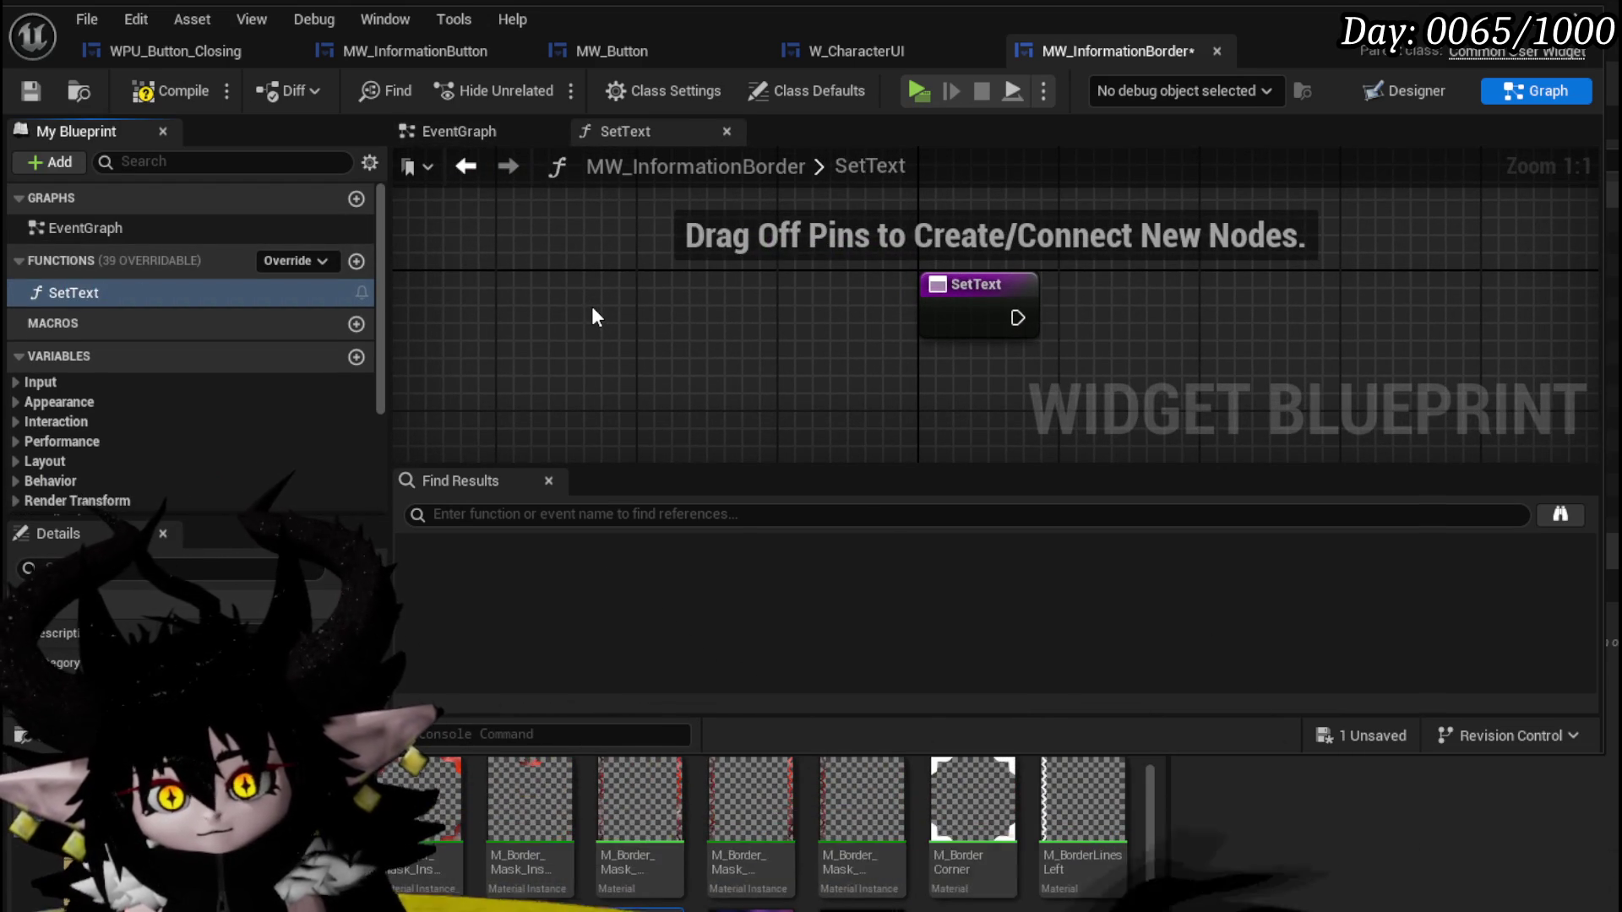
{"action": "left_click", "coordinate": [950, 303]}
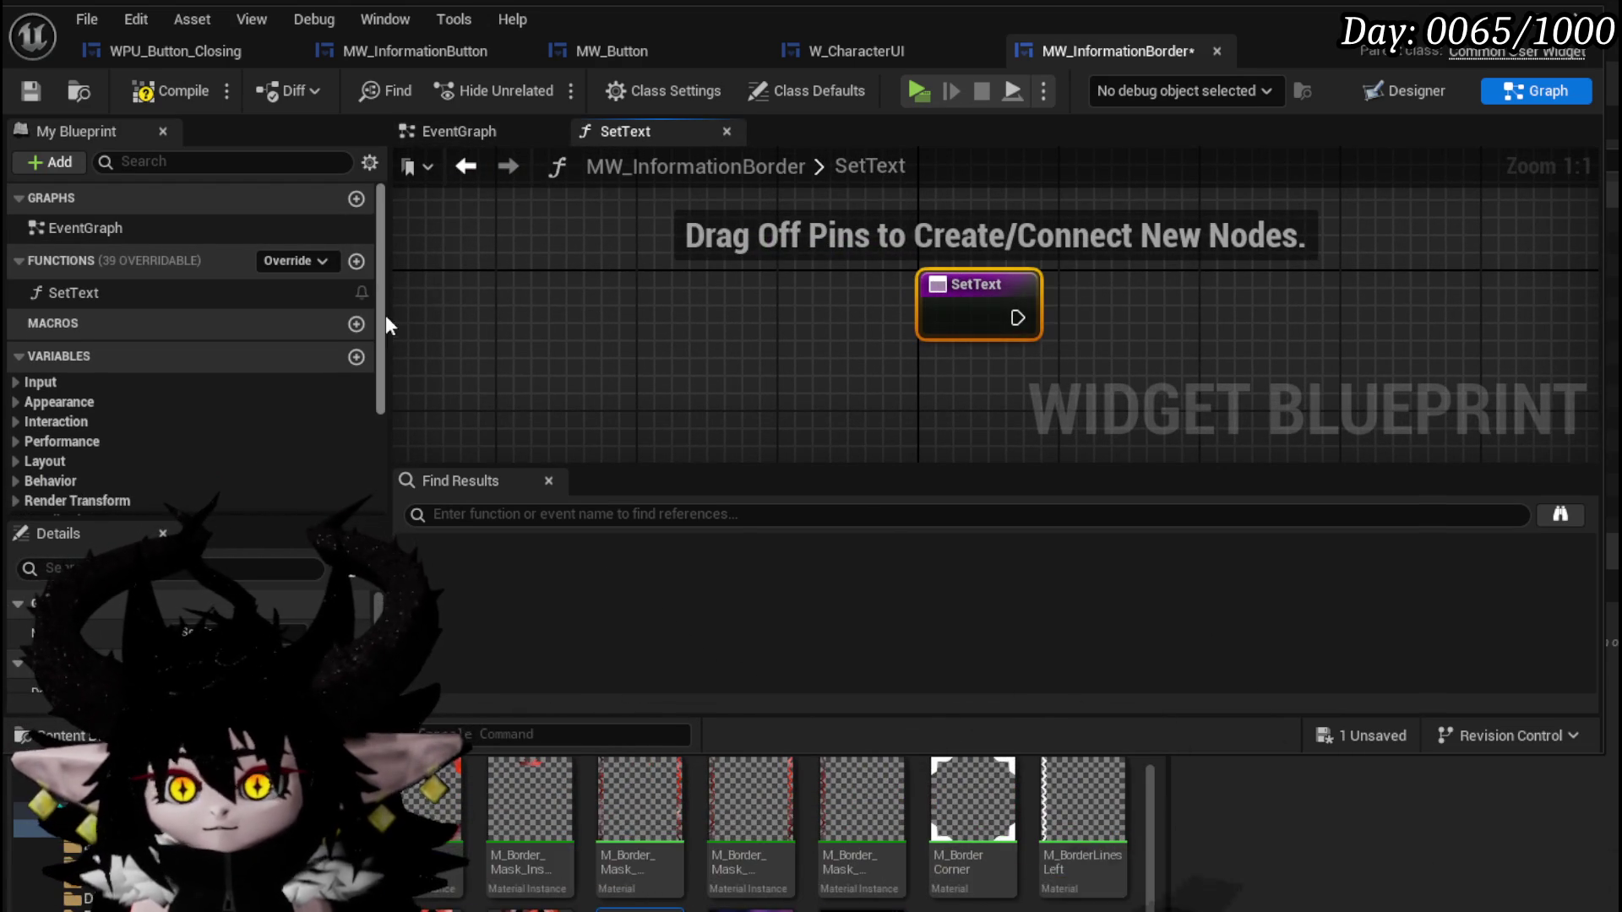
{"action": "left_click_drag", "start_coordinate": [385, 316], "coordinate": [385, 392]}
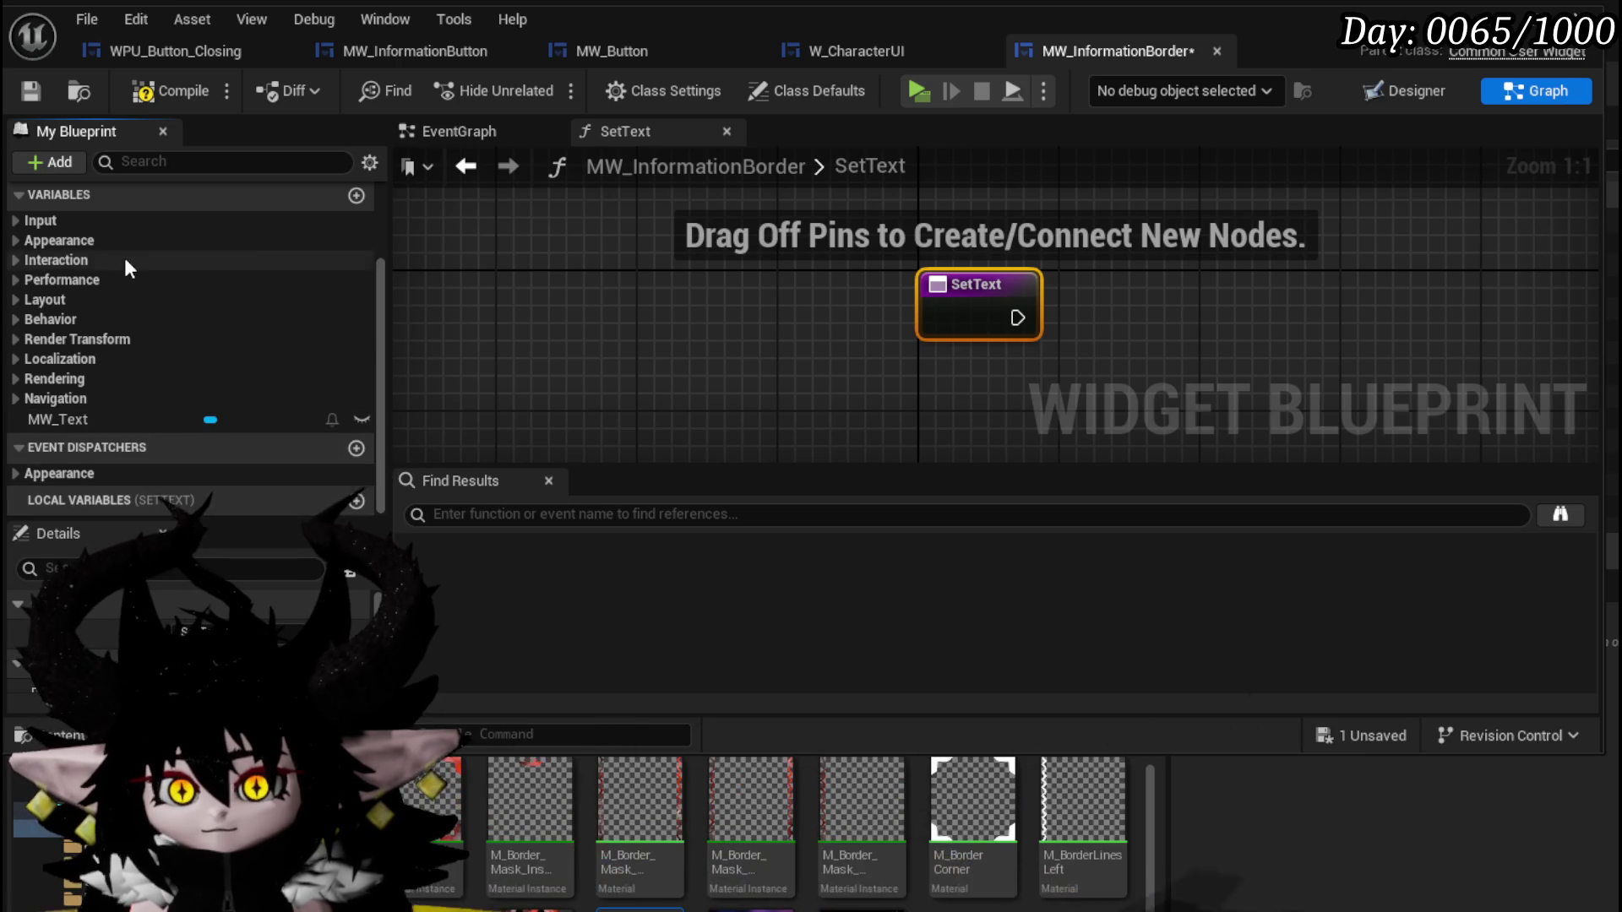
{"action": "scroll", "coordinate": [124, 256], "scroll_direction": "up", "scroll_amount": 3}
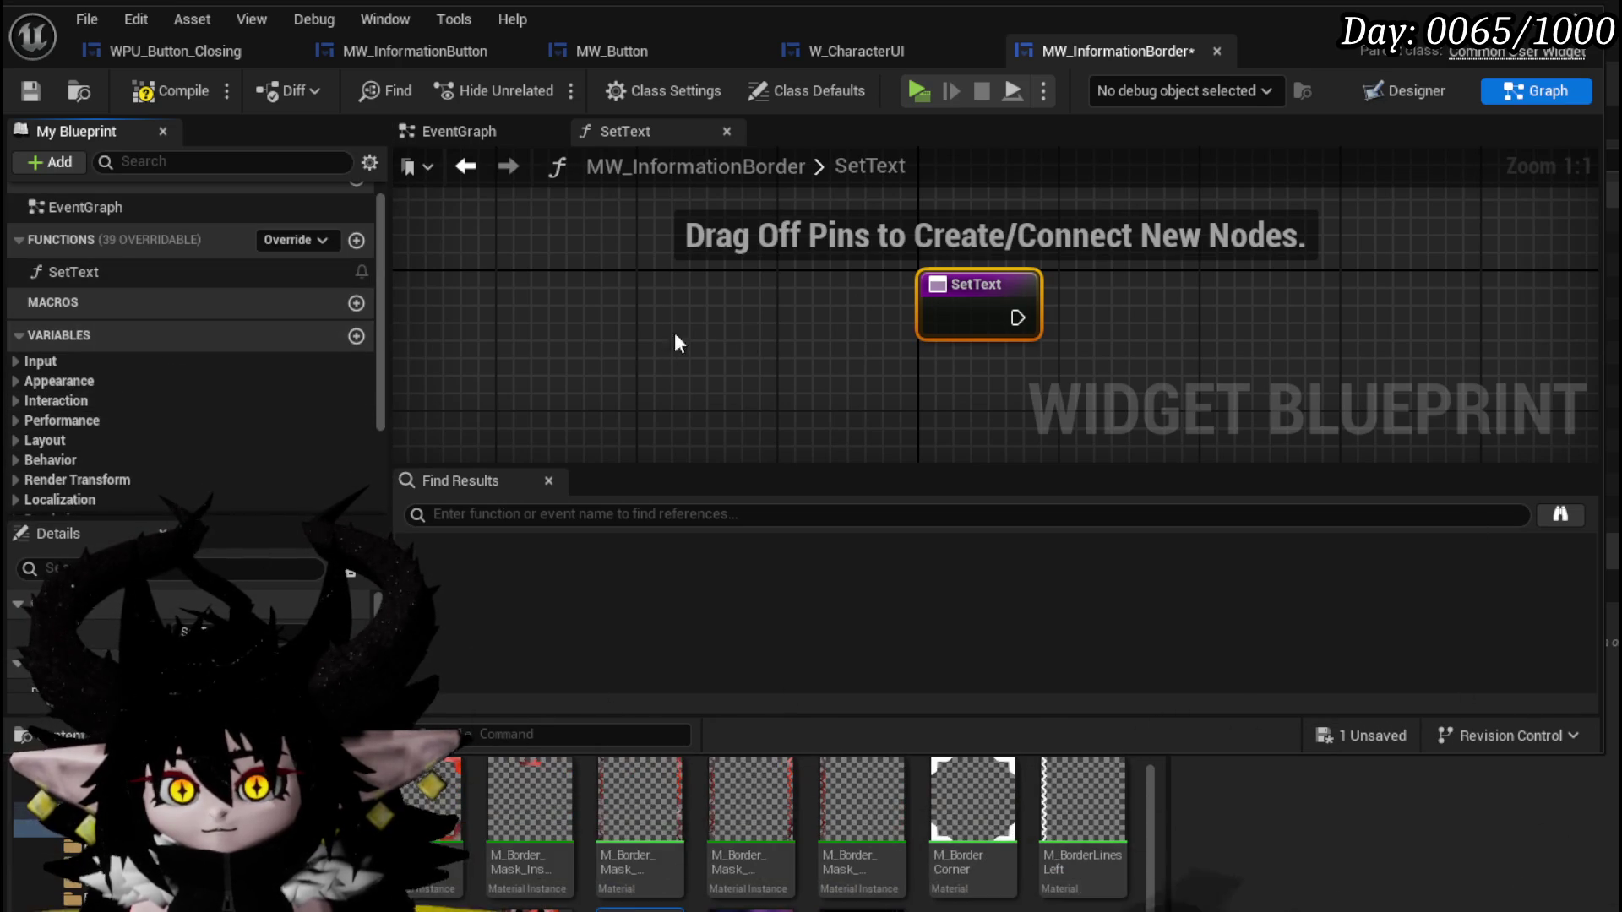
{"action": "scroll", "coordinate": [372, 377], "scroll_direction": "down", "scroll_amount": 3}
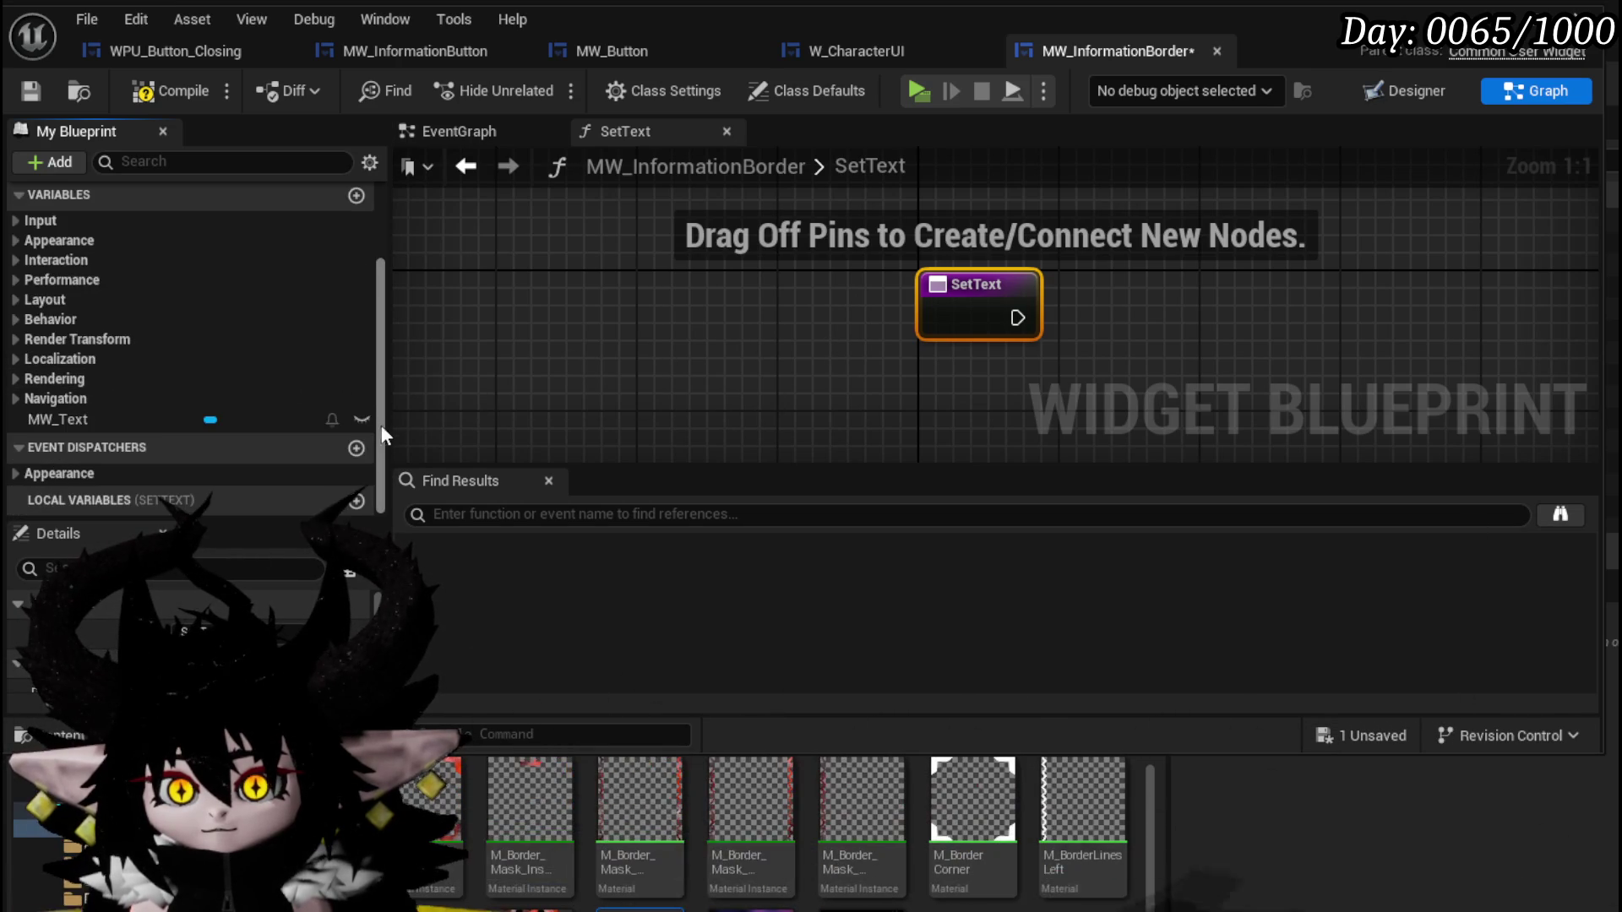
{"action": "left_click_drag", "start_coordinate": [58, 419], "coordinate": [708, 372]}
Add a Set Text node targeting MW Text, driven by the SetText function's entry.
{"action": "left_click", "coordinate": [771, 404]}
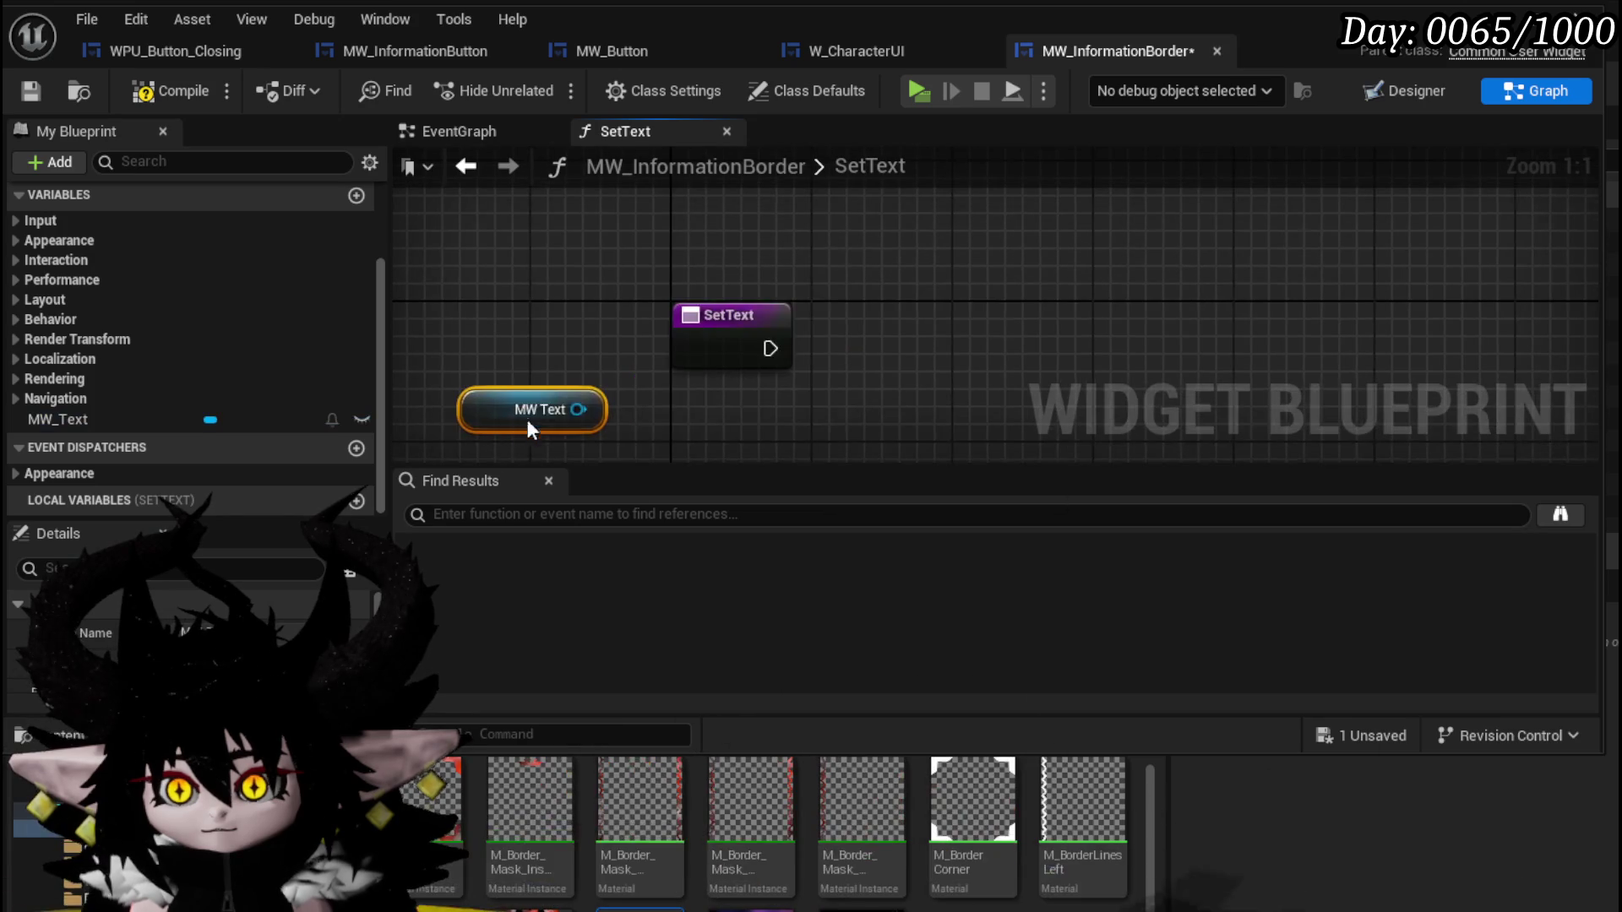
{"action": "left_click_drag", "start_coordinate": [578, 409], "coordinate": [652, 277]}
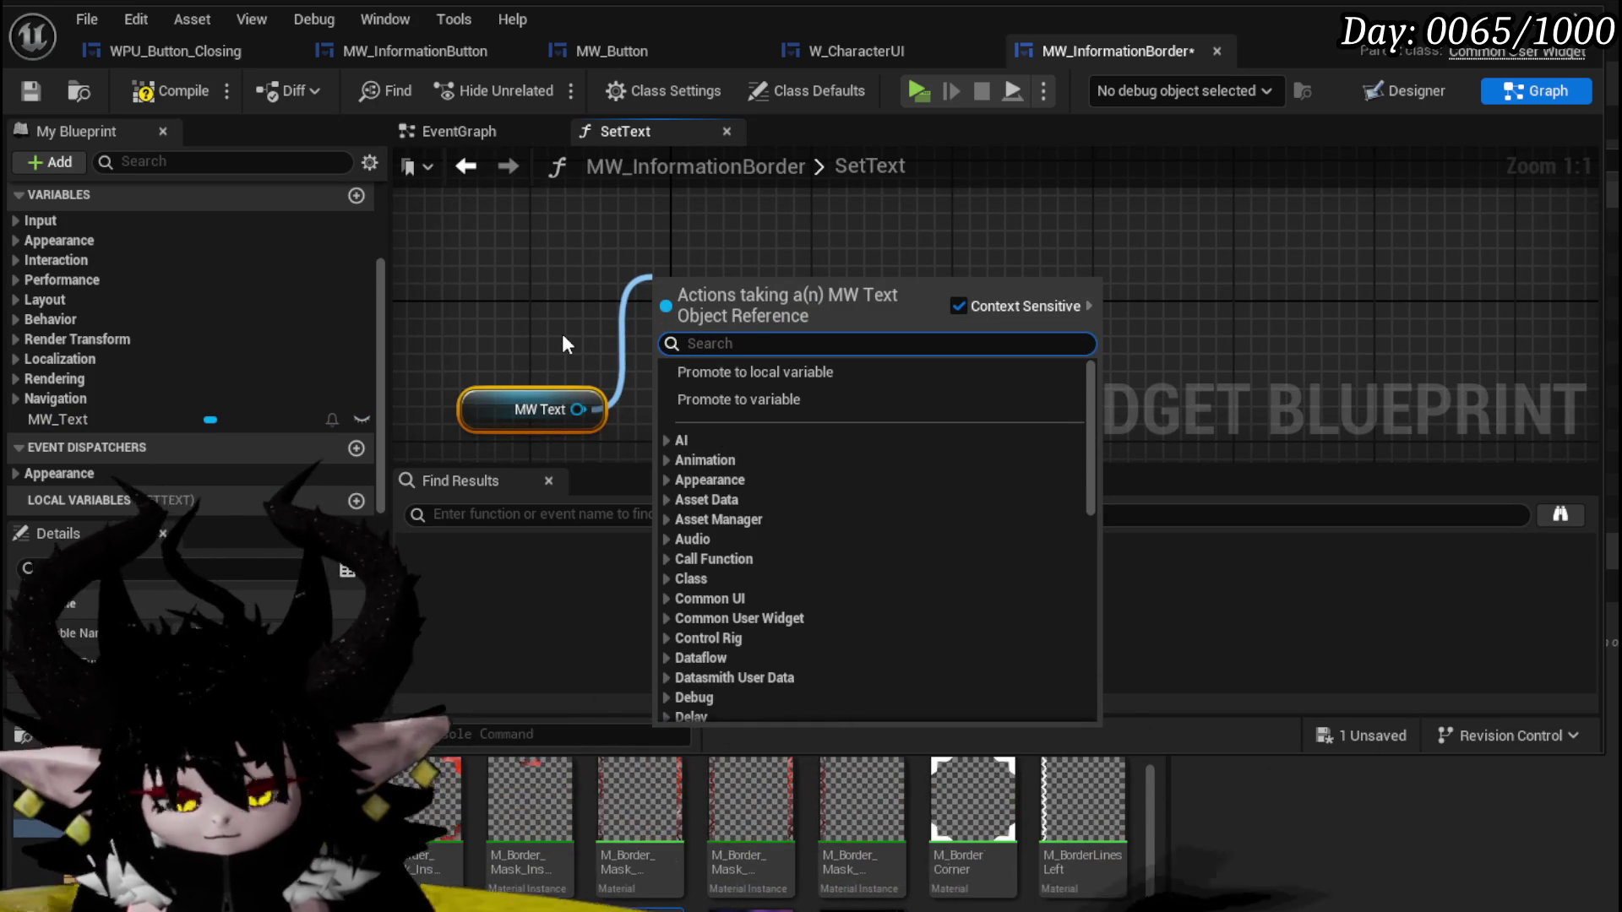
{"action": "type", "text": "Se"}
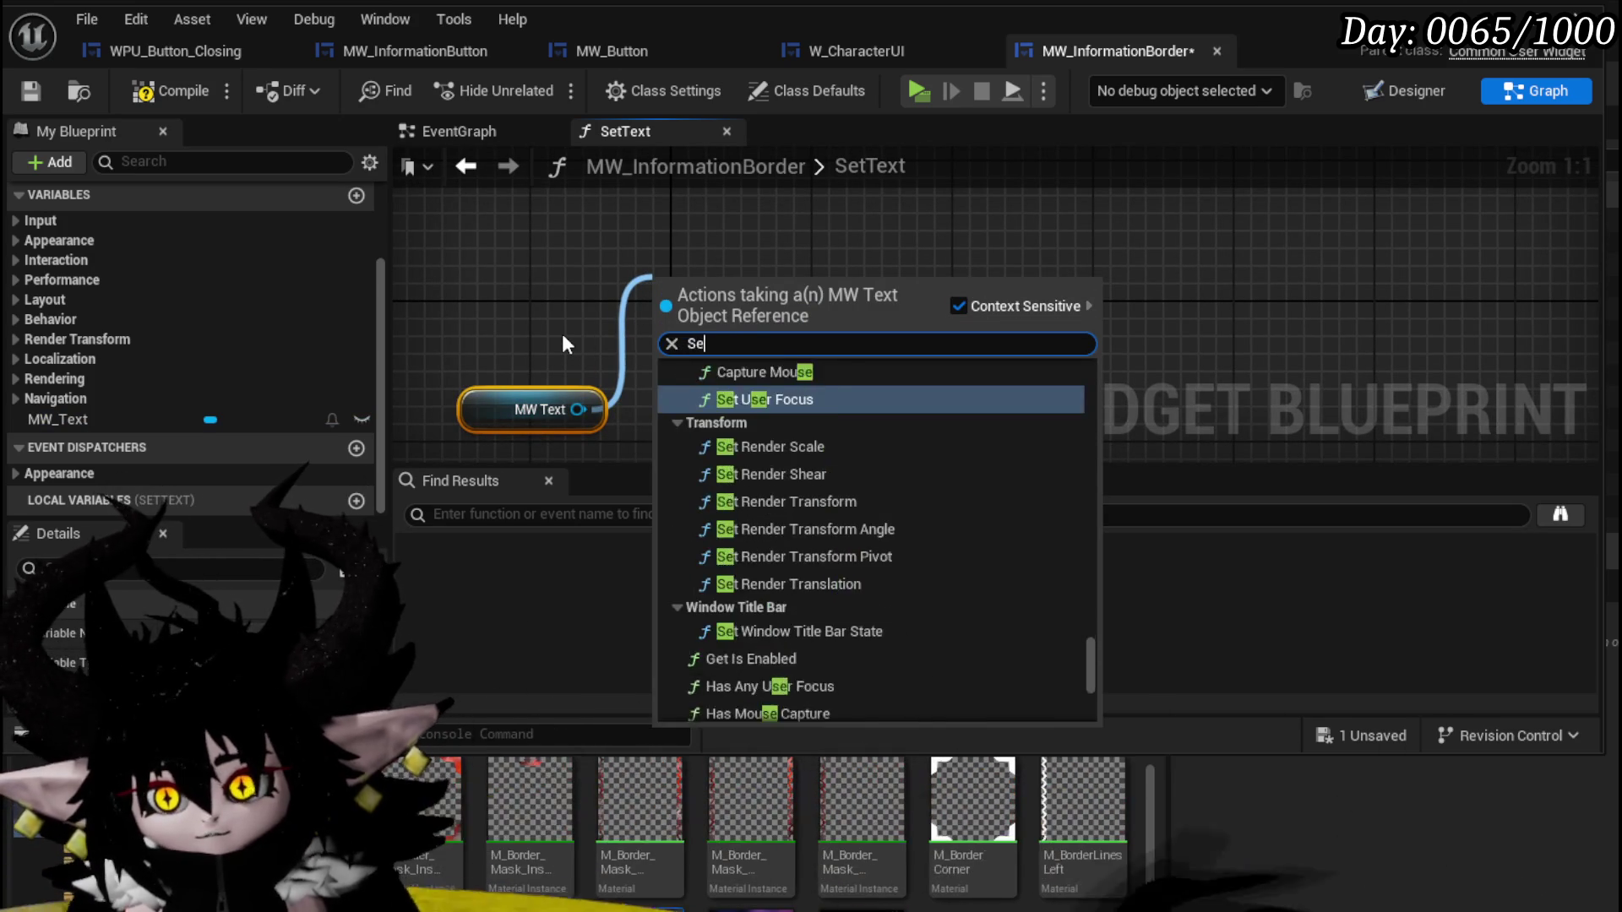
{"action": "type", "text": "t Text"}
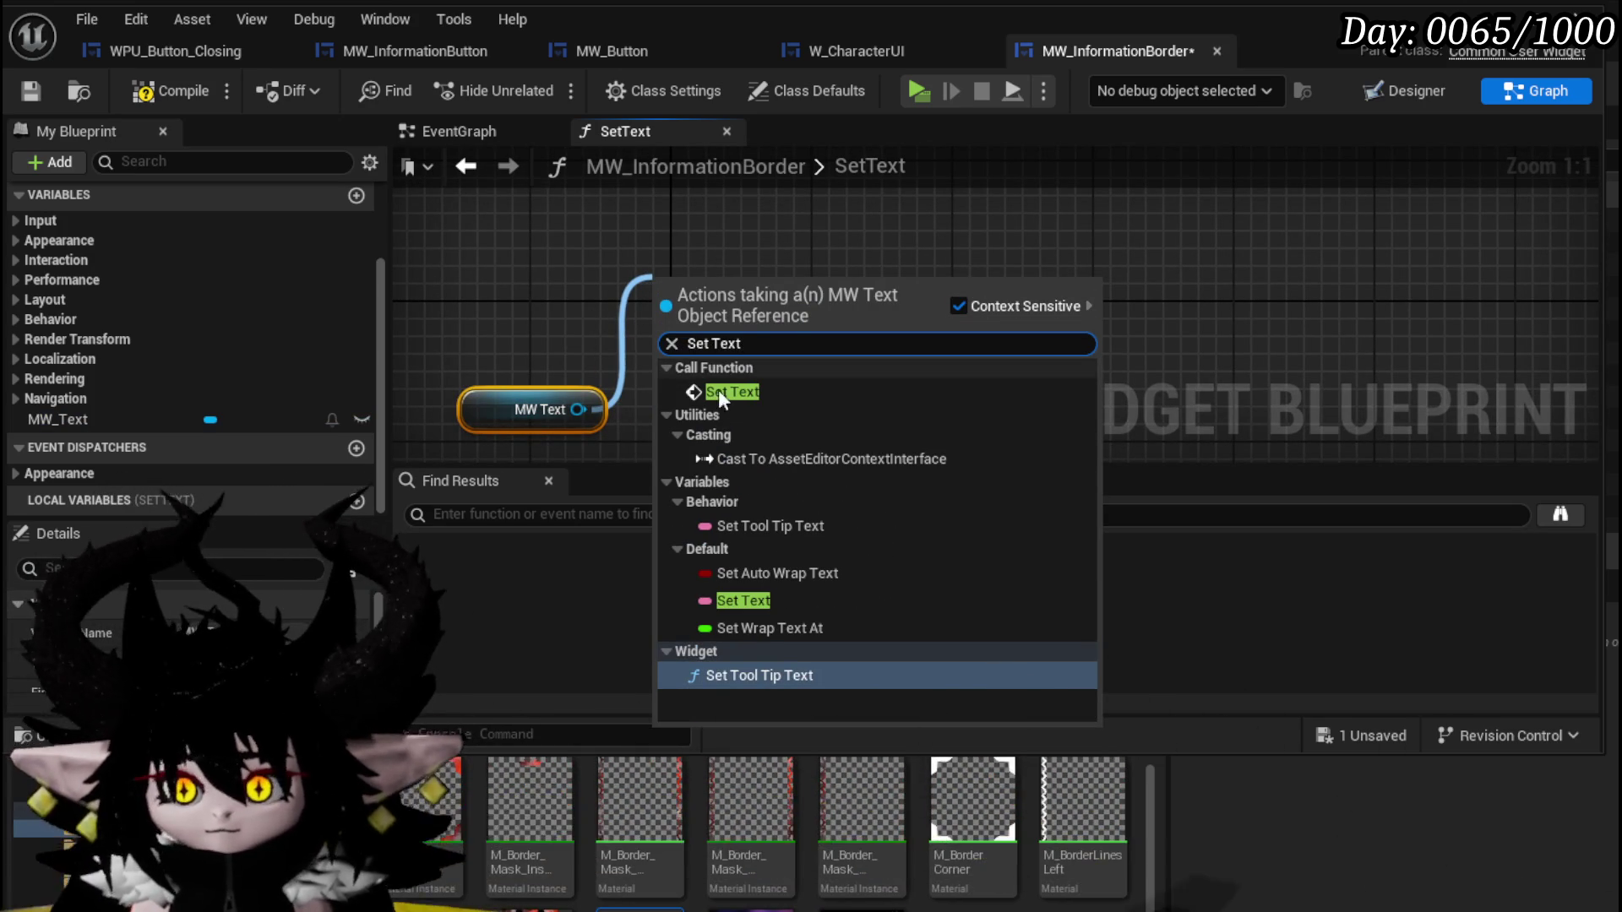
{"action": "left_click", "coordinate": [754, 395]}
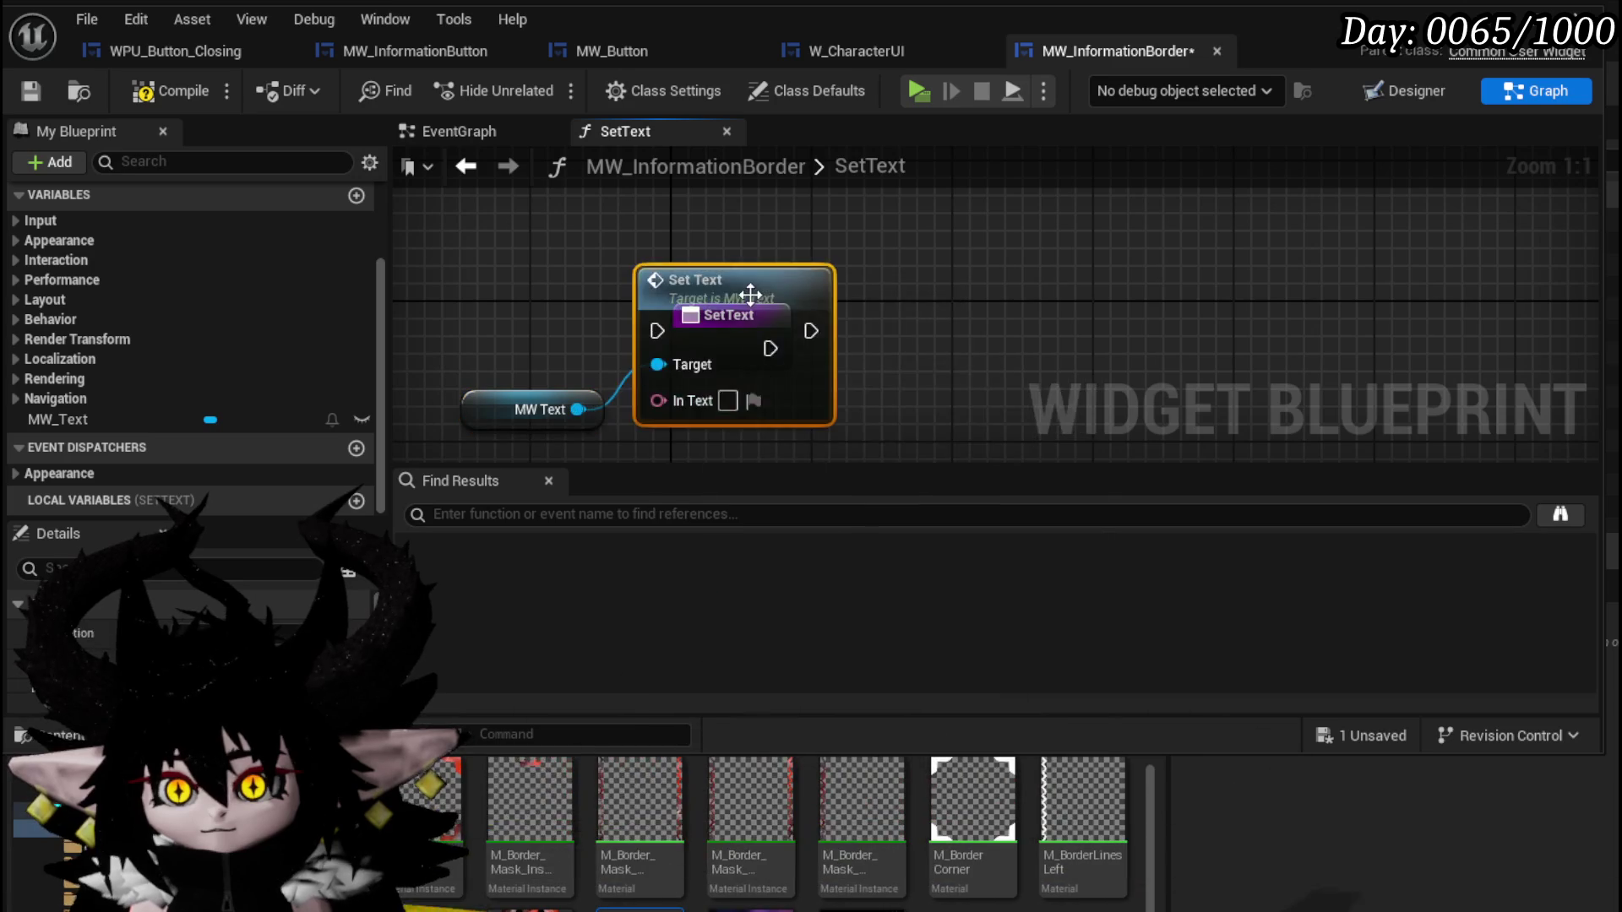
{"action": "mouse_move", "coordinate": [749, 289]}
{"action": "left_mouse_down"}
{"action": "mouse_move", "coordinate": [1202, 289]}
{"action": "mouse_move", "coordinate": [1076, 290]}
{"action": "left_mouse_up"}
{"action": "mouse_move", "coordinate": [769, 348]}
{"action": "left_mouse_down"}
{"action": "mouse_move", "coordinate": [830, 363]}
{"action": "mouse_move", "coordinate": [973, 348]}
{"action": "left_mouse_up"}
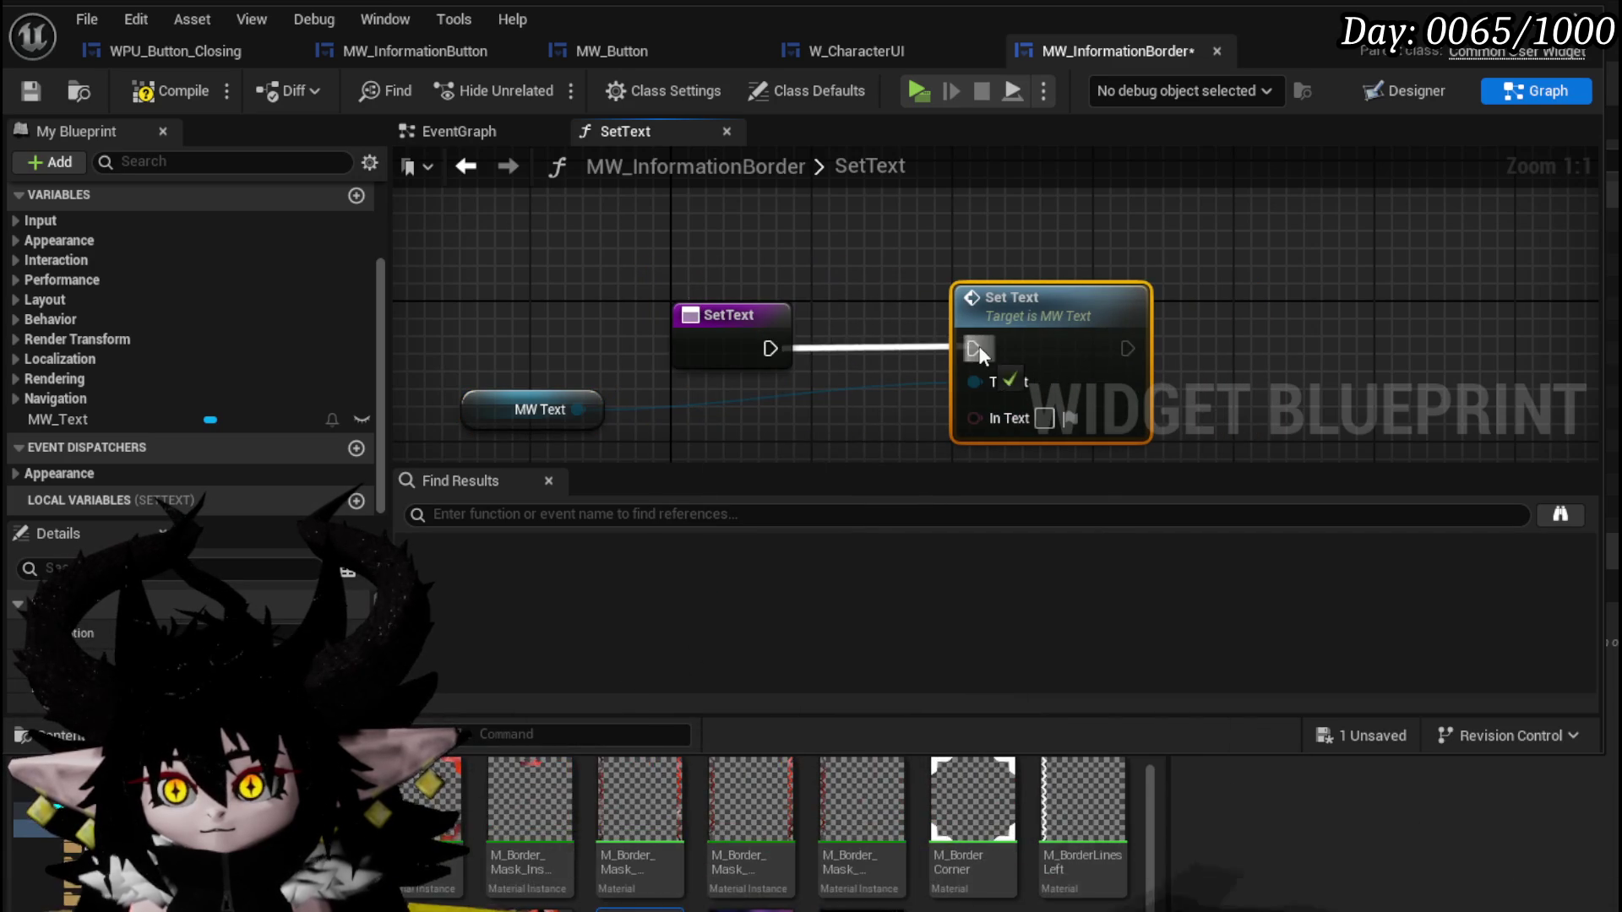
{"action": "left_click_drag", "start_coordinate": [463, 407], "coordinate": [626, 262]}
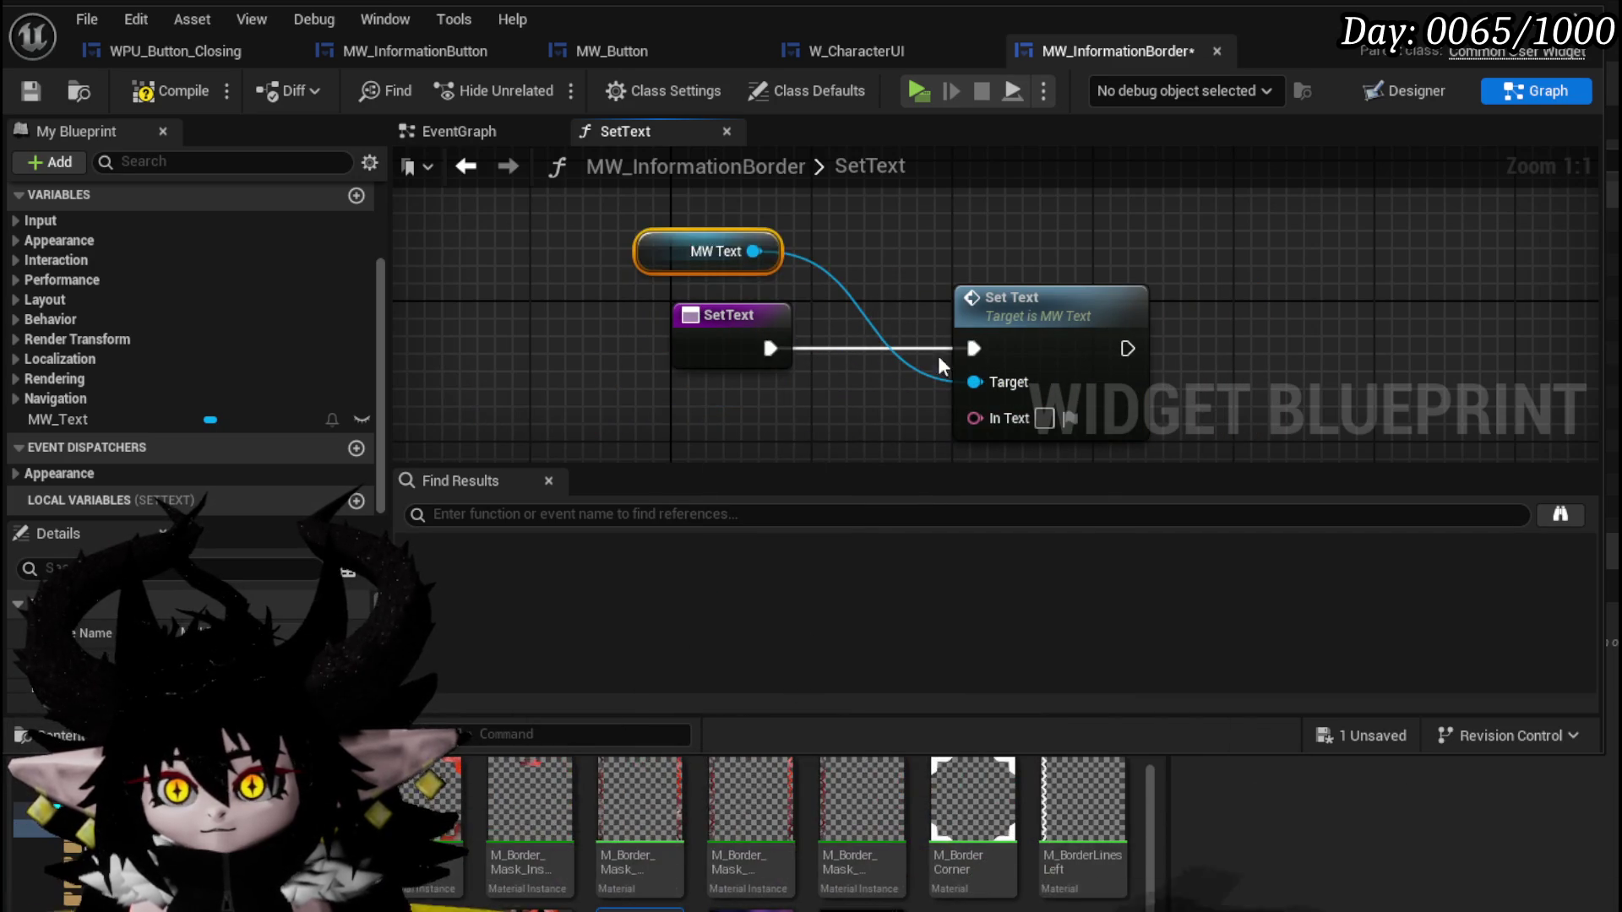
Give SetText a Text Data input and wire it into Set Text's In Text.
{"action": "left_click", "coordinate": [618, 314]}
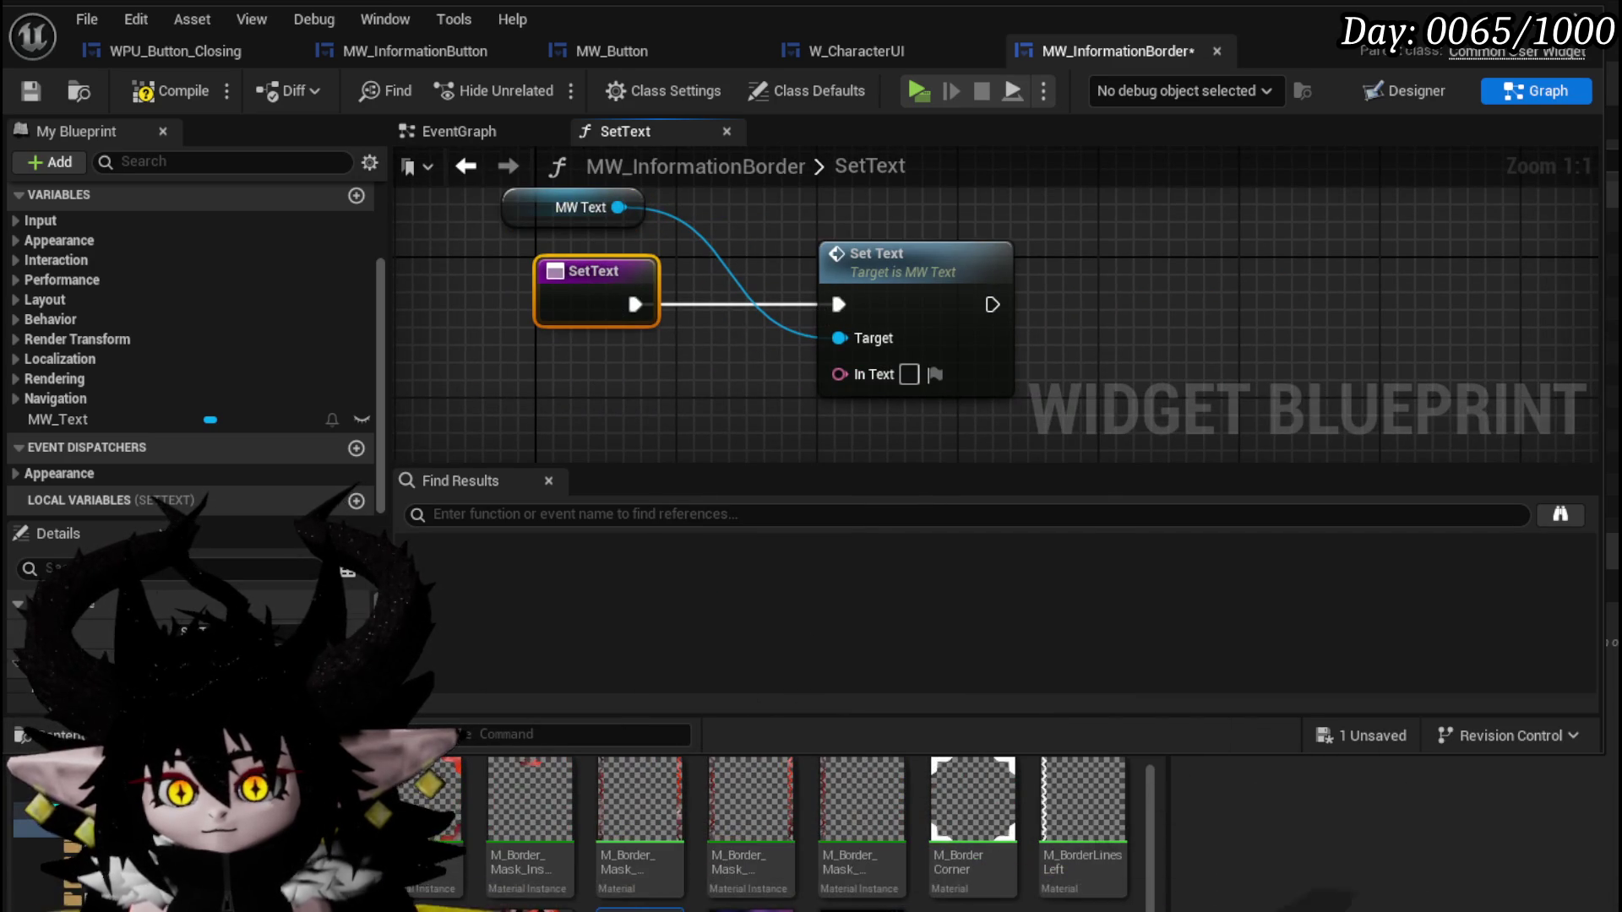
{"action": "left_click", "coordinate": [357, 618]}
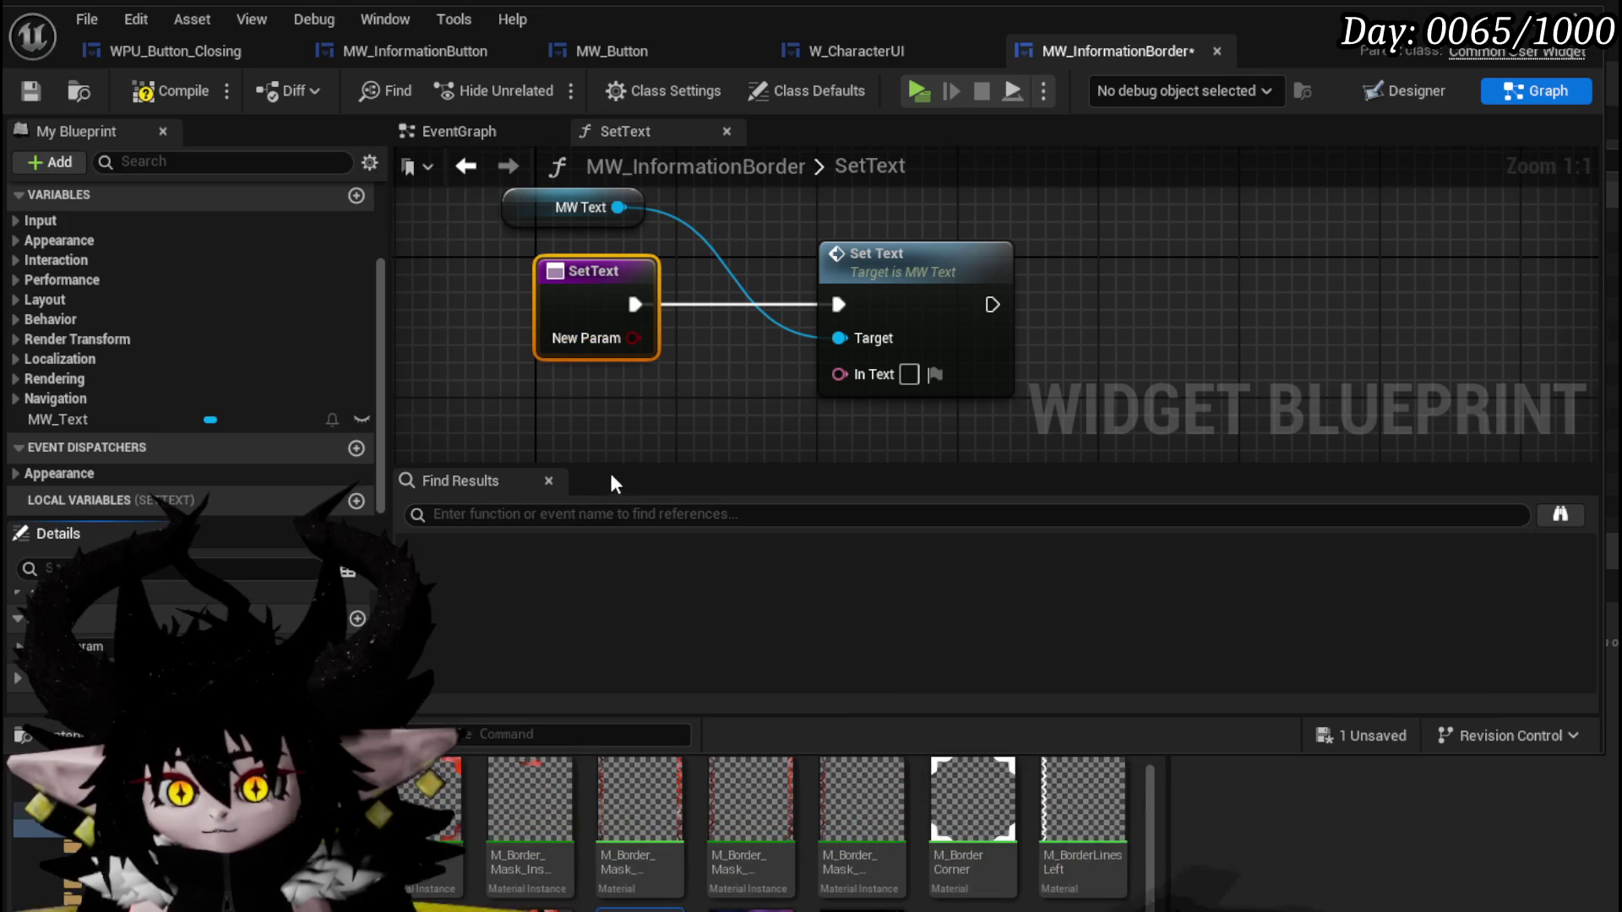
{"action": "left_click", "coordinate": [465, 841]}
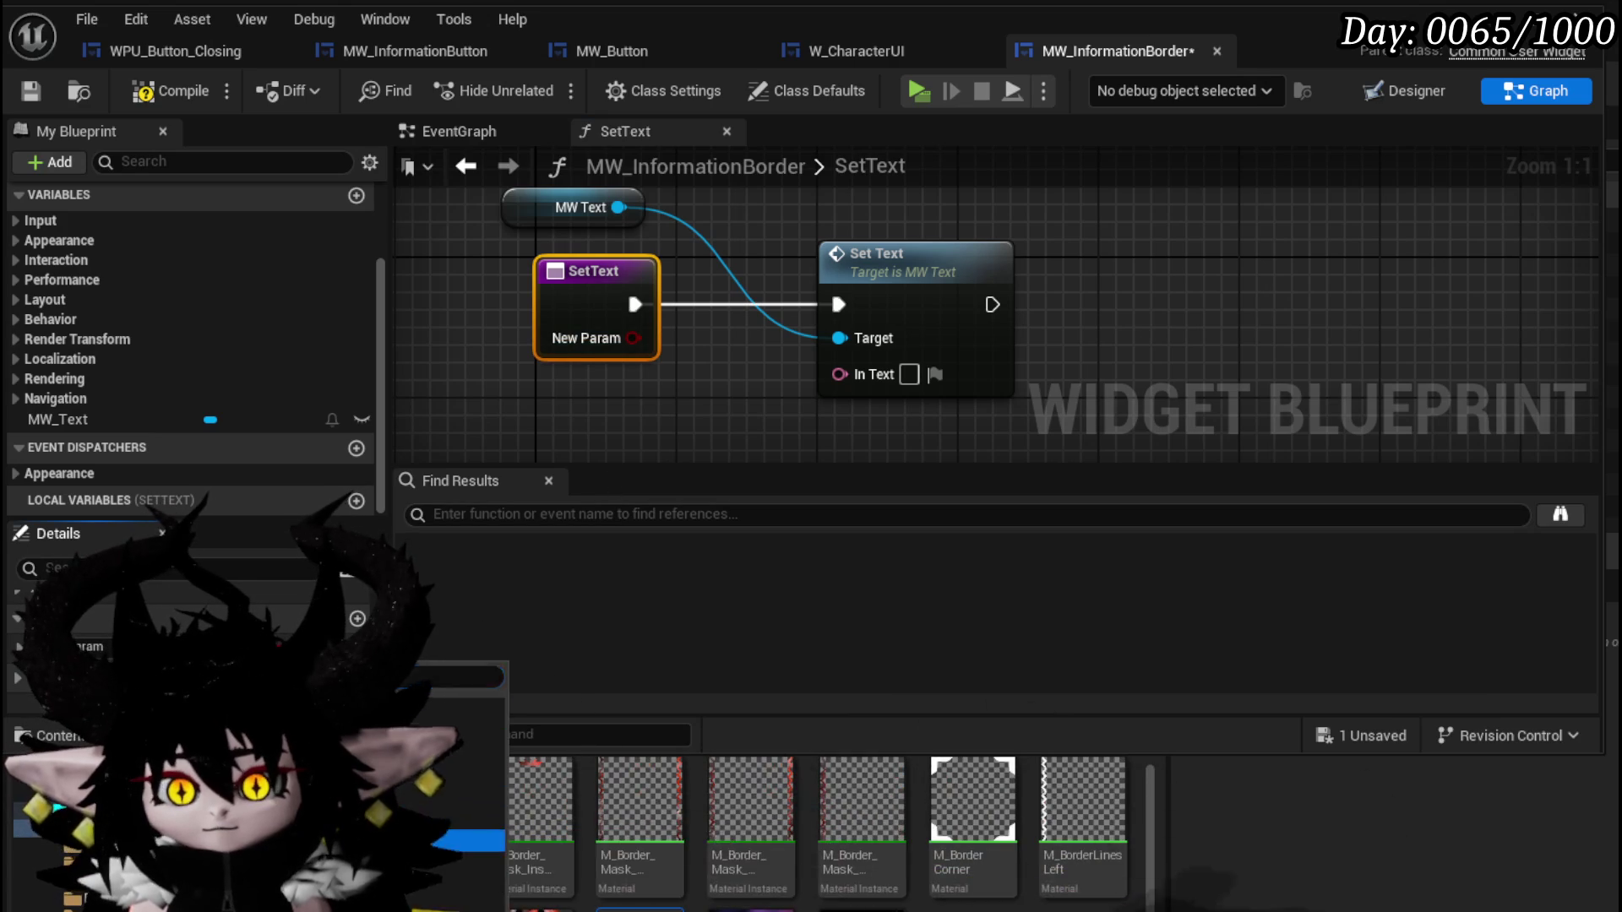
{"action": "type", "text": "rtD"}
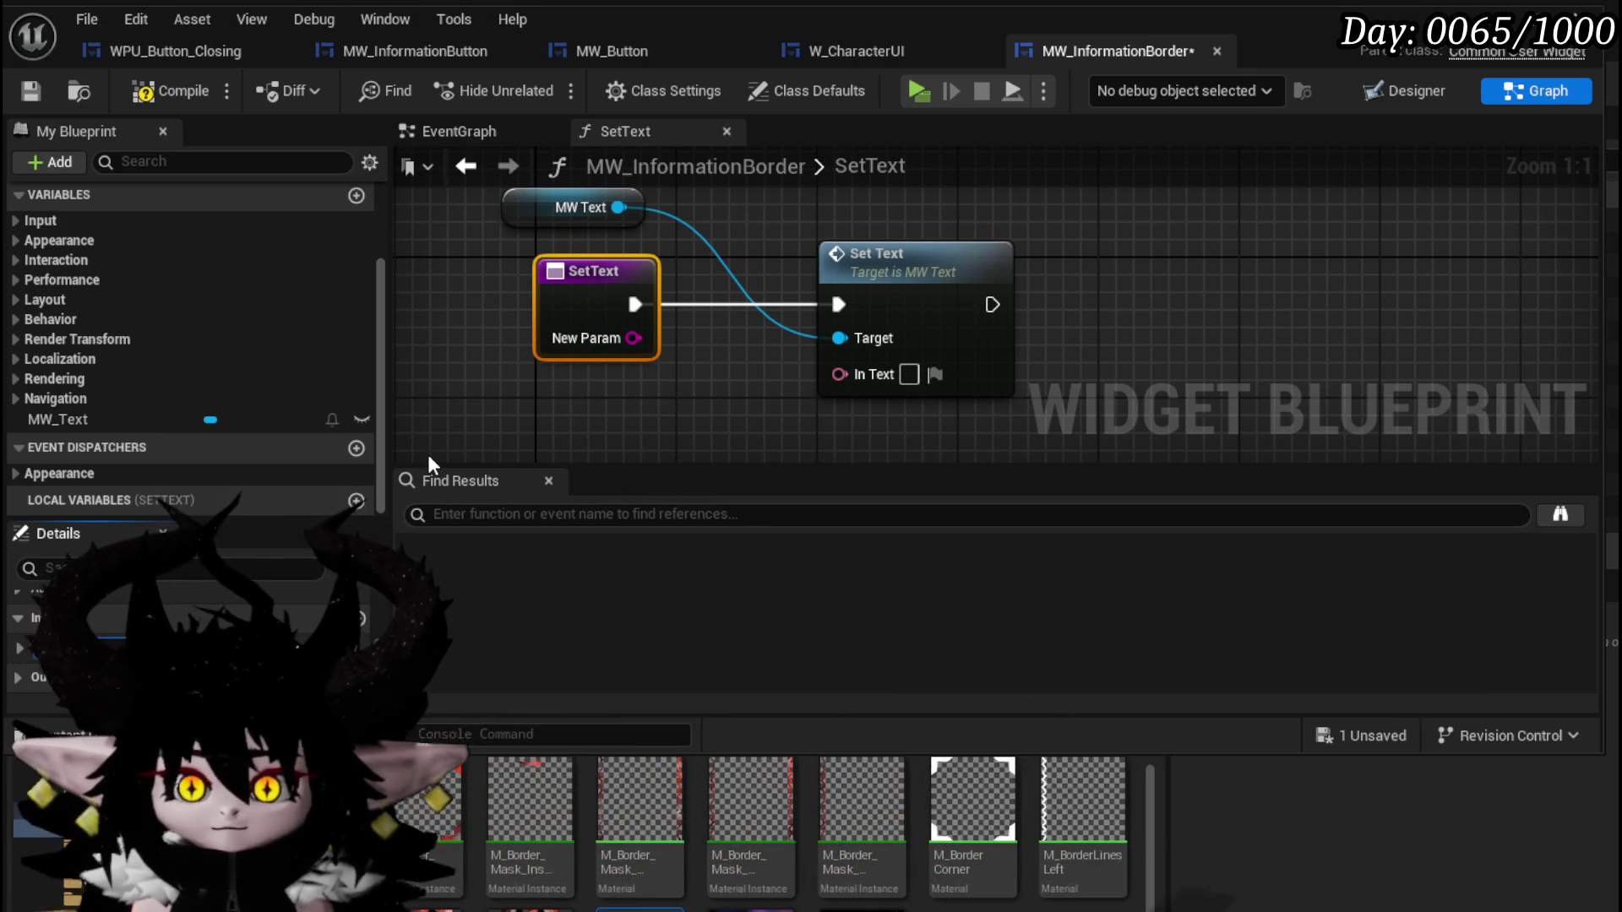
{"action": "type", "text": "ata"}
{"action": "key", "text": "Return"}
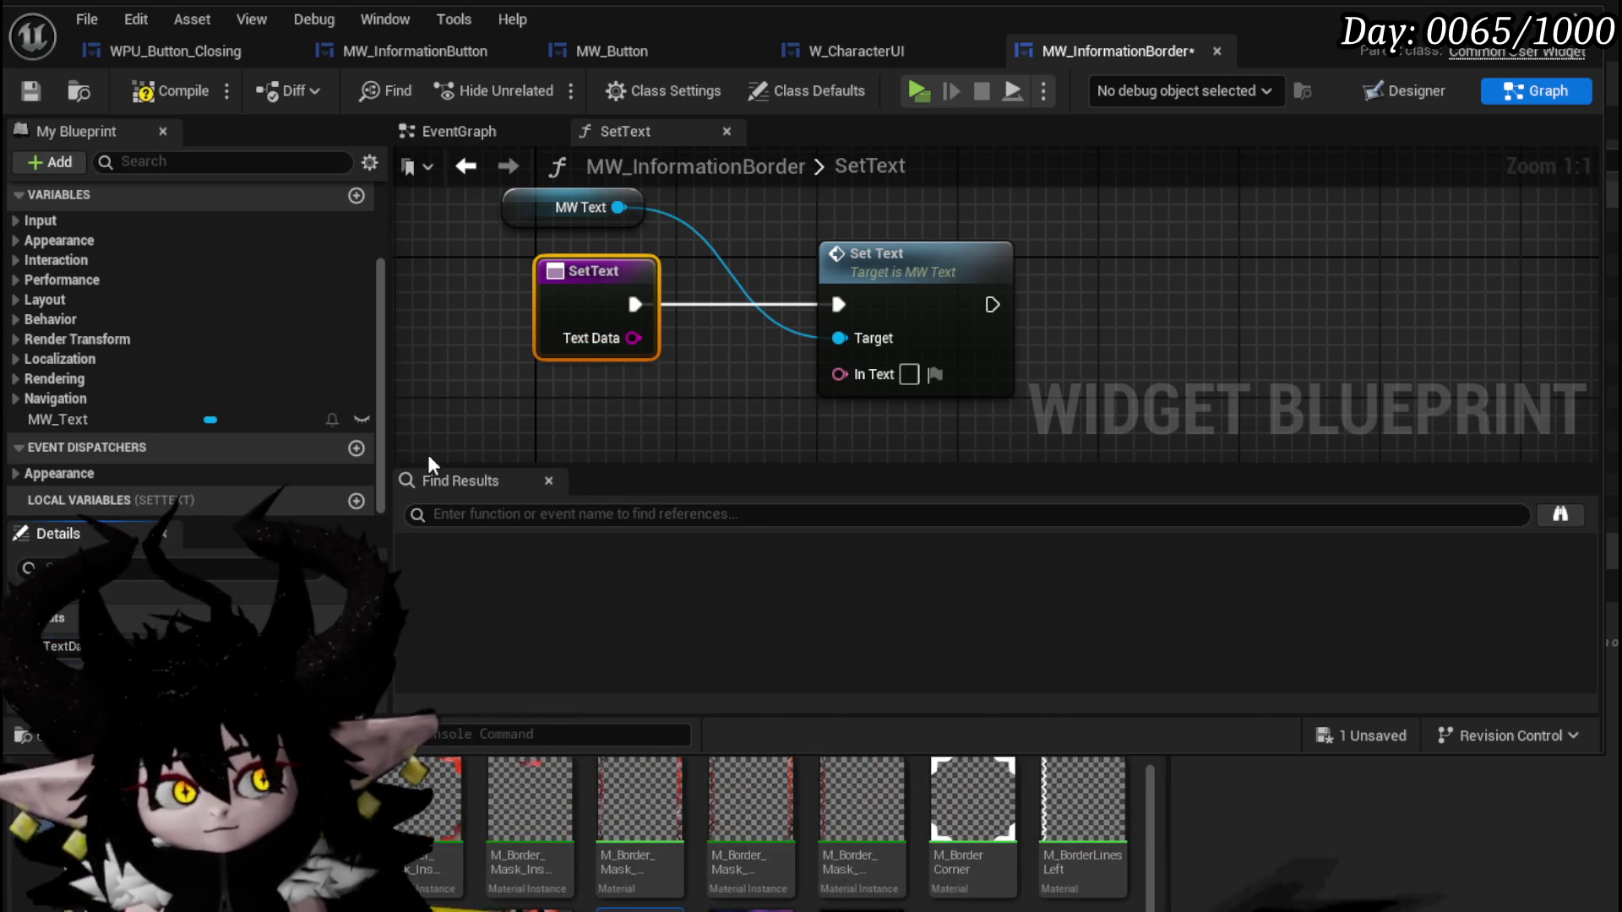
{"action": "left_click_drag", "start_coordinate": [634, 338], "coordinate": [838, 373]}
Tidy the To Text and MW Text nodes, then compile and save MW_InformationBorder.
{"action": "left_click_drag", "start_coordinate": [776, 267], "coordinate": [600, 408]}
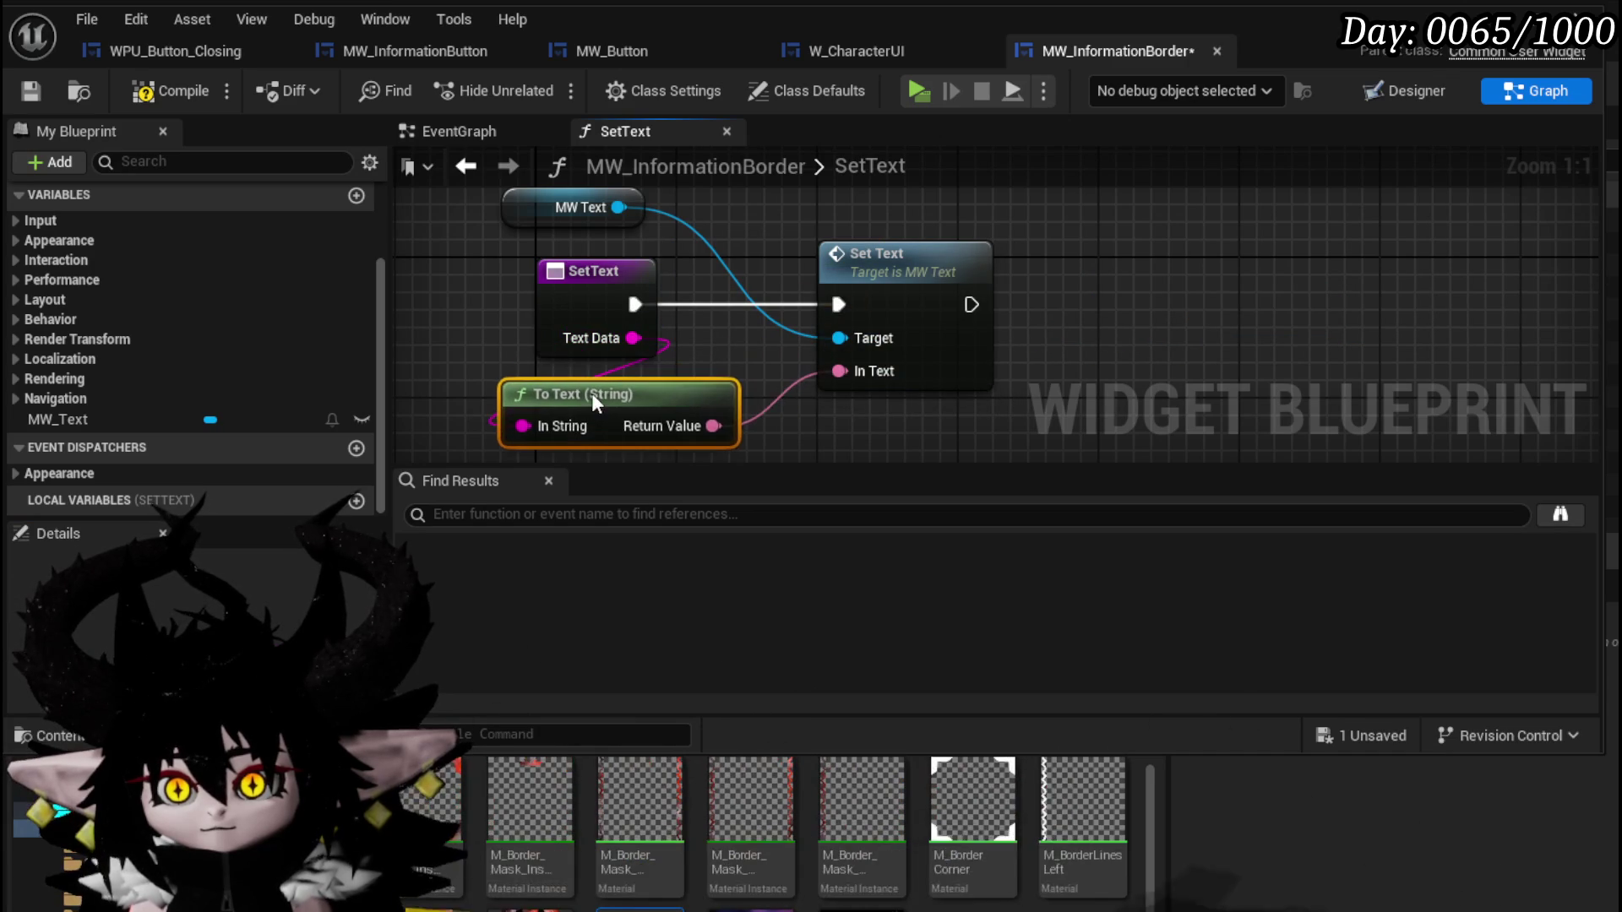
{"action": "left_click", "coordinate": [726, 346]}
{"action": "left_click", "coordinate": [169, 92]}
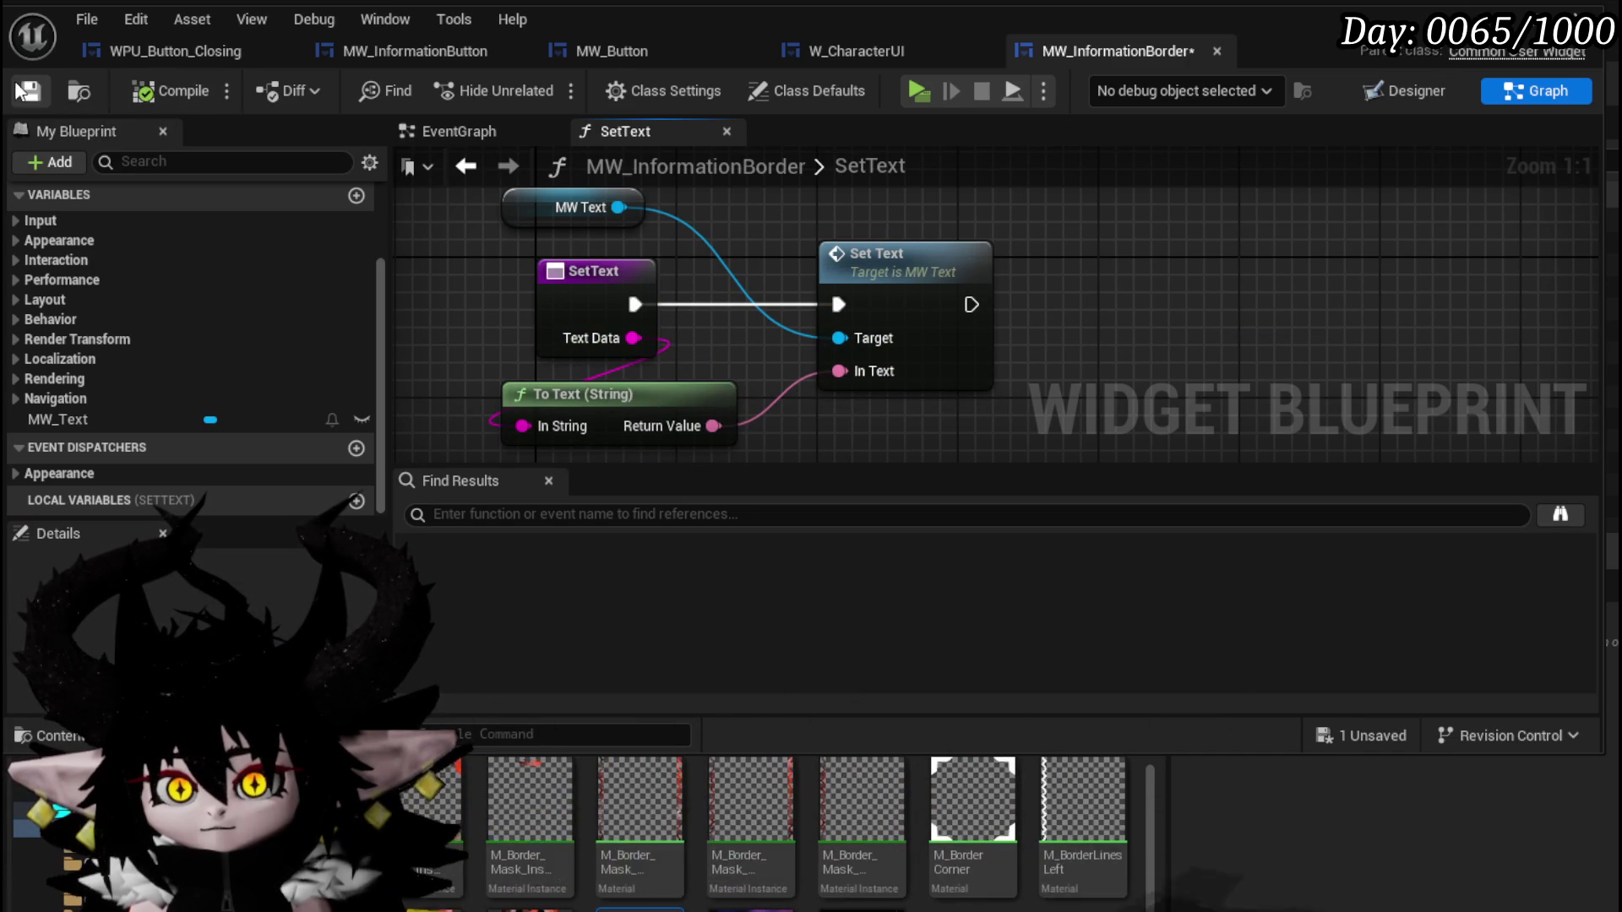
{"action": "mouse_move", "coordinate": [525, 205]}
{"action": "left_mouse_down"}
{"action": "mouse_move", "coordinate": [570, 213]}
{"action": "mouse_move", "coordinate": [542, 223]}
{"action": "left_mouse_up"}
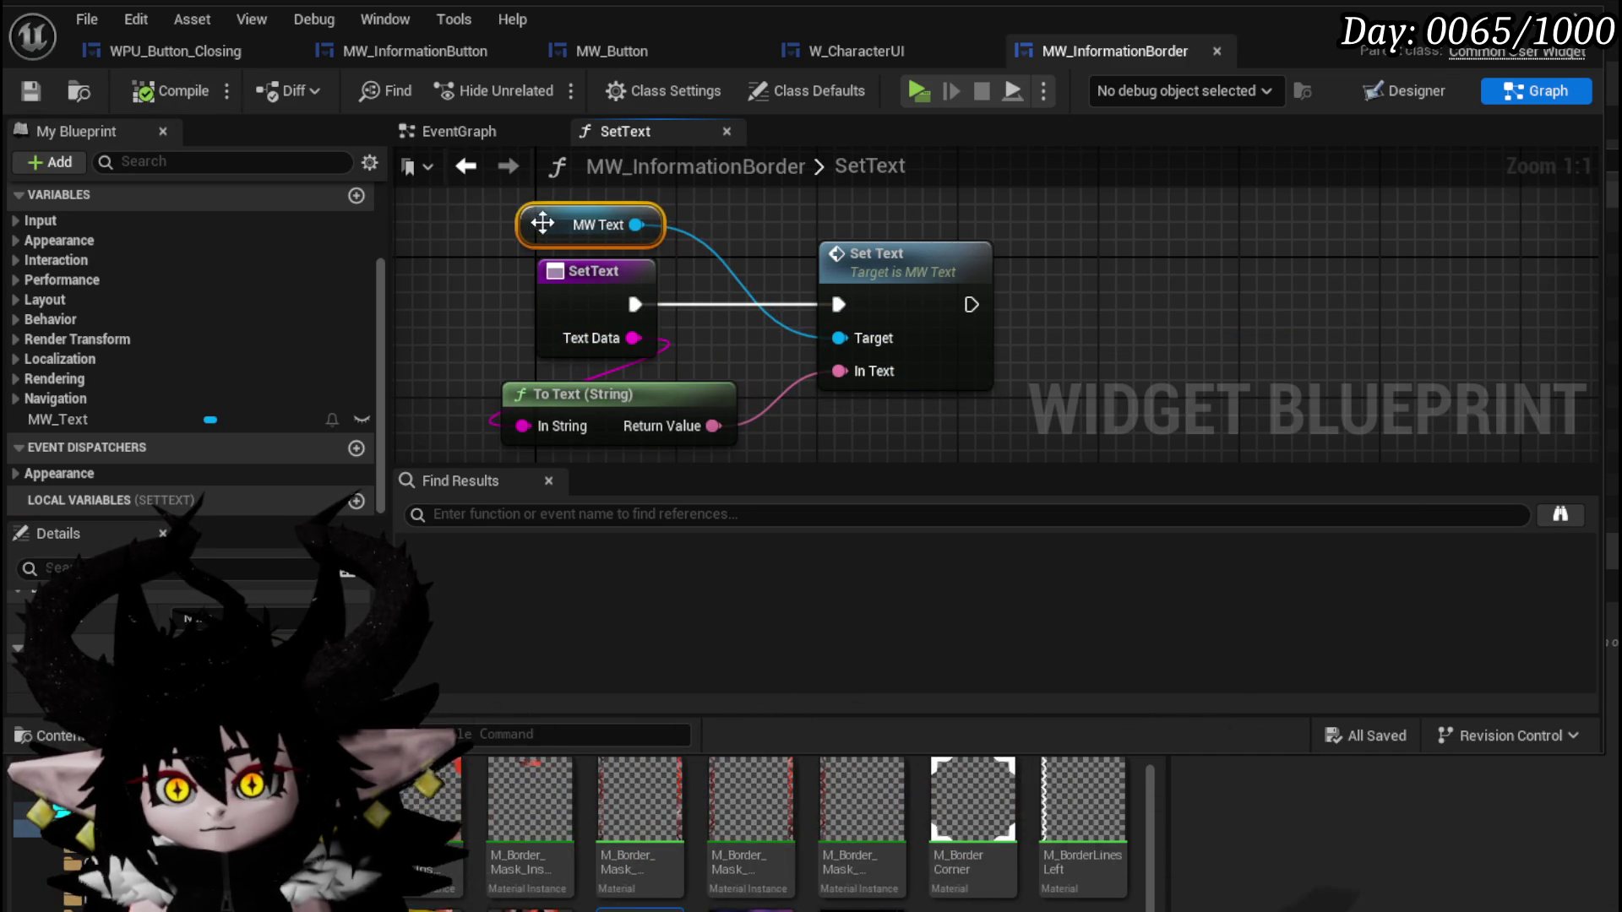
{"action": "left_click", "coordinate": [32, 91]}
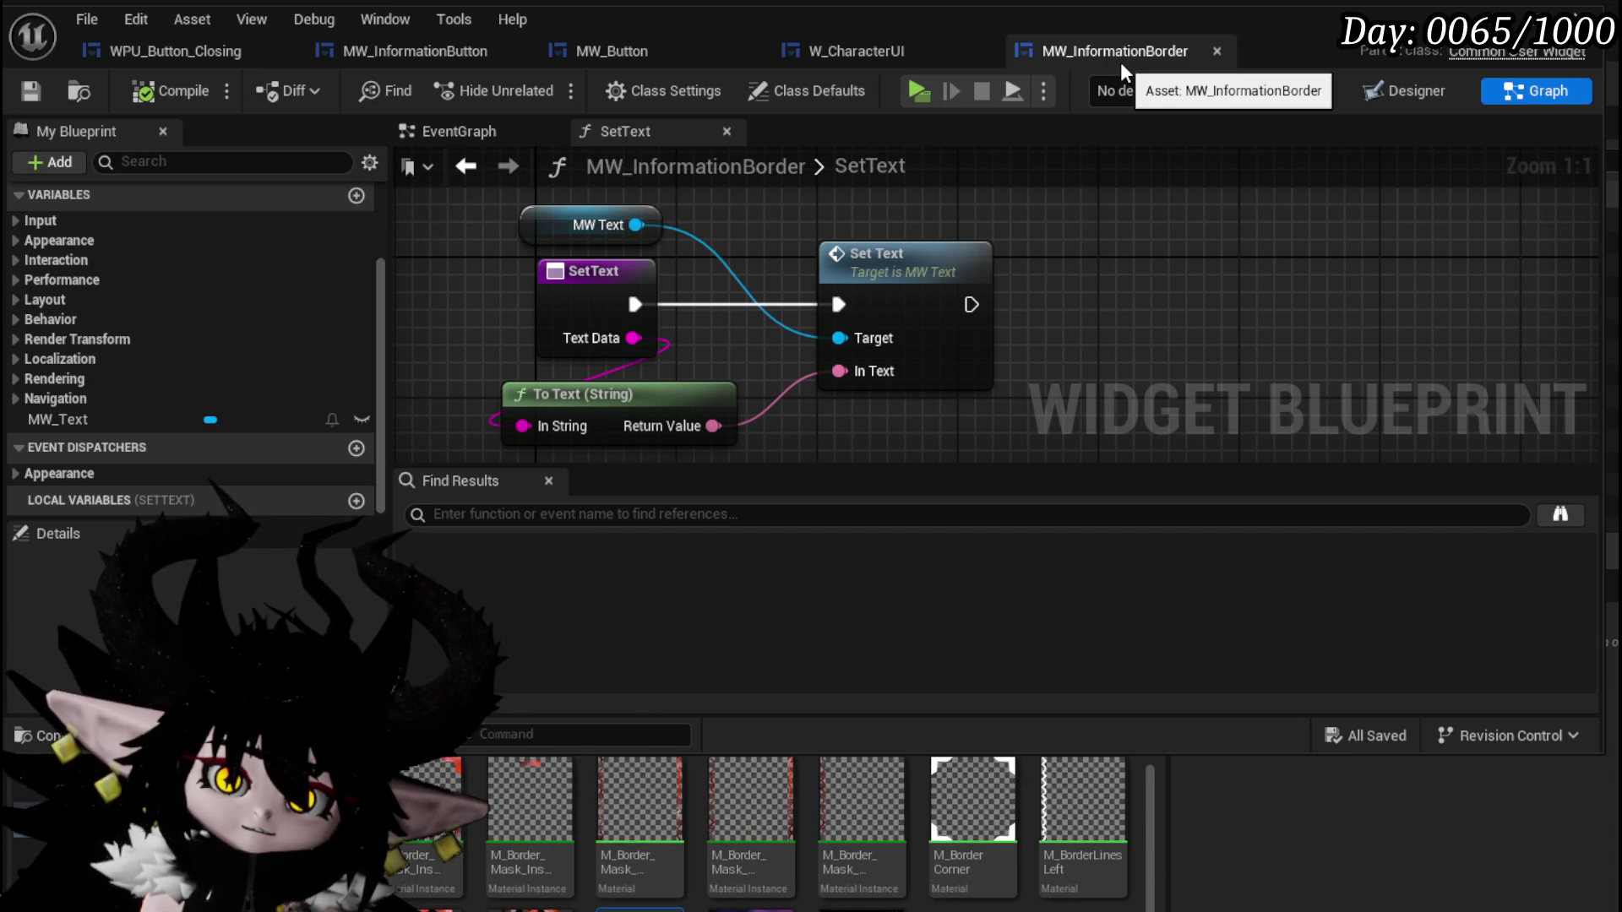
In W_CharacterUI, create an On Press event for MW_InformationButton from its Details Events.
{"action": "left_click", "coordinate": [846, 47]}
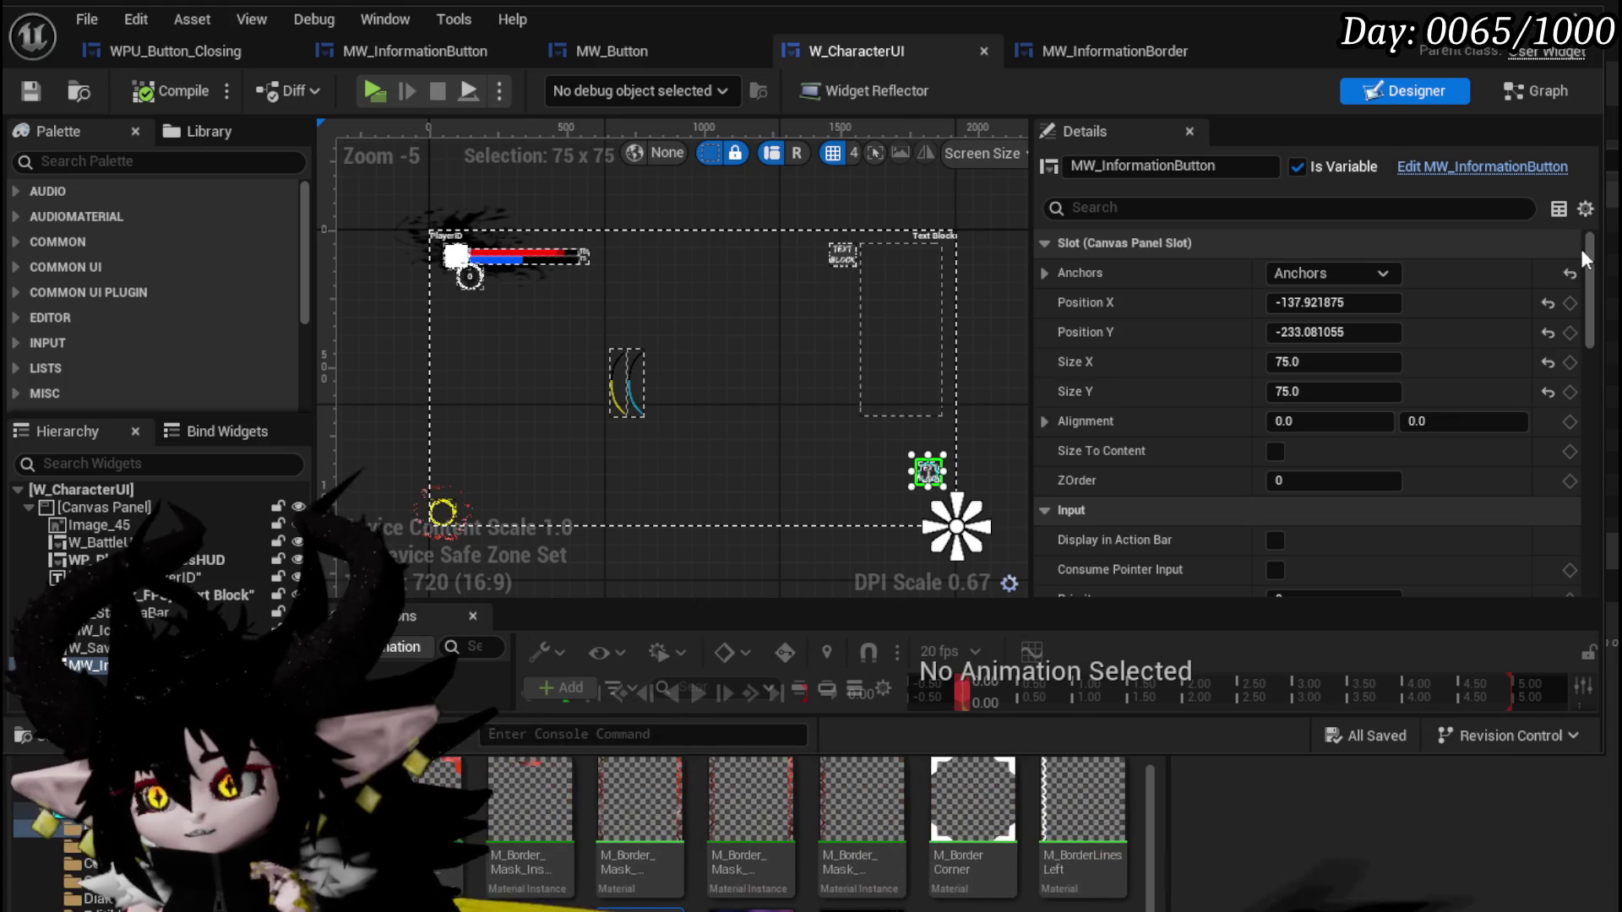
{"action": "scroll", "coordinate": [1576, 262], "scroll_direction": "down", "scroll_amount": 3}
{"action": "left_click_drag", "start_coordinate": [1575, 279], "coordinate": [1558, 490]}
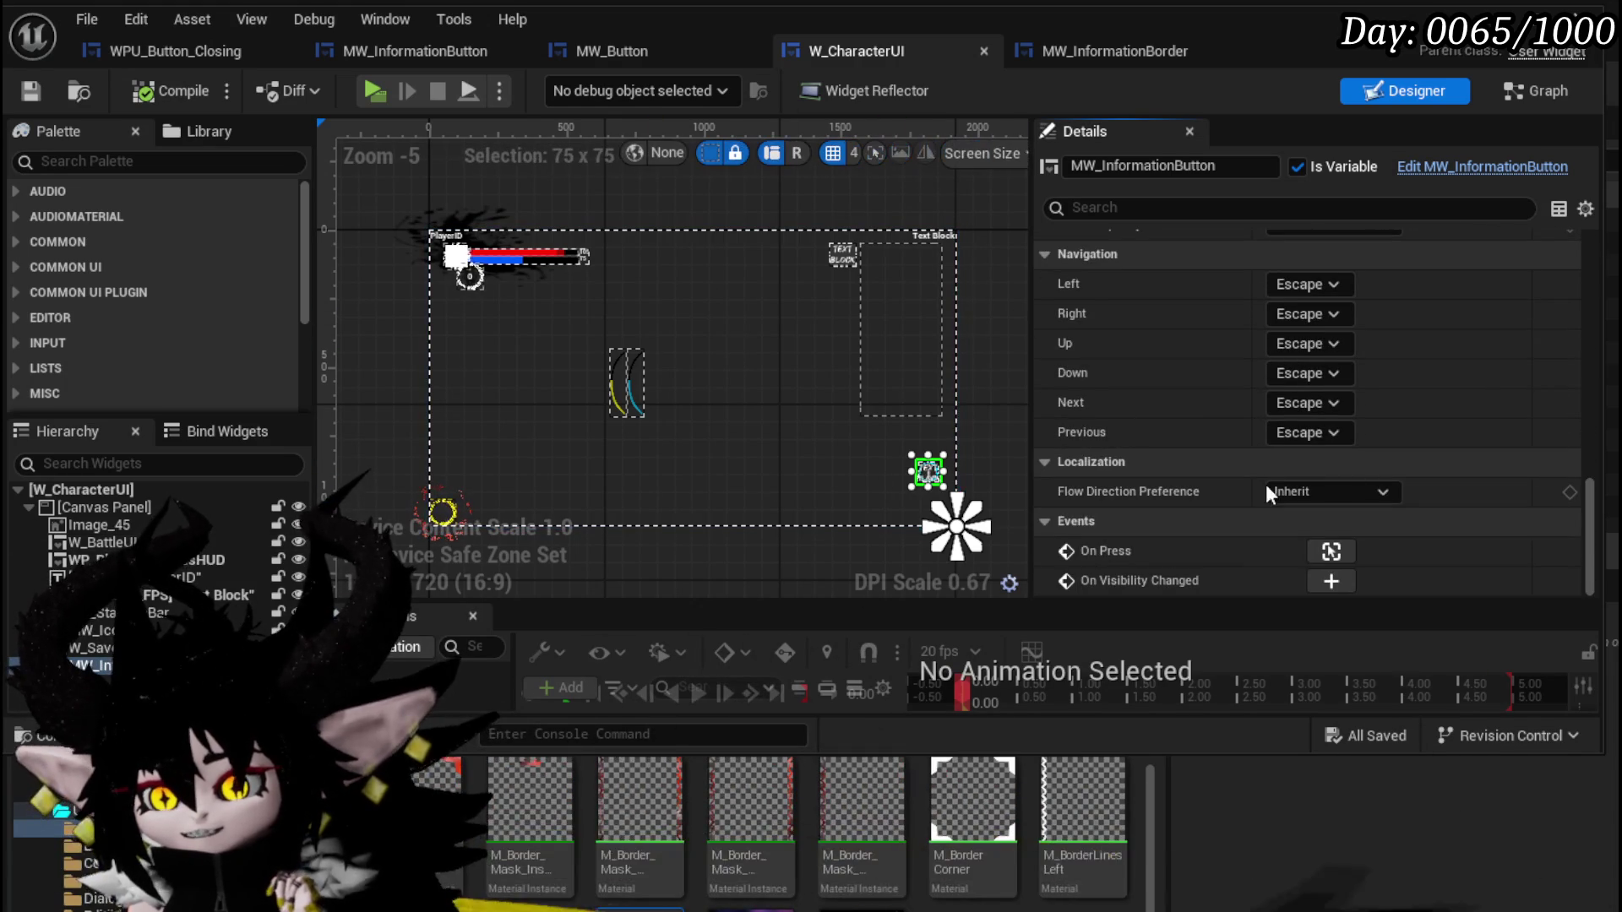
{"action": "left_click", "coordinate": [1329, 551]}
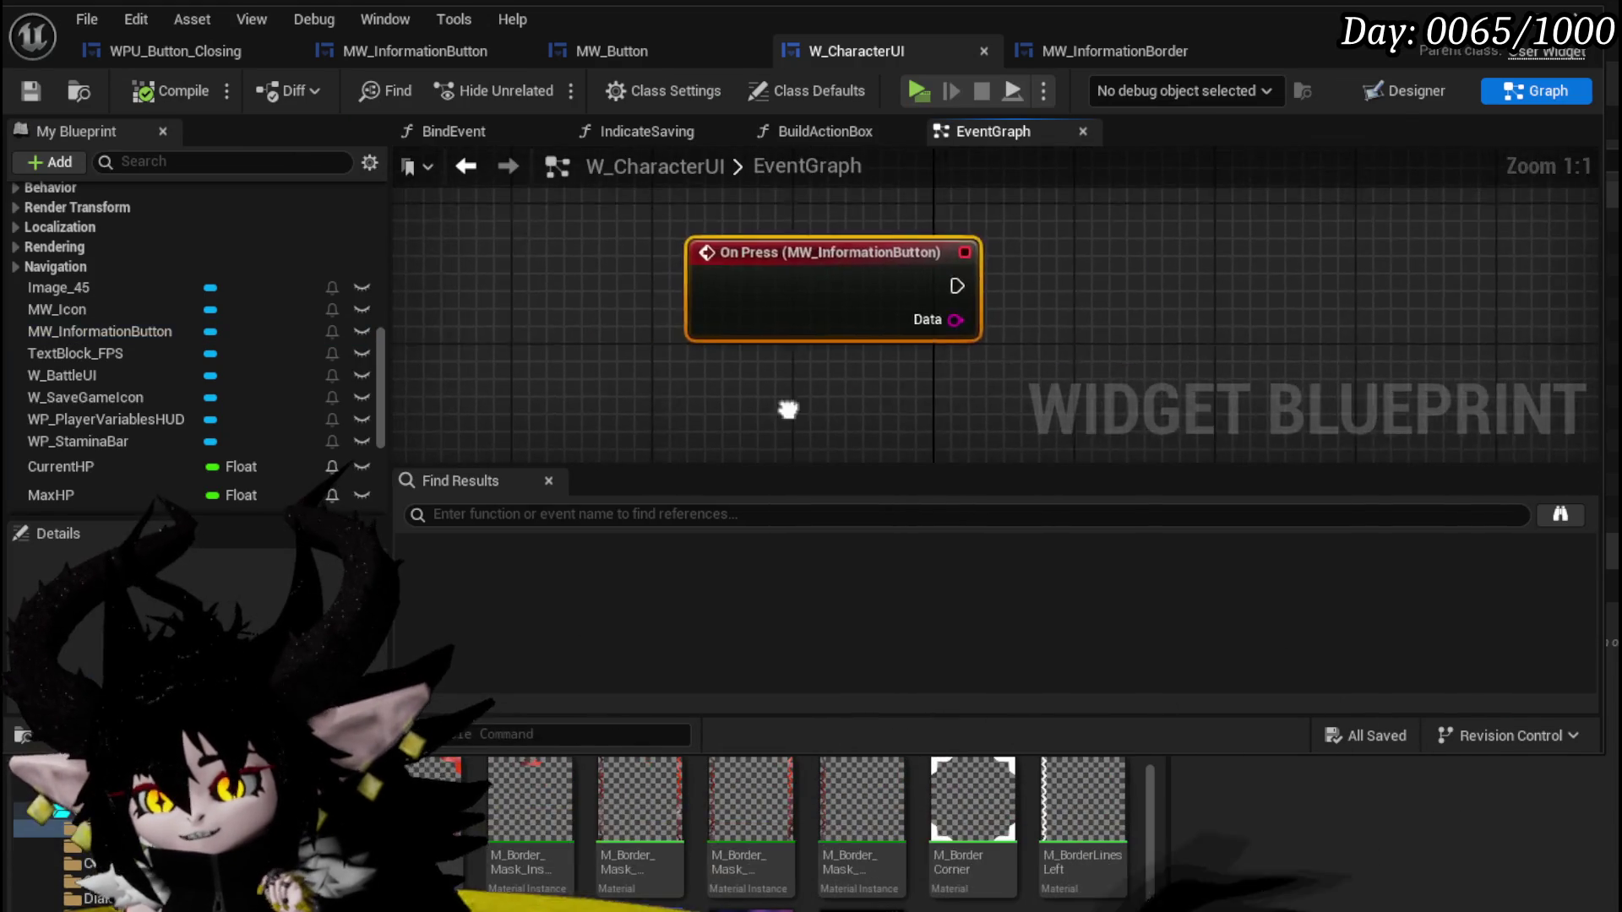
Add a Create Widget node after On Press (MW_InformationButton) and view its Class options.
{"action": "left_click_drag", "start_coordinate": [661, 277], "coordinate": [697, 270]}
{"action": "type", "text": "c"}
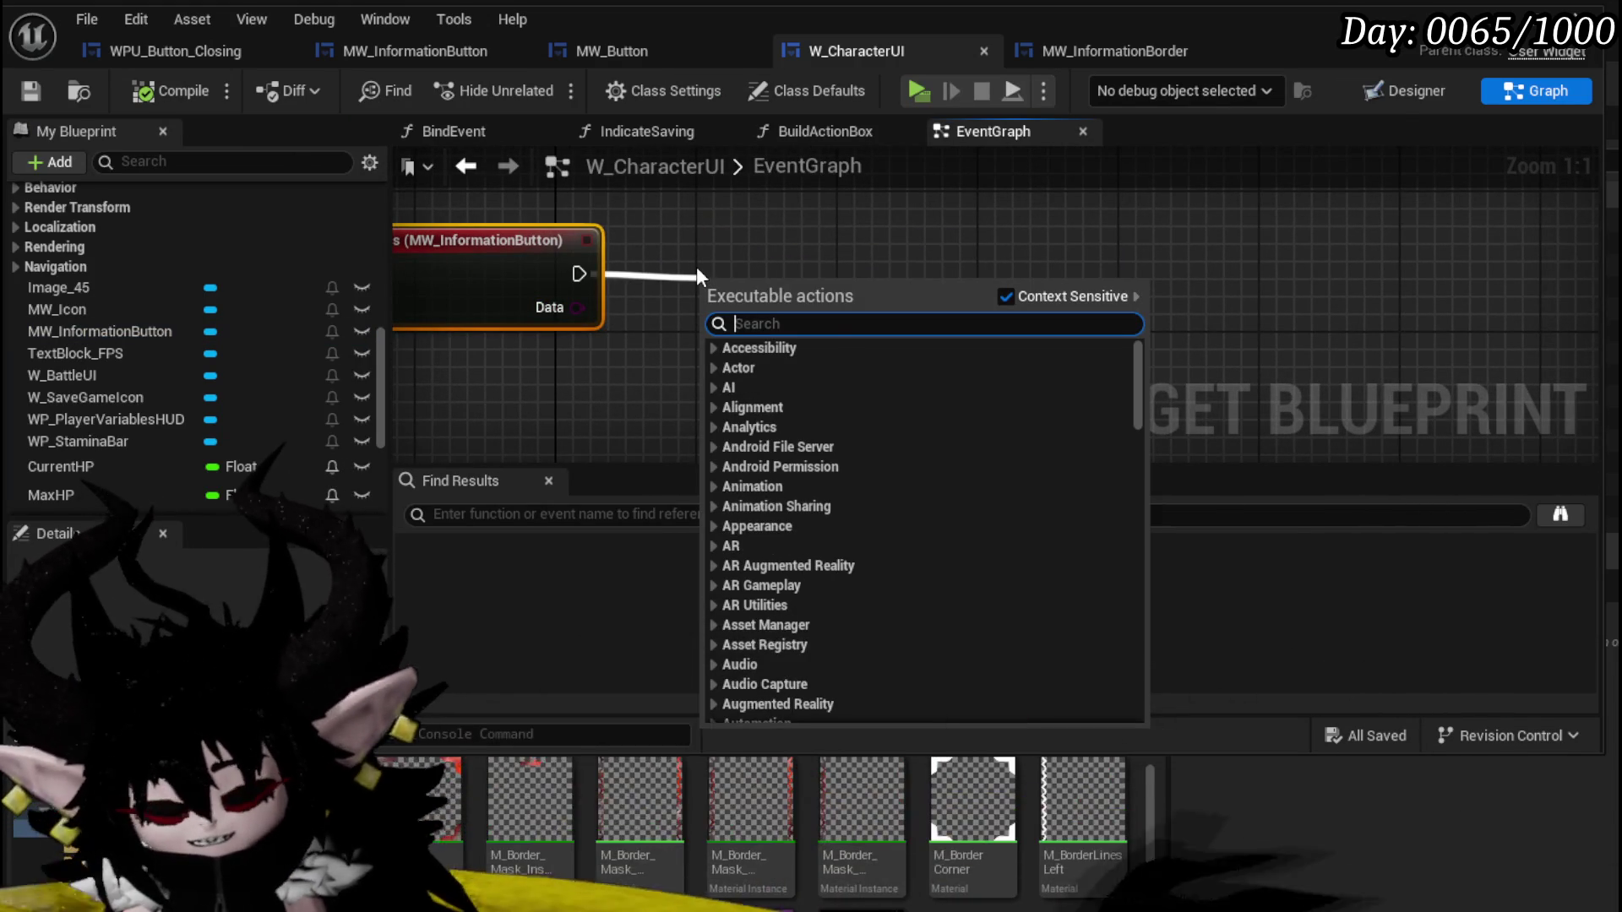
{"action": "type", "text": "reate Widget"}
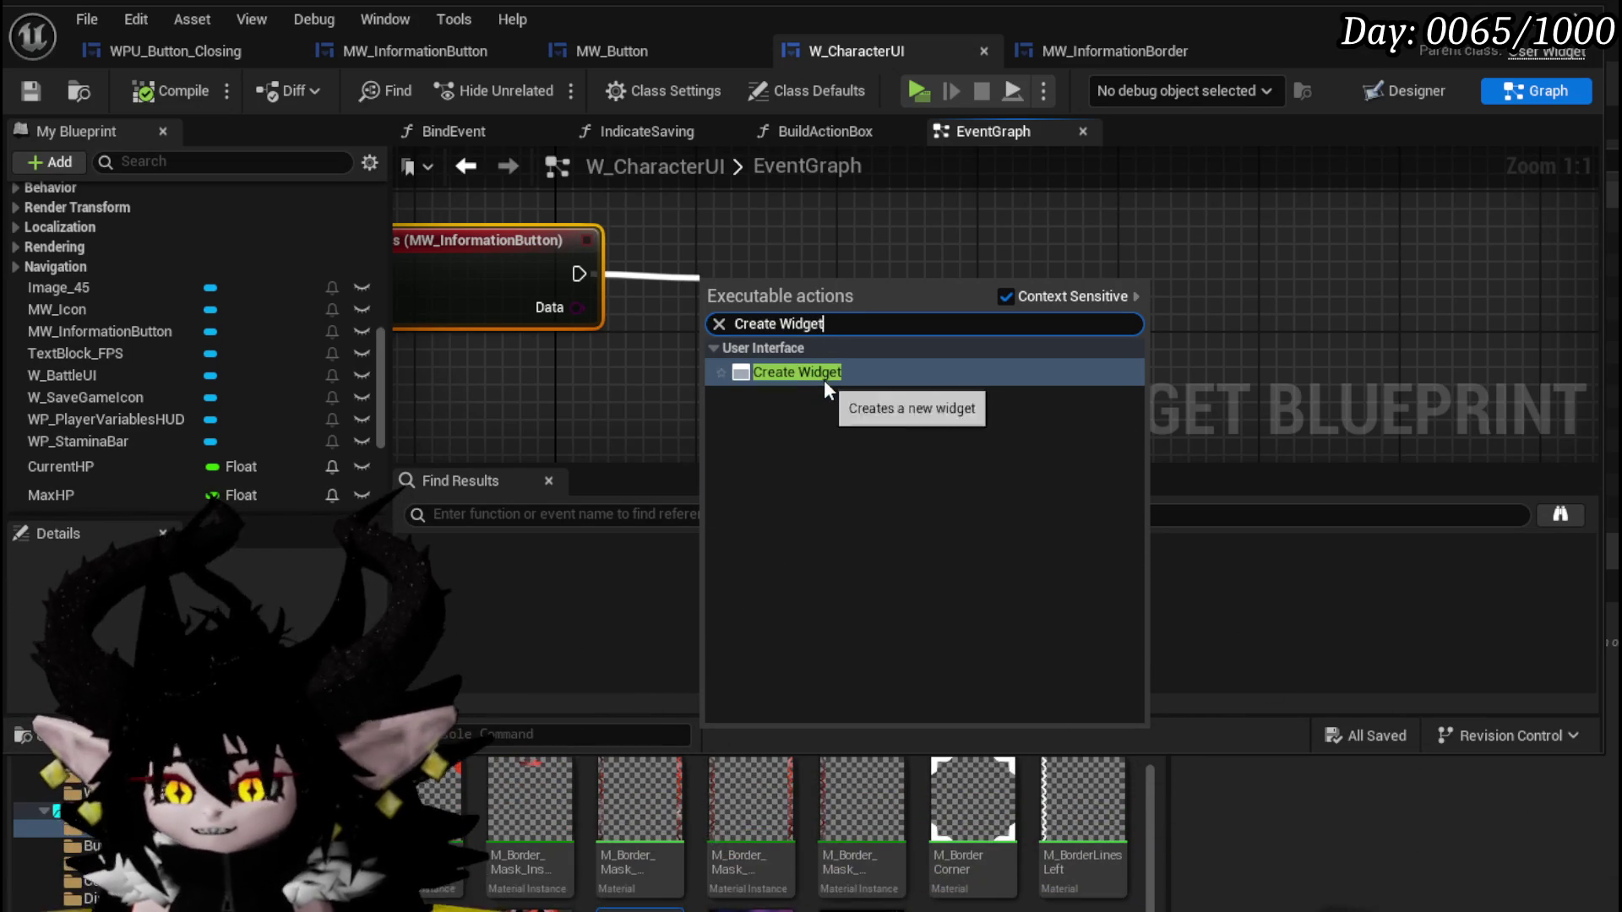
{"action": "left_click", "coordinate": [807, 373]}
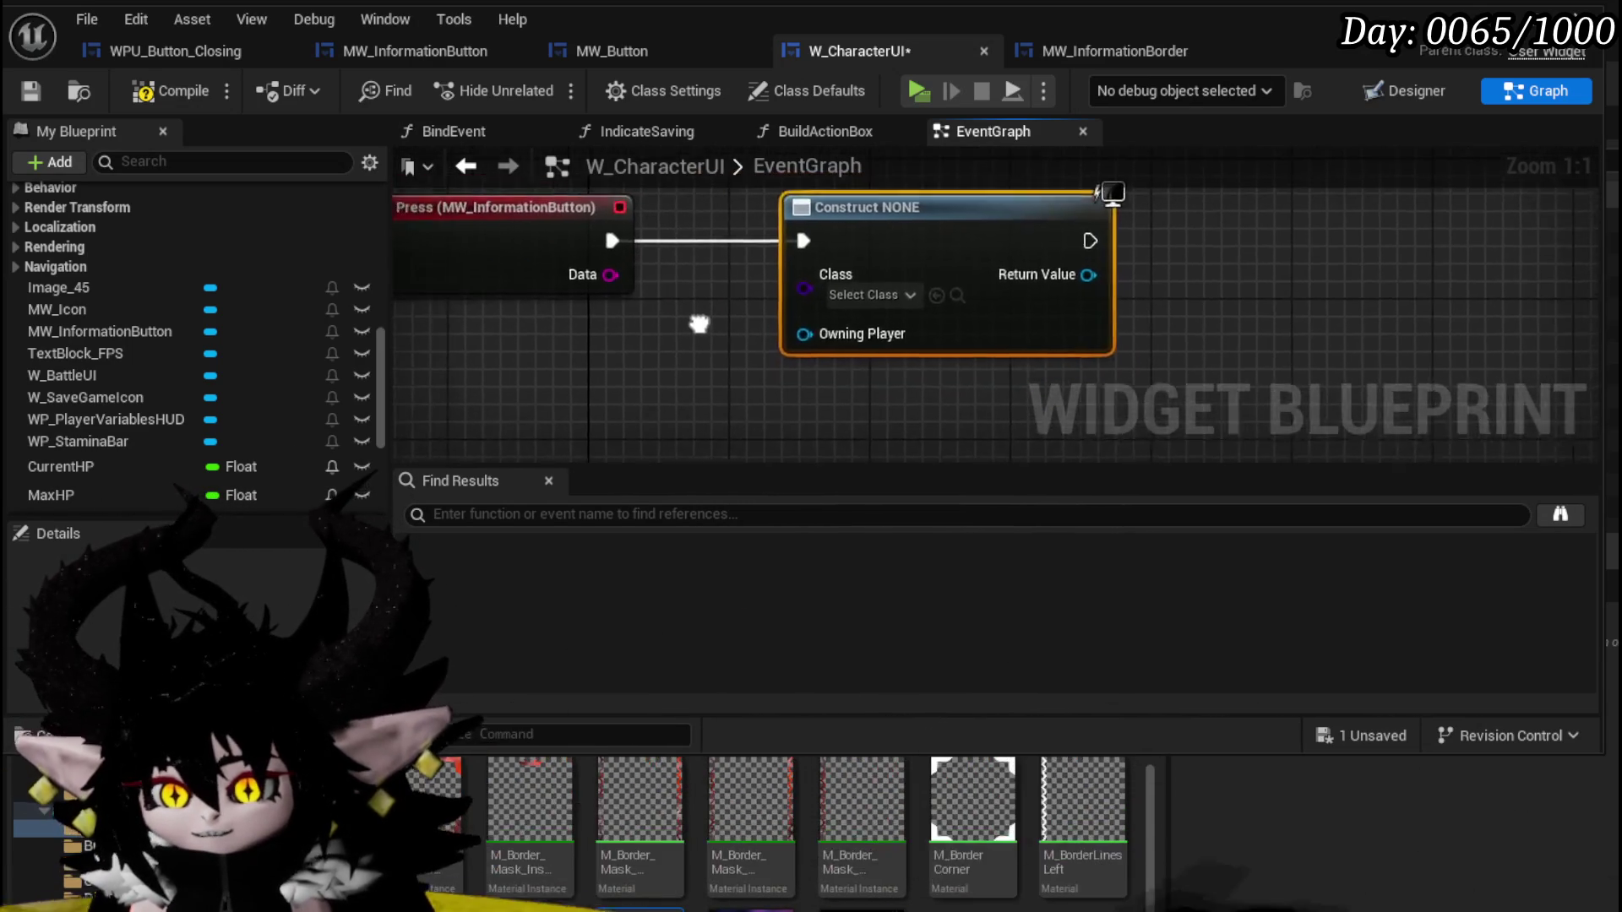
{"action": "left_click", "coordinate": [736, 328]}
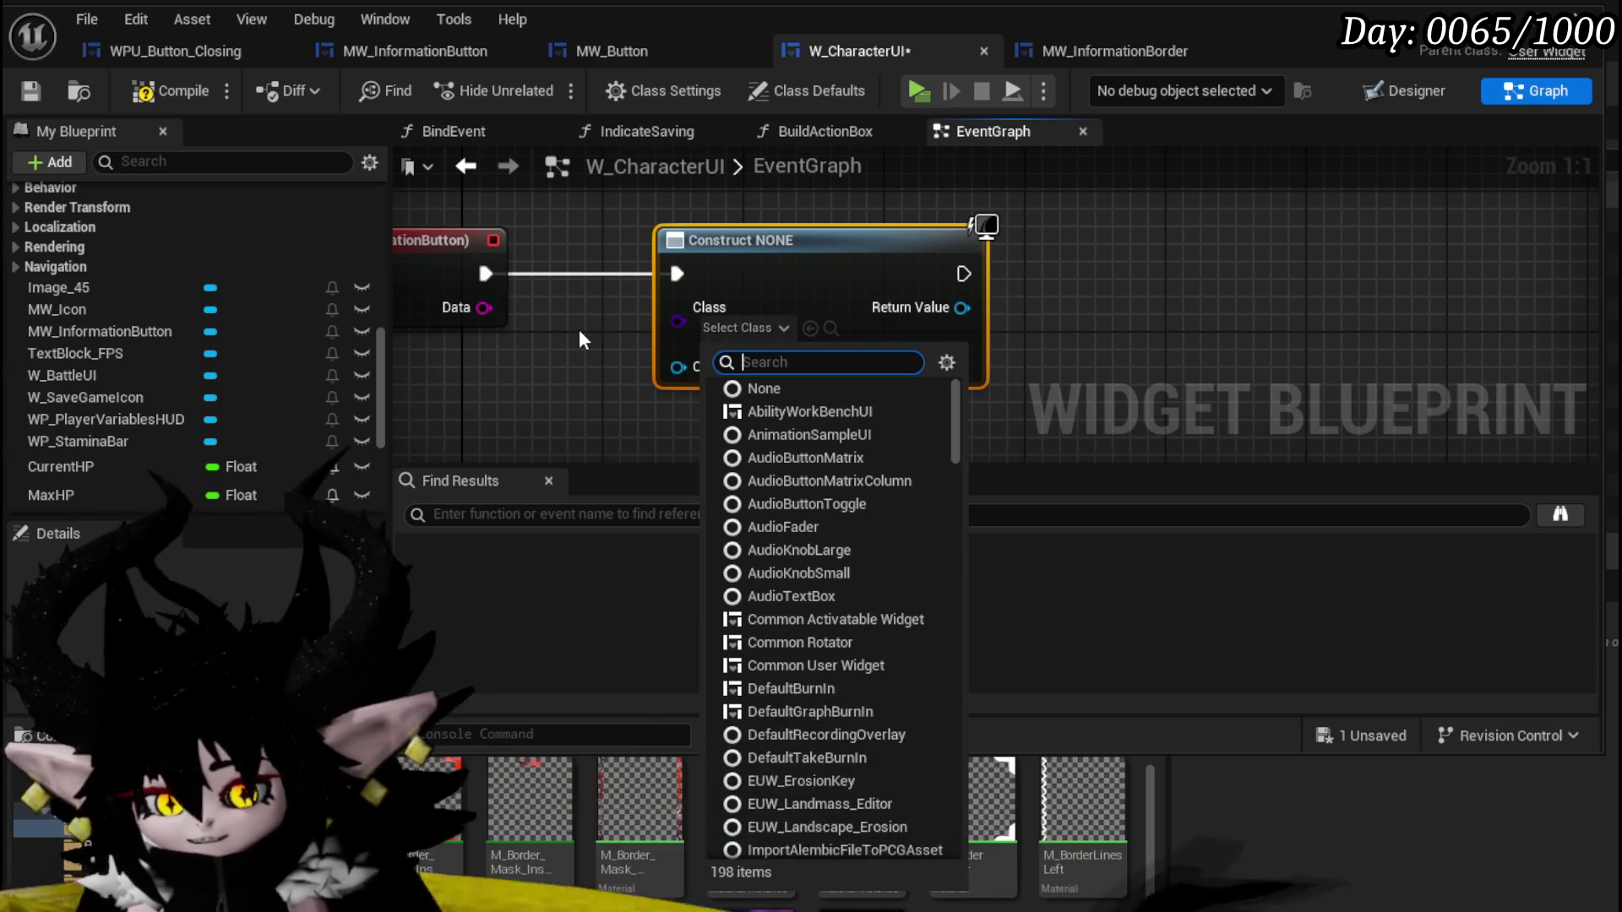
{"action": "scroll", "coordinate": [897, 473], "scroll_direction": "down", "scroll_amount": 3}
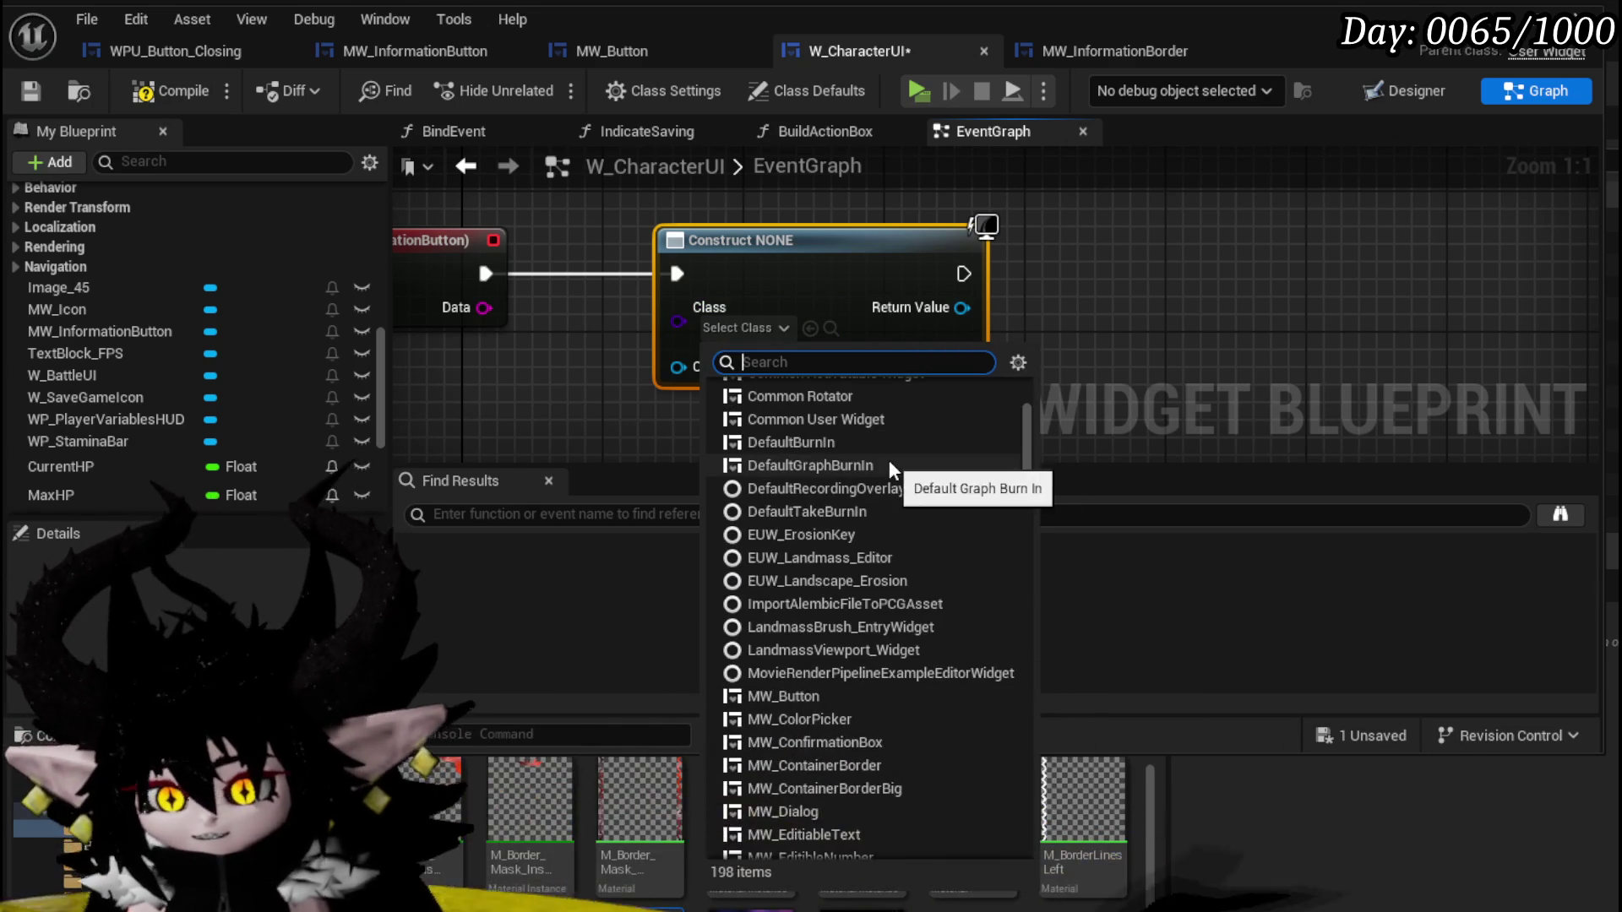
Reopen the Construct node's Class list and try filtering it with 'Crea'.
{"action": "left_click", "coordinate": [736, 327]}
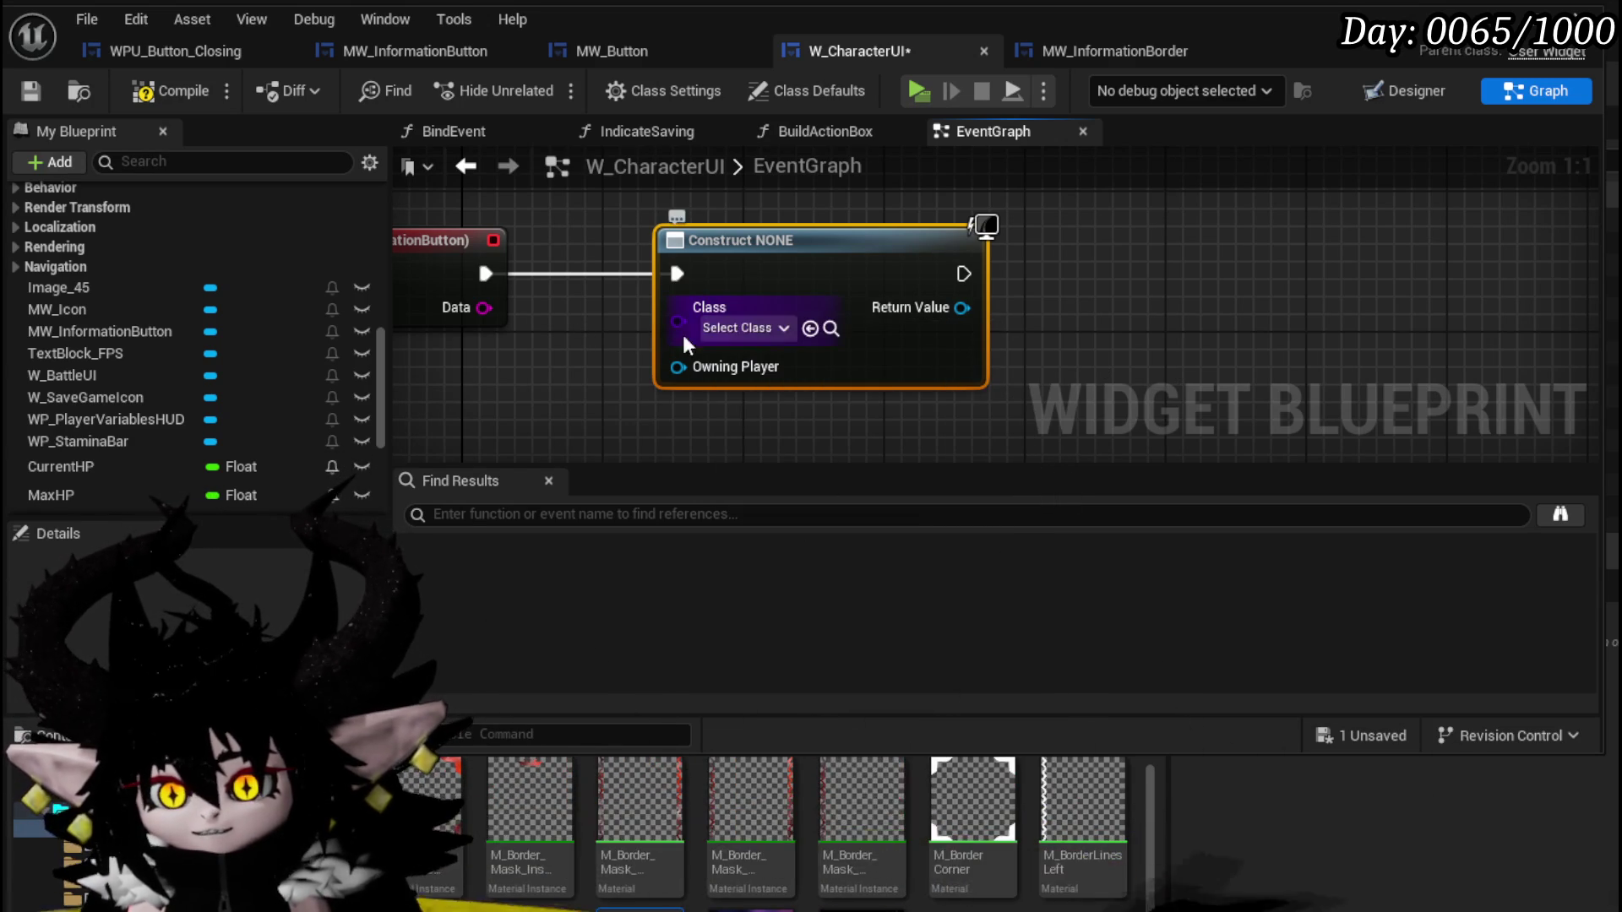
{"action": "left_click", "coordinate": [737, 328]}
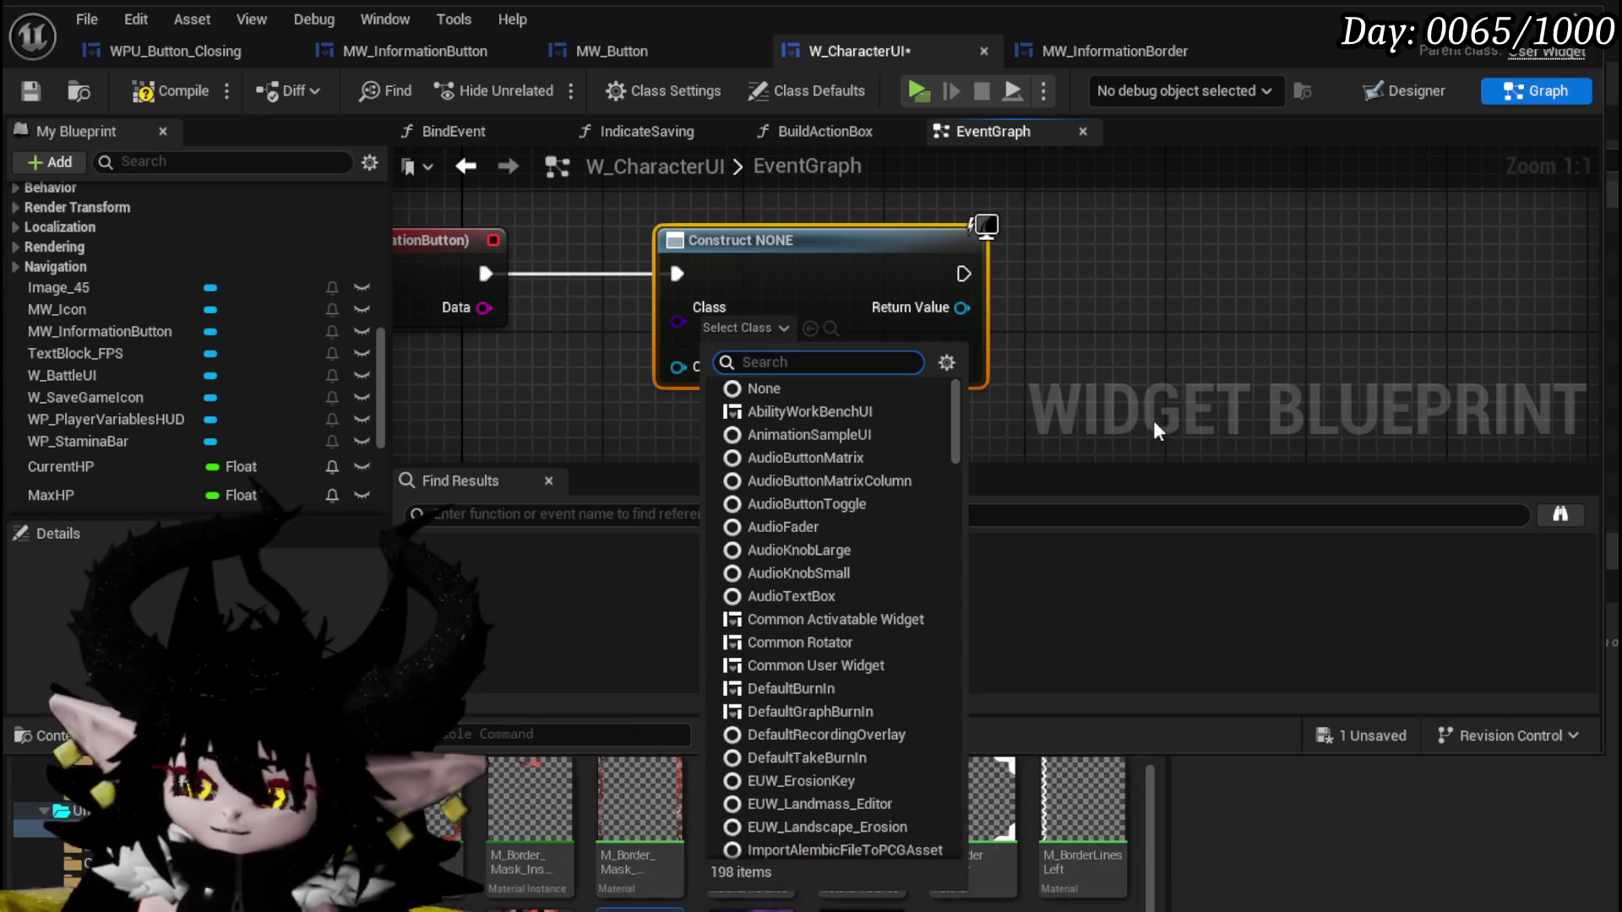
{"action": "type", "text": "Crea"}
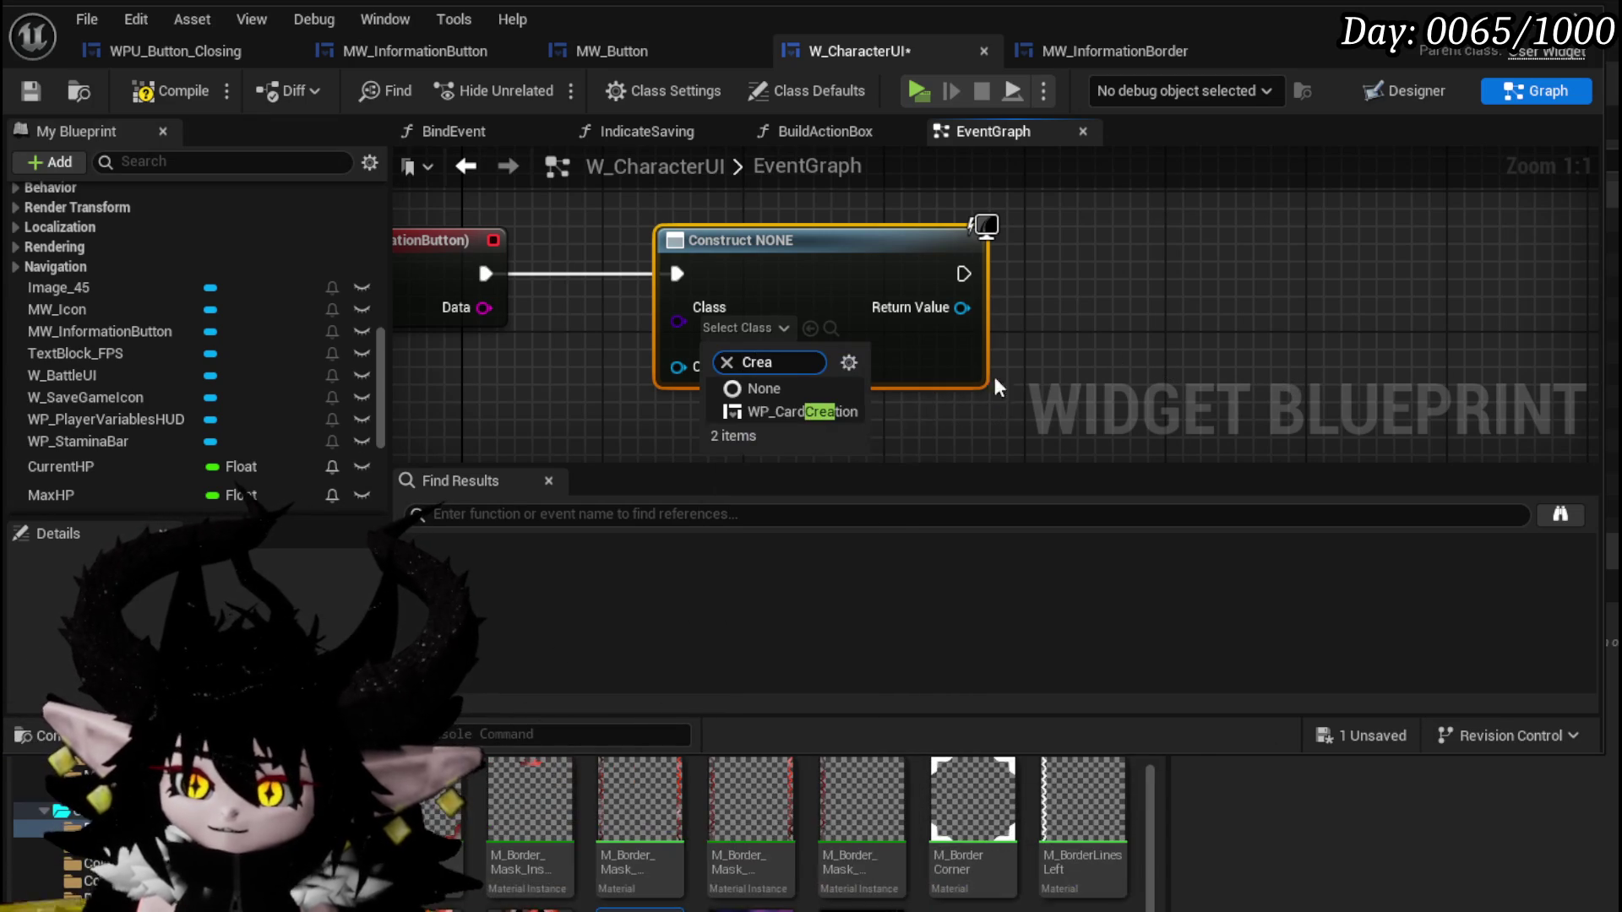
{"action": "key", "text": "Escape"}
Scroll through the full widget class list without picking a class.
{"action": "left_click", "coordinate": [743, 332]}
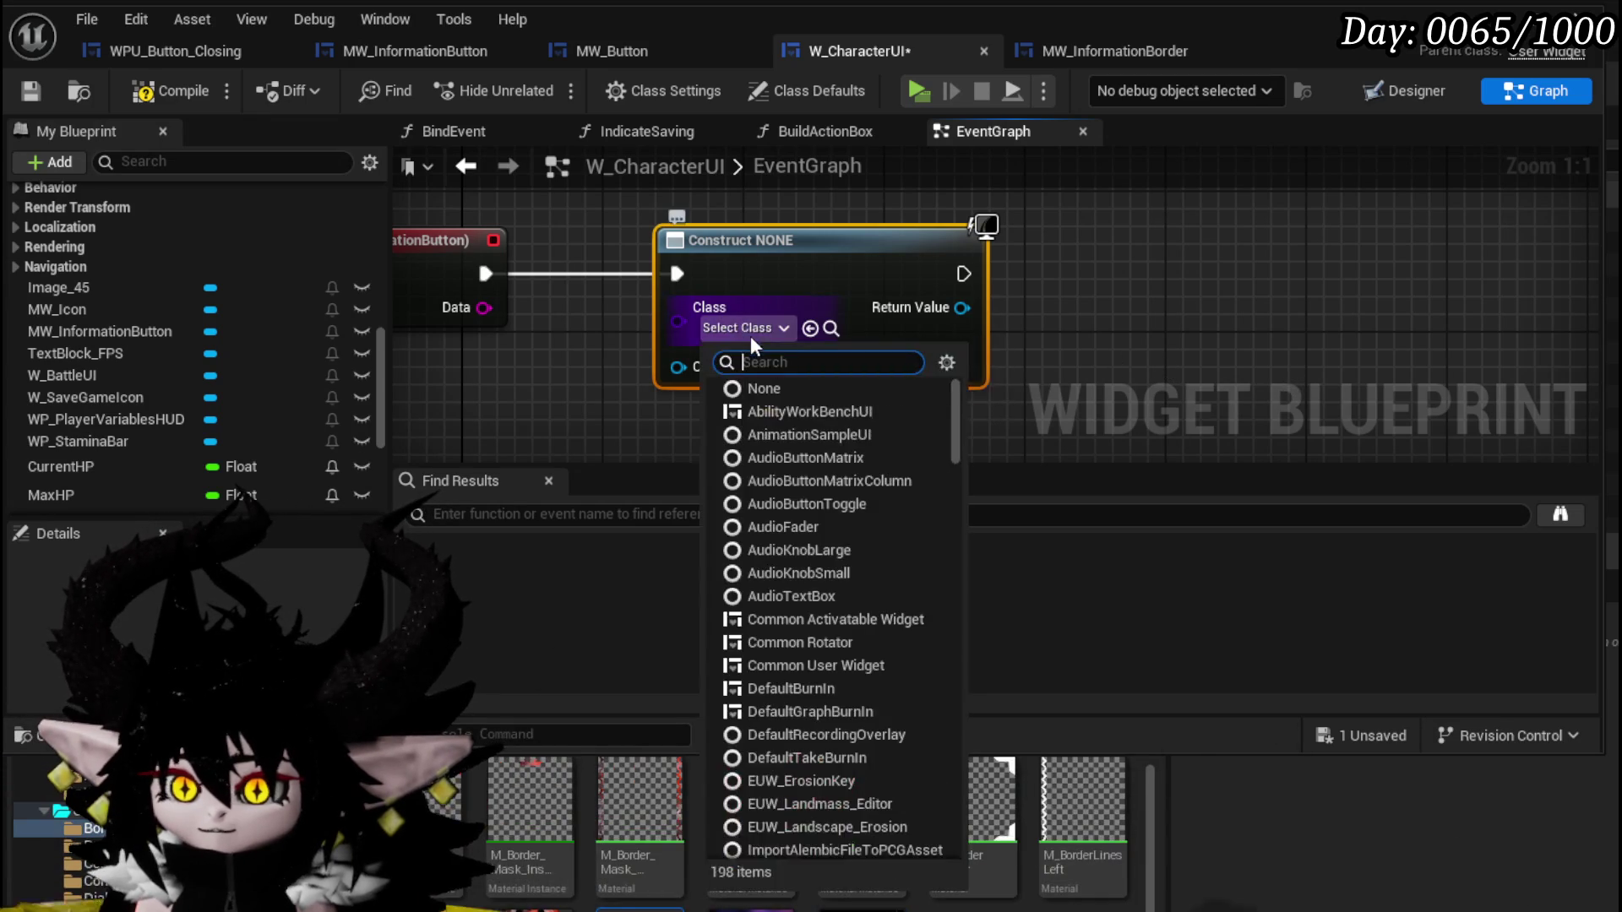
{"action": "scroll", "coordinate": [788, 460], "scroll_direction": "down", "scroll_amount": 5}
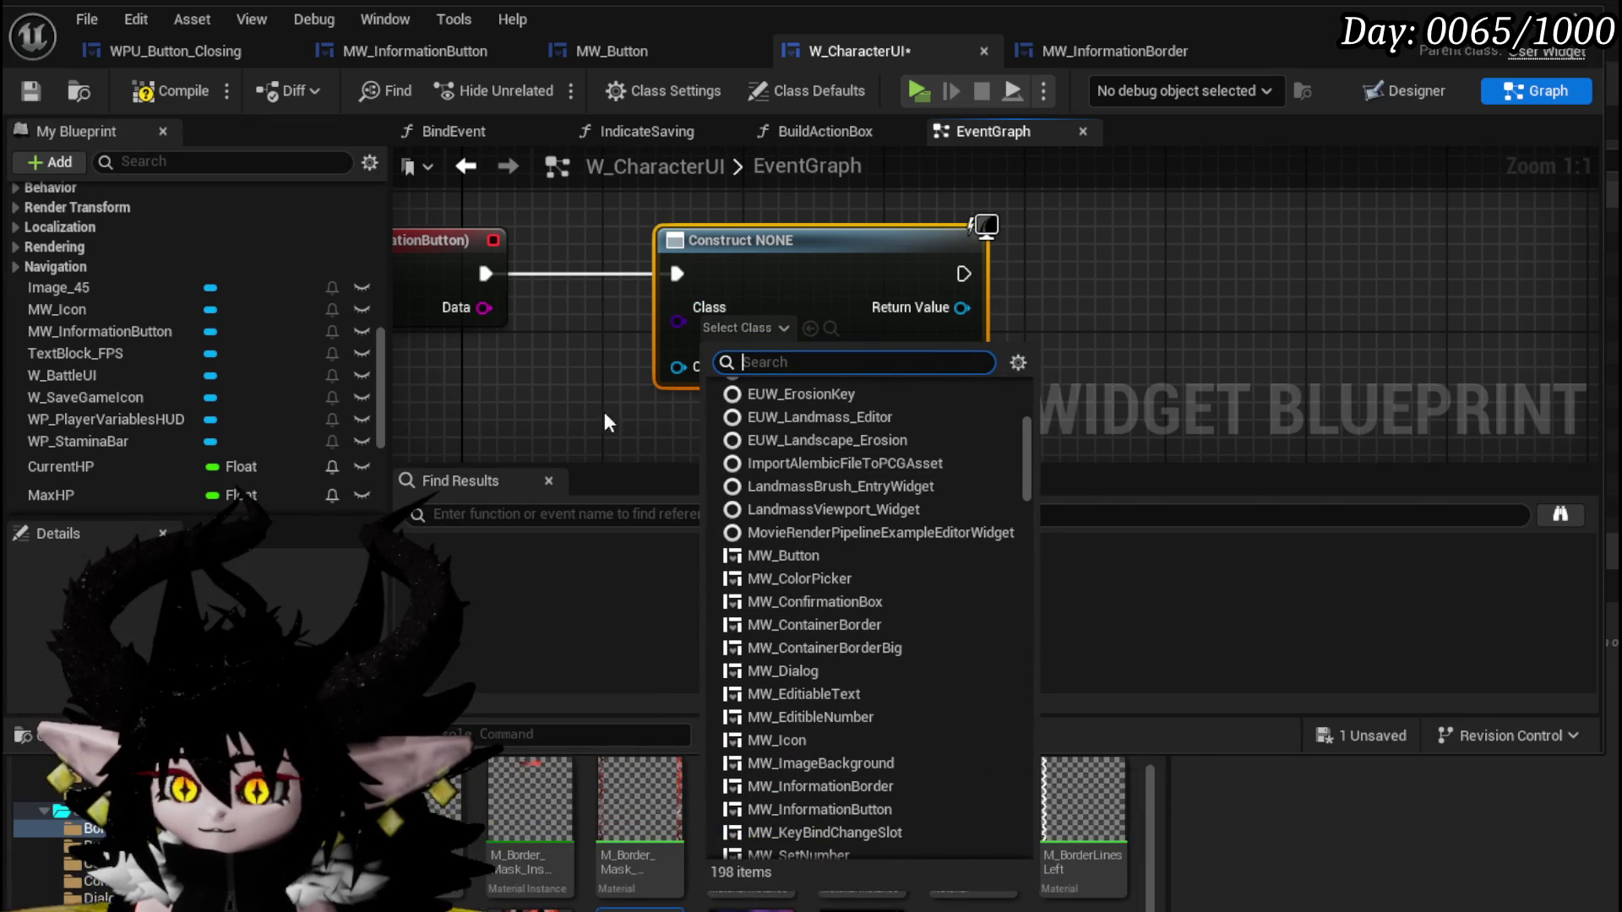
{"action": "scroll", "coordinate": [845, 449], "scroll_direction": "down", "scroll_amount": 3}
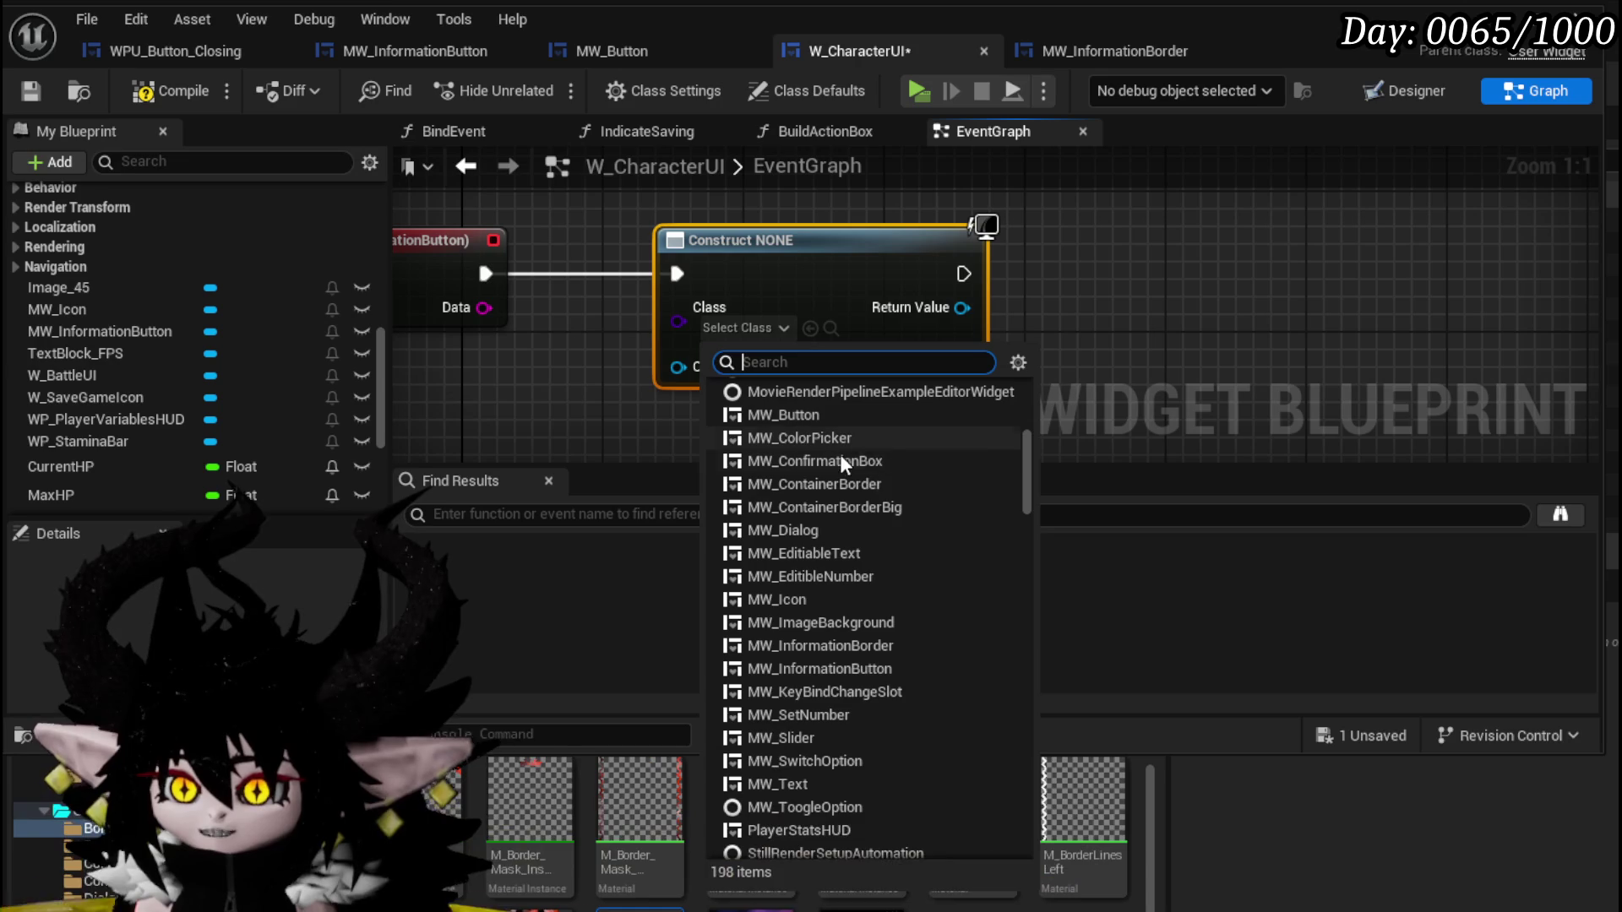
{"action": "scroll", "coordinate": [843, 541], "scroll_direction": "down", "scroll_amount": 2}
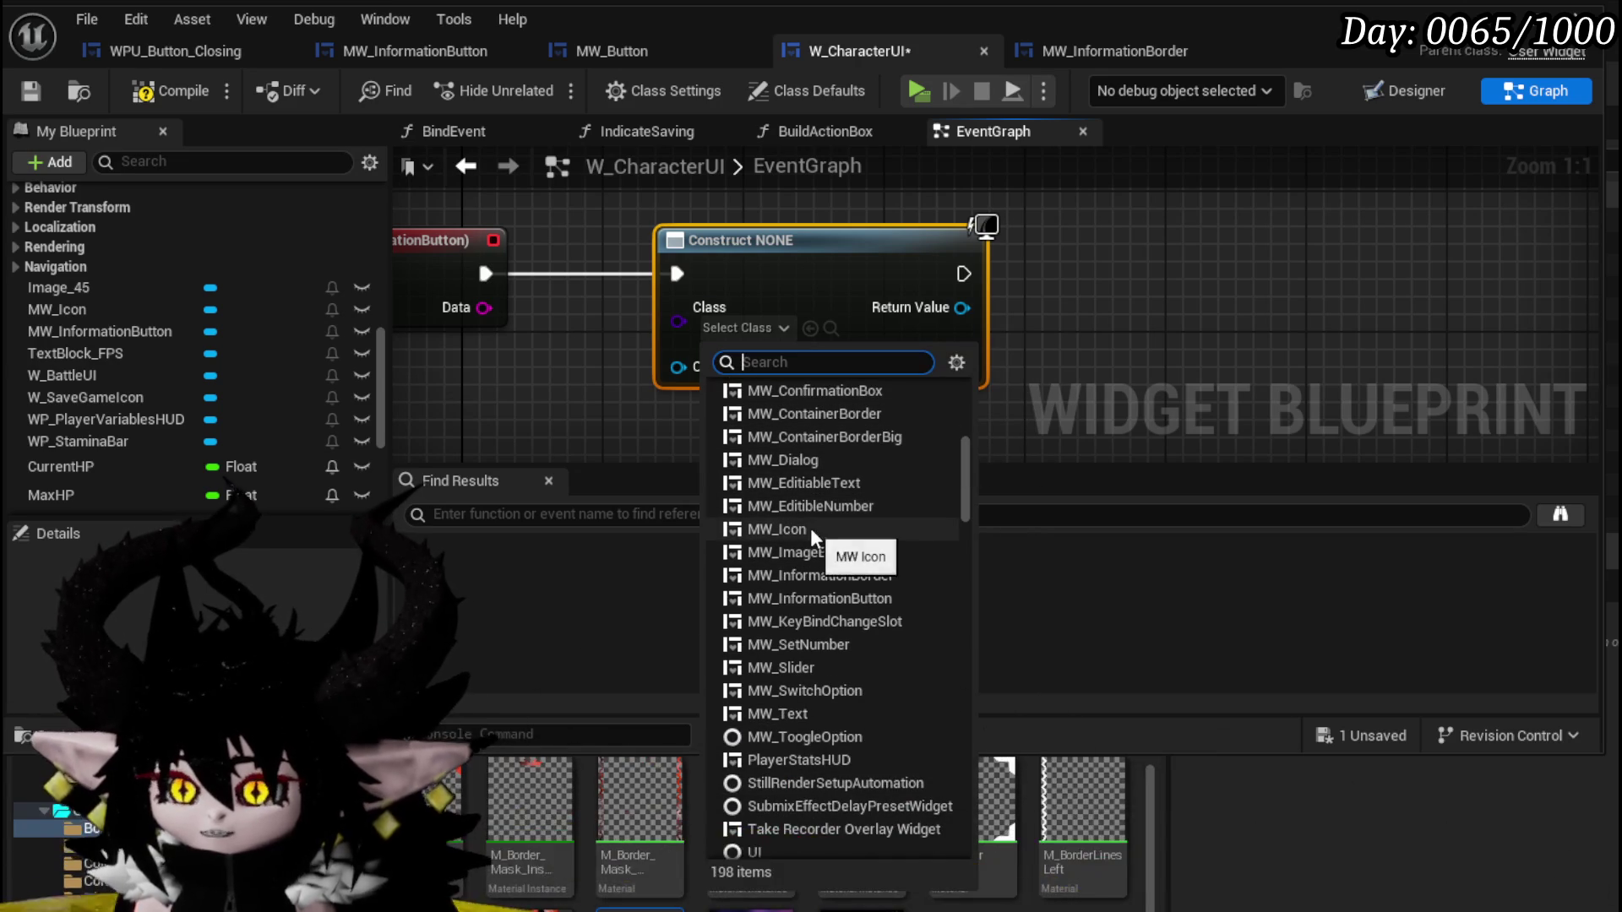
{"action": "scroll", "coordinate": [823, 484], "scroll_direction": "down", "scroll_amount": 2}
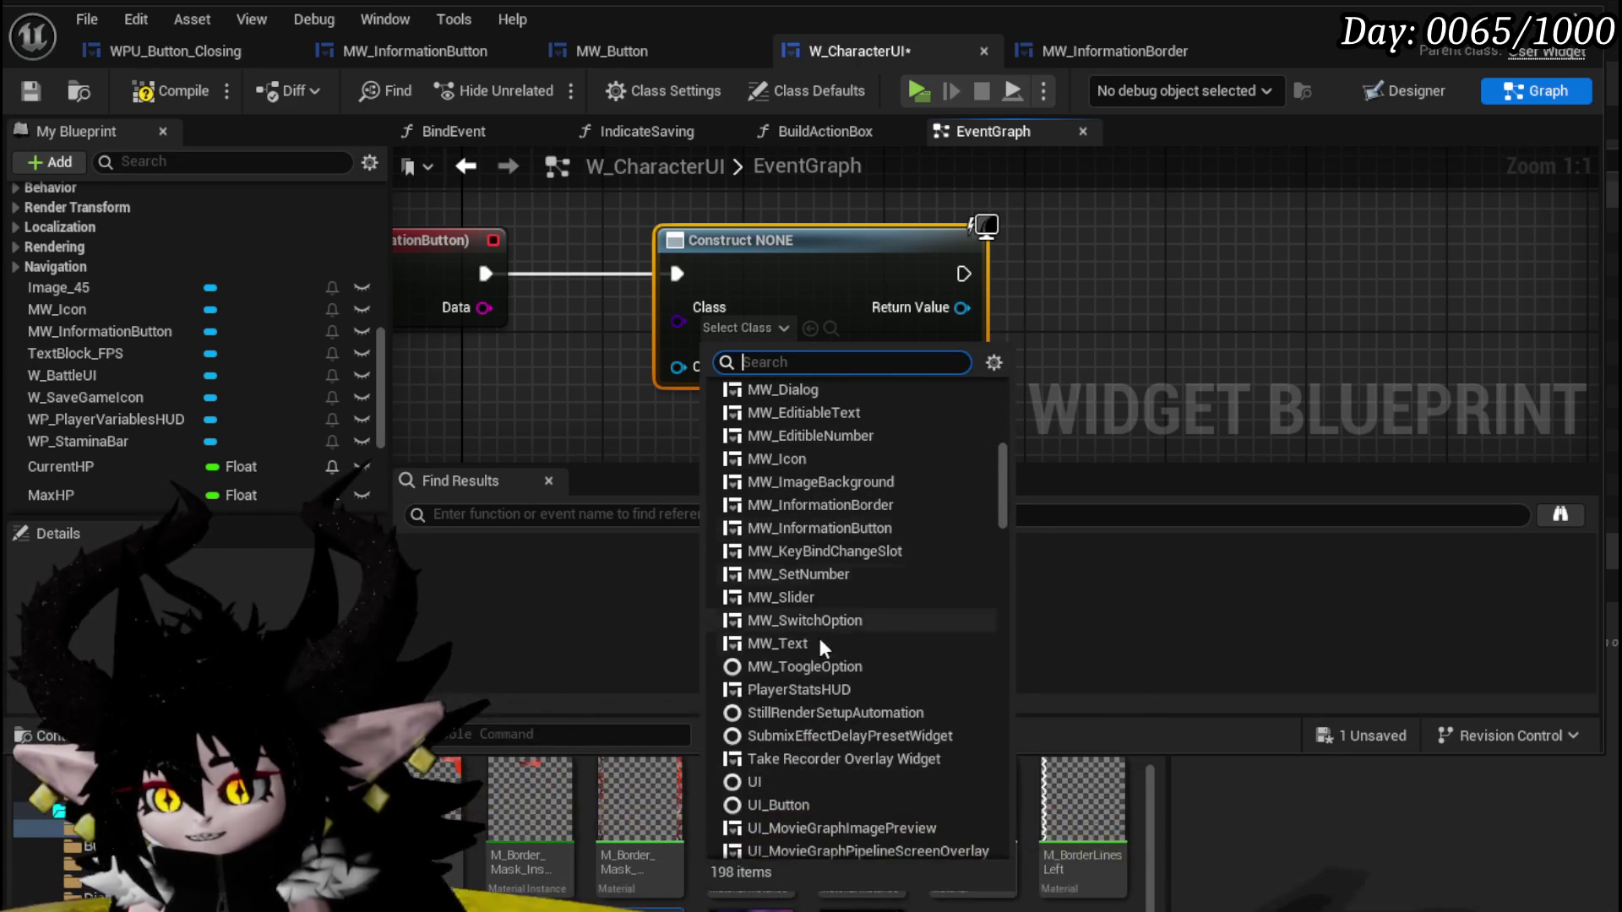
{"action": "scroll", "coordinate": [834, 584], "scroll_direction": "down", "scroll_amount": 8}
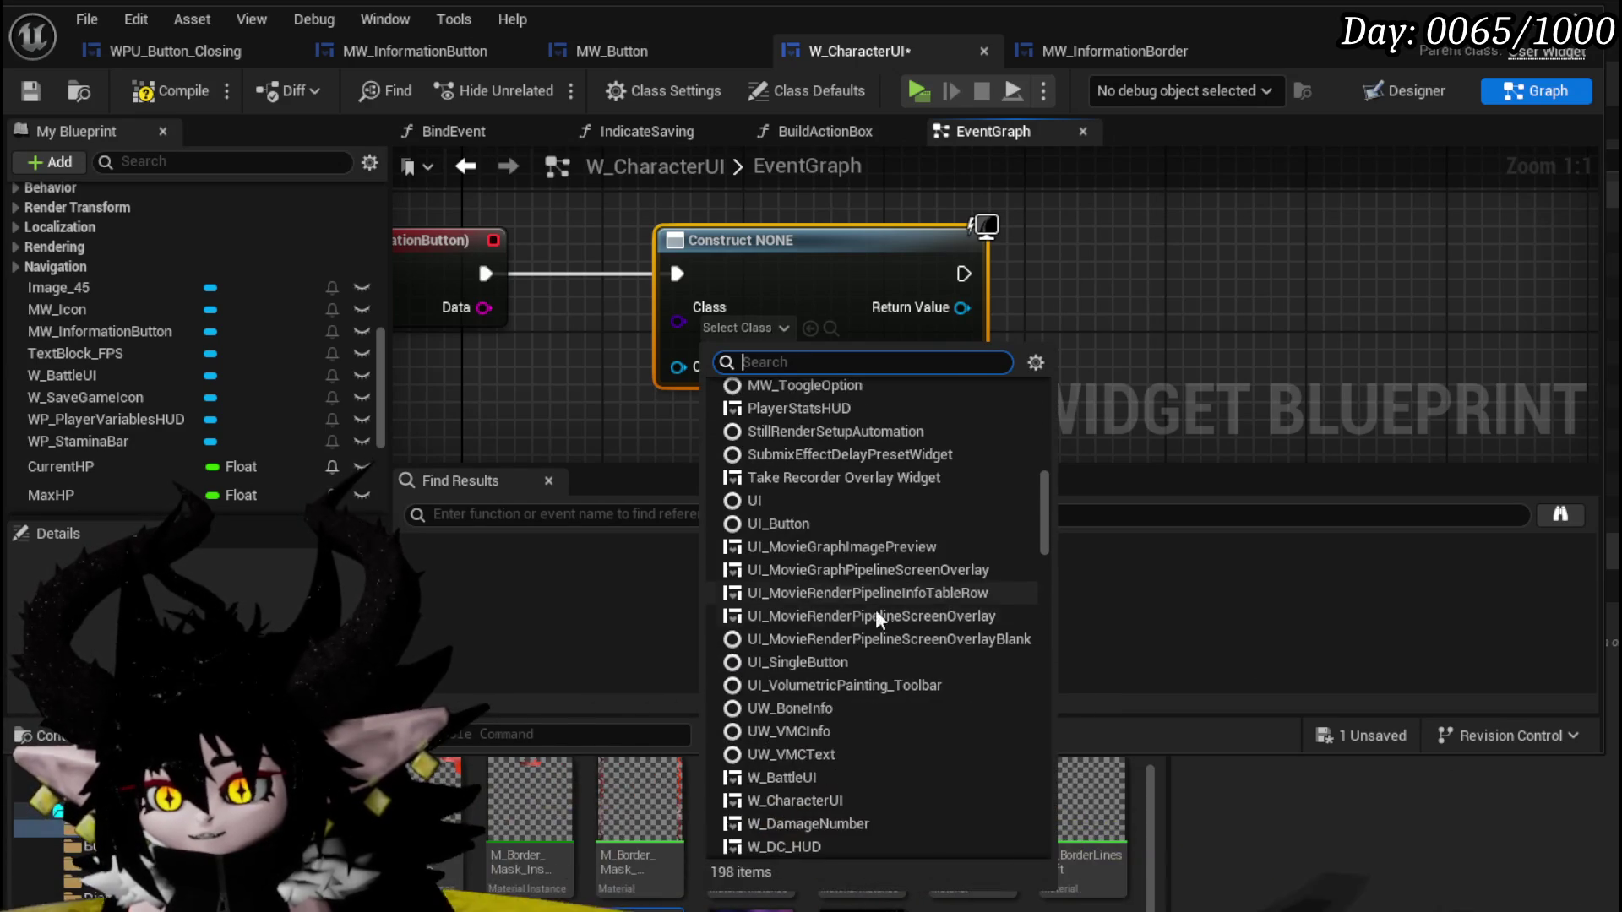
{"action": "scroll", "coordinate": [845, 473], "scroll_direction": "down", "scroll_amount": 3}
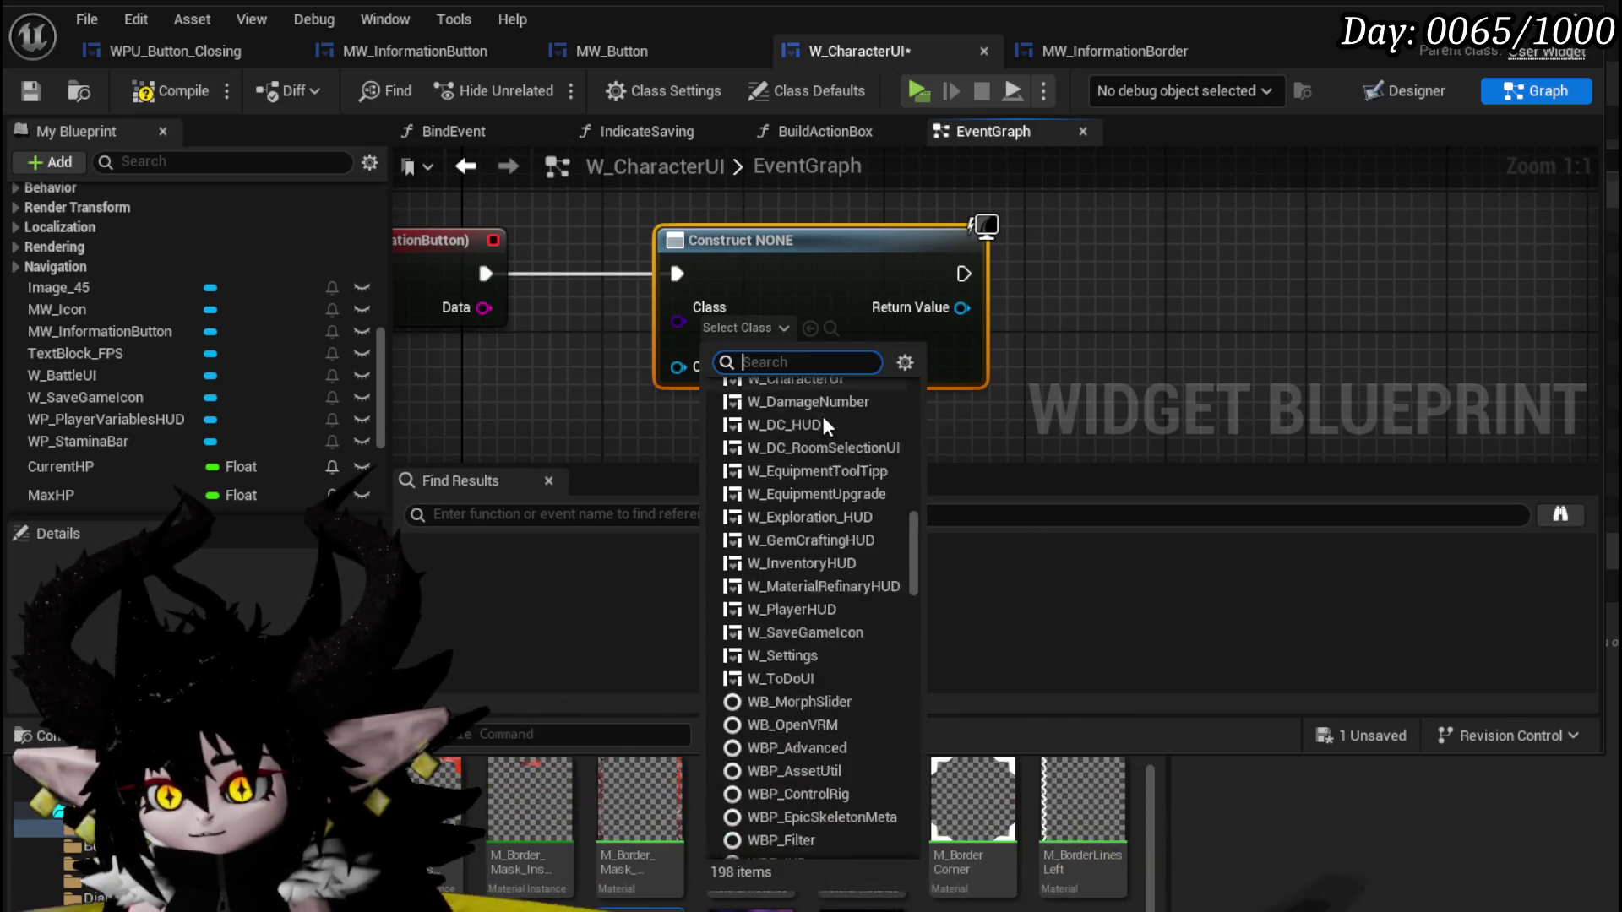
{"action": "scroll", "coordinate": [823, 416], "scroll_direction": "up", "scroll_amount": 1}
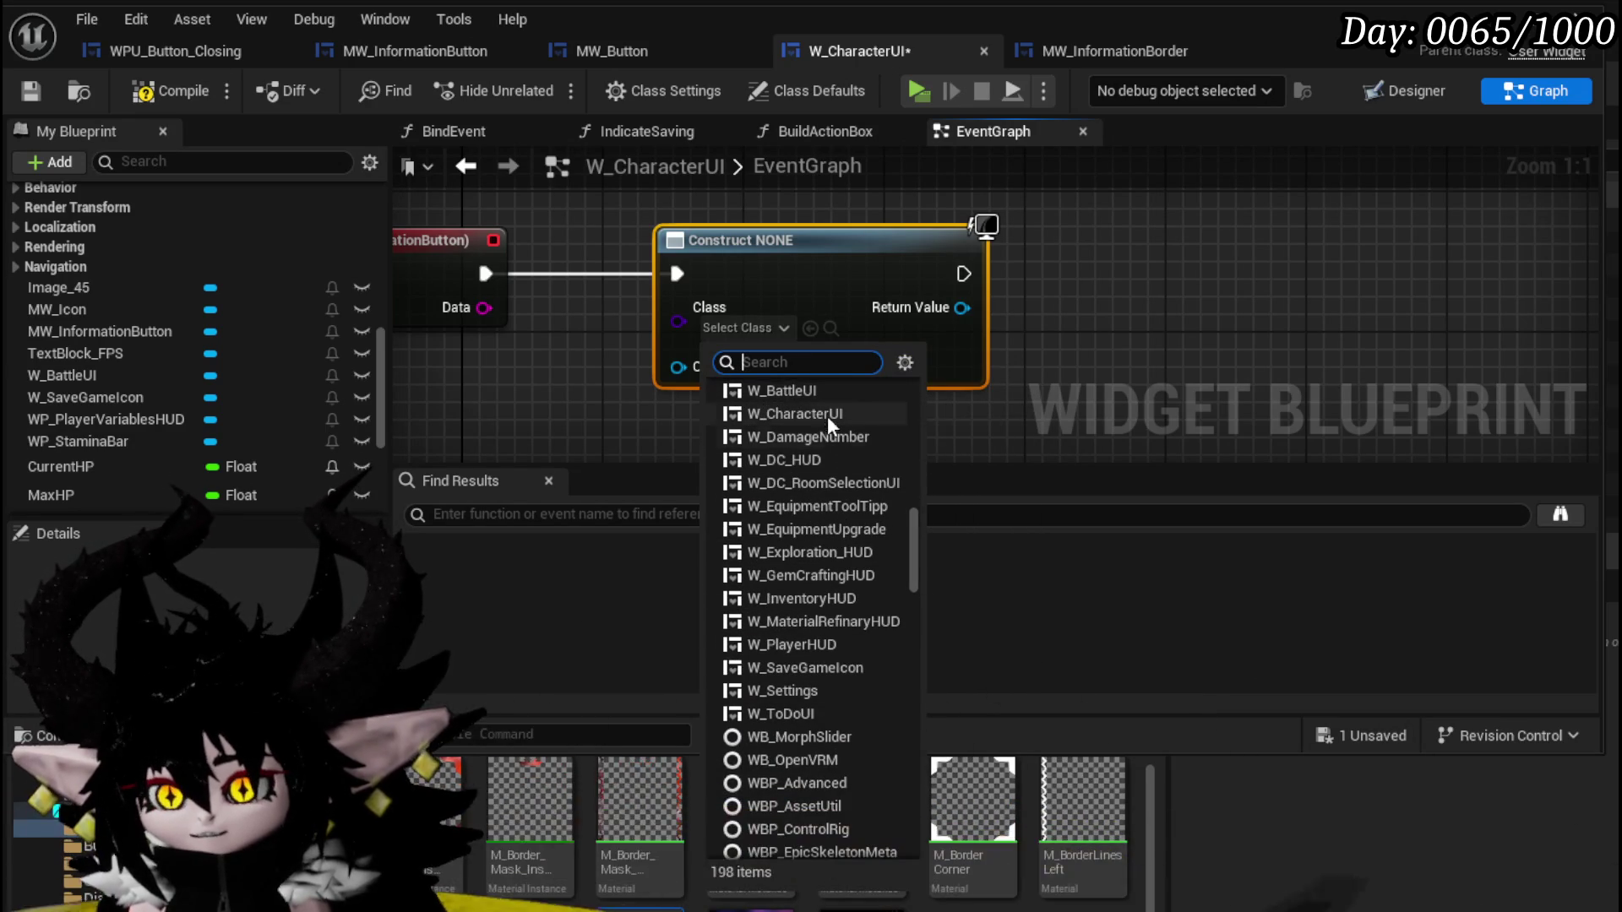
{"action": "scroll", "coordinate": [854, 423], "scroll_direction": "down", "scroll_amount": 10}
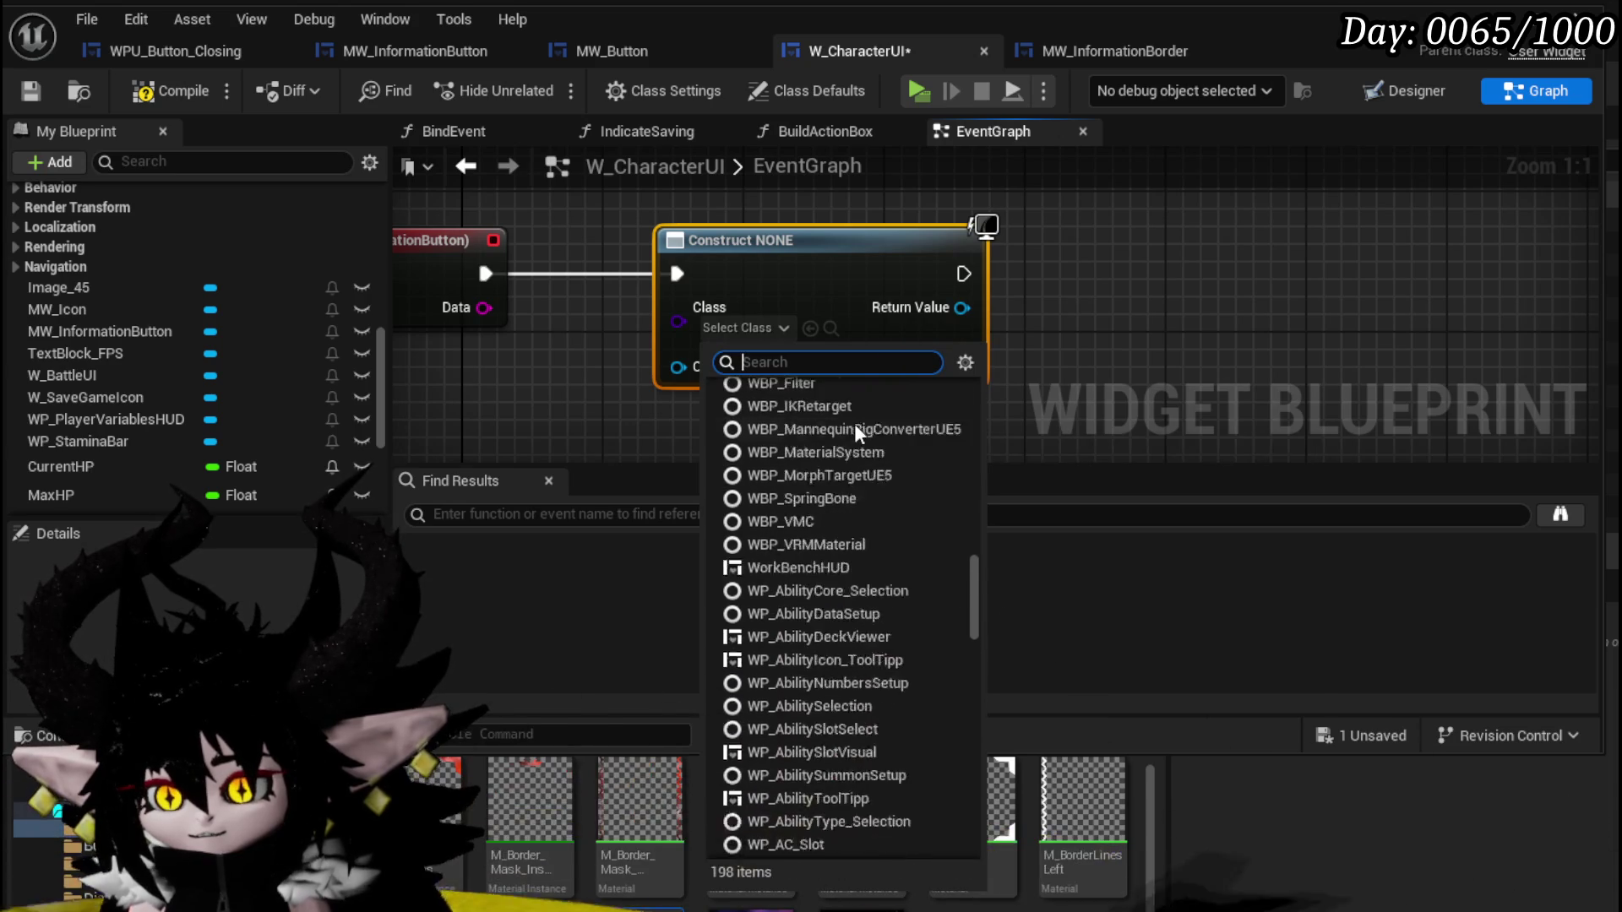
{"action": "scroll", "coordinate": [855, 425], "scroll_direction": "down", "scroll_amount": 12}
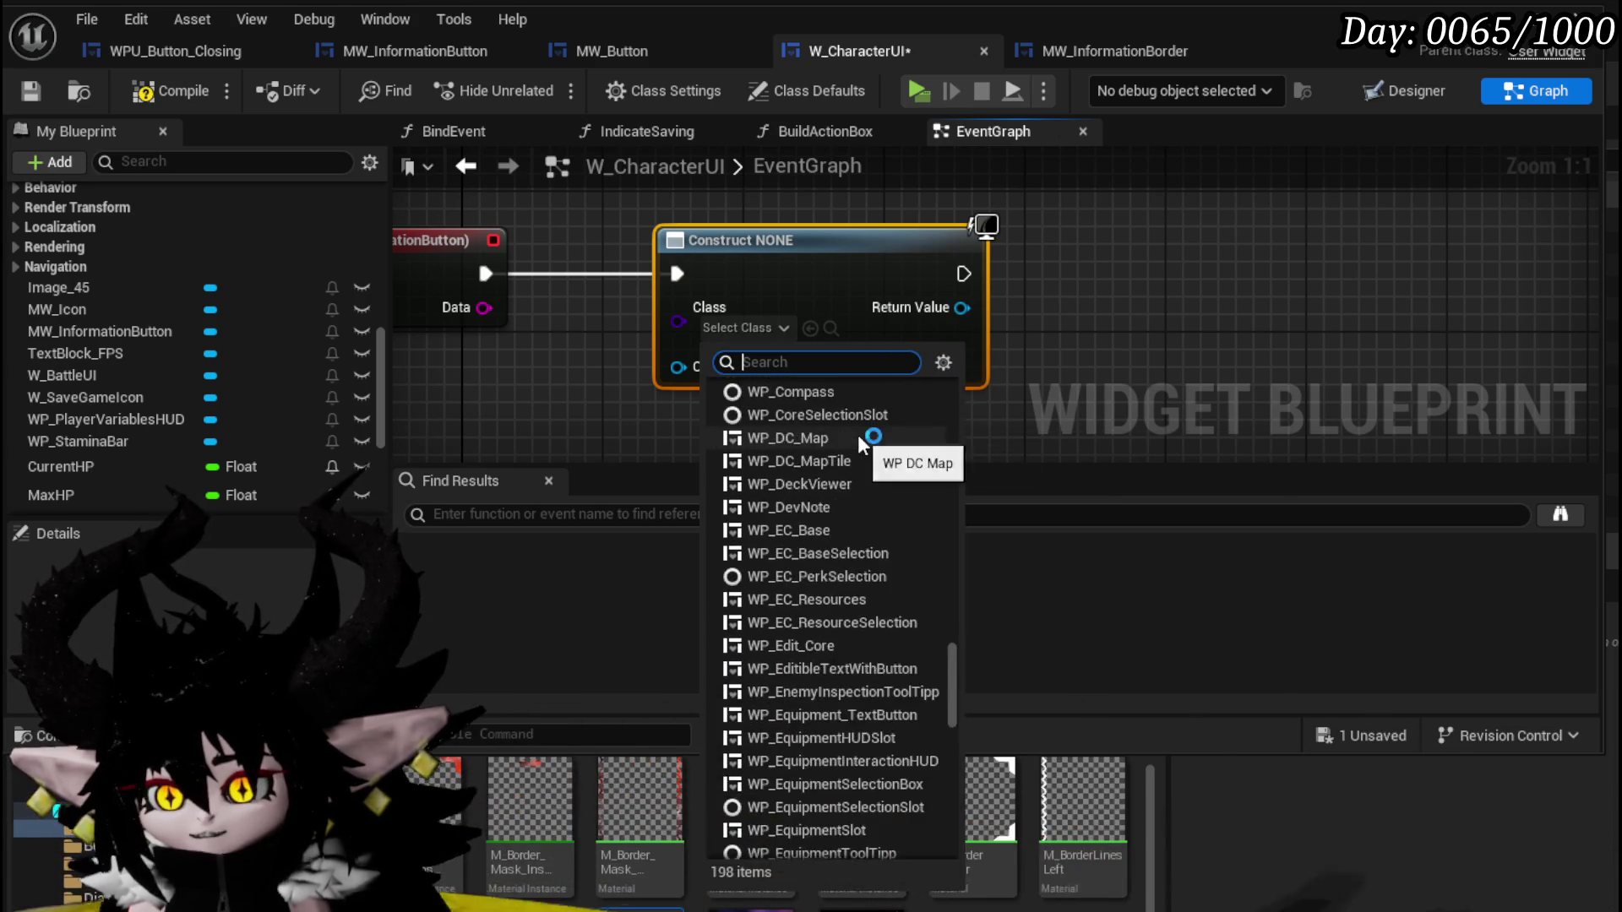
{"action": "scroll", "coordinate": [858, 434], "scroll_direction": "down", "scroll_amount": 6}
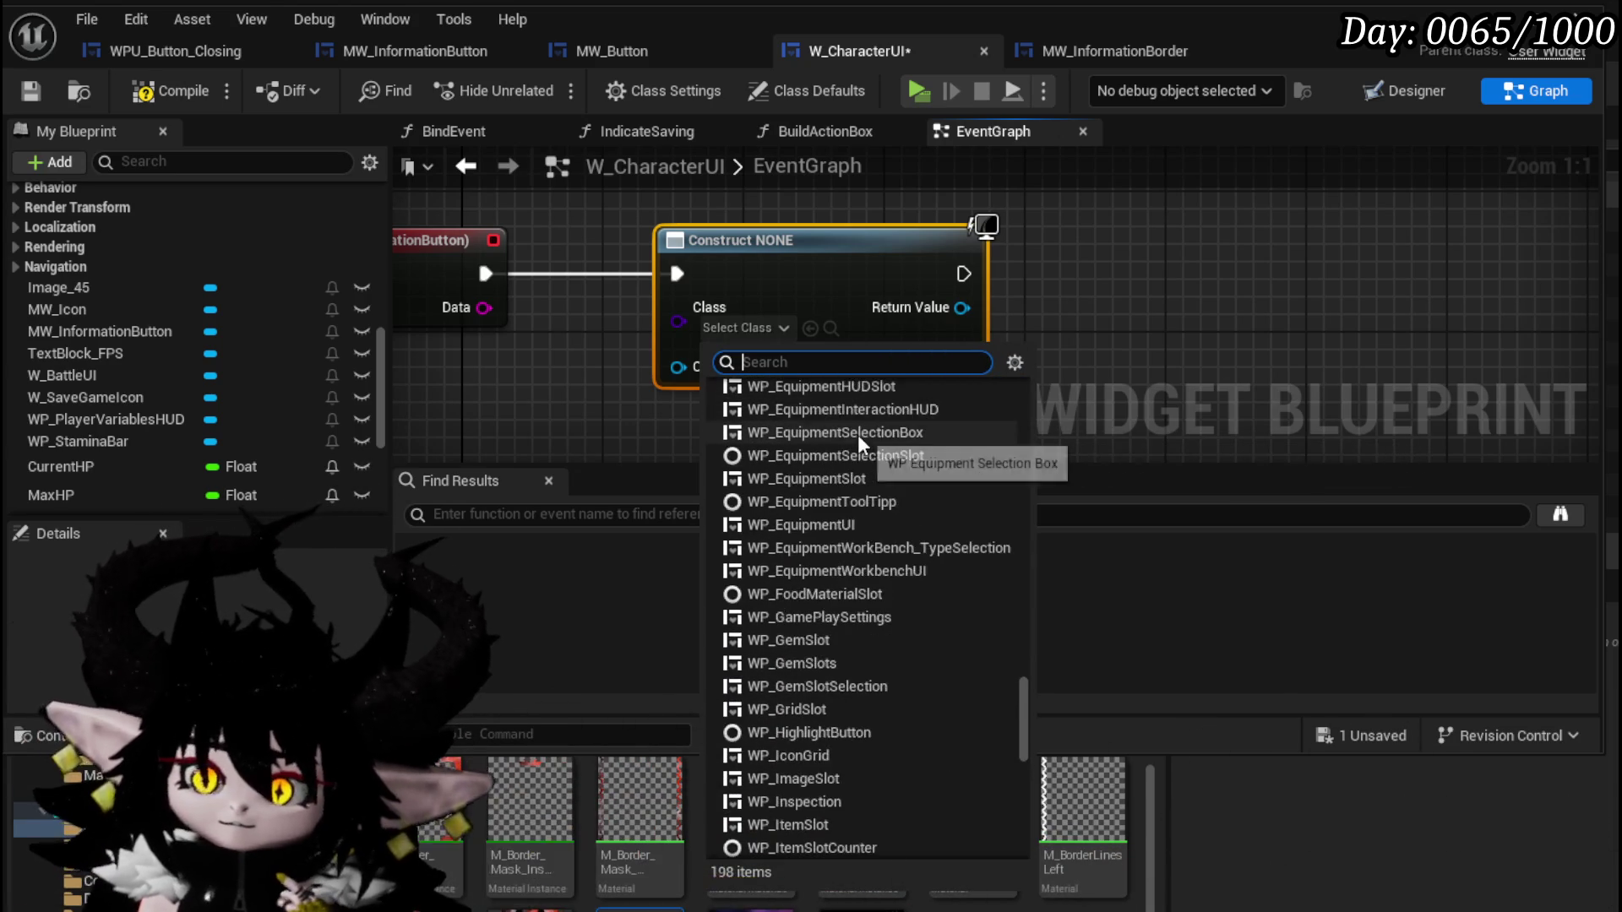
{"action": "scroll", "coordinate": [858, 435], "scroll_direction": "down", "scroll_amount": 4}
{"action": "scroll", "coordinate": [956, 499], "scroll_direction": "down", "scroll_amount": 8}
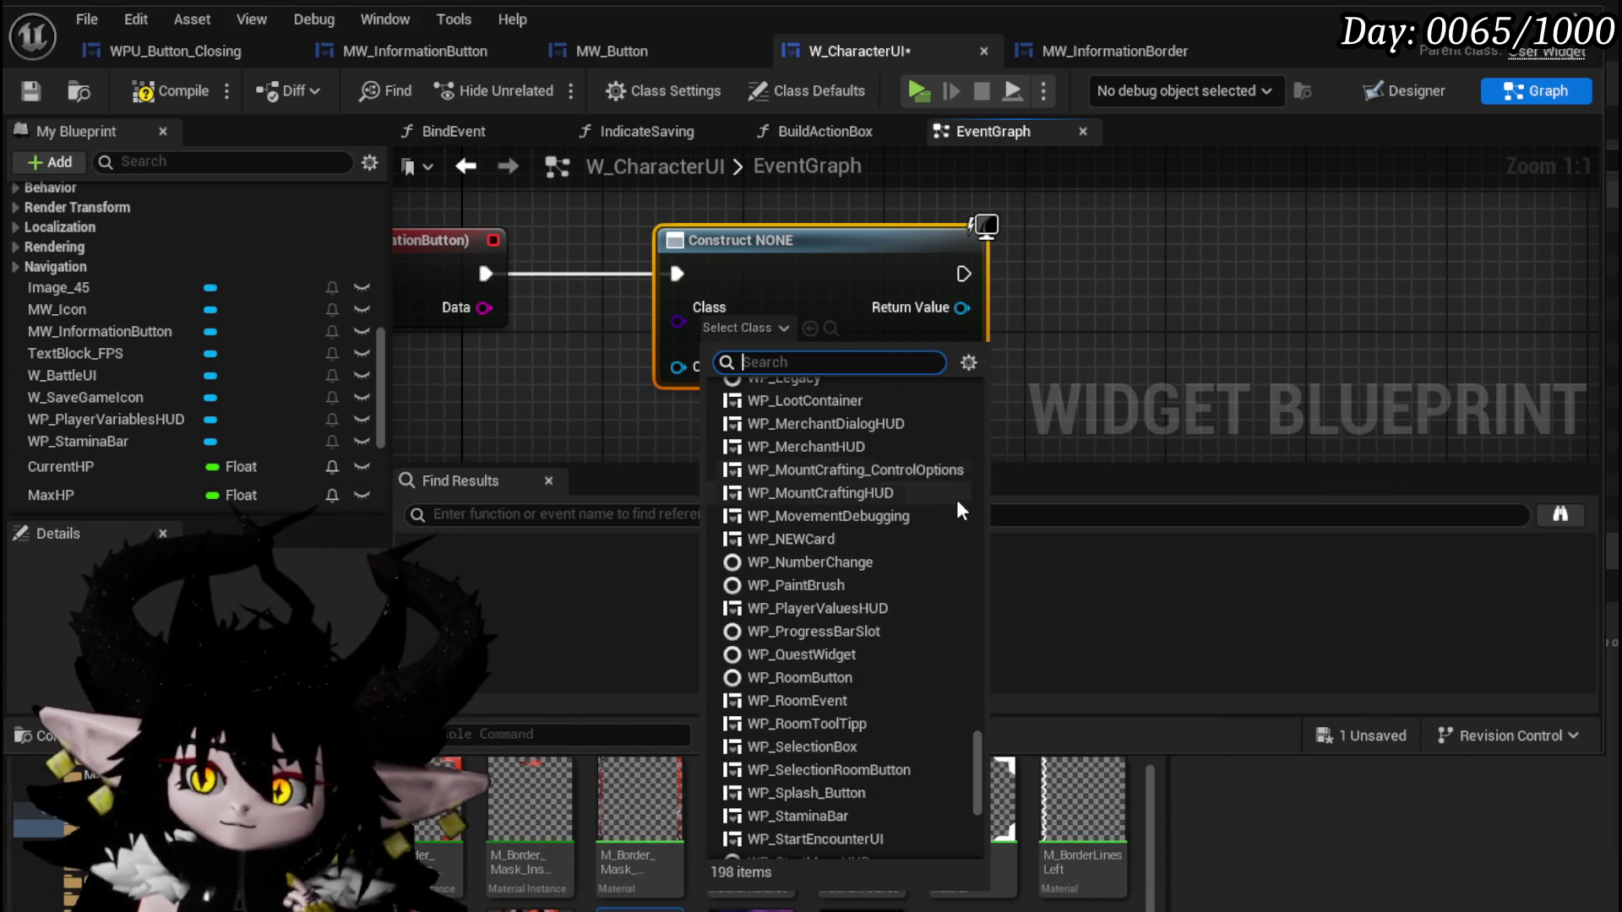
{"action": "scroll", "coordinate": [955, 490], "scroll_direction": "down", "scroll_amount": 3}
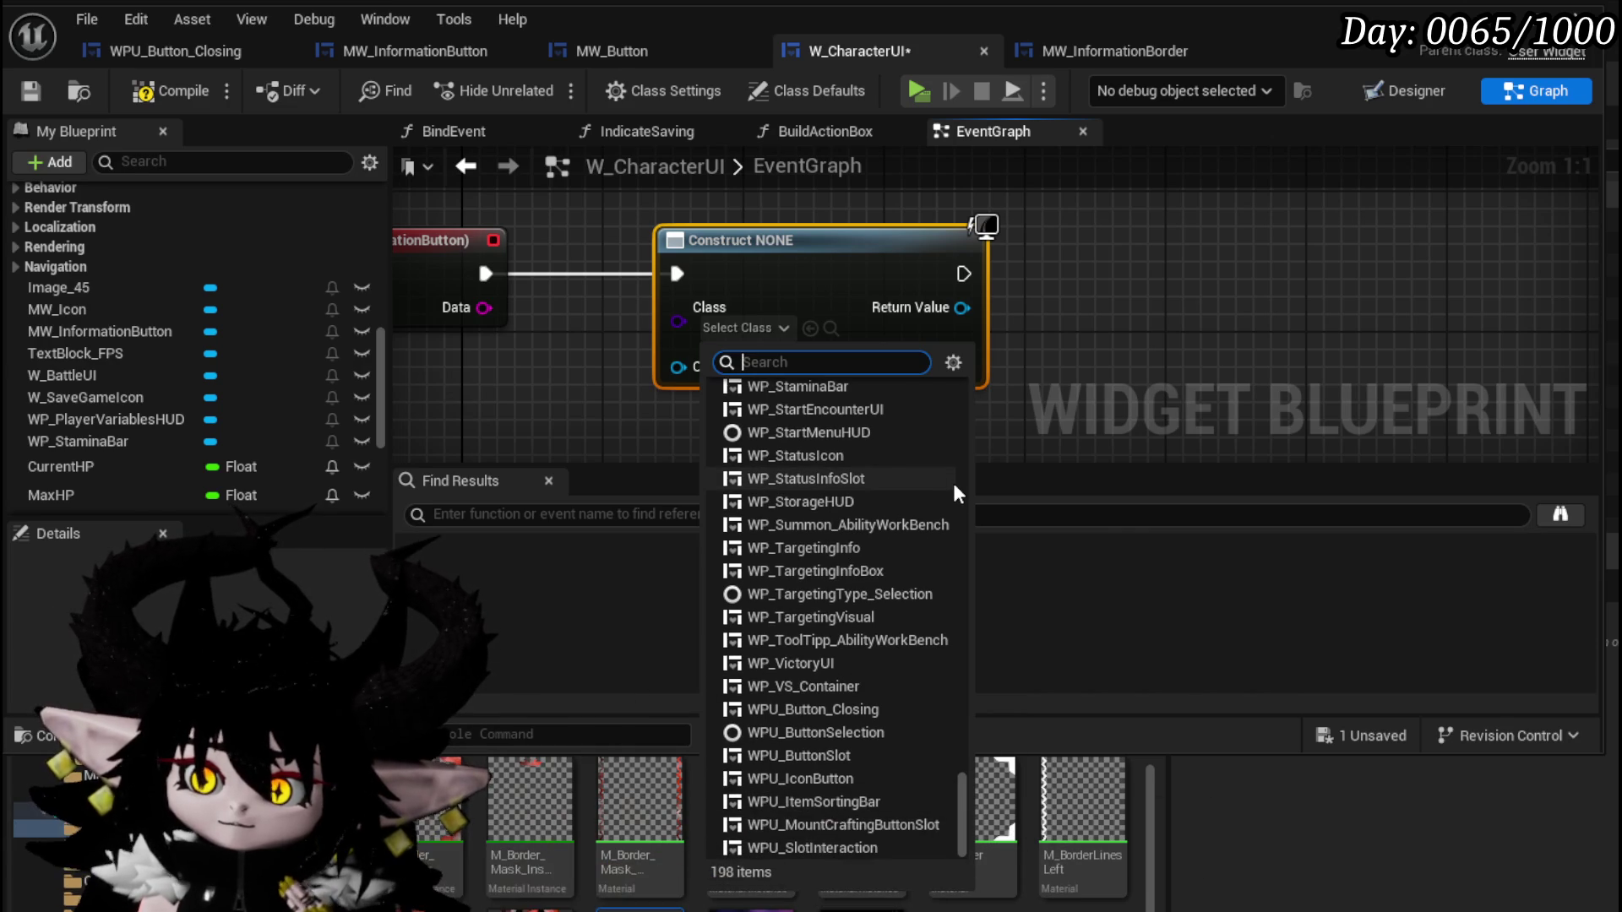
{"action": "scroll", "coordinate": [954, 490], "scroll_direction": "up", "scroll_amount": 3}
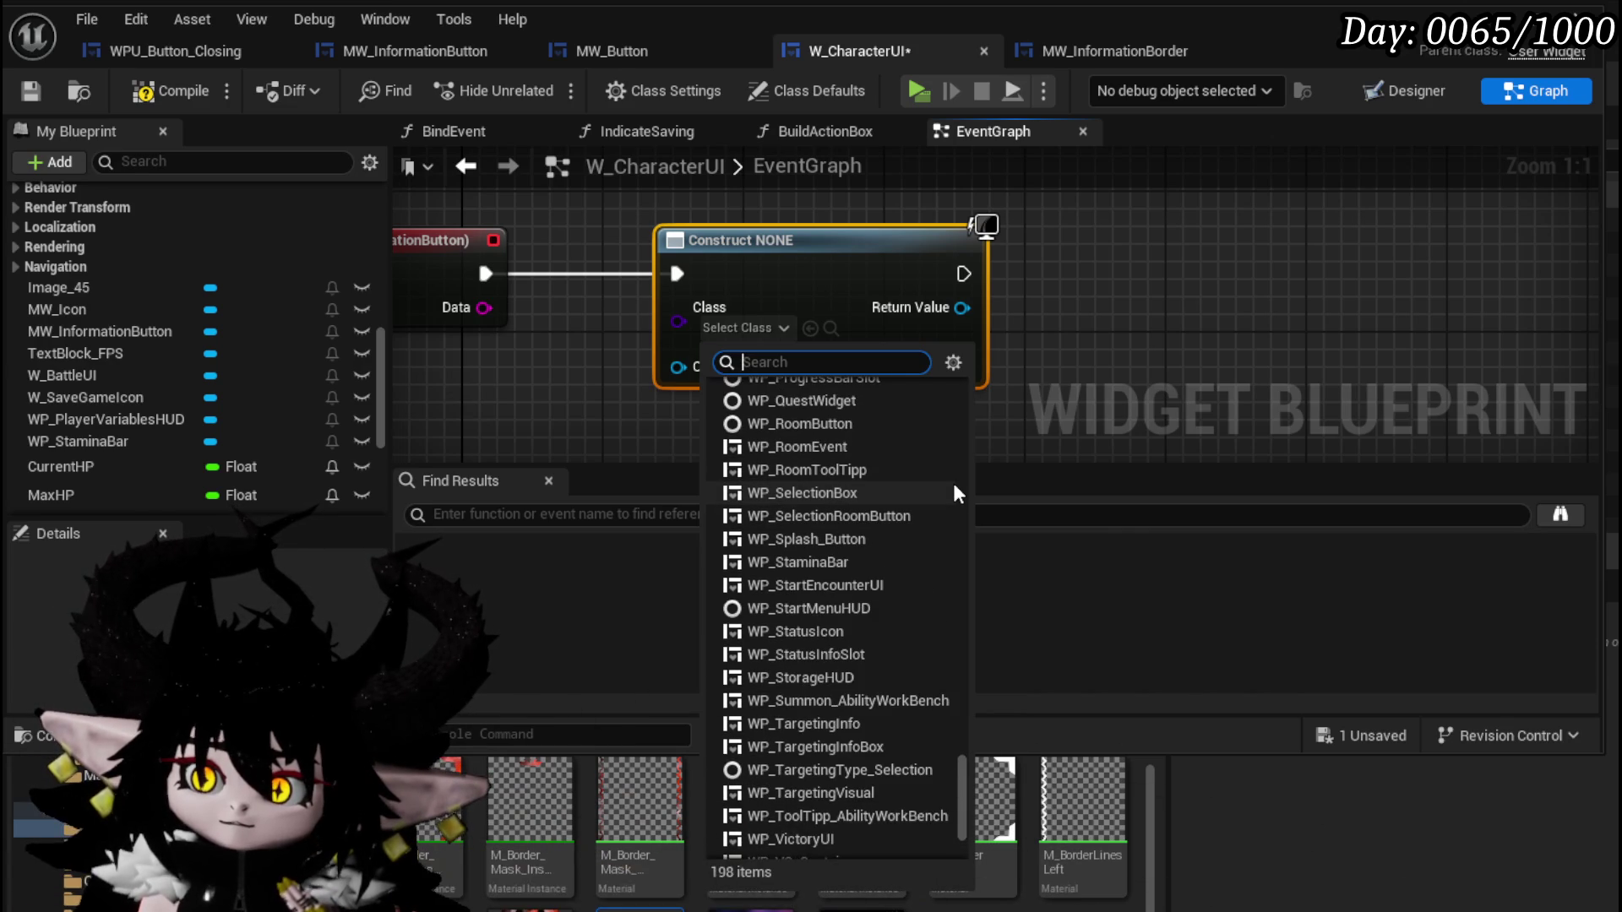
{"action": "scroll", "coordinate": [952, 483], "scroll_direction": "up", "scroll_amount": 4}
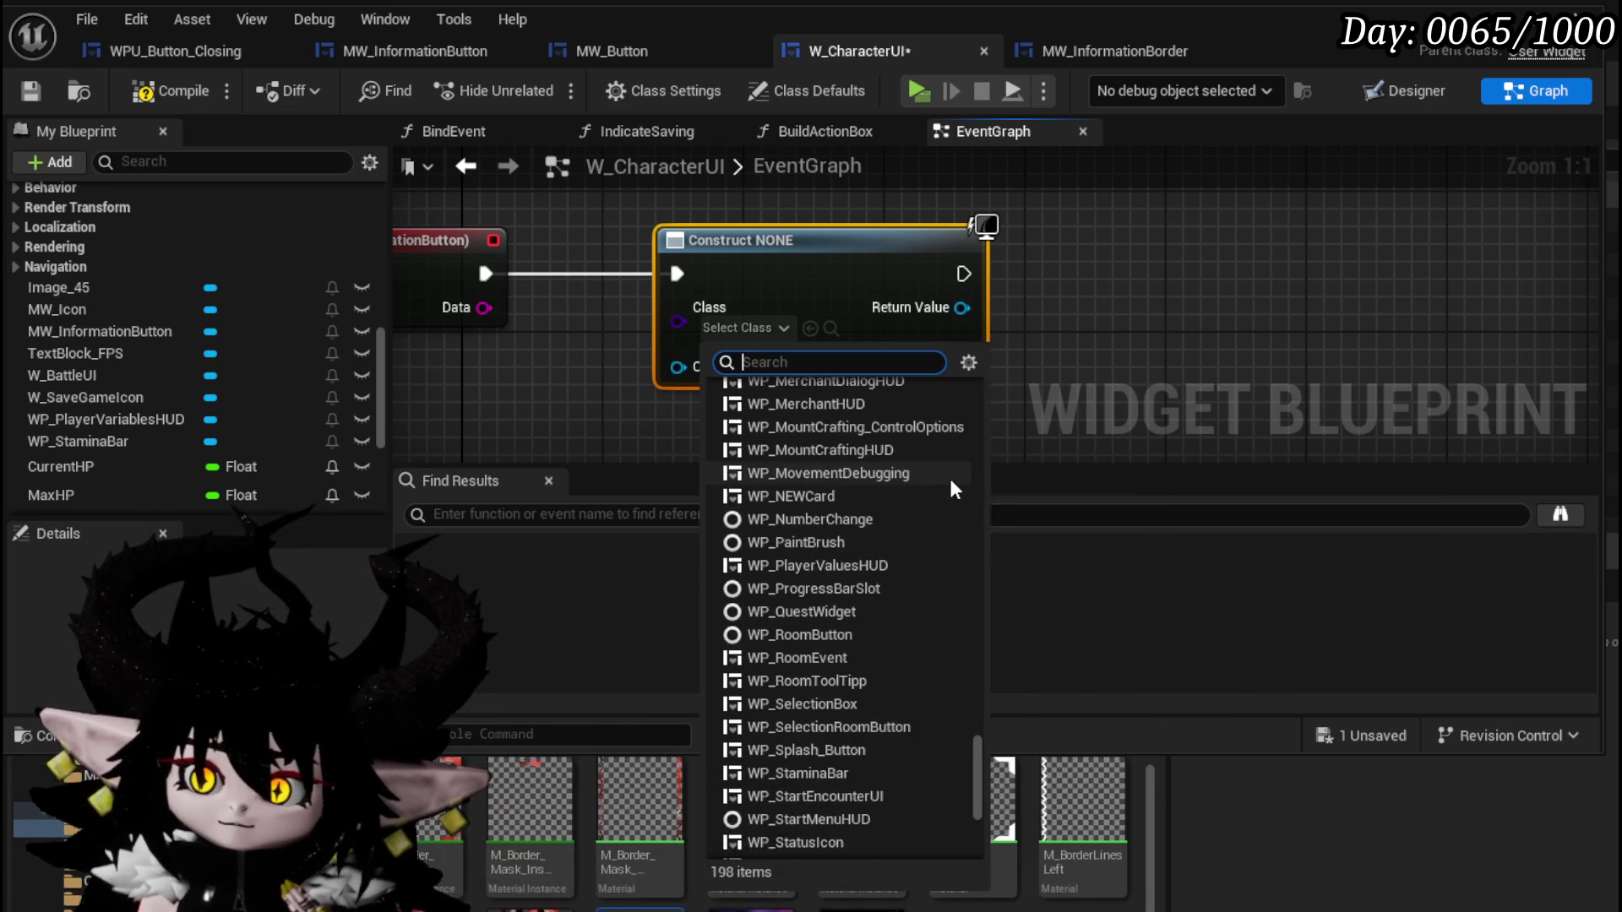
{"action": "scroll", "coordinate": [950, 478], "scroll_direction": "up", "scroll_amount": 4}
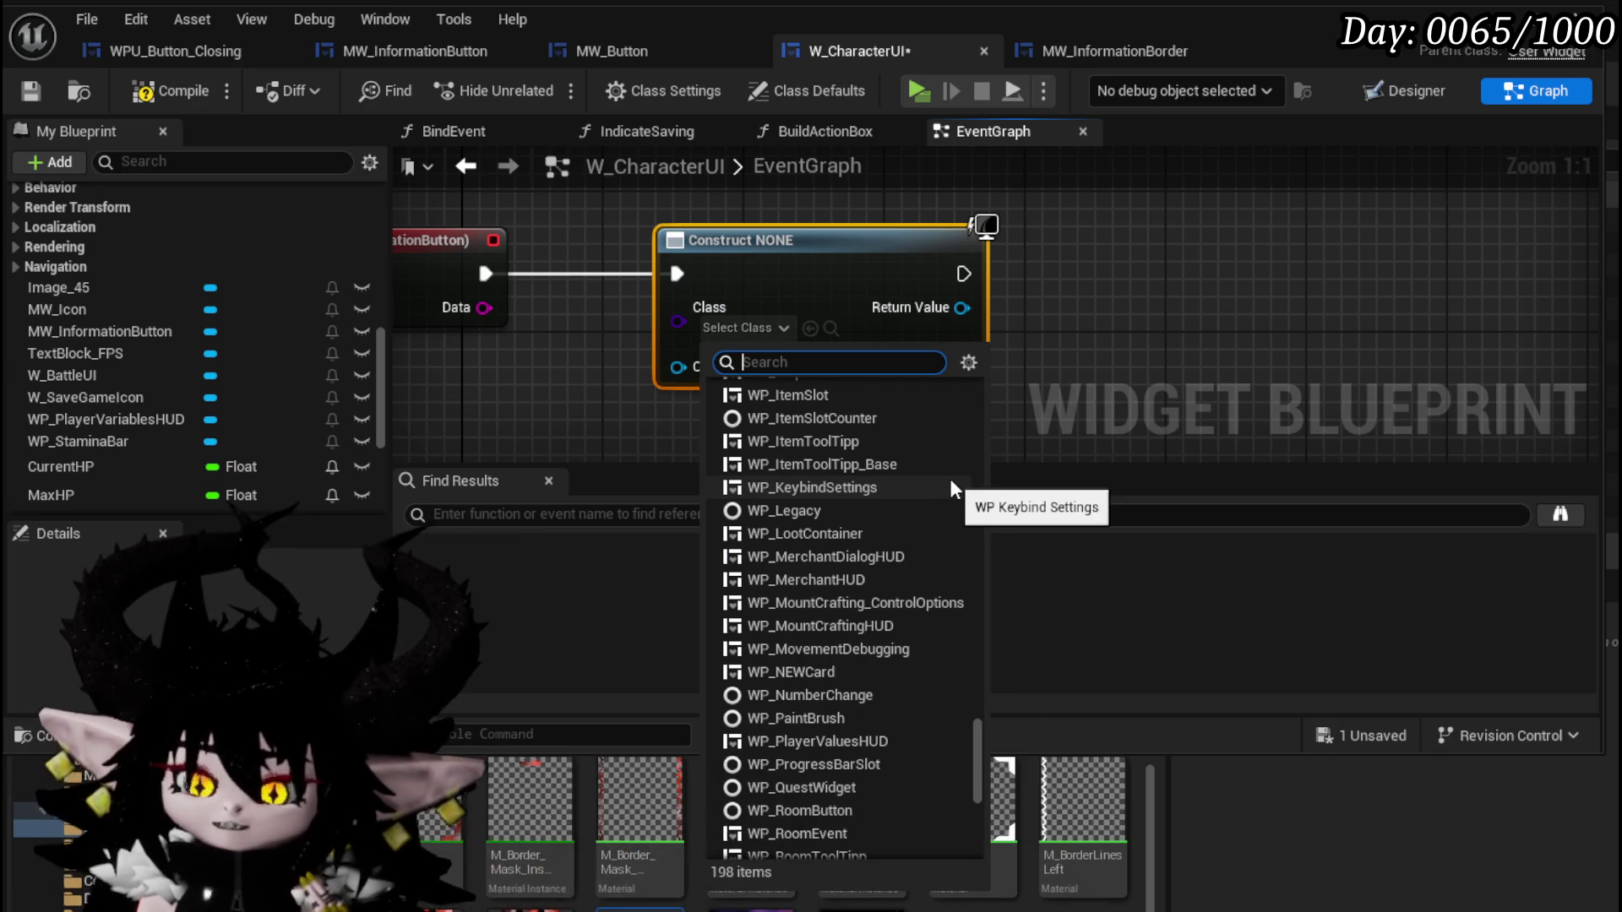
{"action": "scroll", "coordinate": [950, 483], "scroll_direction": "up", "scroll_amount": 4}
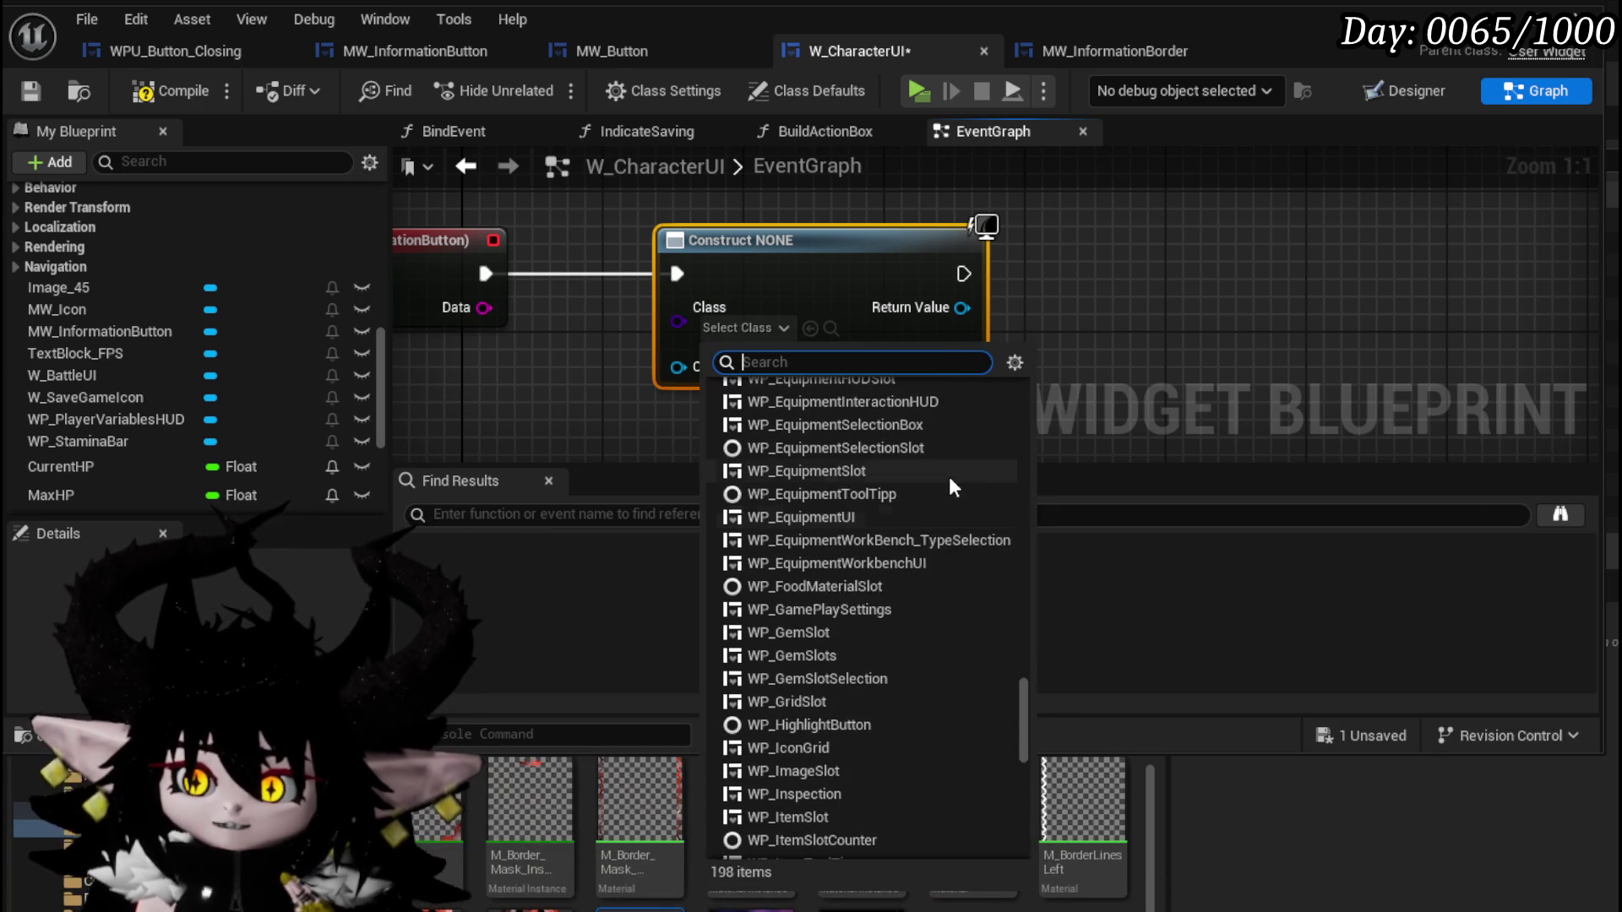
{"action": "scroll", "coordinate": [949, 483], "scroll_direction": "up", "scroll_amount": 3}
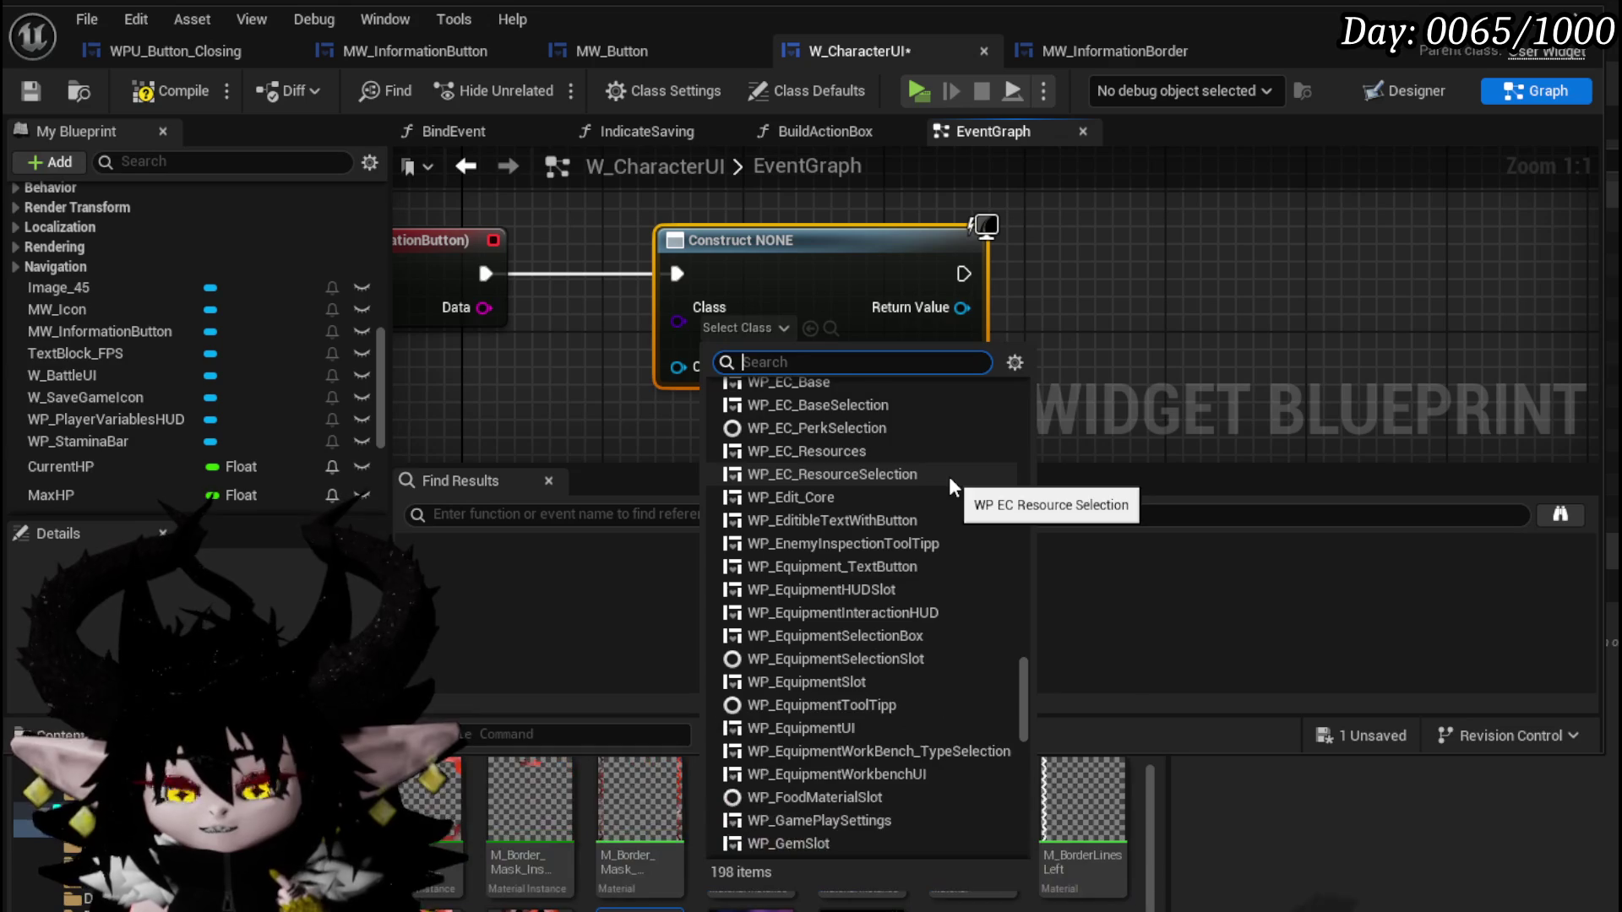
{"action": "scroll", "coordinate": [950, 477], "scroll_direction": "up", "scroll_amount": 5}
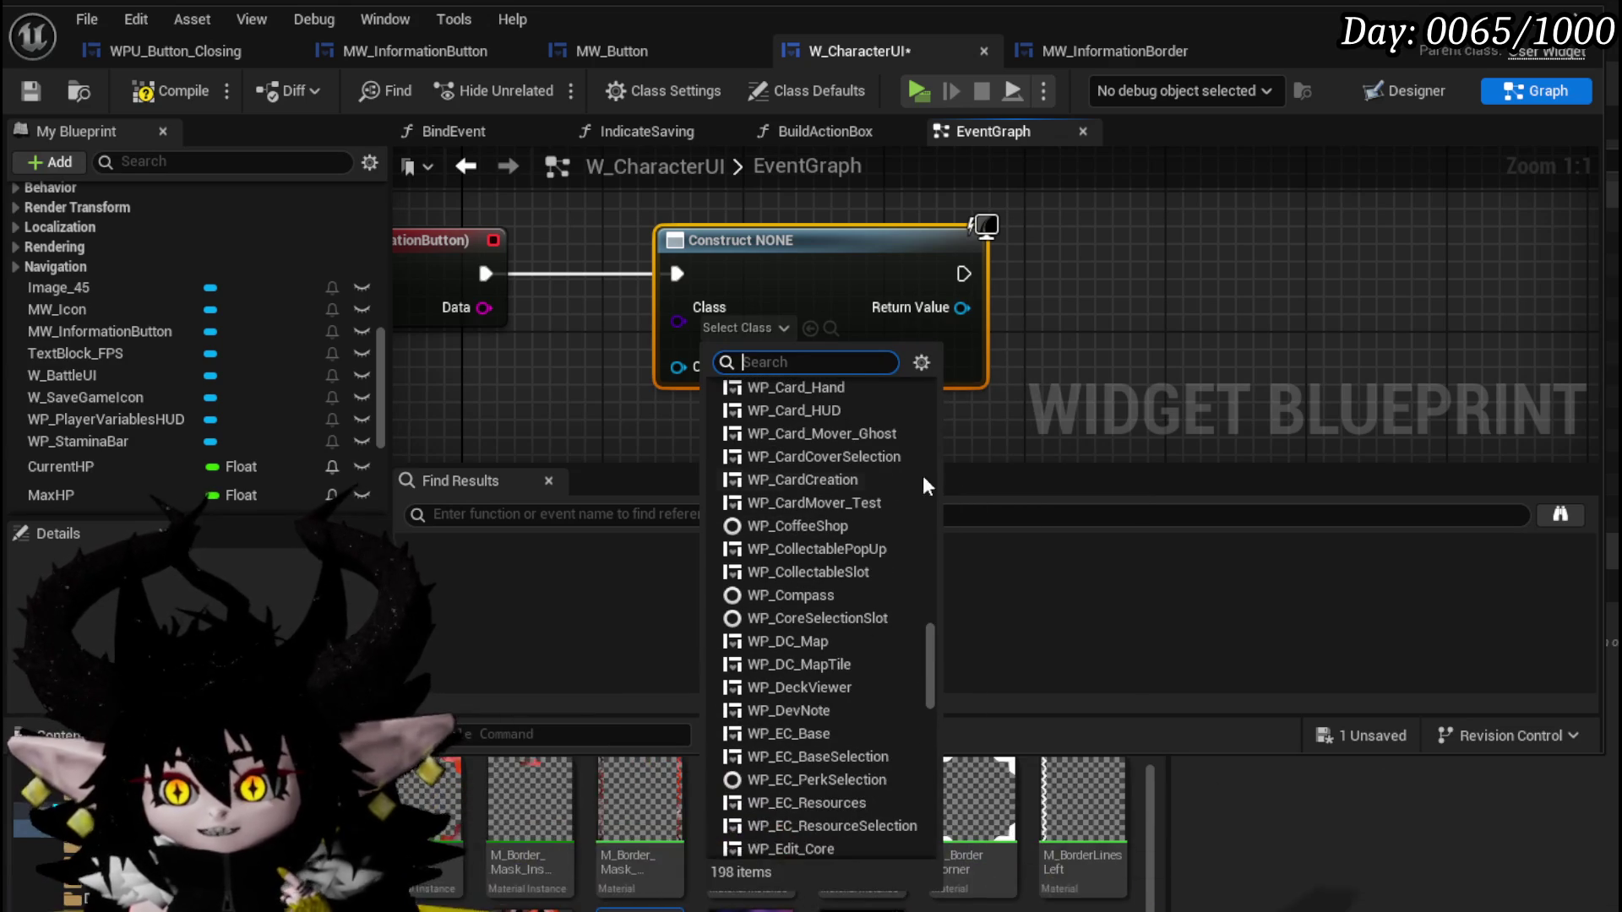
{"action": "scroll", "coordinate": [880, 473], "scroll_direction": "up", "scroll_amount": 3}
{"action": "scroll", "coordinate": [880, 473], "scroll_direction": "up", "scroll_amount": 10}
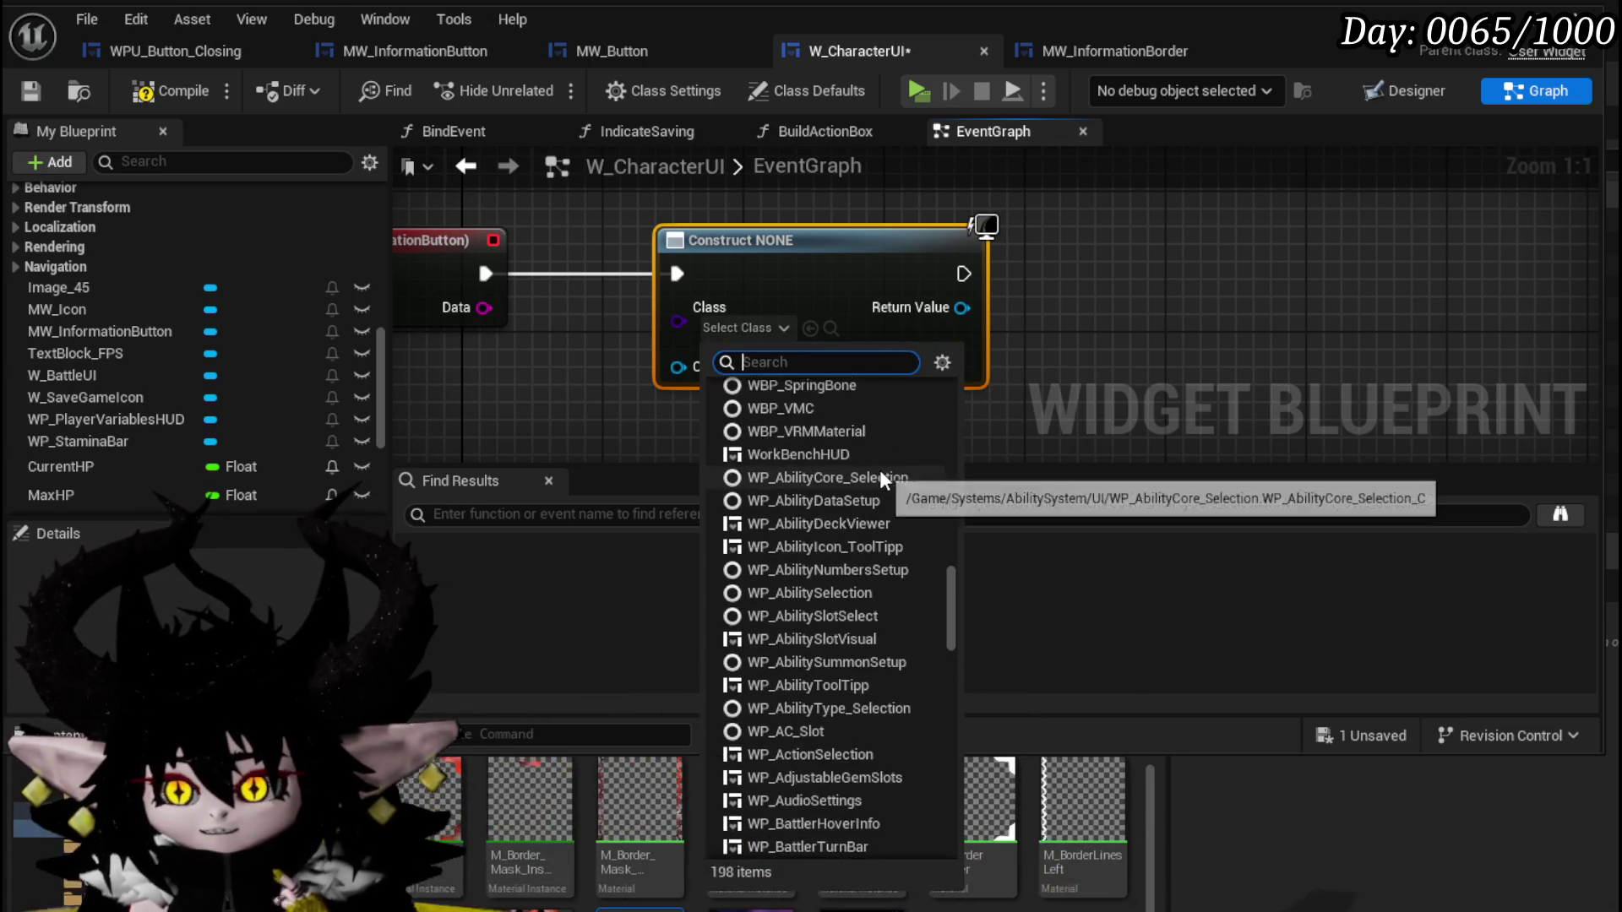
{"action": "scroll", "coordinate": [880, 473], "scroll_direction": "up", "scroll_amount": 6}
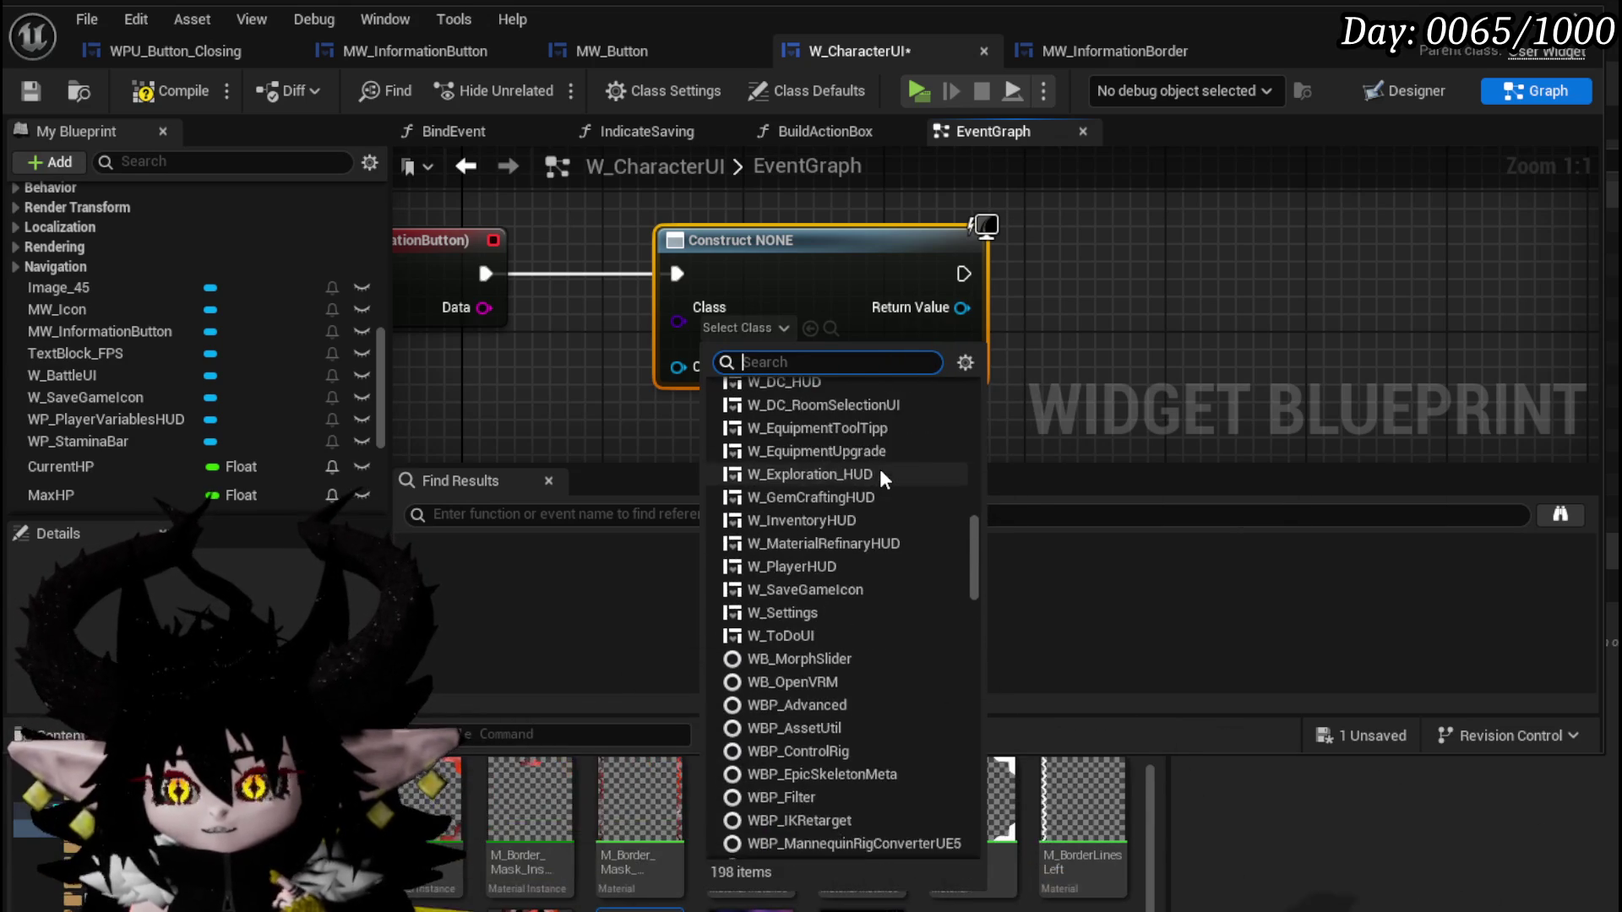
{"action": "scroll", "coordinate": [879, 468], "scroll_direction": "up", "scroll_amount": 6}
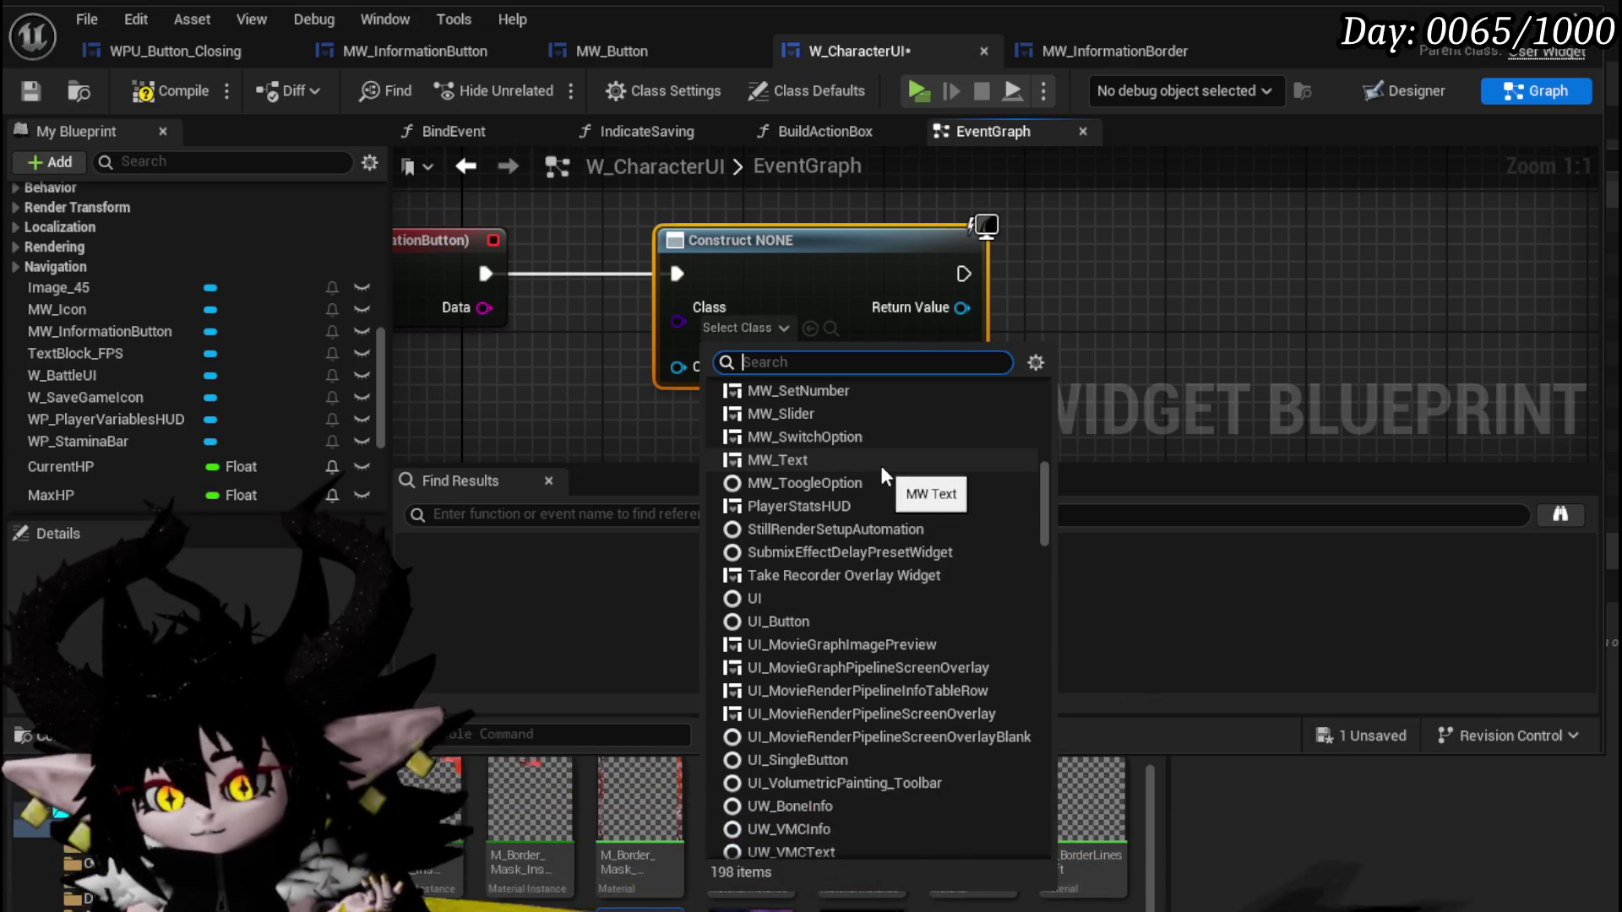
{"action": "scroll", "coordinate": [880, 464], "scroll_direction": "up", "scroll_amount": 2}
{"action": "scroll", "coordinate": [882, 467], "scroll_direction": "up", "scroll_amount": 3}
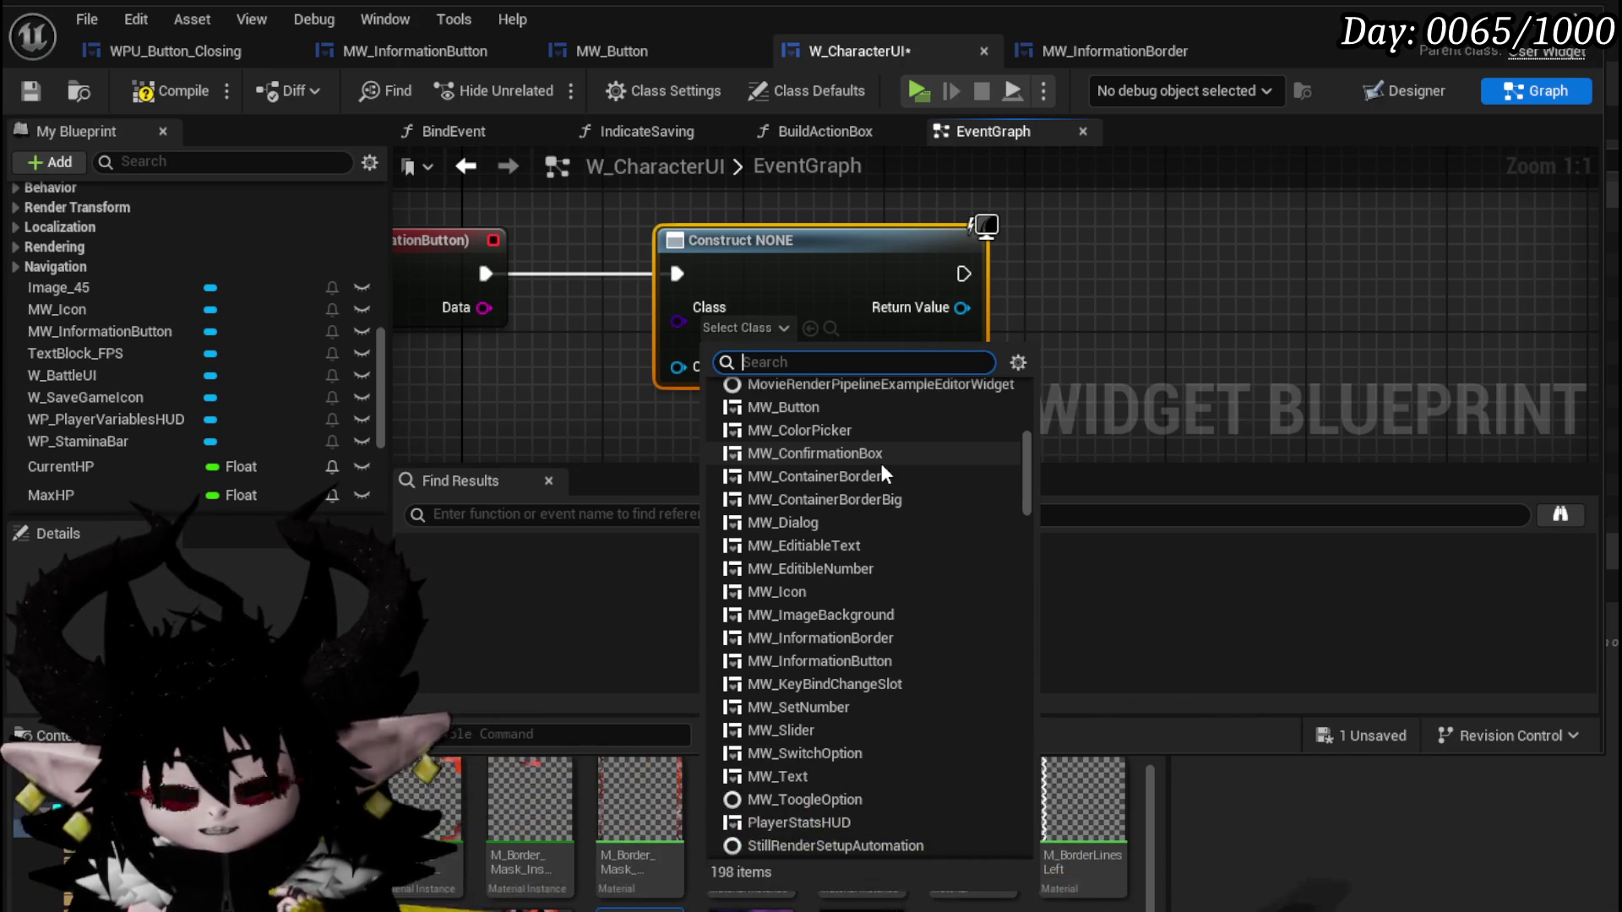
{"action": "scroll", "coordinate": [880, 463], "scroll_direction": "down", "scroll_amount": 3}
{"action": "scroll", "coordinate": [880, 463], "scroll_direction": "up", "scroll_amount": 4}
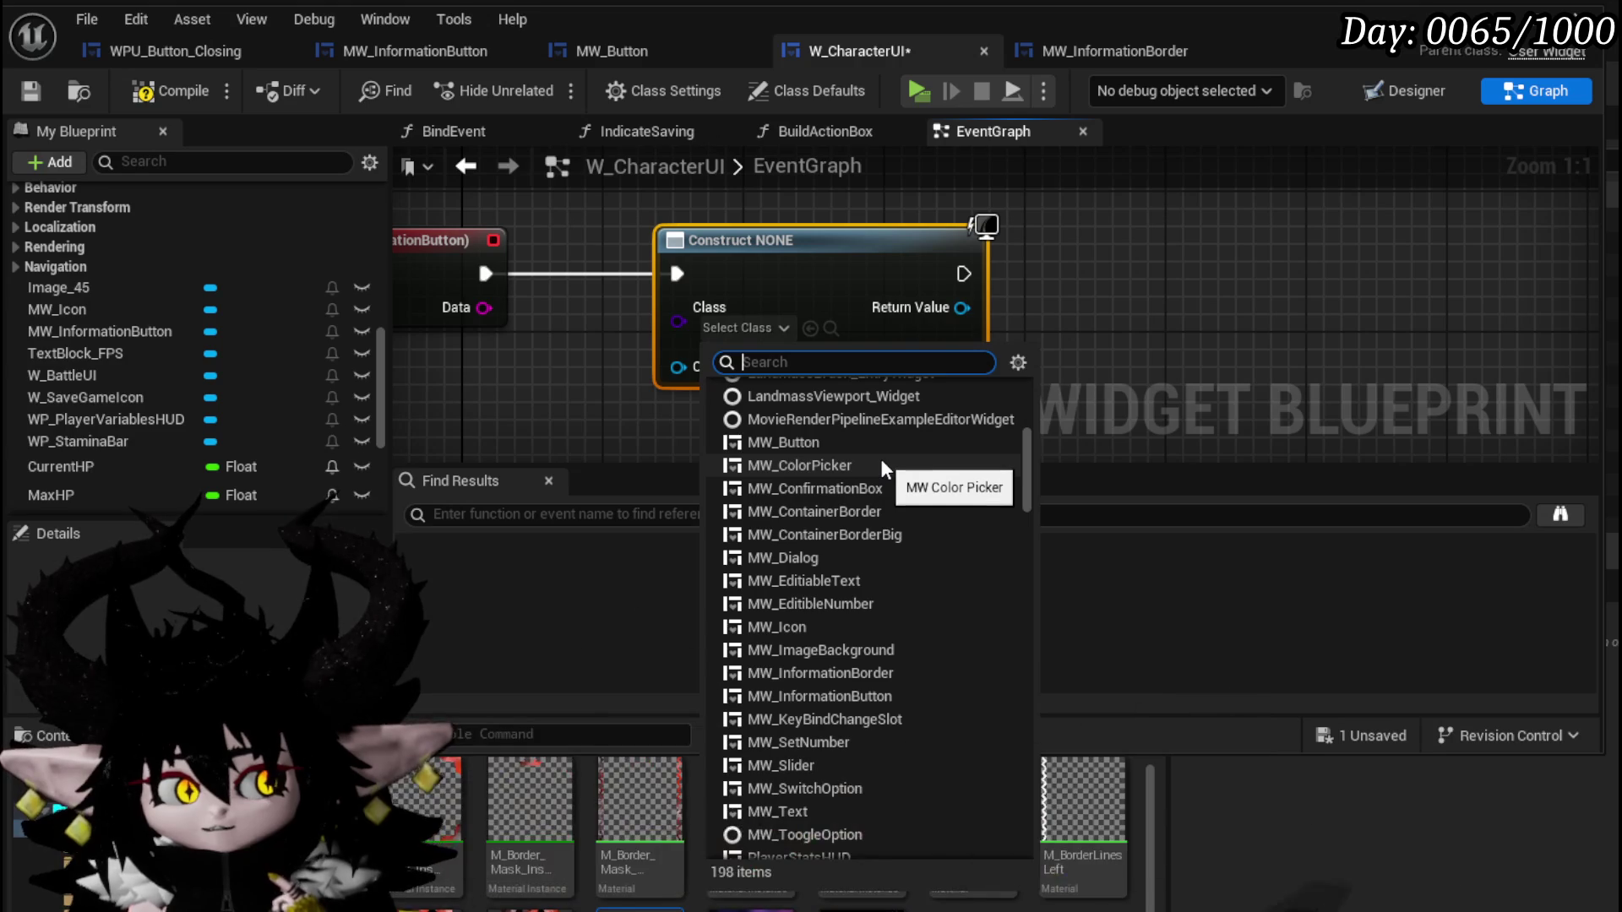
{"action": "scroll", "coordinate": [880, 459], "scroll_direction": "down", "scroll_amount": 1}
{"action": "scroll", "coordinate": [881, 461], "scroll_direction": "down", "scroll_amount": 9}
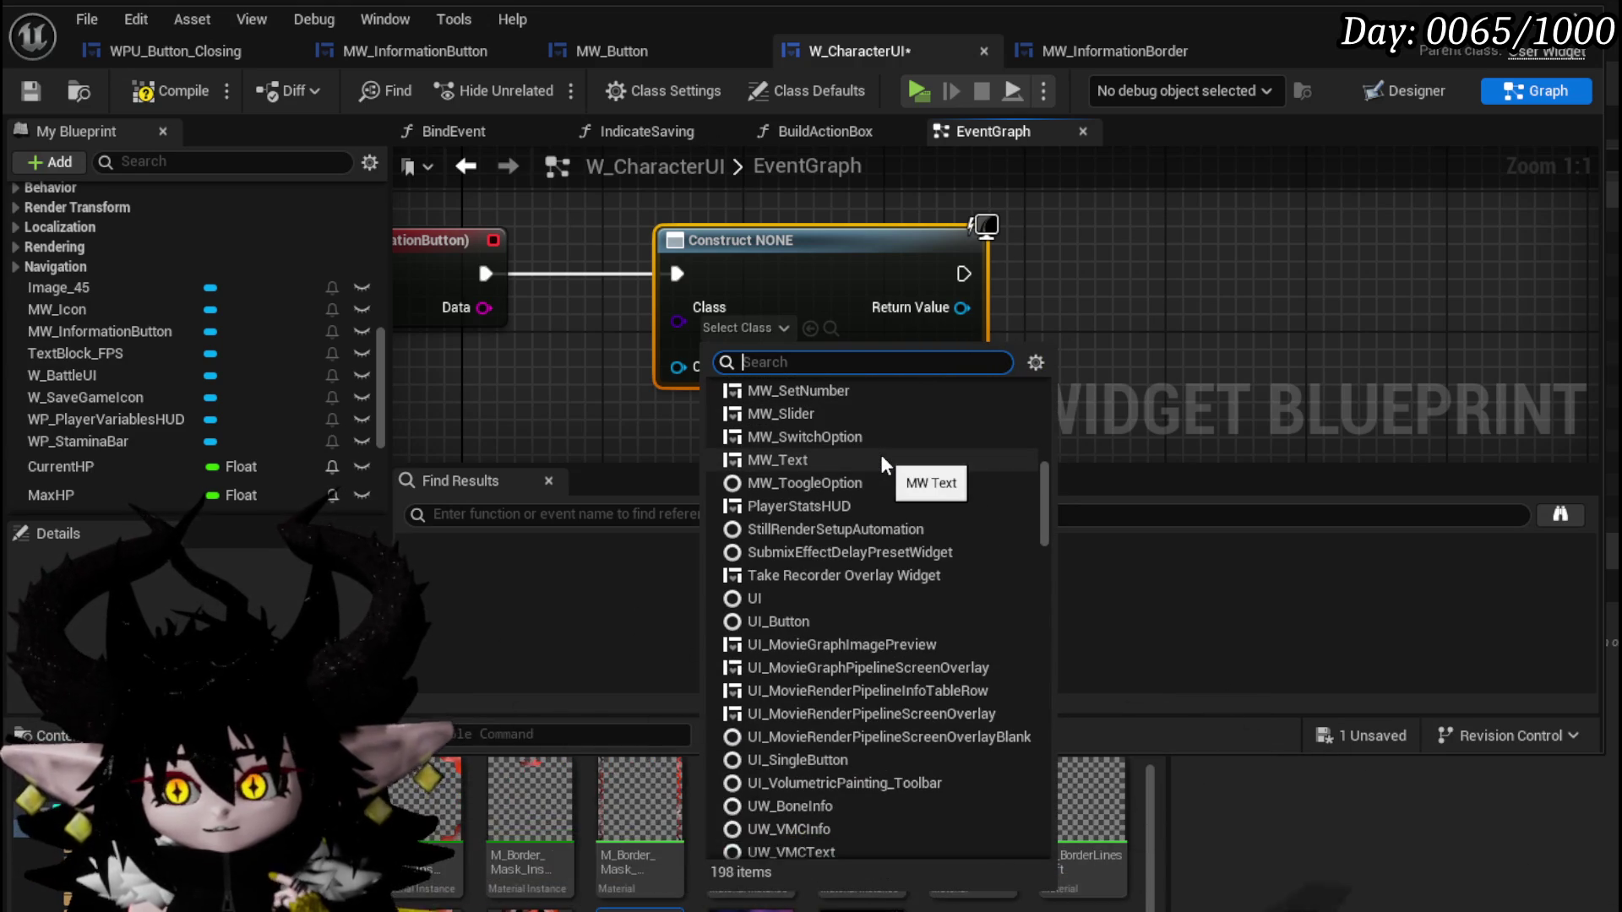
{"action": "scroll", "coordinate": [881, 454], "scroll_direction": "down", "scroll_amount": 4}
{"action": "scroll", "coordinate": [881, 453], "scroll_direction": "down", "scroll_amount": 4}
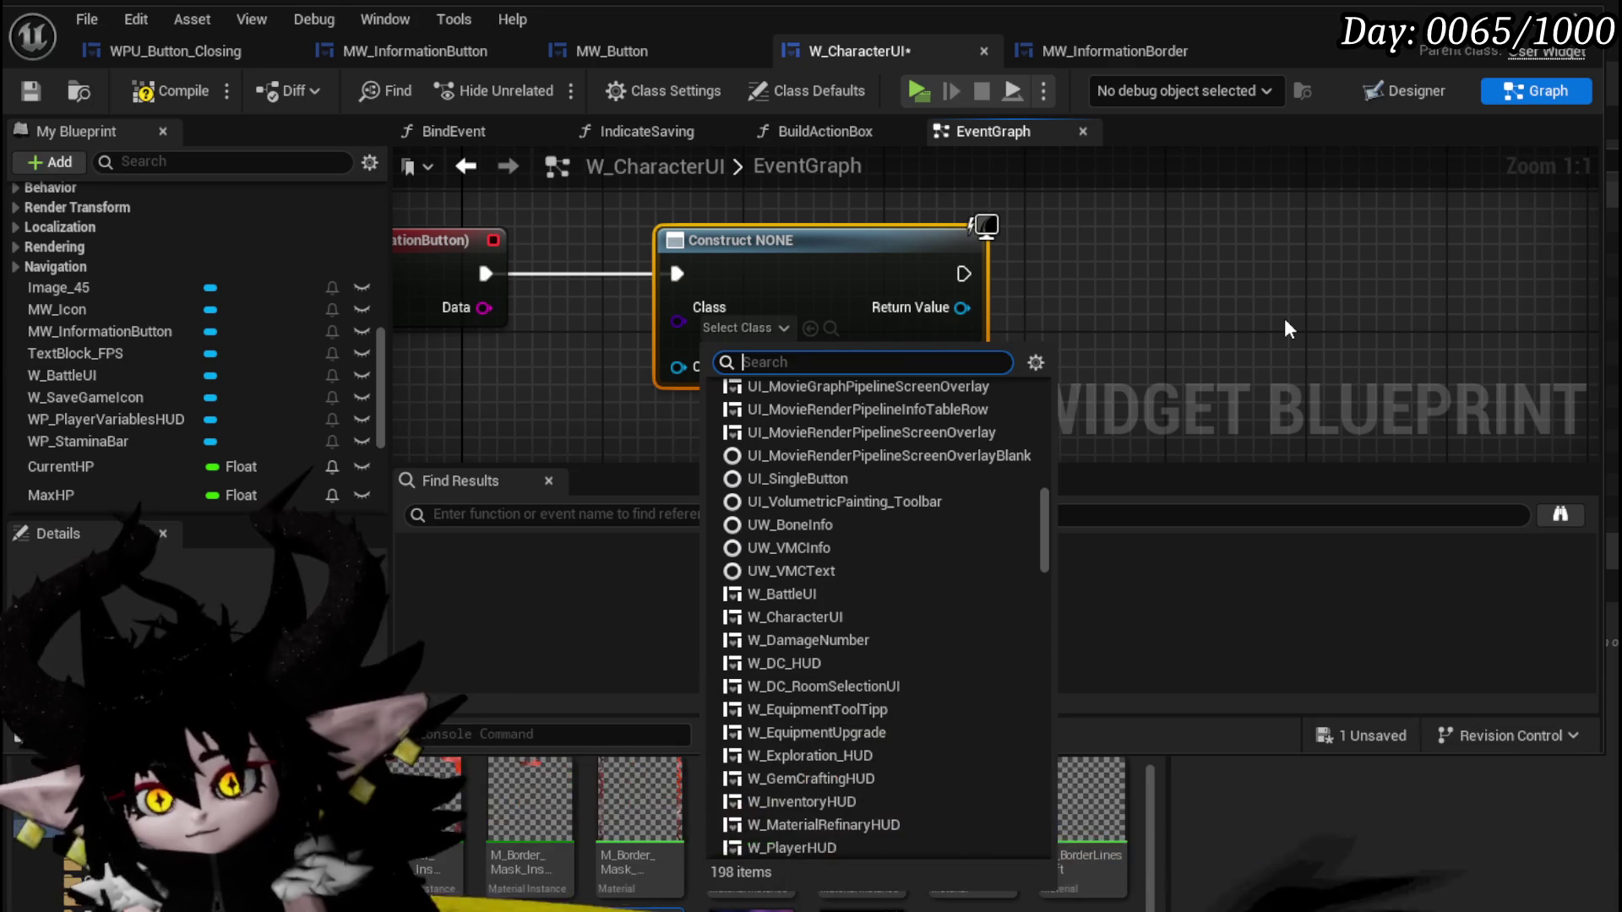
Search the class list for 'Butooto', then close it leaving Construct set to NONE.
{"action": "type", "text": "Butoo"}
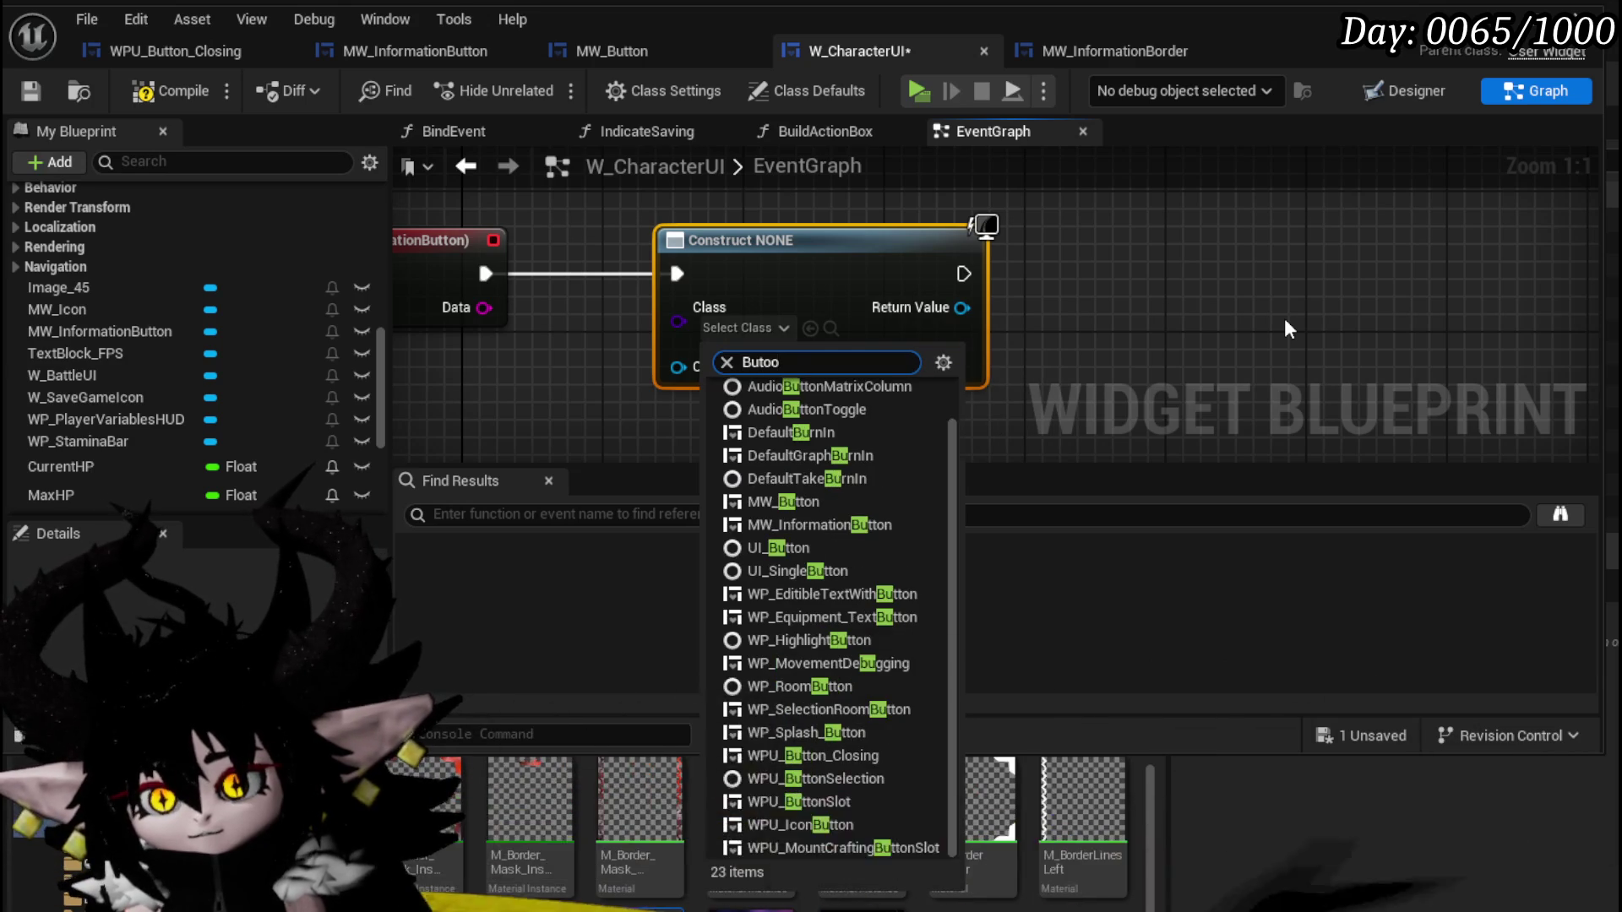
{"action": "key", "text": "BackSpace"}
{"action": "key", "text": "BackSpace"}
{"action": "type", "text": "ton"}
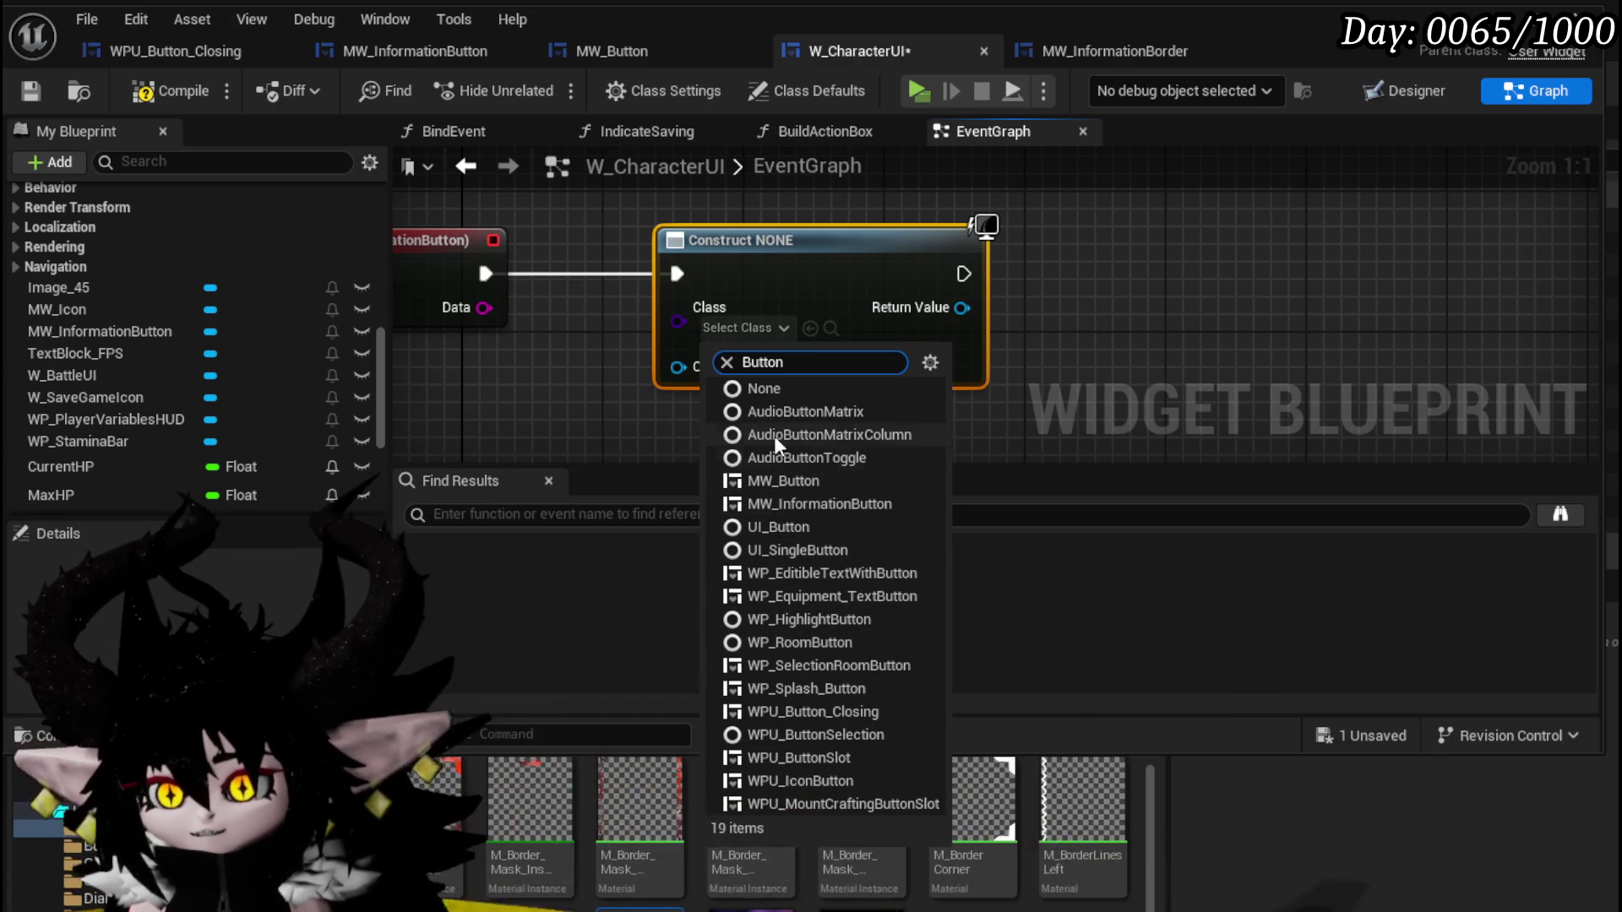
{"action": "left_click", "coordinate": [1165, 366]}
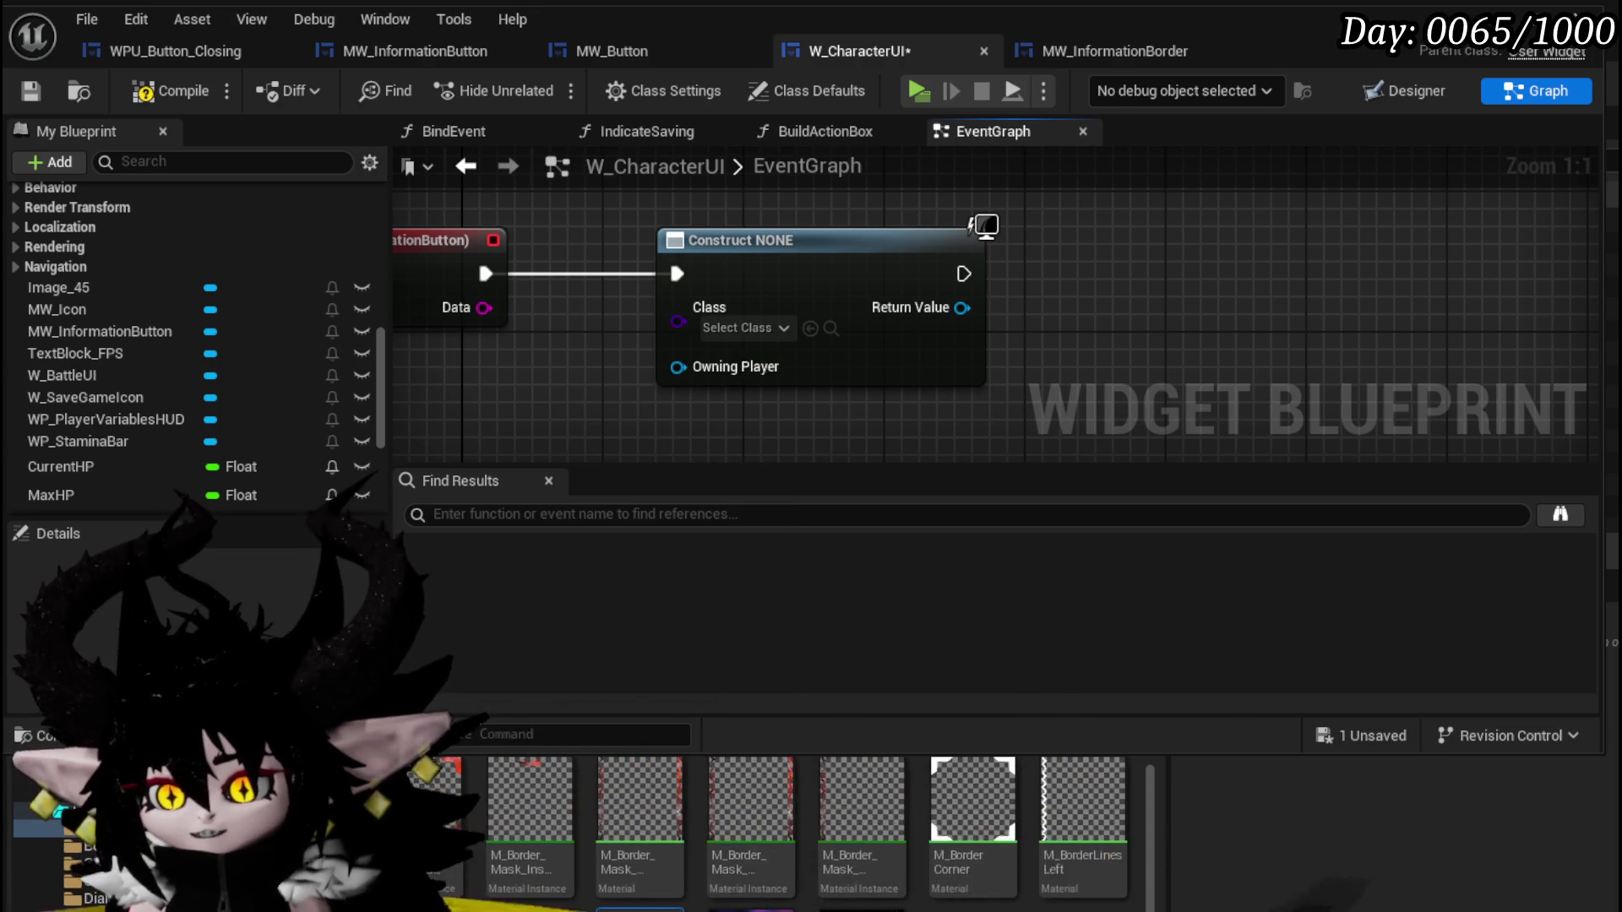
Replace the Construct NONE node with a fresh Create Widget node after the press event.
{"action": "mouse_move", "coordinate": [541, 798]}
{"action": "left_mouse_down"}
{"action": "mouse_move", "coordinate": [743, 371]}
{"action": "mouse_move", "coordinate": [725, 408]}
{"action": "left_mouse_up"}
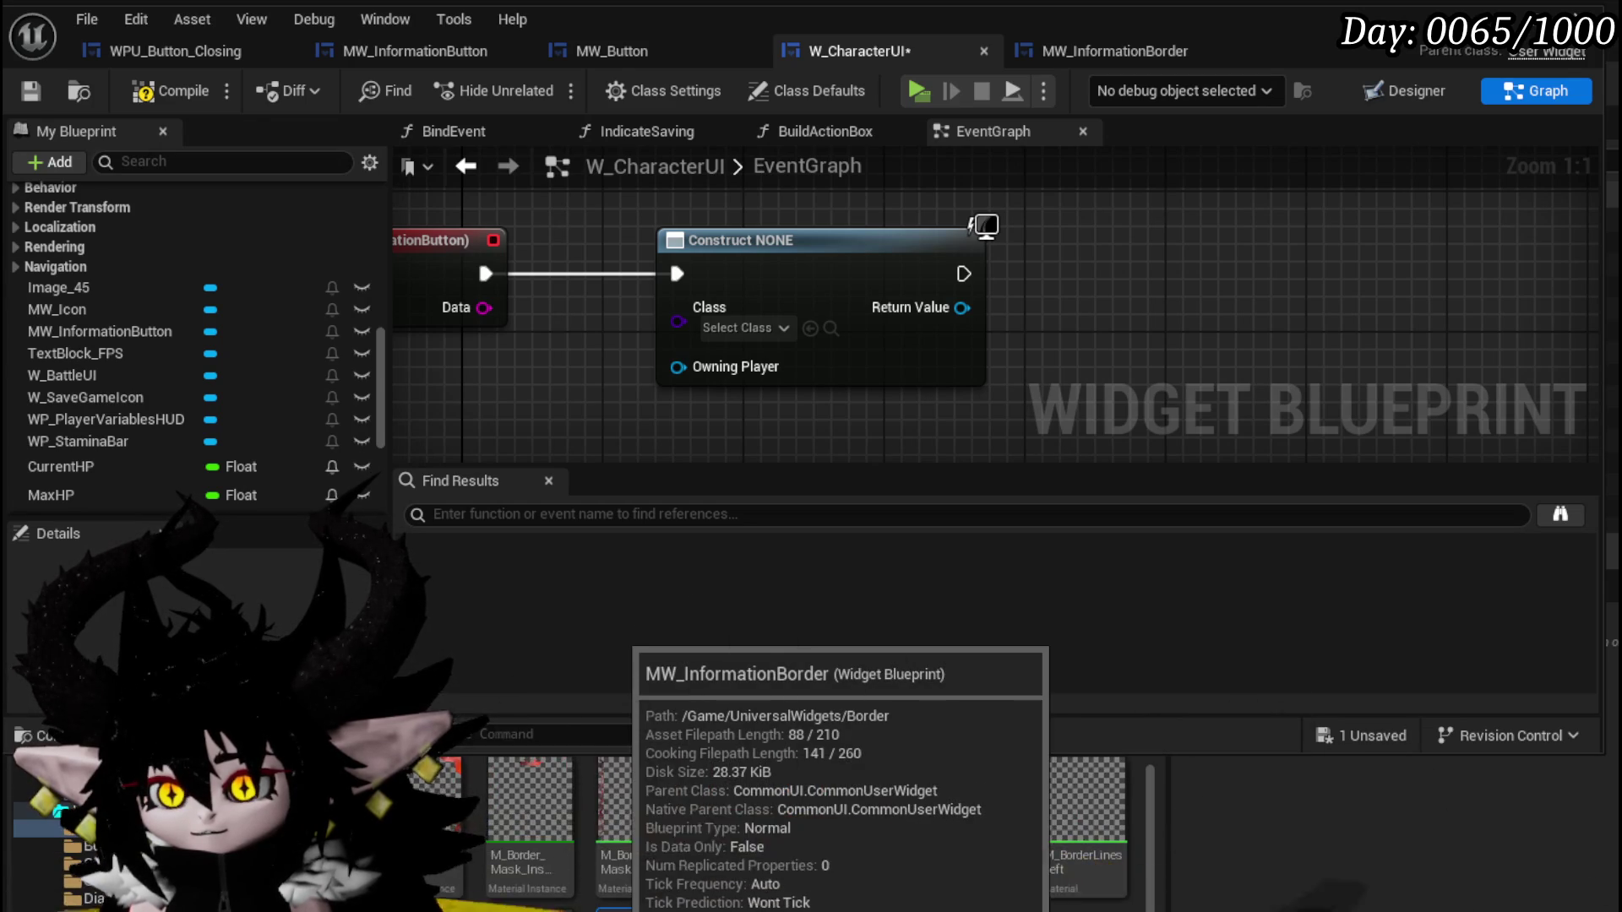
{"action": "key", "text": "Delete"}
{"action": "mouse_move", "coordinate": [483, 276]}
{"action": "left_mouse_down"}
{"action": "mouse_move", "coordinate": [571, 287]}
{"action": "mouse_move", "coordinate": [635, 332]}
{"action": "left_mouse_up"}
{"action": "type", "text": "Constru"}
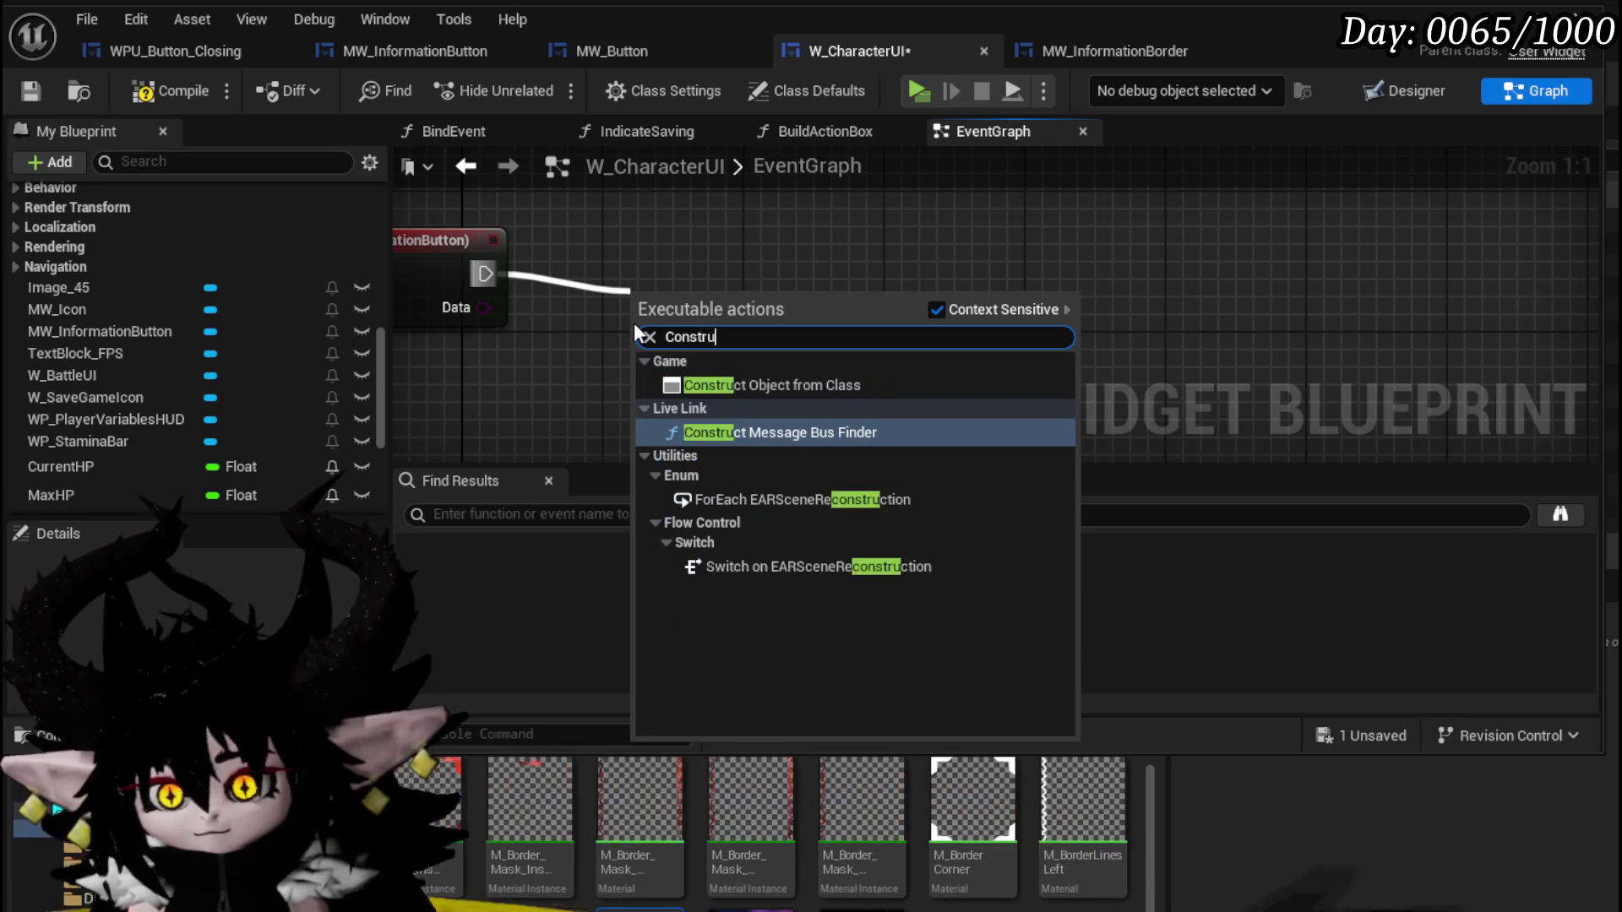
{"action": "type", "text": "cted"}
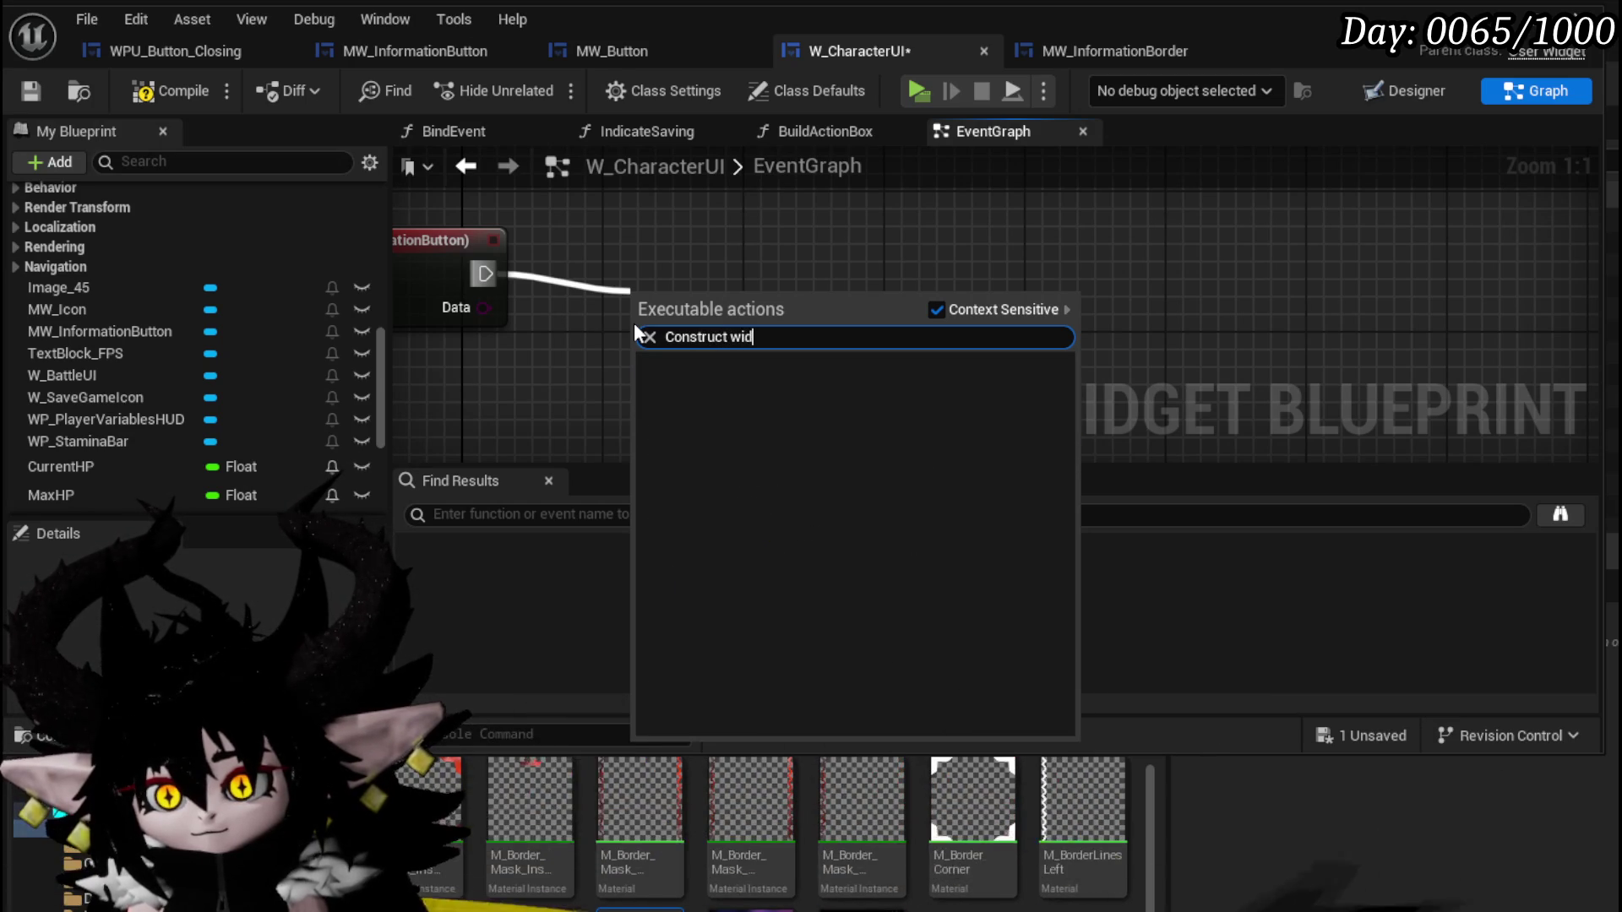
{"action": "key", "text": "BackSpace"}
{"action": "key", "text": "BackSpace"}
{"action": "key", "text": "BackSpace"}
{"action": "key", "text": "BackSpace"}
{"action": "key", "text": "BackSpace"}
{"action": "key", "text": "BackSpace"}
{"action": "type", "text": "create "}
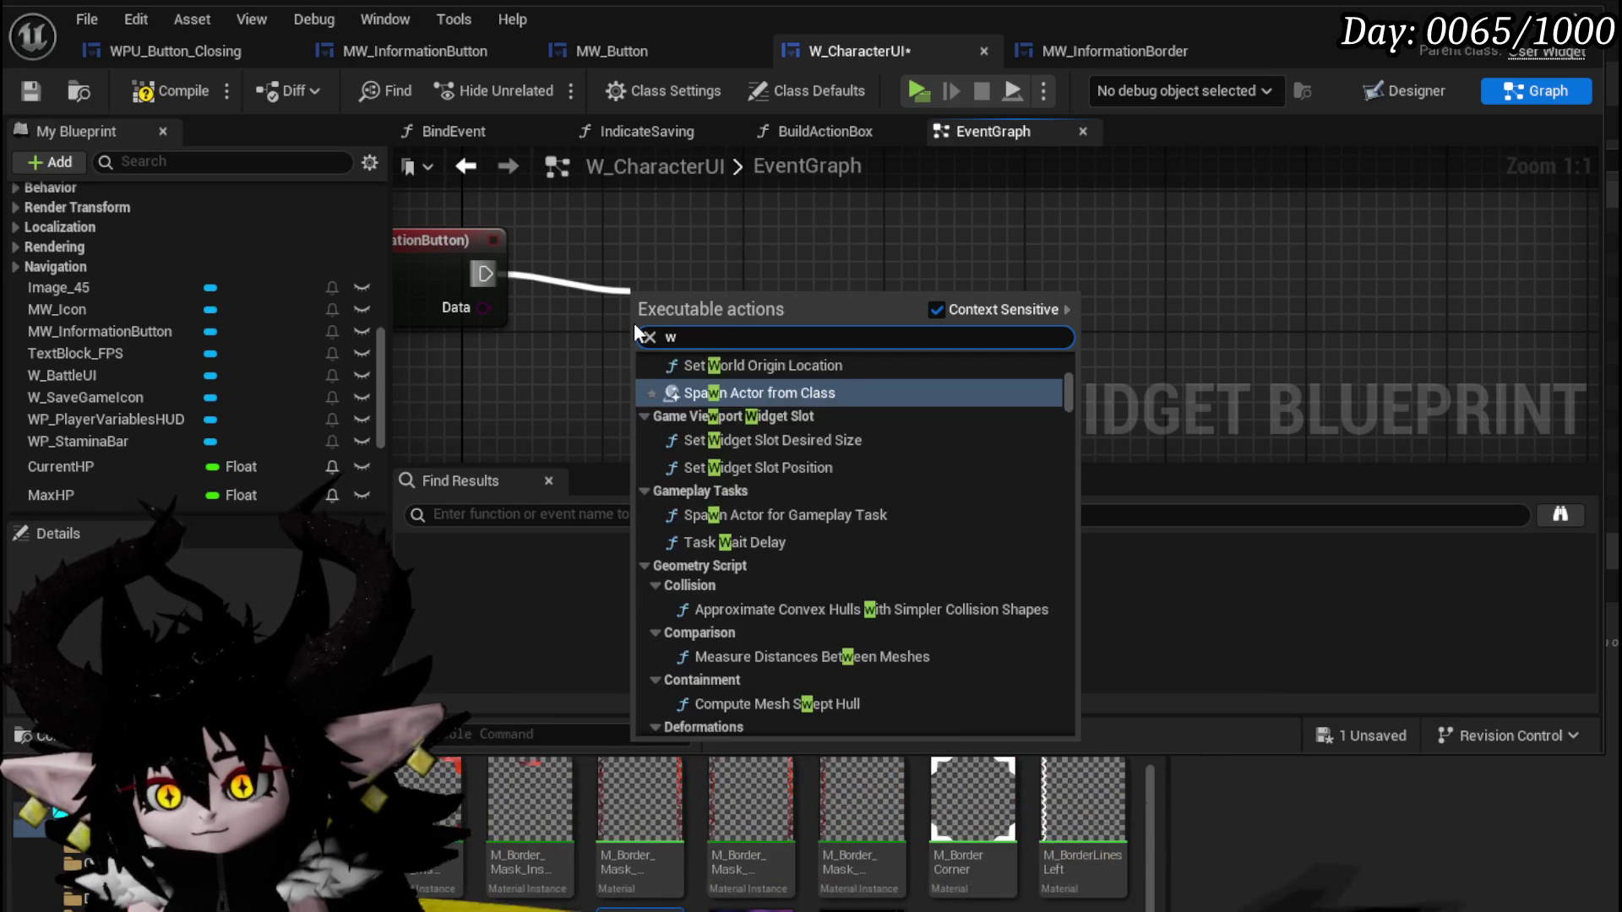
{"action": "type", "text": "widget"}
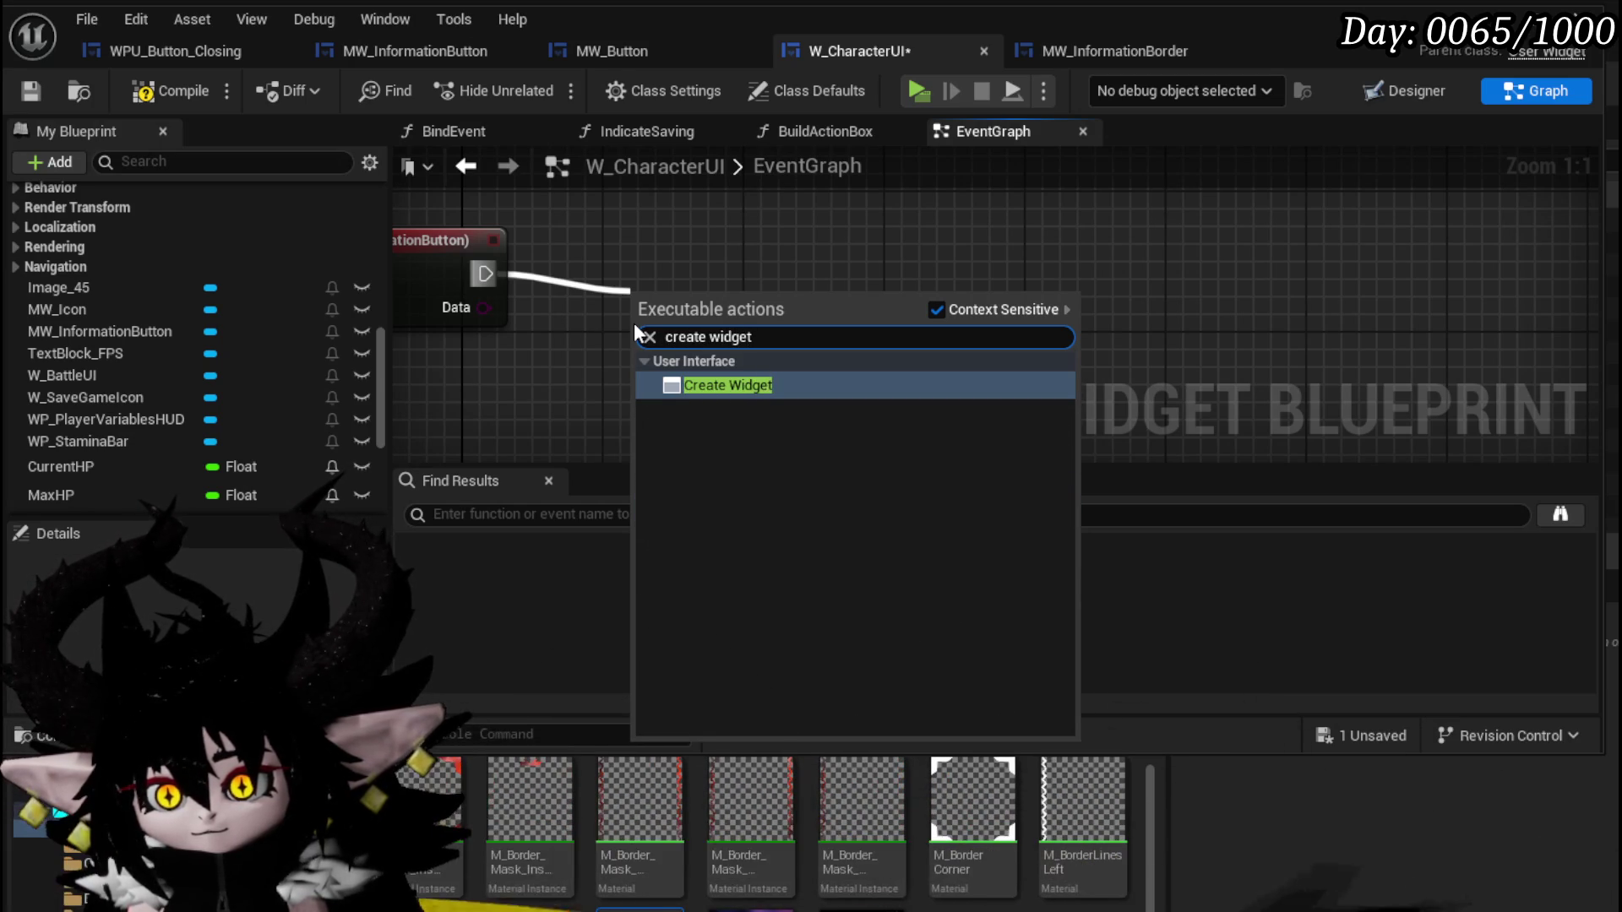
{"action": "left_click", "coordinate": [743, 386]}
{"action": "left_click_drag", "start_coordinate": [759, 306], "coordinate": [771, 254]}
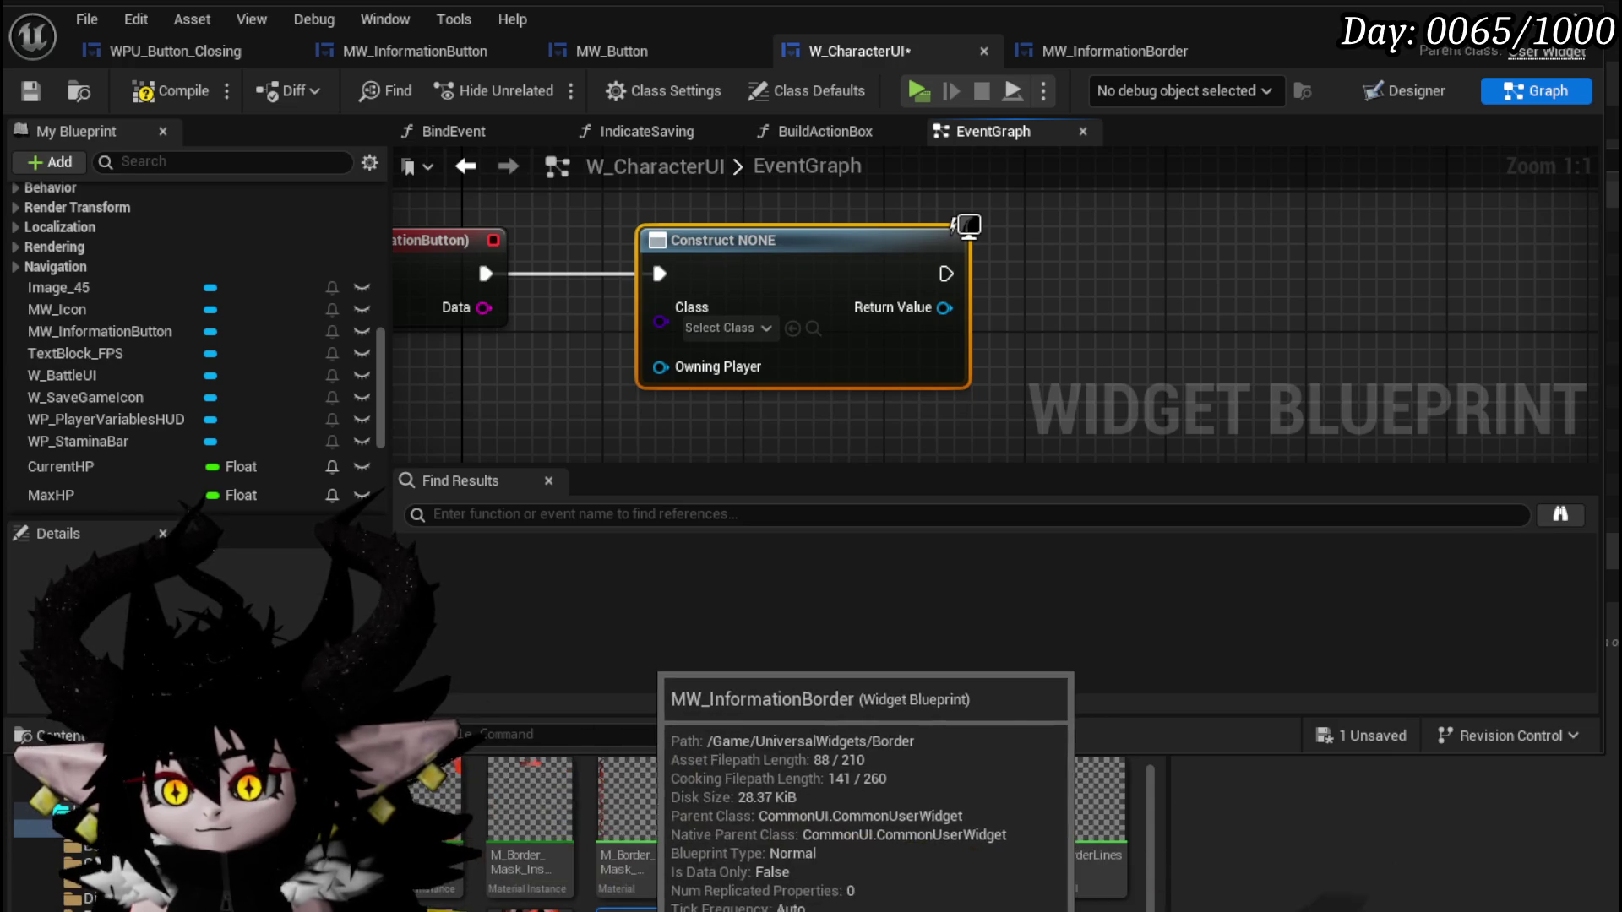
Set the Create Widget class to MW_InformationBorder.
{"action": "mouse_move", "coordinate": [862, 794]}
{"action": "left_mouse_down"}
{"action": "mouse_move", "coordinate": [963, 443]}
{"action": "mouse_move", "coordinate": [845, 397]}
{"action": "left_mouse_up"}
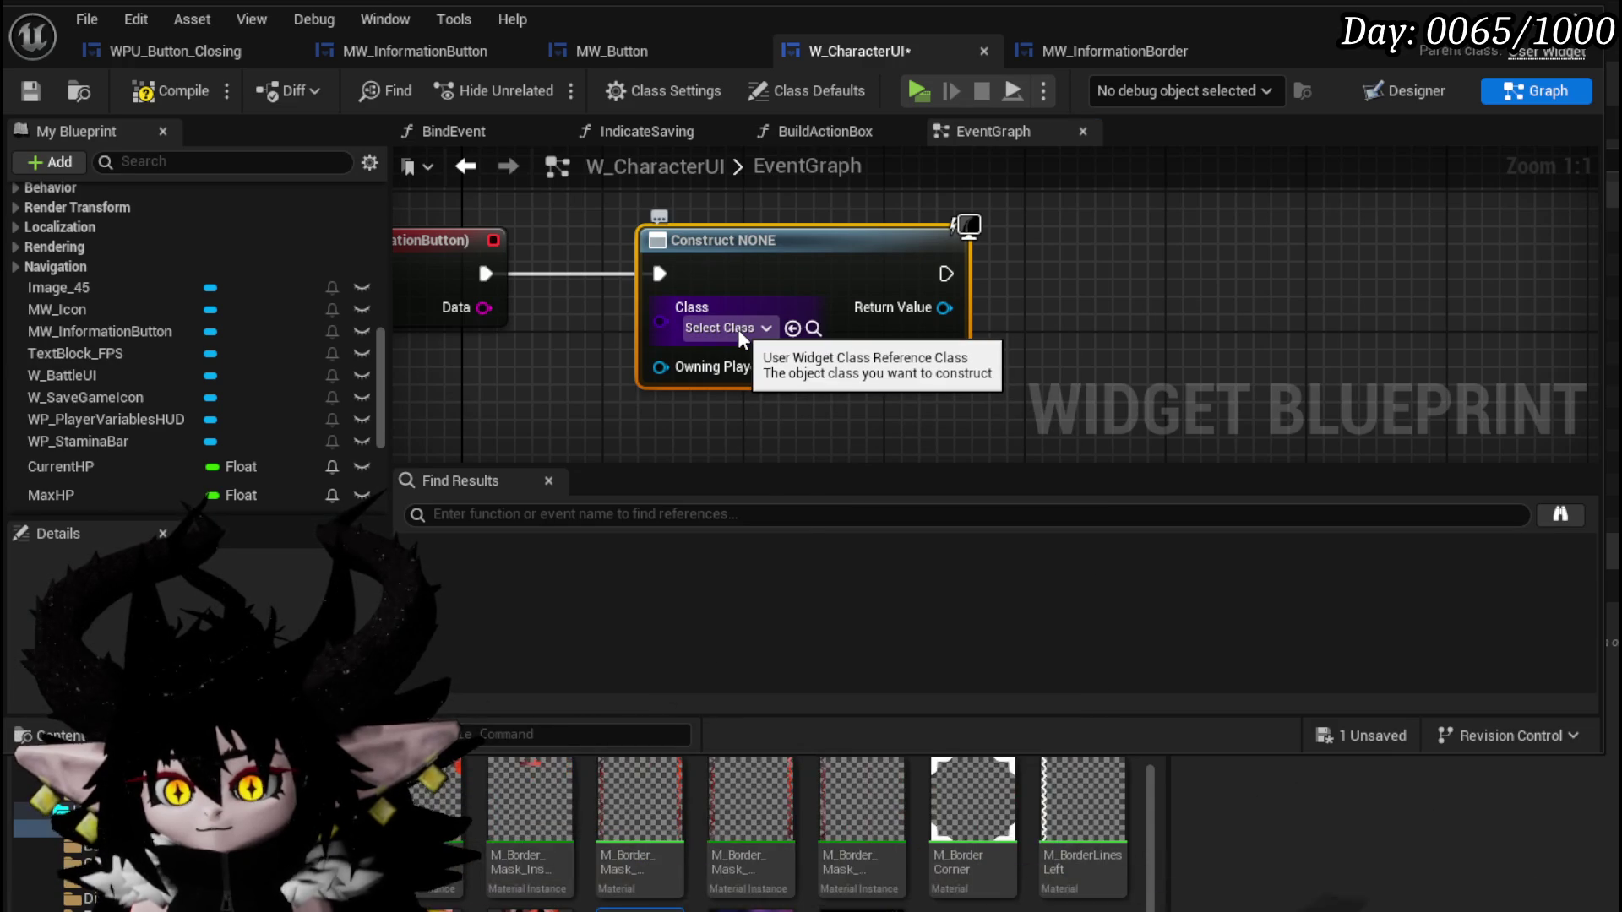
{"action": "left_click", "coordinate": [739, 330]}
{"action": "type", "text": "MW"}
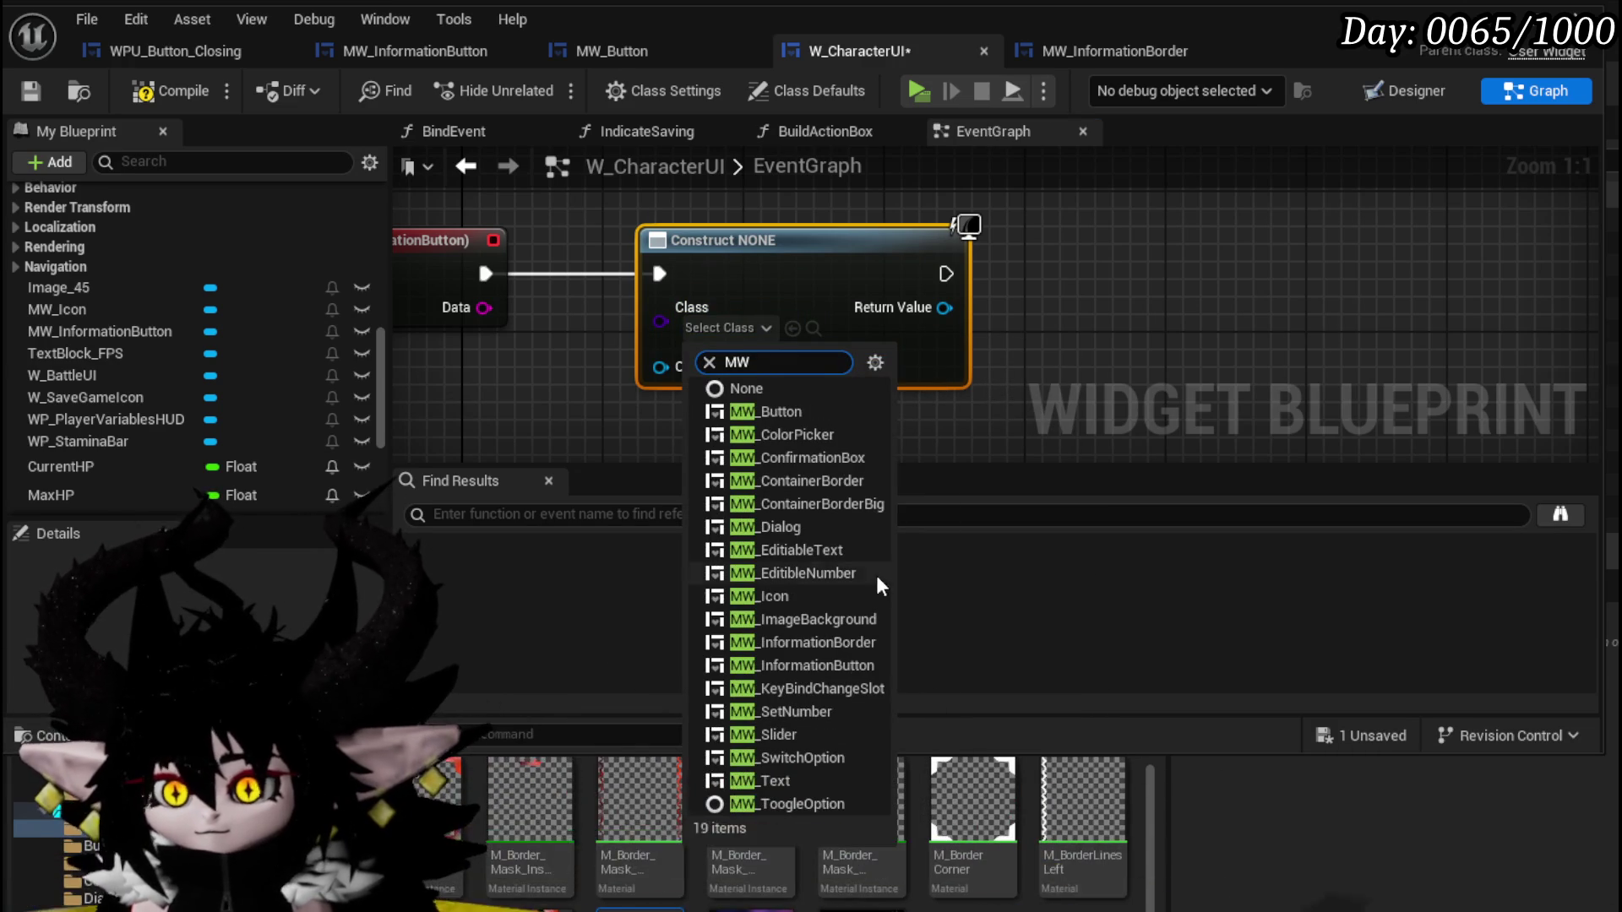
{"action": "left_click", "coordinate": [826, 639]}
{"action": "left_click_drag", "start_coordinate": [1210, 397], "coordinate": [926, 361]}
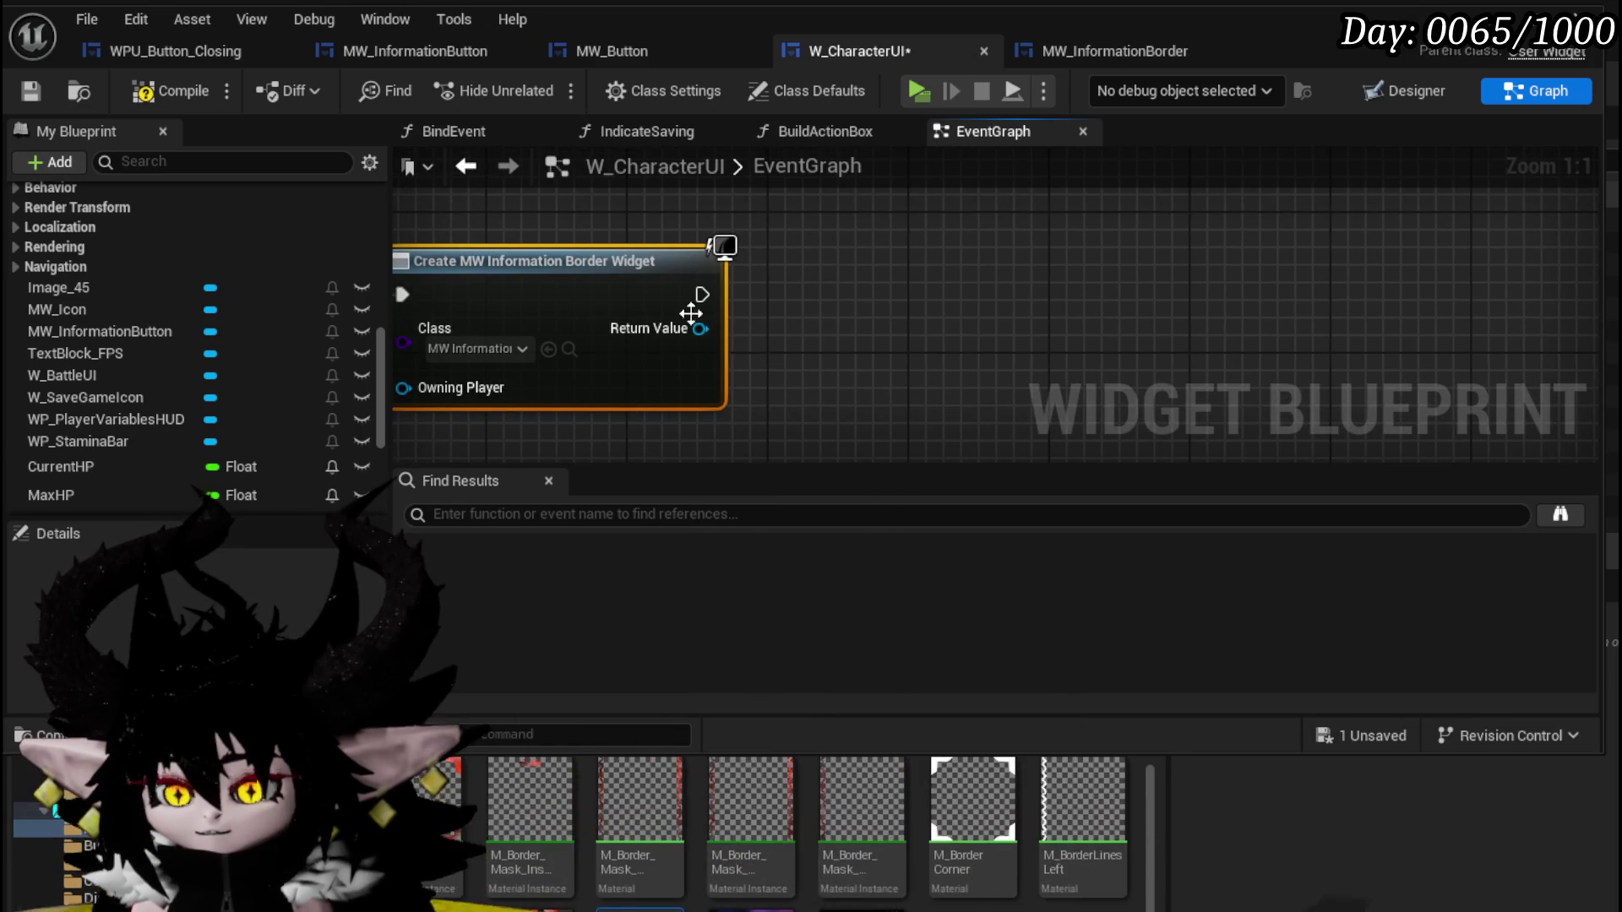
Add Set Text on the created widget and wire the press Data into Text Data.
{"action": "left_click_drag", "start_coordinate": [695, 328], "coordinate": [821, 336]}
{"action": "type", "text": "Set Text"}
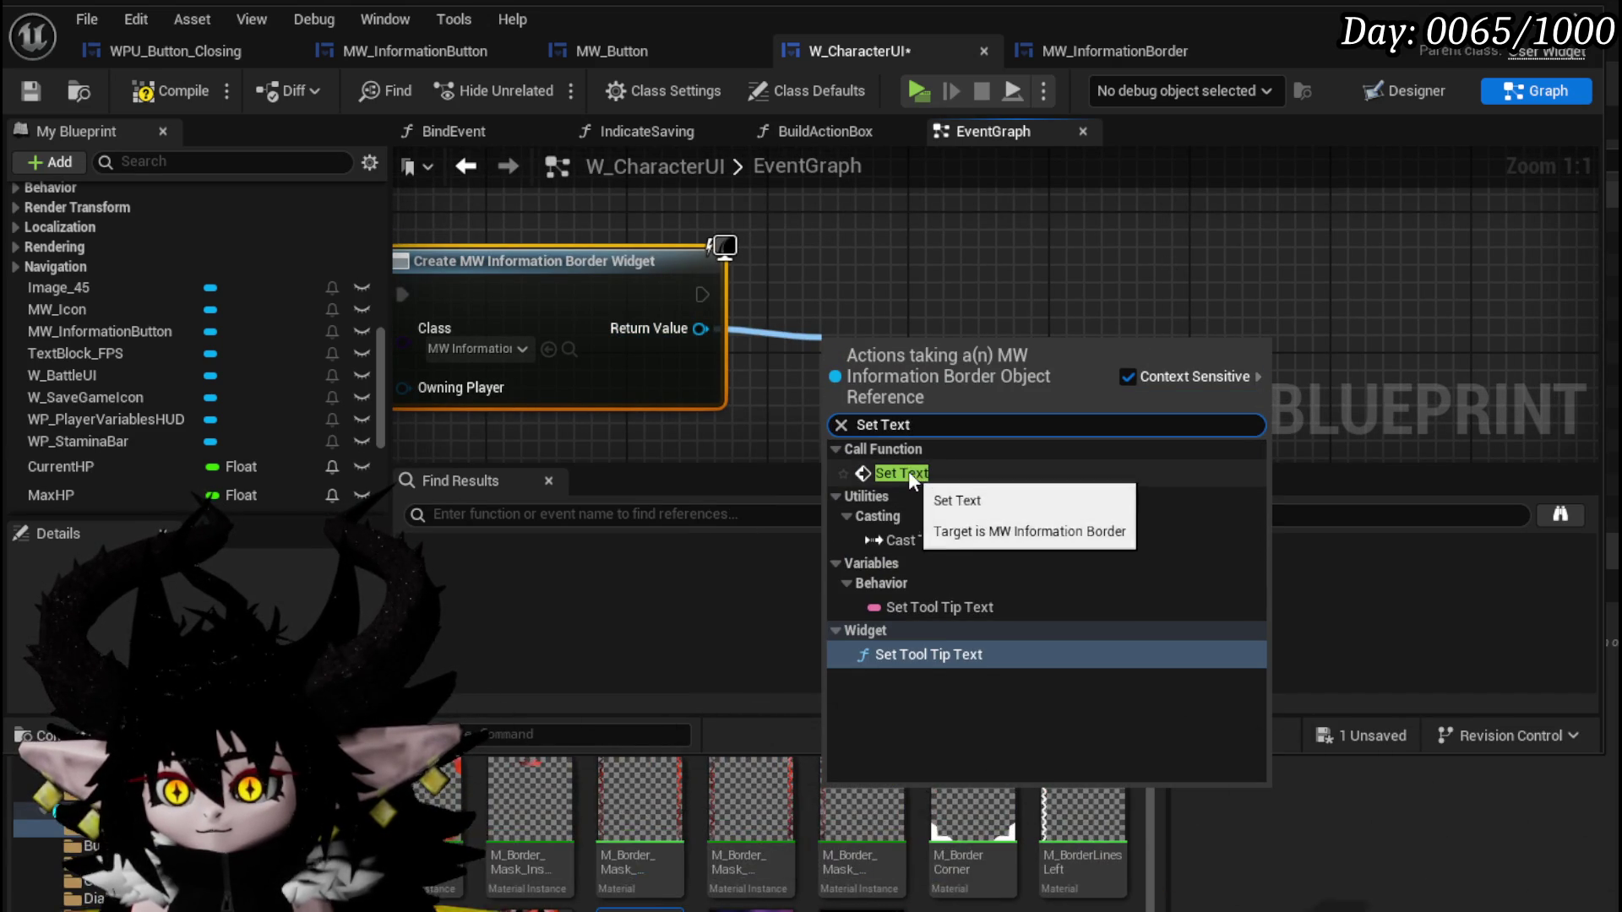
{"action": "left_click", "coordinate": [900, 473]}
{"action": "mouse_move", "coordinate": [873, 330]}
{"action": "left_mouse_down"}
{"action": "mouse_move", "coordinate": [914, 309]}
{"action": "mouse_move", "coordinate": [926, 261]}
{"action": "mouse_move", "coordinate": [927, 286]}
{"action": "left_mouse_up"}
{"action": "scroll", "coordinate": [781, 383], "scroll_direction": "down", "scroll_amount": 1}
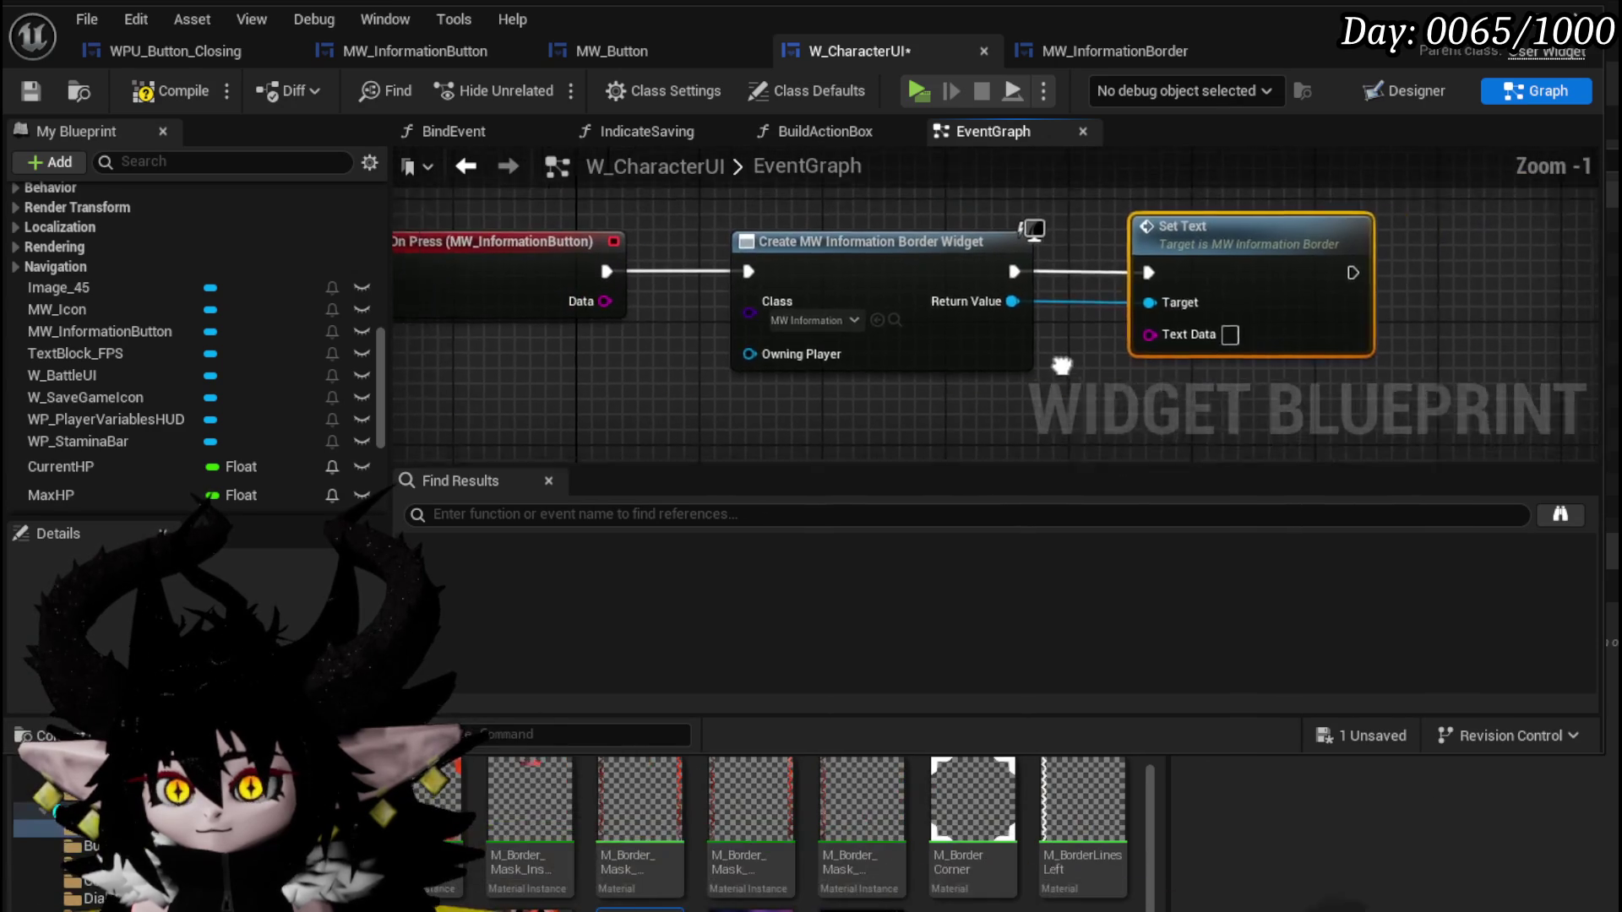
{"action": "left_click_drag", "start_coordinate": [1196, 352], "coordinate": [1196, 352]}
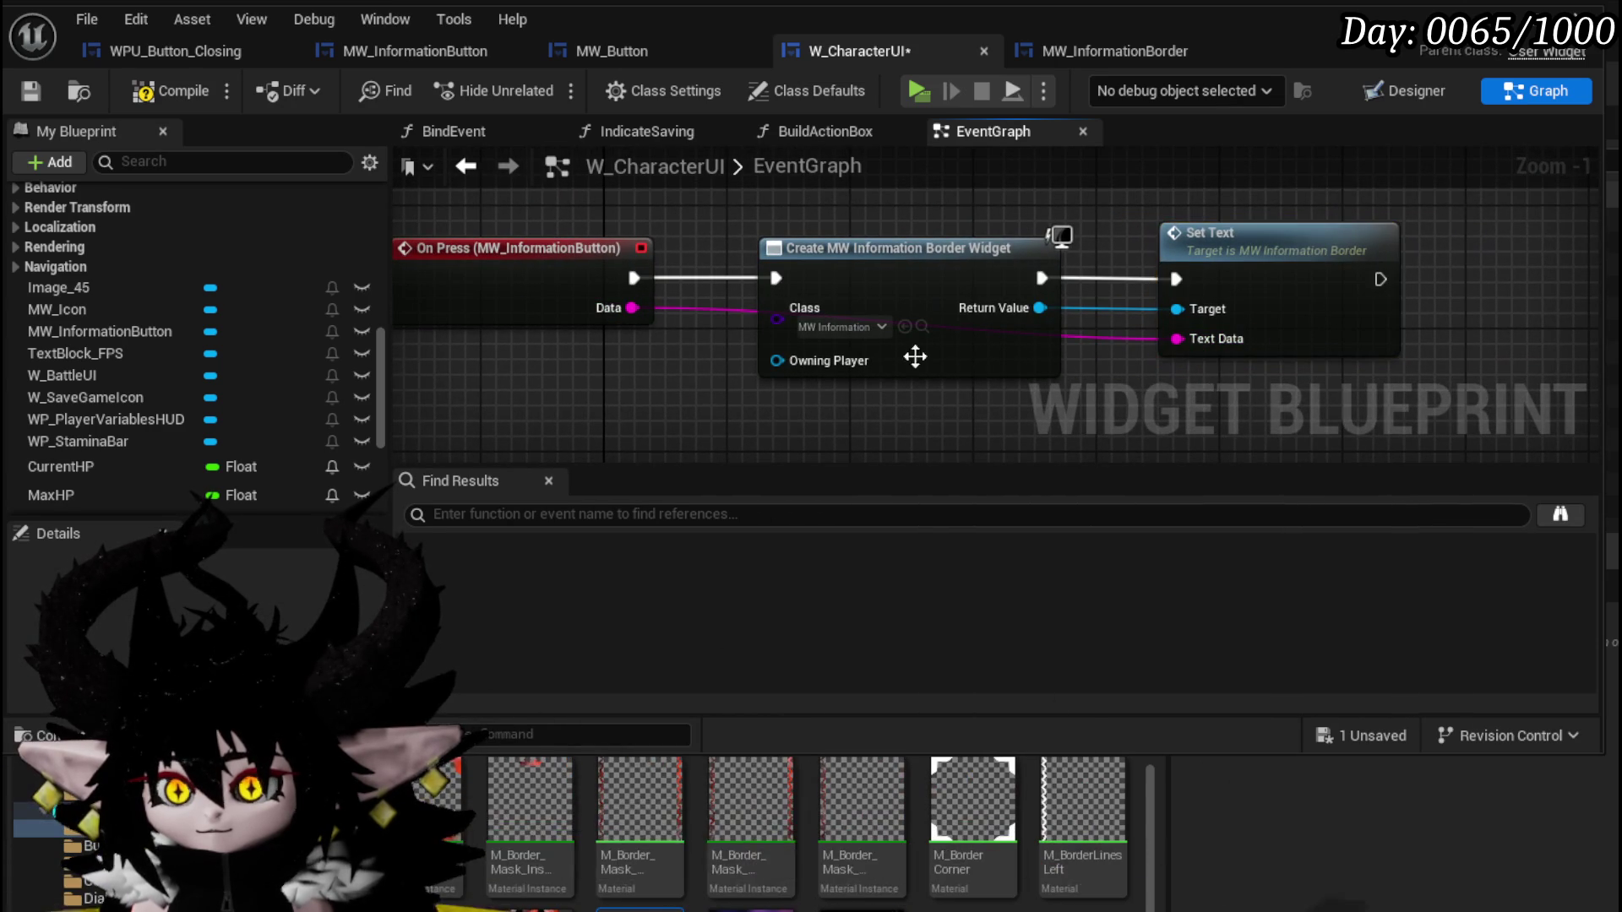
Save W_CharacterUI and reframe the graph on the Info button's press event.
{"action": "left_click", "coordinate": [25, 95]}
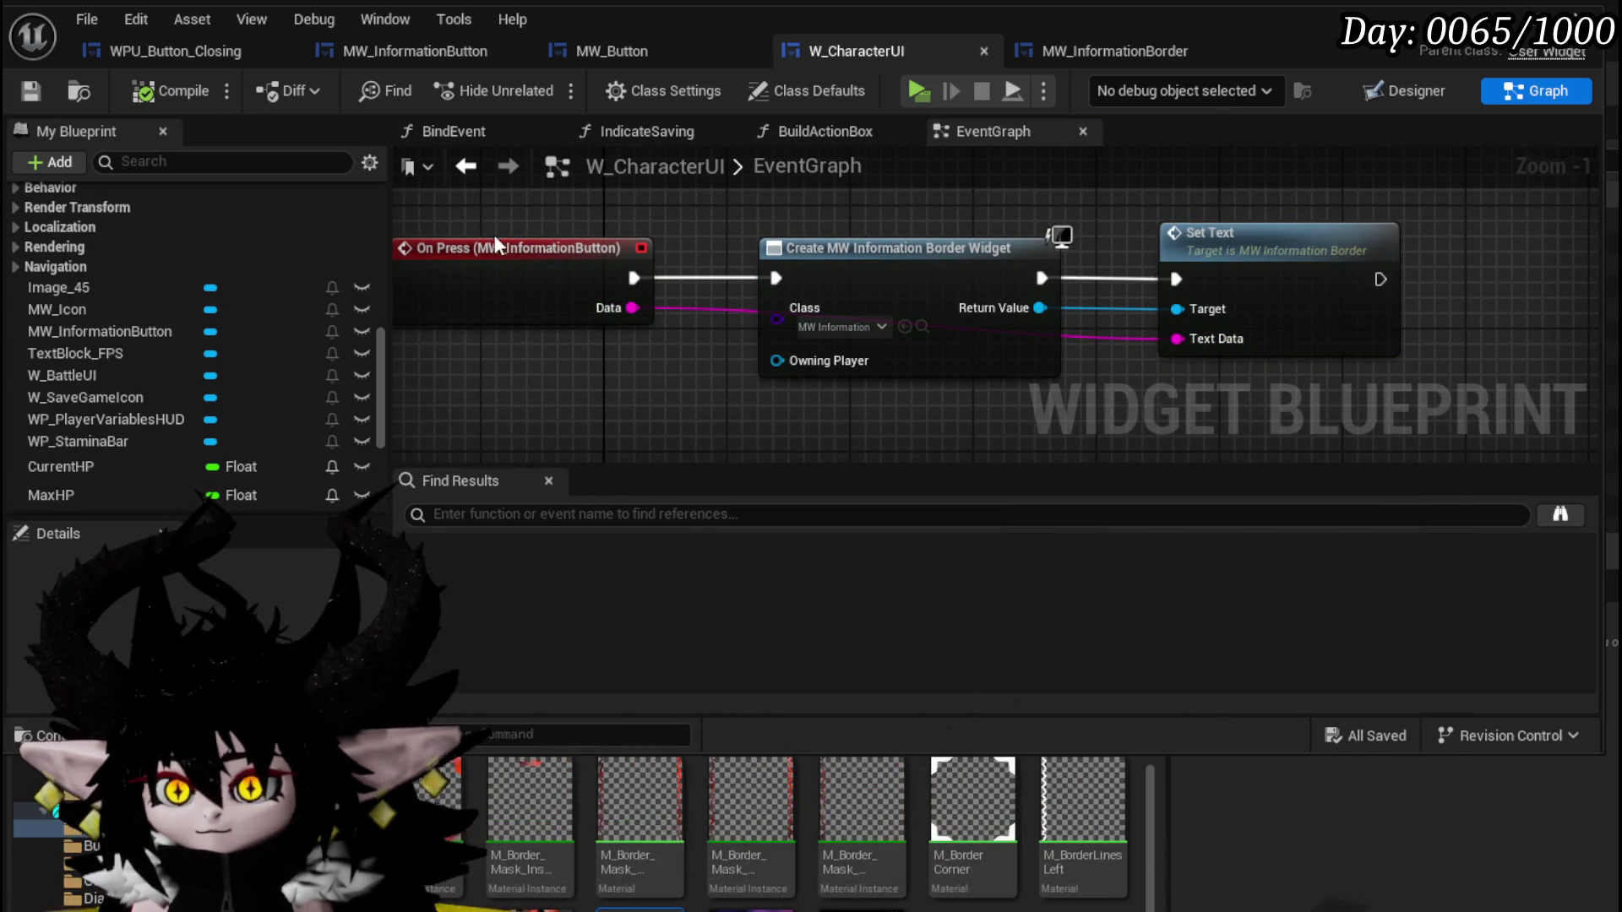
{"action": "scroll", "coordinate": [257, 235], "scroll_direction": "up", "scroll_amount": 5}
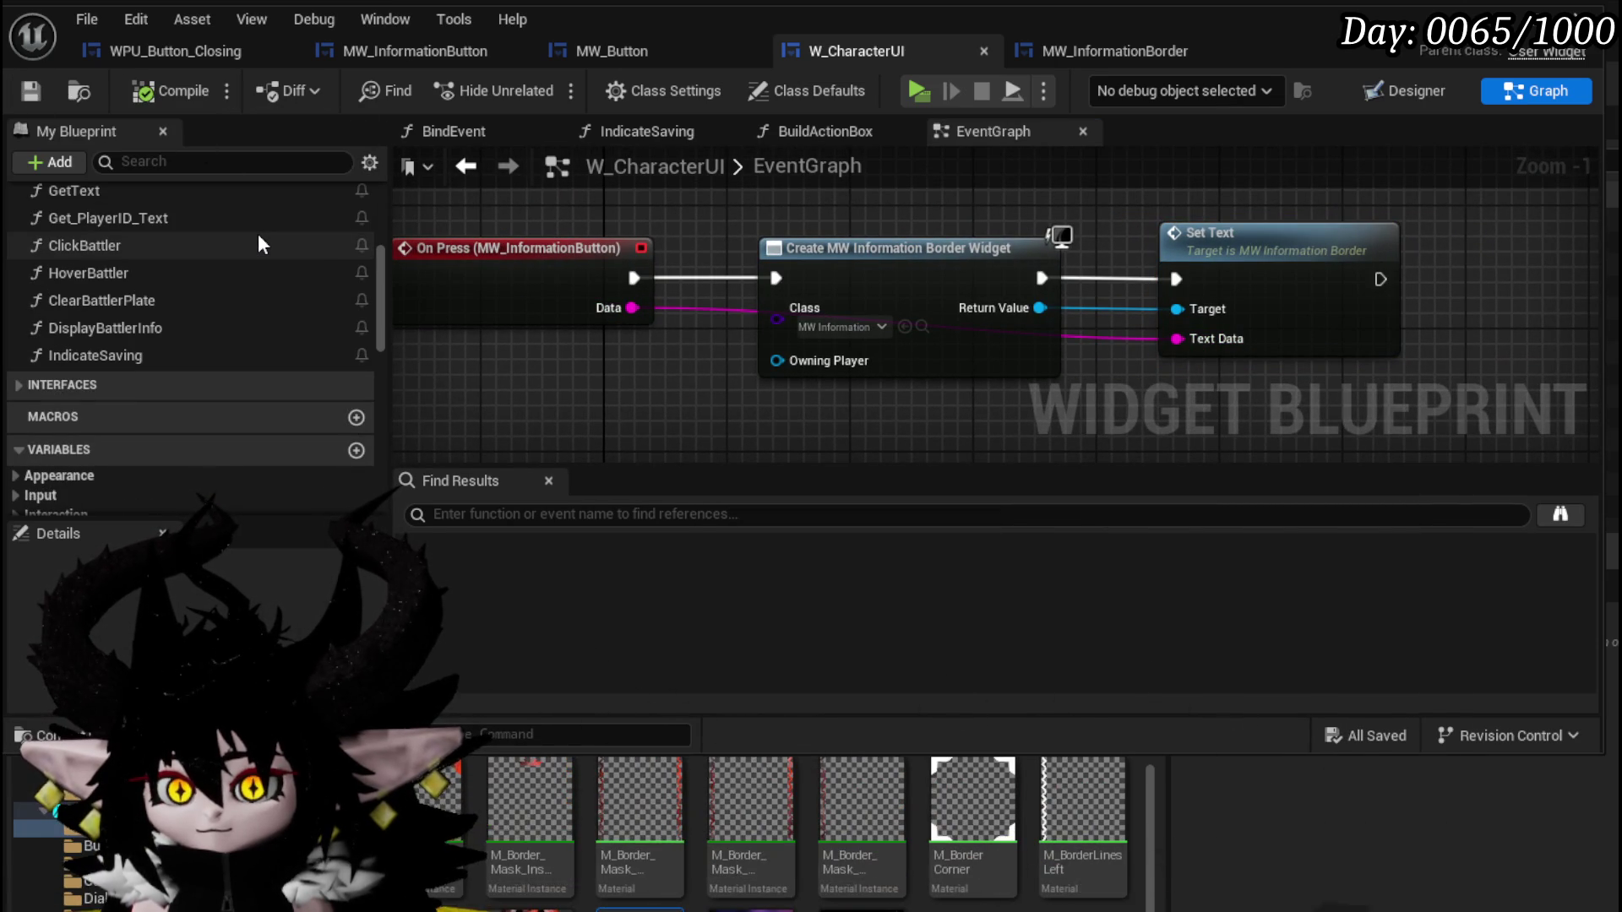
{"action": "left_click_drag", "start_coordinate": [435, 269], "coordinate": [676, 284]}
{"action": "left_click", "coordinate": [680, 292]}
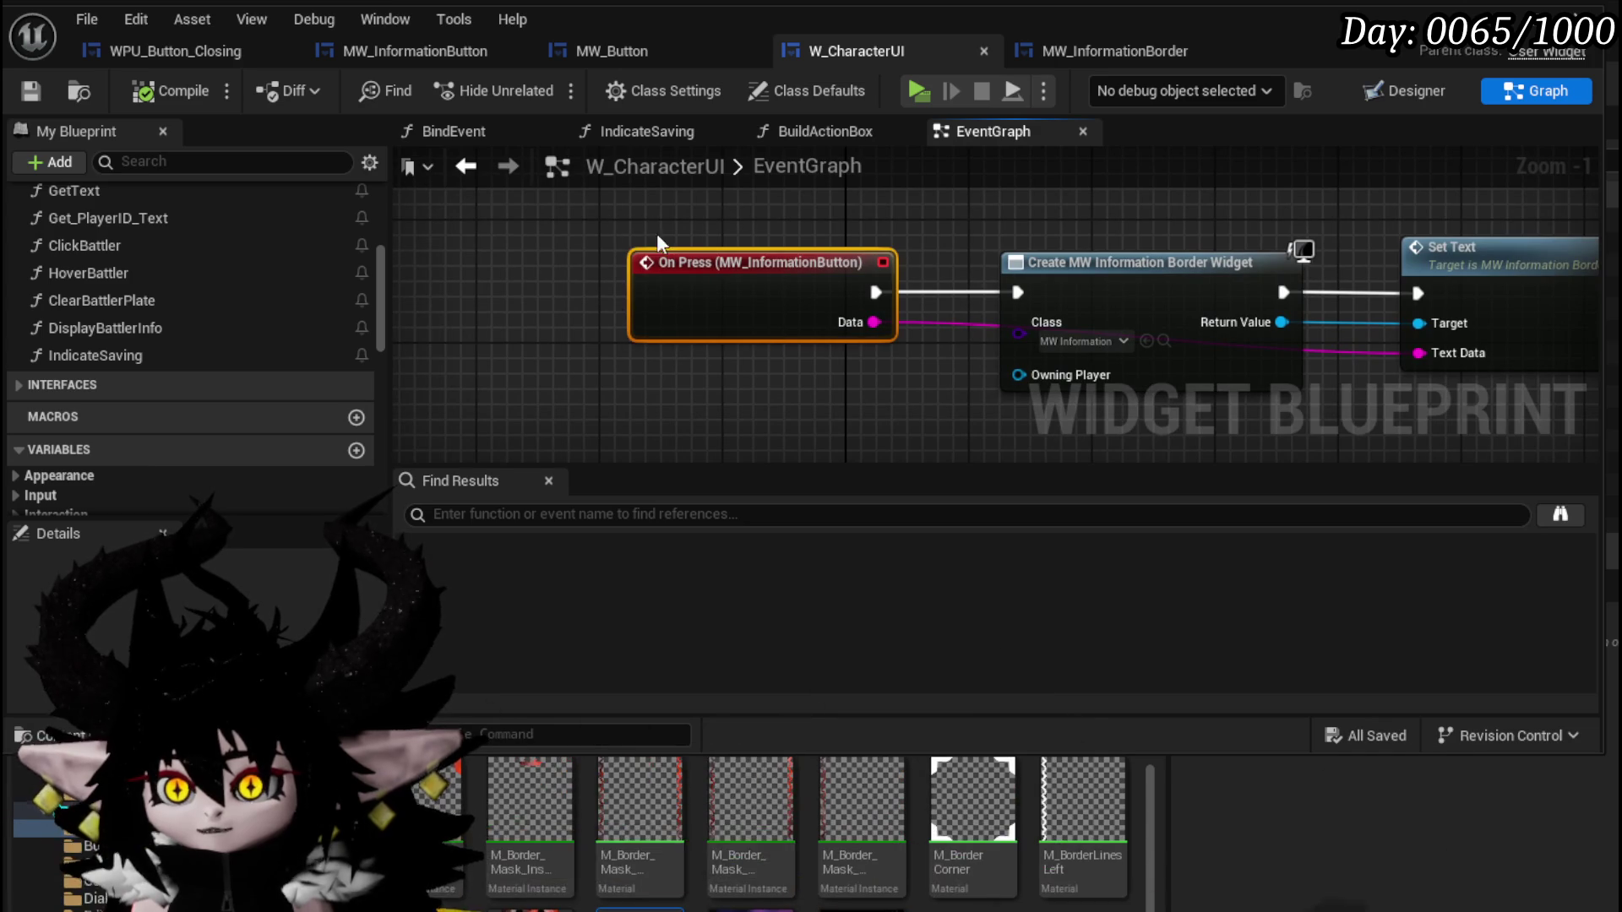
{"action": "scroll", "coordinate": [342, 251], "scroll_direction": "up", "scroll_amount": 5}
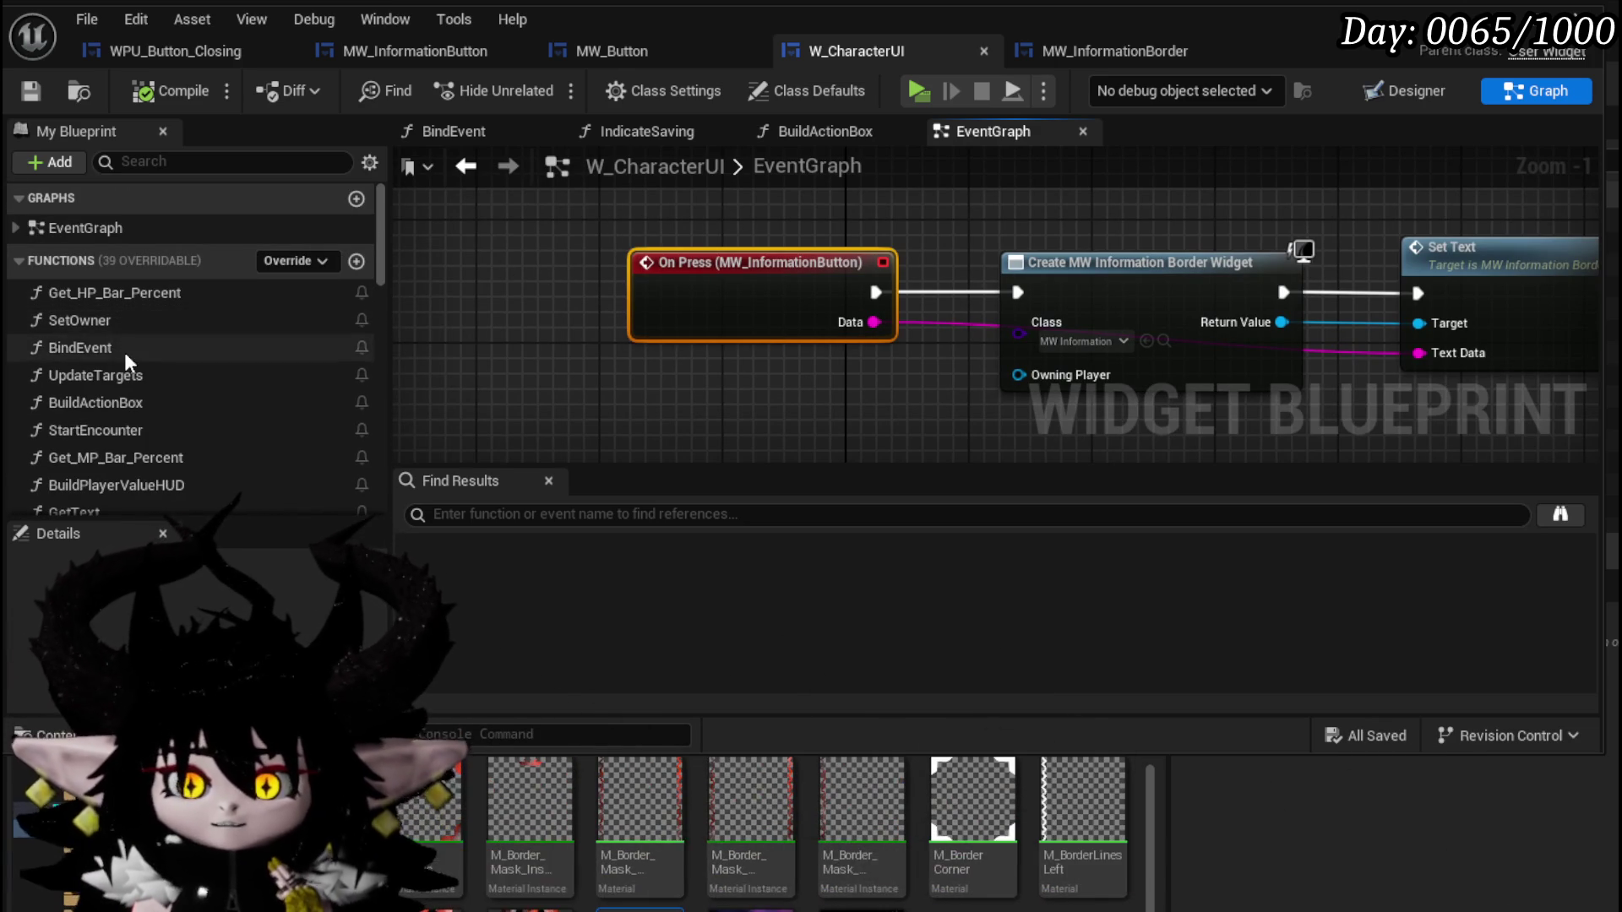
In the BindEvent function, add a getter for MW_InformationButton.
{"action": "double_click", "coordinate": [124, 349]}
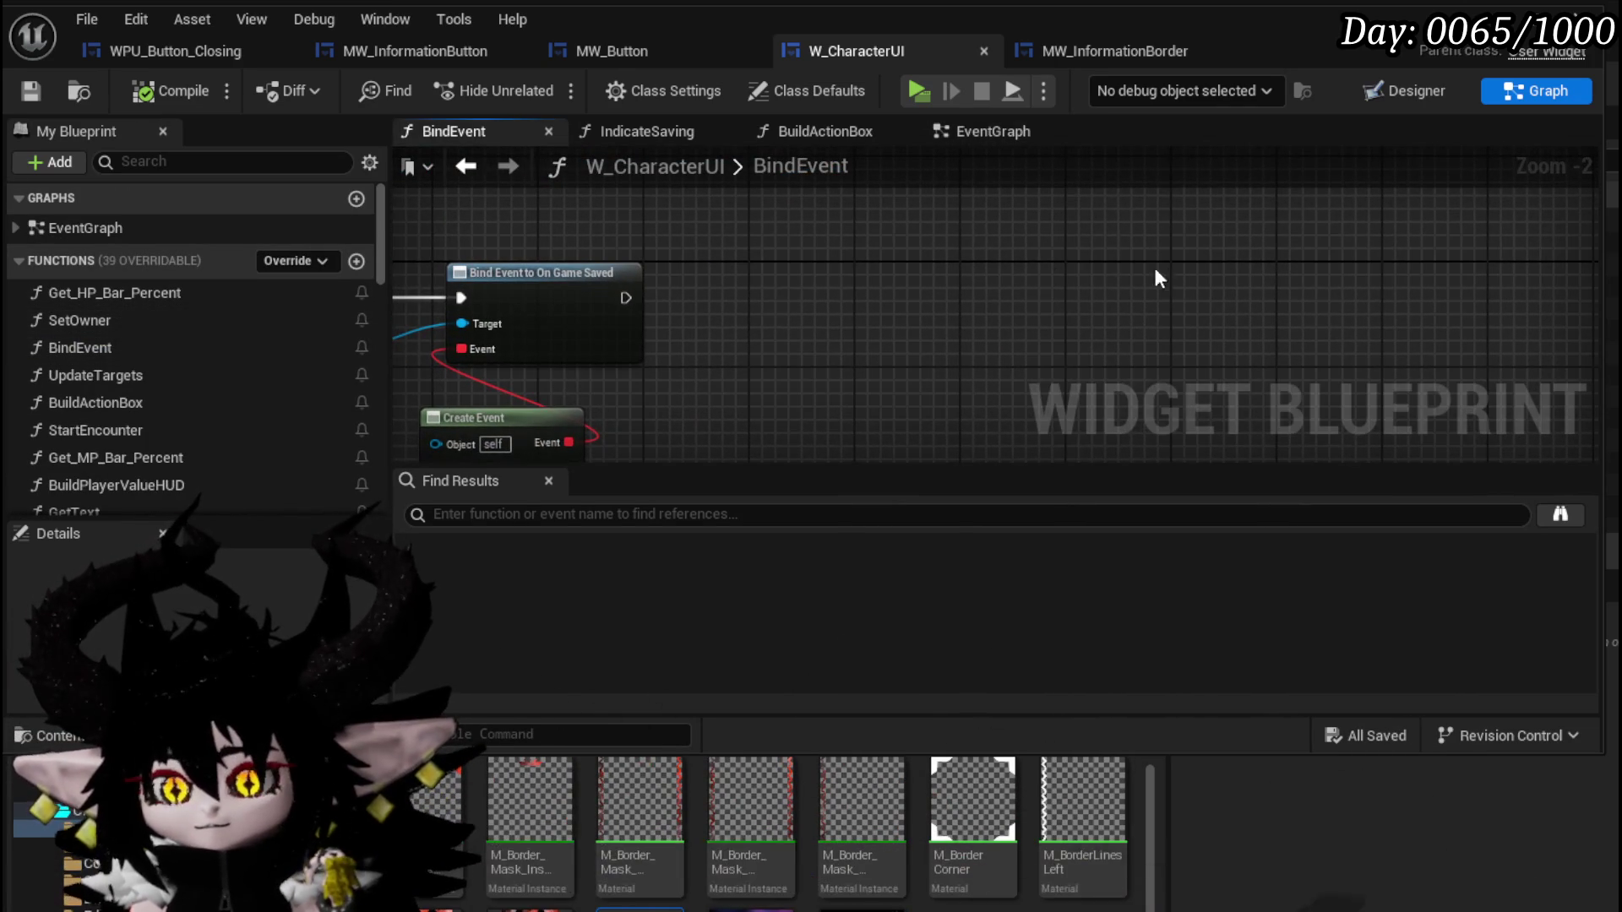
{"action": "right_click", "coordinate": [716, 225]}
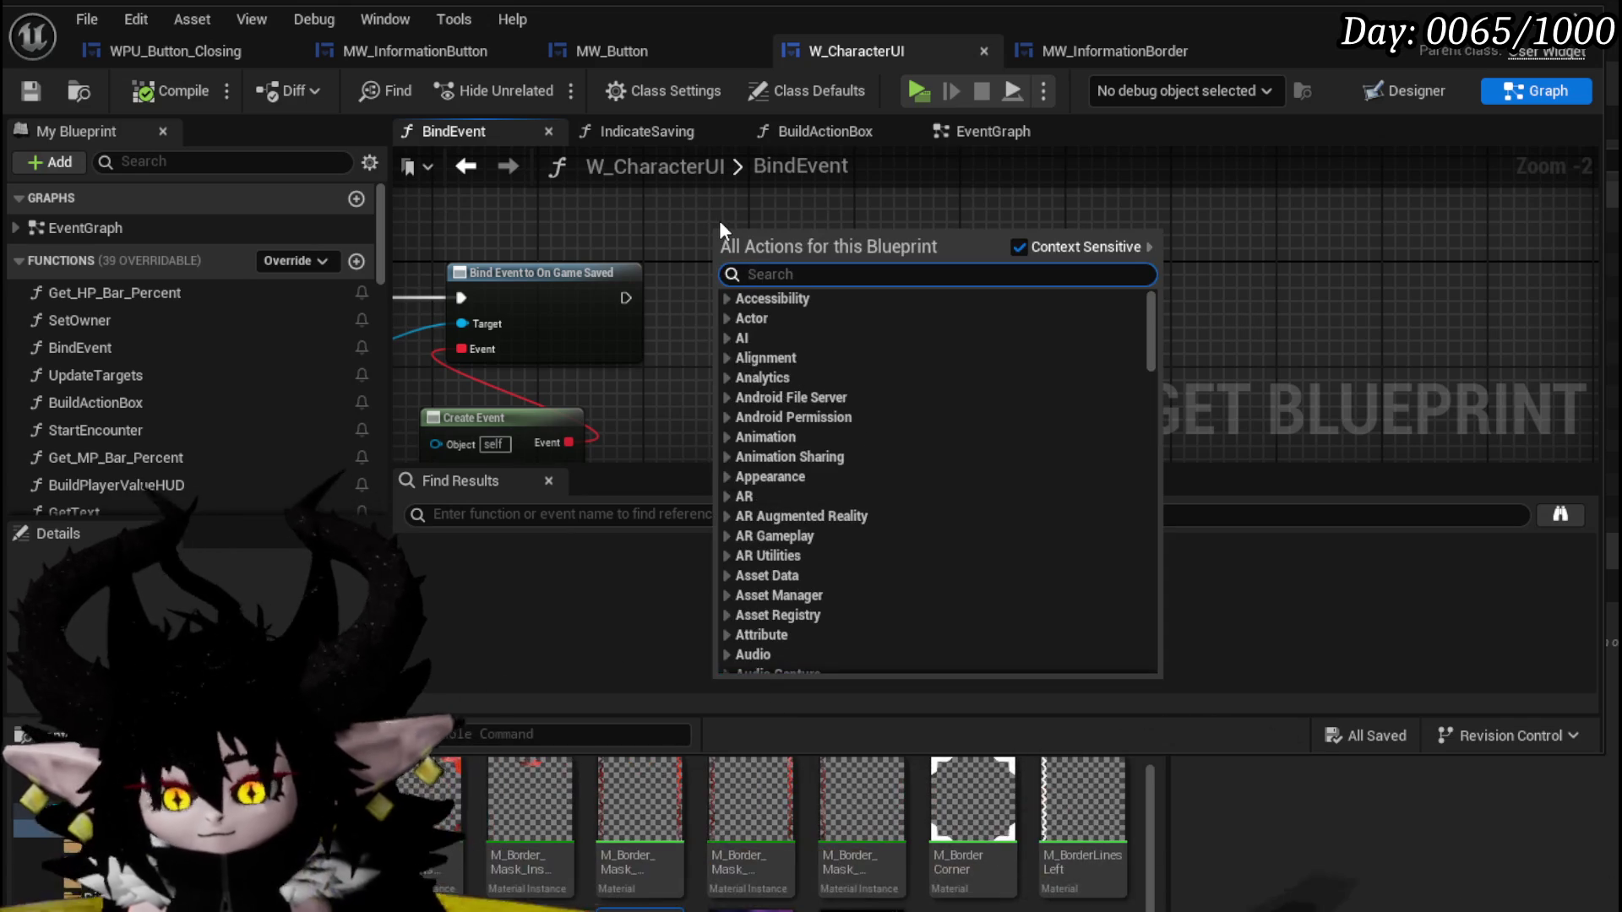
{"action": "type", "text": "get"}
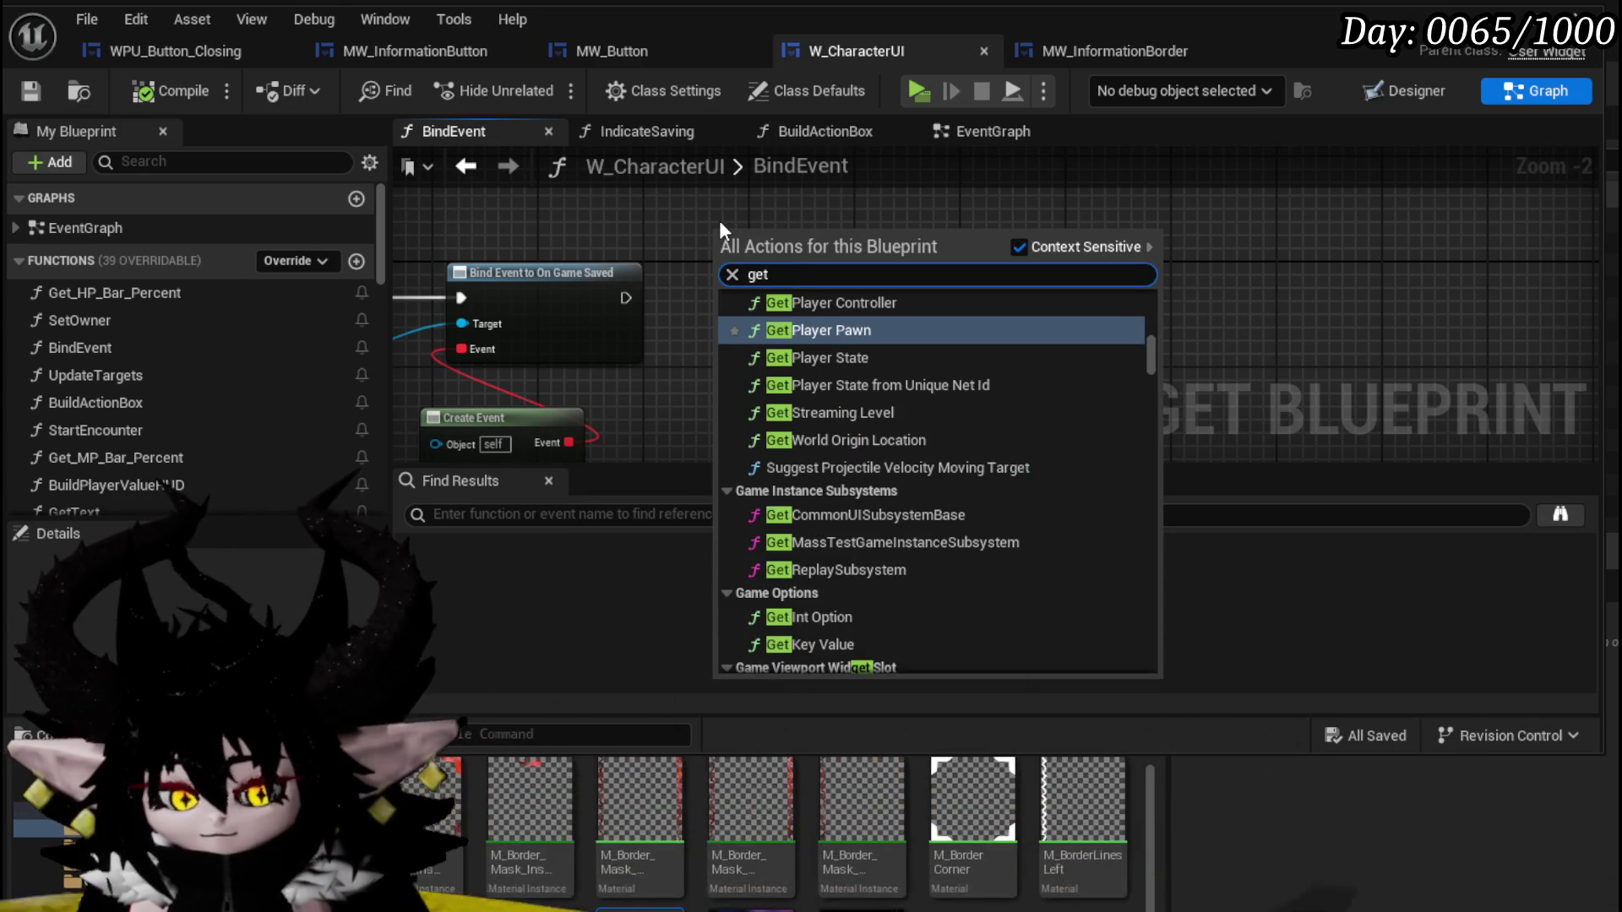
{"action": "type", "text": " informatio"}
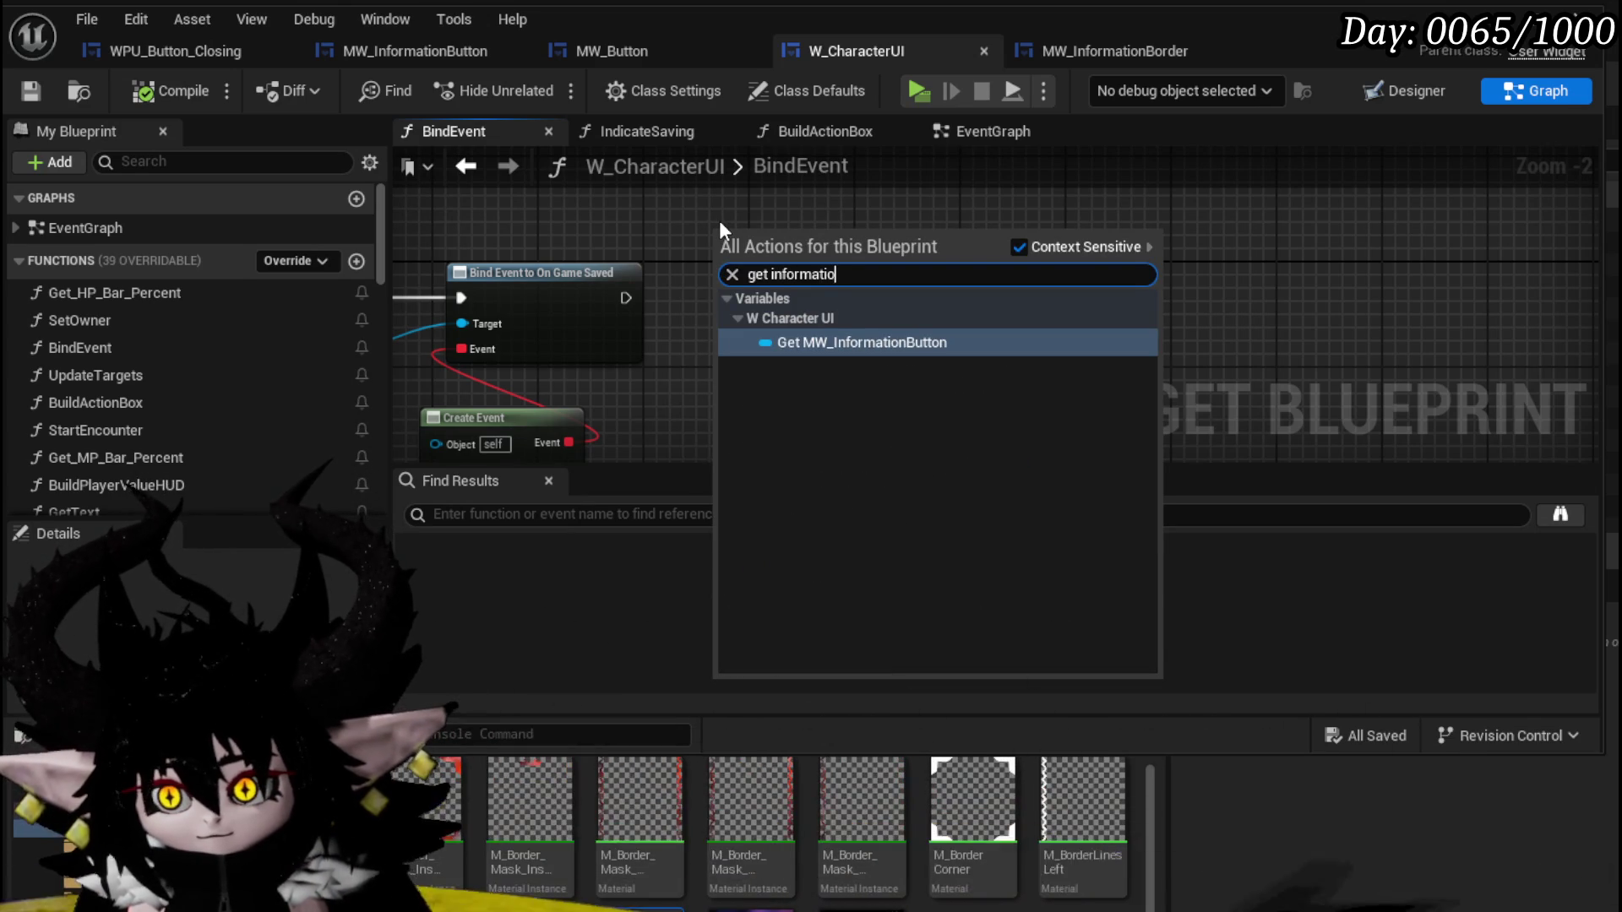
{"action": "key", "text": "Return"}
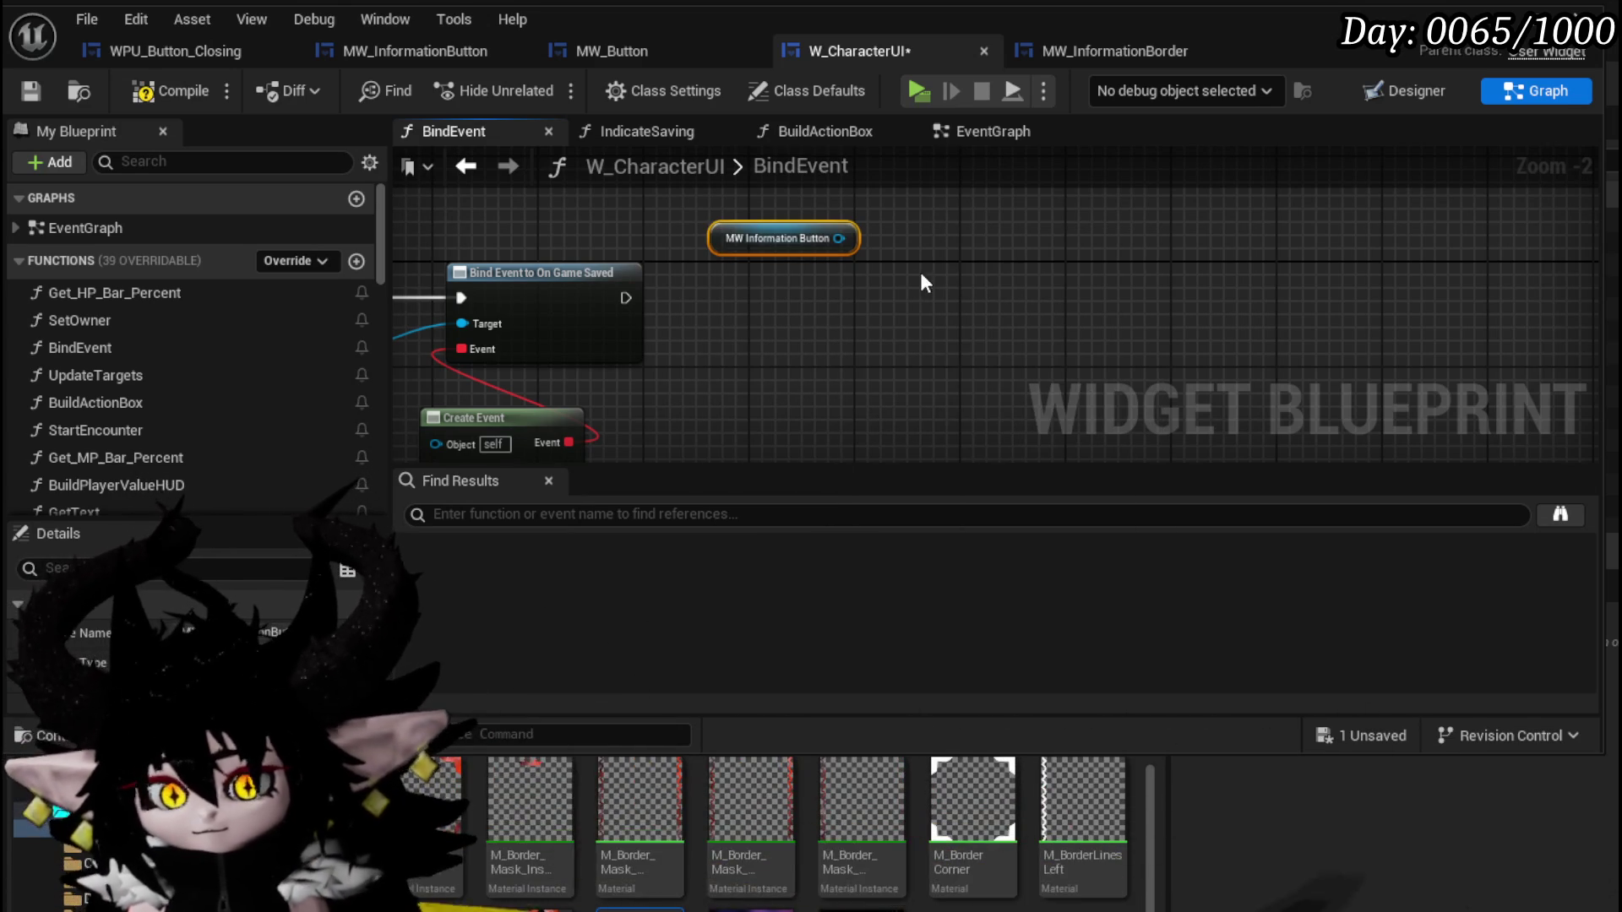
{"action": "mouse_move", "coordinate": [920, 282]}
{"action": "left_mouse_down"}
{"action": "mouse_move", "coordinate": [726, 265]}
{"action": "mouse_move", "coordinate": [932, 290]}
{"action": "left_mouse_up"}
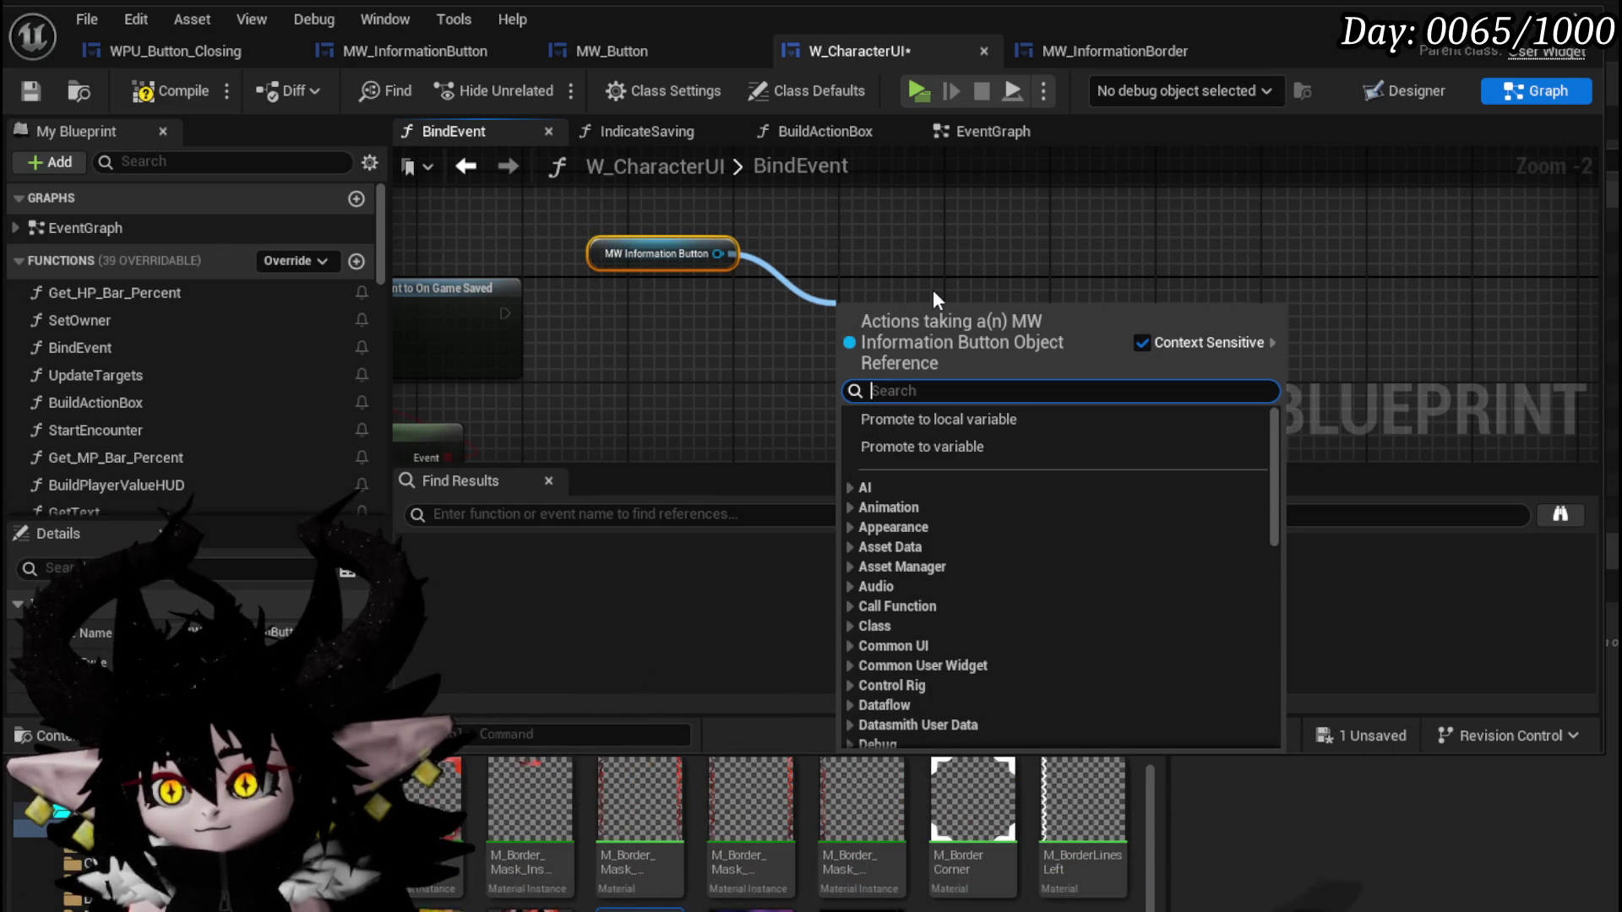
Add Set Information on MW_InformationButton, executed by the game-saved binding.
{"action": "type", "text": "Set But"}
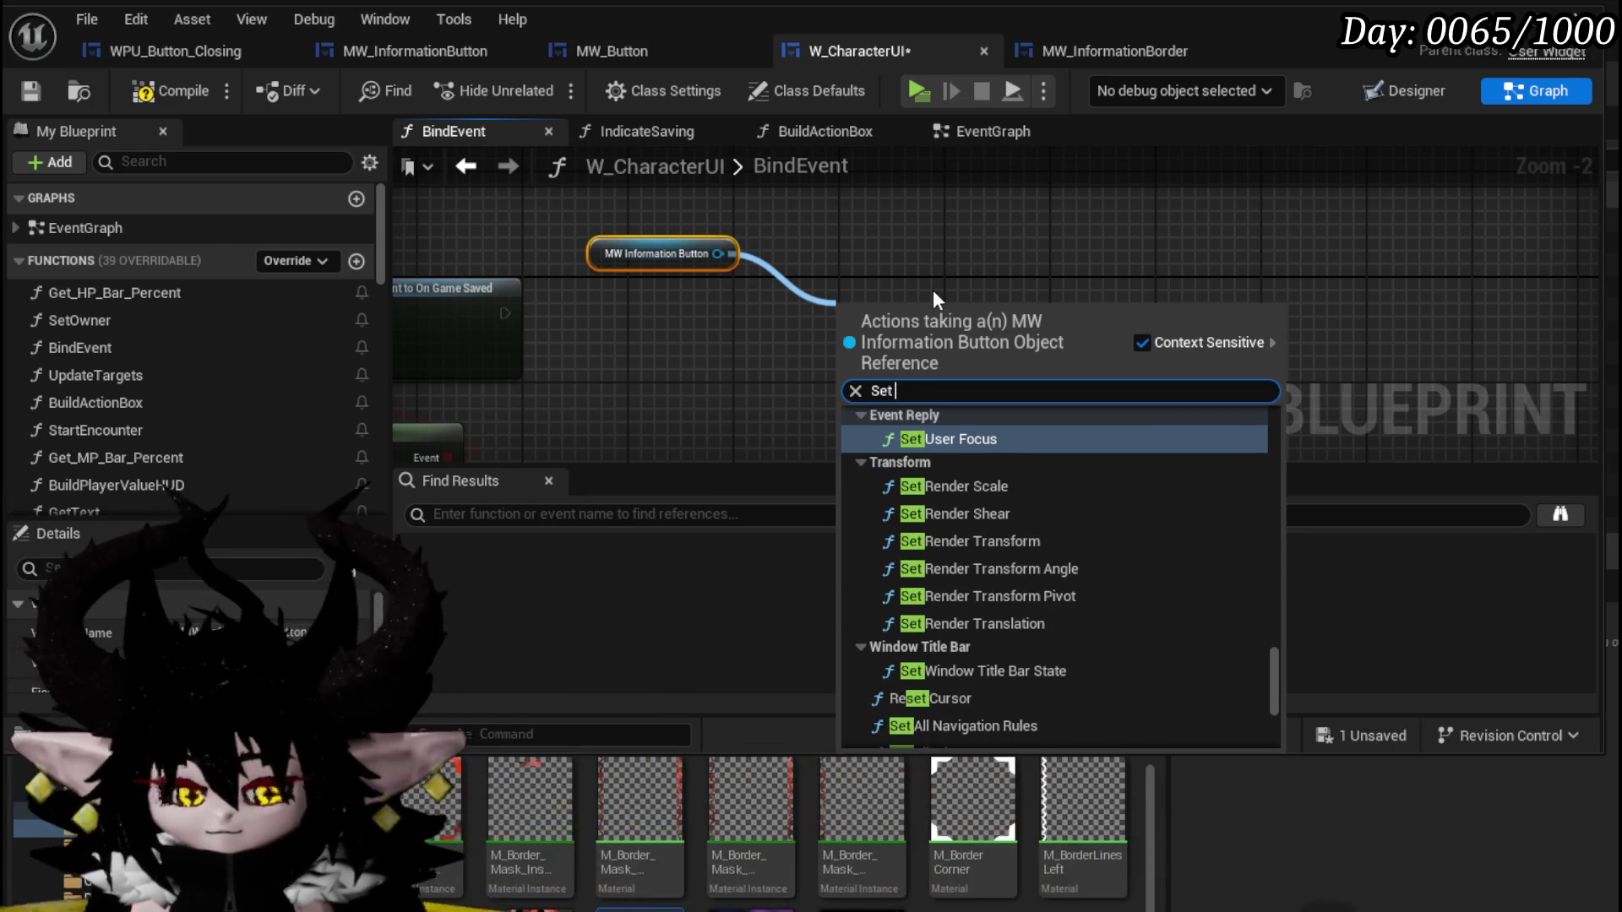
{"action": "key", "text": "BackSpace"}
{"action": "key", "text": "BackSpace"}
{"action": "key", "text": "BackSpace"}
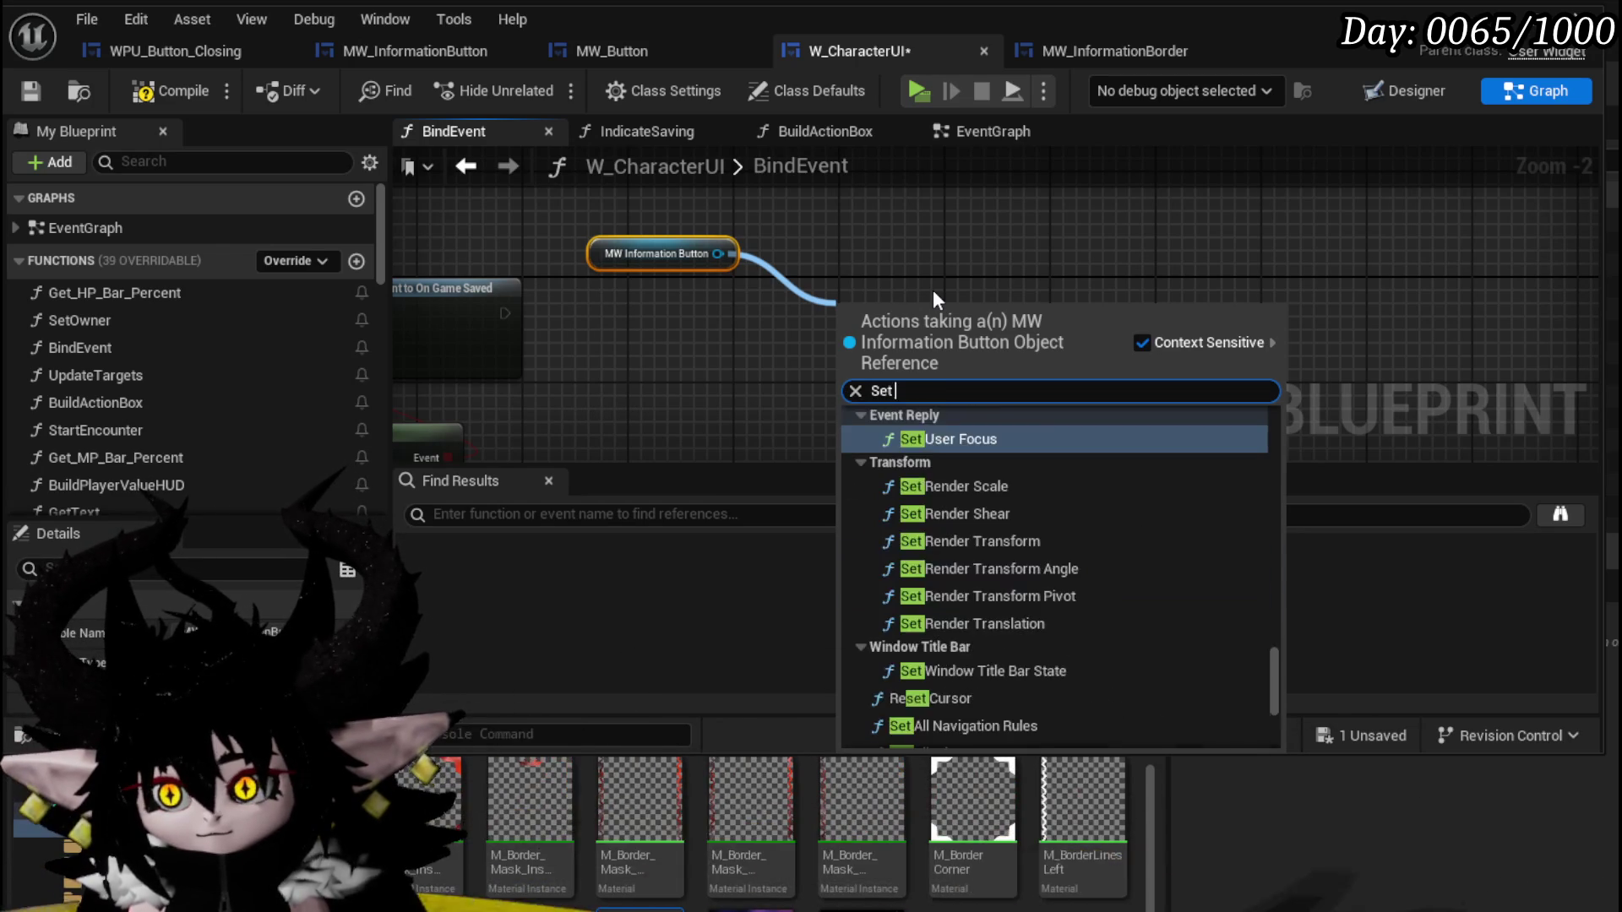
{"action": "type", "text": "In"}
{"action": "key", "text": "BackSpace"}
{"action": "key", "text": "BackSpace"}
{"action": "type", "text": "Tex"}
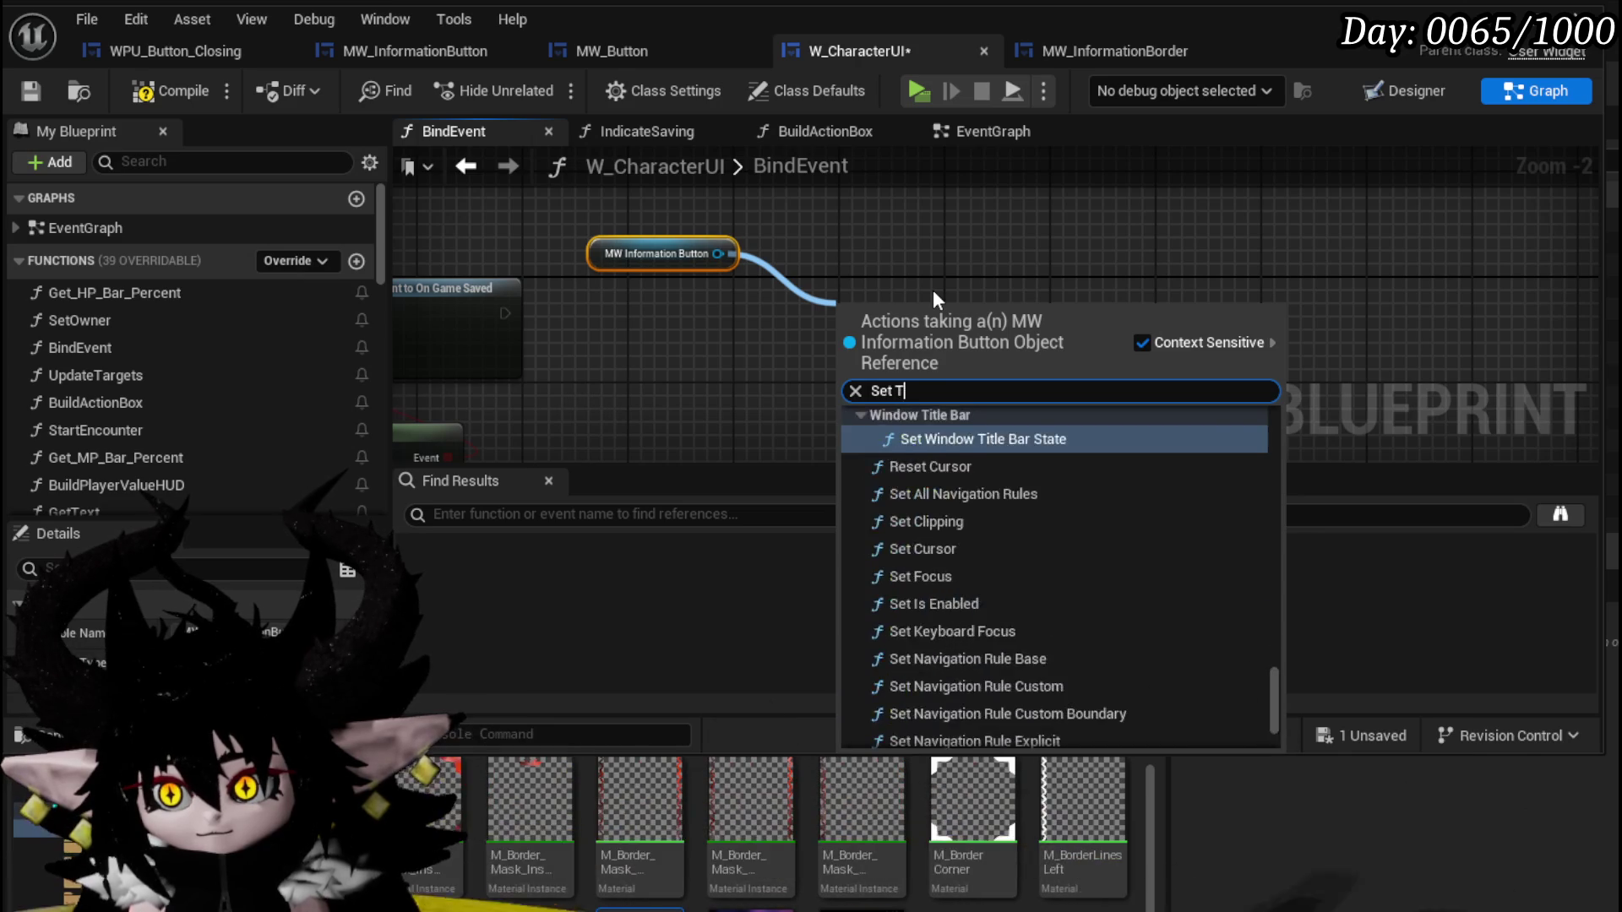
{"action": "key", "text": "BackSpace"}
{"action": "key", "text": "BackSpace"}
{"action": "key", "text": "BackSpace"}
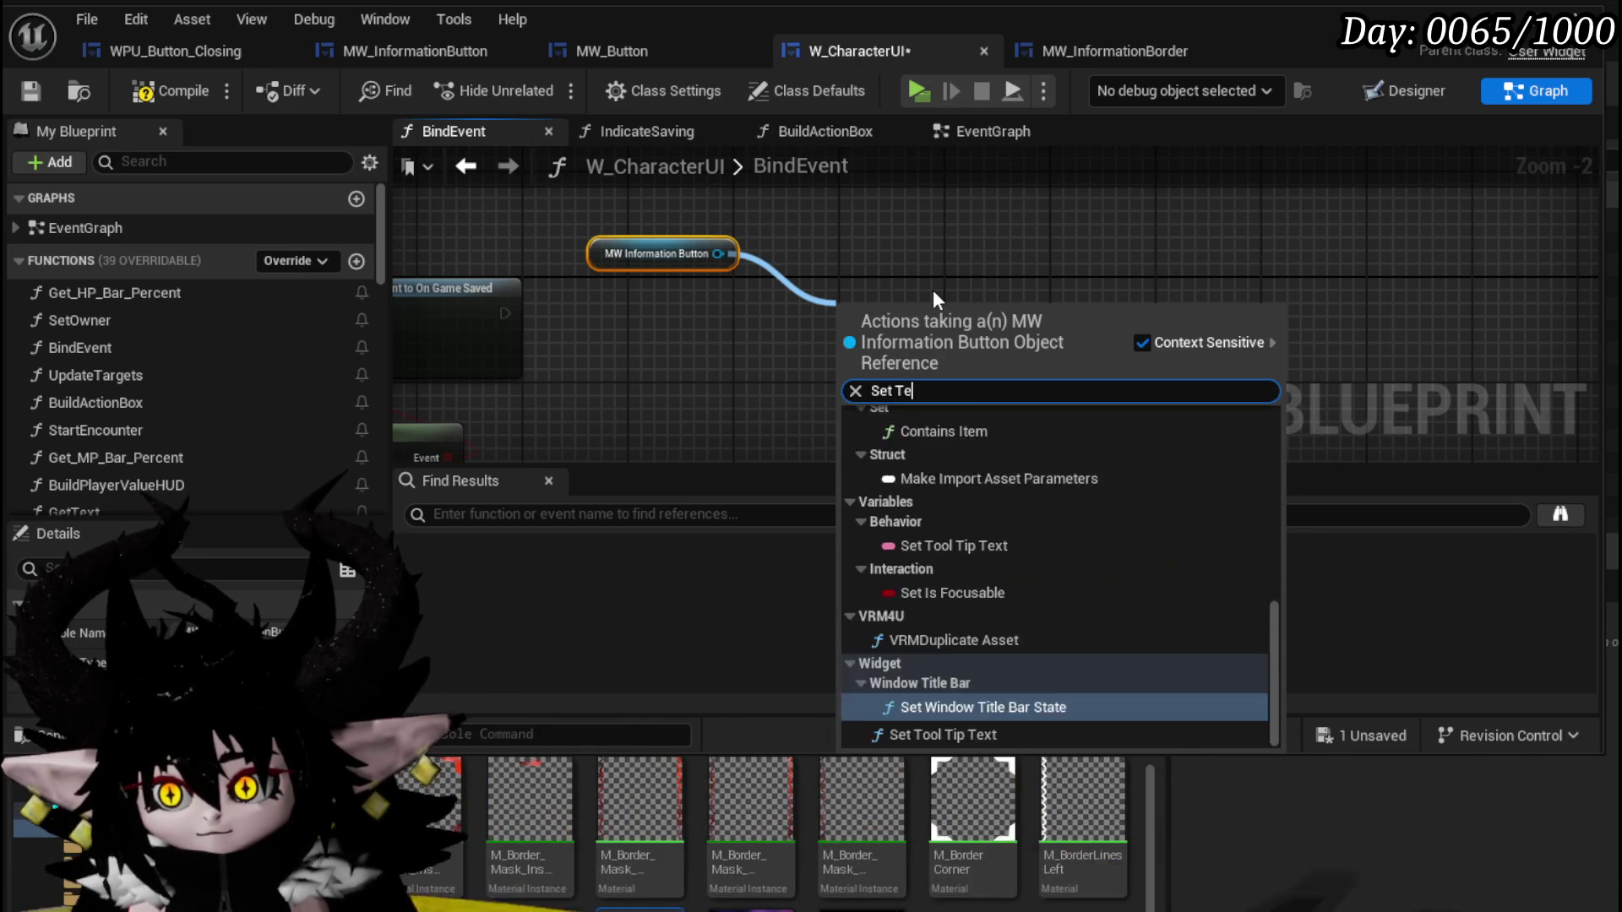
{"action": "type", "text": "Infor"}
{"action": "key", "text": "Return"}
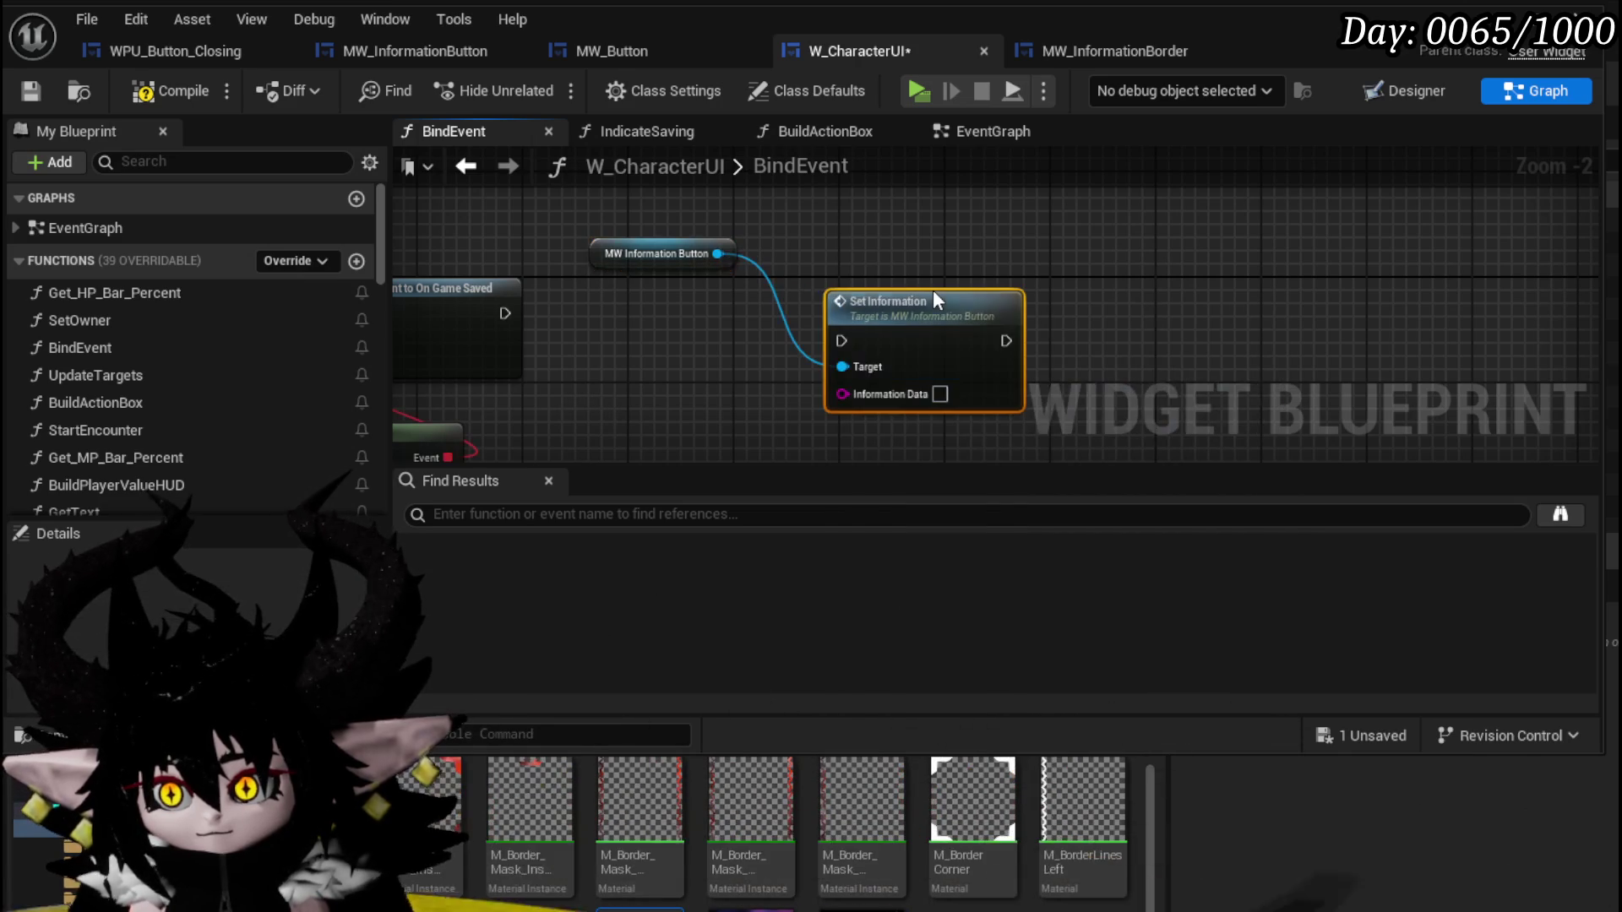
{"action": "mouse_move", "coordinate": [505, 312]}
{"action": "left_mouse_down"}
{"action": "mouse_move", "coordinate": [755, 324]}
{"action": "mouse_move", "coordinate": [867, 351]}
{"action": "mouse_move", "coordinate": [992, 296]}
{"action": "mouse_move", "coordinate": [1041, 311]}
{"action": "left_mouse_up"}
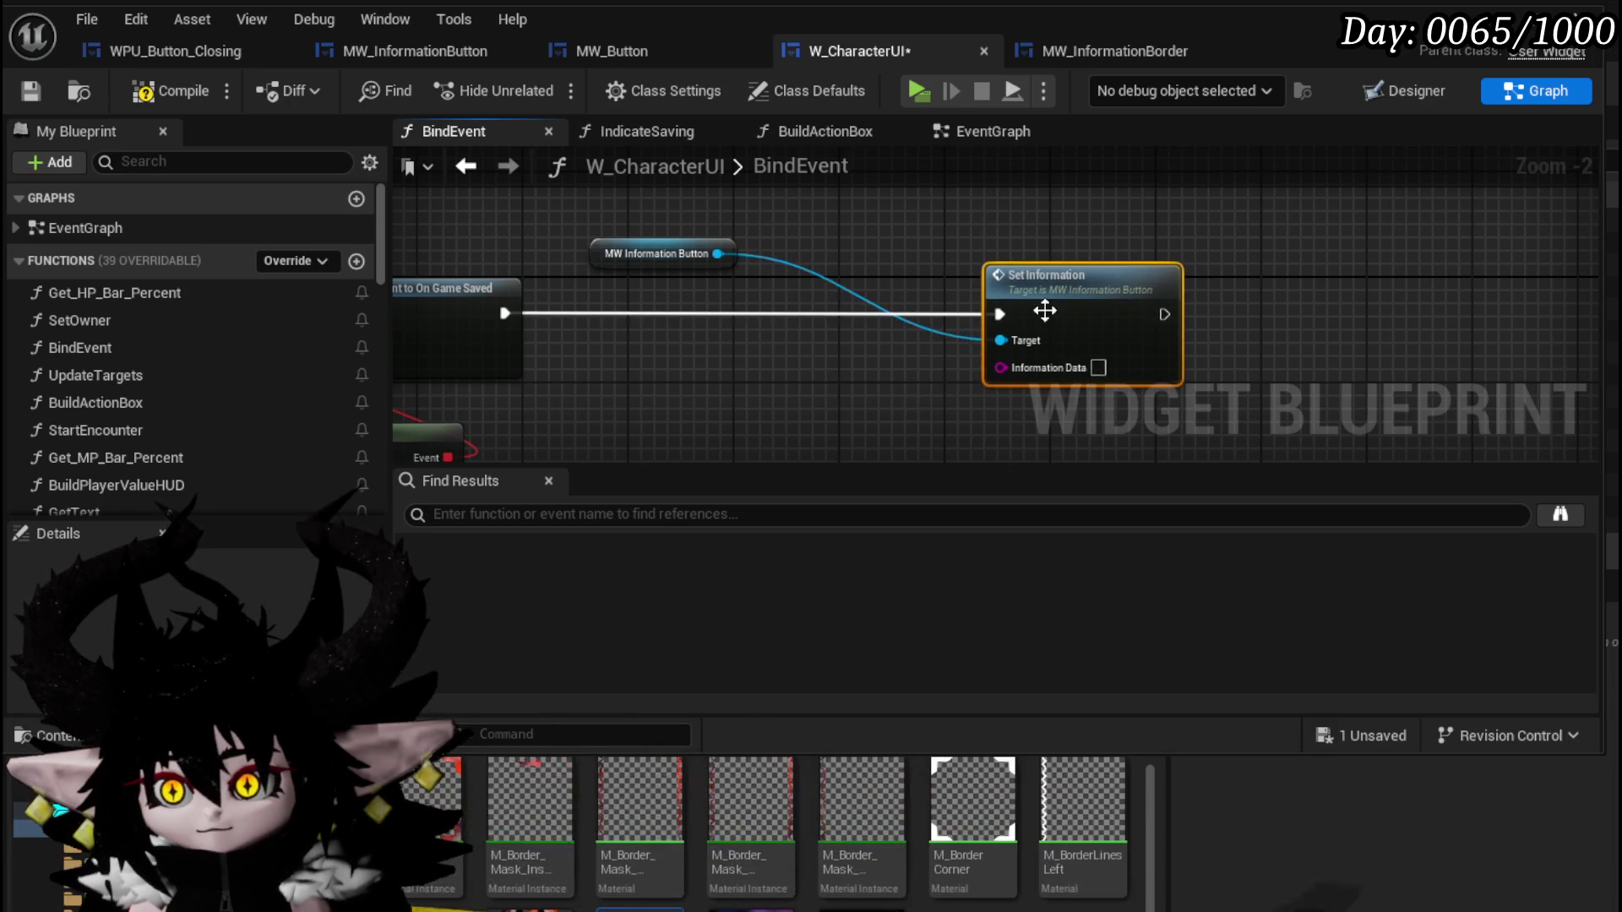
{"action": "left_click_drag", "start_coordinate": [857, 290], "coordinate": [754, 373]}
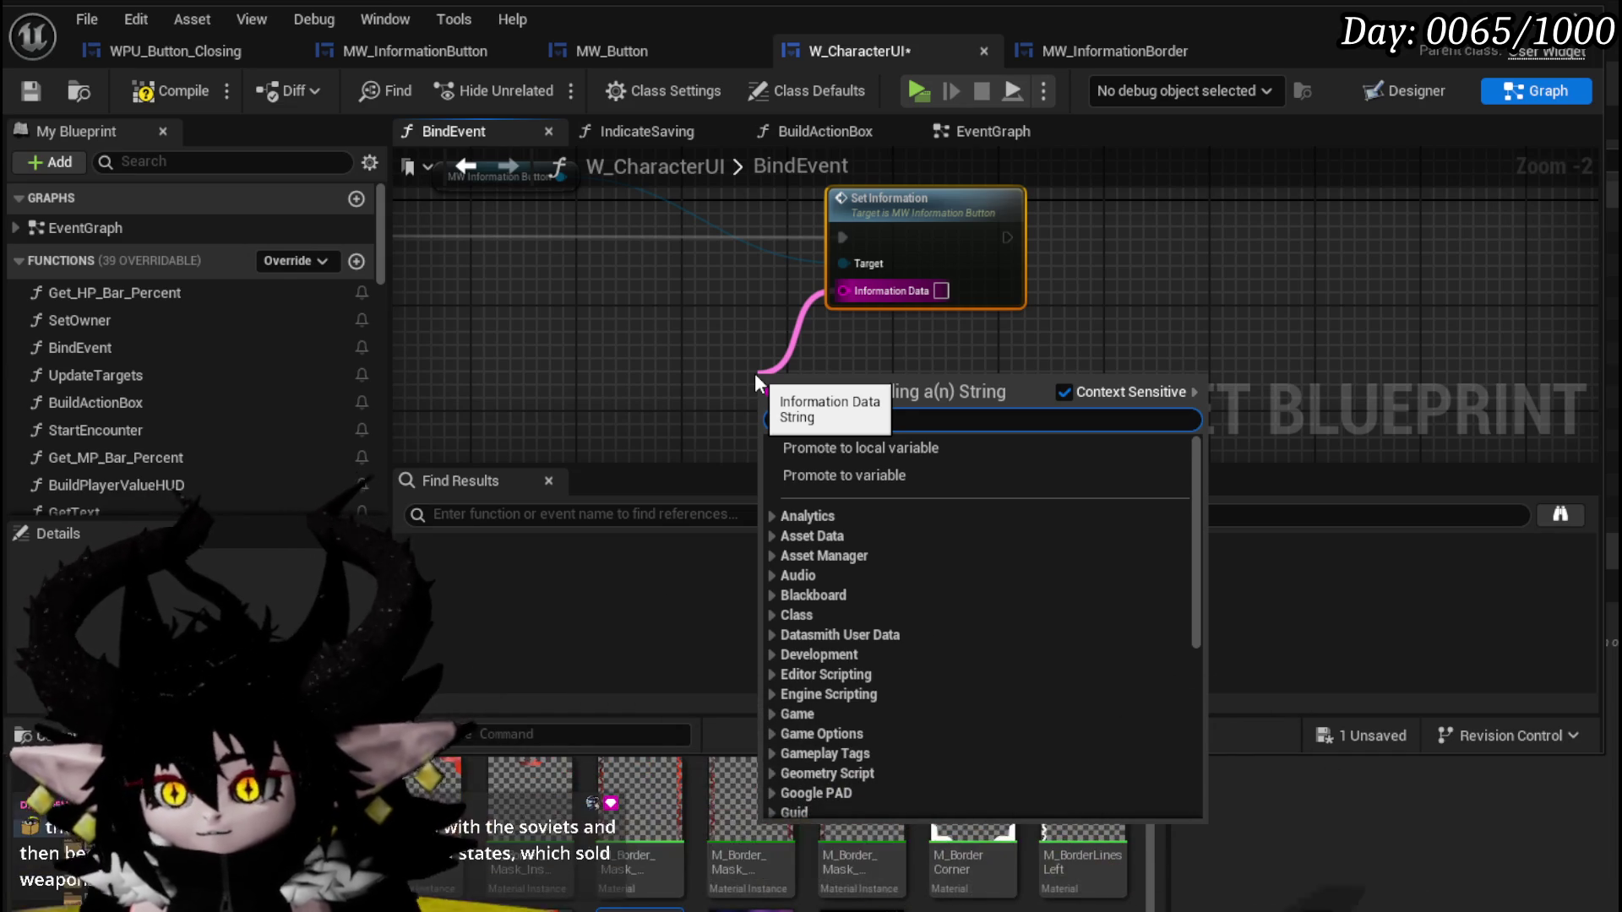
Feed Information Data from a new Make Literal String node and compile the blueprint.
{"action": "left_click_drag", "start_coordinate": [843, 291], "coordinate": [716, 372]}
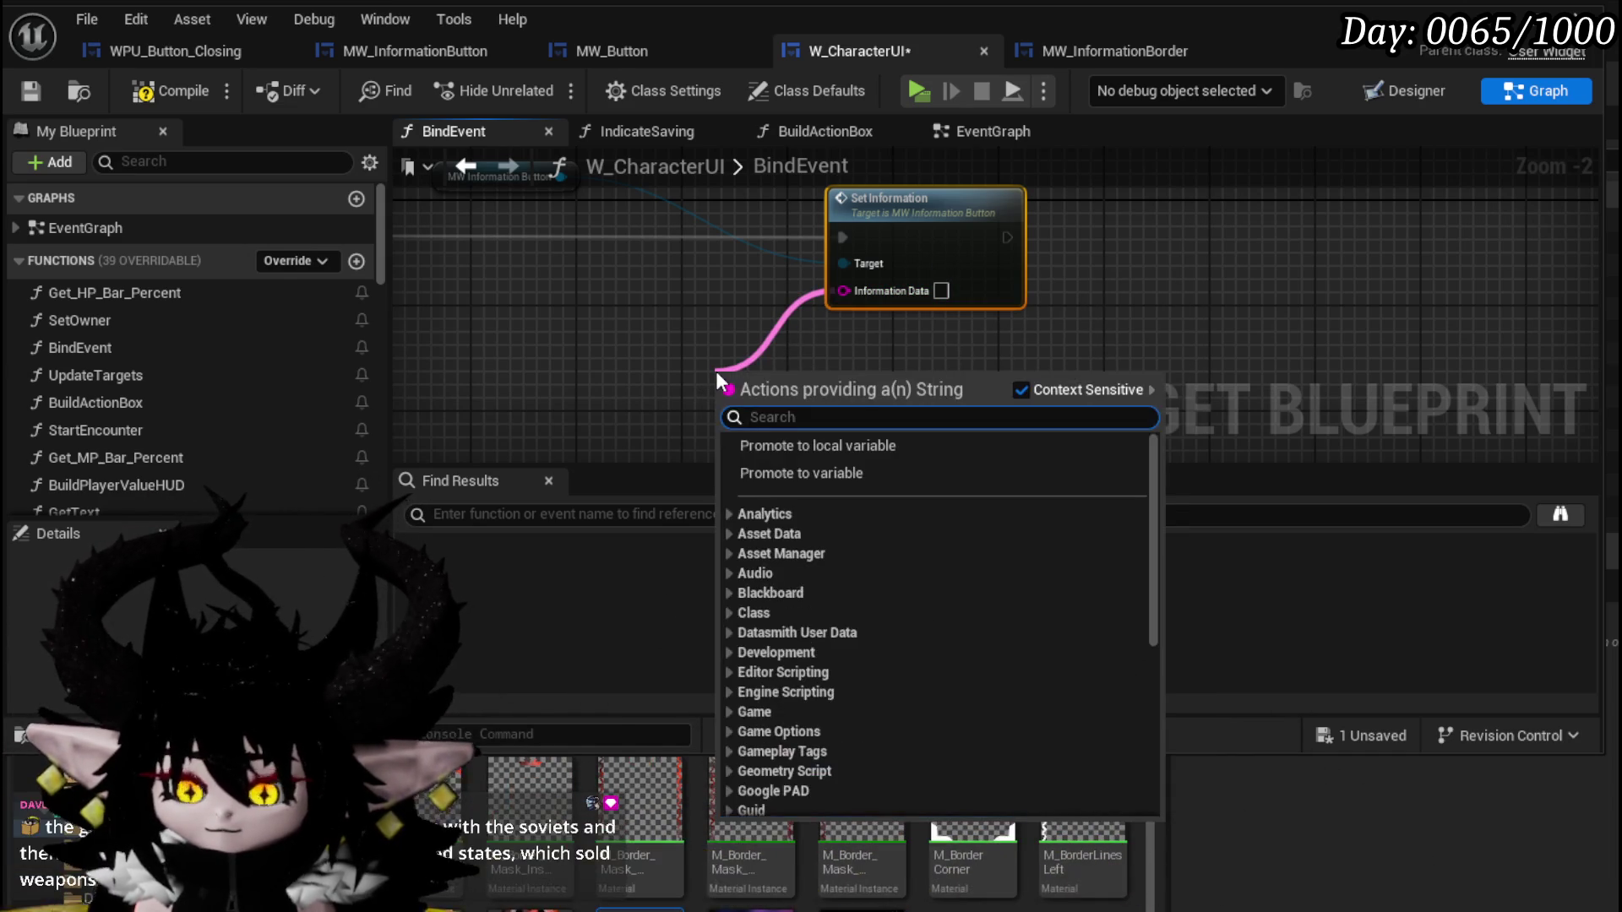
{"action": "type", "text": "make"}
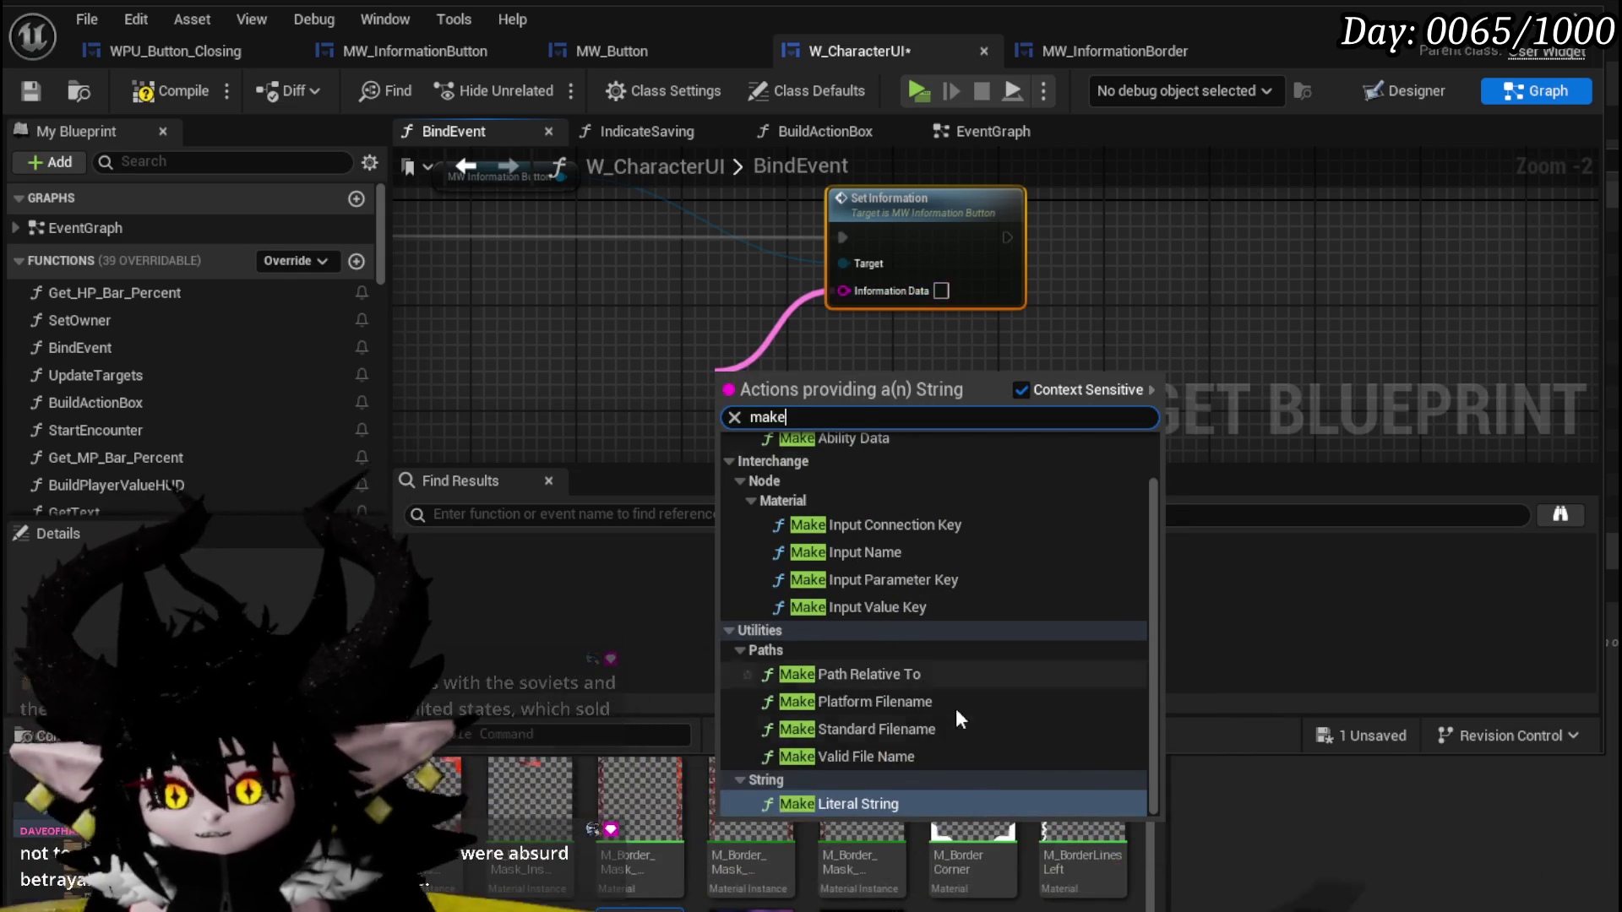
{"action": "left_click", "coordinate": [858, 803]}
{"action": "scroll", "coordinate": [834, 334], "scroll_direction": "up", "scroll_amount": 3}
{"action": "mouse_move", "coordinate": [865, 261]}
{"action": "left_mouse_down"}
{"action": "mouse_move", "coordinate": [887, 346]}
{"action": "mouse_move", "coordinate": [902, 346]}
{"action": "left_mouse_up"}
{"action": "left_click_drag", "start_coordinate": [622, 323], "coordinate": [568, 339]}
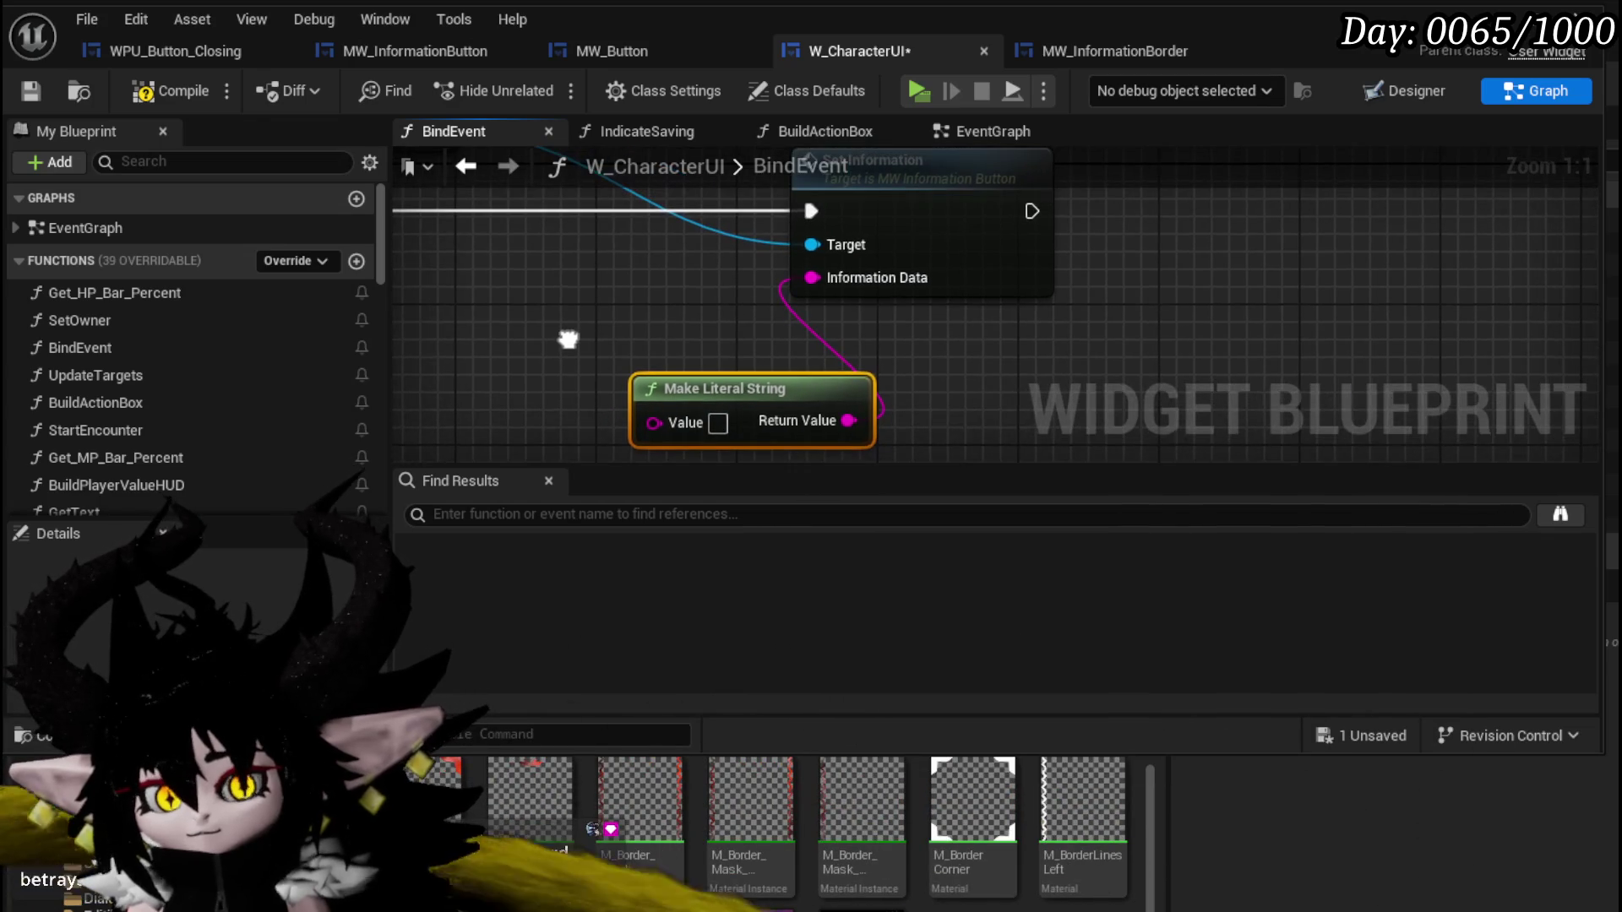
{"action": "left_click", "coordinate": [134, 96]}
{"action": "mouse_move", "coordinate": [739, 379]}
{"action": "left_mouse_down"}
{"action": "mouse_move", "coordinate": [667, 298]}
{"action": "mouse_move", "coordinate": [704, 273]}
{"action": "mouse_move", "coordinate": [636, 306]}
{"action": "left_mouse_up"}
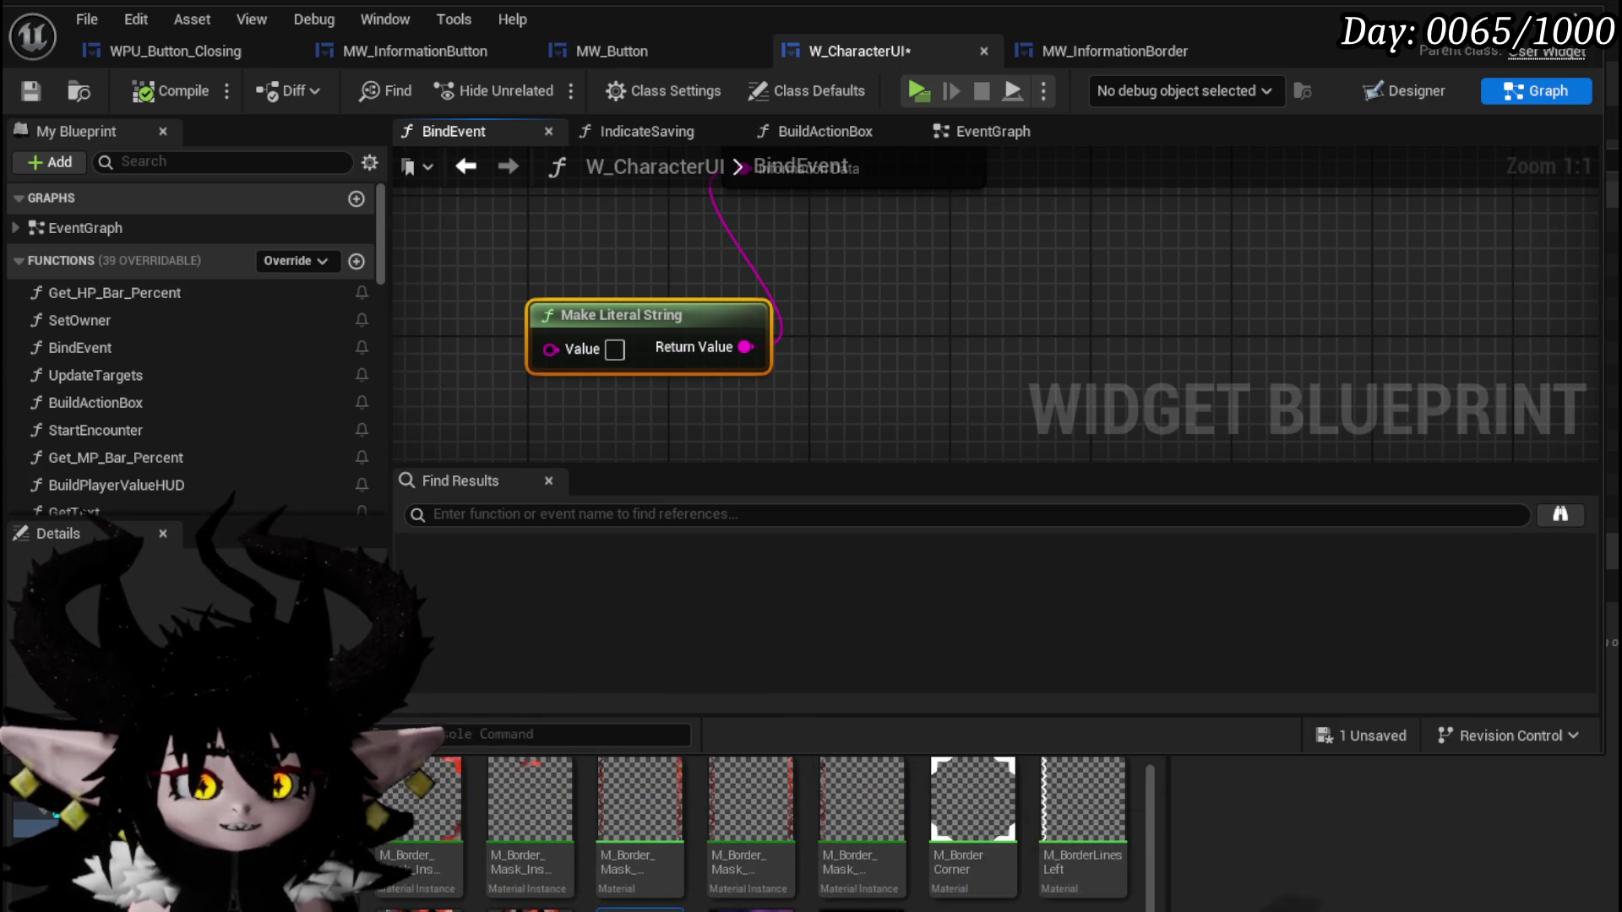
{"action": "left_click_drag", "start_coordinate": [858, 279], "coordinate": [947, 344]}
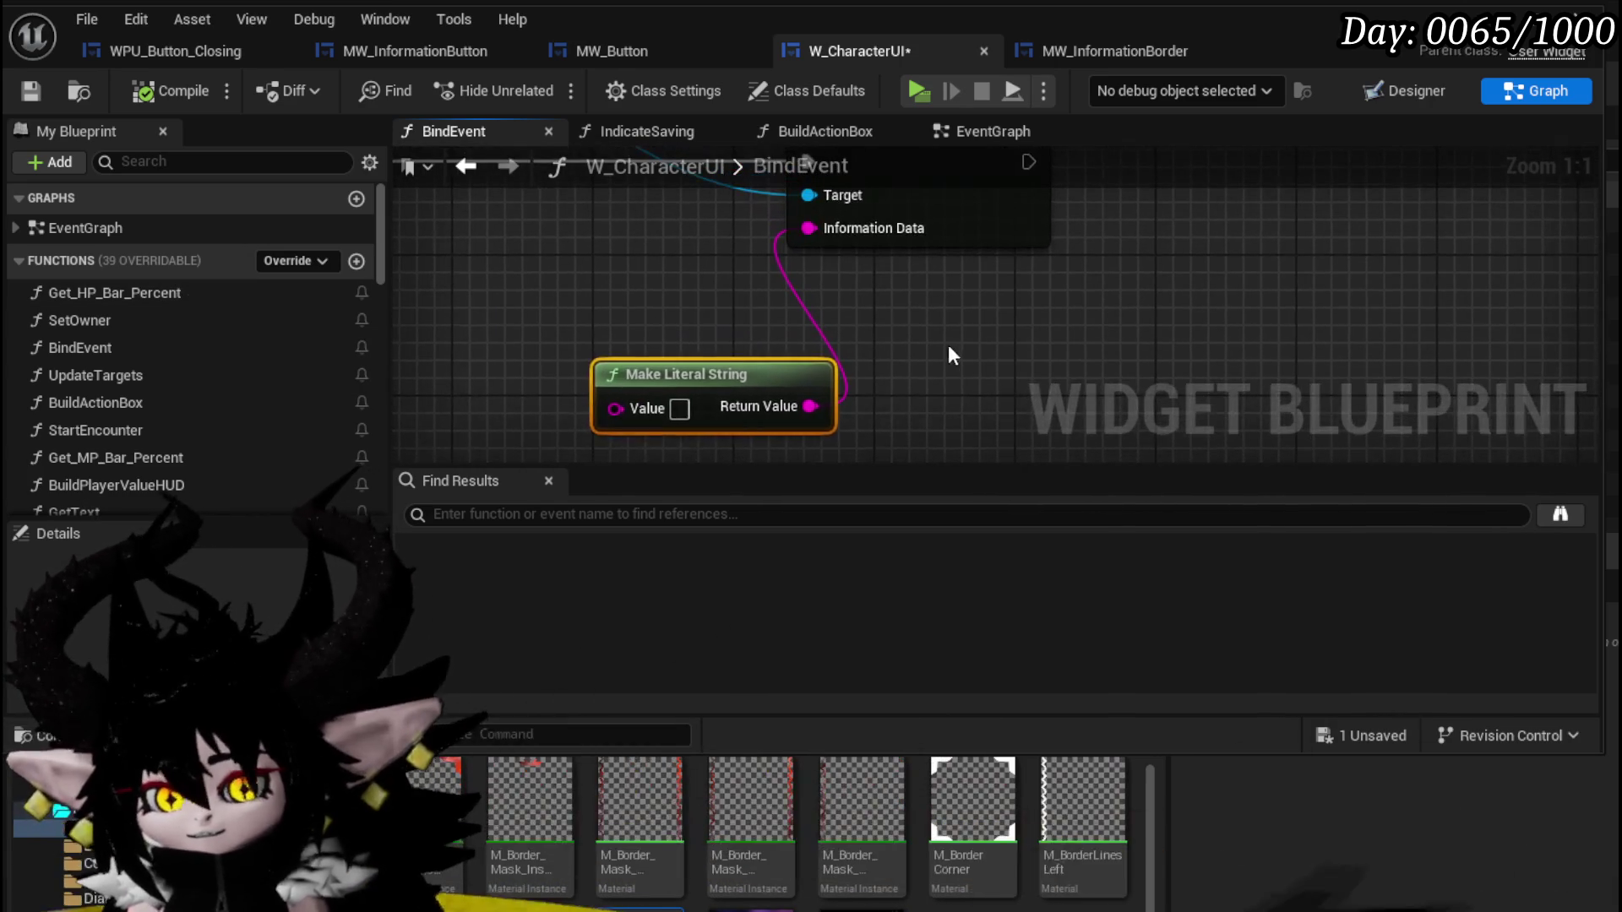
Set the literal string to 'Attack enemy', then save and compile W_CharacterUI.
{"action": "left_click", "coordinate": [31, 98]}
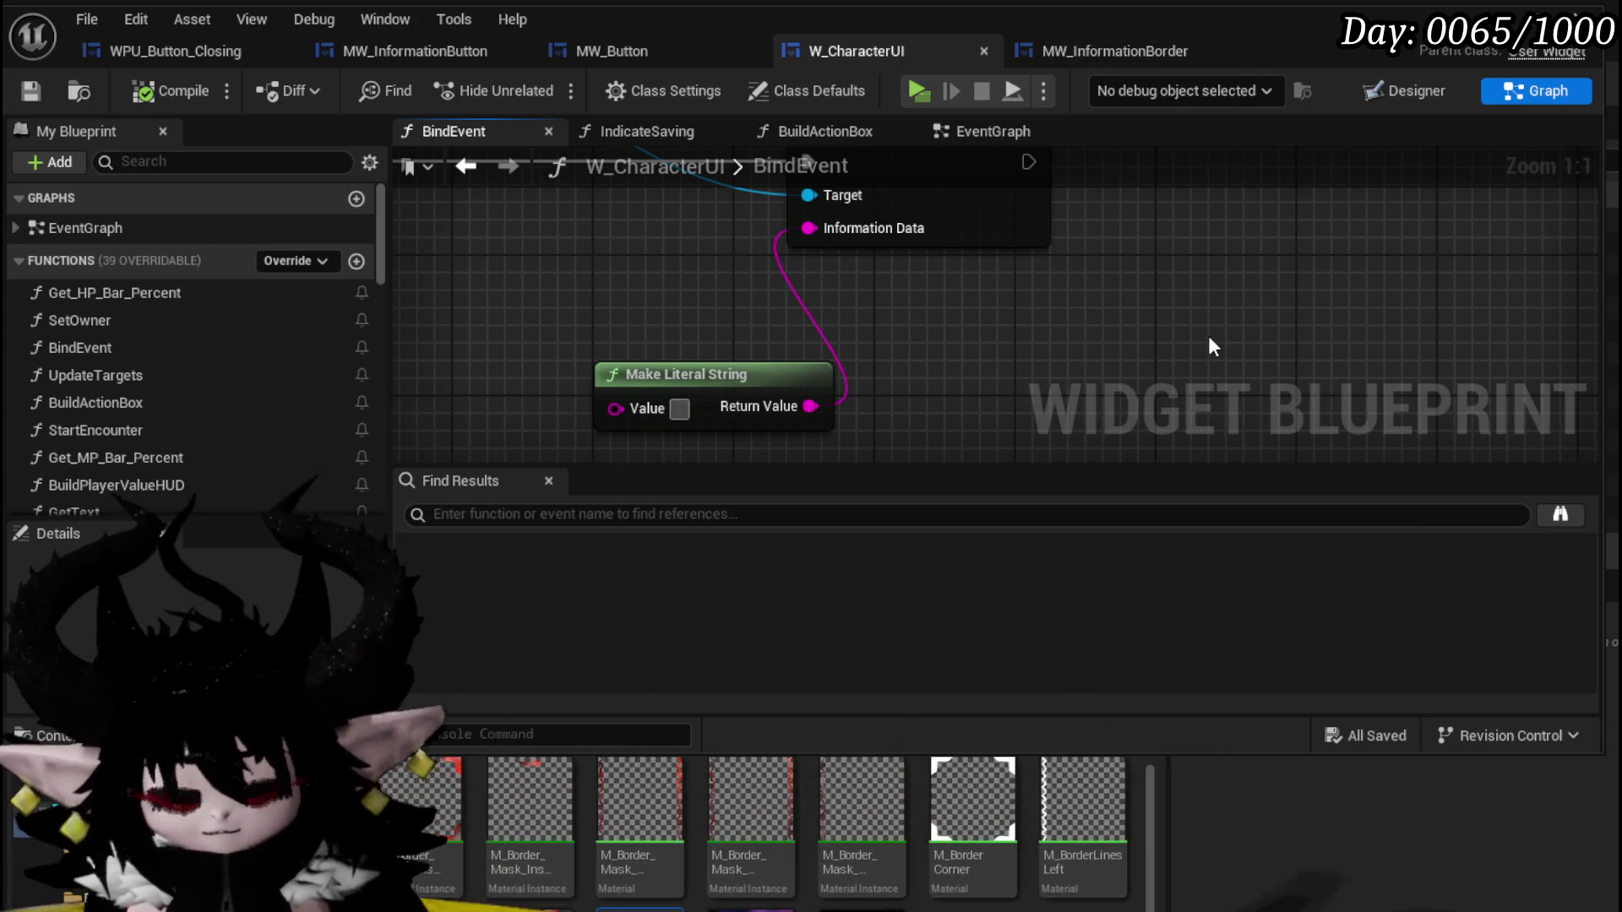
{"action": "type", "text": "Attack enemy"}
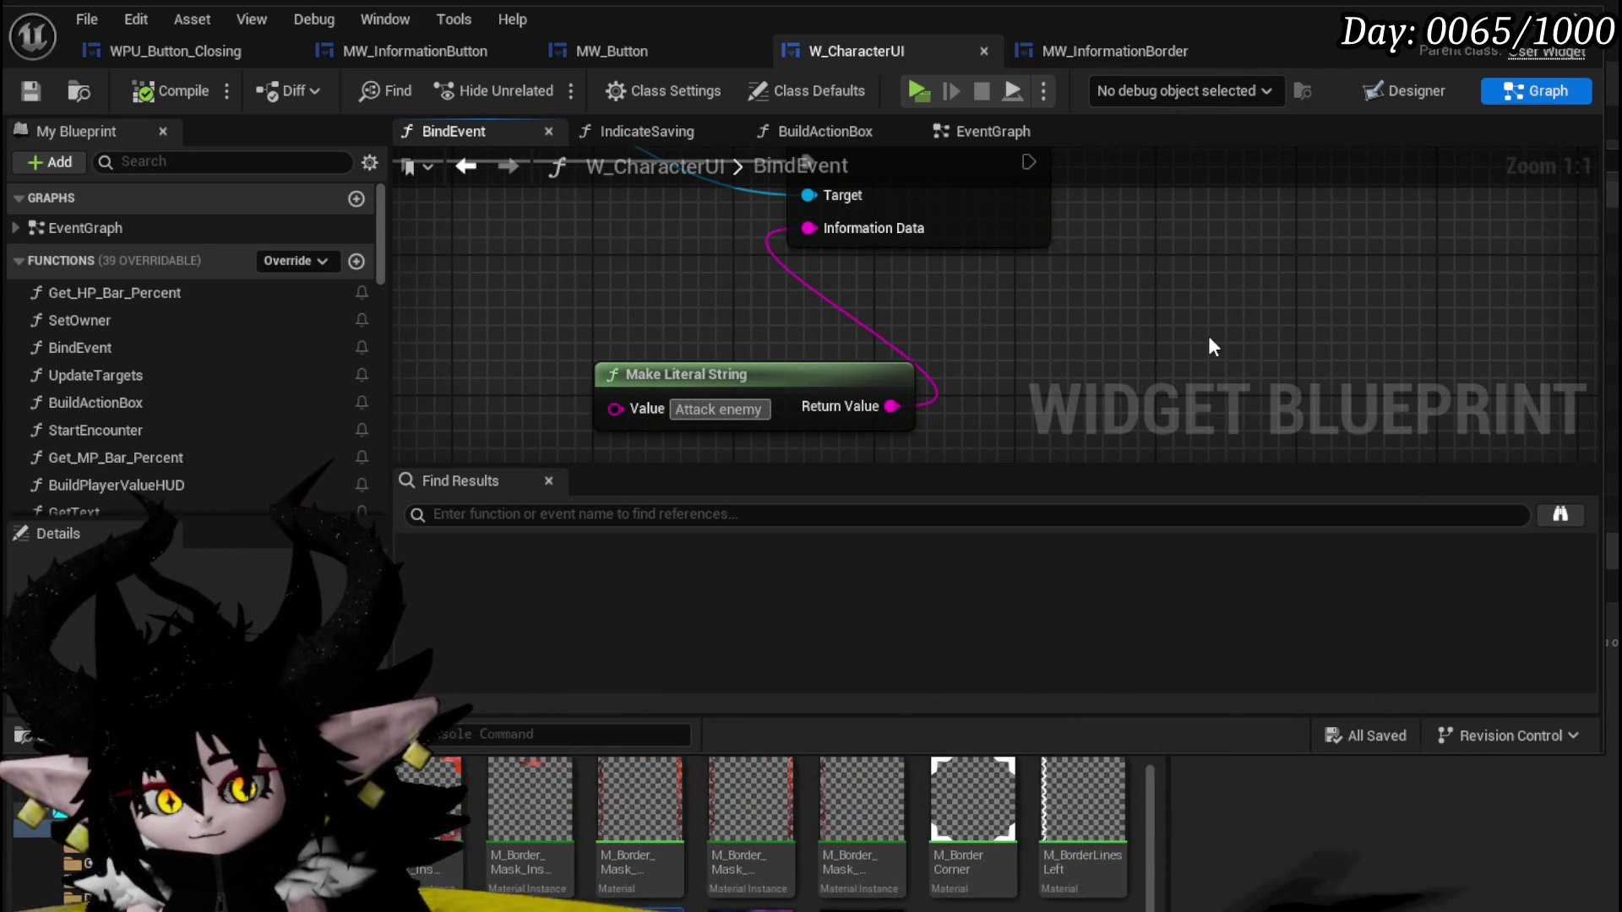
{"action": "key", "text": "Return"}
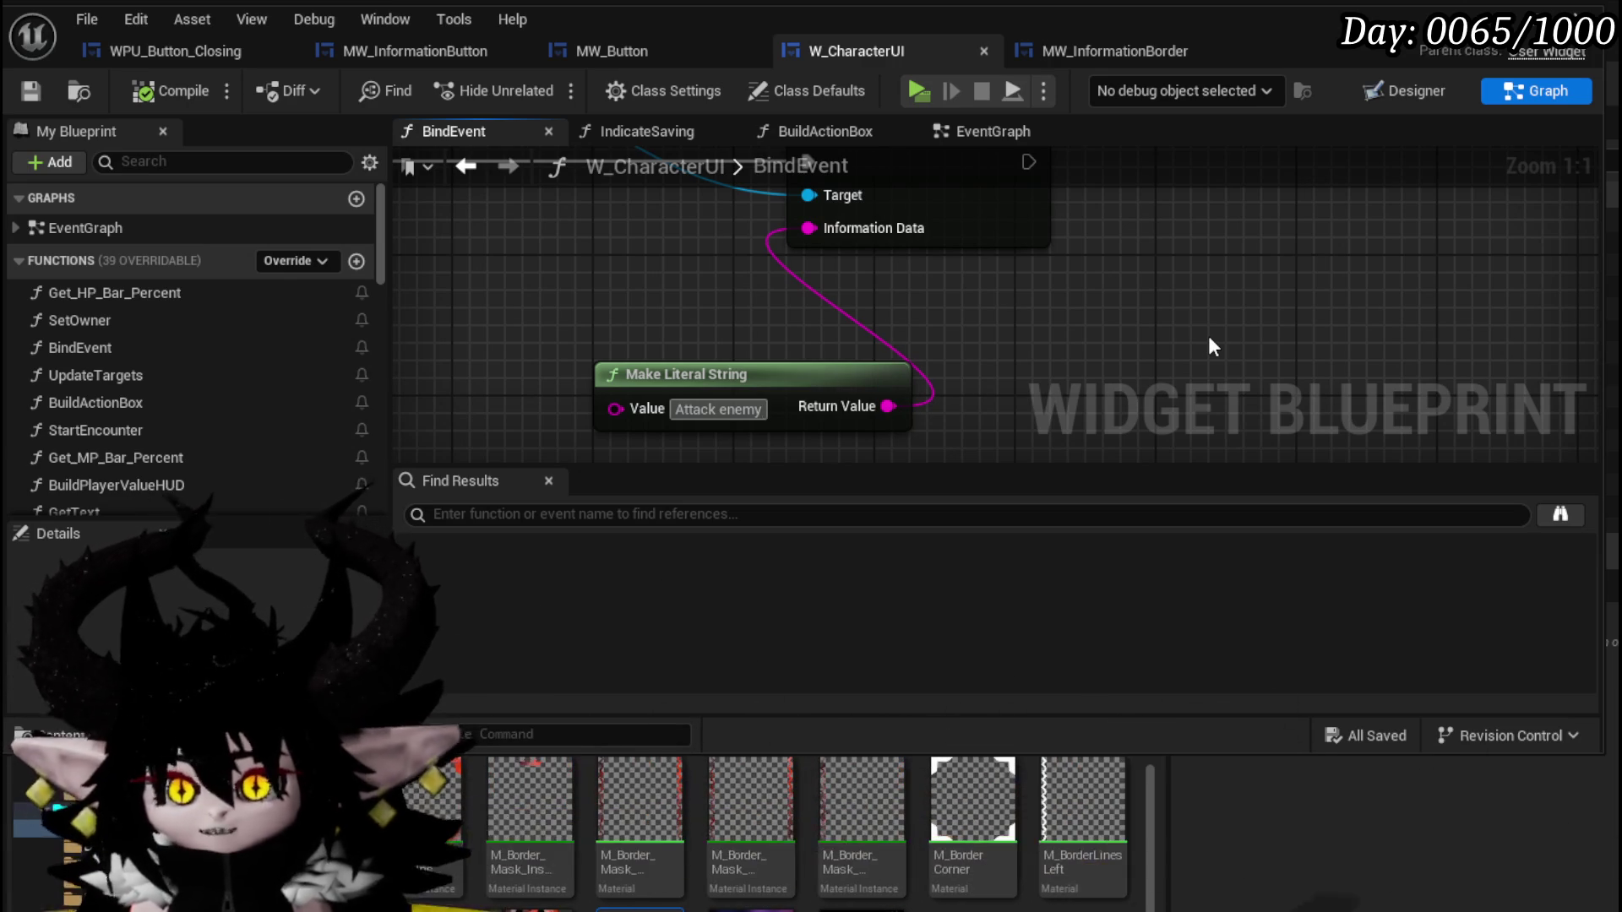
{"action": "key", "text": "ctrl+s"}
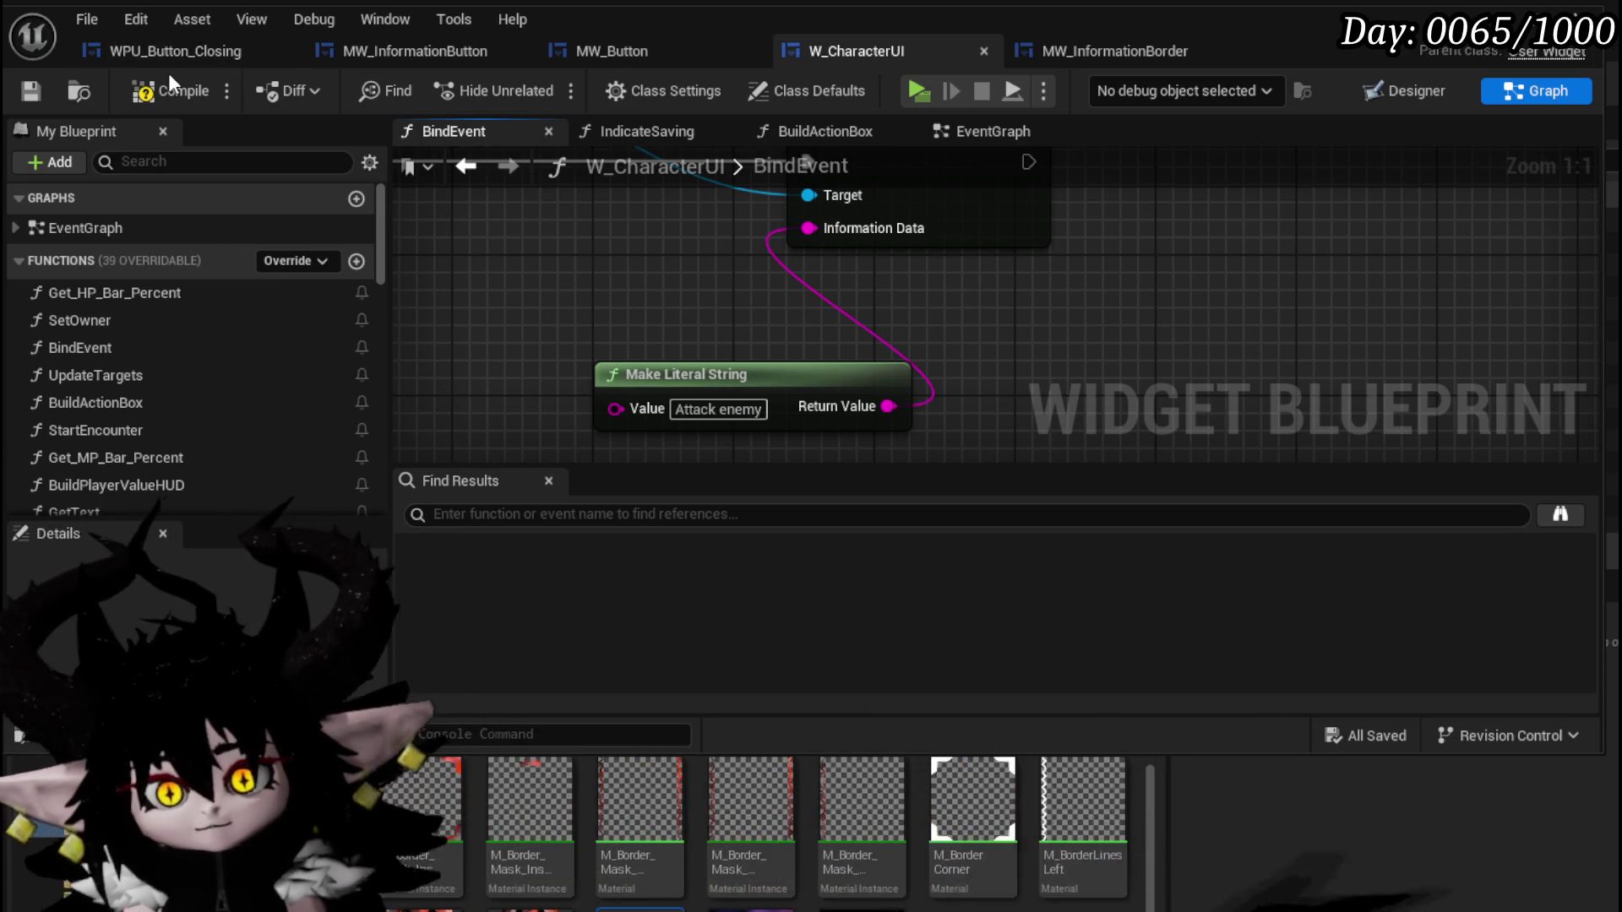
{"action": "left_click", "coordinate": [169, 84]}
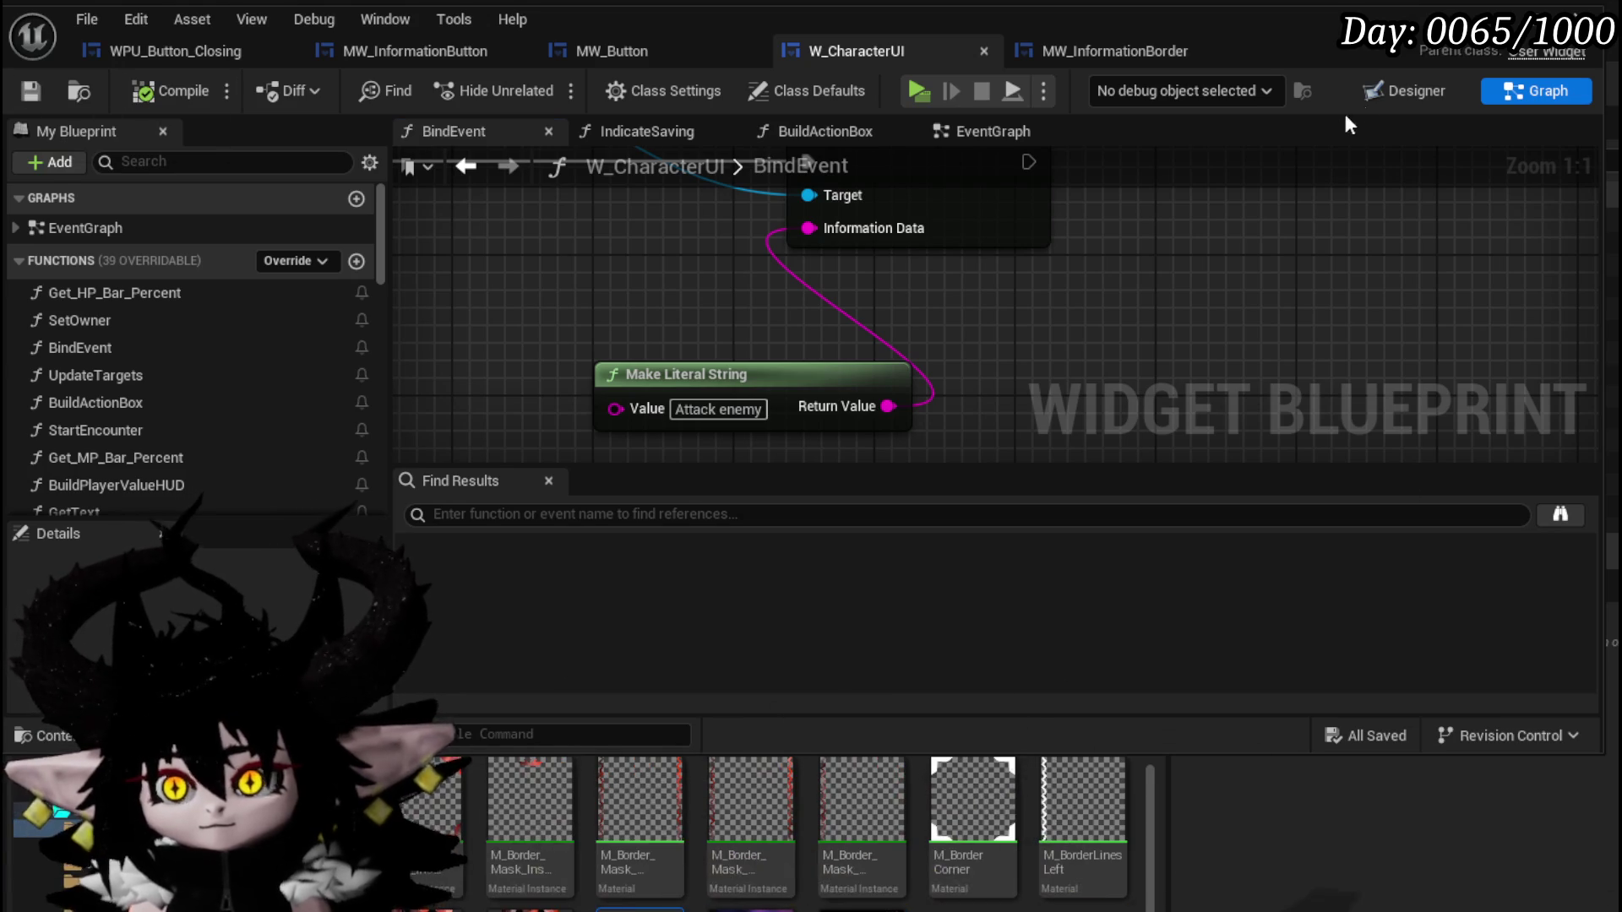
{"action": "left_click", "coordinate": [1487, 13]}
Play-test in standalone preview, opening the menu and walking toward the slime, then exit.
{"action": "left_click", "coordinate": [537, 84]}
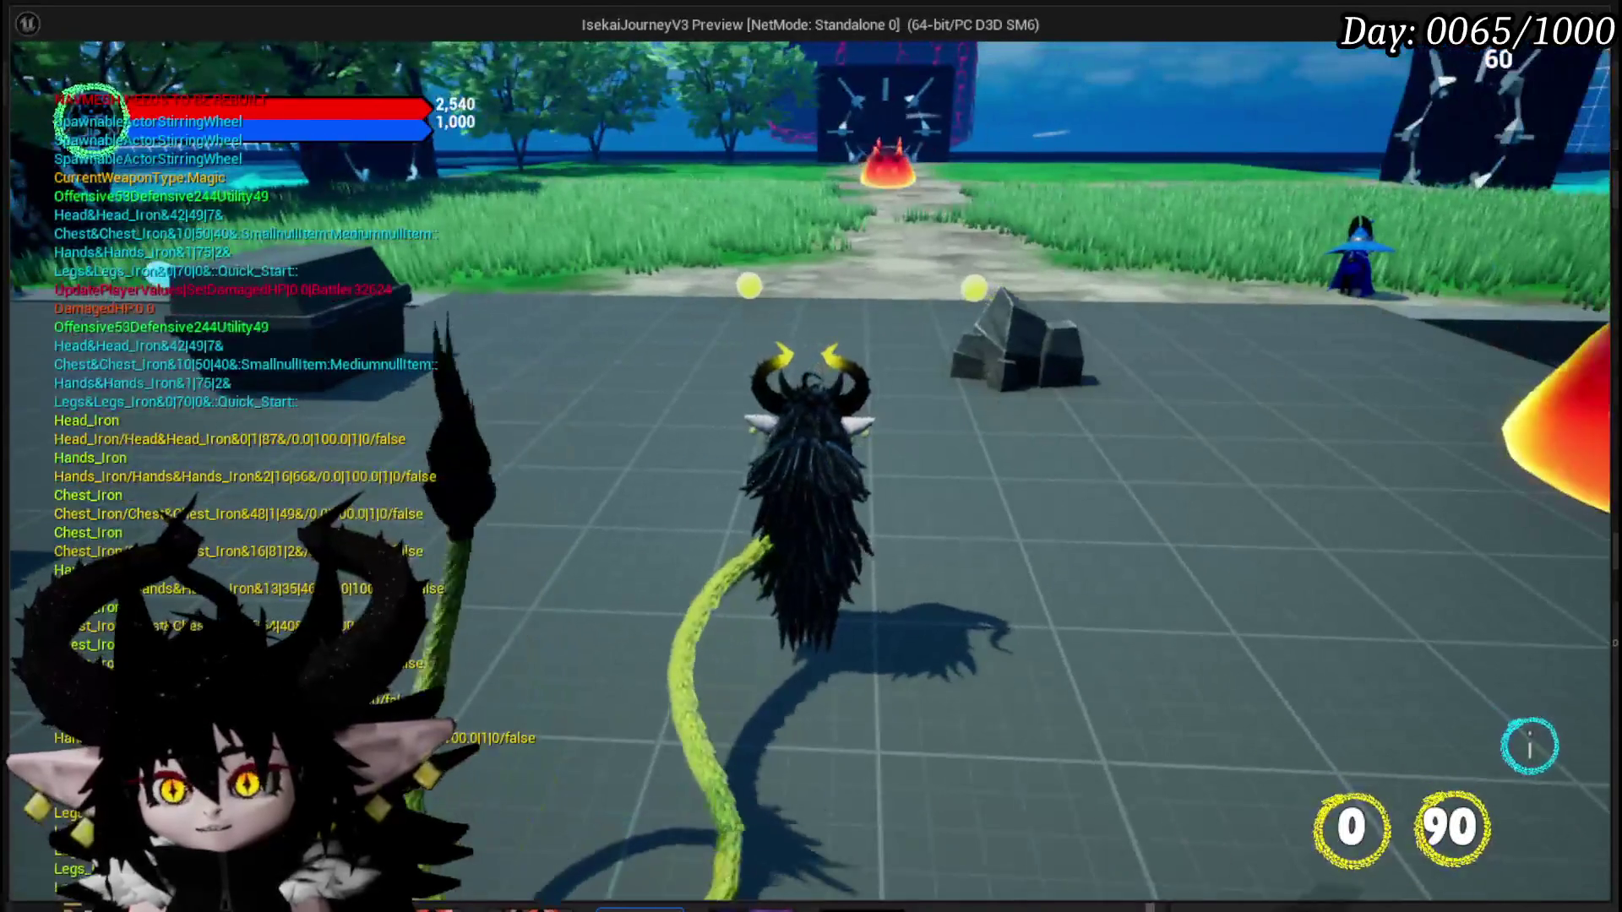
{"action": "key", "text": "i"}
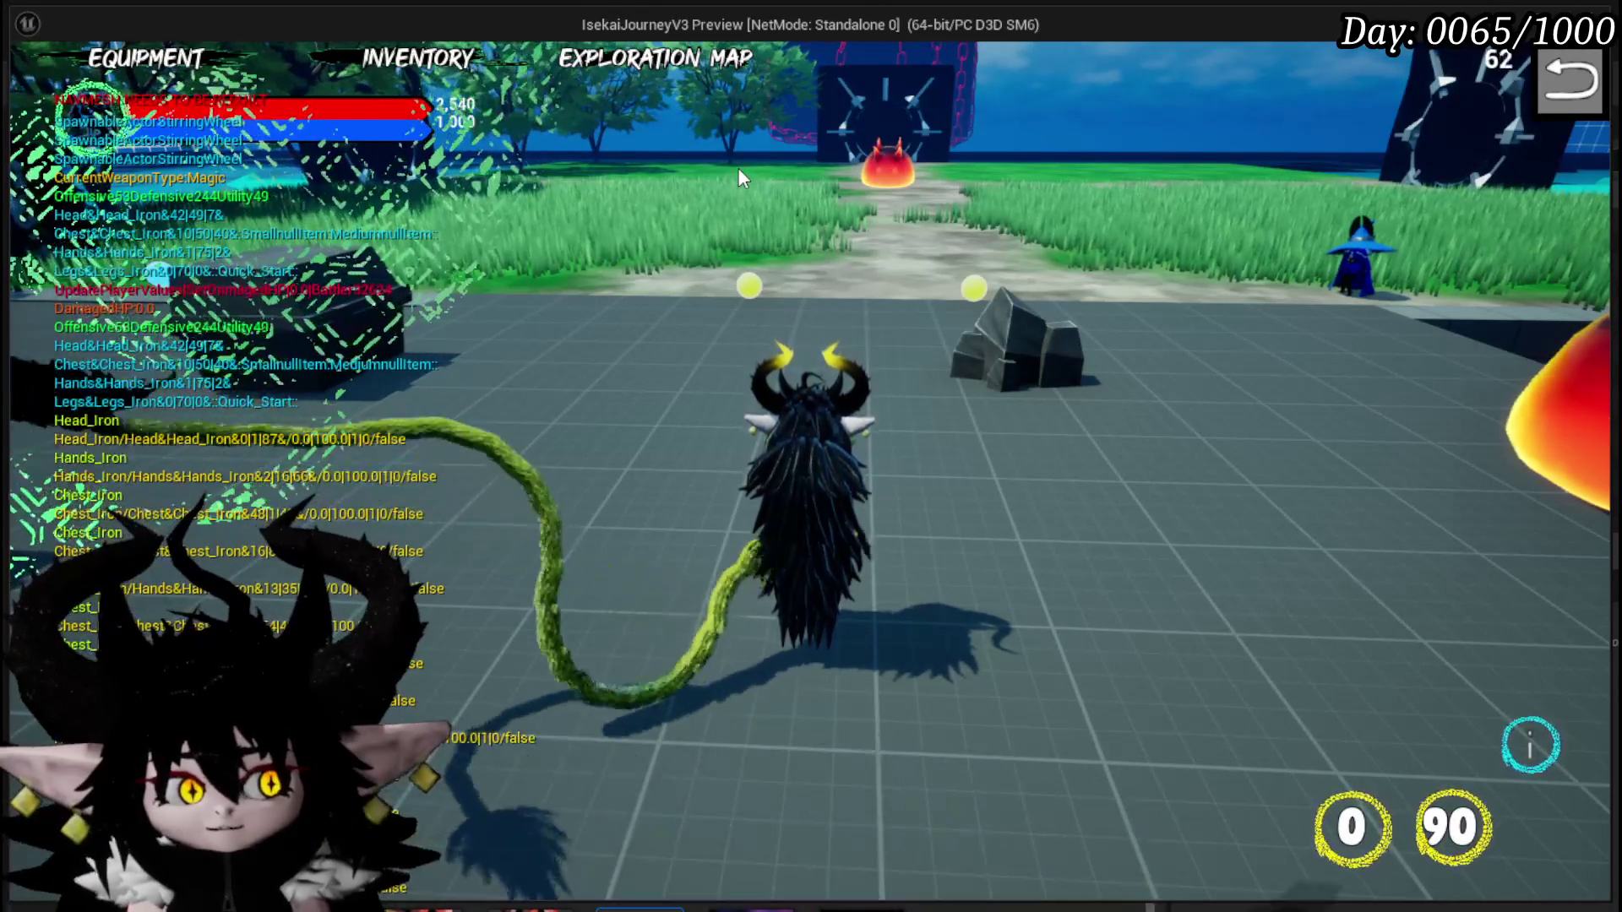
{"action": "left_click", "coordinate": [1569, 81]}
{"action": "key", "text": "w"}
{"action": "key", "text": "w"}
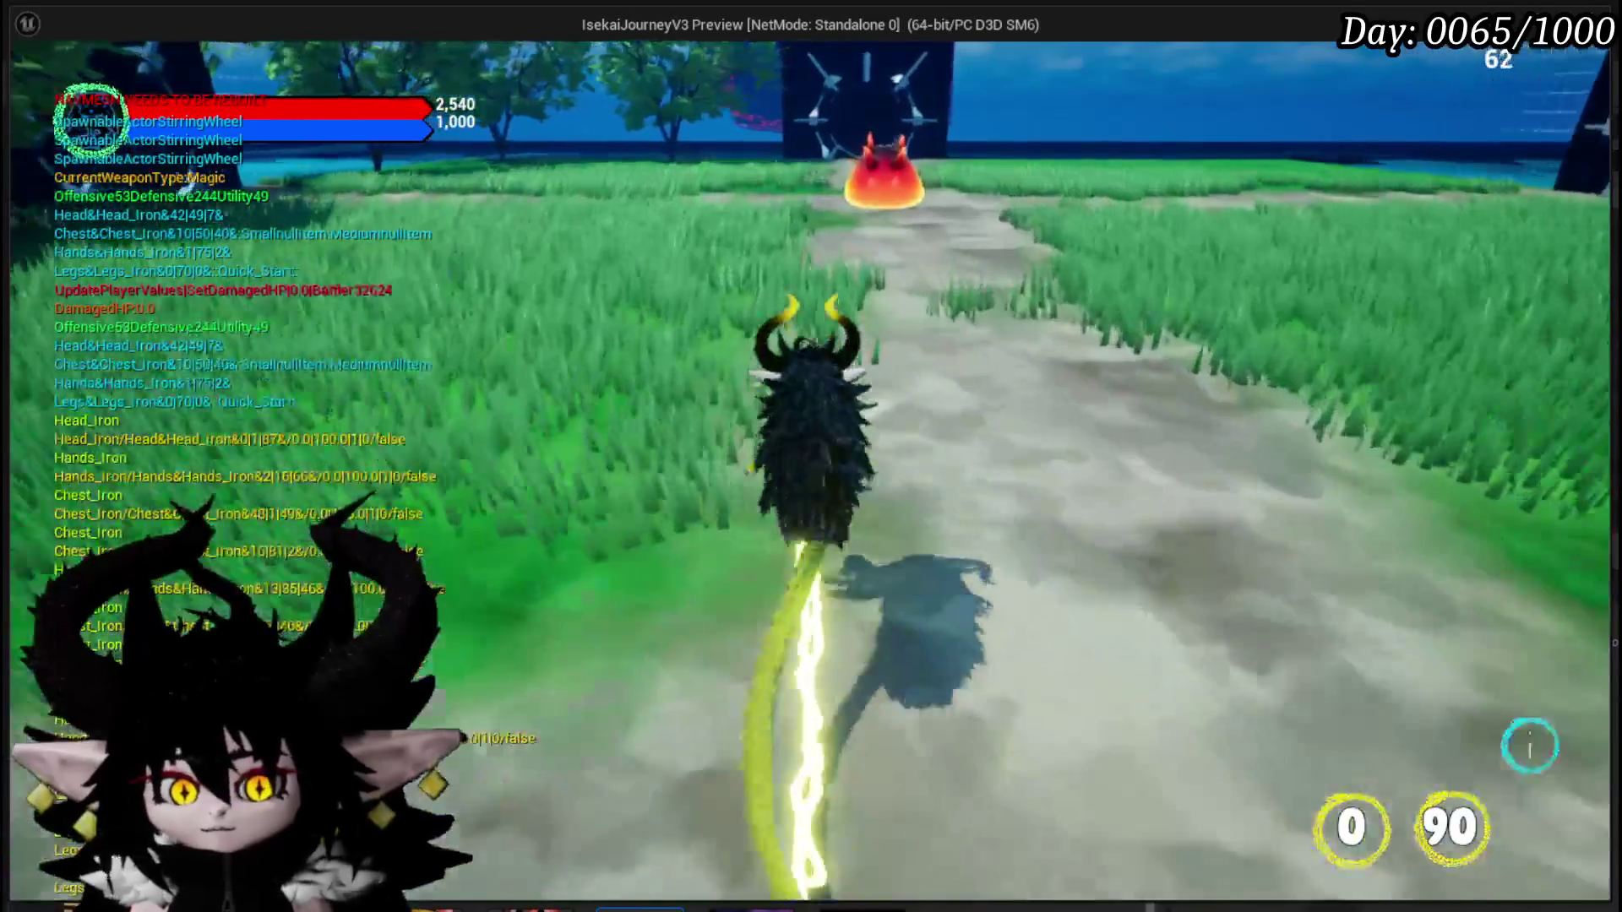
{"action": "key", "text": "w"}
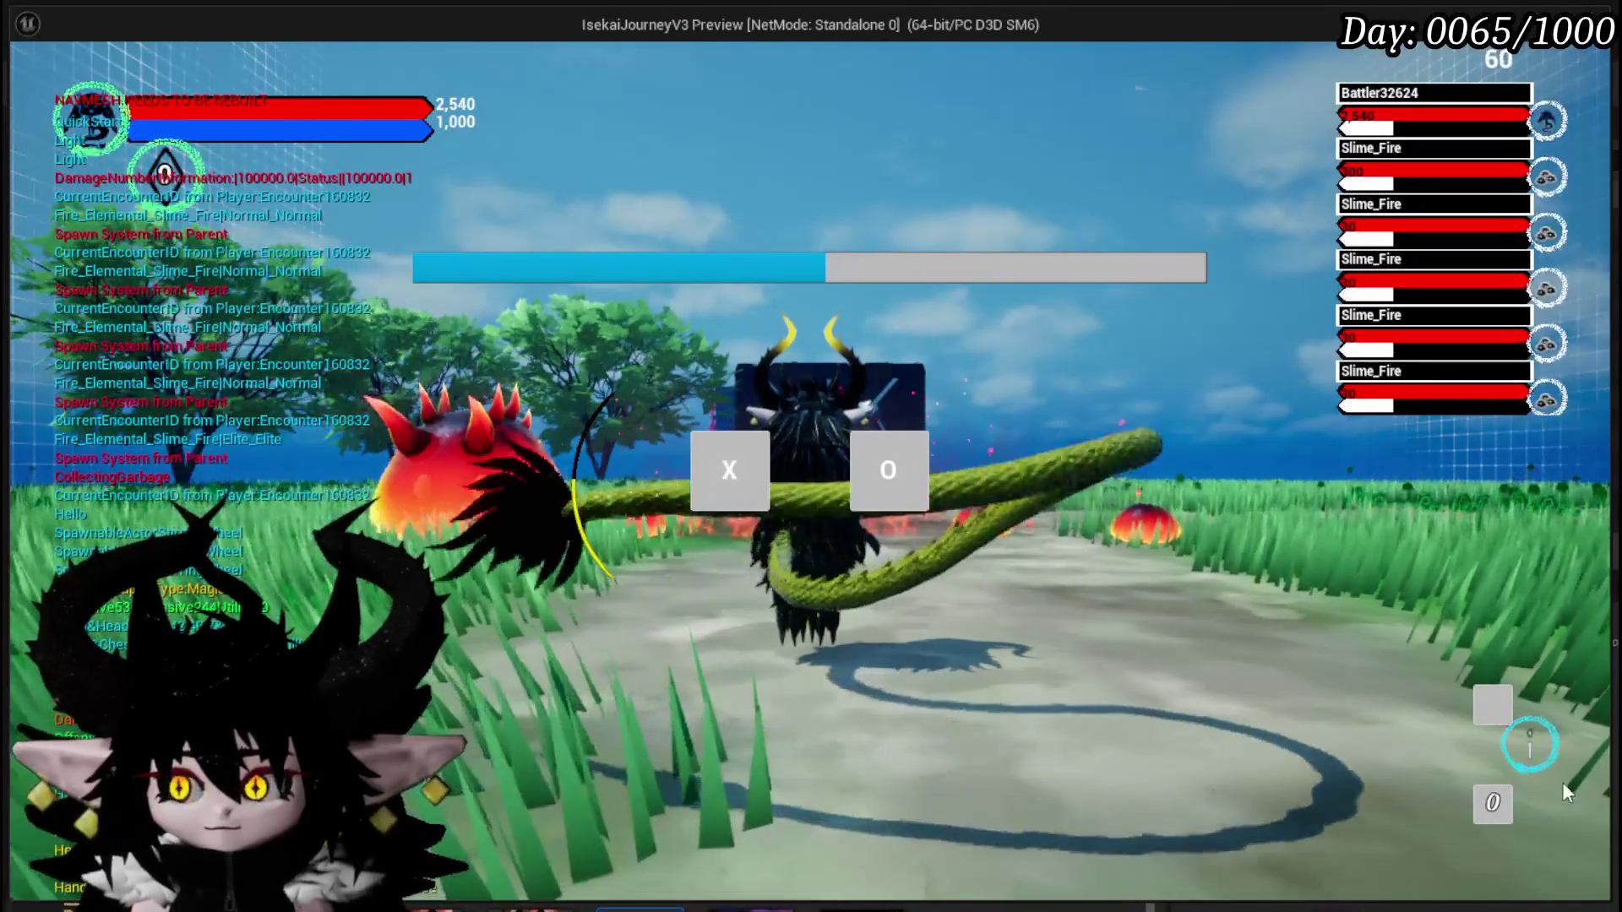
{"action": "key", "text": "Escape"}
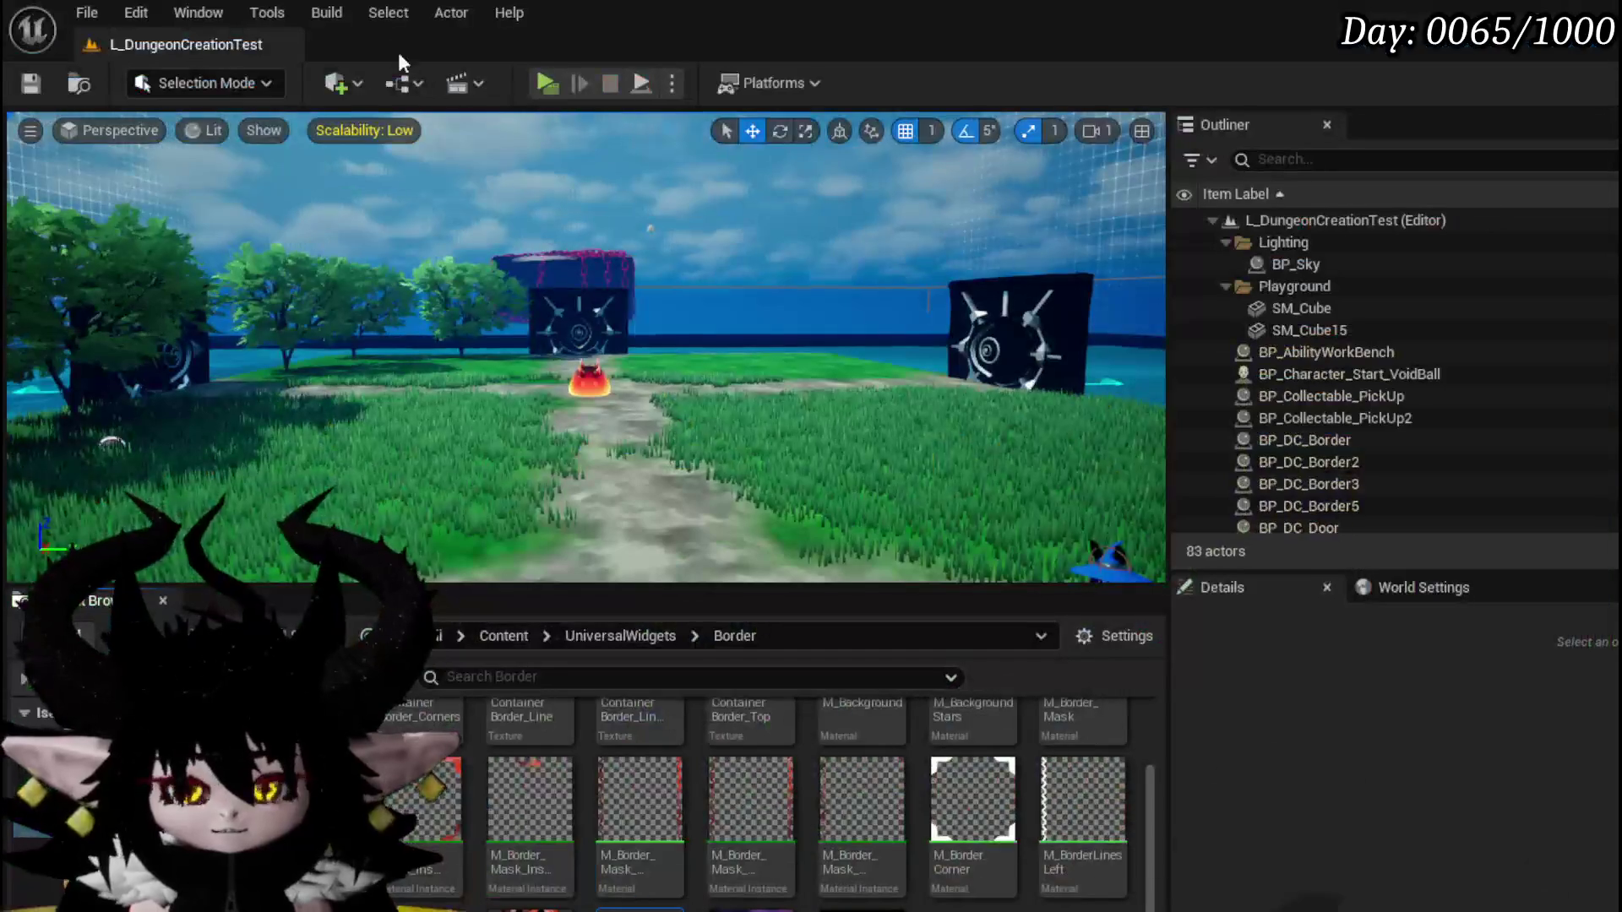
{"action": "key", "text": "alt+Tab"}
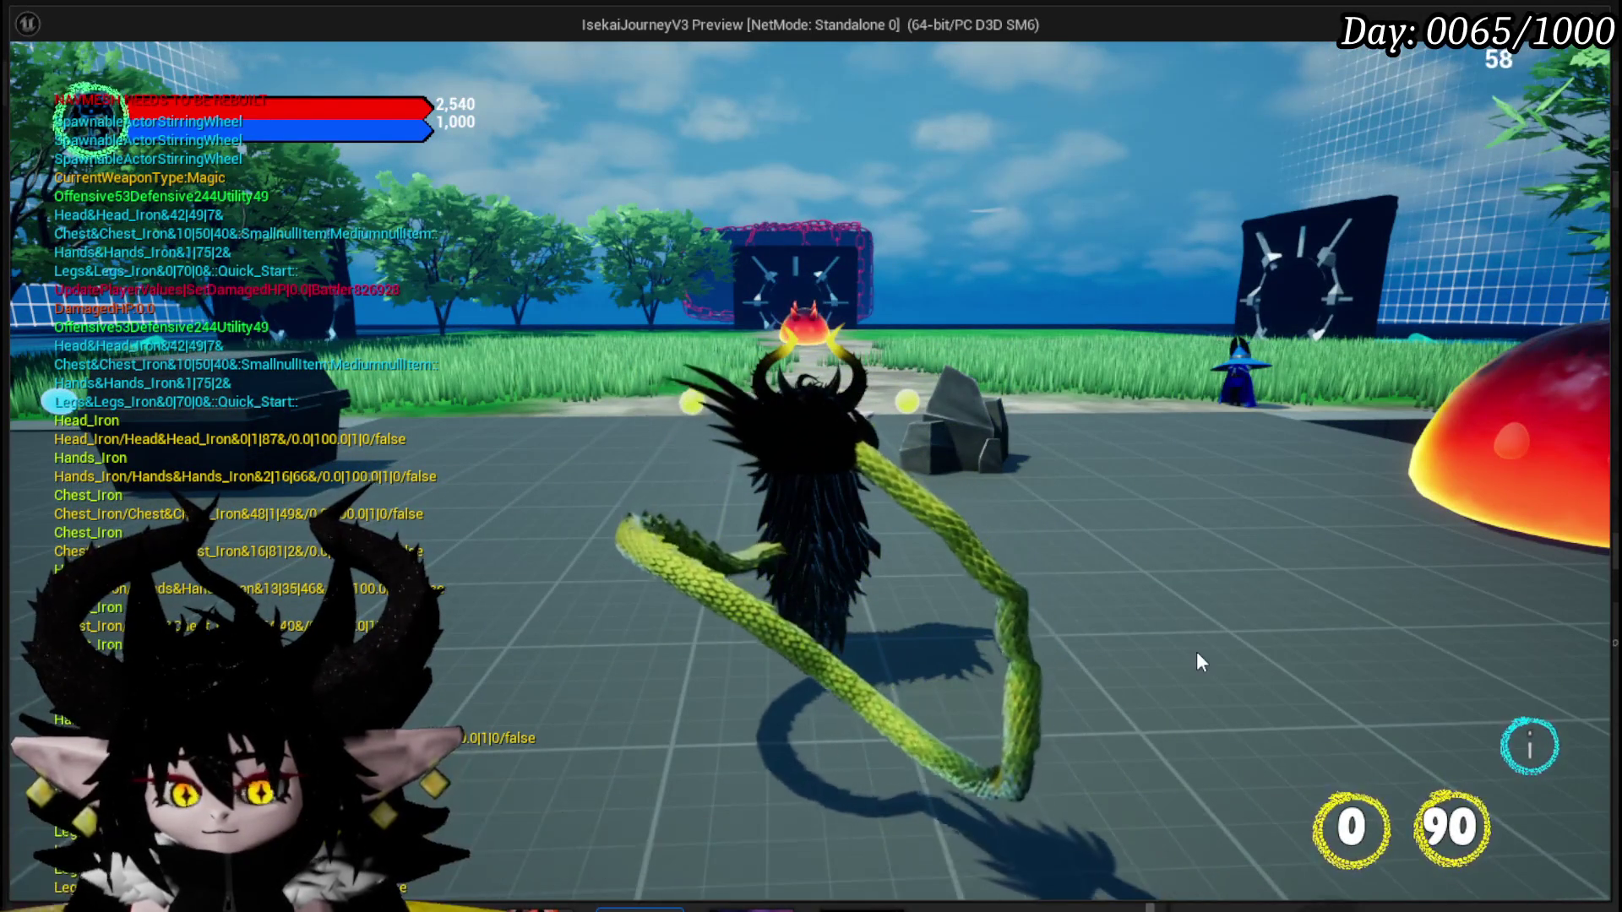
{"action": "key", "text": "Escape"}
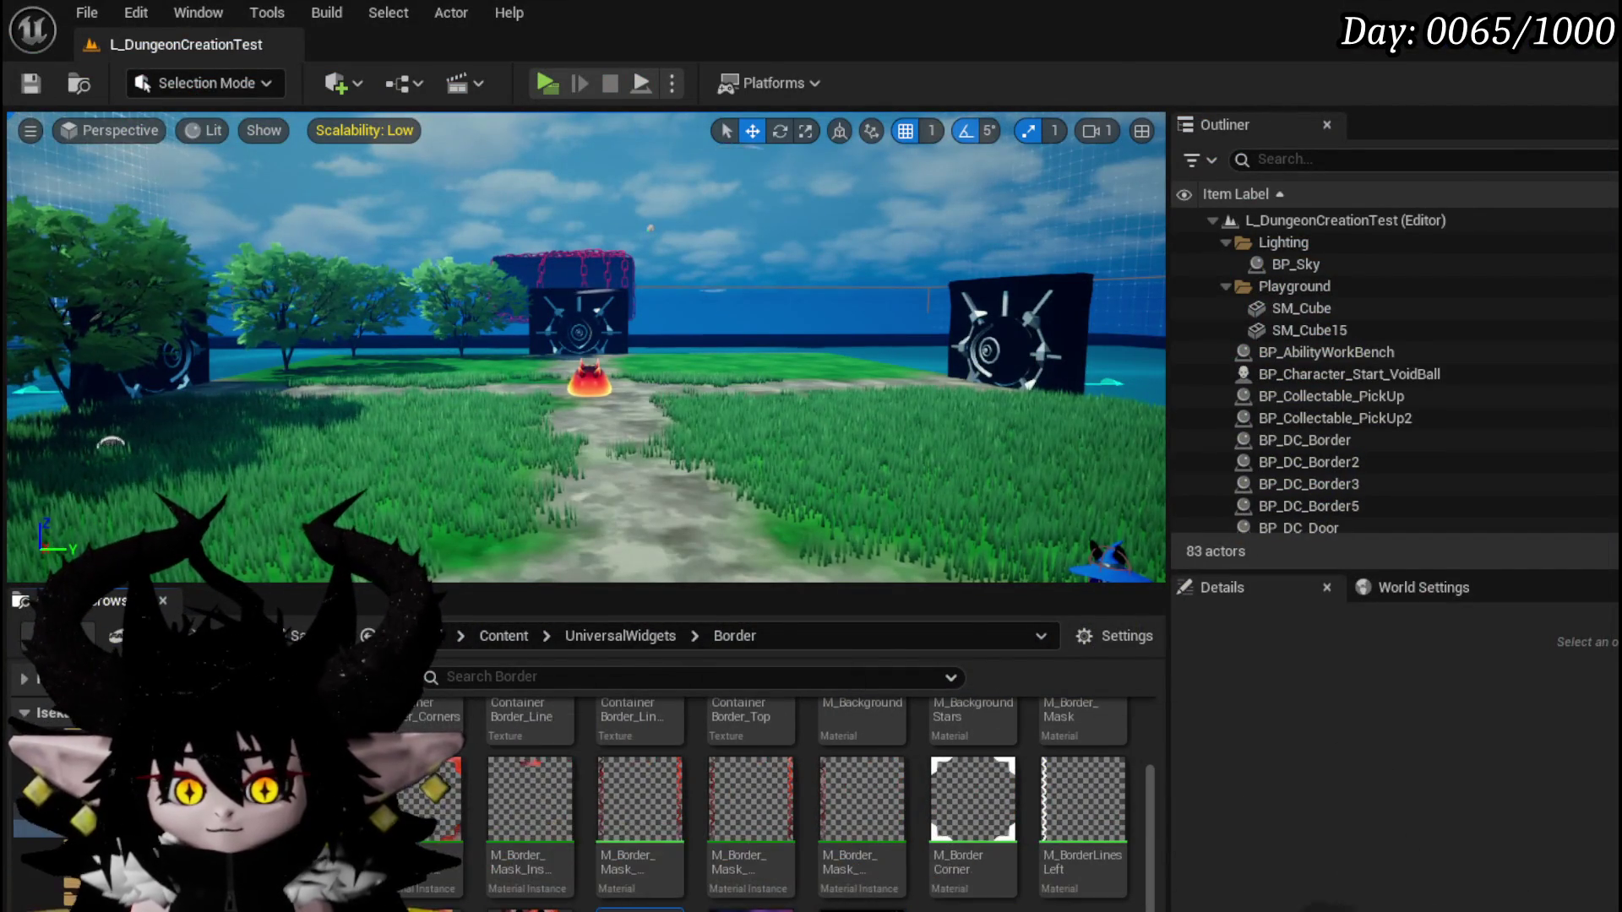
In W_CharacterUI's event graph, add an Add to Viewport node for the created information border widget.
{"action": "key", "text": "alt+Tab"}
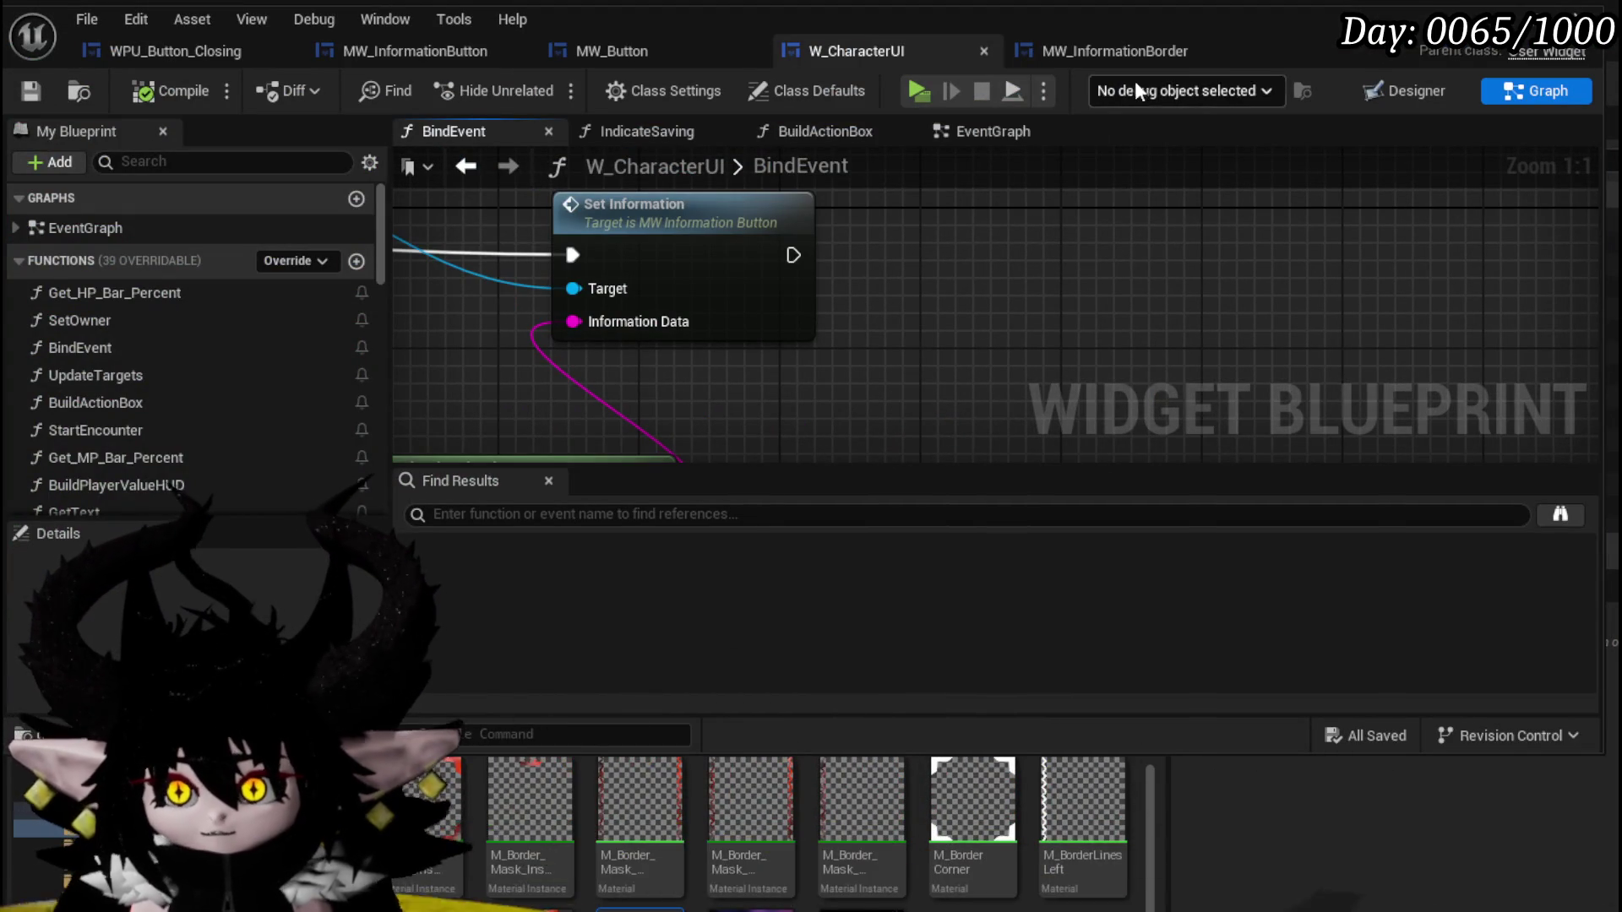
{"action": "left_click", "coordinate": [1375, 93]}
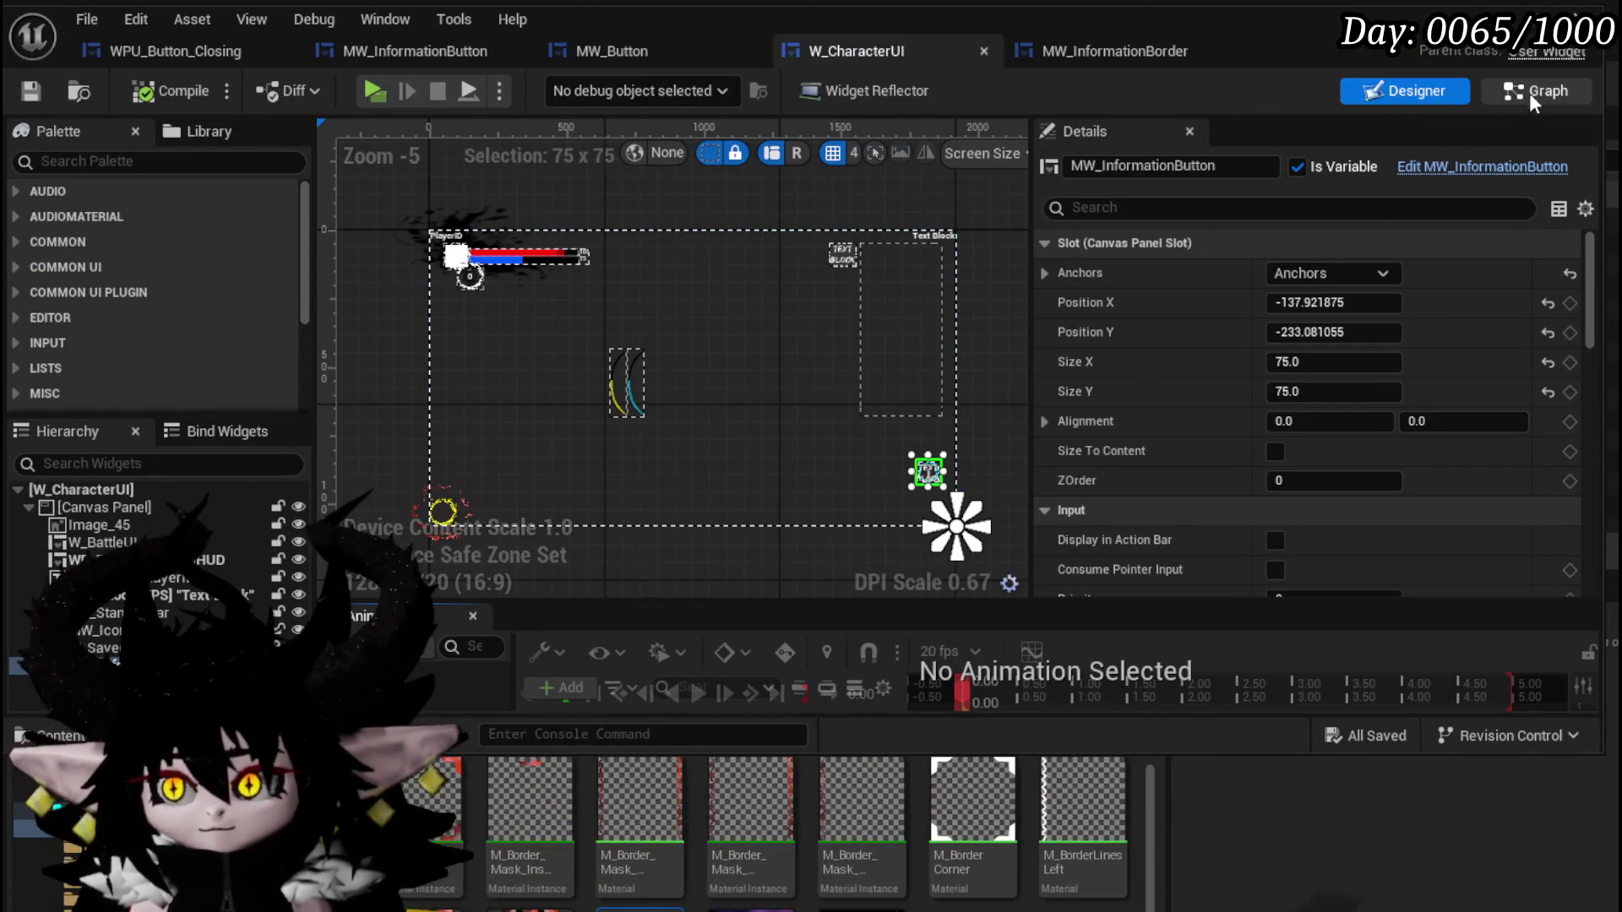
{"action": "left_click", "coordinate": [1534, 85]}
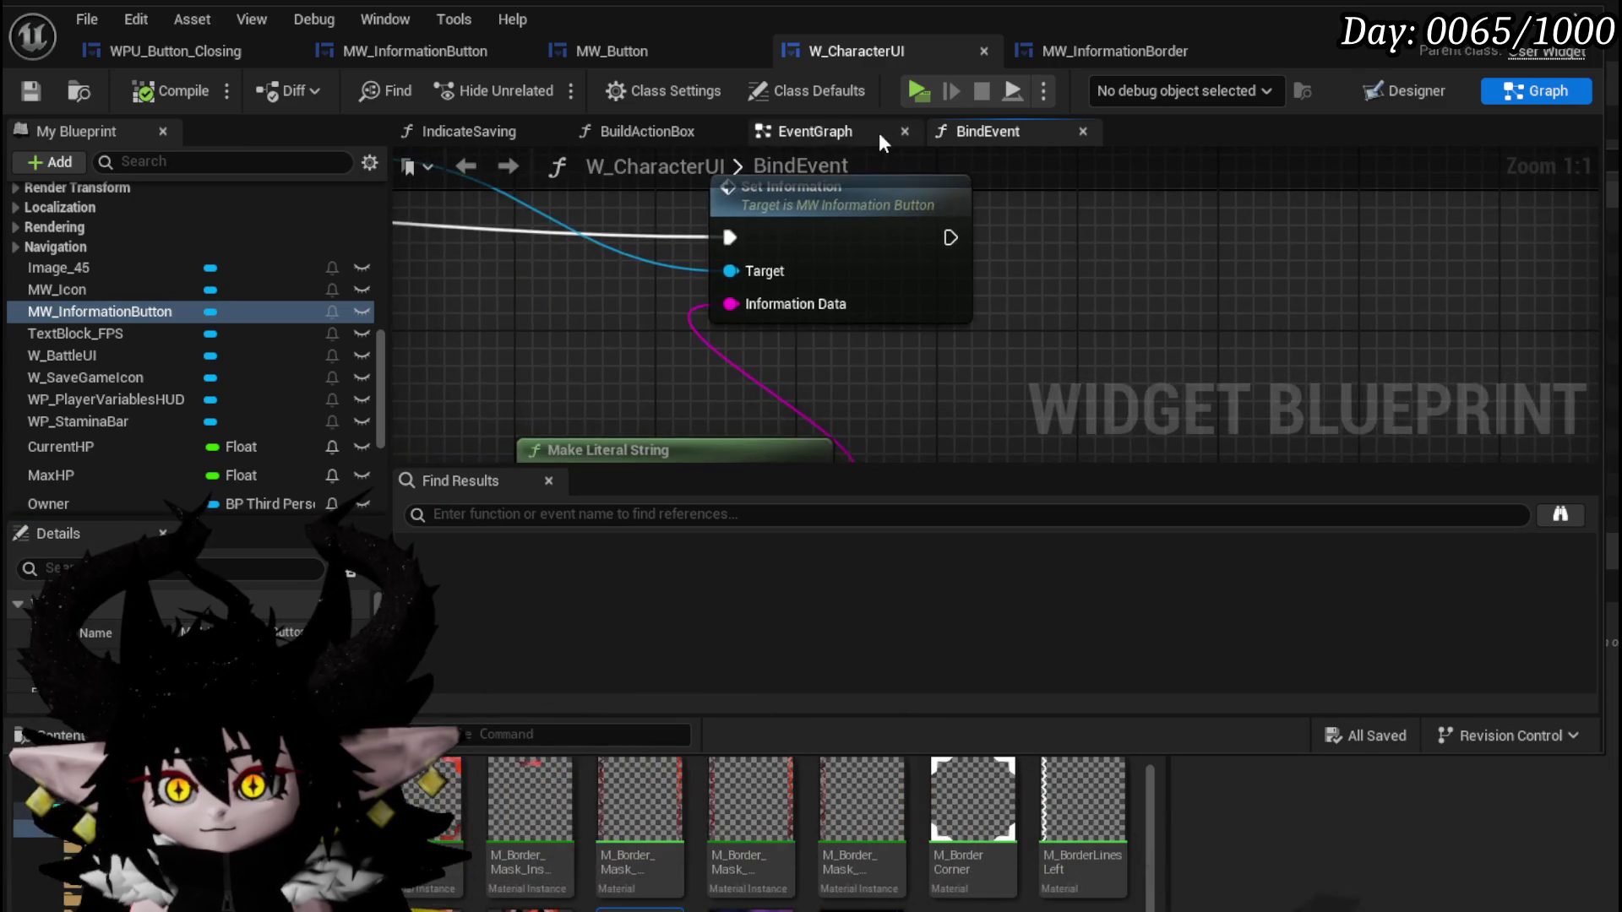
{"action": "left_click", "coordinate": [878, 131]}
{"action": "left_click_drag", "start_coordinate": [1090, 274], "coordinate": [695, 295]}
{"action": "left_click_drag", "start_coordinate": [965, 315], "coordinate": [1178, 307]}
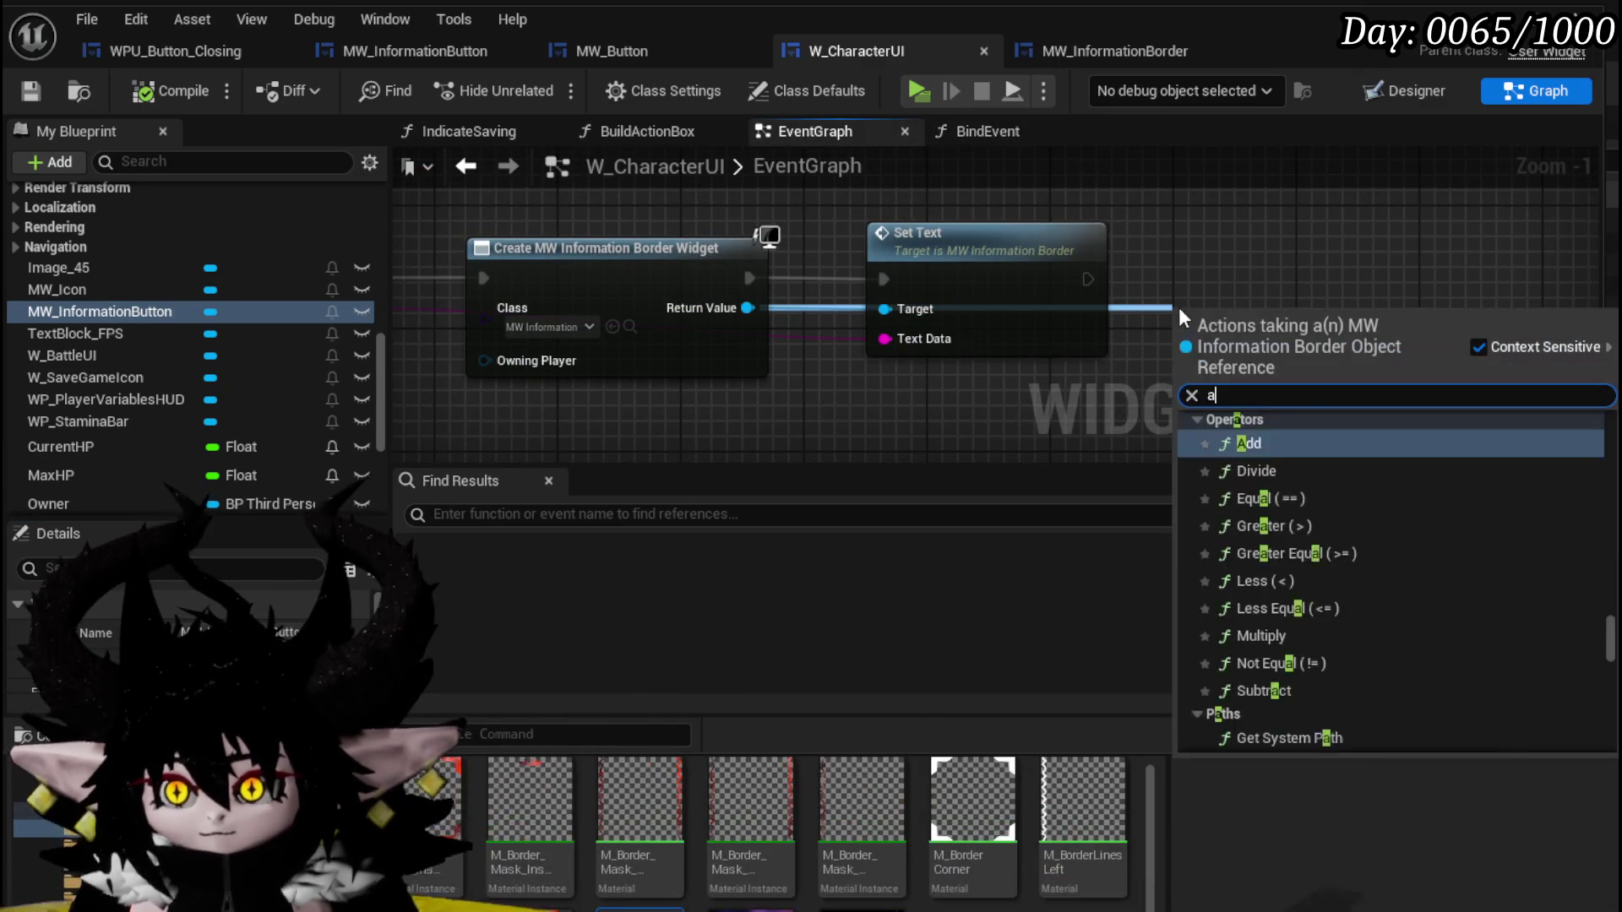
{"action": "type", "text": "add t"}
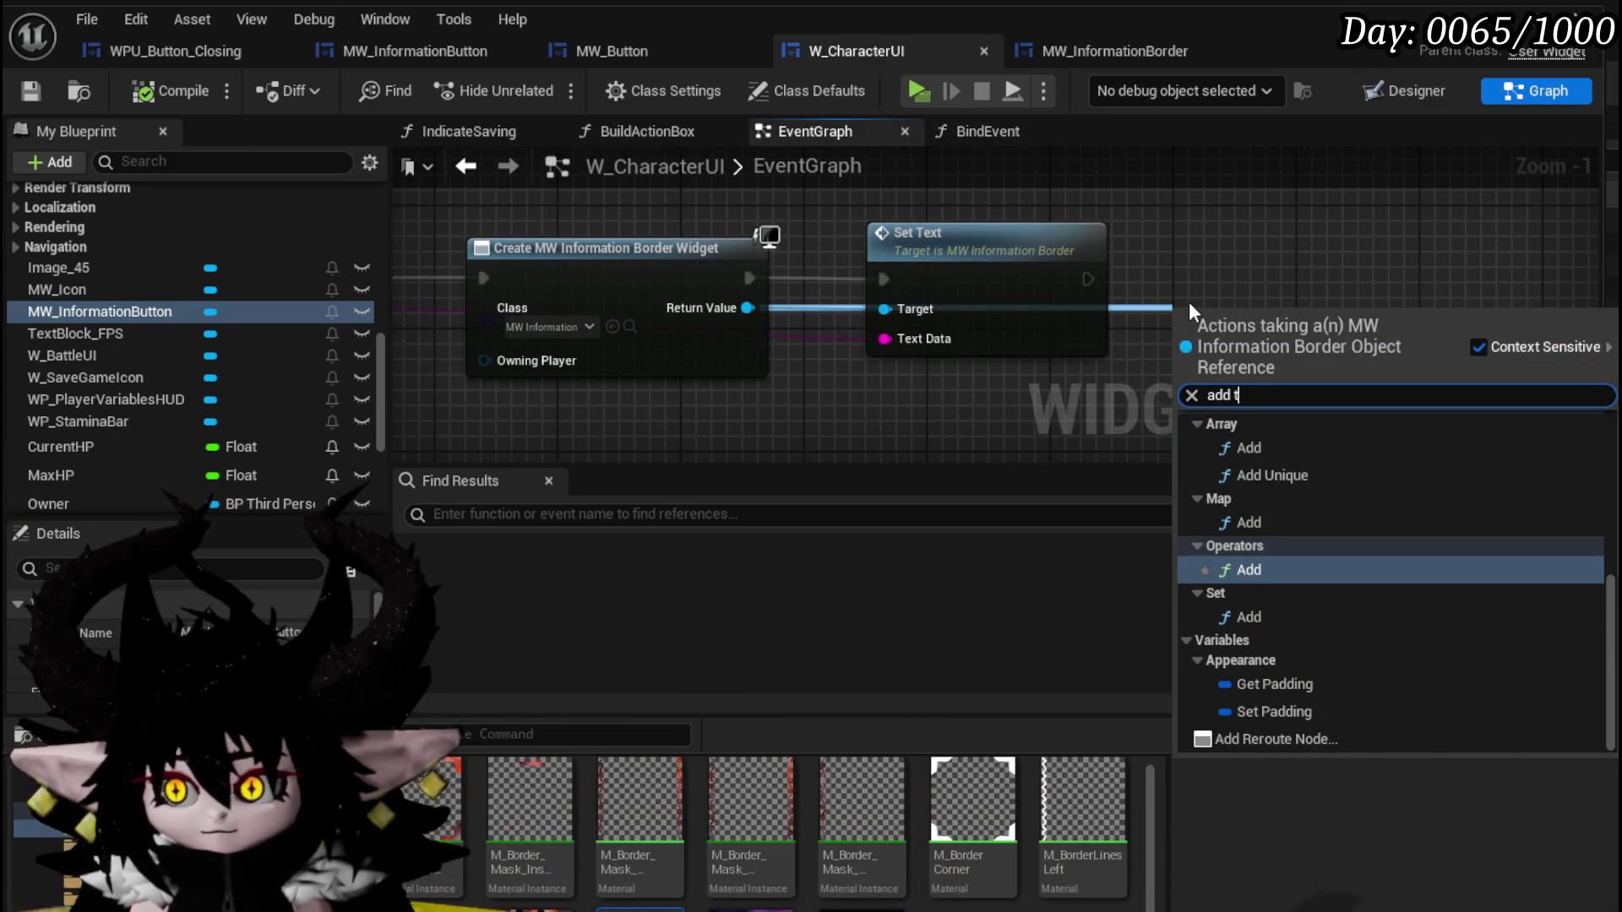
{"action": "type", "text": "o vi"}
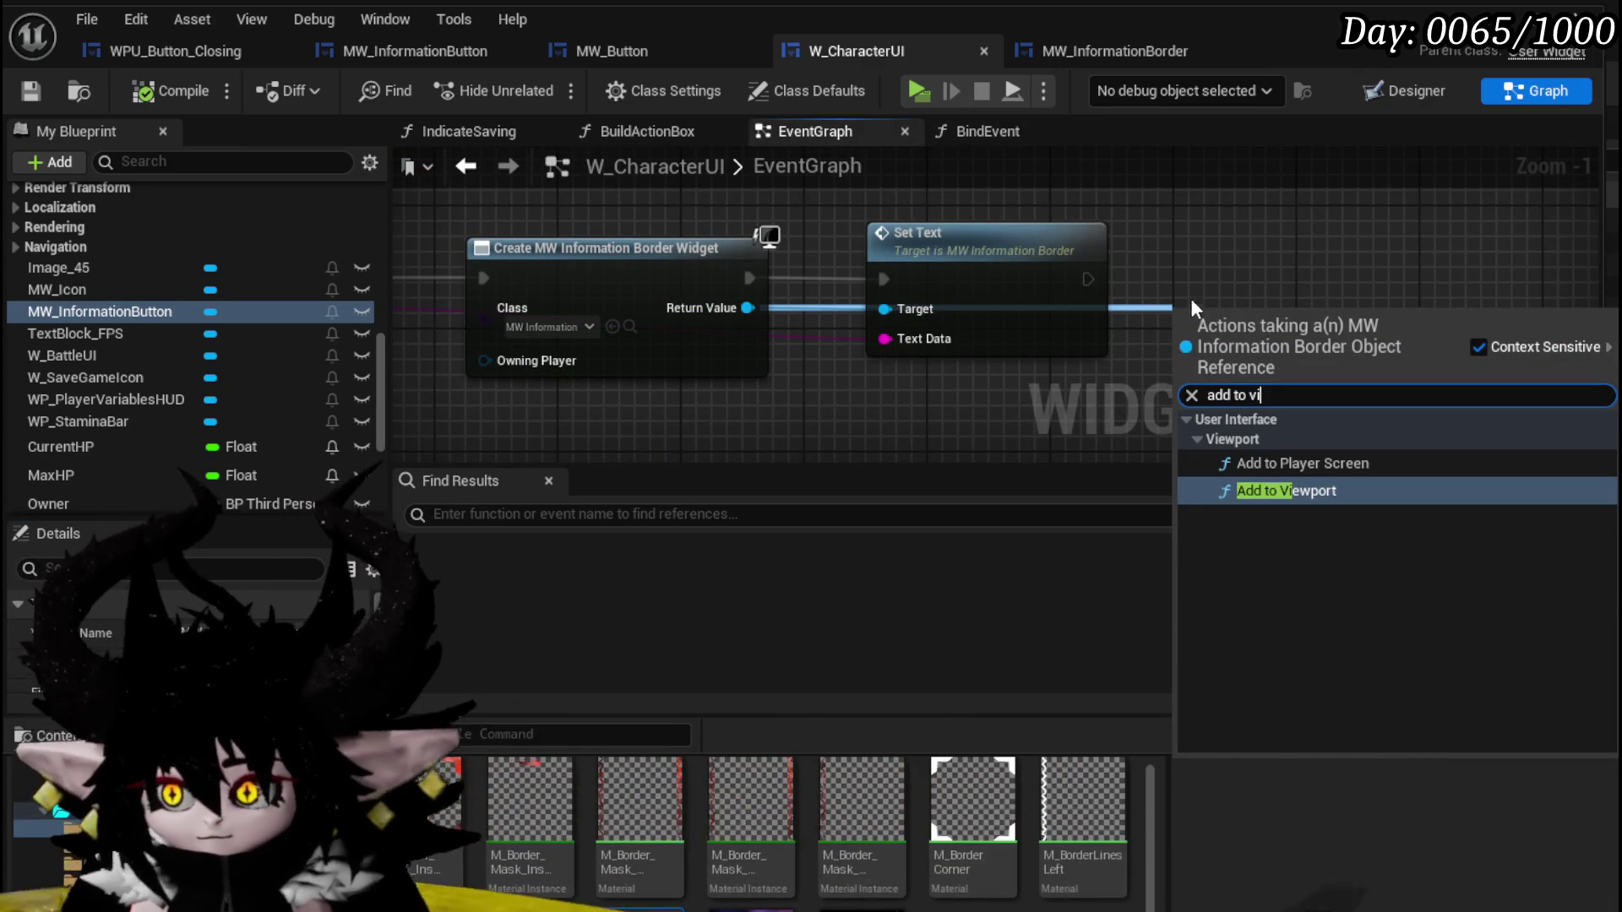
{"action": "left_click", "coordinate": [1277, 488]}
Run Add to Viewport after Set Text and compile the W_CharacterUI blueprint.
{"action": "left_click_drag", "start_coordinate": [1276, 293], "coordinate": [1275, 260]}
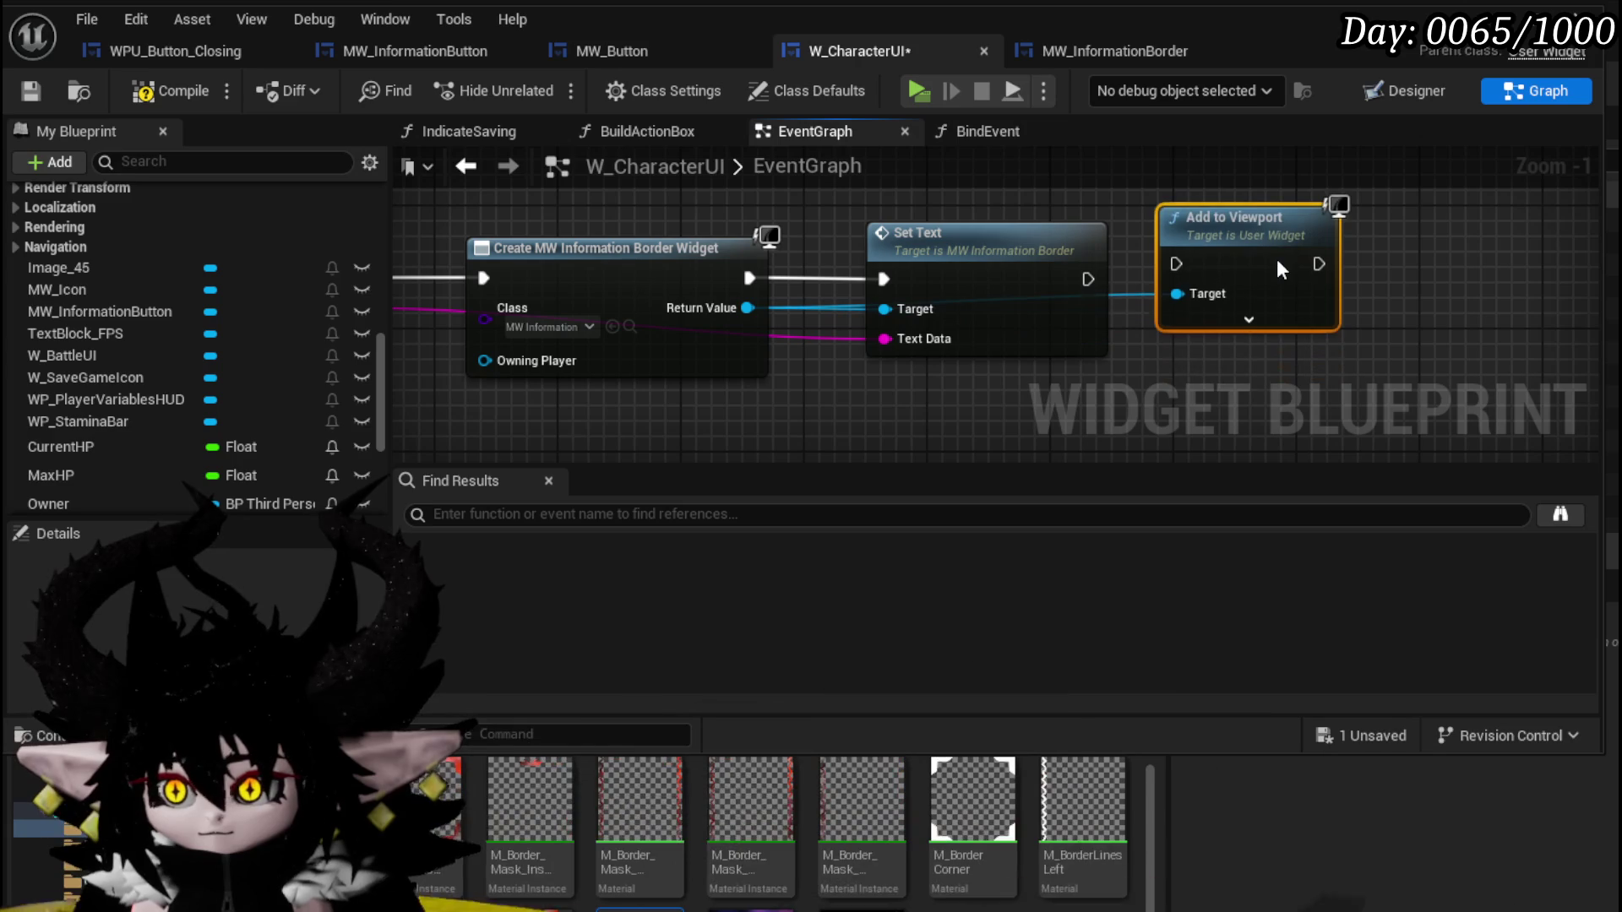
{"action": "left_click_drag", "start_coordinate": [1173, 279], "coordinate": [1175, 279]}
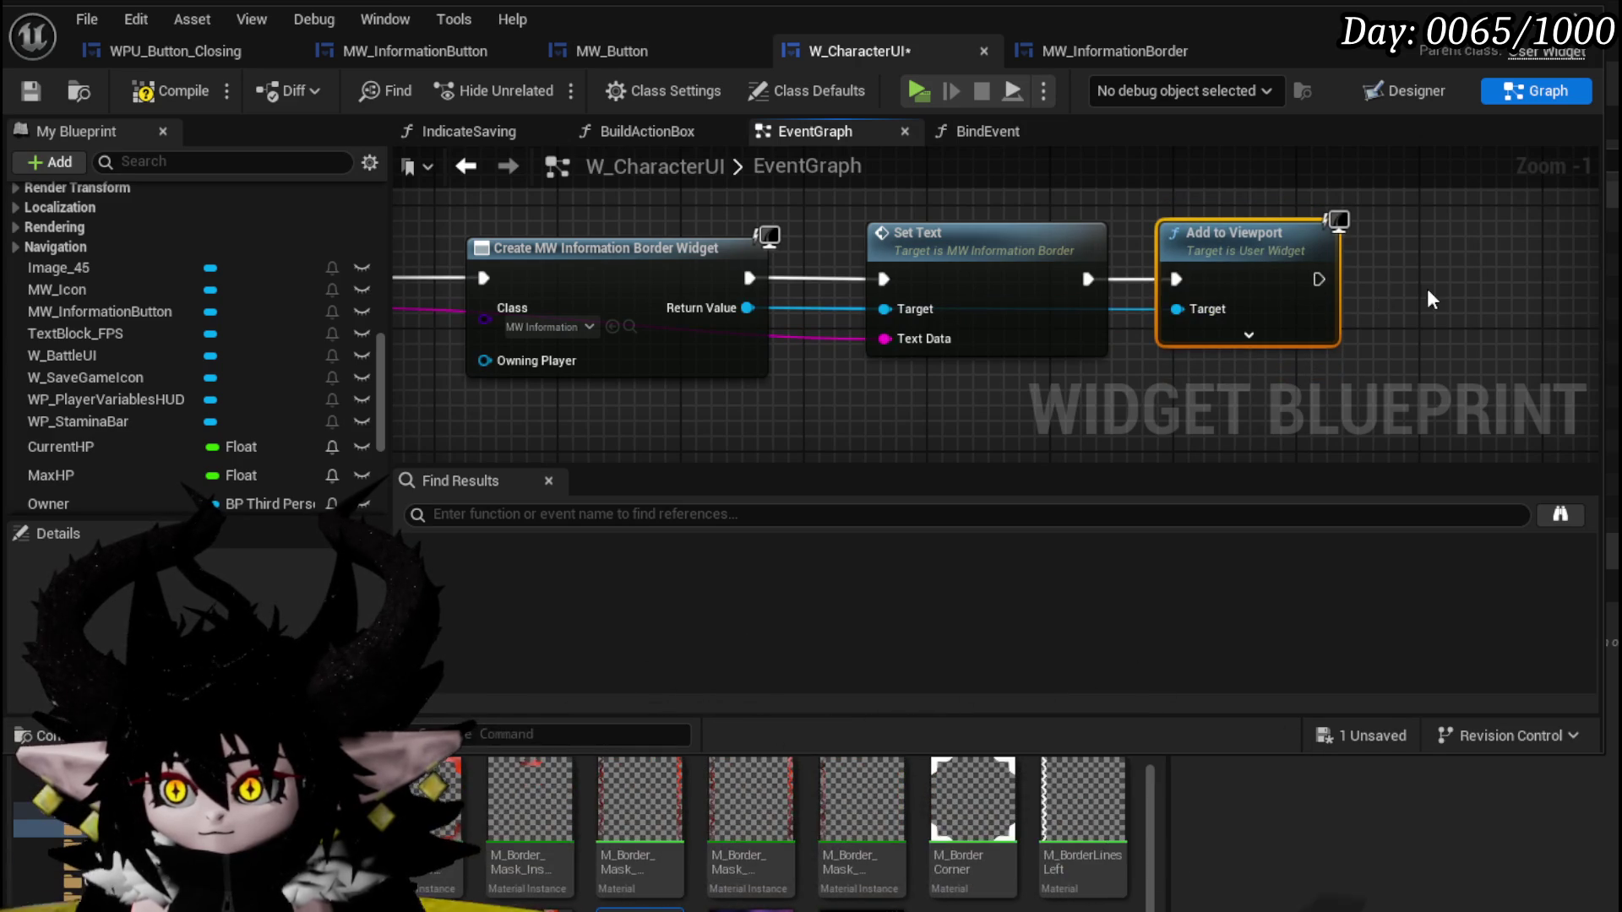
{"action": "left_click", "coordinate": [156, 93]}
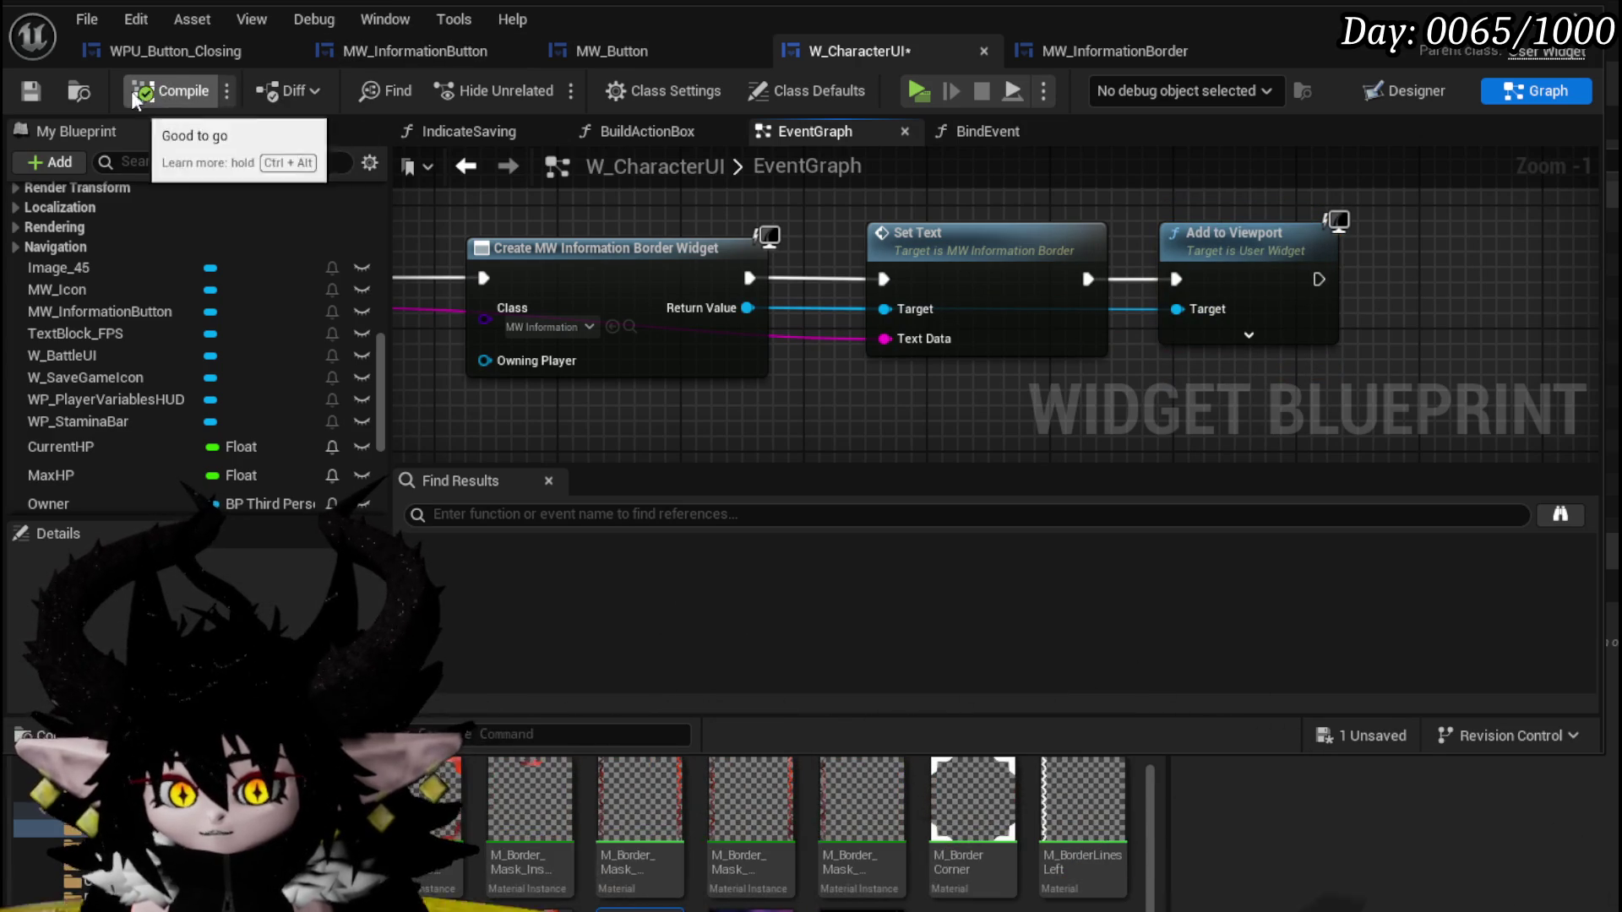
{"action": "key", "text": "alt+Tab"}
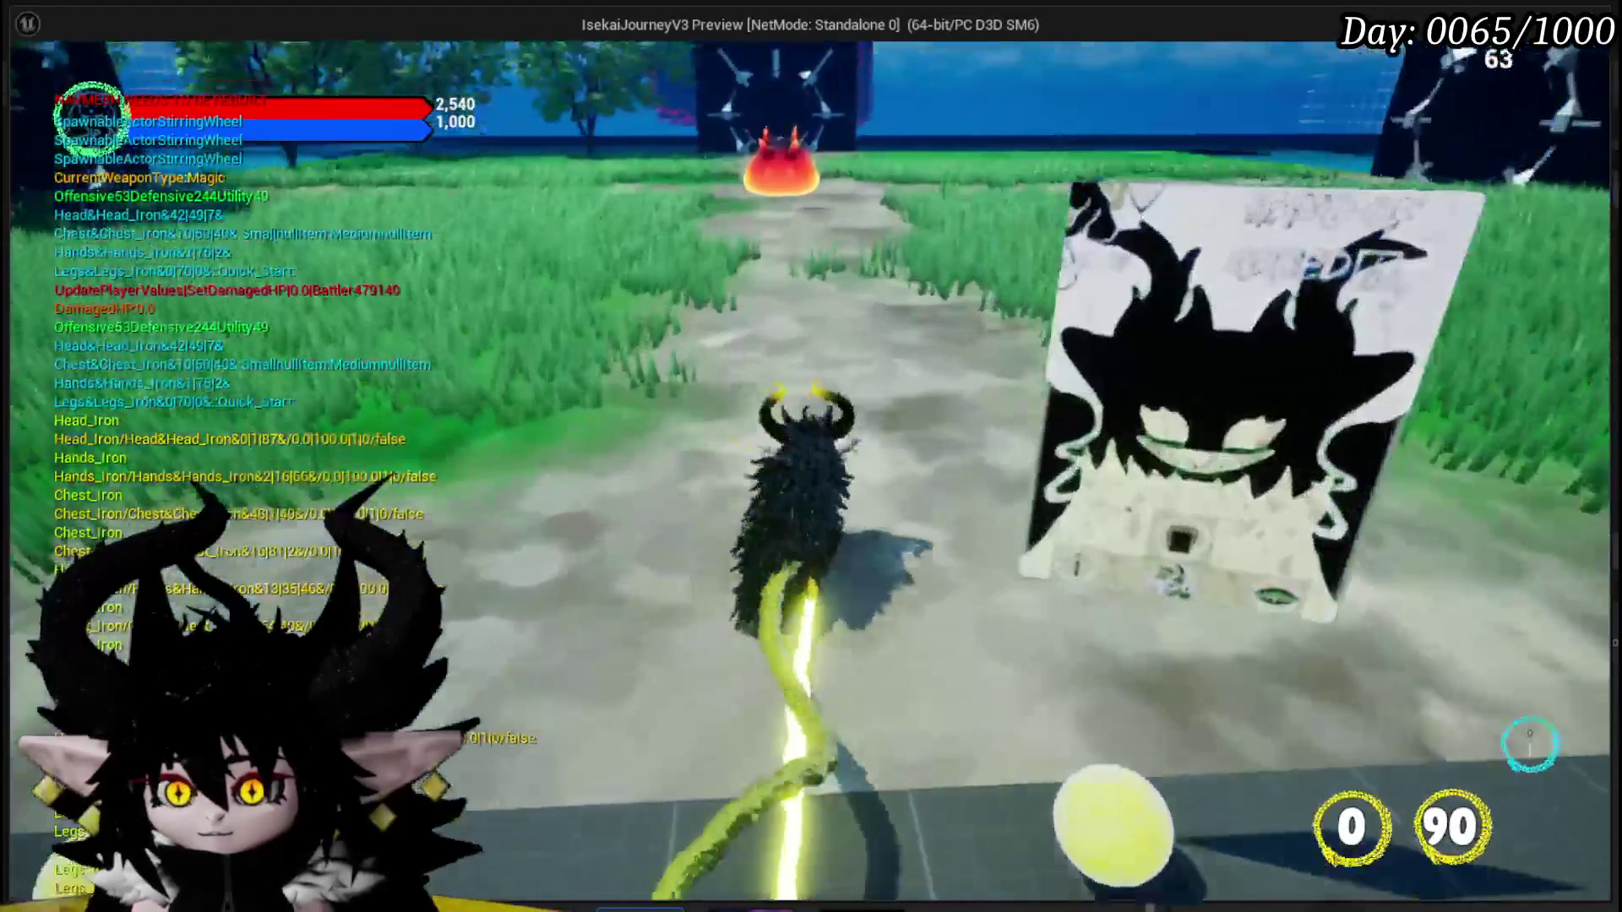
Play-test: walk to the slime, start the battle, and check the grey Attack Enemy panel.
{"action": "key", "text": "w"}
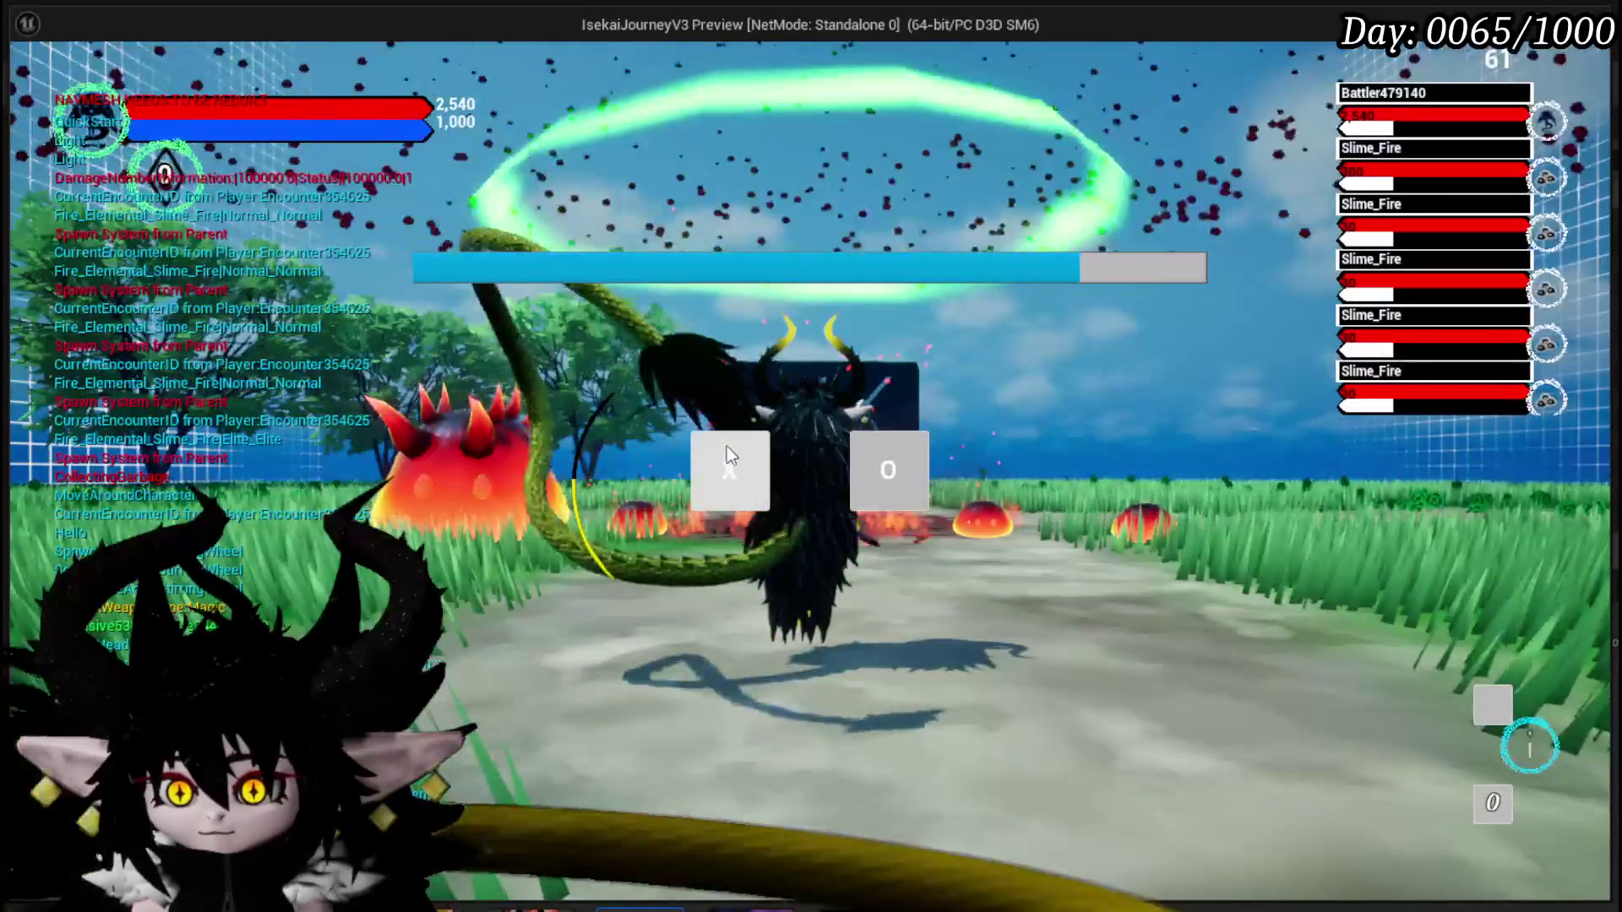
{"action": "left_click", "coordinate": [728, 448]}
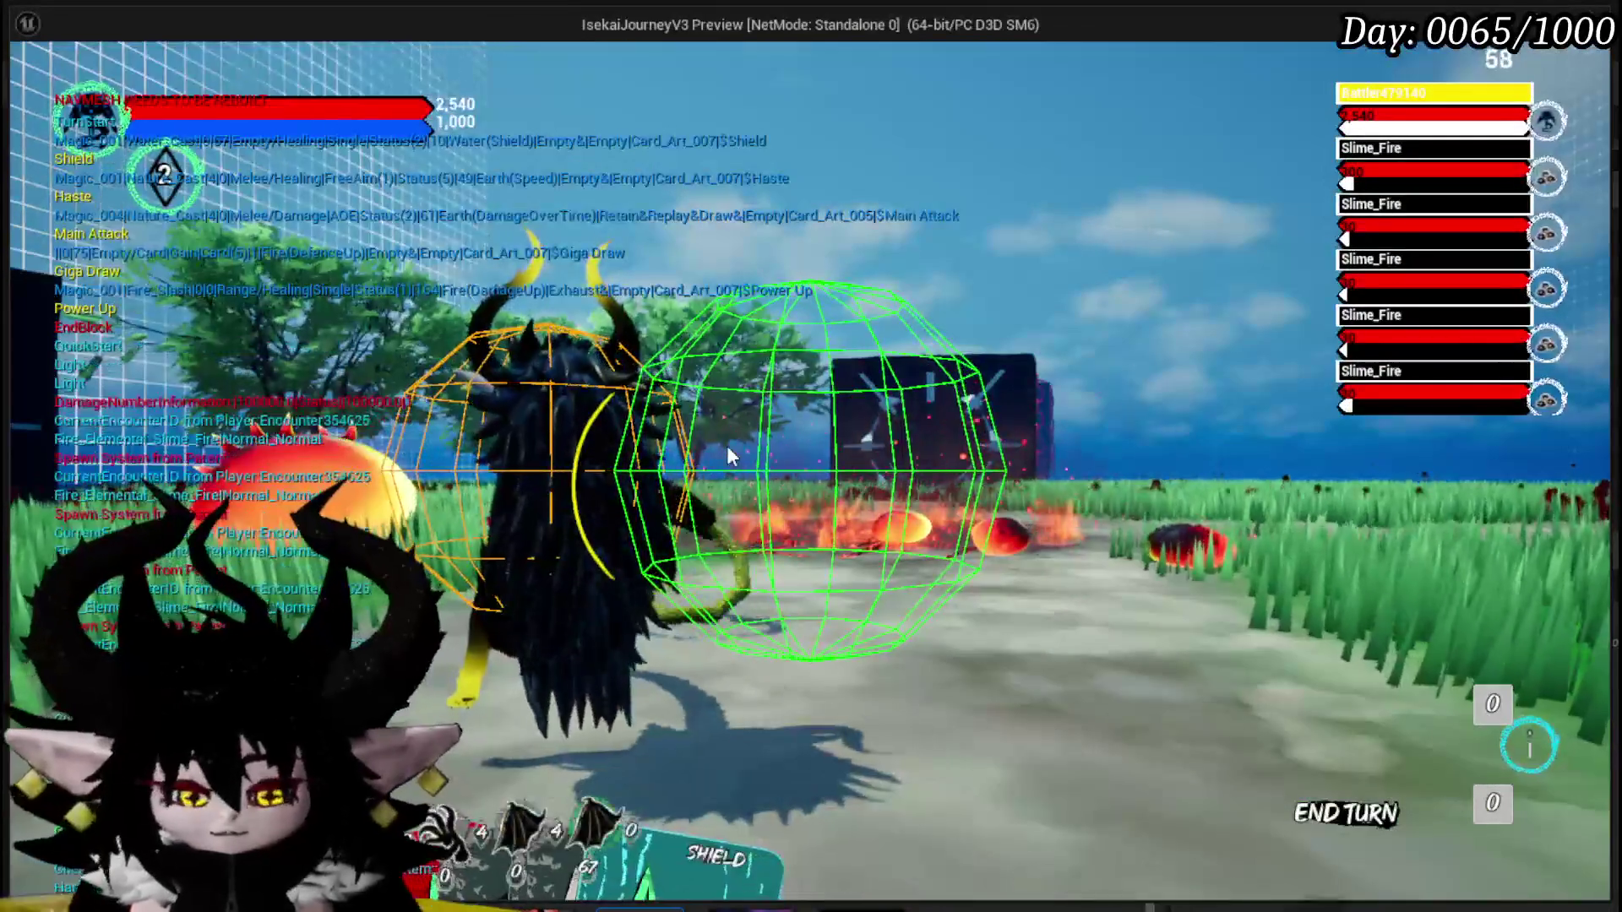
{"action": "key", "text": "Escape"}
{"action": "key", "text": "alt+p"}
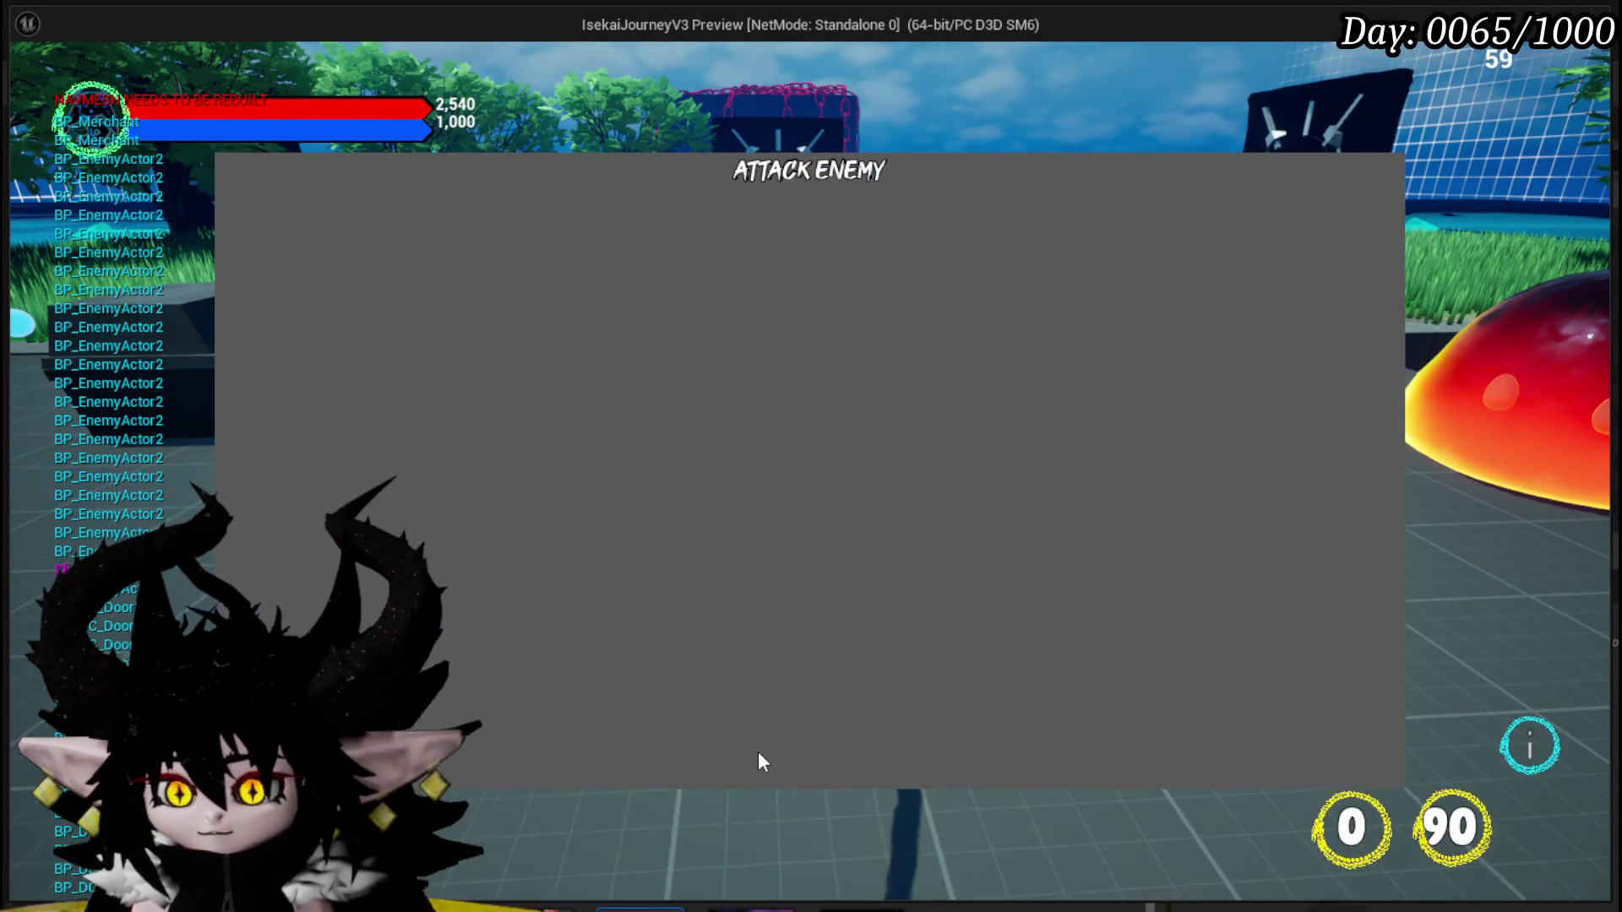
{"action": "key", "text": "Escape"}
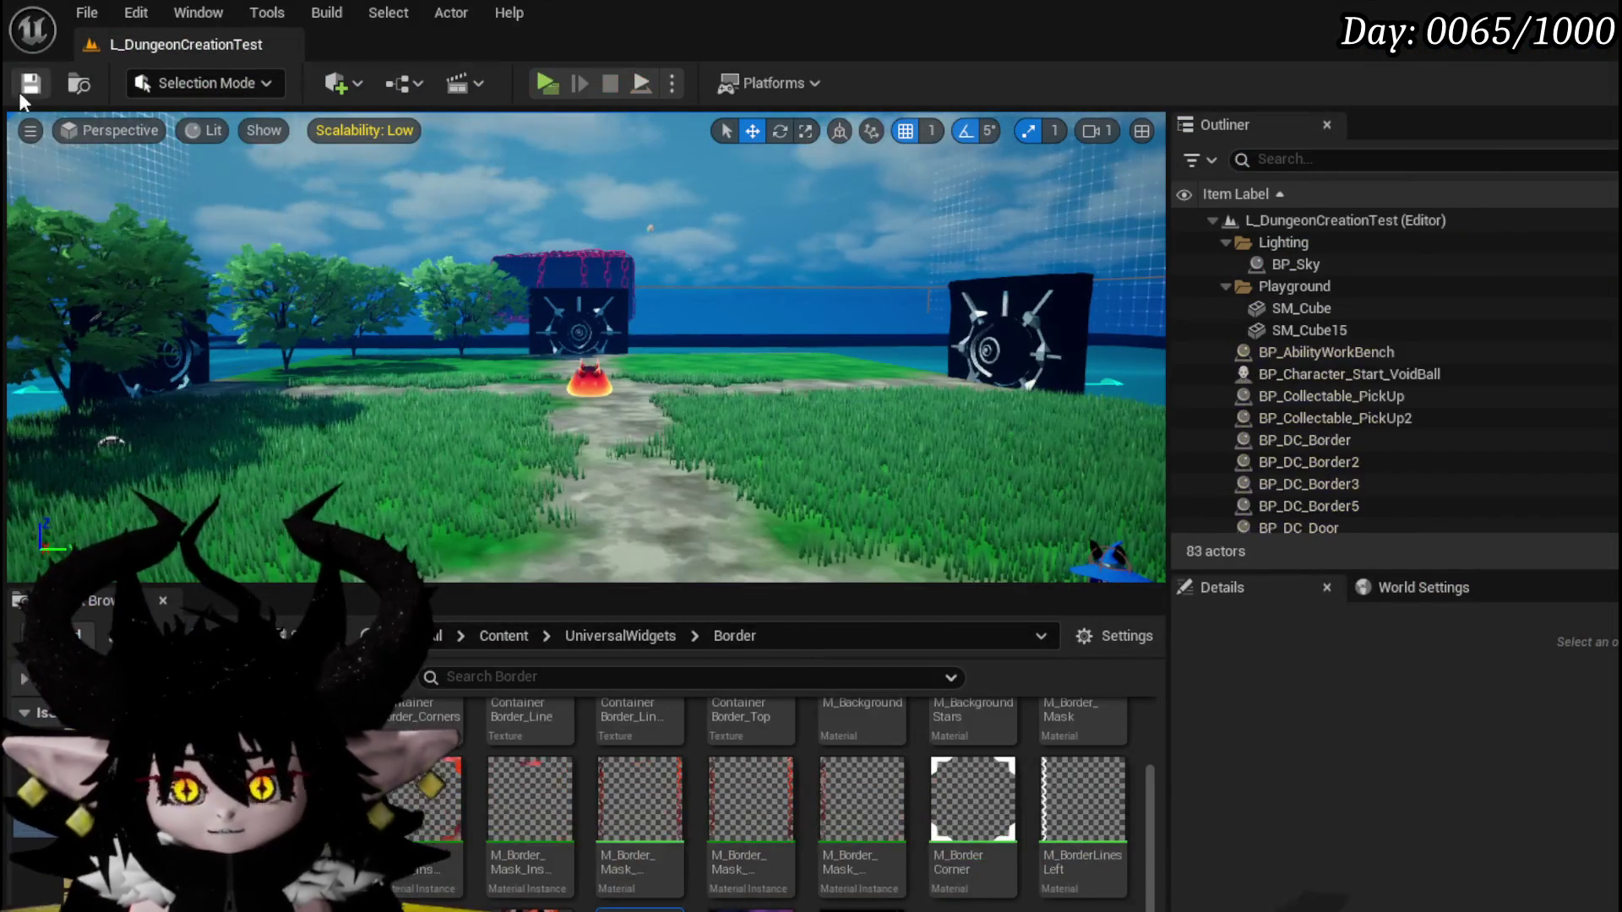
Leave the preview and bring the MW_InformationBorder widget editor to the front.
{"action": "key", "text": "ctrl+s"}
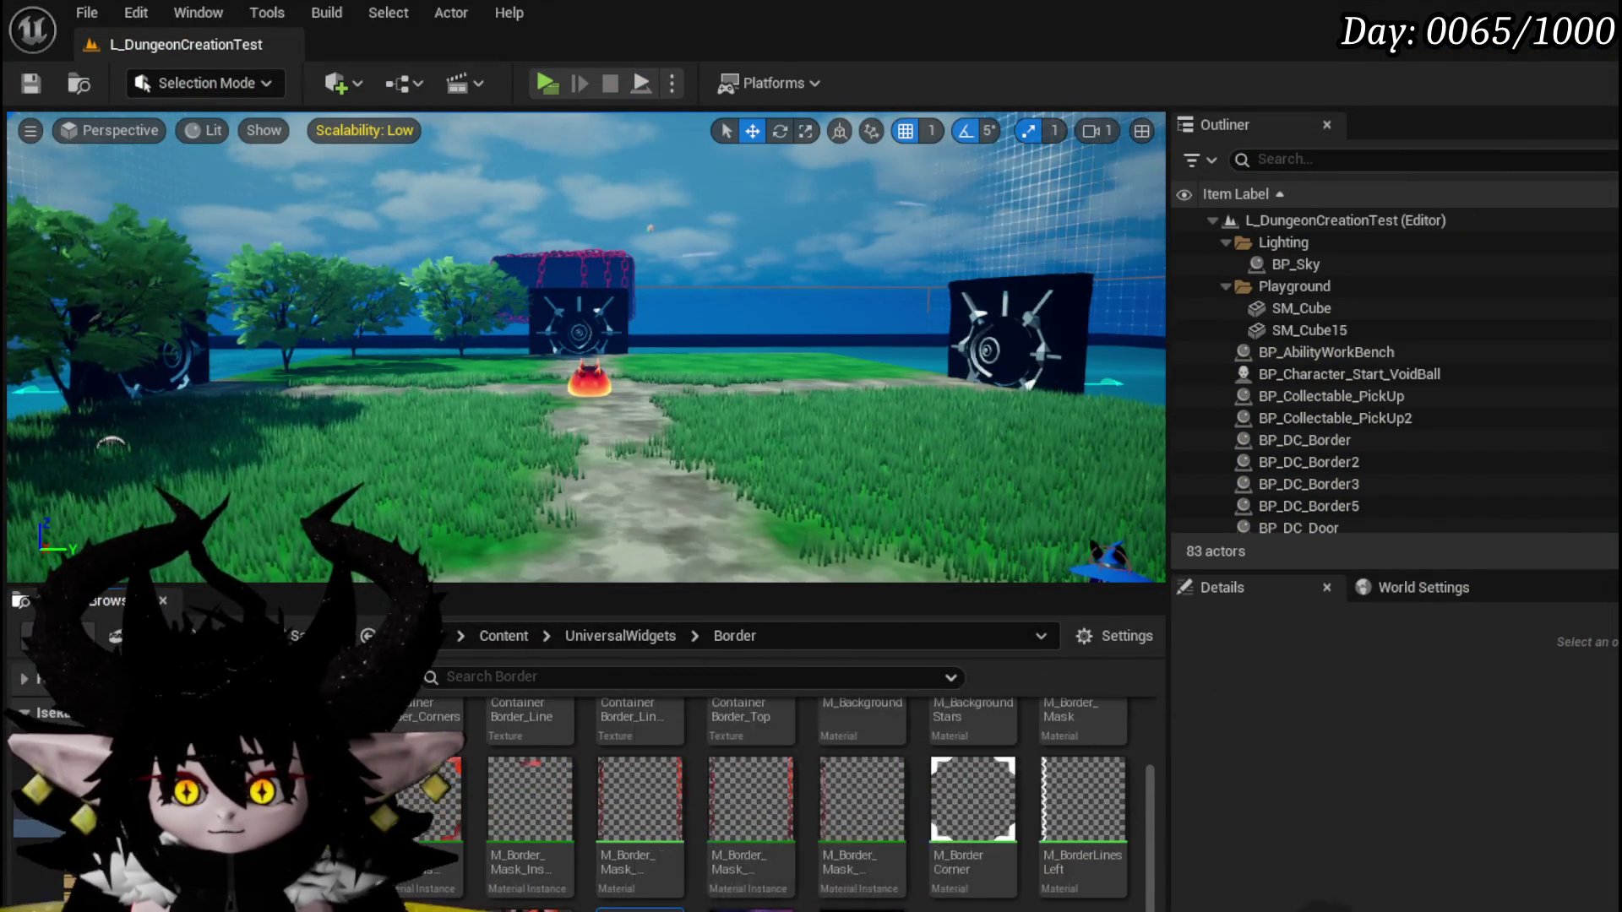
{"action": "key", "text": "alt+Tab"}
Add a Background Blur to the root Canvas Panel, placed above the Border.
{"action": "left_click", "coordinate": [1416, 91]}
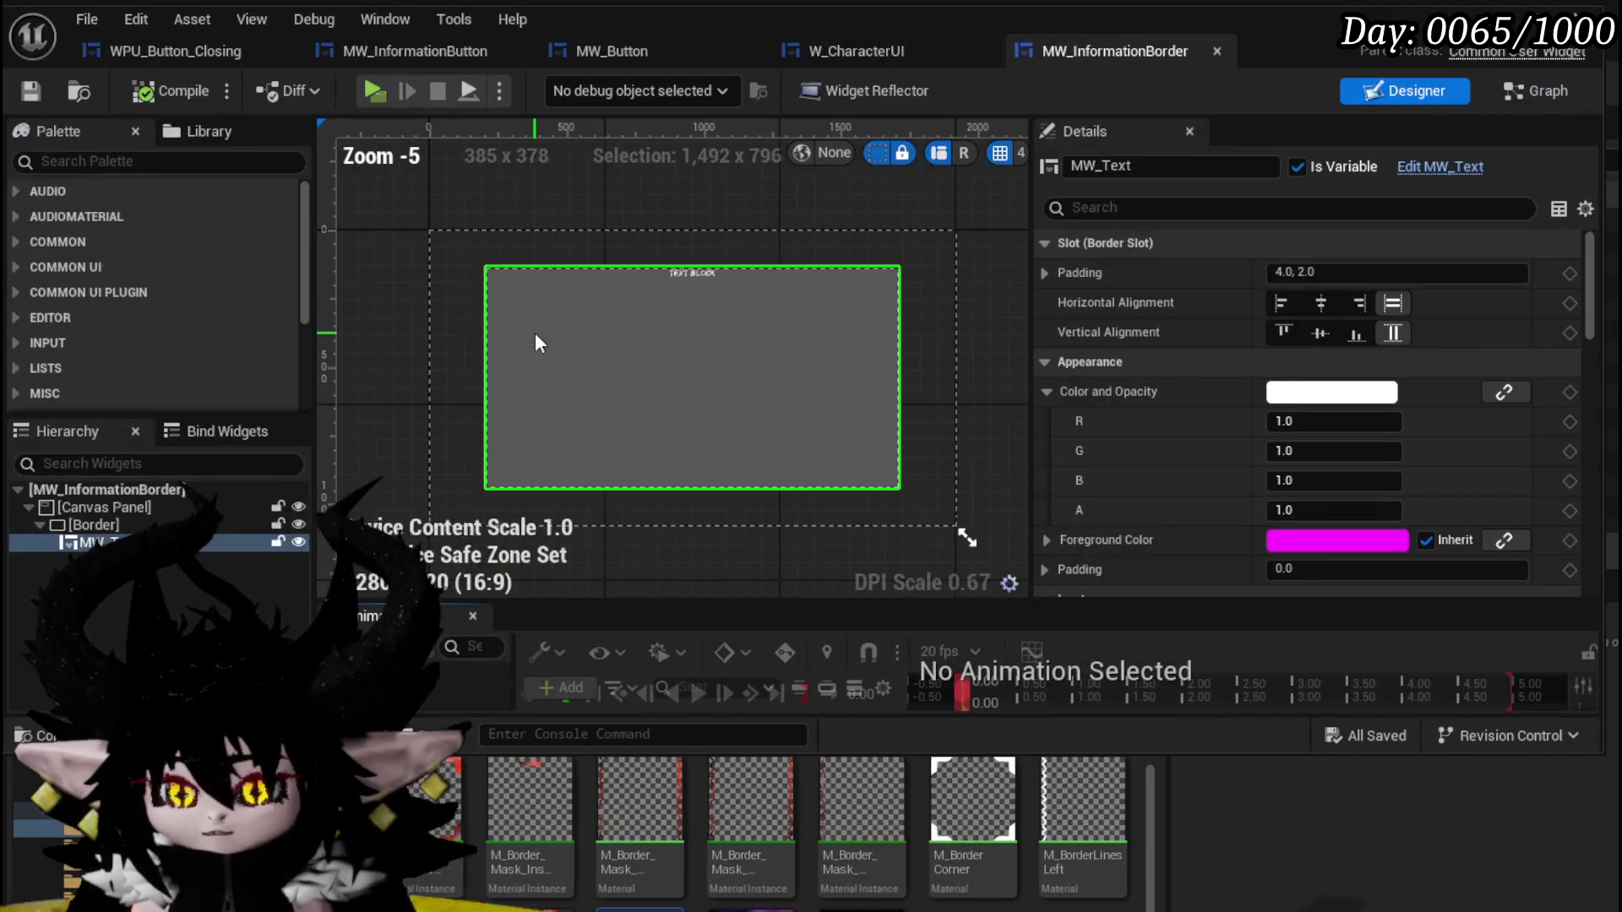
{"action": "left_click", "coordinate": [90, 507]}
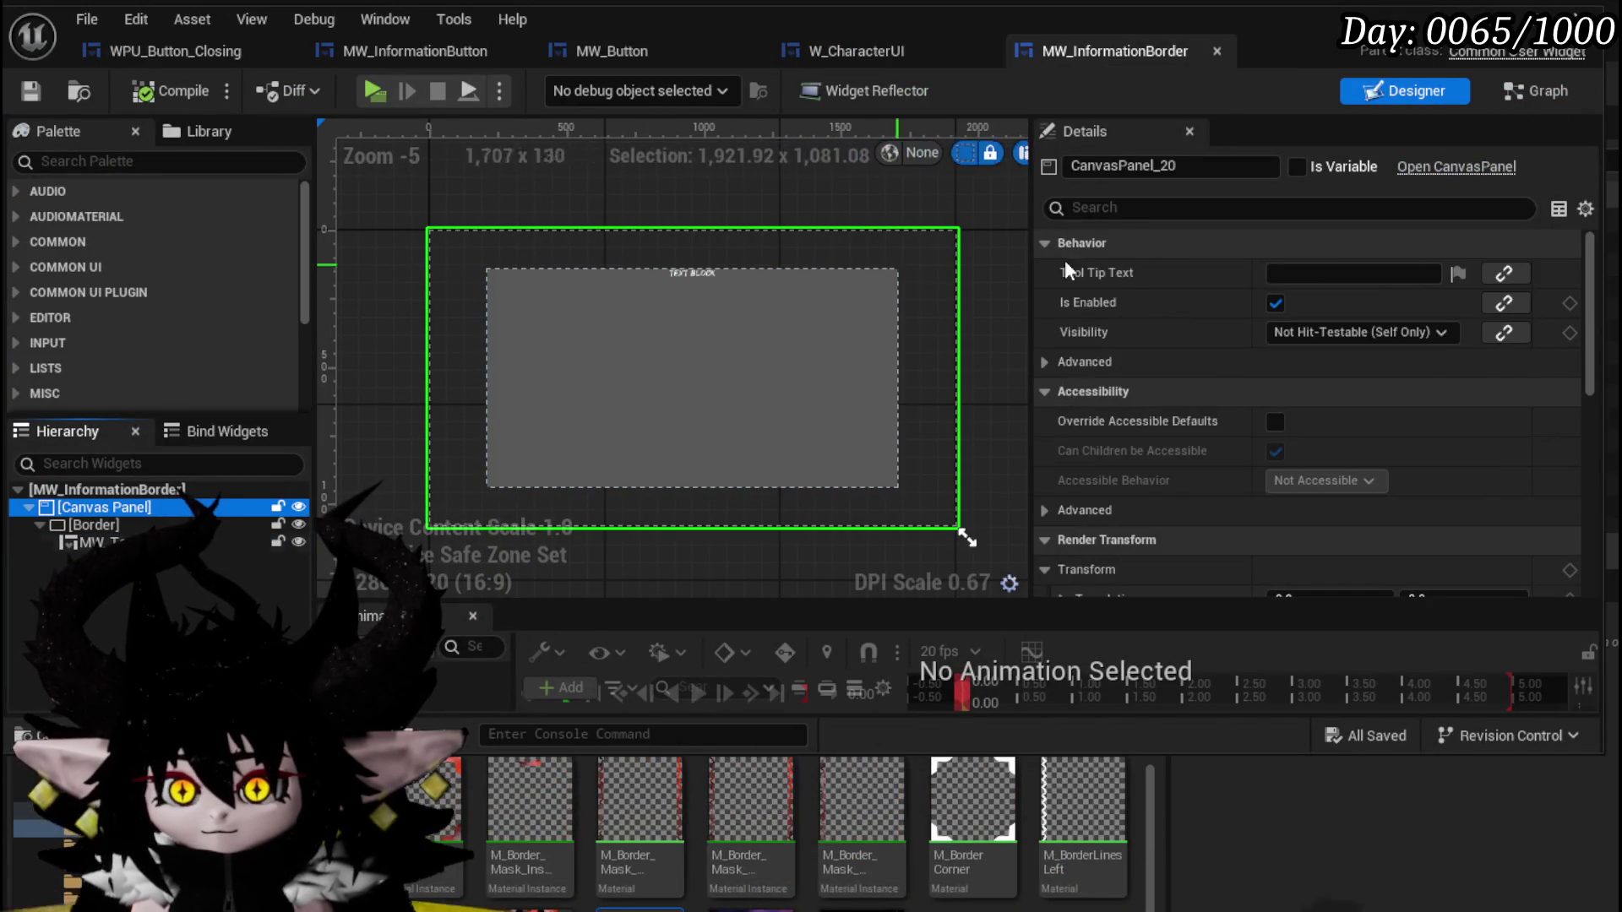
{"action": "type", "text": "Blur"}
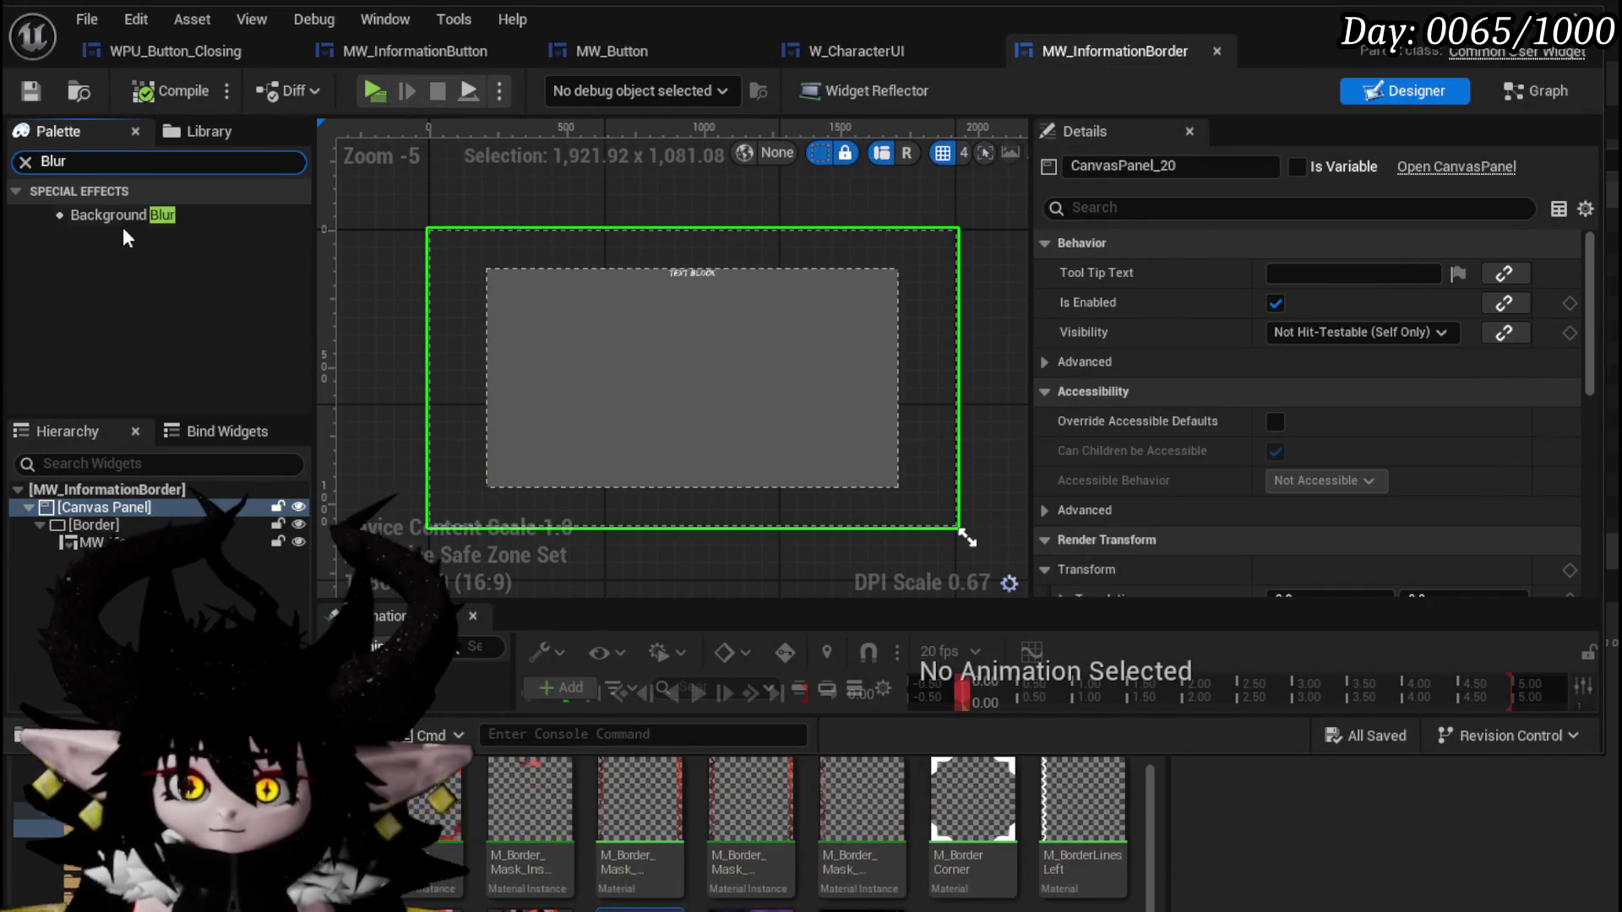
{"action": "left_click_drag", "start_coordinate": [118, 214], "coordinate": [91, 525]}
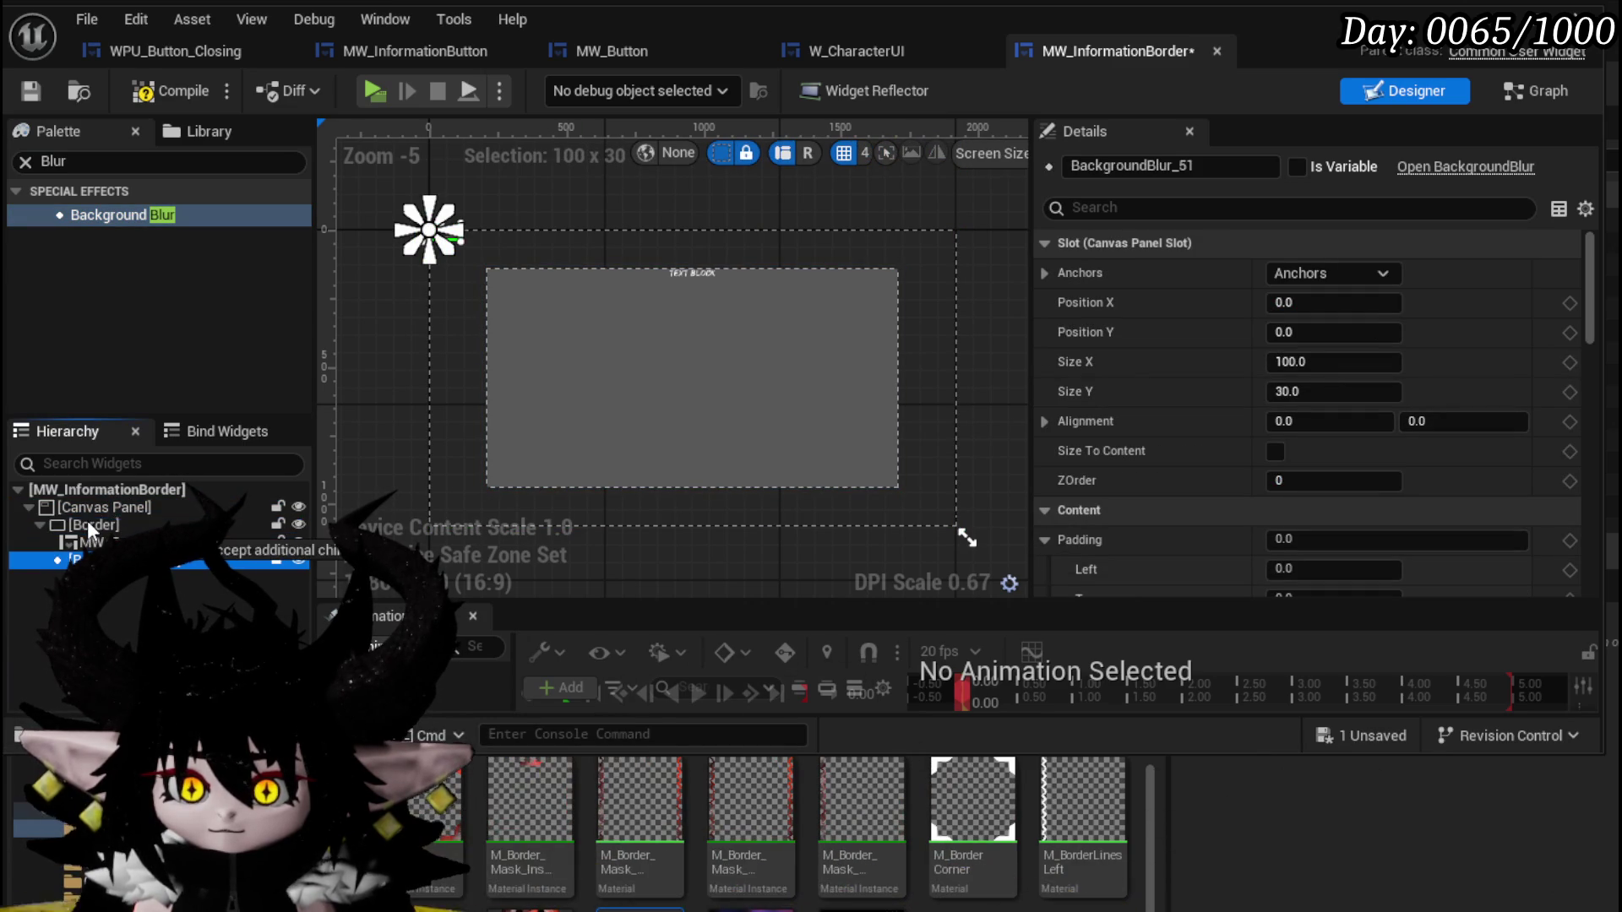
{"action": "left_click_drag", "start_coordinate": [88, 519], "coordinate": [89, 520]}
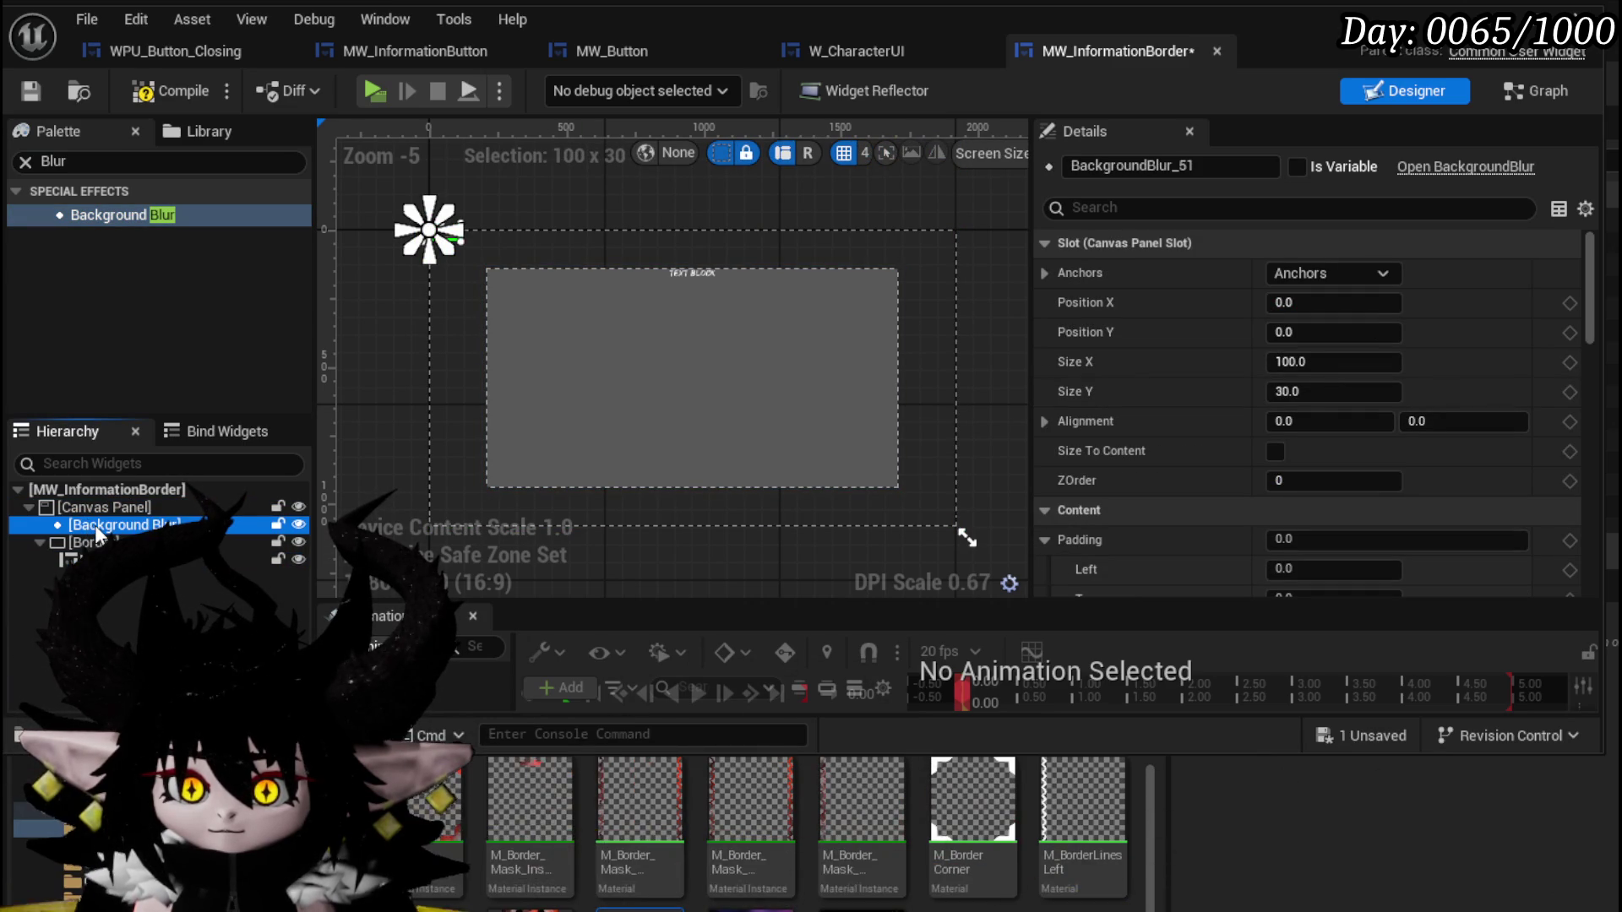
Stretch the blur across the full canvas with Blur Strength about 51.2, then compile and save.
{"action": "left_click", "coordinate": [1333, 273]}
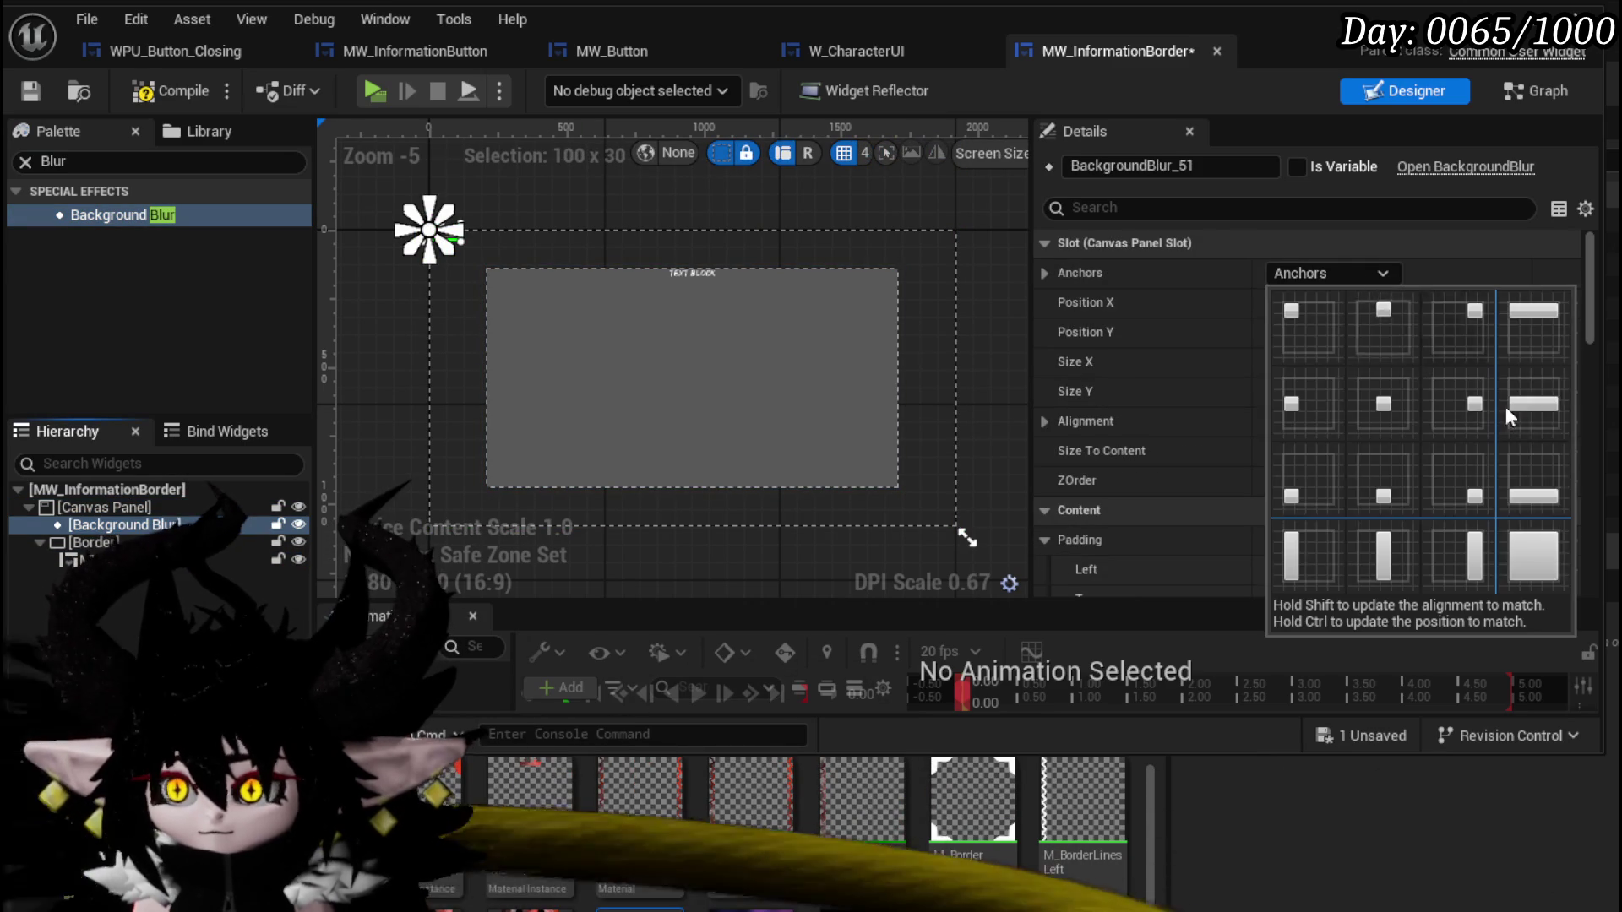
{"action": "left_click", "coordinate": [1534, 554]}
{"action": "scroll", "coordinate": [1320, 469], "scroll_direction": "down", "scroll_amount": 5}
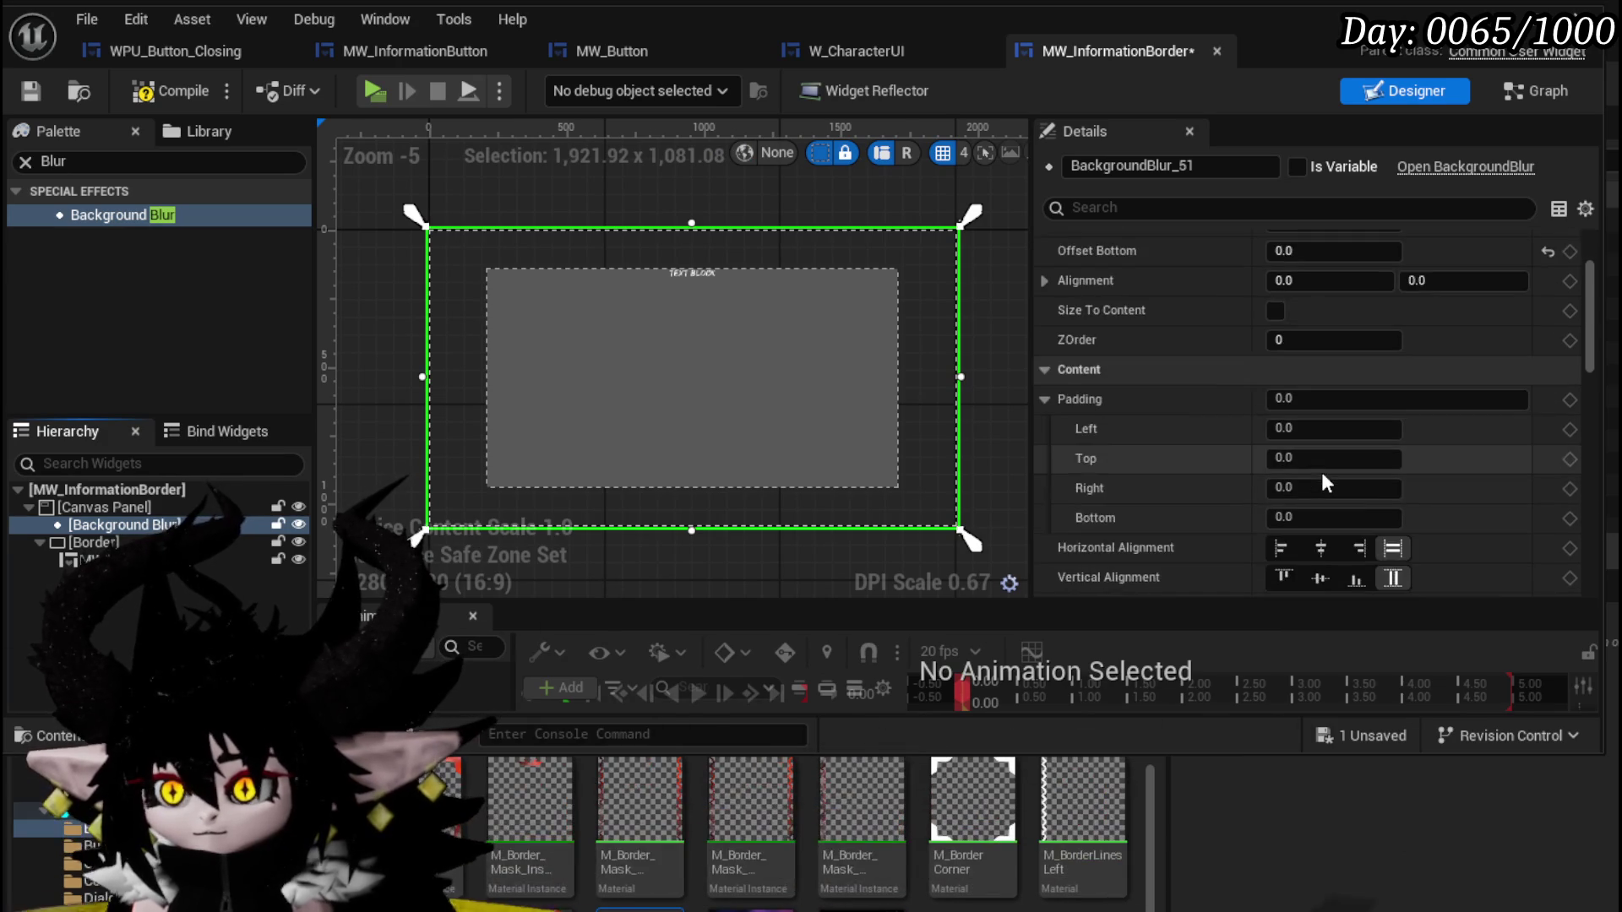
{"action": "left_click_drag", "start_coordinate": [1308, 526], "coordinate": [1385, 525]}
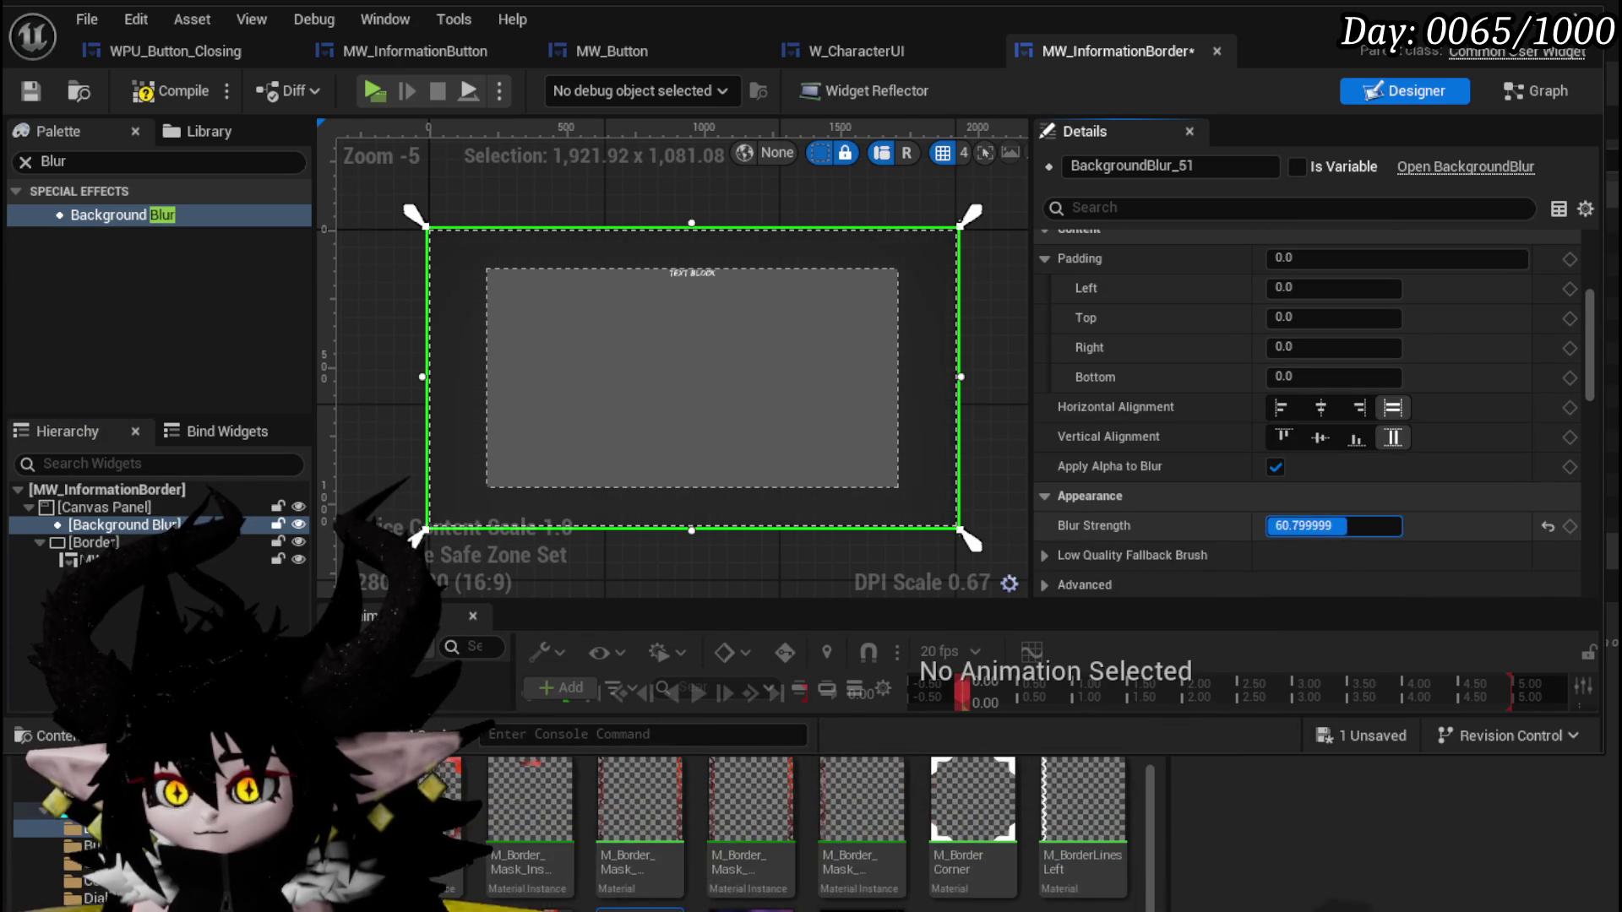
{"action": "left_click", "coordinate": [180, 93]}
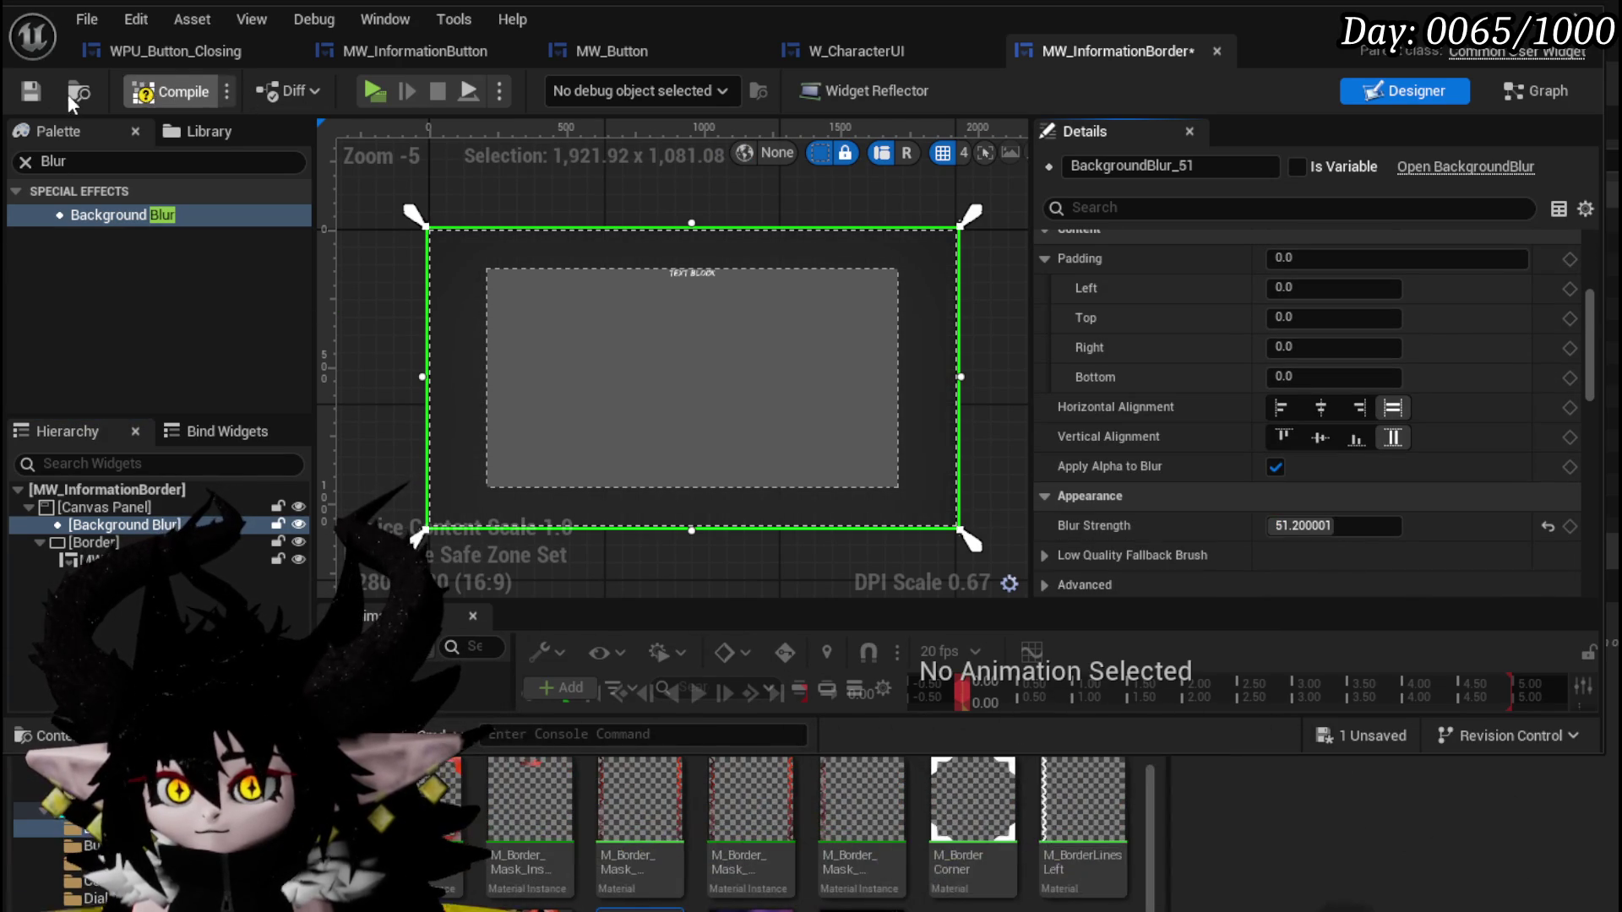
{"action": "left_click", "coordinate": [39, 89]}
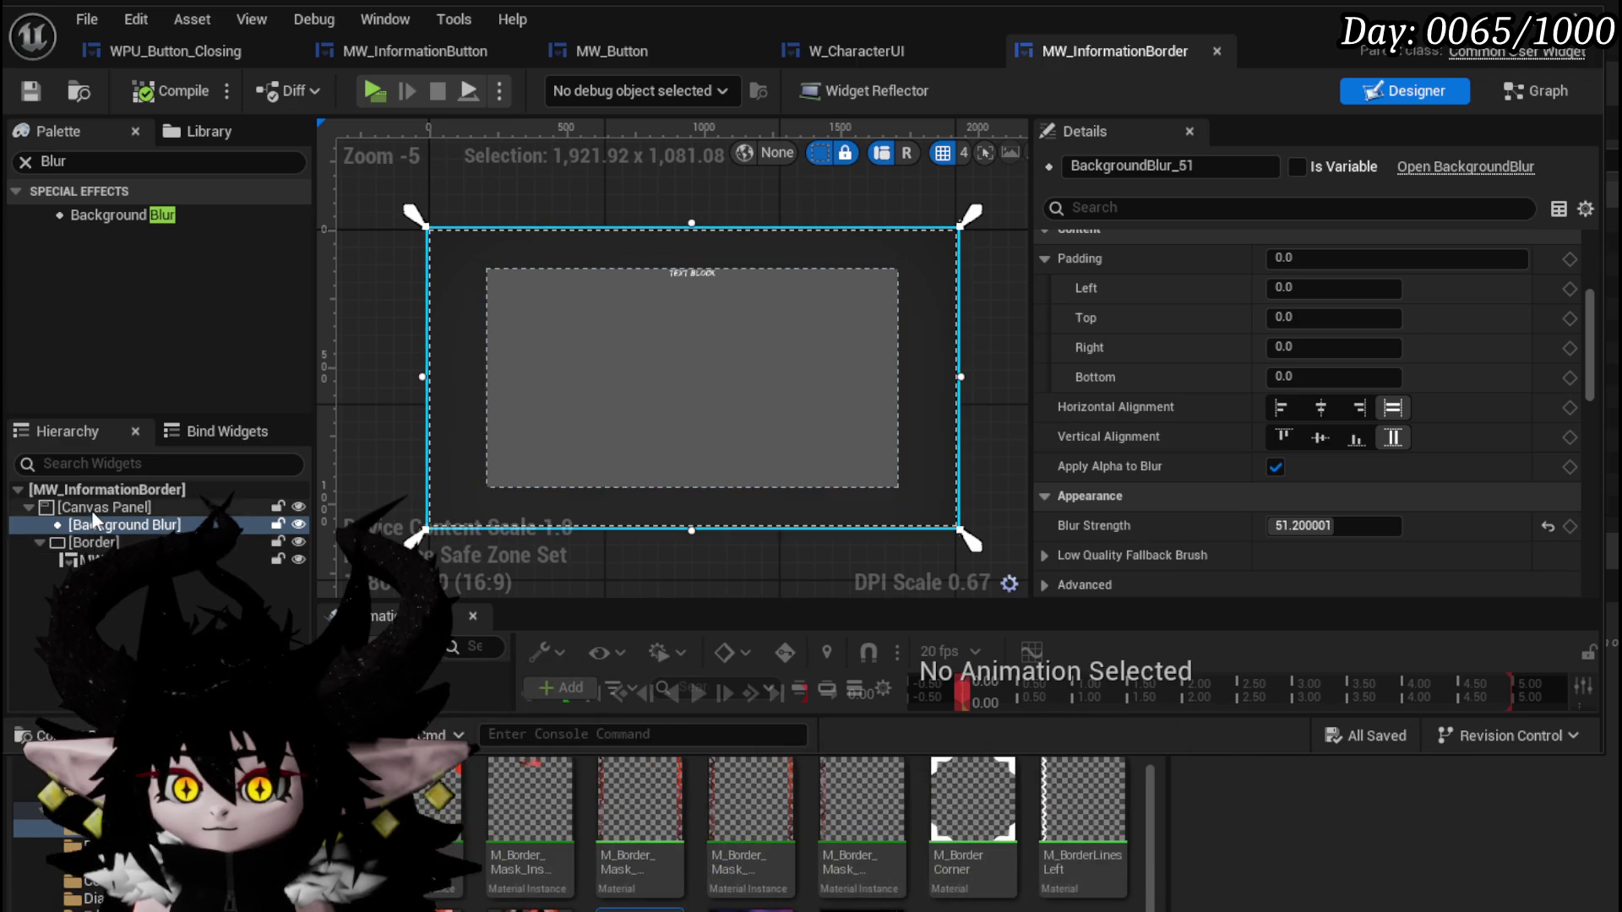
Lighten the Border's brush colour to a grey of V about 0.21 and compile.
{"action": "left_click", "coordinate": [93, 542]}
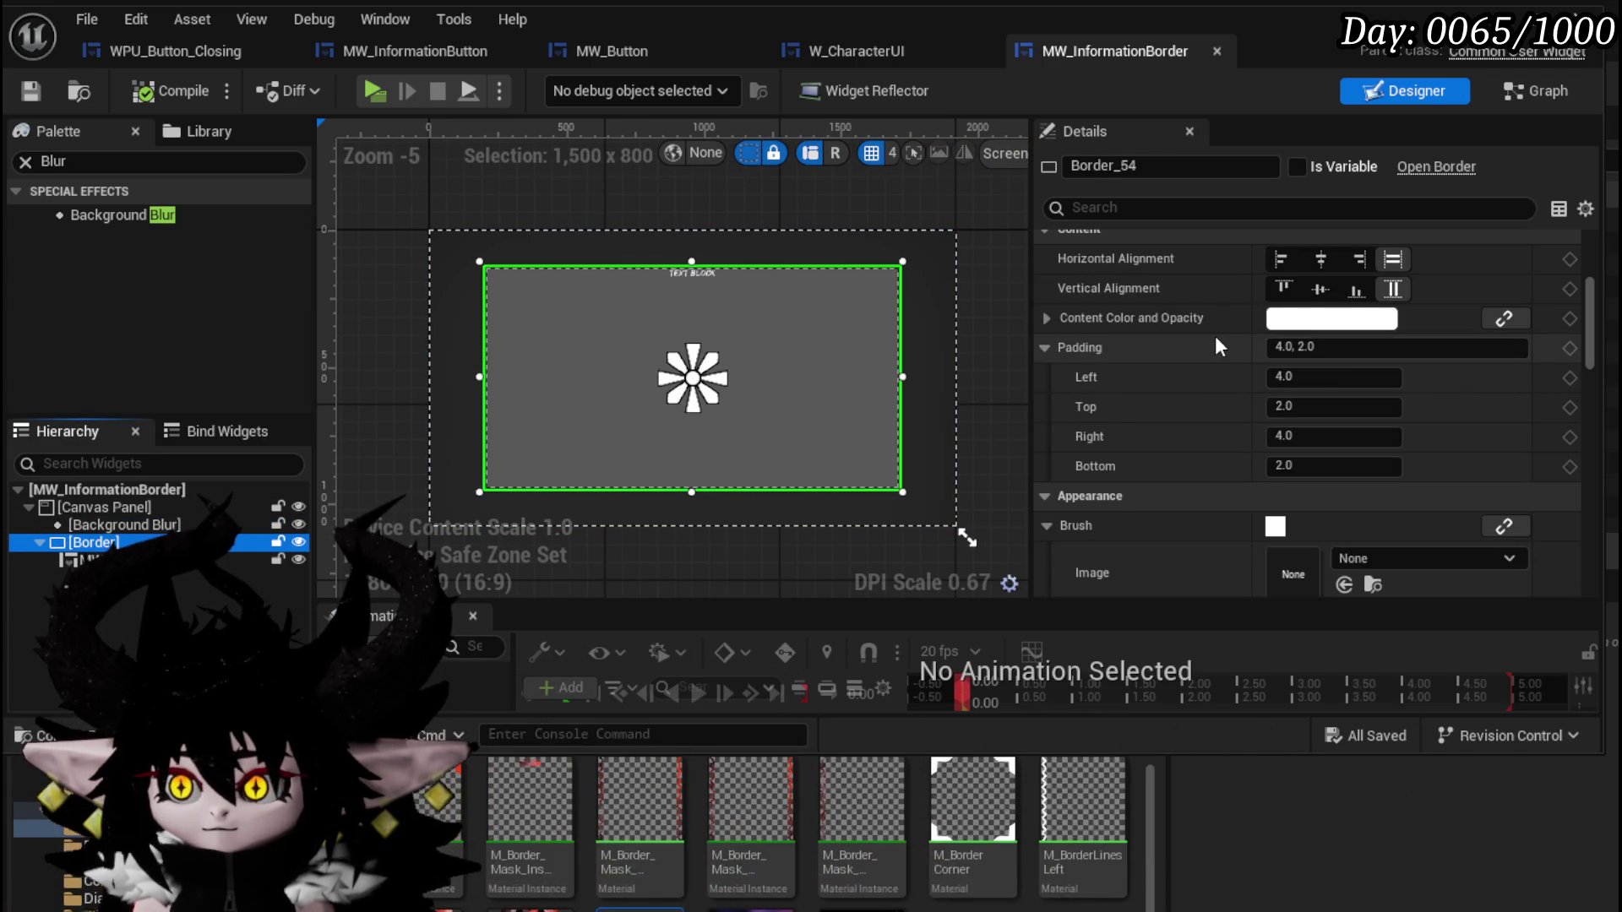
{"action": "scroll", "coordinate": [1215, 336], "scroll_direction": "down", "scroll_amount": 3}
{"action": "scroll", "coordinate": [1215, 337], "scroll_direction": "up", "scroll_amount": 3}
{"action": "scroll", "coordinate": [1216, 338], "scroll_direction": "down", "scroll_amount": 10}
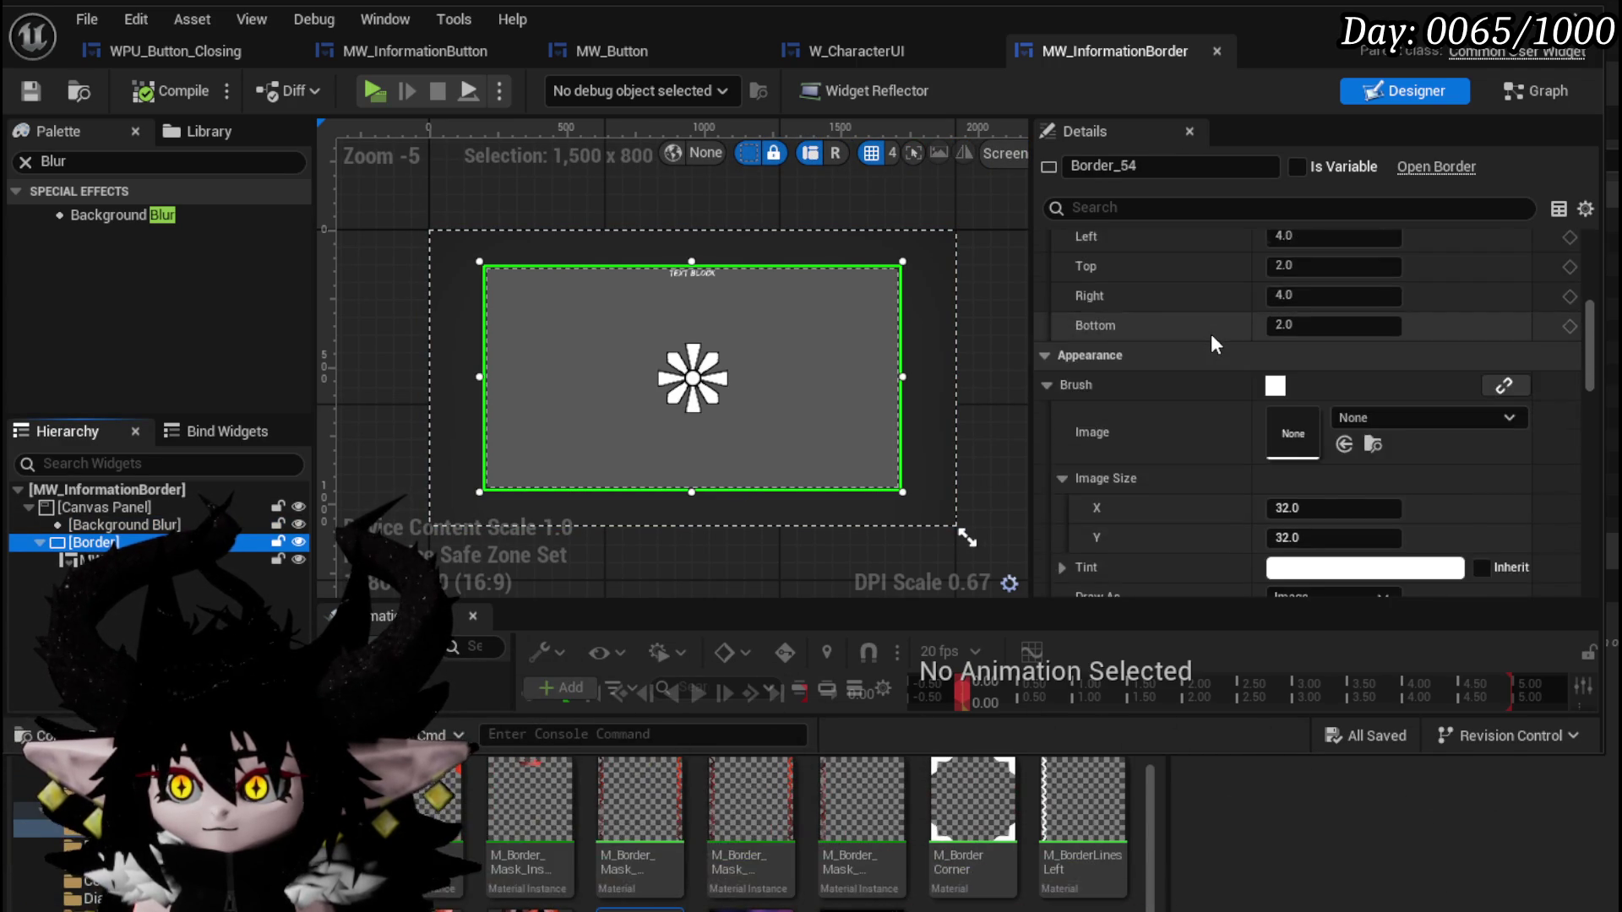
{"action": "scroll", "coordinate": [1212, 338], "scroll_direction": "down", "scroll_amount": 3}
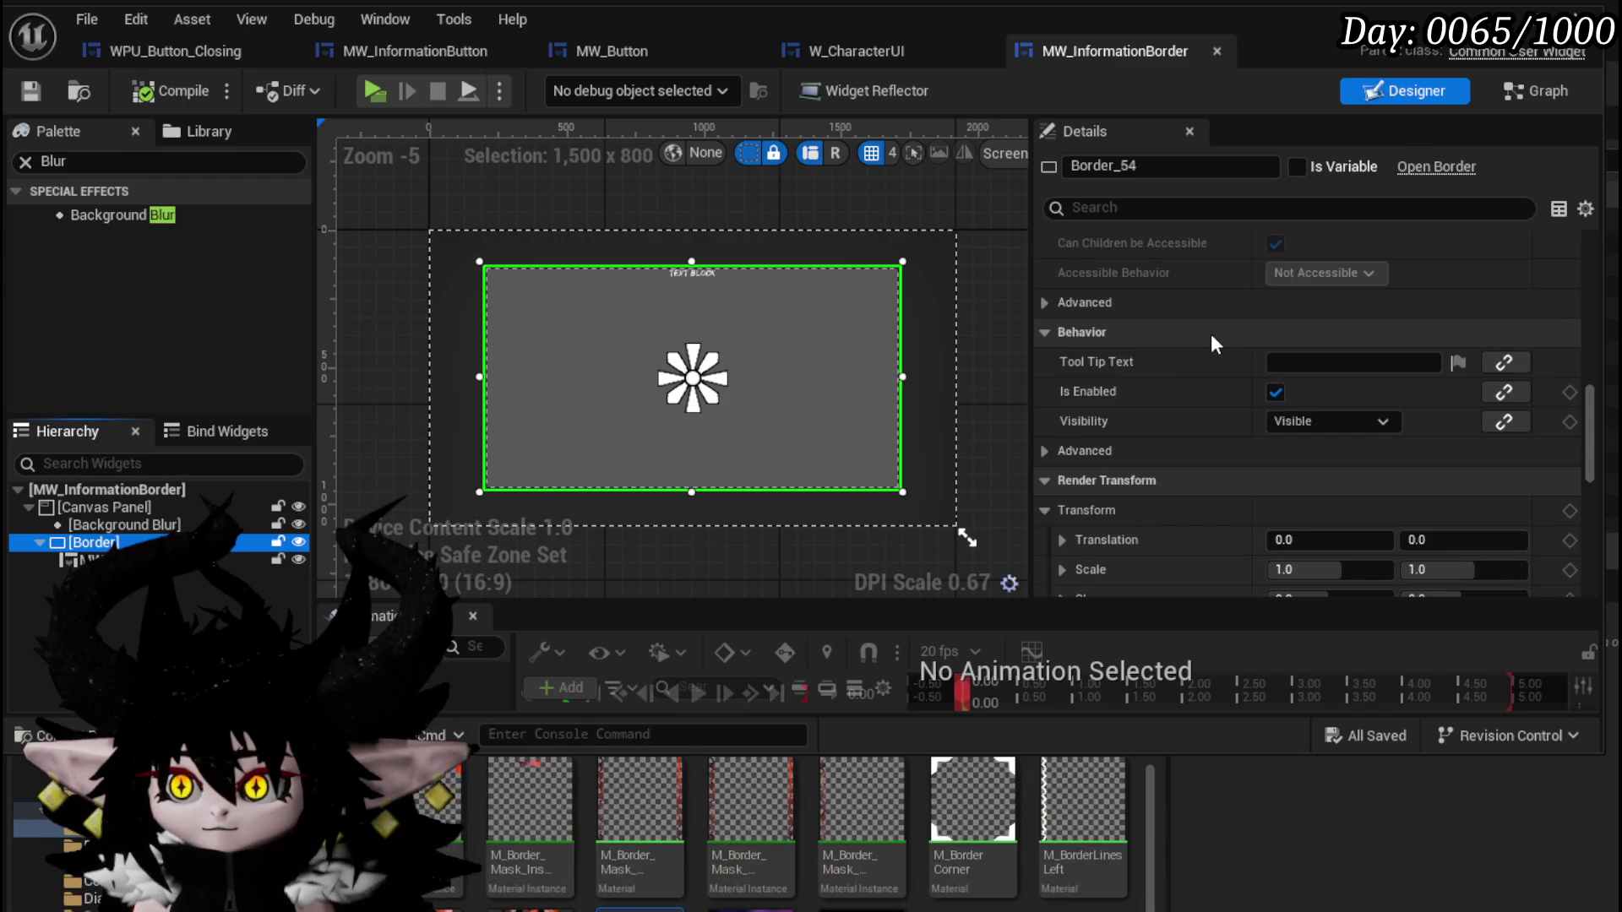
{"action": "scroll", "coordinate": [1212, 338], "scroll_direction": "up", "scroll_amount": 7}
{"action": "left_click", "coordinate": [1318, 412]}
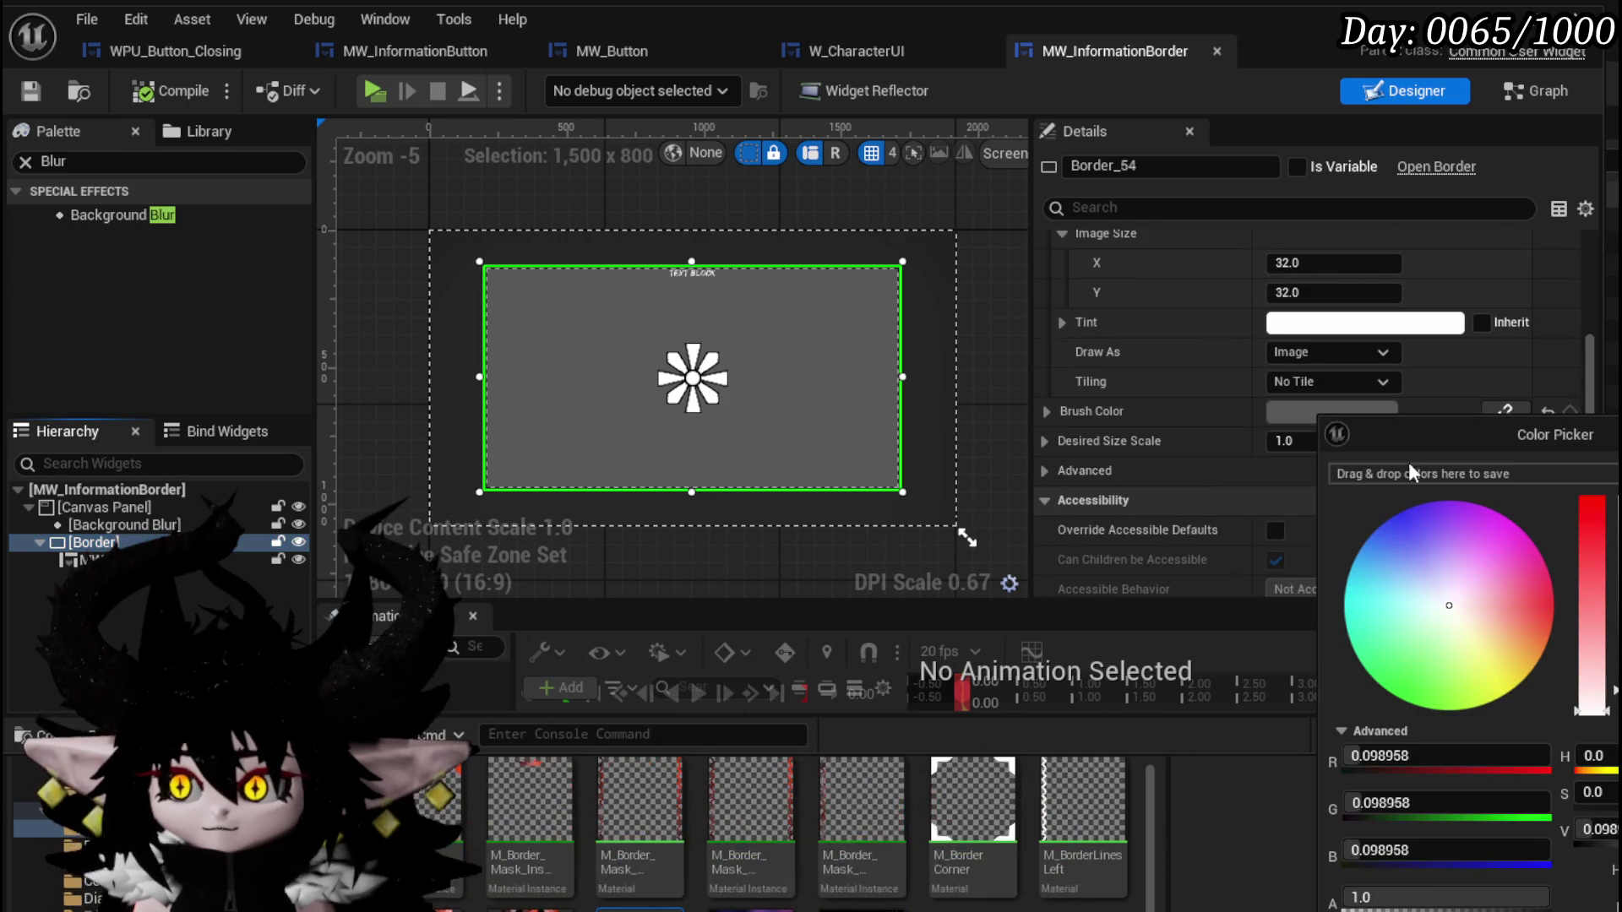
{"action": "left_click_drag", "start_coordinate": [1596, 830], "coordinate": [1597, 829]}
{"action": "key", "text": "Return"}
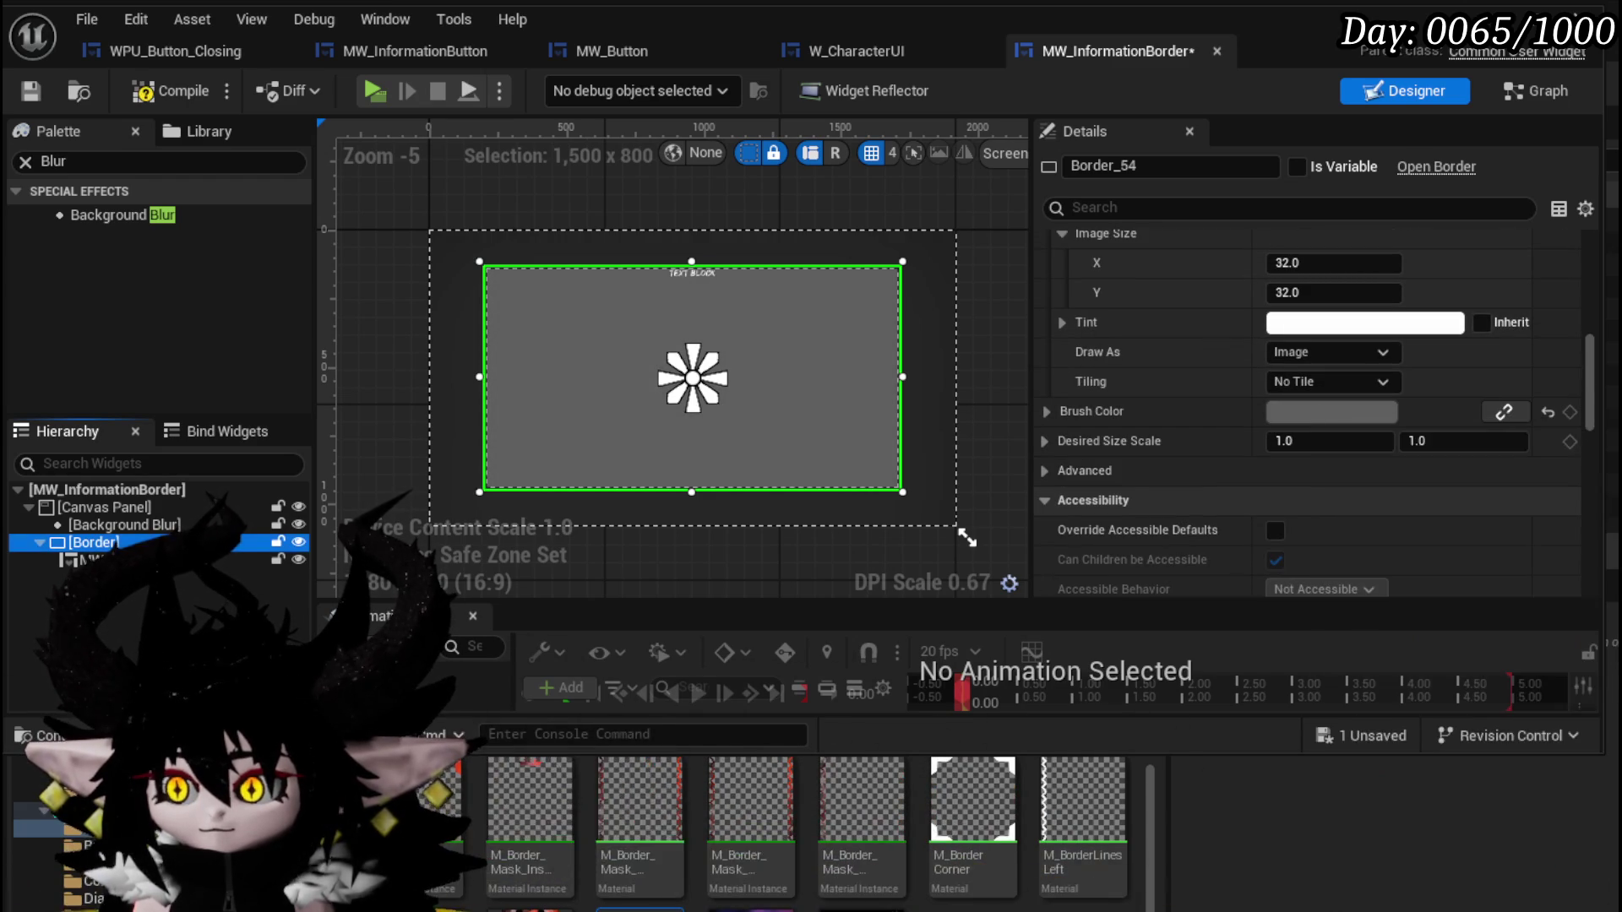
{"action": "left_click", "coordinate": [172, 94]}
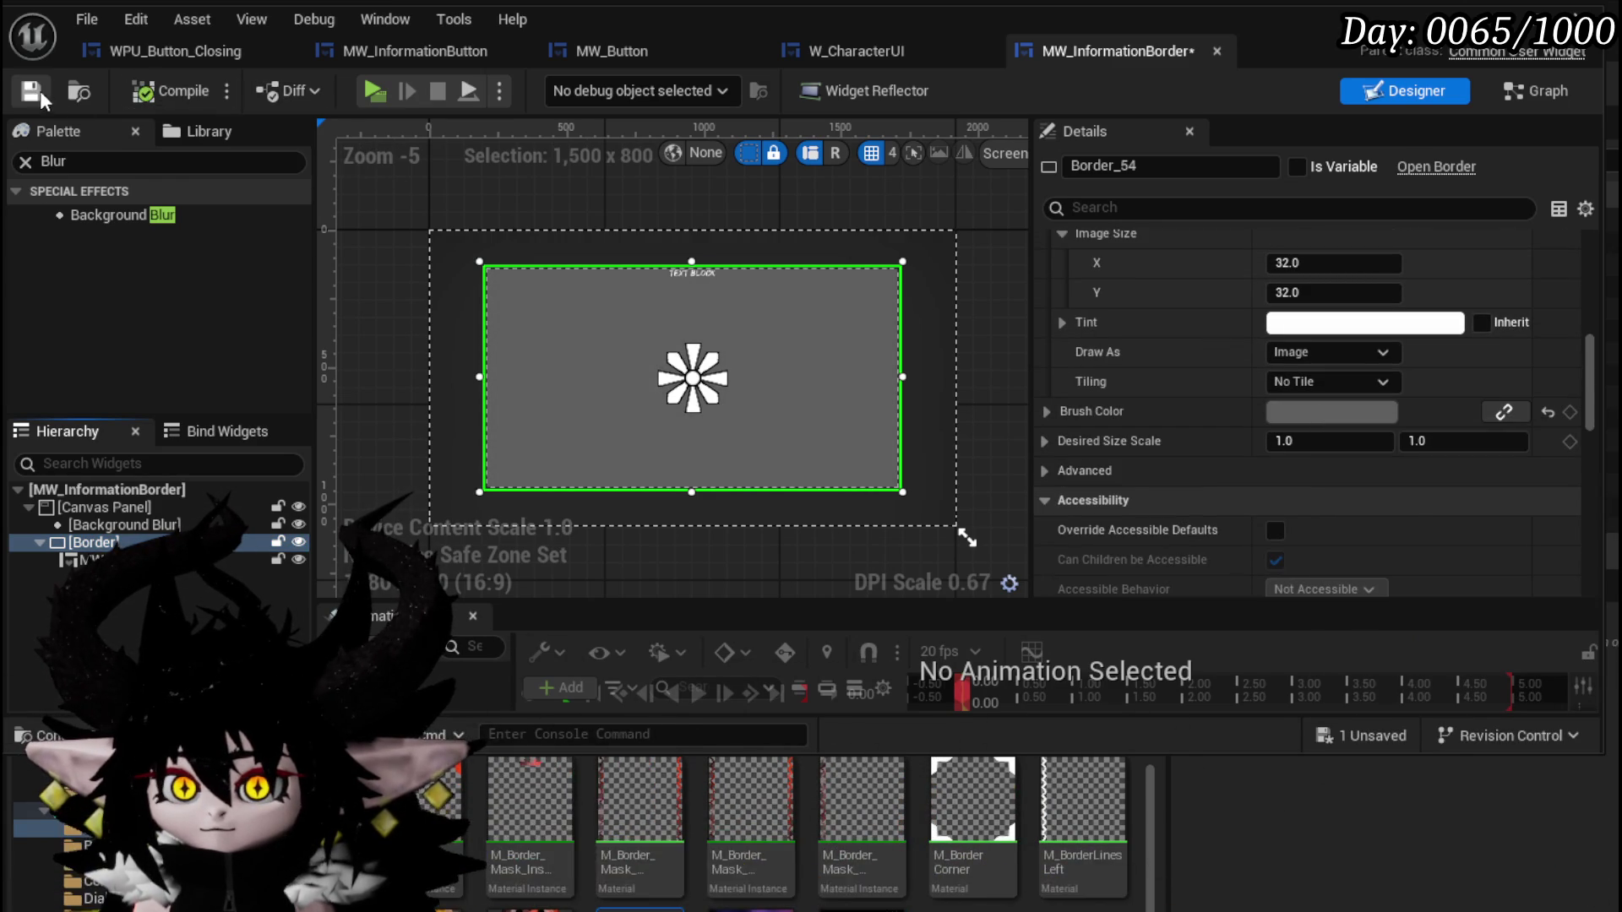
{"action": "scroll", "coordinate": [616, 384], "scroll_direction": "up", "scroll_amount": 2}
{"action": "scroll", "coordinate": [622, 391], "scroll_direction": "down", "scroll_amount": 1}
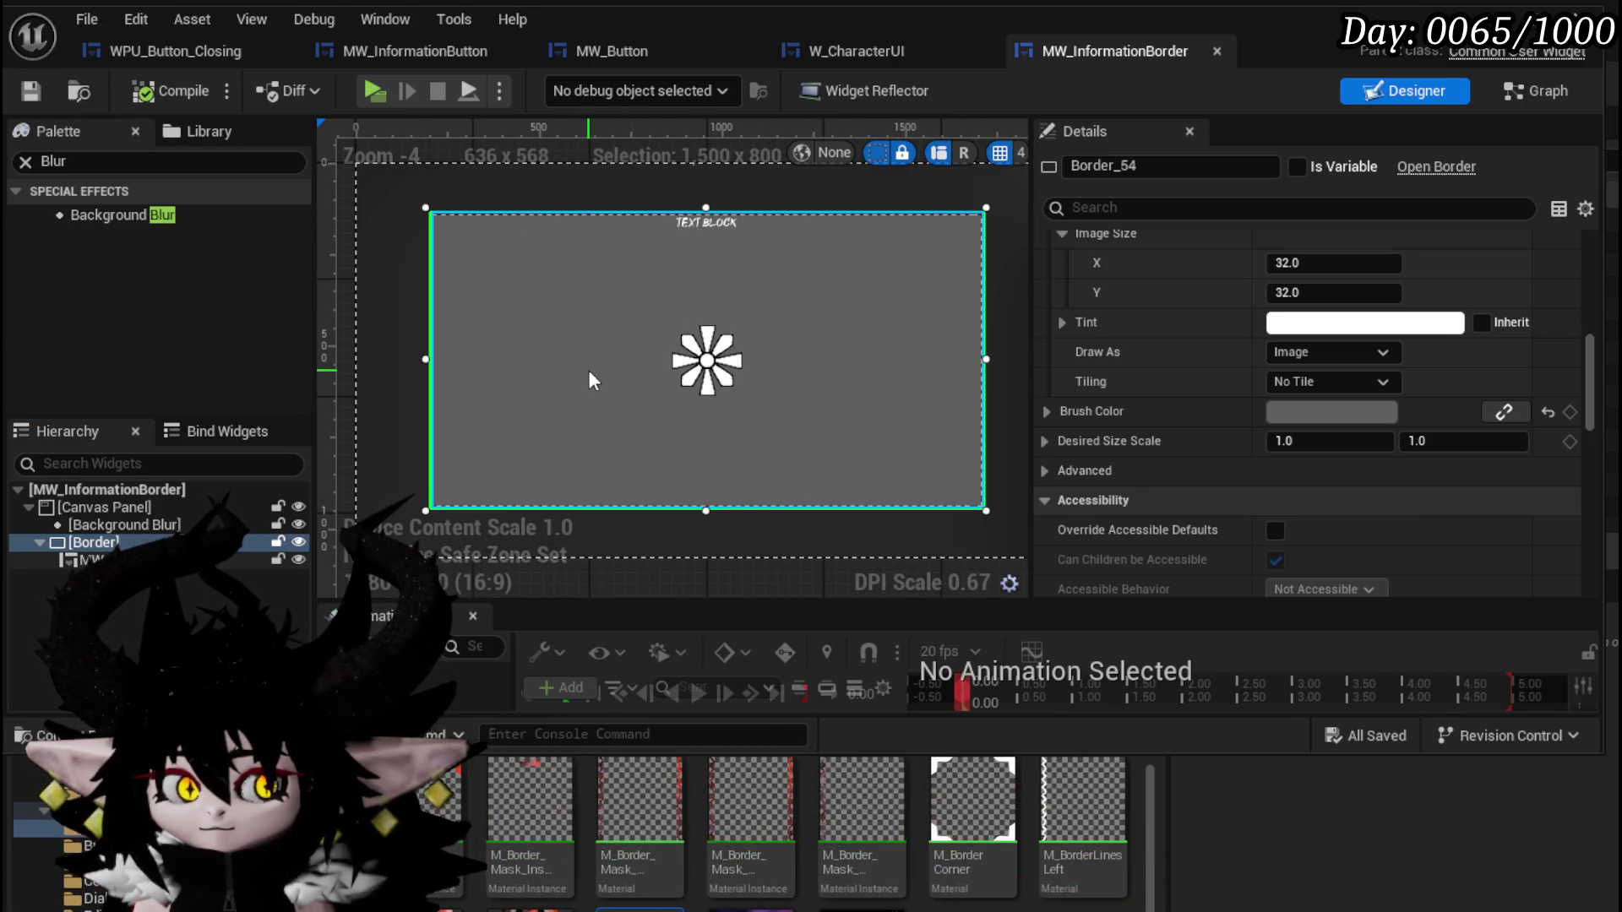
{"action": "scroll", "coordinate": [1392, 286], "scroll_direction": "up", "scroll_amount": 10}
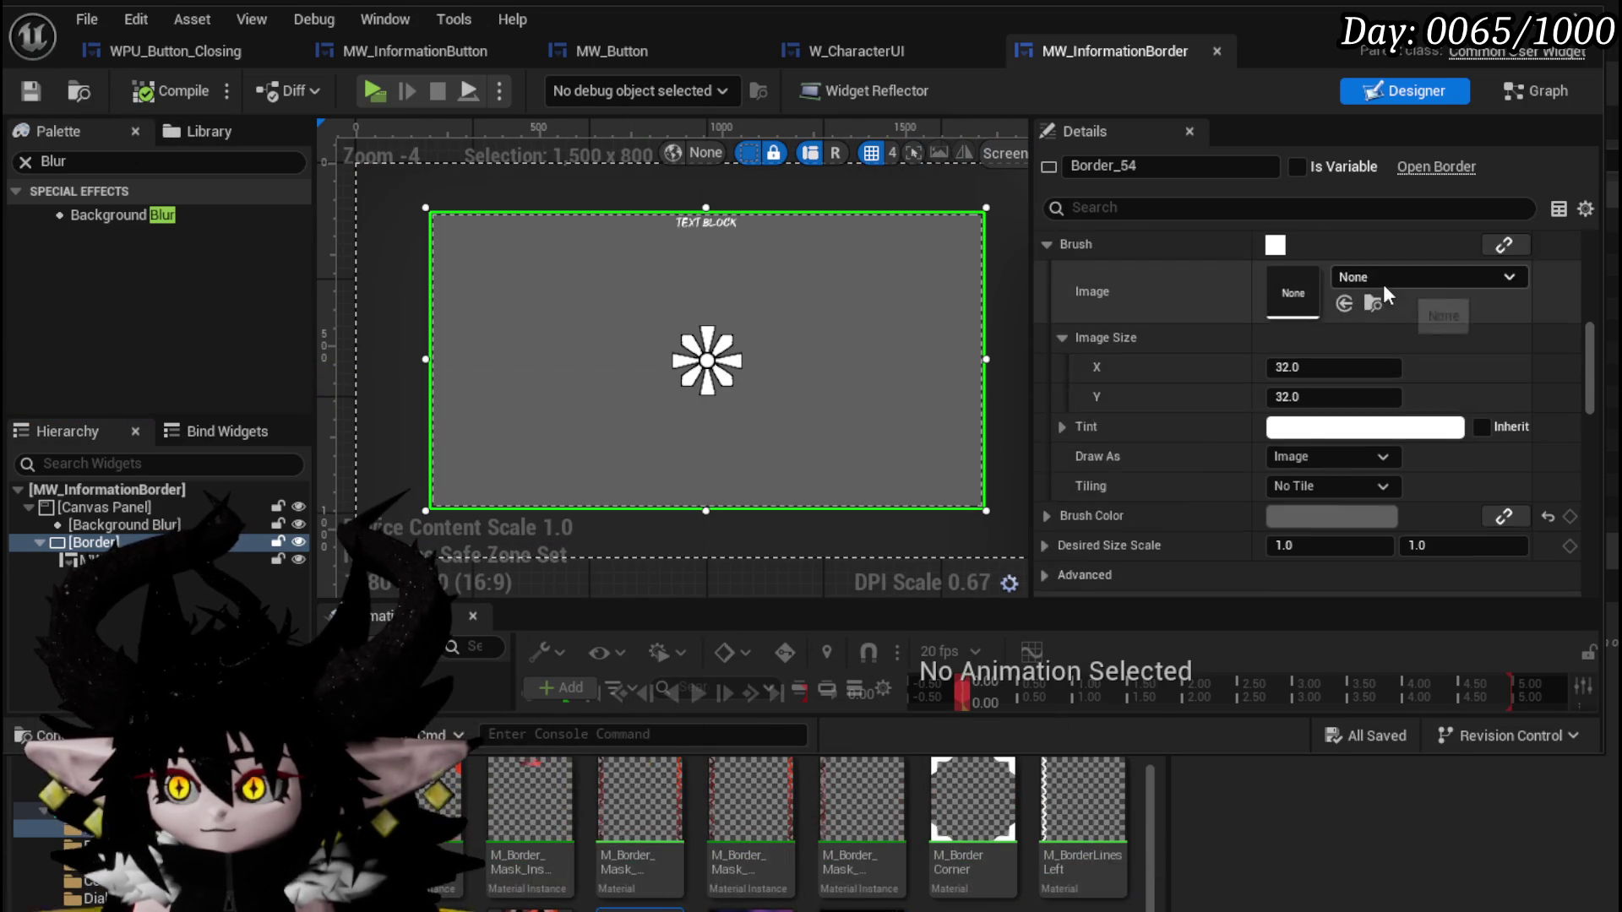
{"action": "scroll", "coordinate": [1382, 286], "scroll_direction": "up", "scroll_amount": 3}
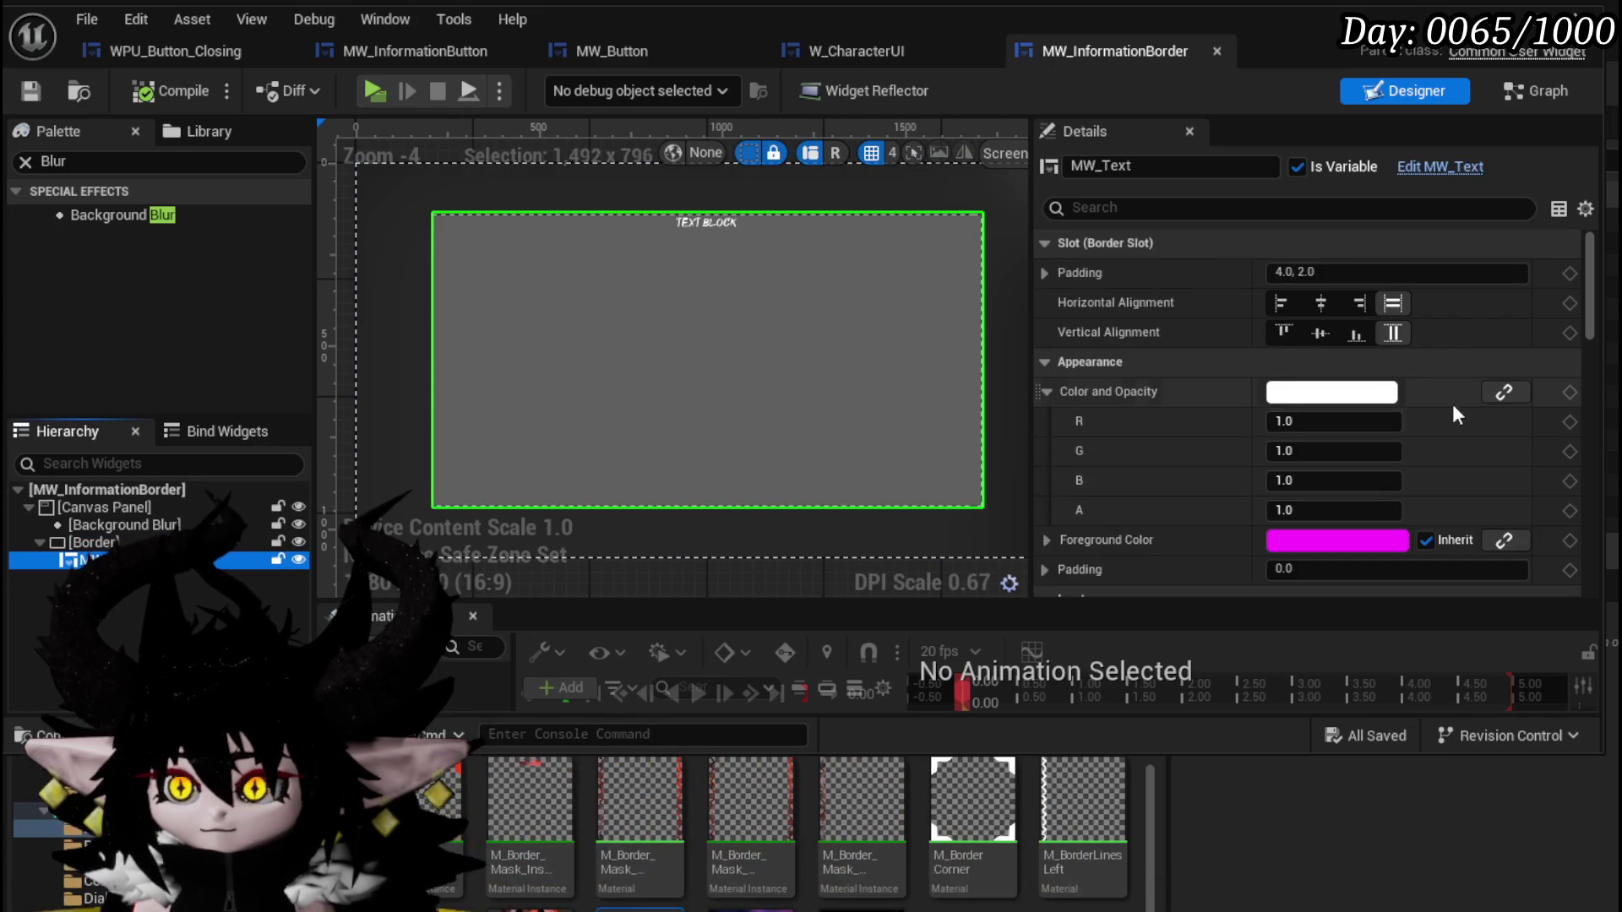
{"action": "scroll", "coordinate": [845, 321], "scroll_direction": "down", "scroll_amount": 1}
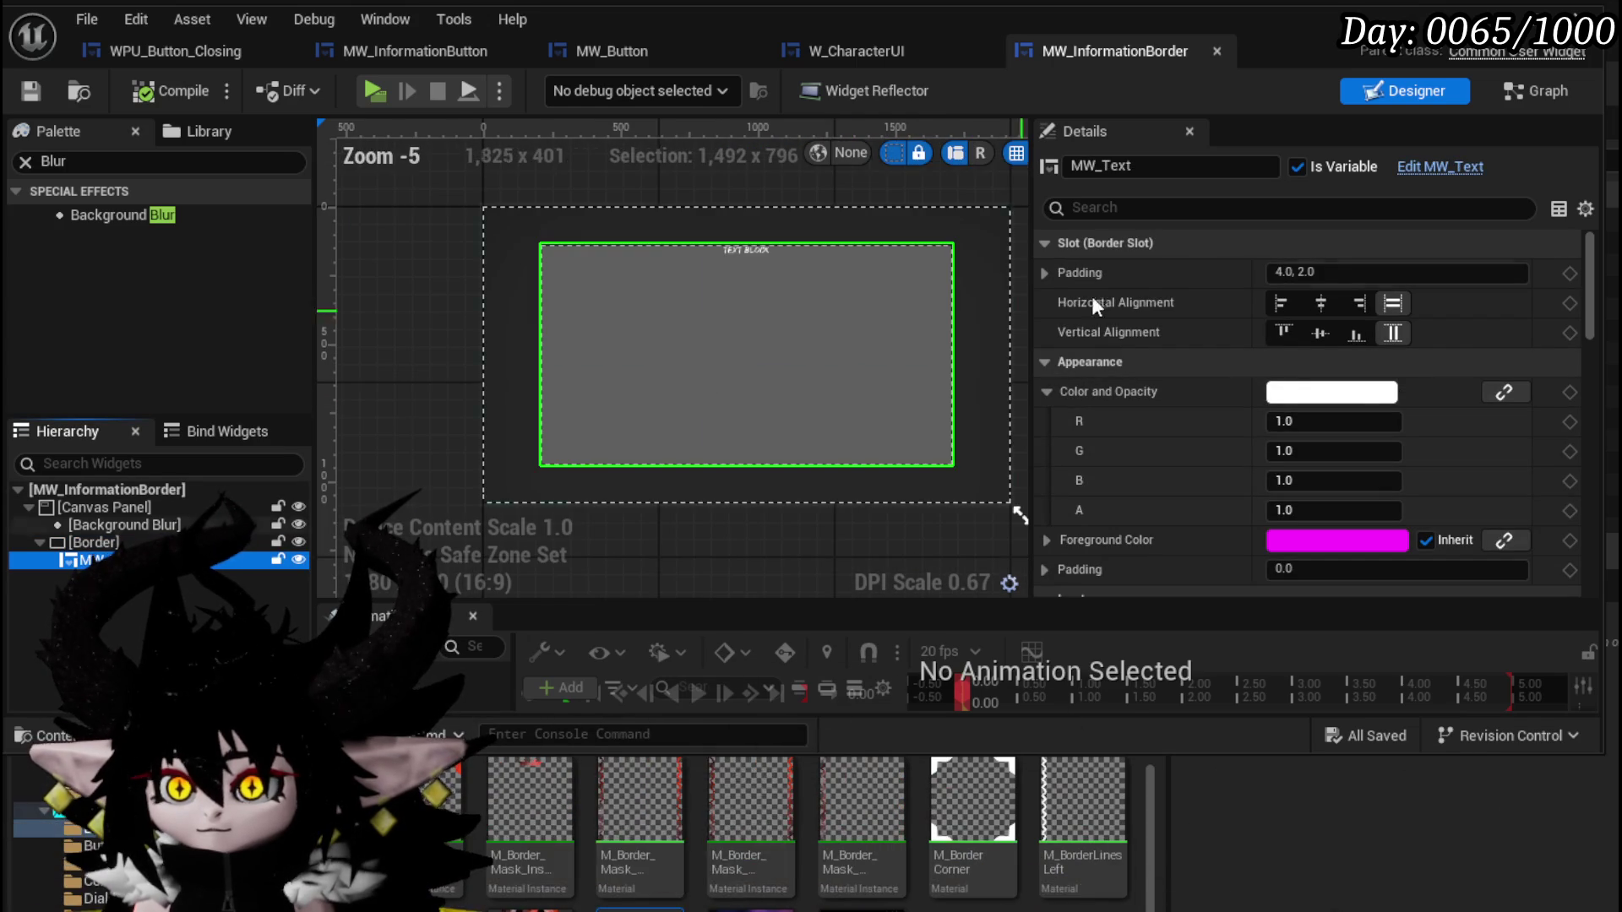
{"action": "scroll", "coordinate": [1335, 325], "scroll_direction": "down", "scroll_amount": 5}
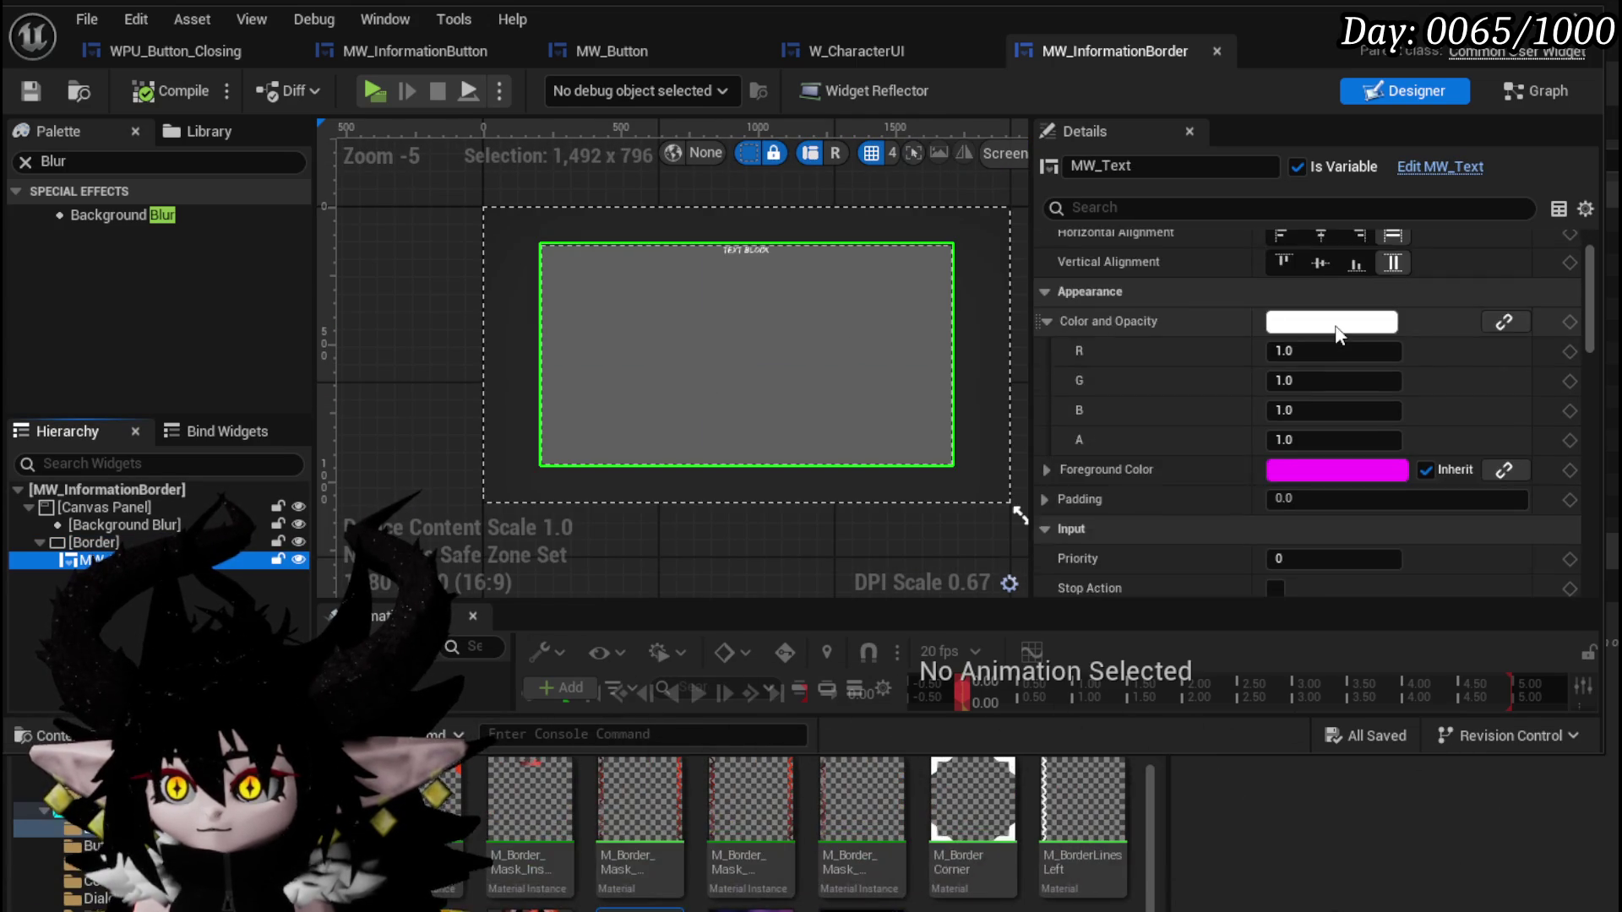
{"action": "scroll", "coordinate": [1336, 329], "scroll_direction": "down", "scroll_amount": 10}
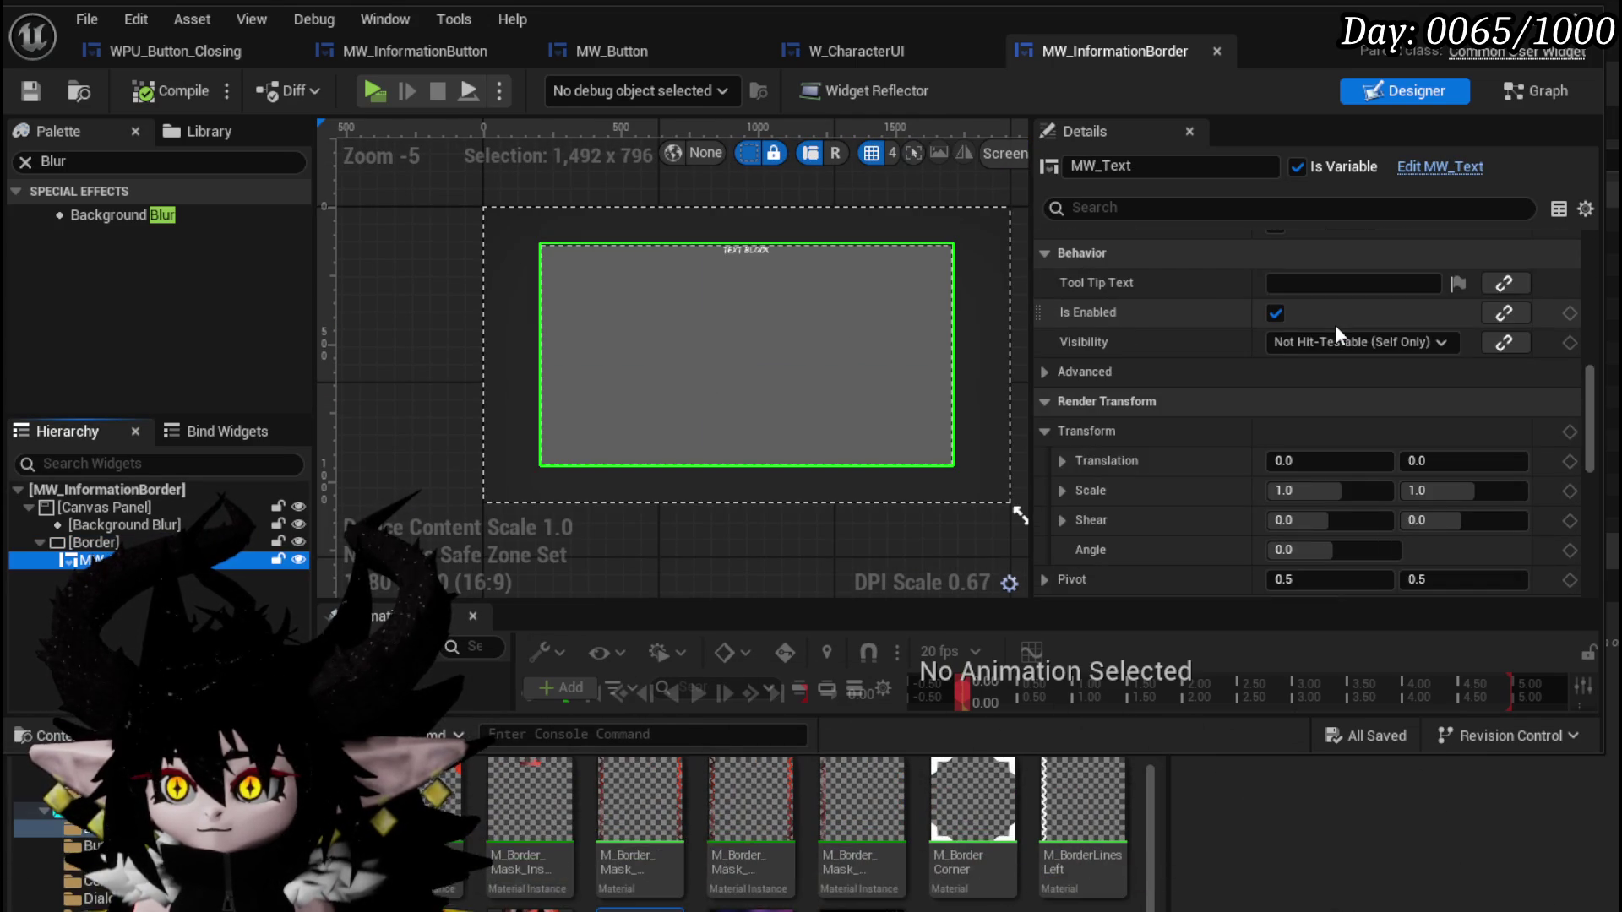
{"action": "scroll", "coordinate": [1336, 329], "scroll_direction": "down", "scroll_amount": 12}
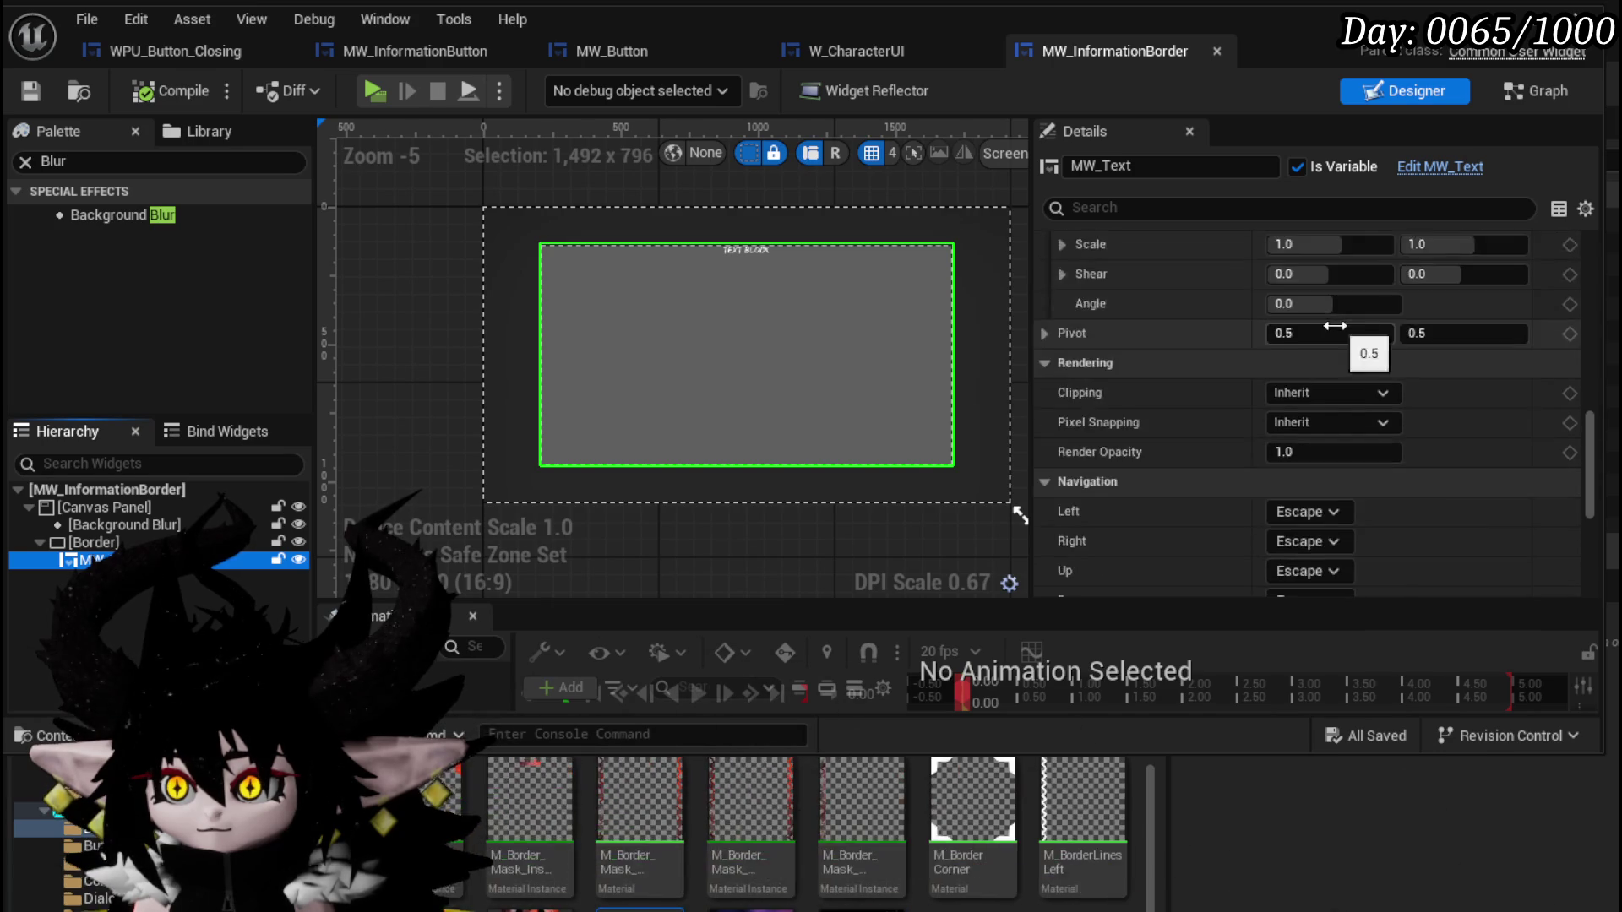
{"action": "scroll", "coordinate": [1337, 335], "scroll_direction": "down", "scroll_amount": 4}
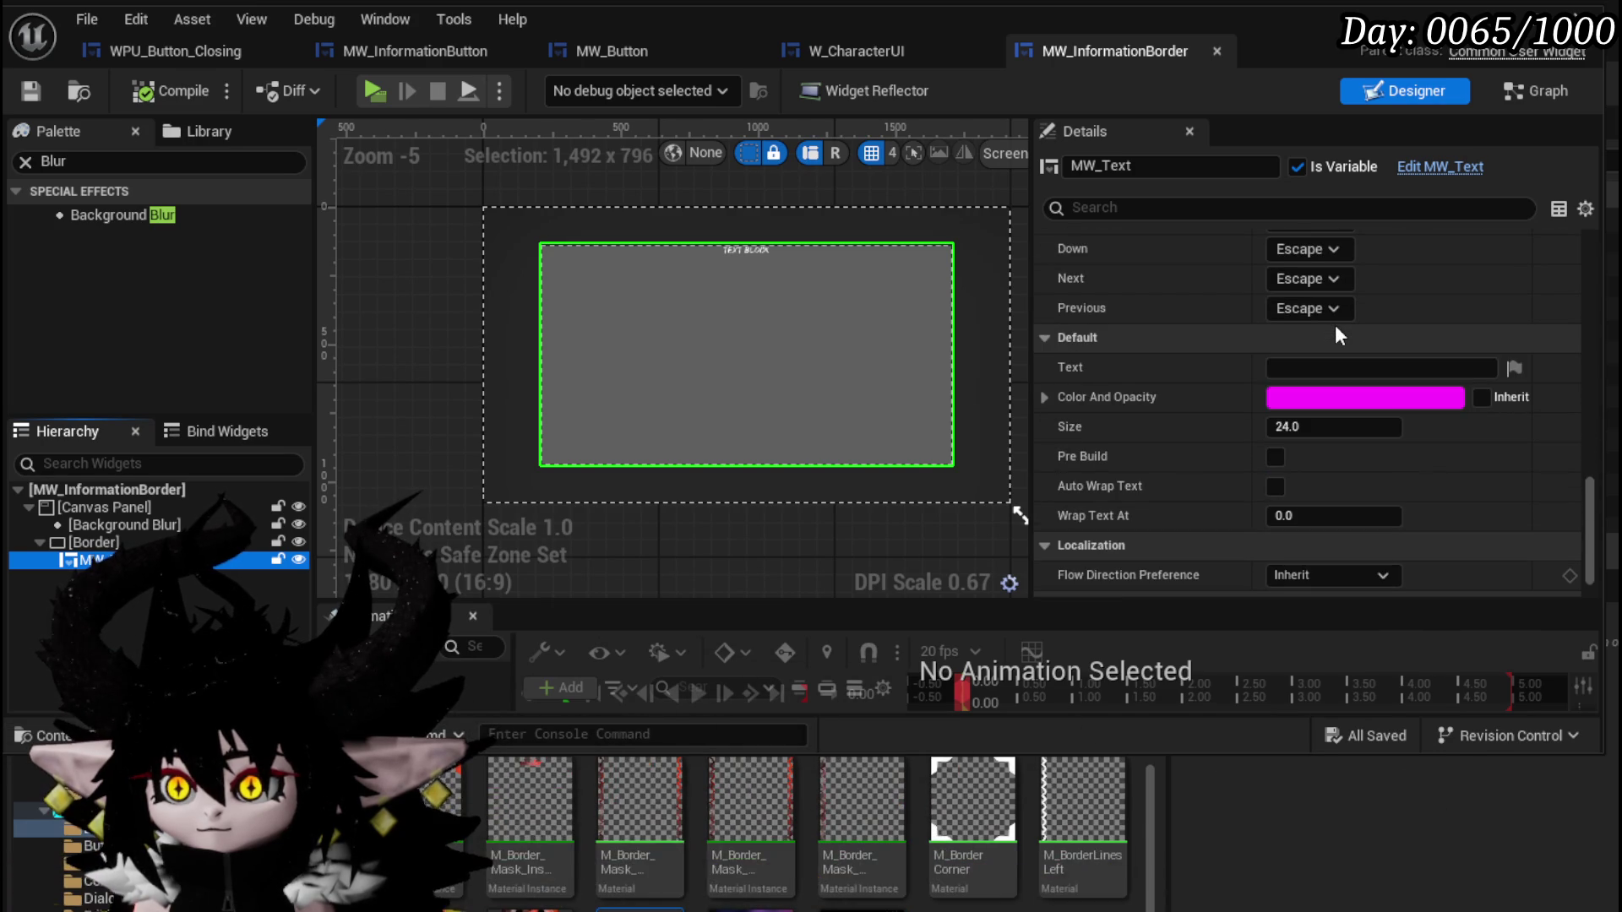
{"action": "left_click", "coordinate": [738, 248]}
{"action": "left_click", "coordinate": [144, 524]}
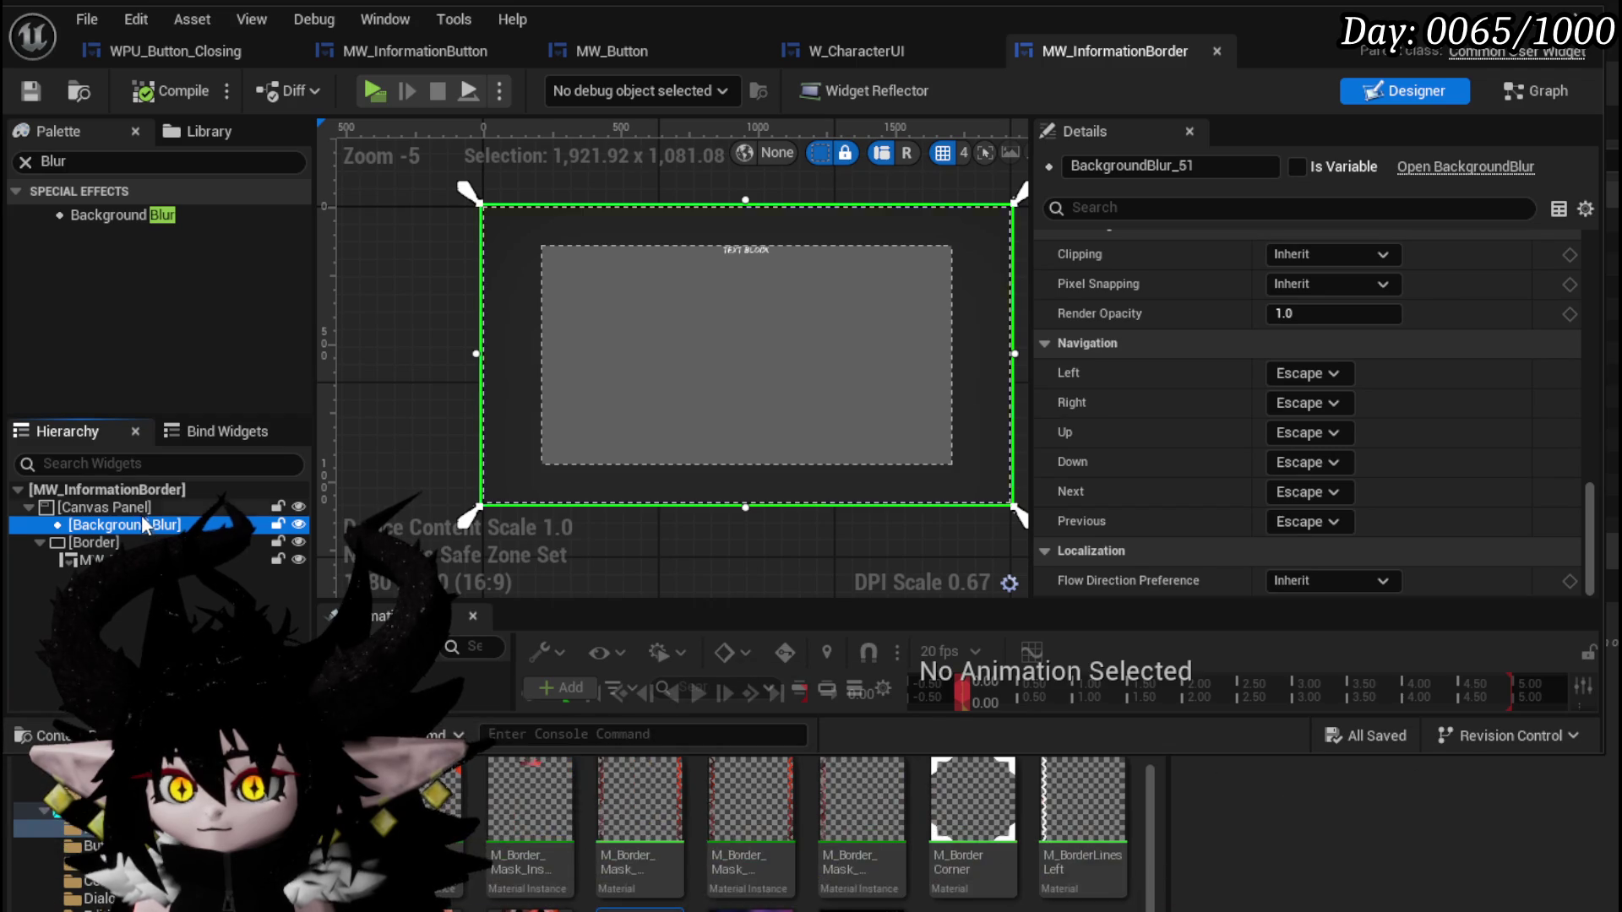
{"action": "key", "text": "Up"}
{"action": "key", "text": "Down"}
{"action": "key", "text": "Down"}
{"action": "key", "text": "Down"}
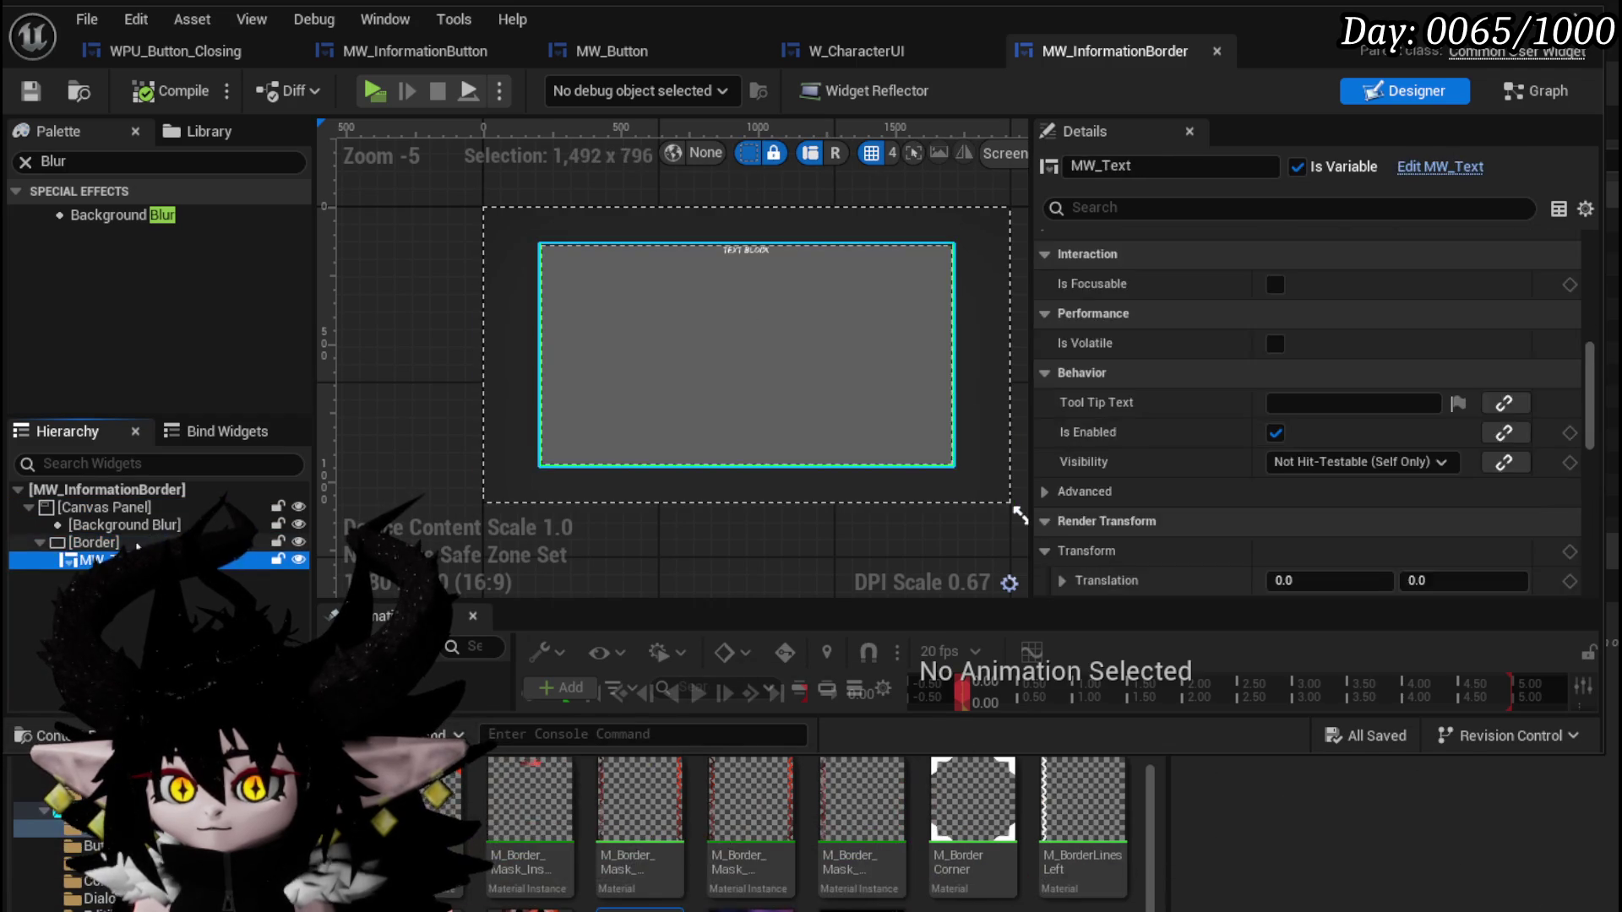
{"action": "key", "text": "Up"}
{"action": "key", "text": "Up"}
{"action": "key", "text": "Down"}
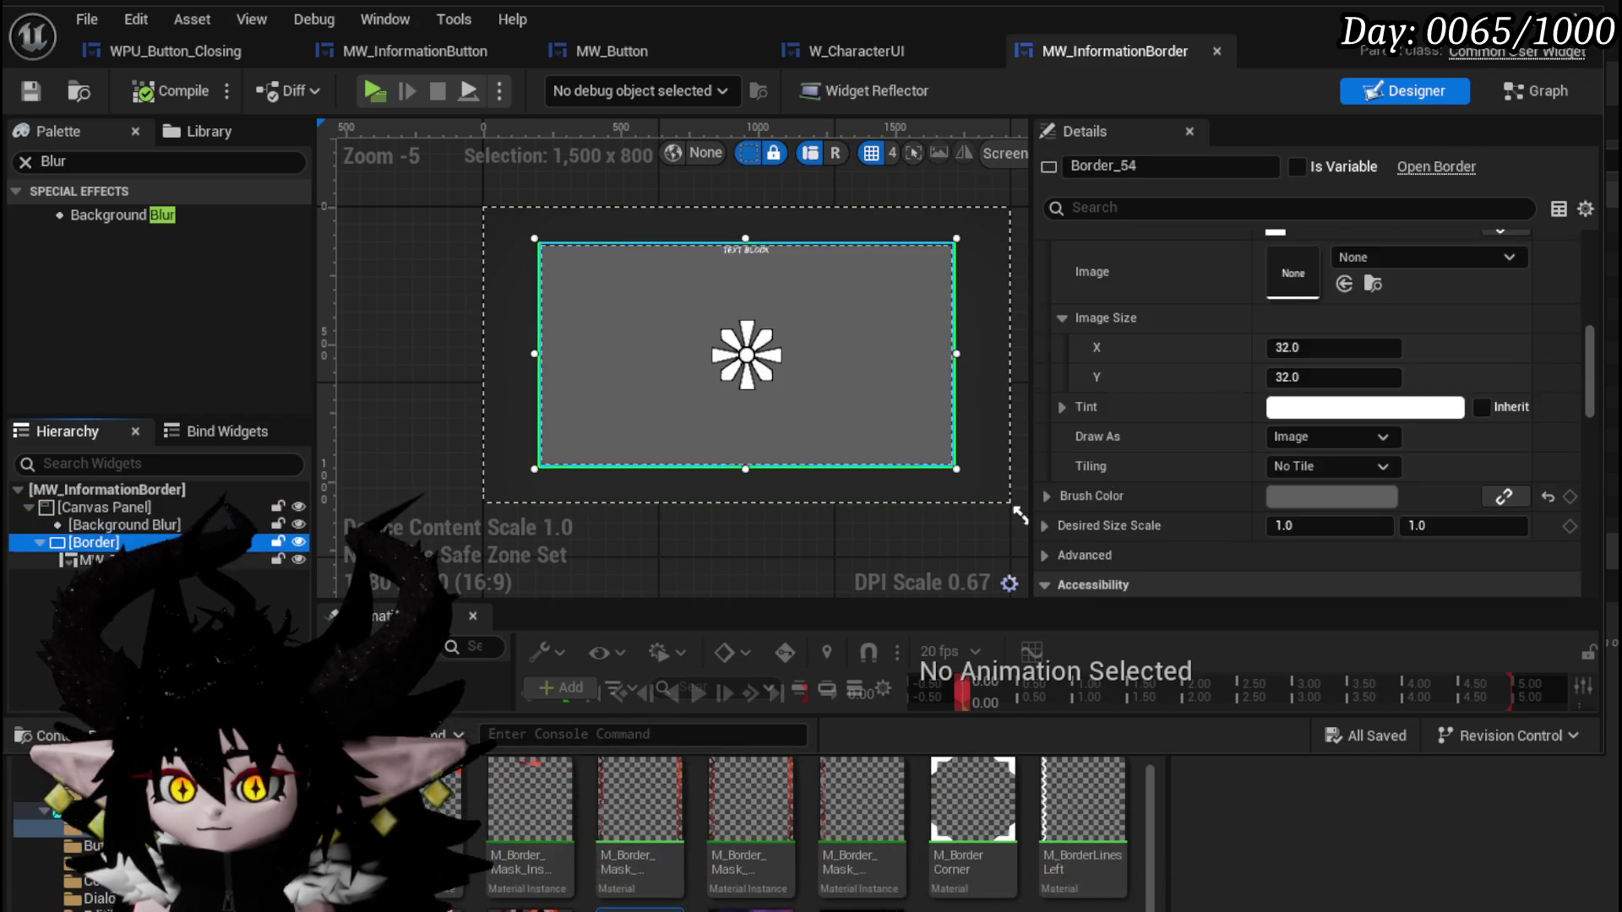
{"action": "key", "text": "Down"}
{"action": "key", "text": "Up"}
{"action": "key", "text": "Up"}
{"action": "key", "text": "Up"}
{"action": "key", "text": "Down"}
{"action": "key", "text": "Down"}
{"action": "key", "text": "Down"}
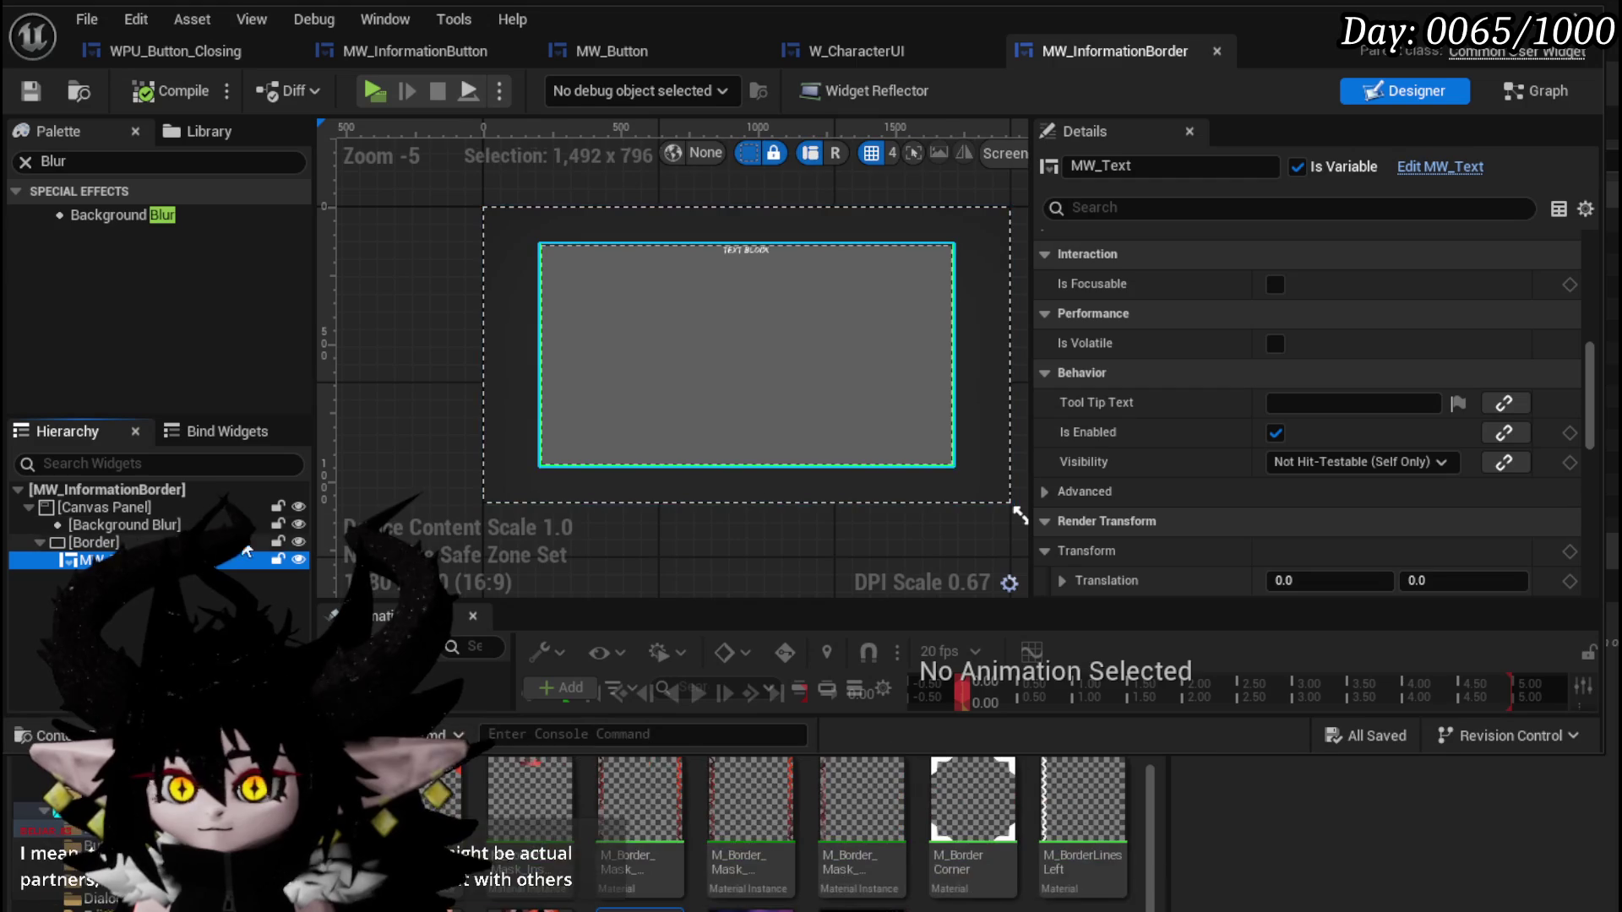
{"action": "left_click", "coordinate": [955, 355]}
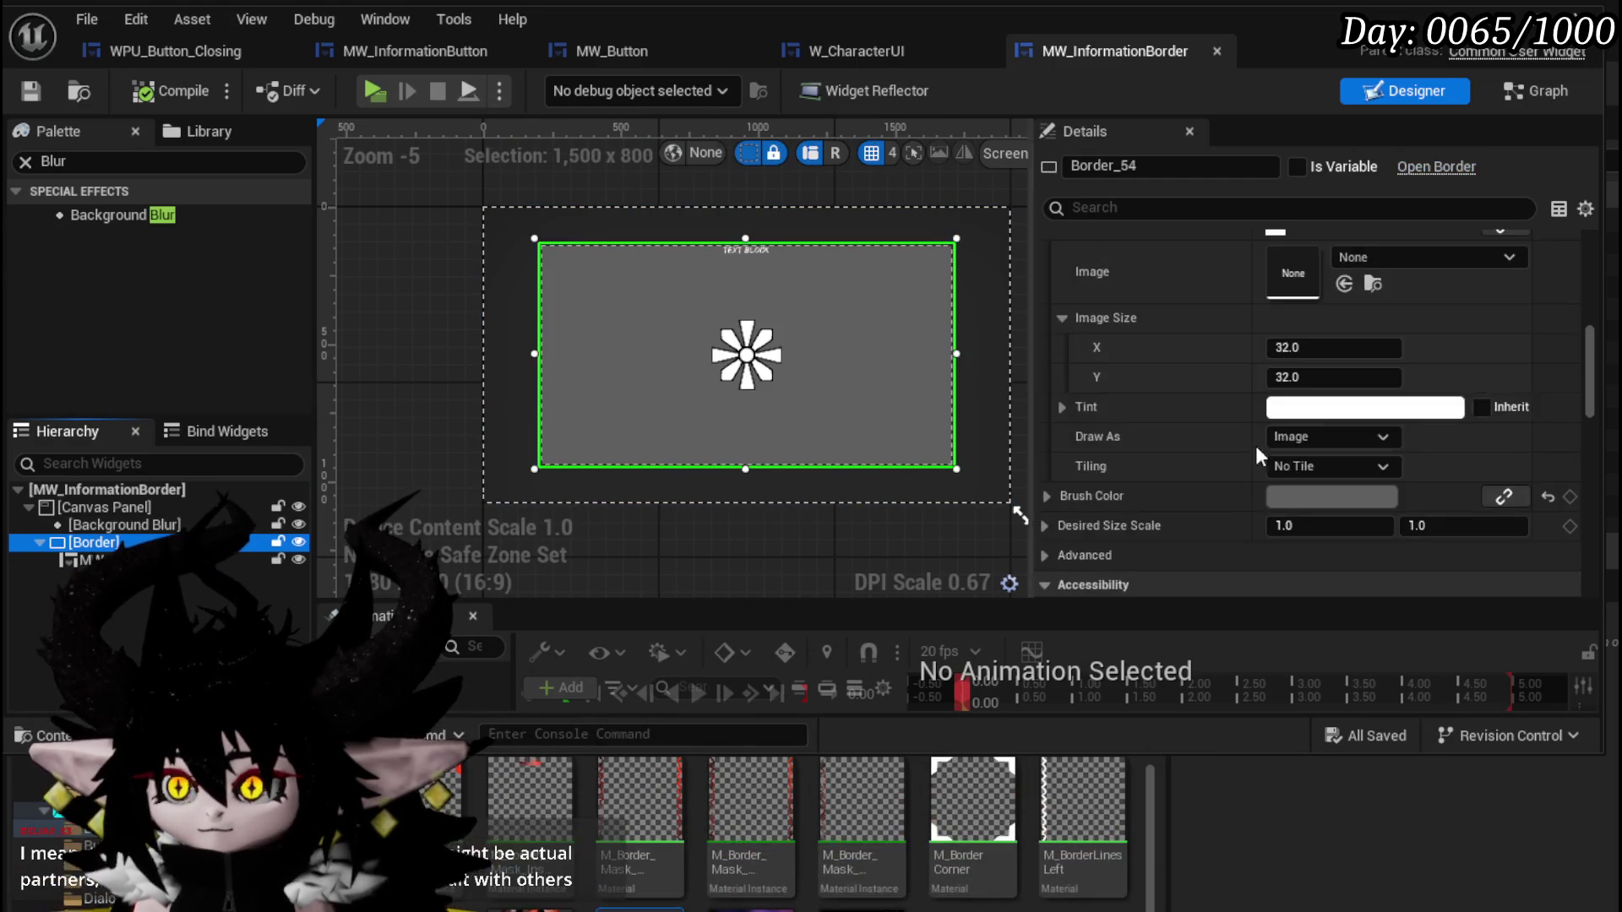
{"action": "scroll", "coordinate": [1416, 403], "scroll_direction": "up", "scroll_amount": 5}
{"action": "scroll", "coordinate": [1415, 401], "scroll_direction": "up", "scroll_amount": 4}
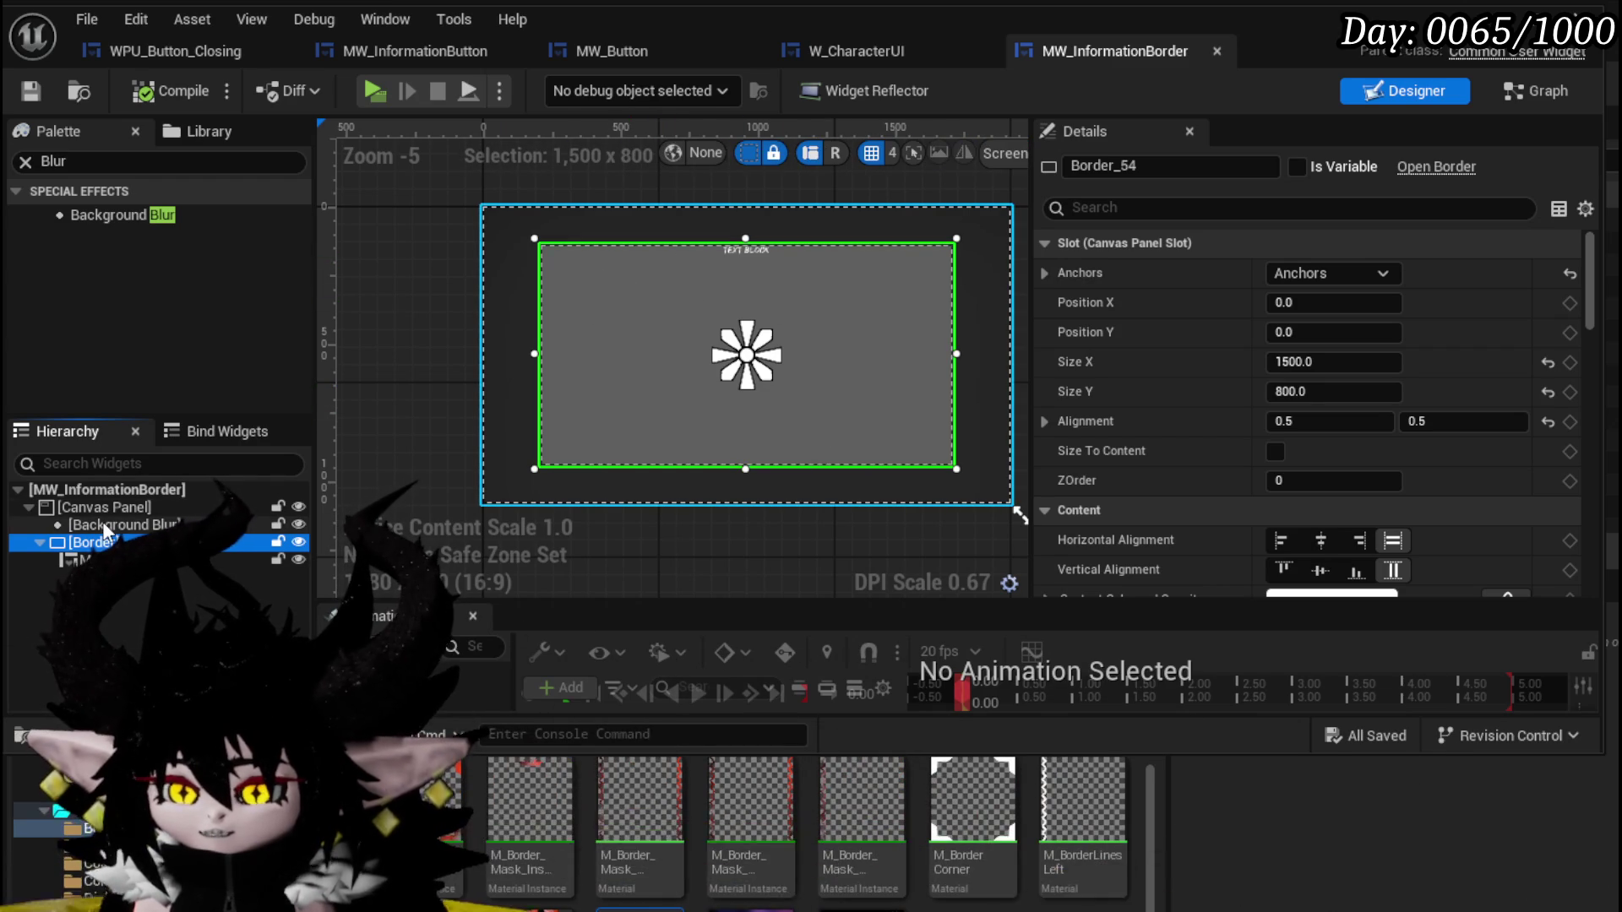
Add a WPU_Button_Closing widget to the canvas, anchored at the bottom centre.
{"action": "left_click", "coordinate": [102, 164]}
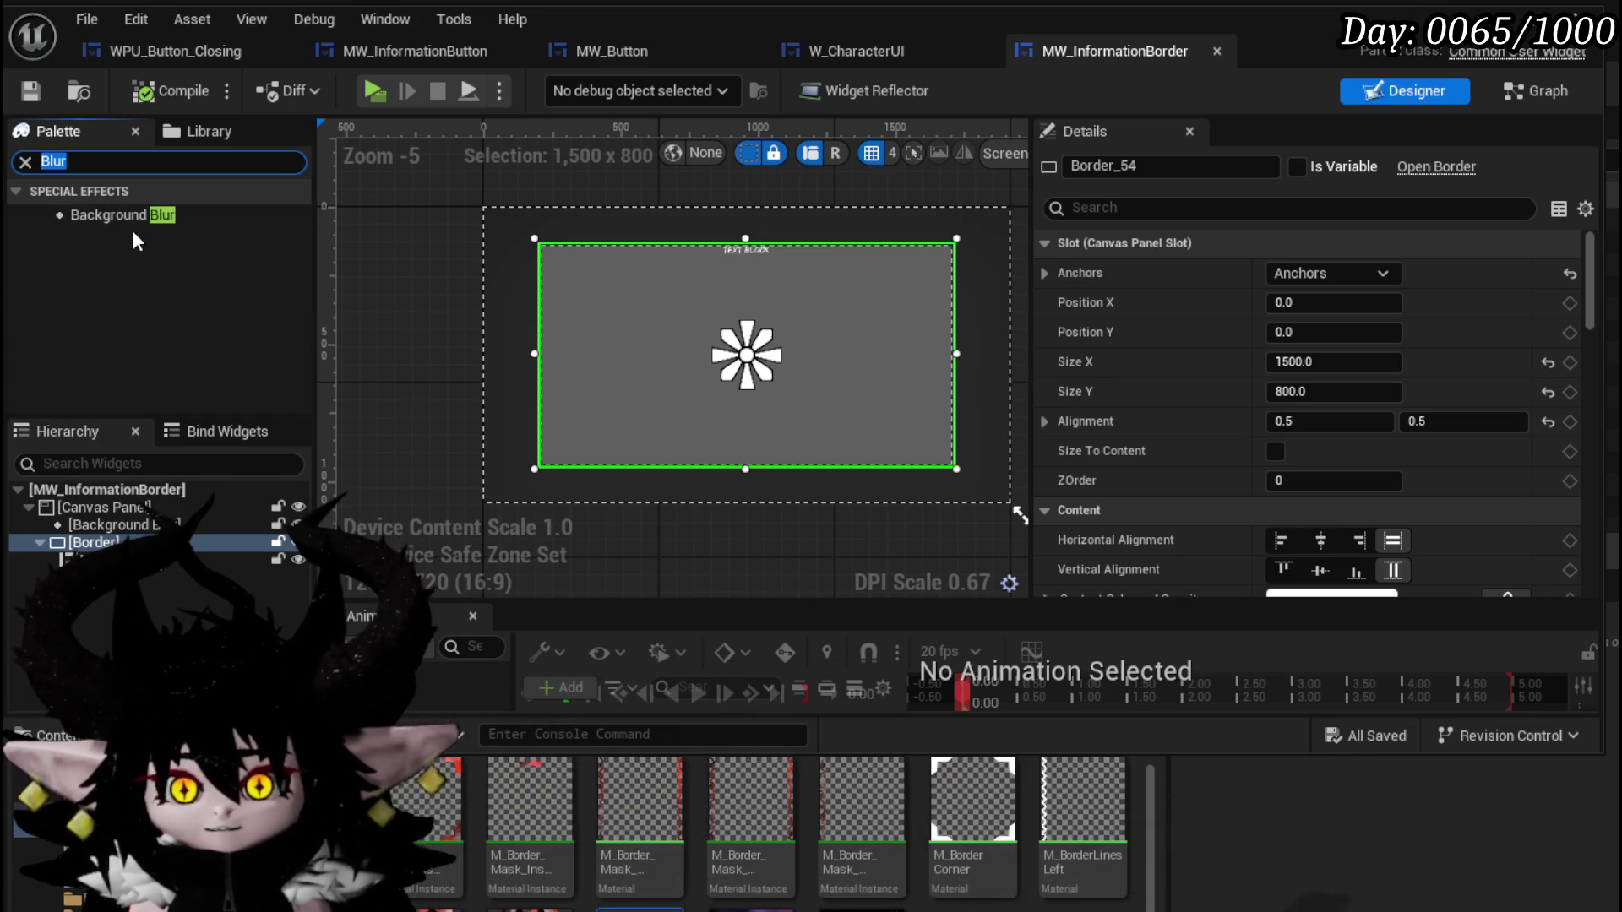
{"action": "type", "text": "Button"}
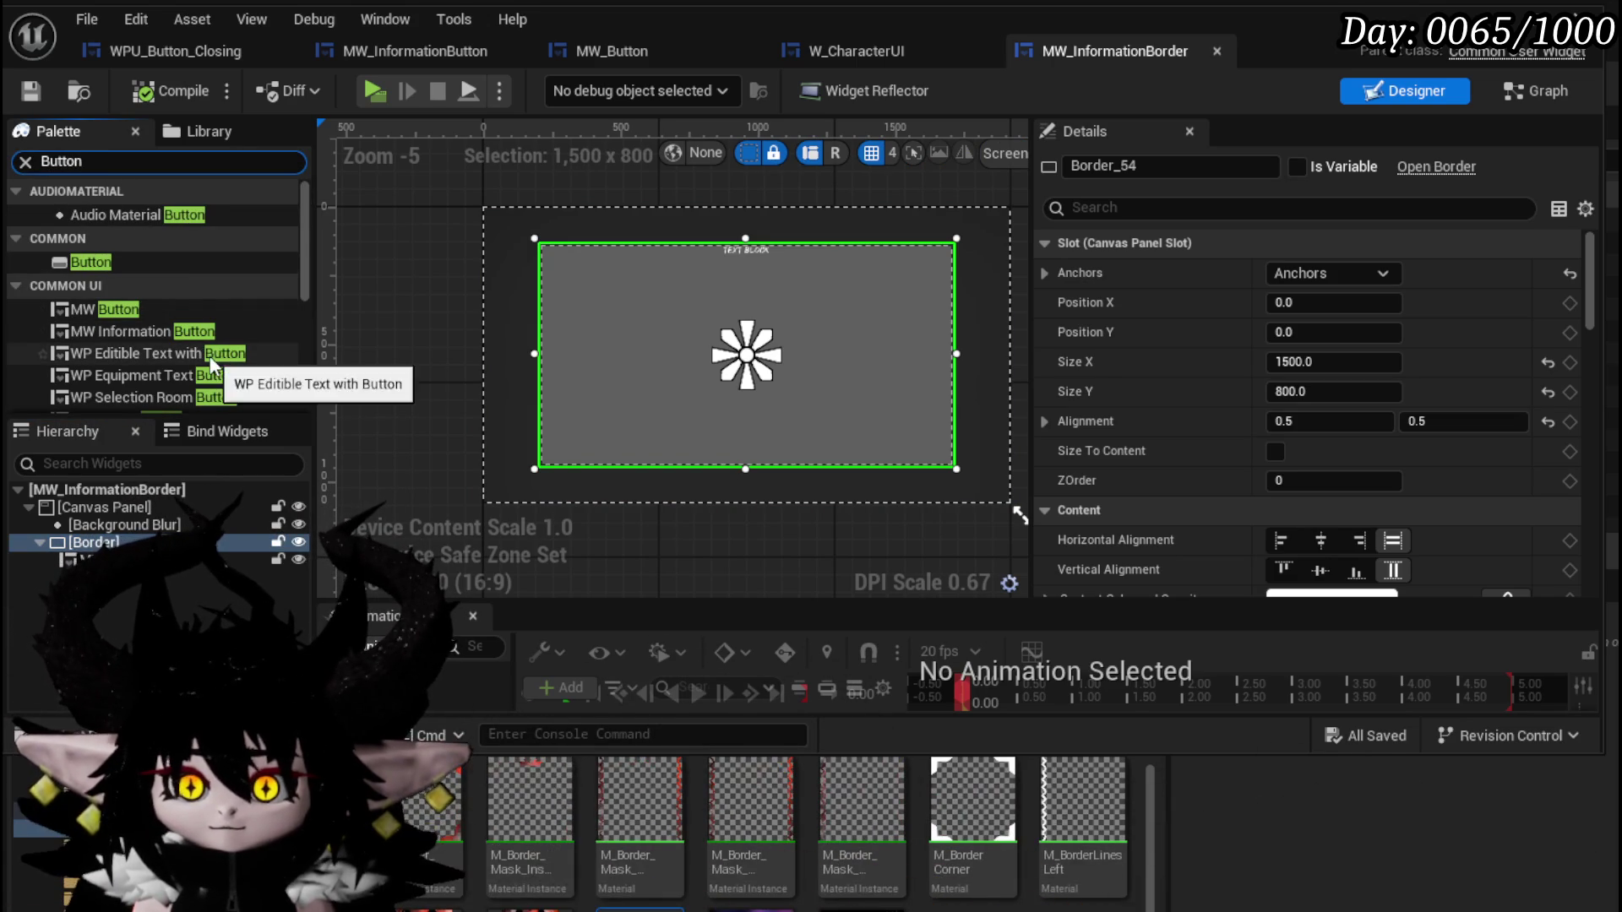
{"action": "scroll", "coordinate": [208, 352], "scroll_direction": "down", "scroll_amount": 2}
{"action": "mouse_move", "coordinate": [184, 380]}
{"action": "left_mouse_down"}
{"action": "mouse_move", "coordinate": [169, 468]}
{"action": "mouse_move", "coordinate": [106, 541]}
{"action": "mouse_move", "coordinate": [103, 513]}
{"action": "left_mouse_up"}
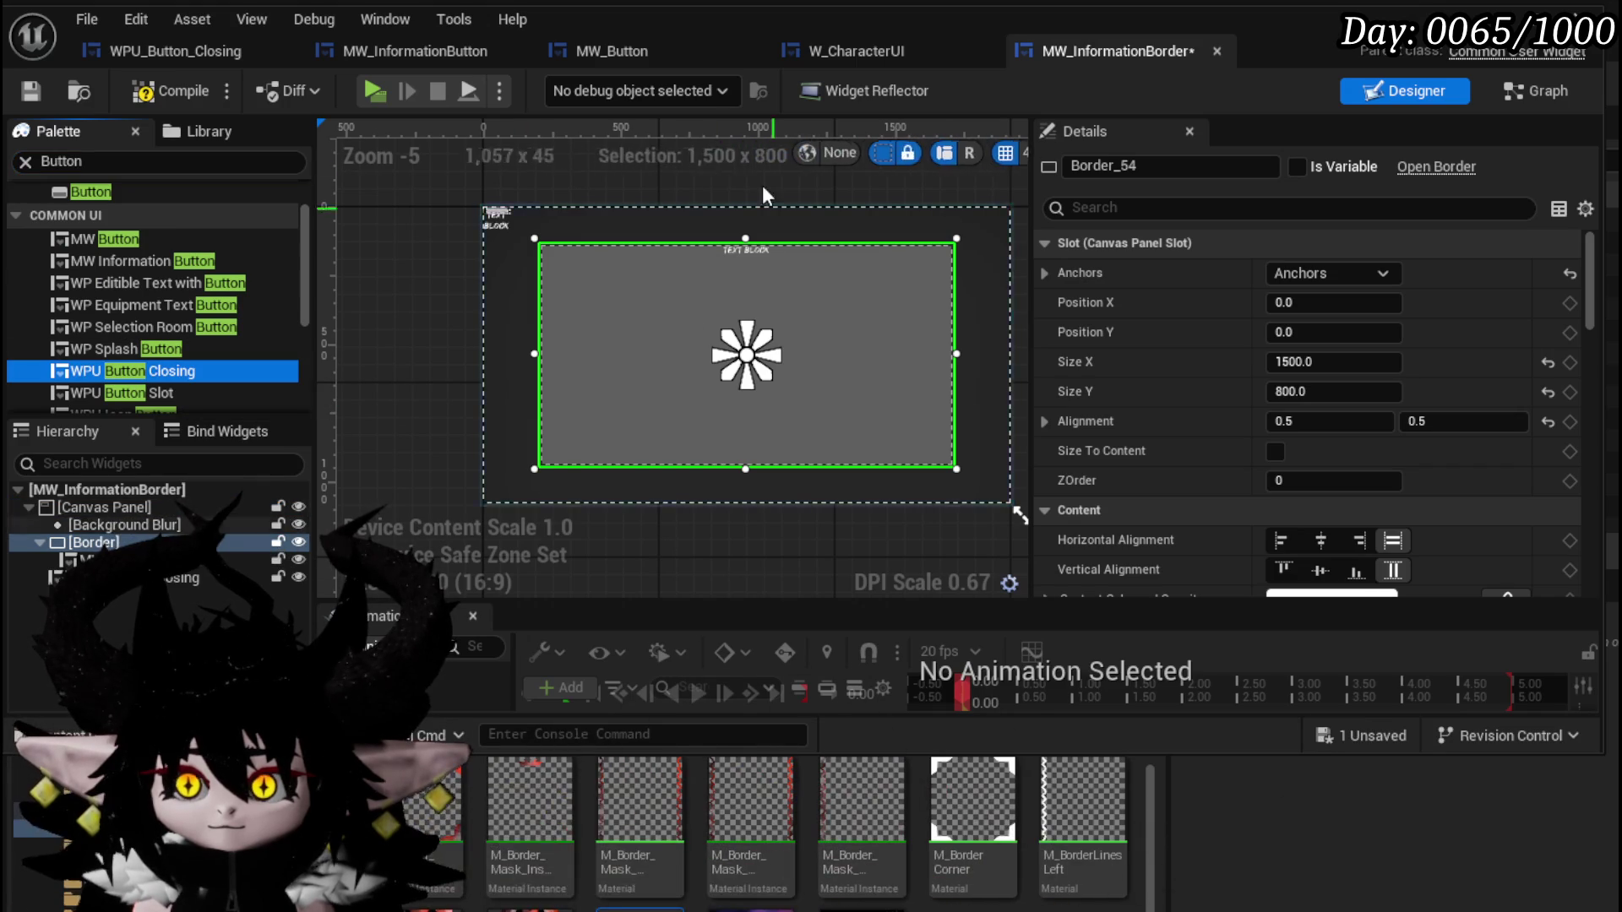
{"action": "left_click", "coordinate": [1343, 274]}
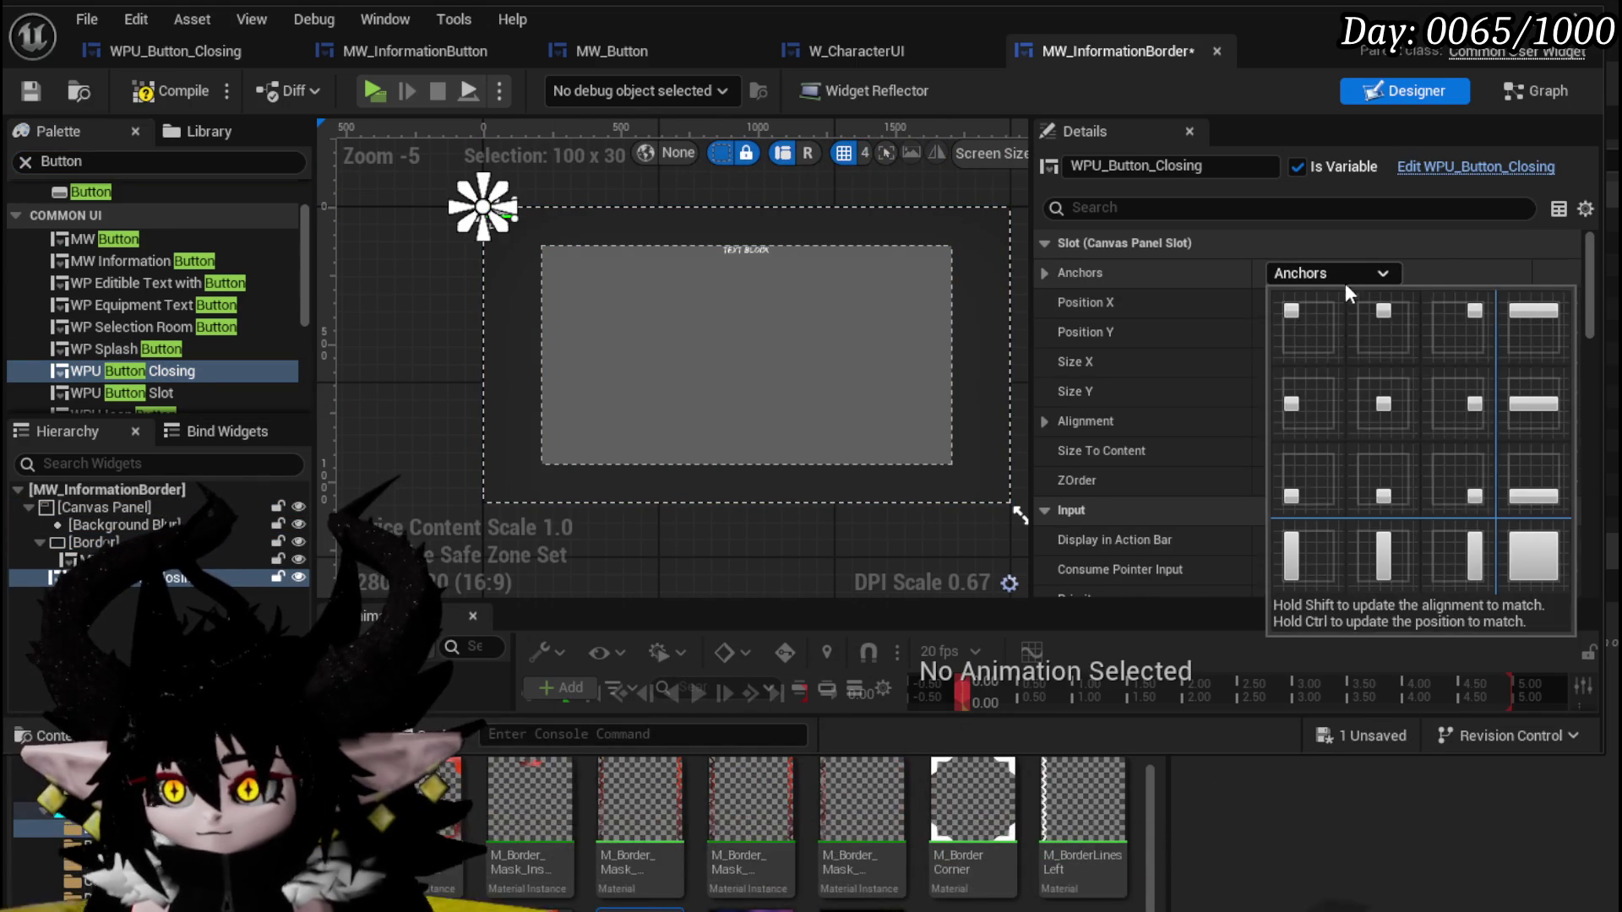
{"action": "left_click", "coordinate": [1392, 477], "text": "shift"}
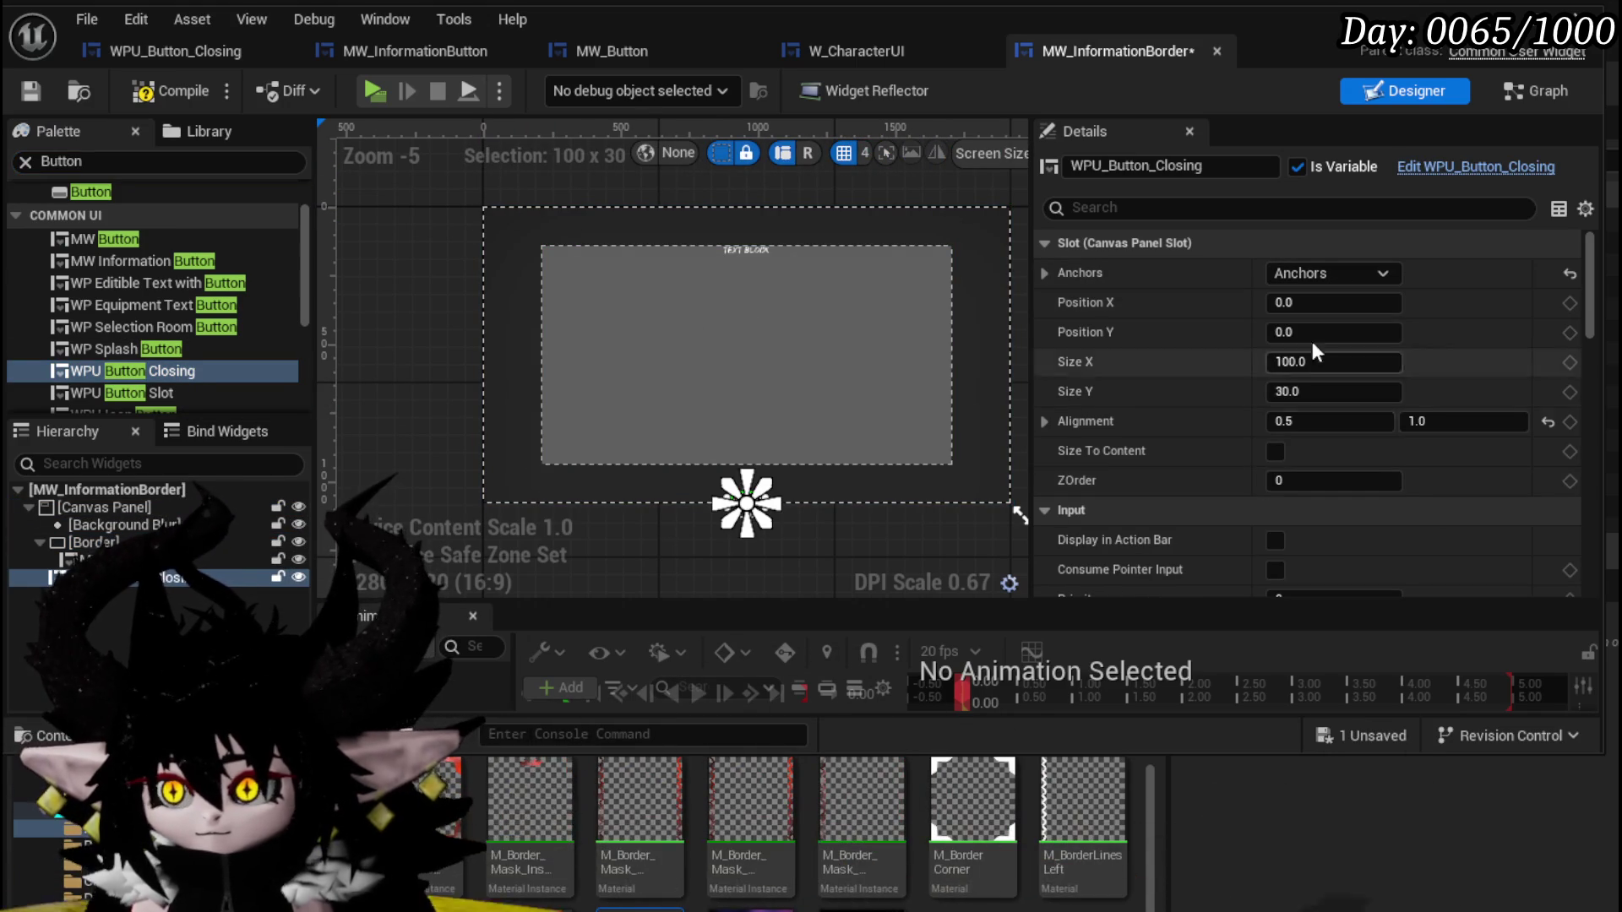
Give the closing button height 100 and position X 0, Y -170.
{"action": "scroll", "coordinate": [787, 503], "scroll_direction": "up", "scroll_amount": 4}
{"action": "left_click_drag", "start_coordinate": [787, 501], "coordinate": [641, 565]}
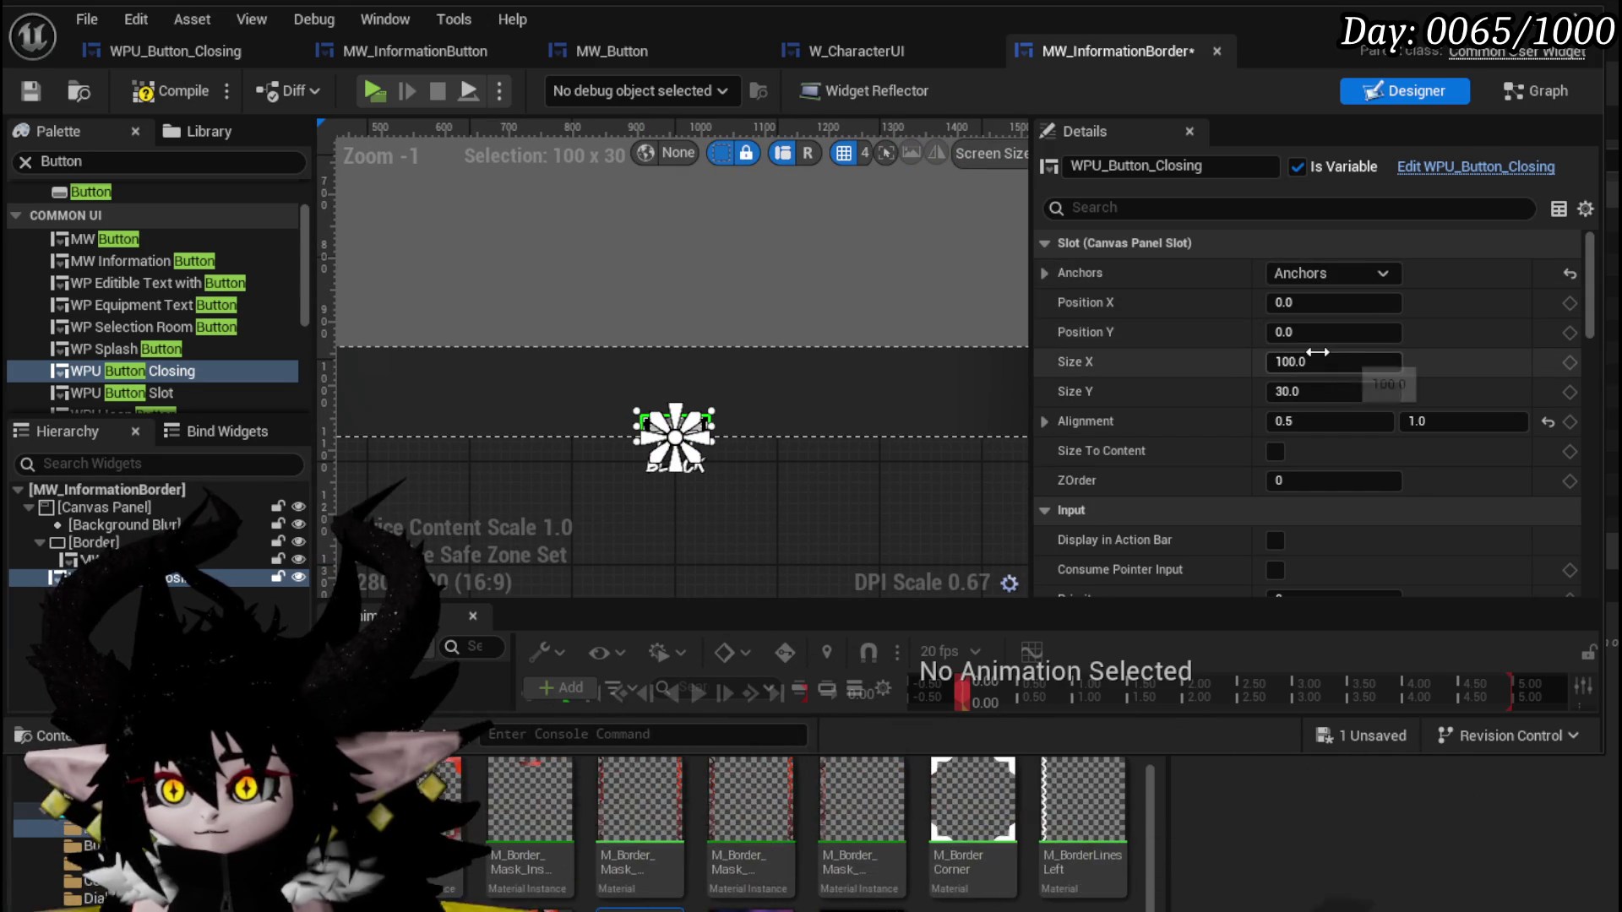
{"action": "left_click", "coordinate": [1316, 391]}
{"action": "type", "text": "100"}
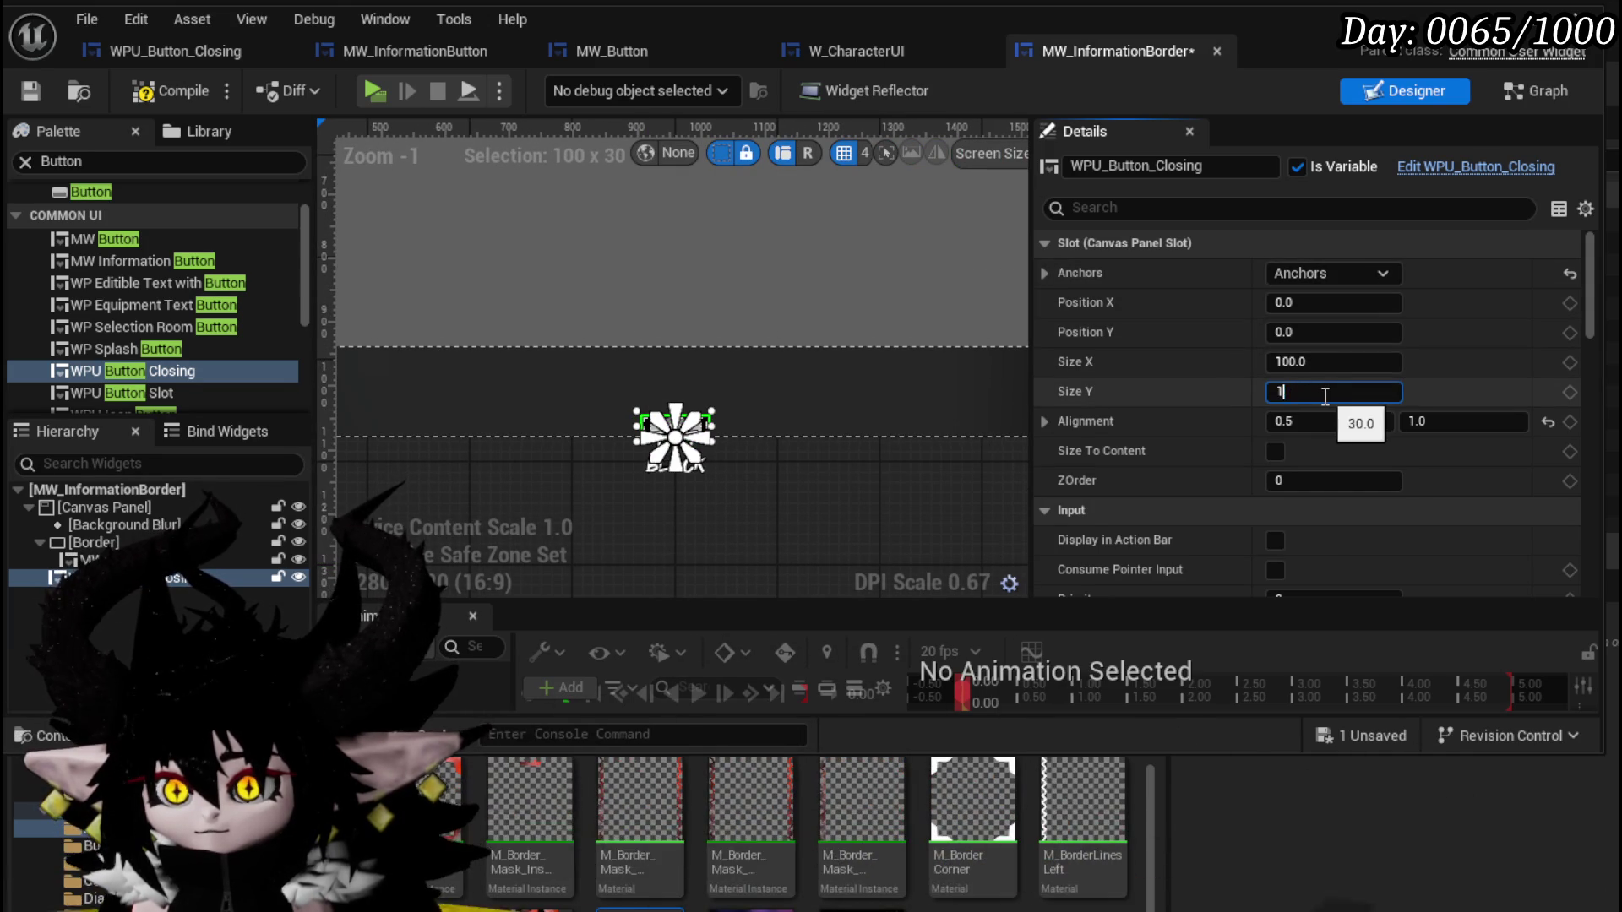
{"action": "key", "text": "Return"}
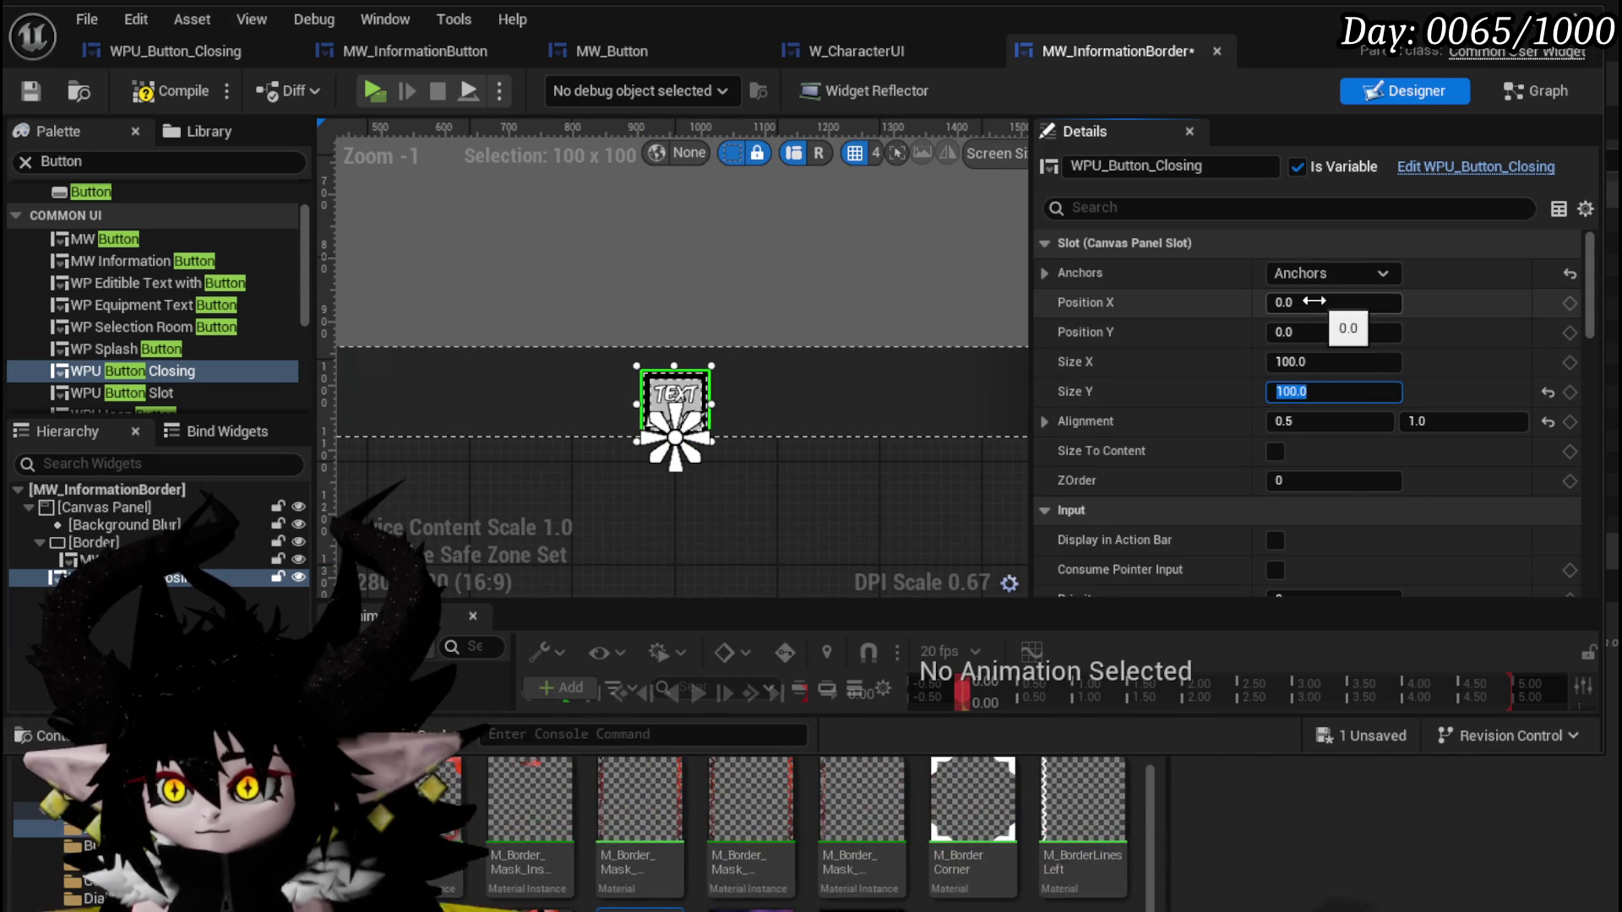
{"action": "key", "text": "BackSpace"}
{"action": "key", "text": "BackSpace"}
{"action": "key", "text": "BackSpace"}
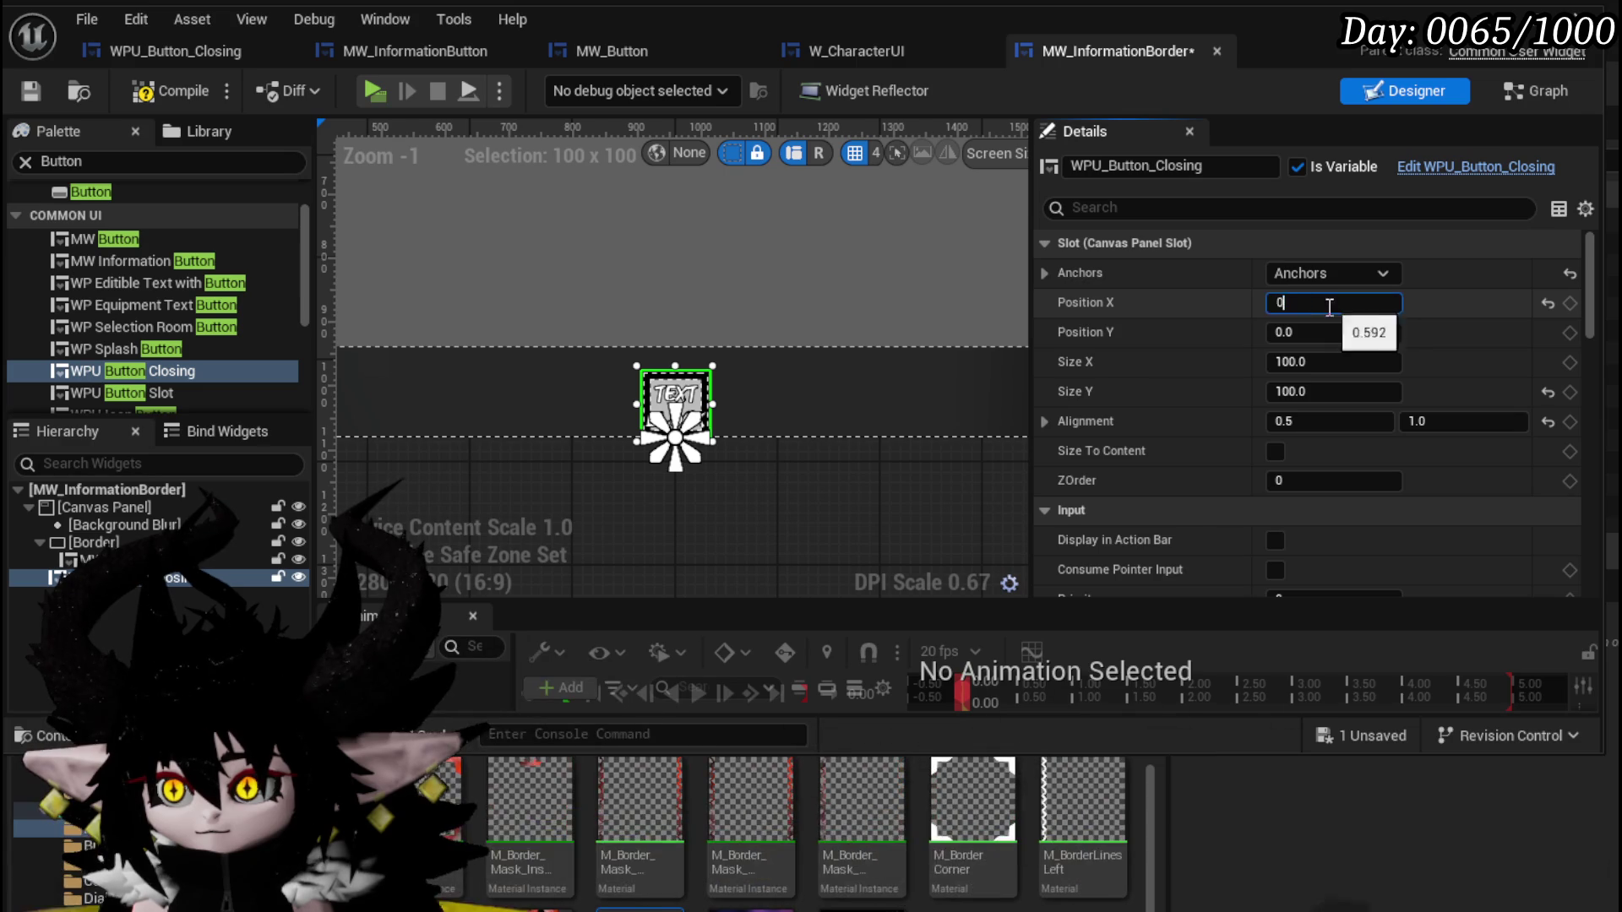
{"action": "key", "text": "Return"}
{"action": "mouse_move", "coordinate": [1333, 332]}
{"action": "left_mouse_down"}
{"action": "mouse_move", "coordinate": [1258, 332]}
{"action": "mouse_move", "coordinate": [1314, 332]}
{"action": "left_mouse_up"}
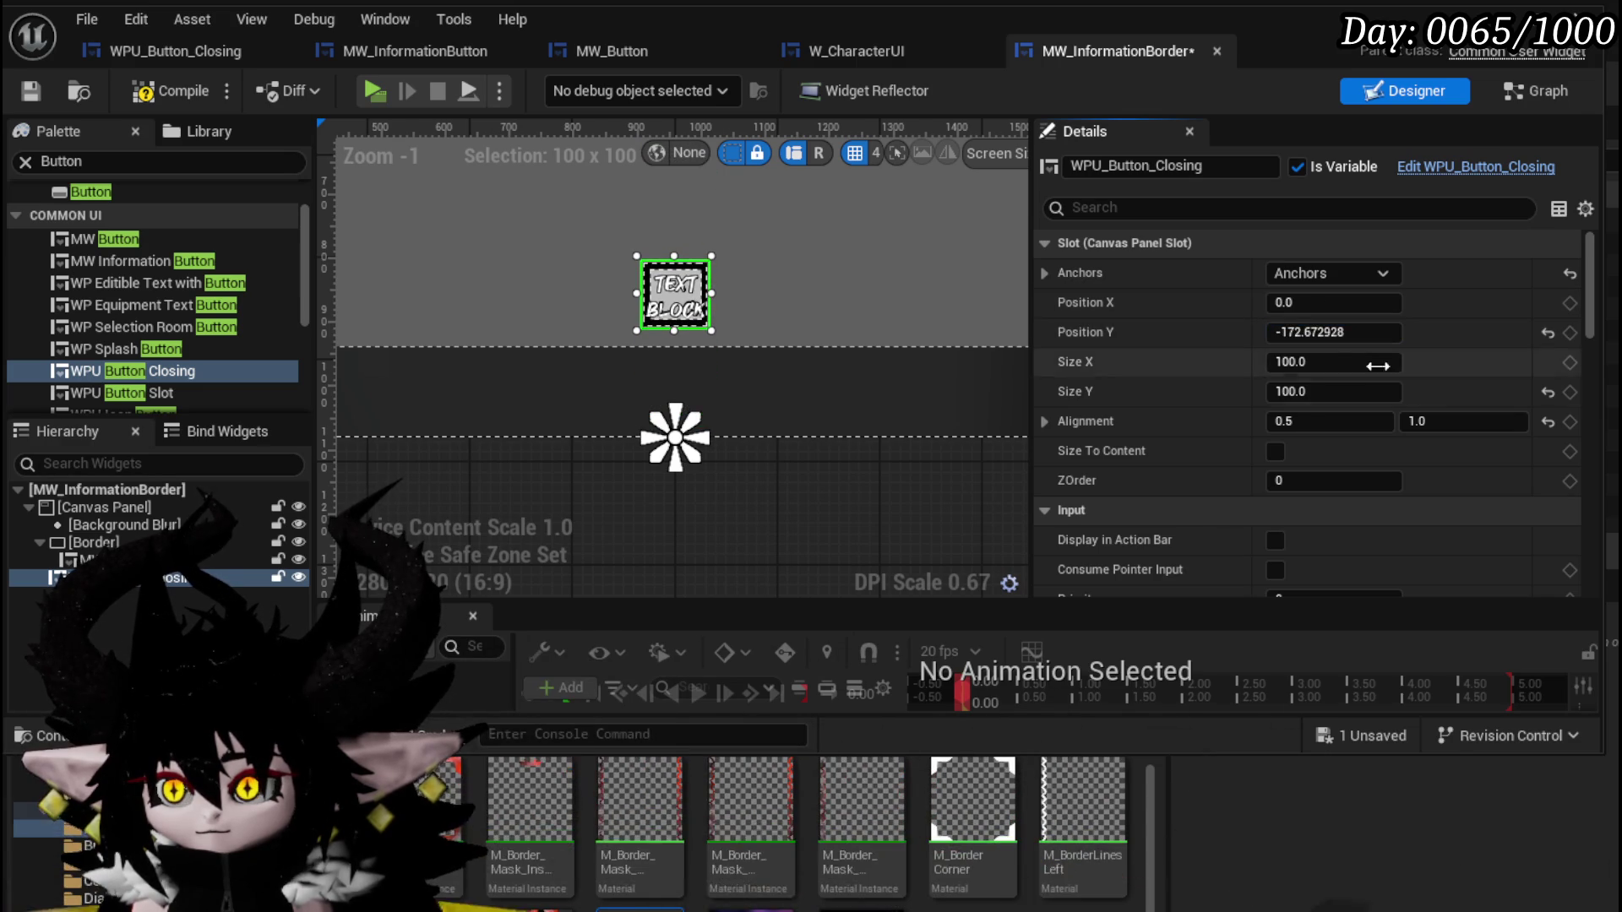
{"action": "left_click", "coordinate": [1297, 332]}
{"action": "type", "text": "-170.0"}
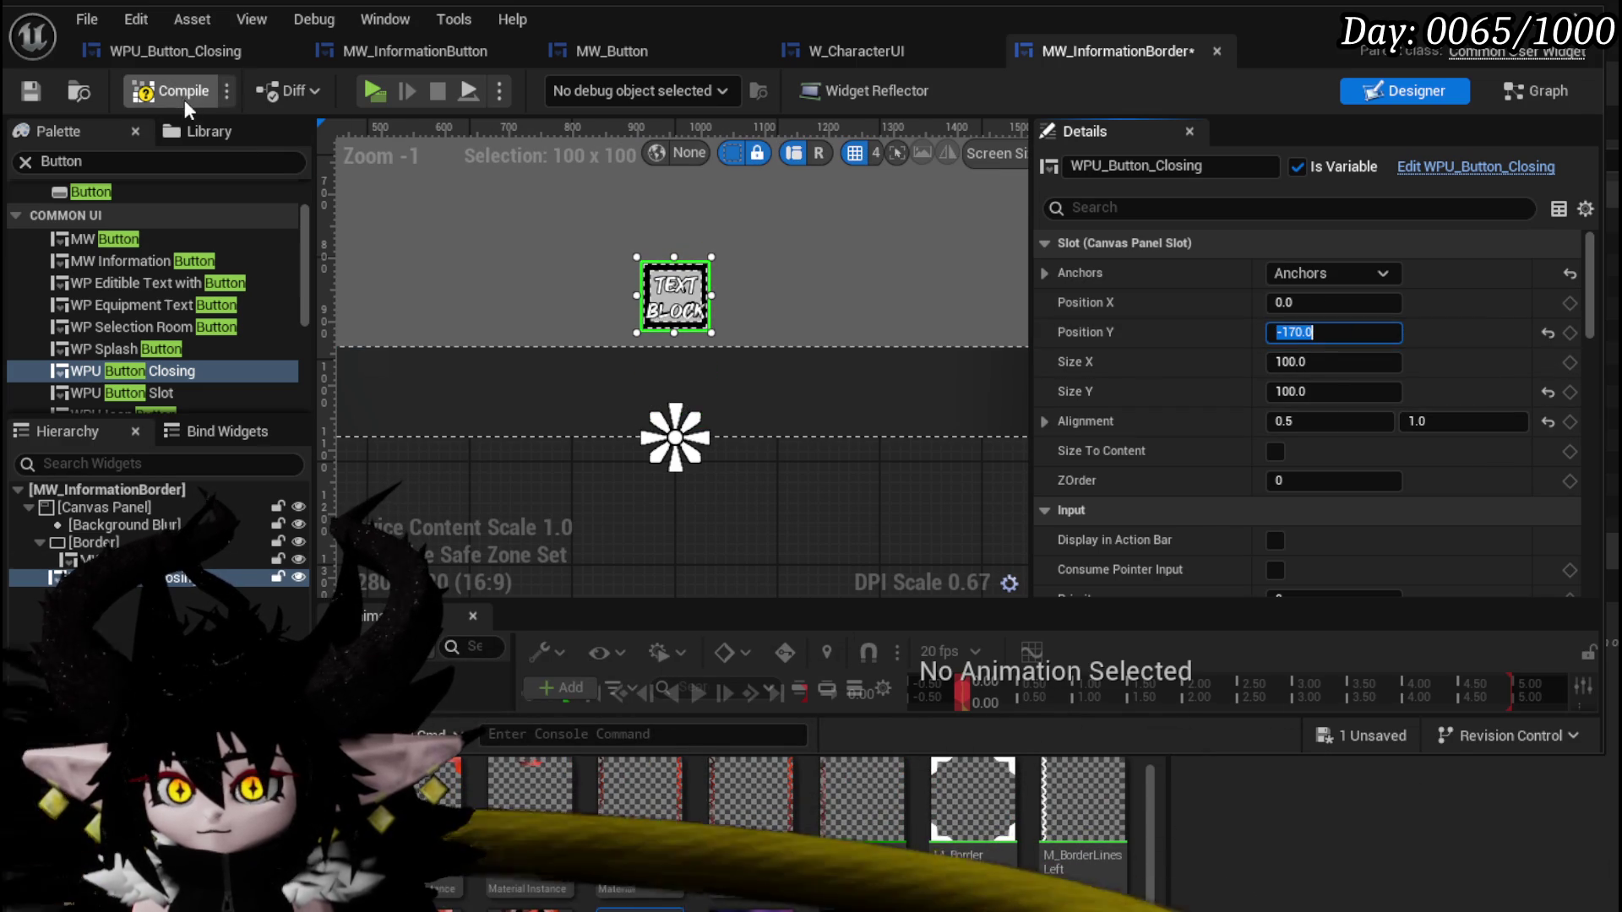
Compile and save the MW_InformationBorder widget.
{"action": "left_click", "coordinate": [184, 99]}
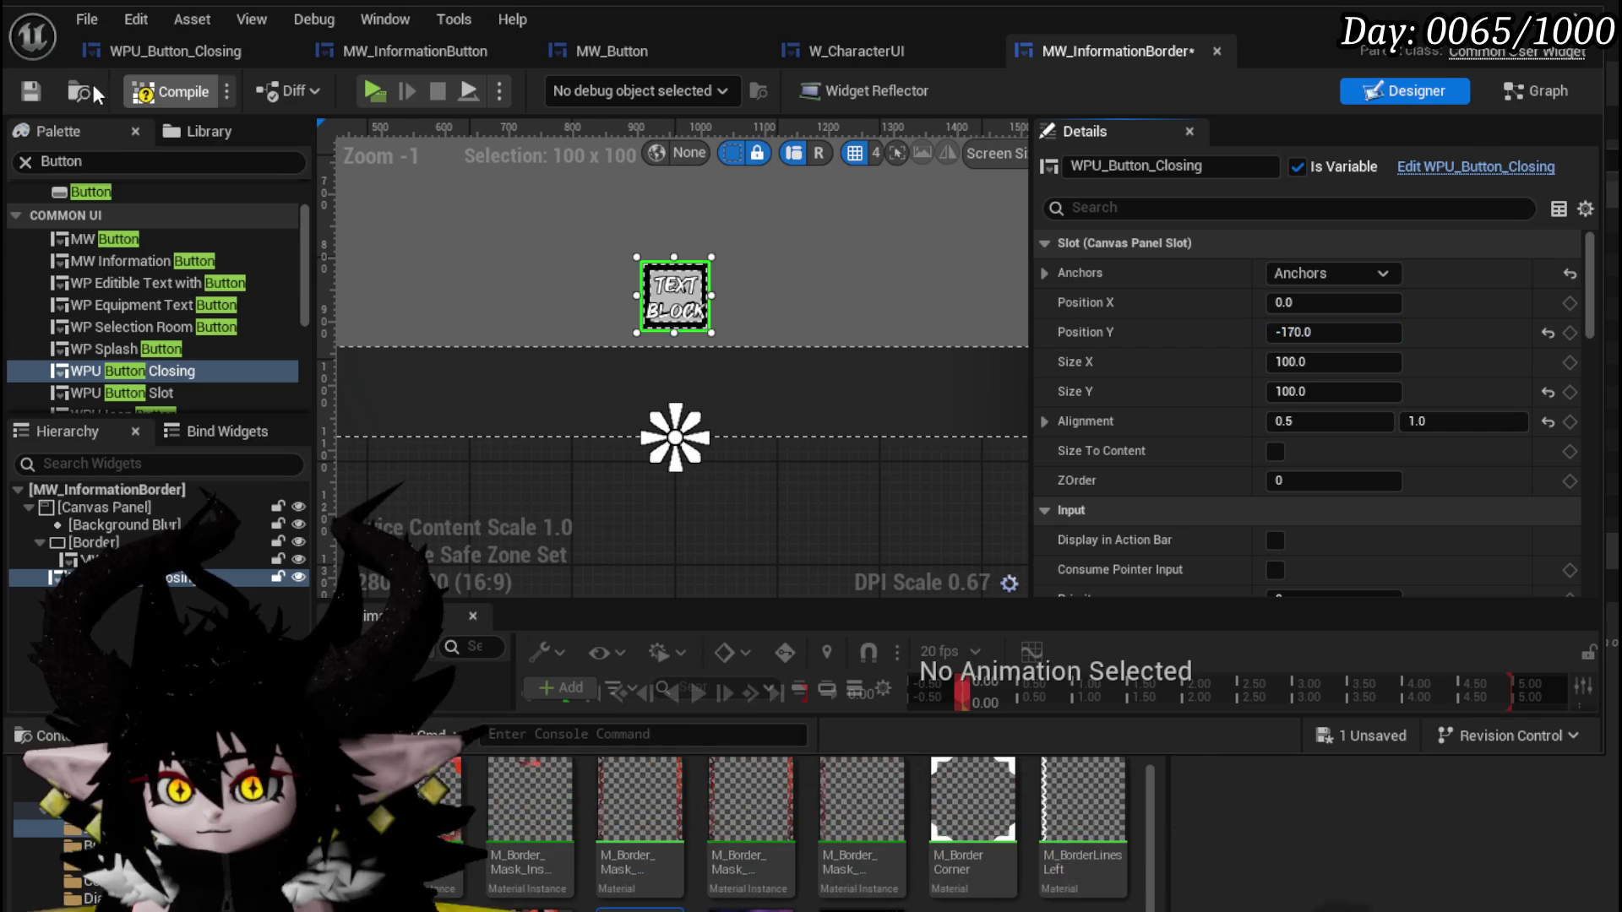
{"action": "left_click", "coordinate": [30, 91]}
{"action": "scroll", "coordinate": [870, 275], "scroll_direction": "down", "scroll_amount": 5}
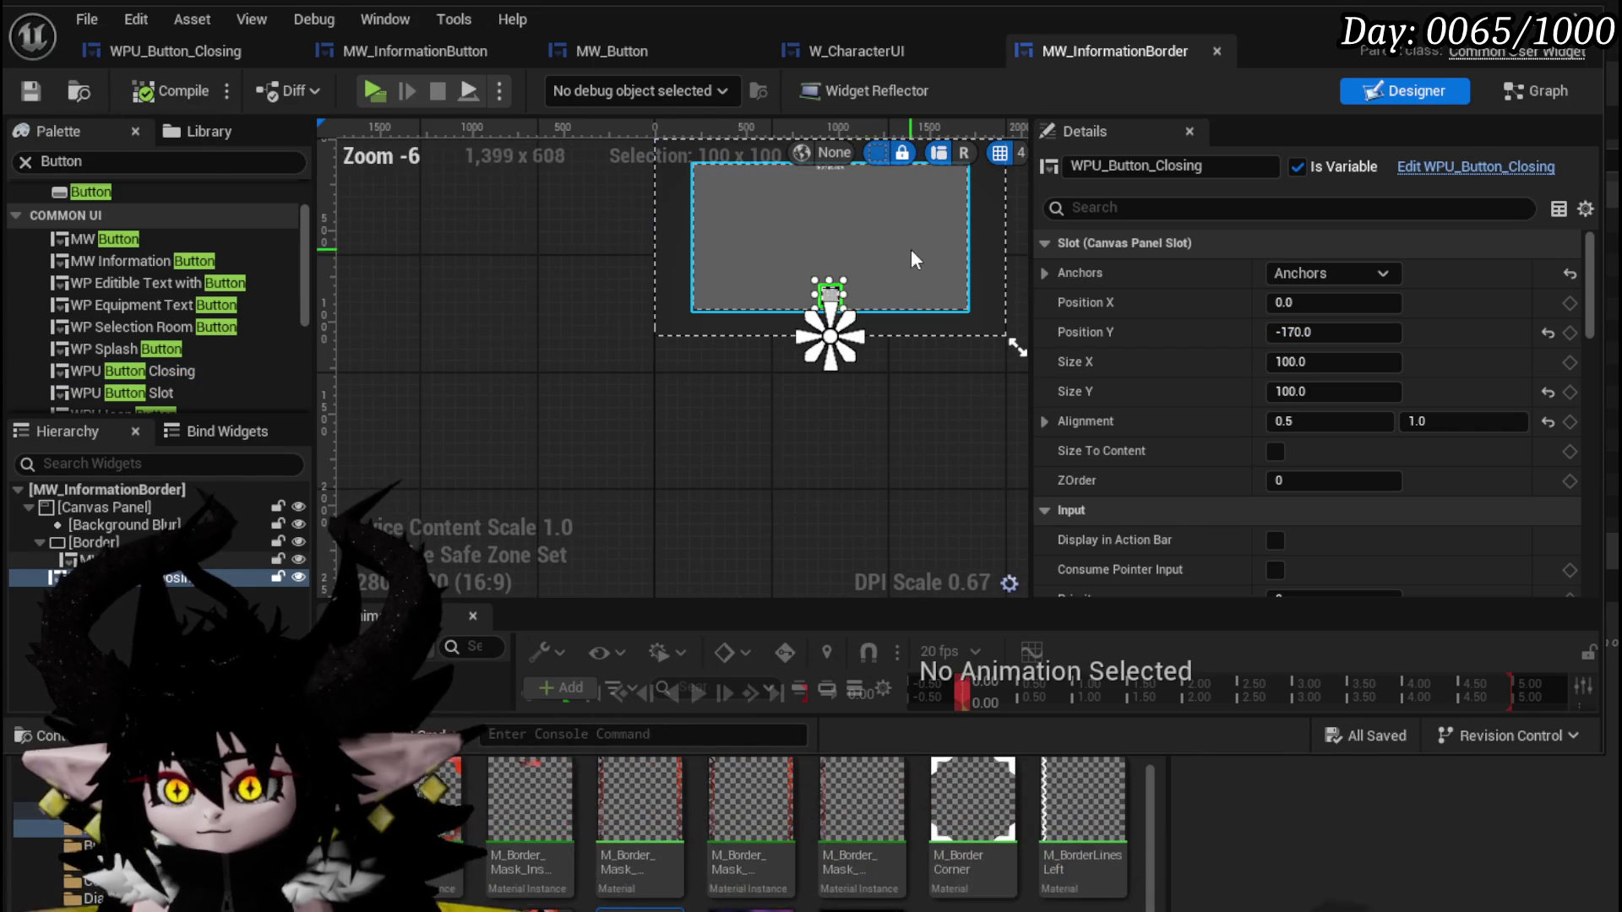
{"action": "scroll", "coordinate": [812, 301], "scroll_direction": "up", "scroll_amount": 3}
{"action": "scroll", "coordinate": [824, 287], "scroll_direction": "down", "scroll_amount": 1}
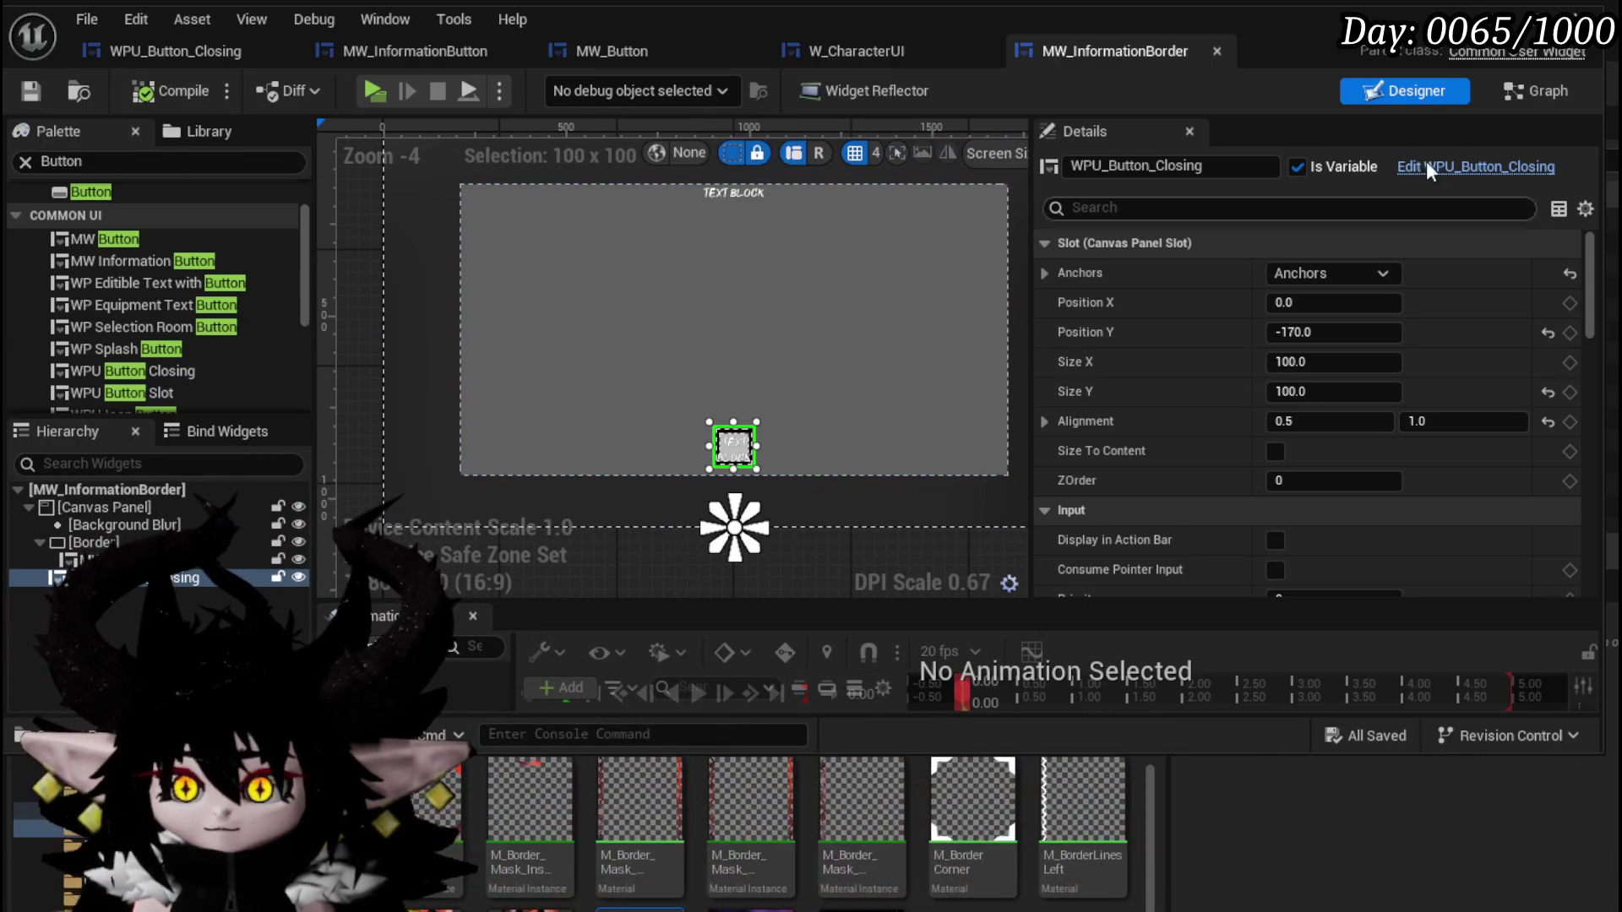
Switch to the SetText function graph and save the MW_InformationBorder blueprint.
{"action": "left_click", "coordinate": [1533, 91]}
{"action": "scroll", "coordinate": [809, 352], "scroll_direction": "down", "scroll_amount": 3}
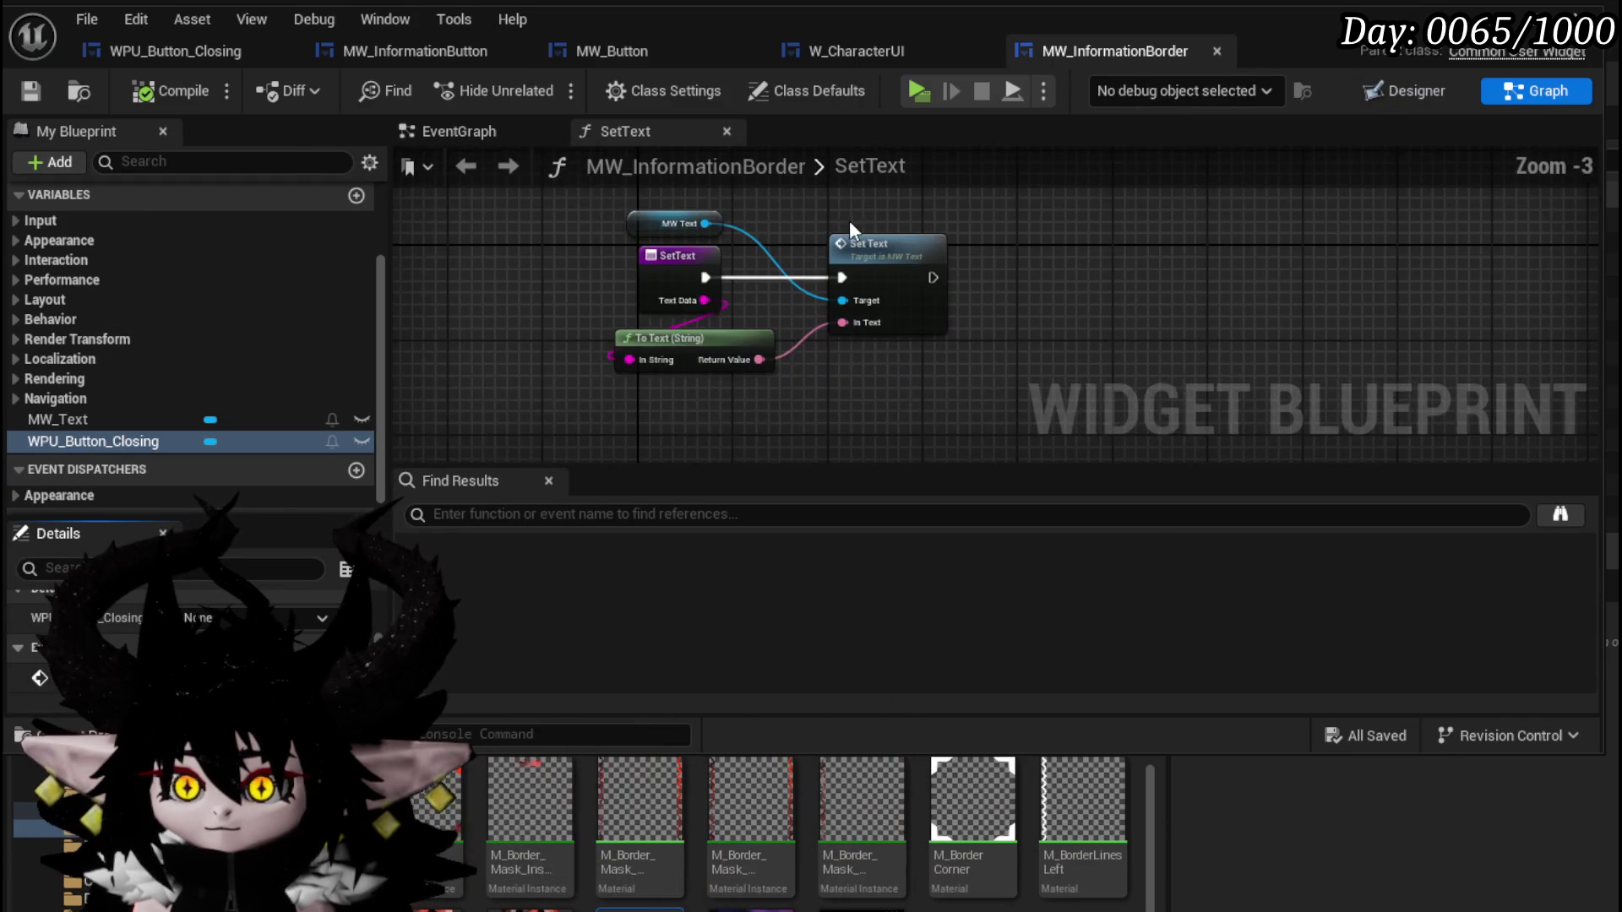
{"action": "left_click", "coordinate": [681, 261]}
{"action": "left_click", "coordinate": [167, 145]}
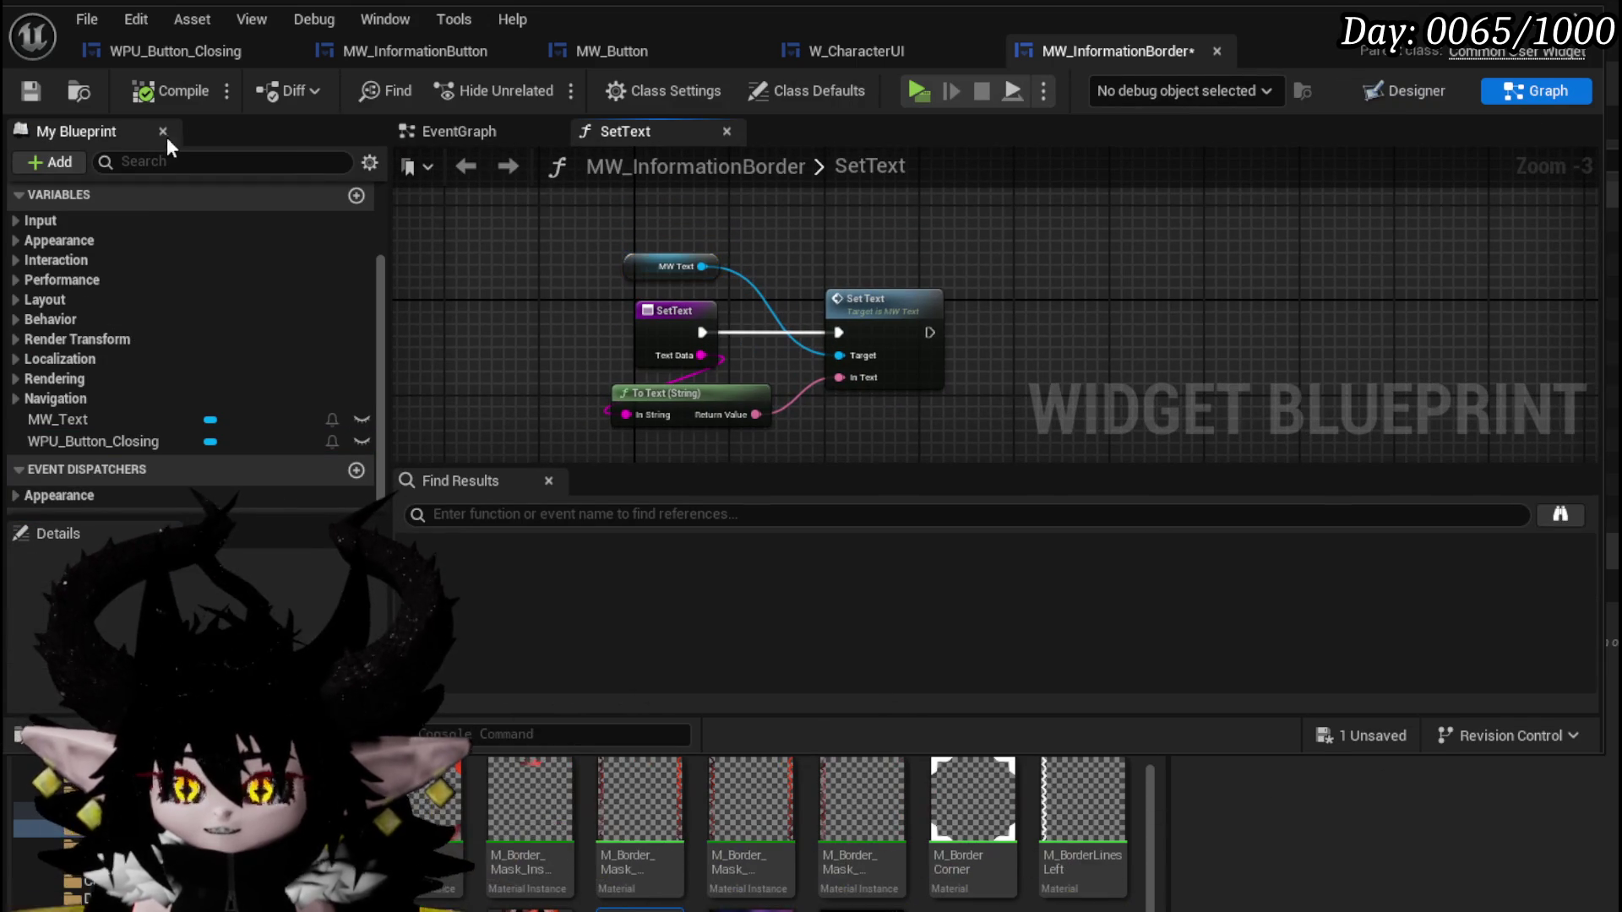
{"action": "left_click", "coordinate": [43, 89]}
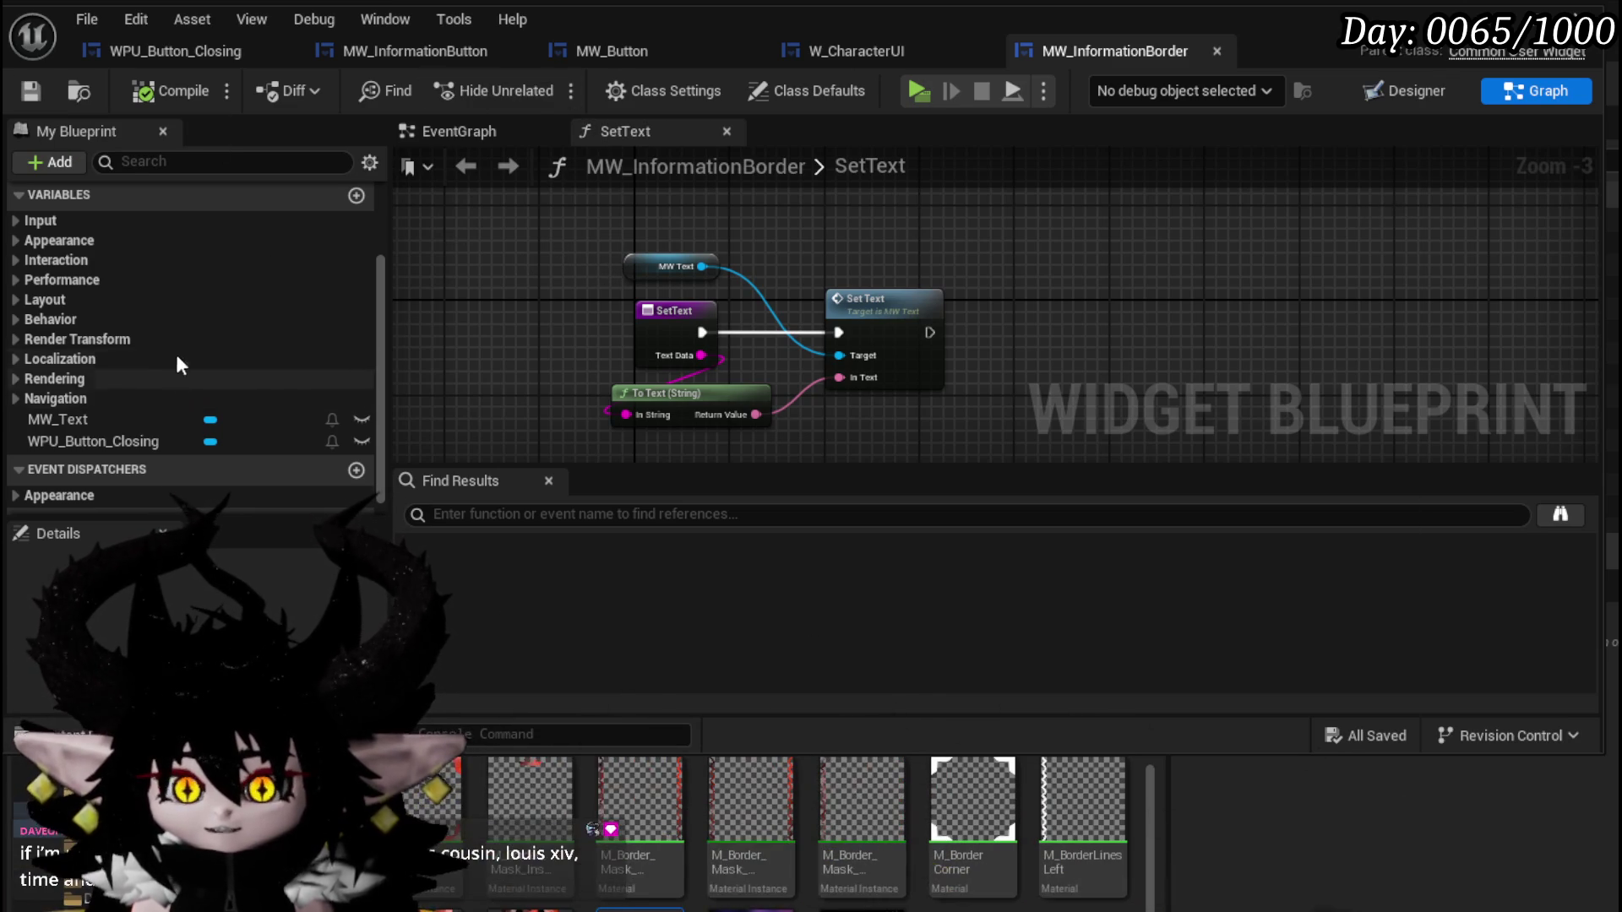
{"action": "scroll", "coordinate": [176, 353], "scroll_direction": "up", "scroll_amount": 3}
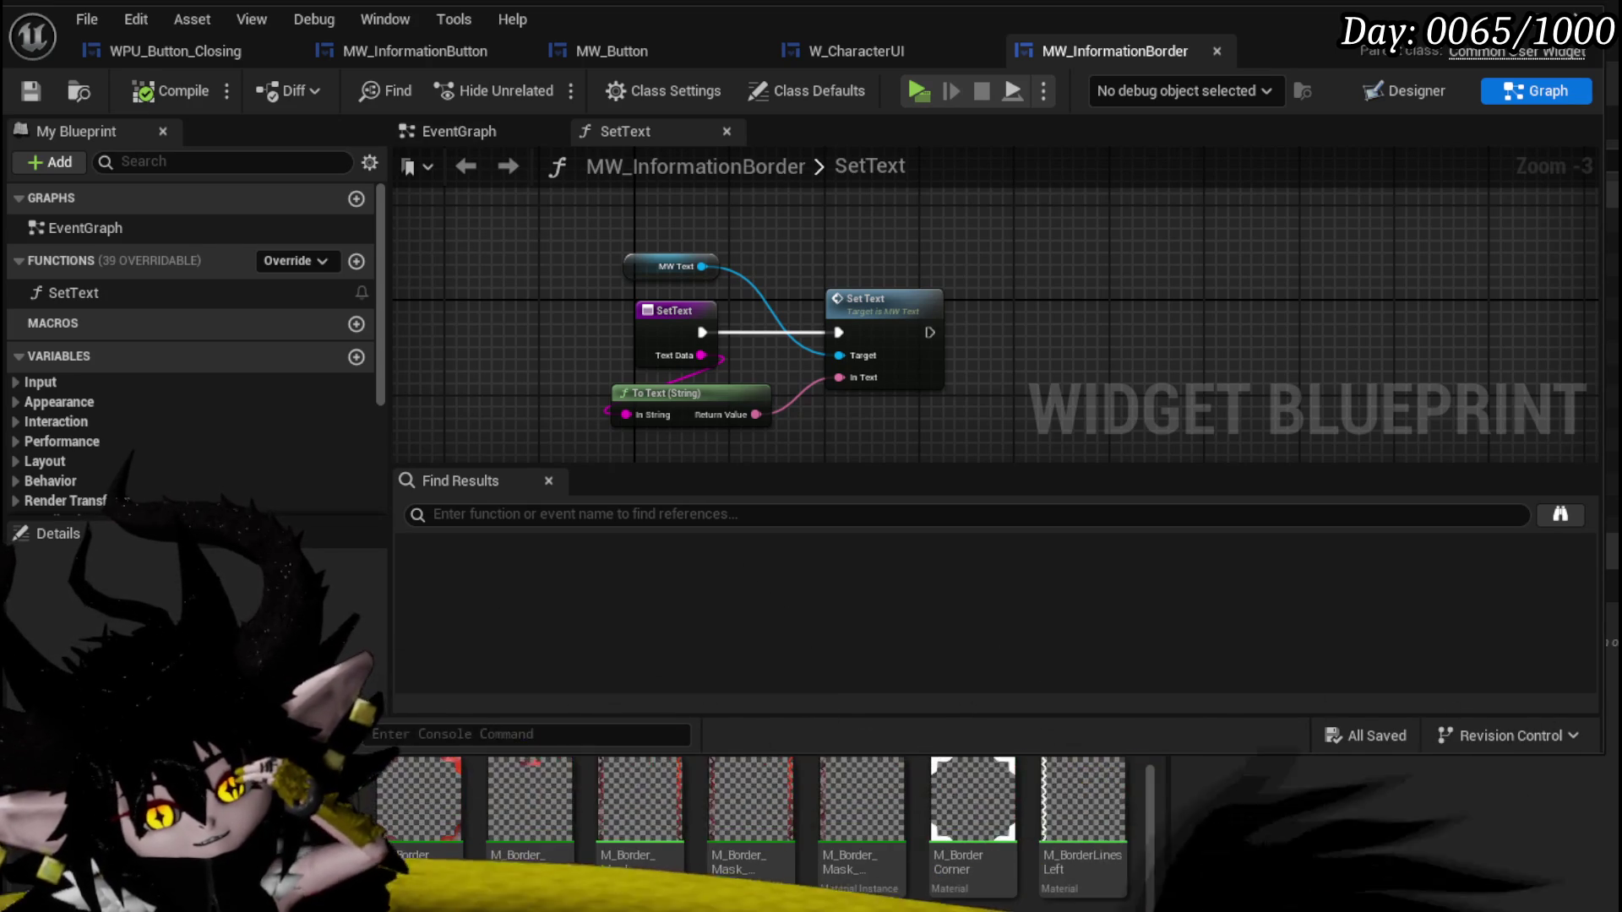
Cycle through the open editor tabs to W_CharacterUI's event graph, bringing On Press into view.
{"action": "left_click", "coordinate": [391, 56]}
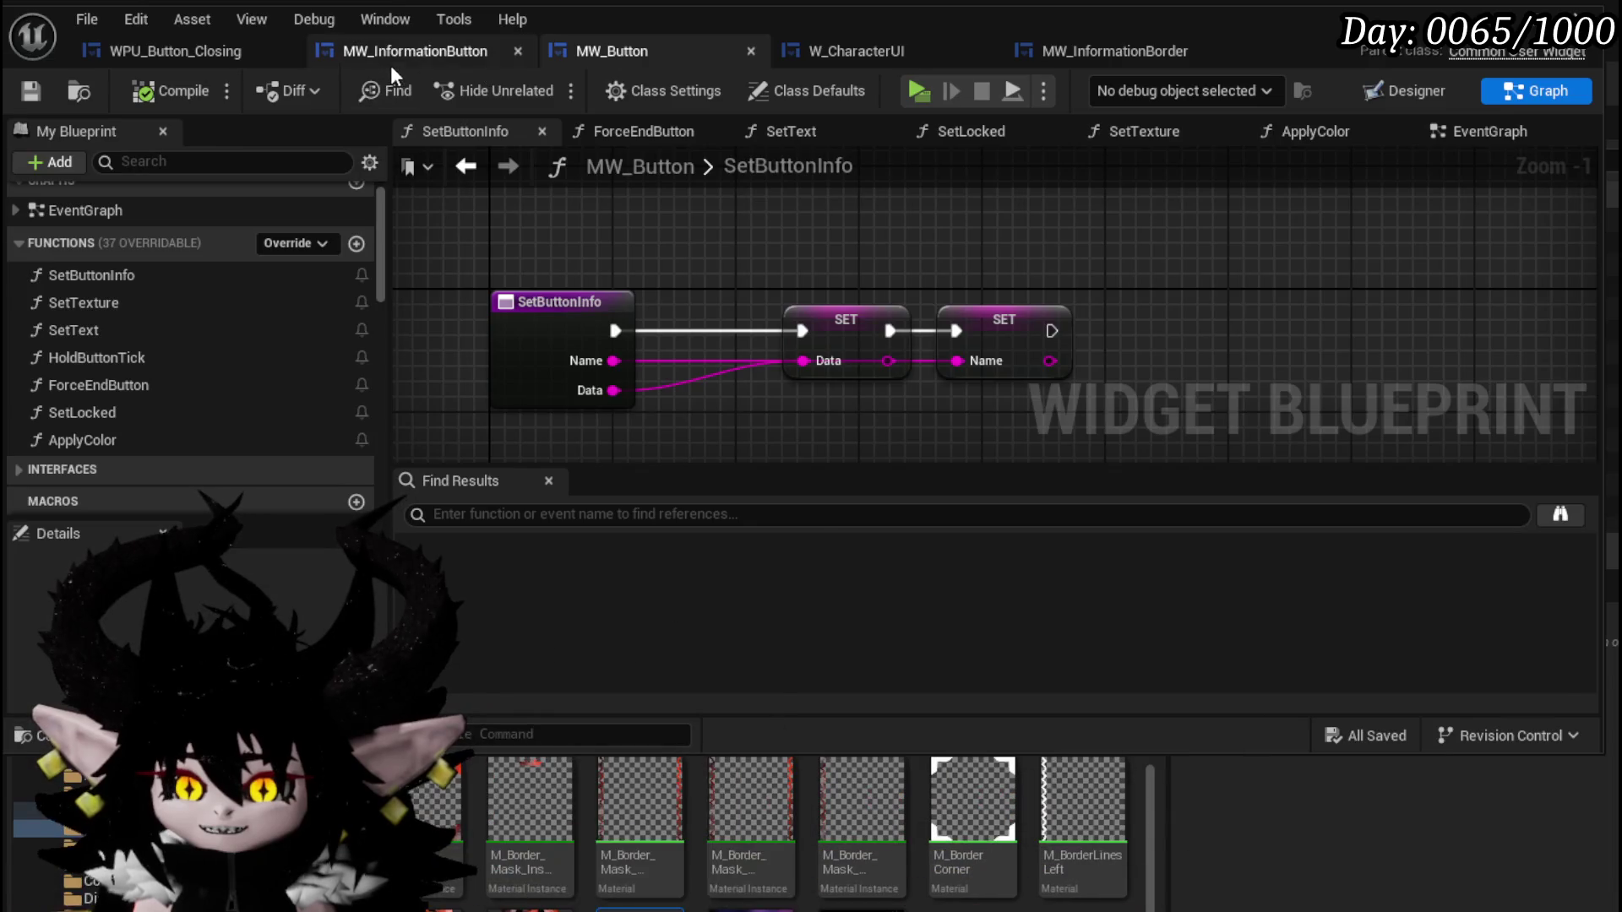
{"action": "left_click", "coordinate": [185, 49]}
{"action": "left_click", "coordinate": [652, 63]}
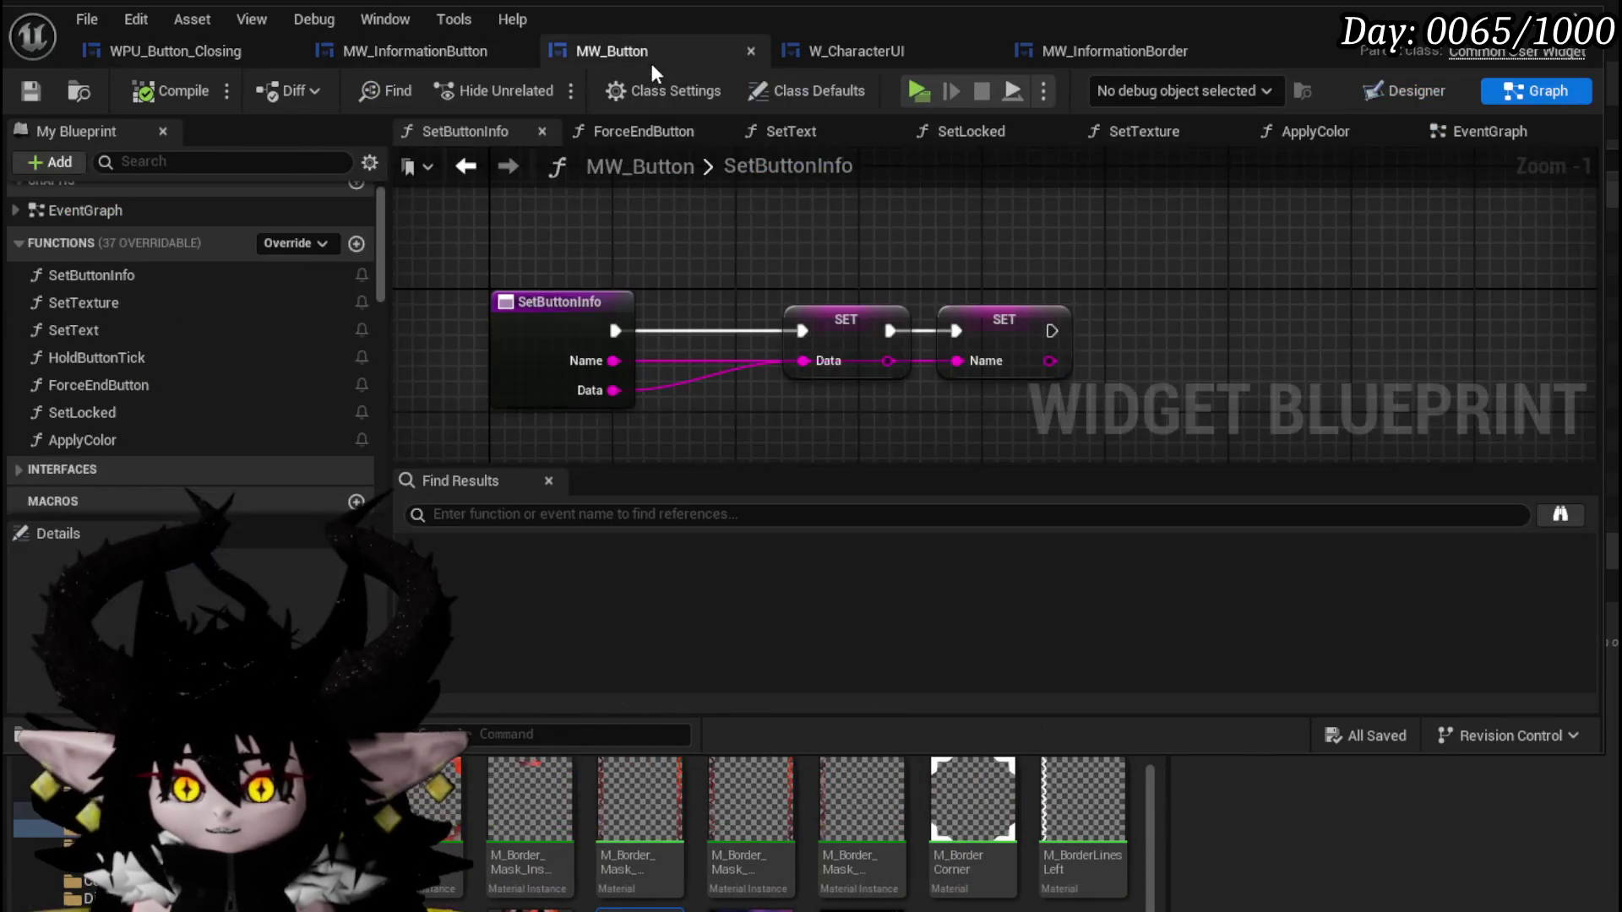
{"action": "left_click", "coordinate": [845, 58]}
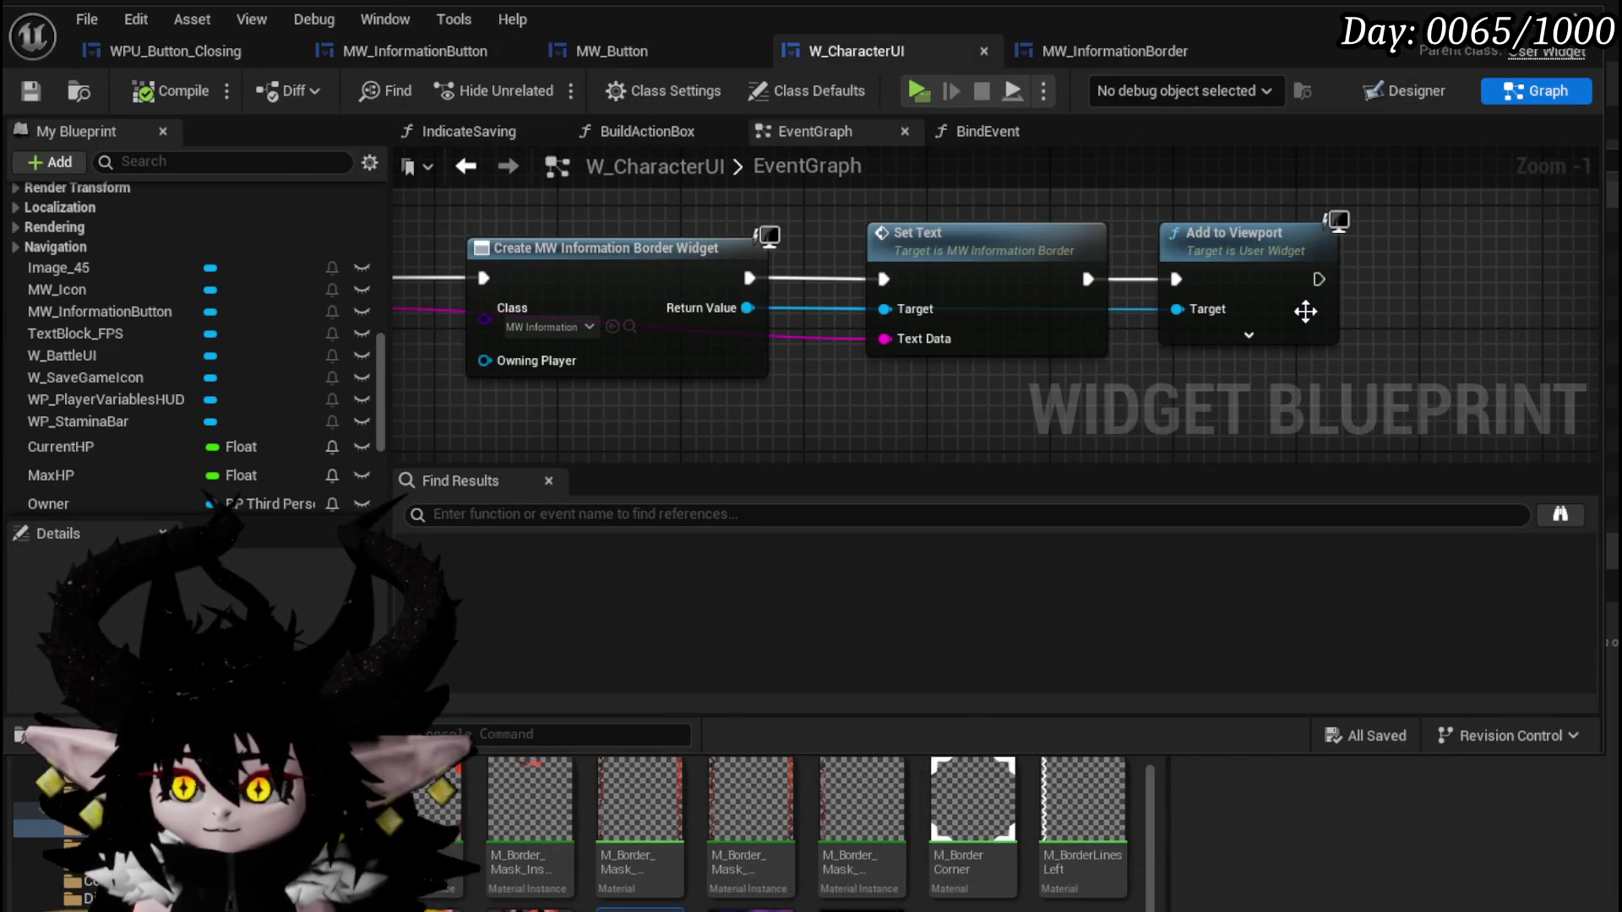
{"action": "scroll", "coordinate": [1303, 307], "scroll_direction": "down", "scroll_amount": 2}
{"action": "mouse_move", "coordinate": [731, 385]}
{"action": "left_mouse_down"}
{"action": "mouse_move", "coordinate": [893, 427]}
{"action": "mouse_move", "coordinate": [729, 430]}
{"action": "left_mouse_up"}
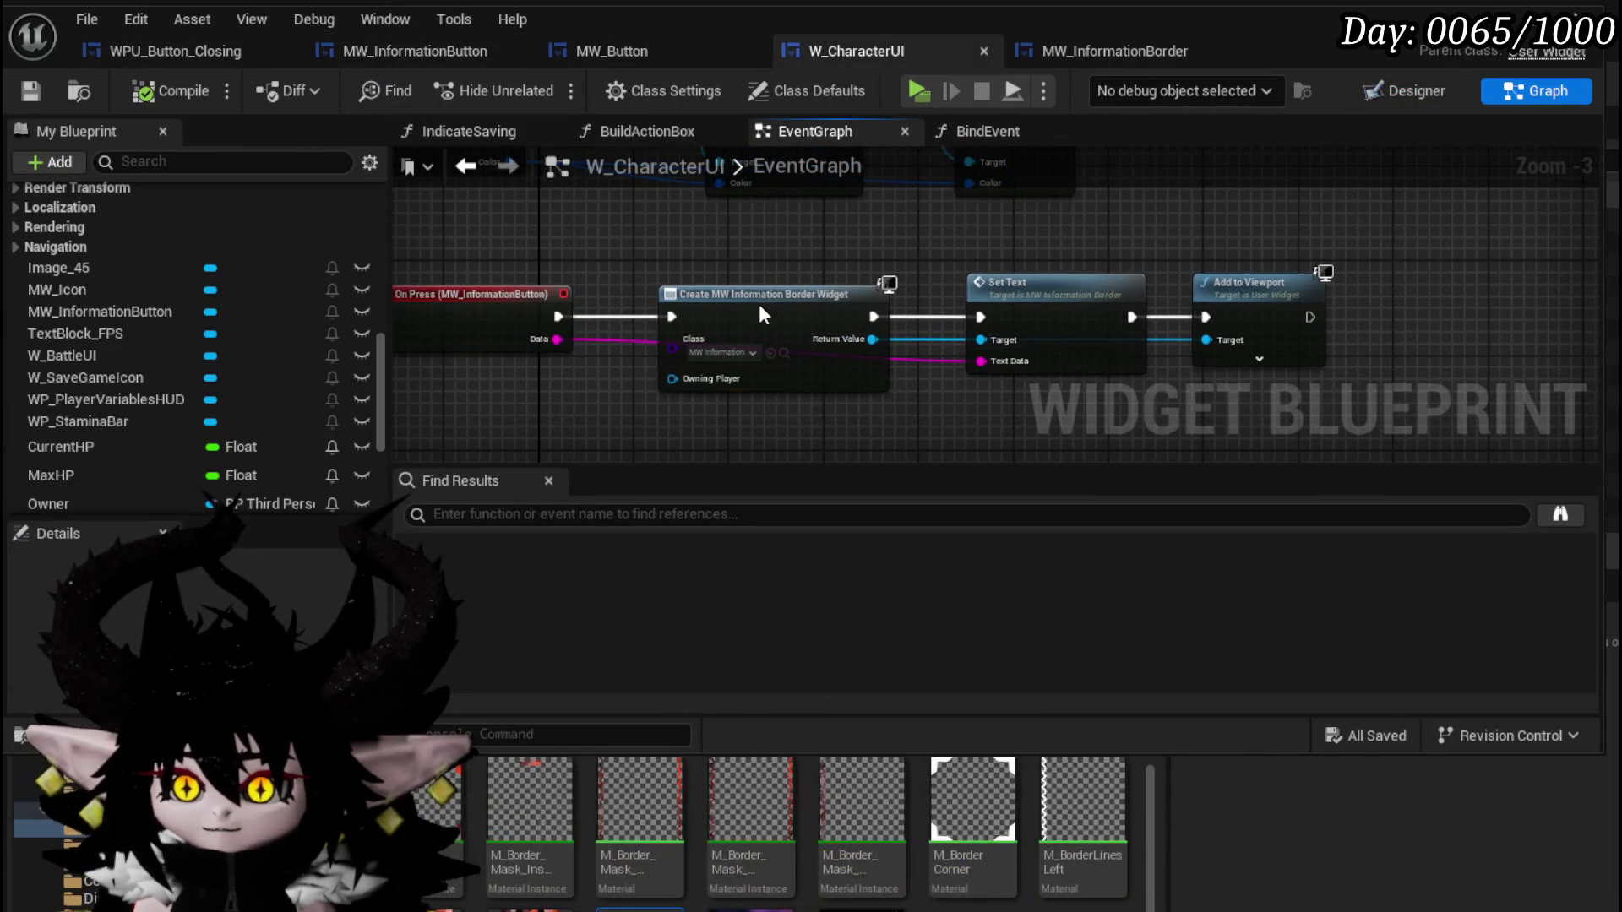
Move Set Text up and shift the four-node On Press chain down slightly.
{"action": "left_click", "coordinate": [750, 314]}
{"action": "mouse_move", "coordinate": [1035, 300]}
{"action": "left_mouse_down"}
{"action": "mouse_move", "coordinate": [925, 321]}
{"action": "mouse_move", "coordinate": [925, 277]}
{"action": "left_mouse_up"}
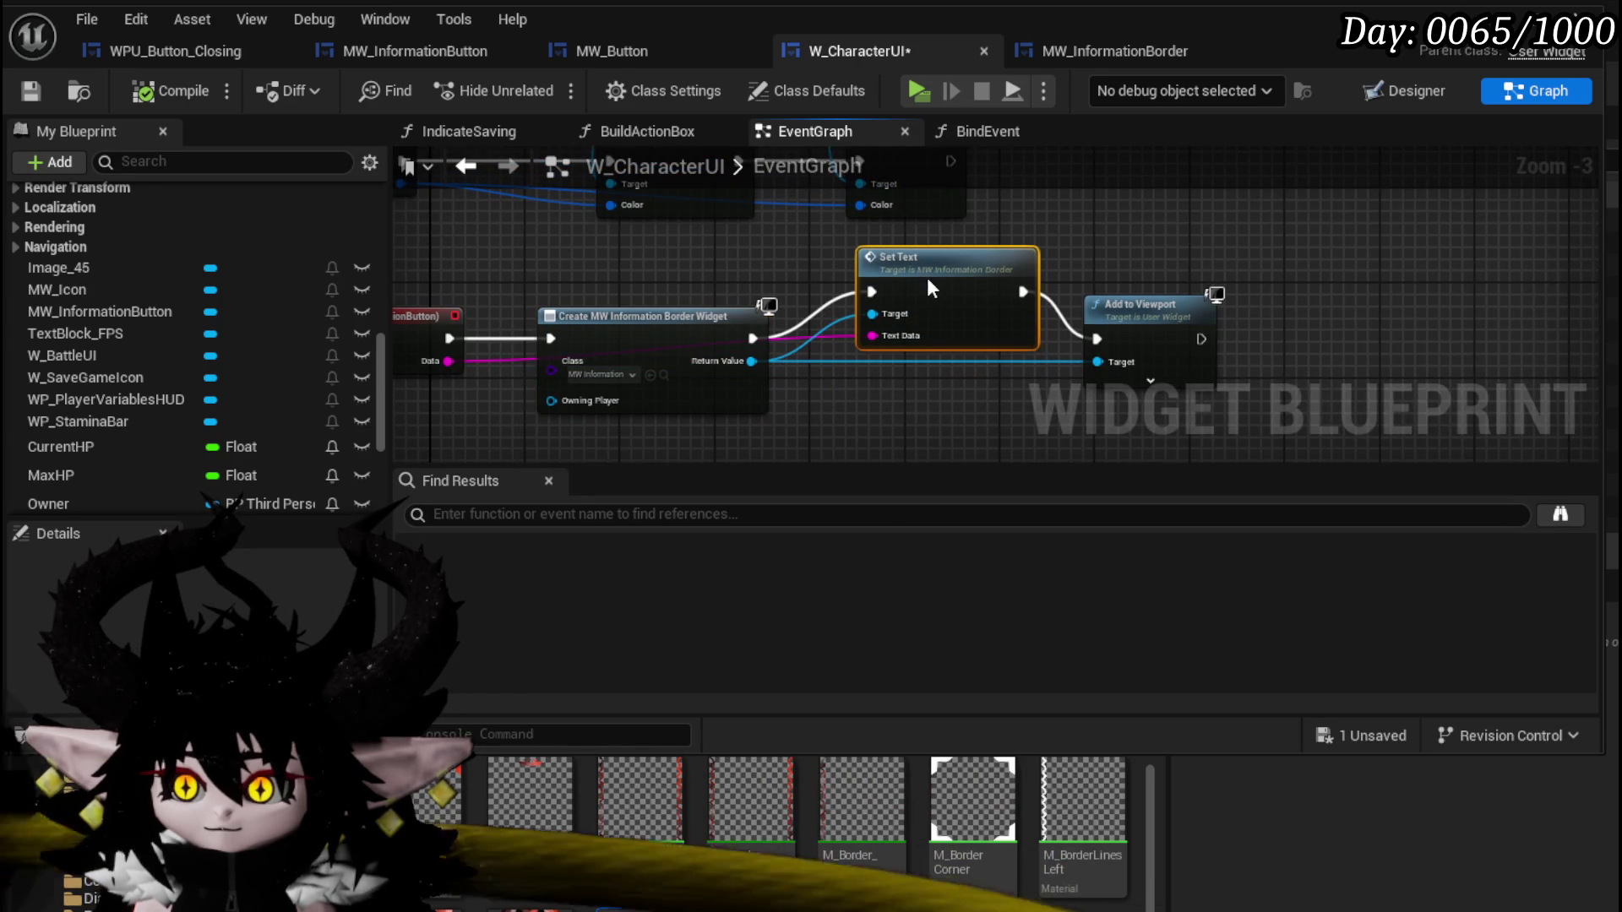
{"action": "left_click", "coordinate": [1192, 251]}
{"action": "mouse_move", "coordinate": [1123, 207]}
{"action": "left_mouse_down"}
{"action": "mouse_move", "coordinate": [1095, 307]}
{"action": "mouse_move", "coordinate": [1022, 389]}
{"action": "mouse_move", "coordinate": [653, 404]}
{"action": "mouse_move", "coordinate": [654, 379]}
{"action": "mouse_move", "coordinate": [1183, 282]}
{"action": "left_mouse_up"}
{"action": "scroll", "coordinate": [1022, 389], "scroll_direction": "down", "scroll_amount": 1}
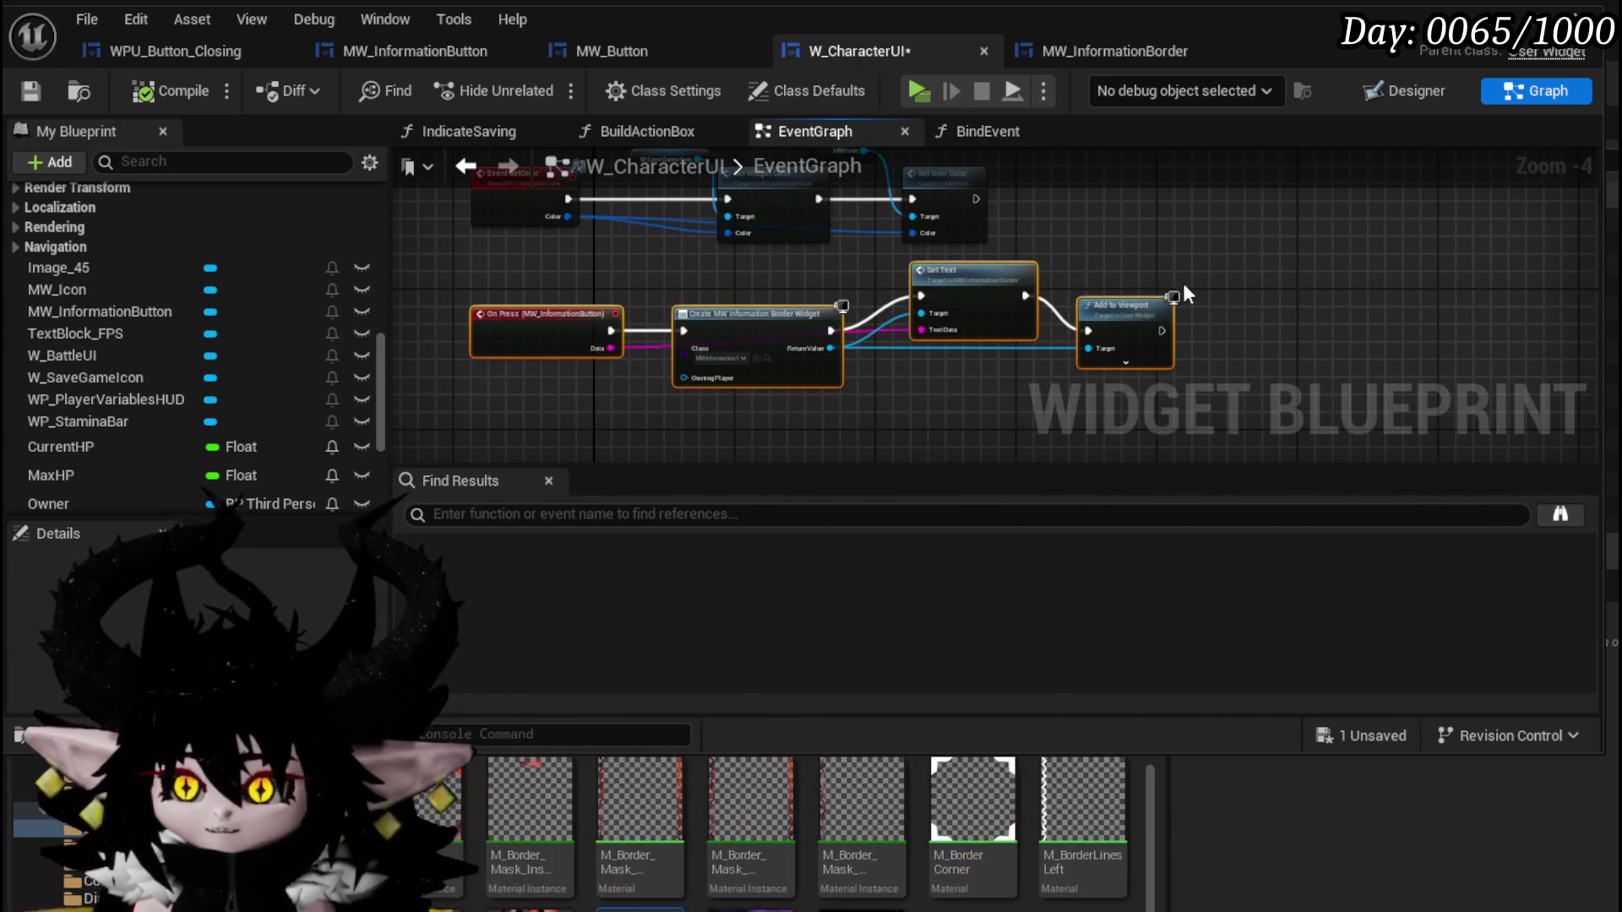
{"action": "left_click_drag", "start_coordinate": [1000, 288], "coordinate": [998, 318]}
{"action": "left_click", "coordinate": [848, 277]}
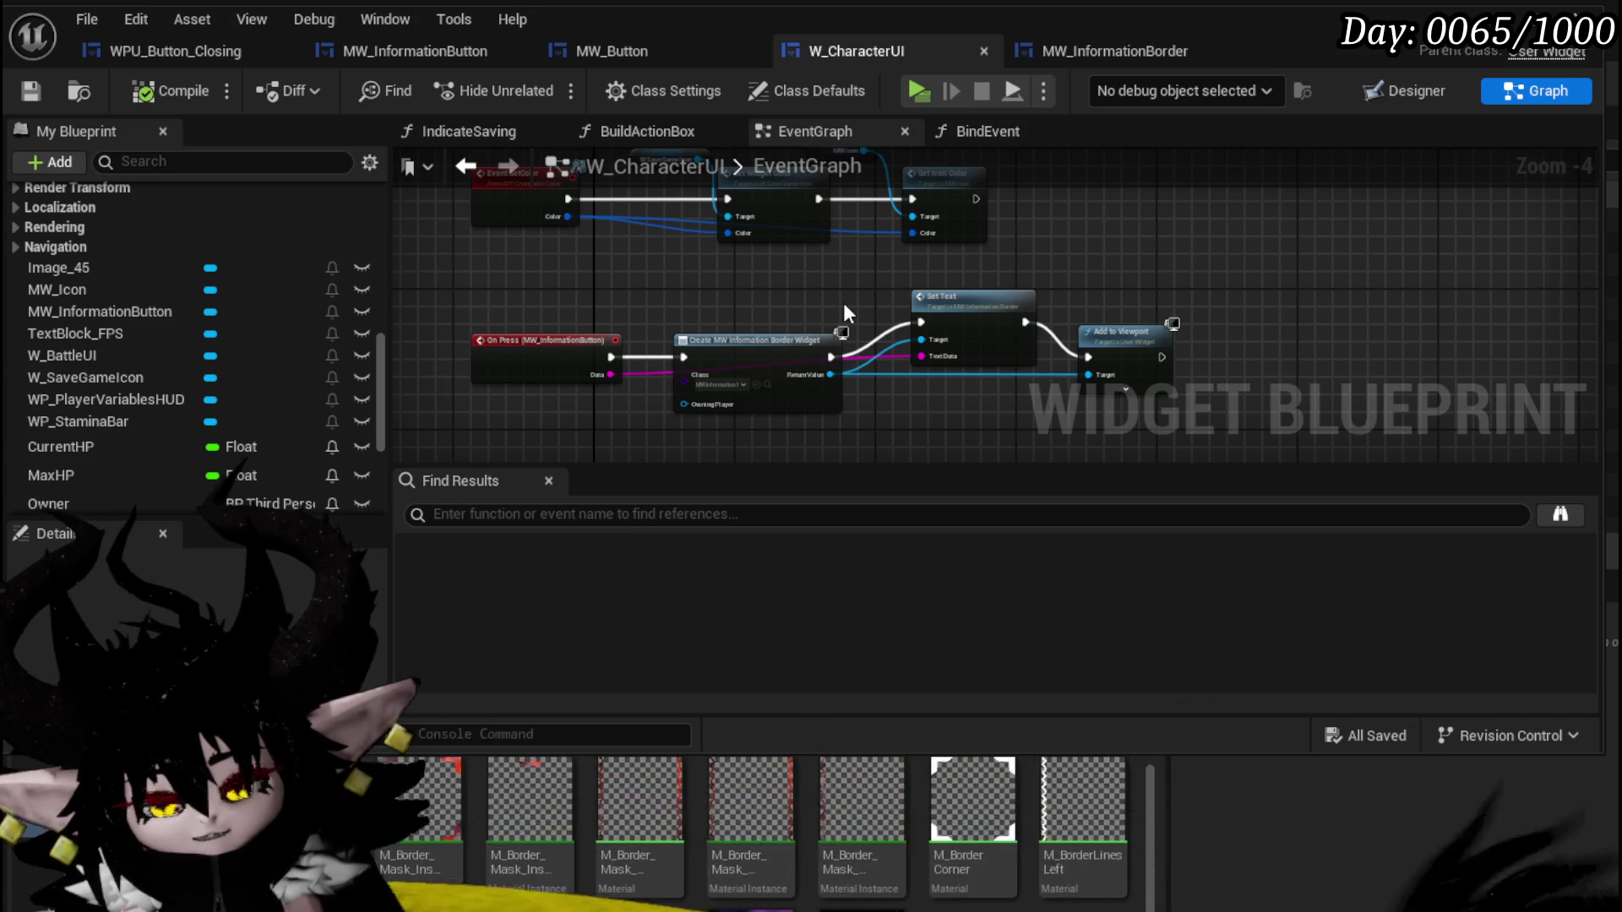
{"action": "mouse_move", "coordinate": [856, 282]}
{"action": "left_mouse_down"}
{"action": "mouse_move", "coordinate": [868, 301]}
{"action": "mouse_move", "coordinate": [691, 323]}
{"action": "mouse_move", "coordinate": [681, 307]}
{"action": "mouse_move", "coordinate": [698, 305]}
{"action": "left_mouse_up"}
{"action": "scroll", "coordinate": [868, 302], "scroll_direction": "down", "scroll_amount": 1}
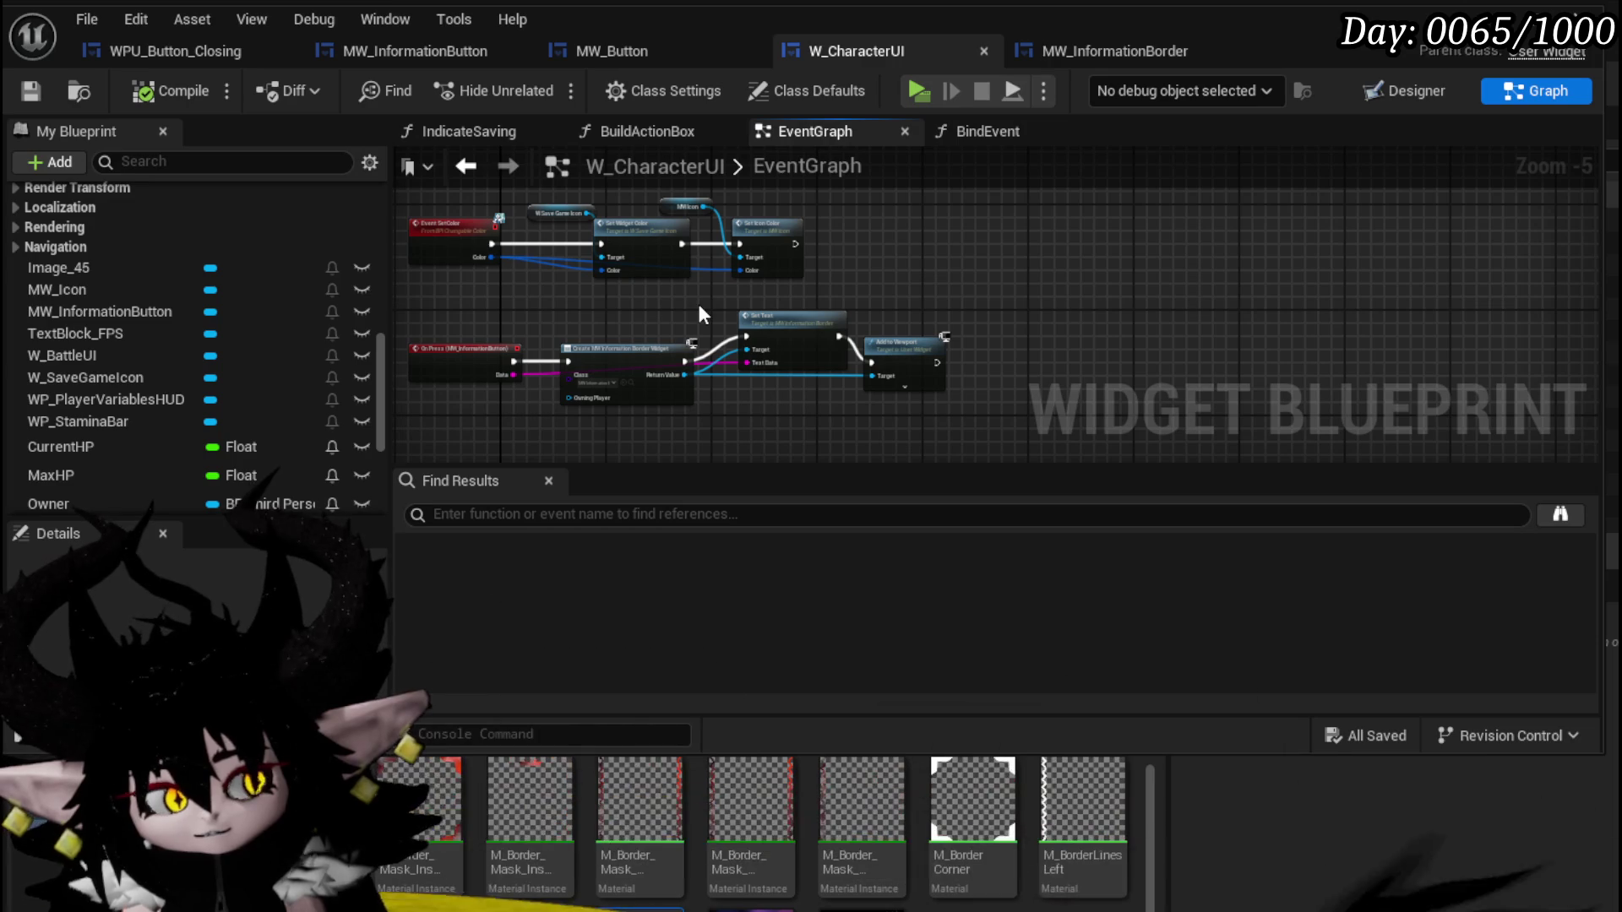
{"action": "mouse_move", "coordinate": [700, 314]}
{"action": "left_mouse_down"}
{"action": "mouse_move", "coordinate": [731, 346]}
{"action": "mouse_move", "coordinate": [743, 338]}
{"action": "mouse_move", "coordinate": [717, 320]}
{"action": "left_mouse_up"}
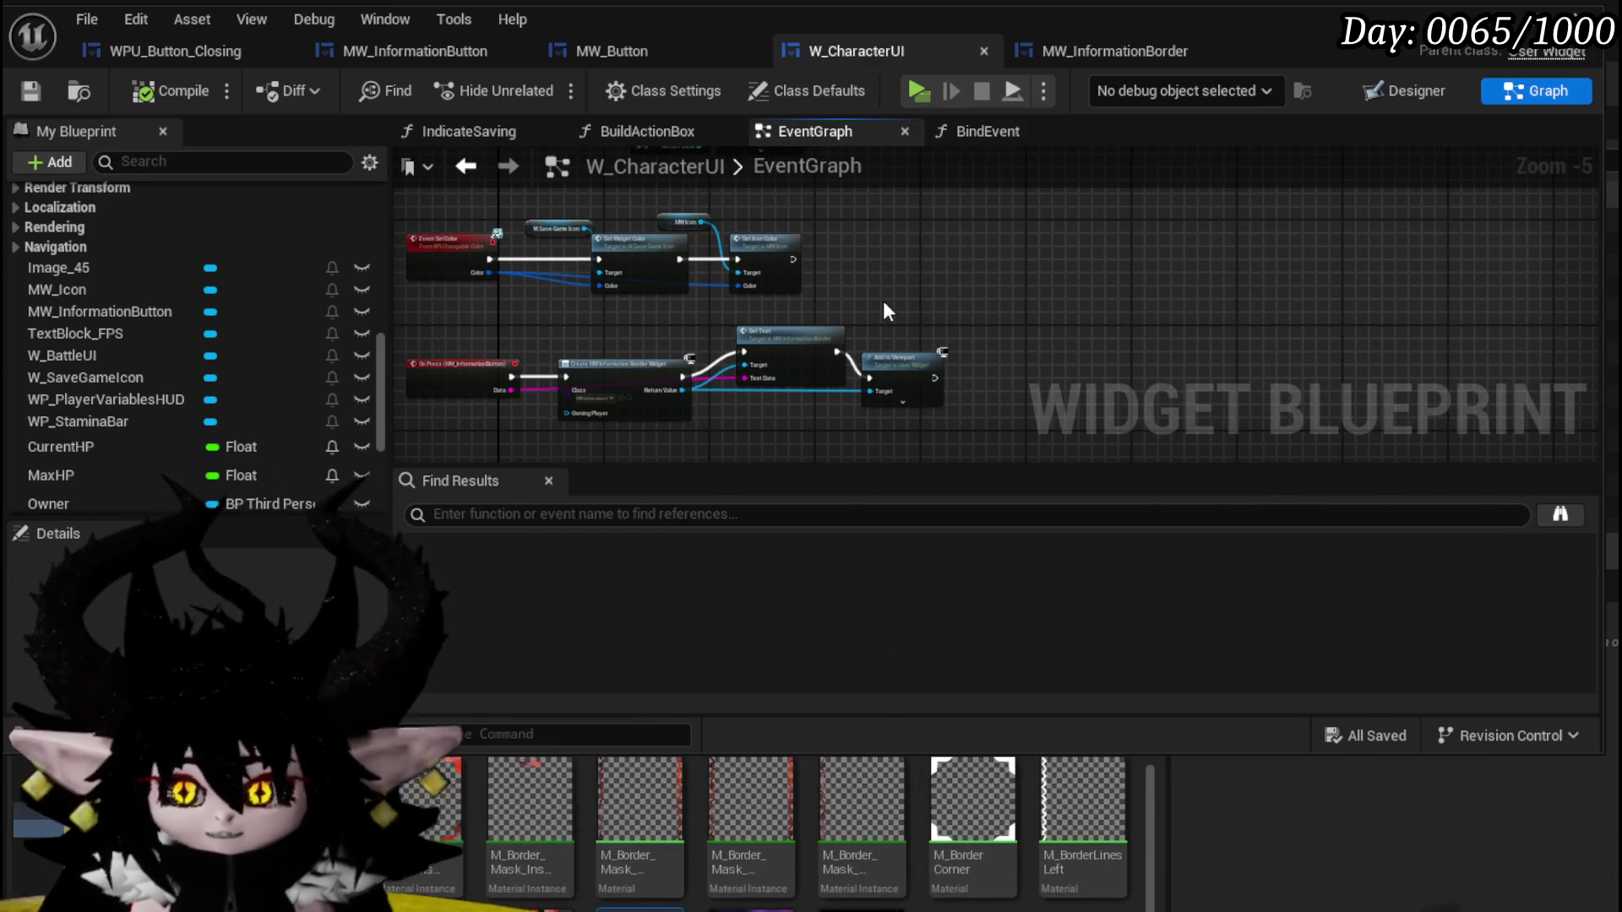
{"action": "left_click", "coordinate": [28, 81]}
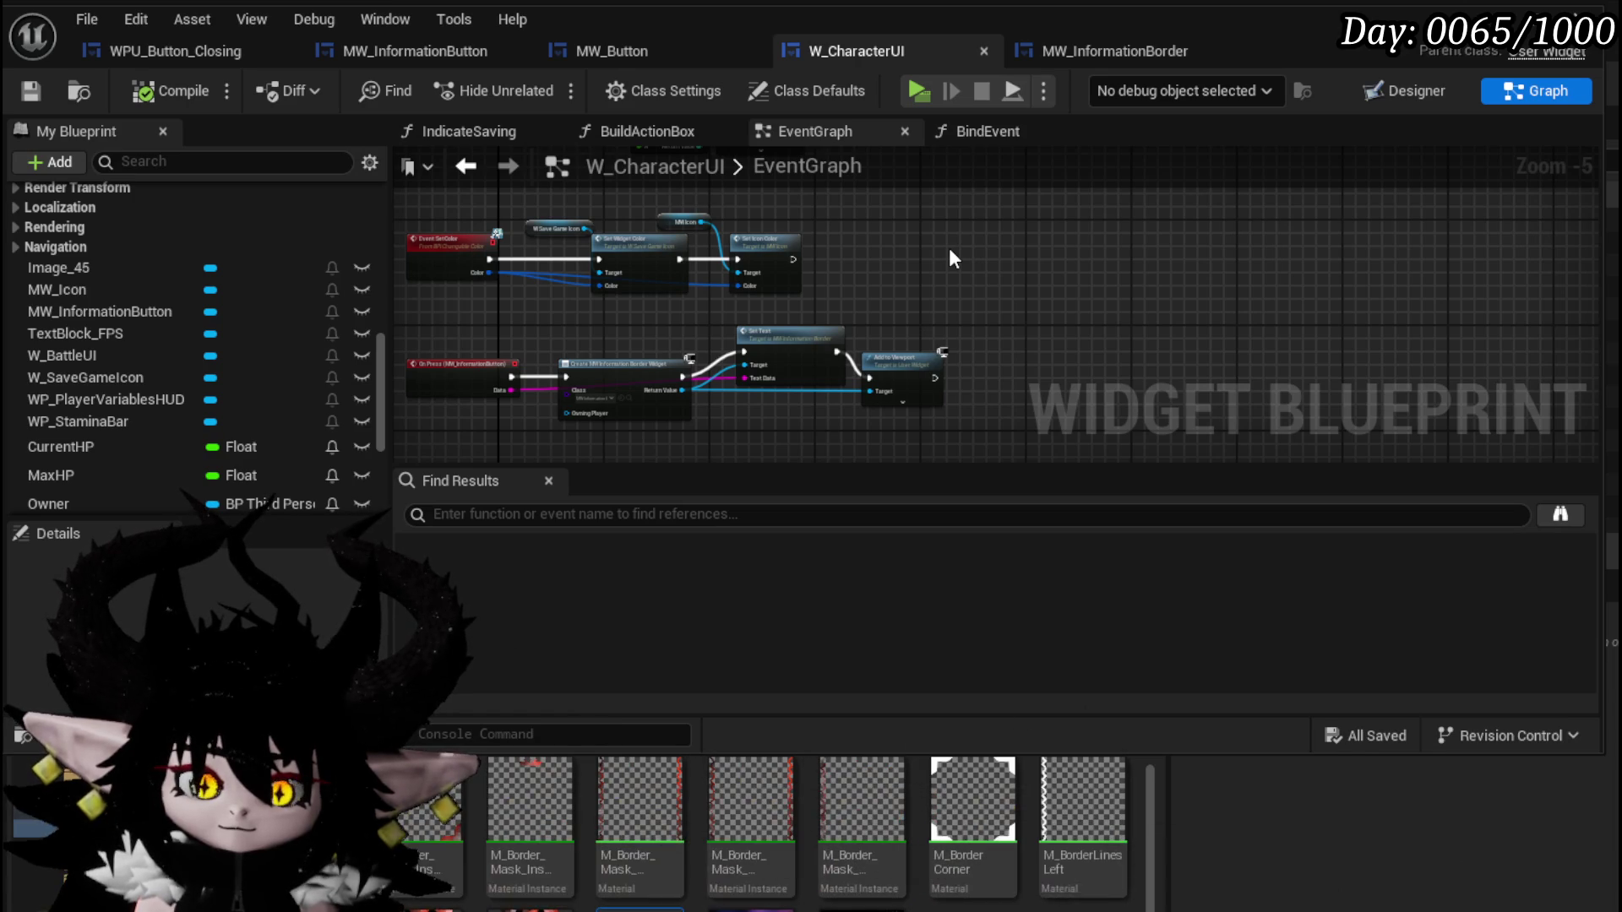
{"action": "left_click_drag", "start_coordinate": [950, 247], "coordinate": [990, 243]}
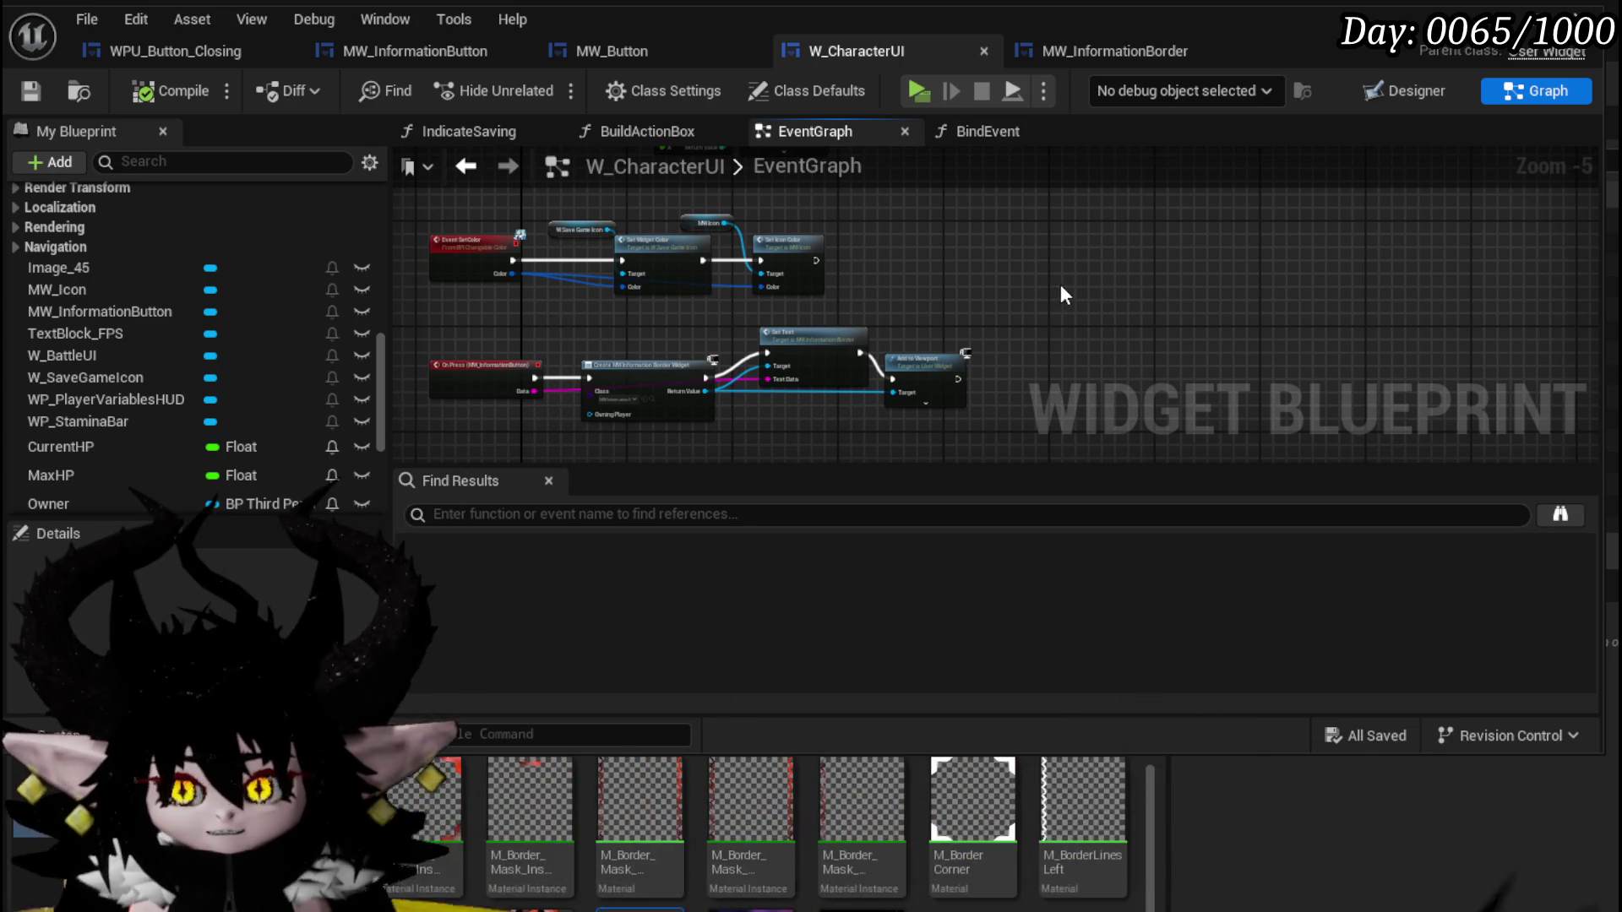
{"action": "left_click_drag", "start_coordinate": [1061, 282], "coordinate": [1066, 239]}
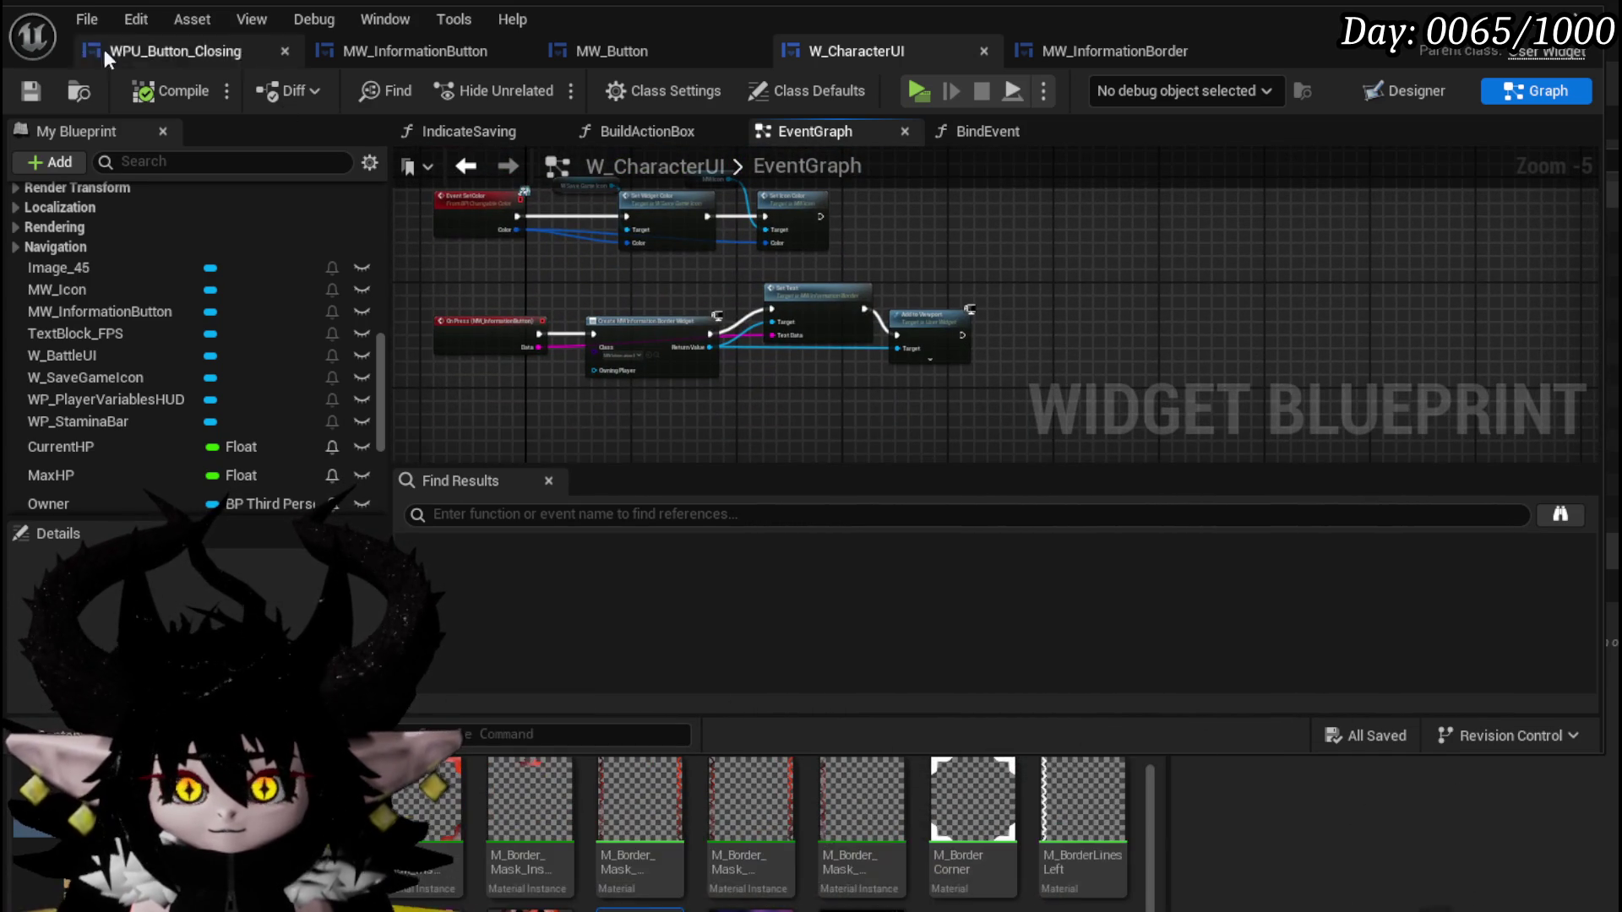
{"action": "scroll", "coordinate": [929, 318], "scroll_direction": "up", "scroll_amount": 3}
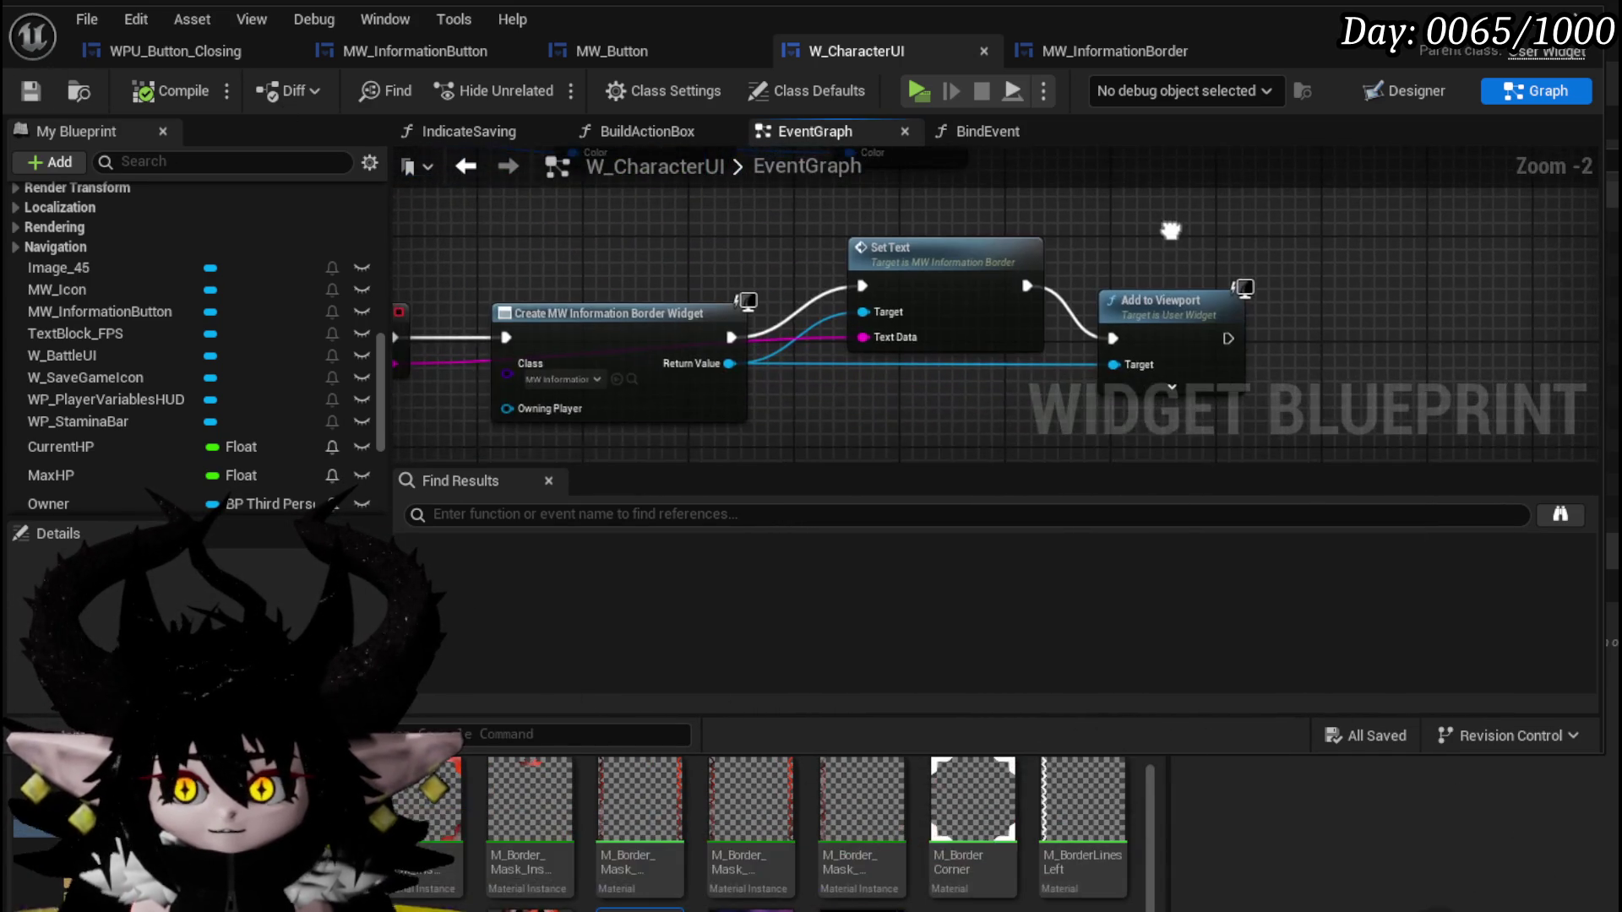
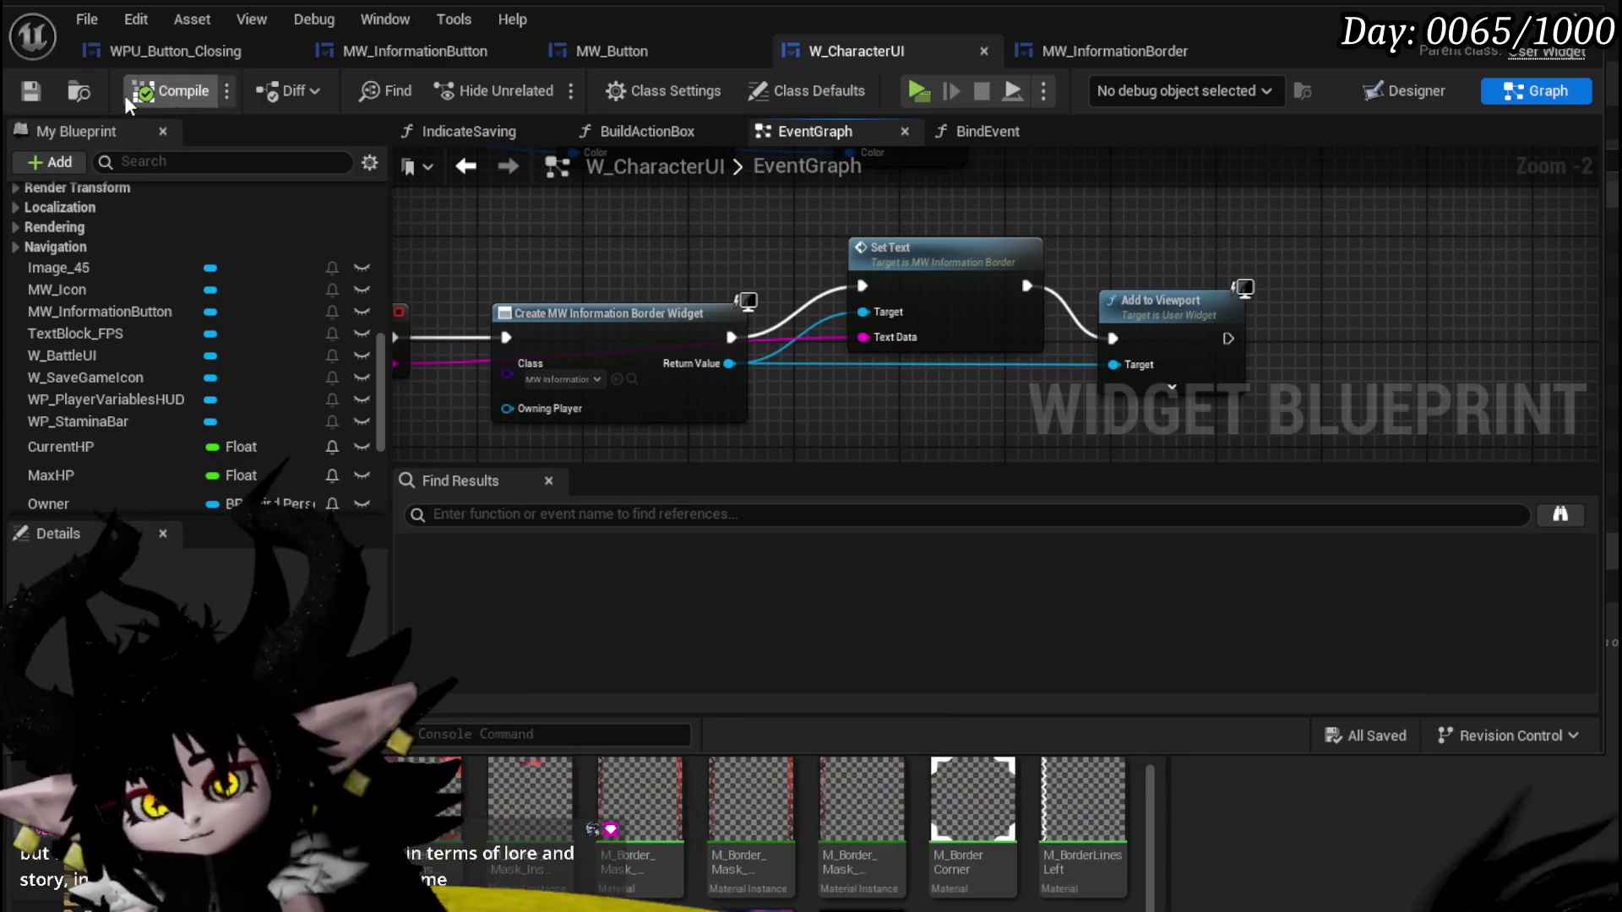
Review W_CharacterUI's four-node information-button chain, then switch to MW_InformationBorder's SetText graph.
{"action": "scroll", "coordinate": [845, 217], "scroll_direction": "down", "scroll_amount": 3}
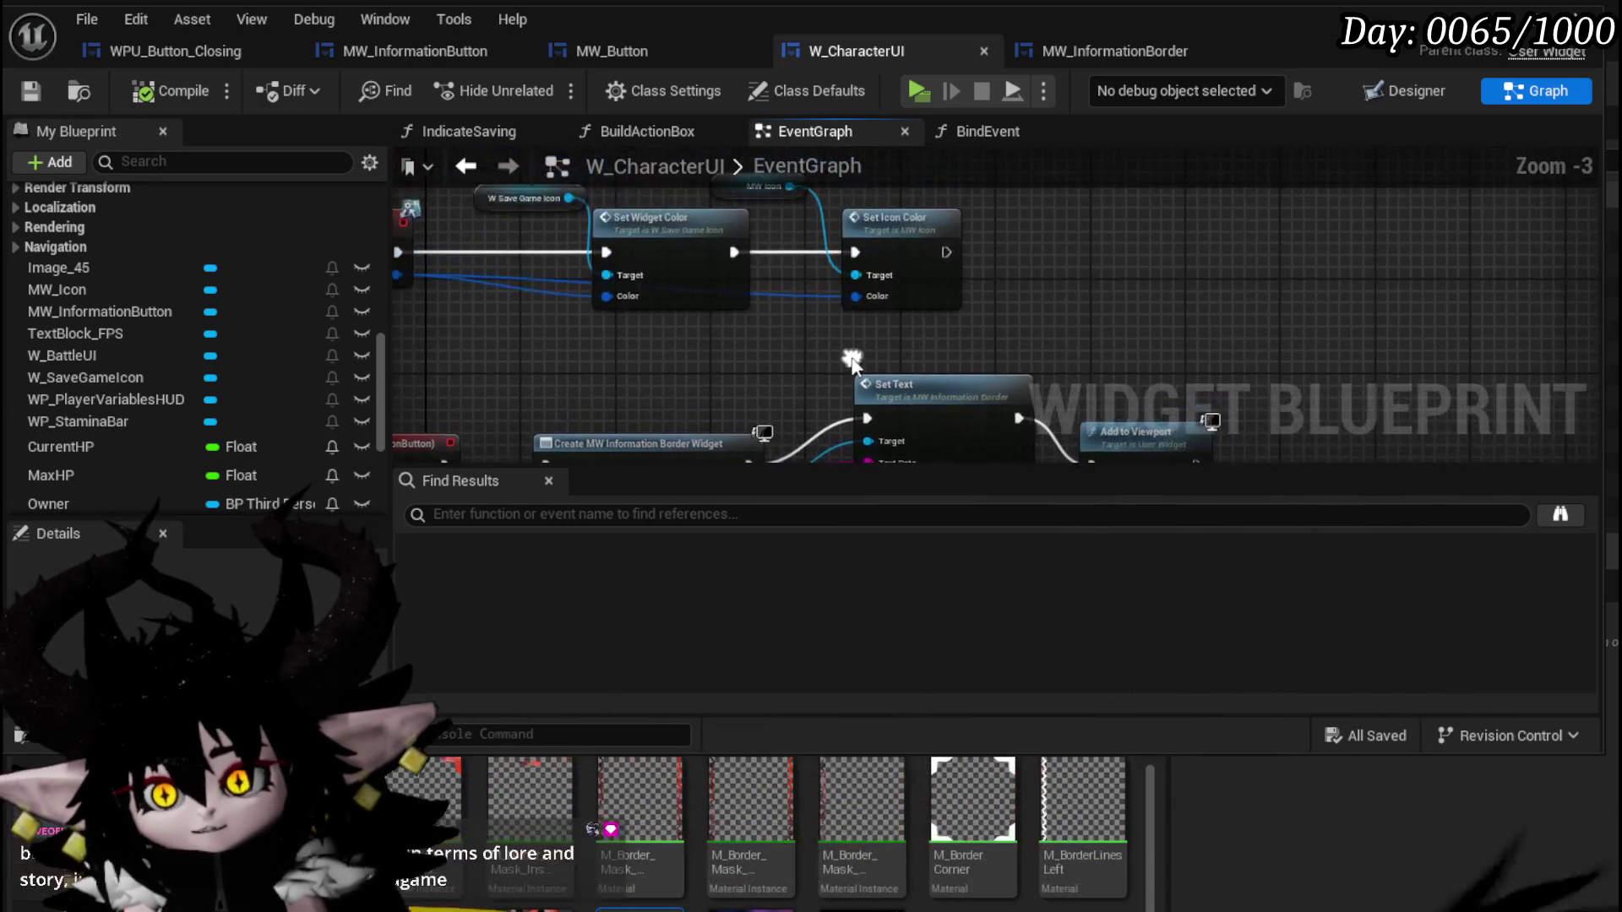
{"action": "left_click_drag", "start_coordinate": [442, 399], "coordinate": [1004, 245]}
{"action": "left_click", "coordinate": [978, 230]}
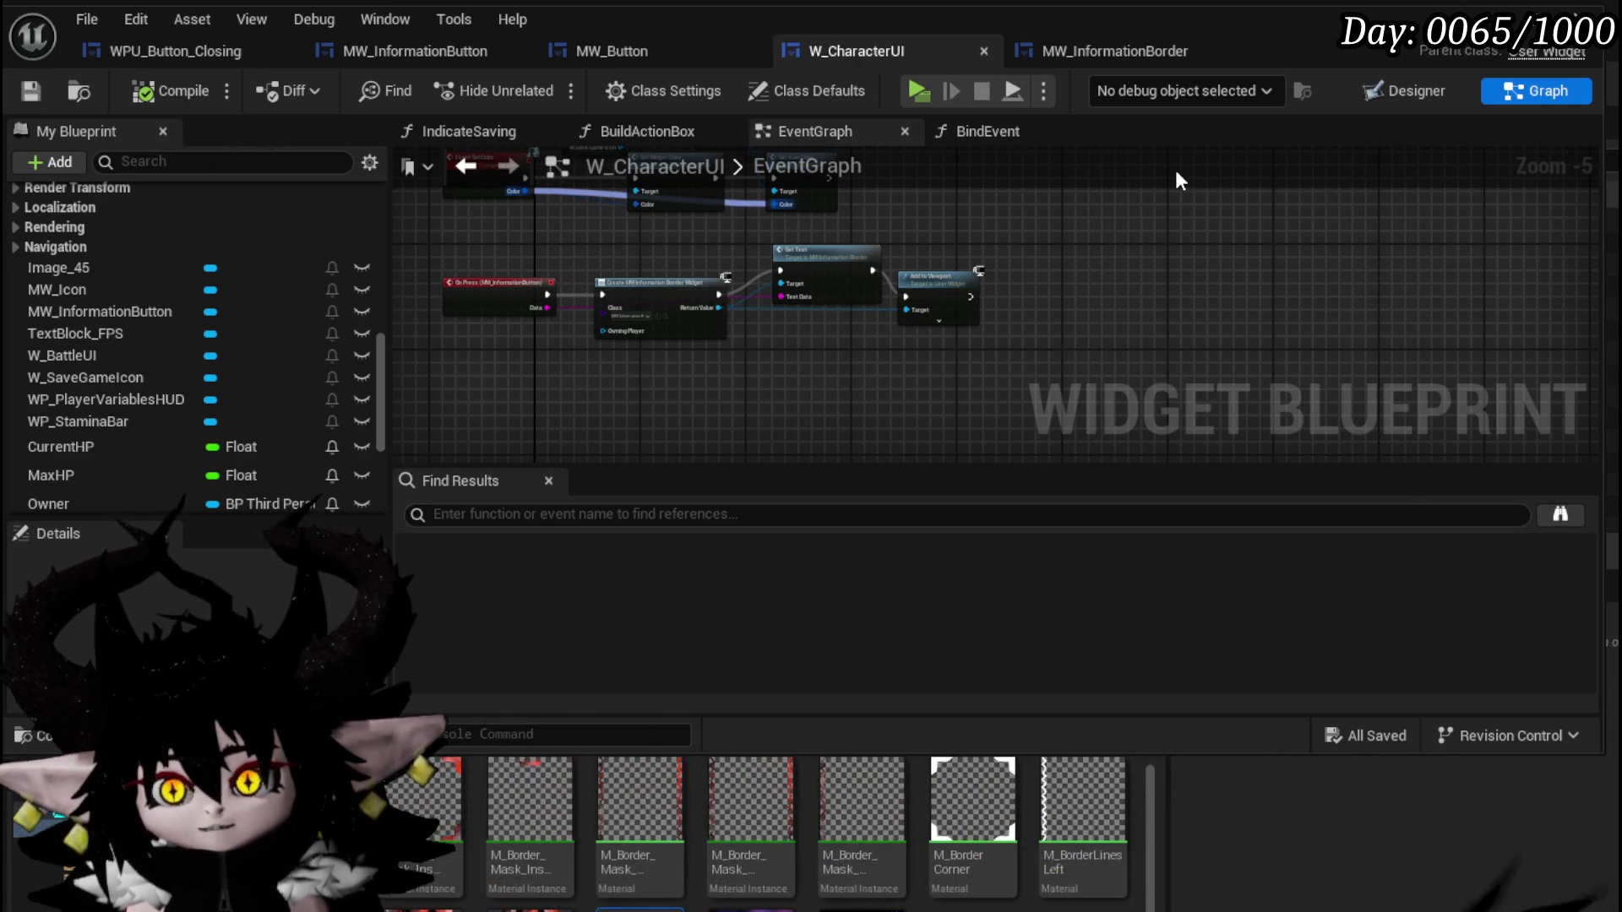
{"action": "left_click", "coordinate": [1117, 36]}
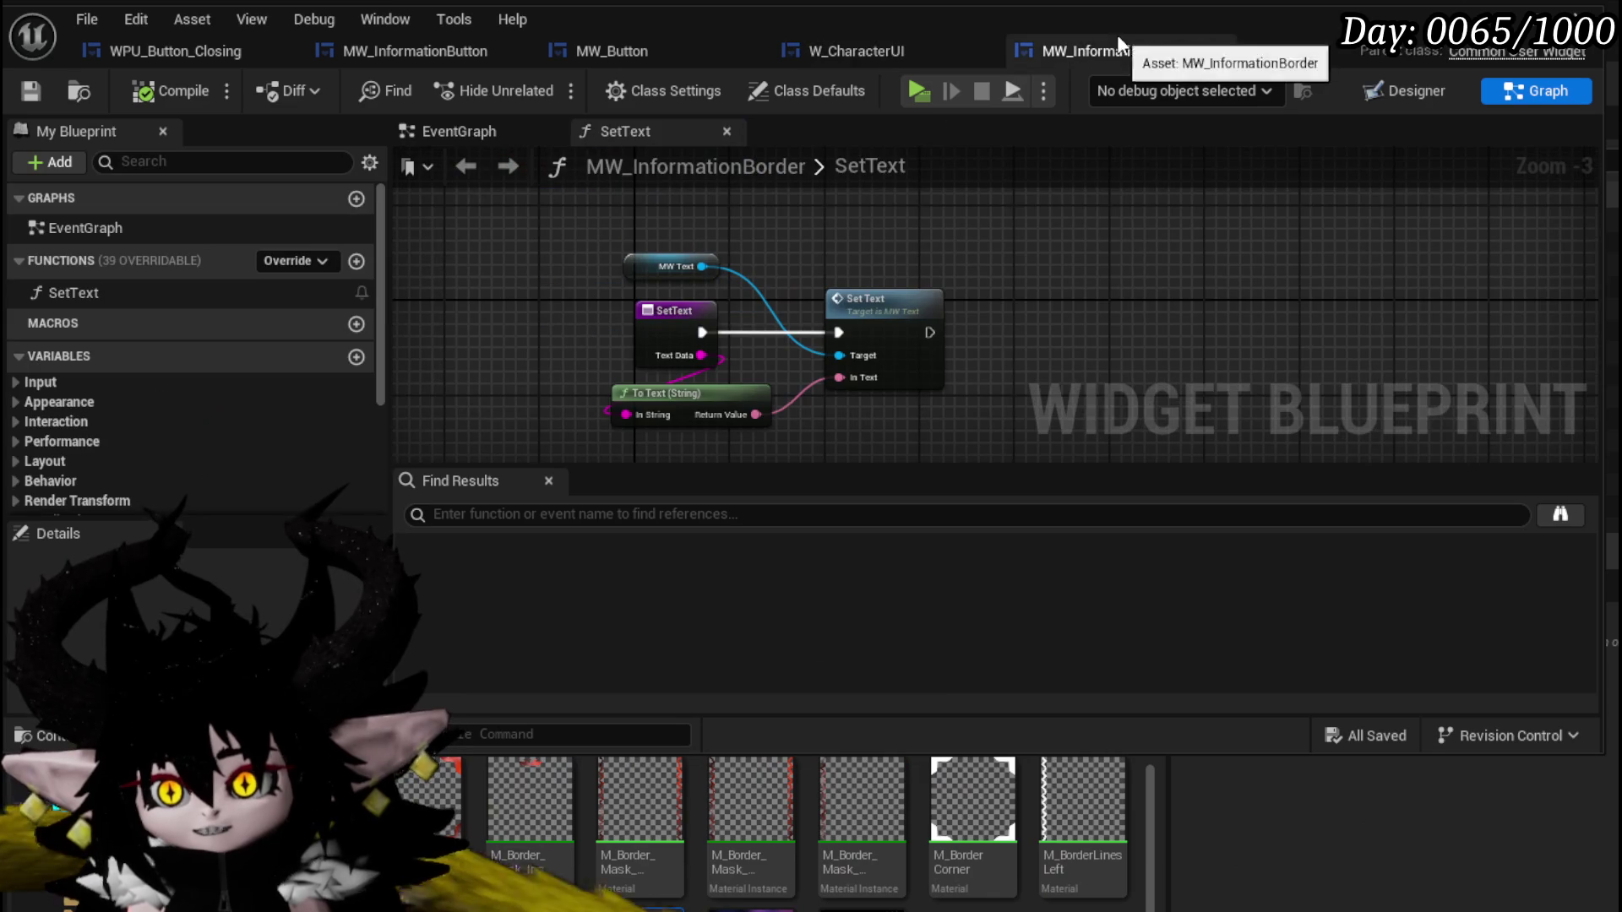
Flip through the MW_Button, MW_InformationButton and WPU_Button_Closing tabs, ending on MW_InformationBorder's designer.
{"action": "left_click", "coordinate": [841, 52]}
{"action": "left_click", "coordinate": [684, 51]}
{"action": "left_click", "coordinate": [473, 49]}
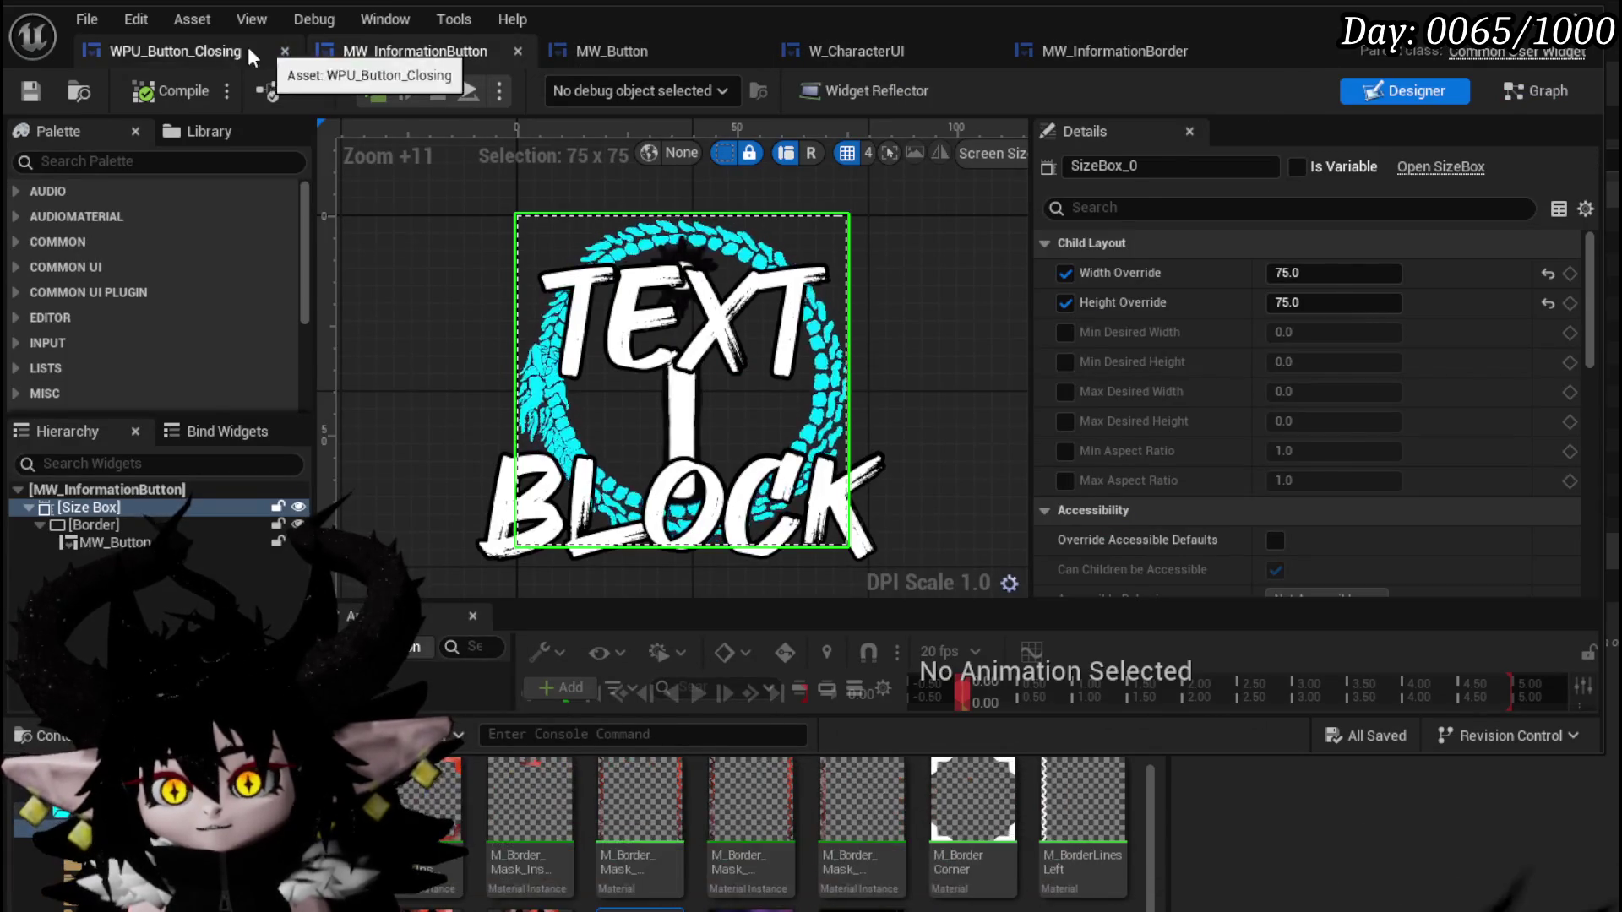
{"action": "left_click", "coordinate": [246, 49]}
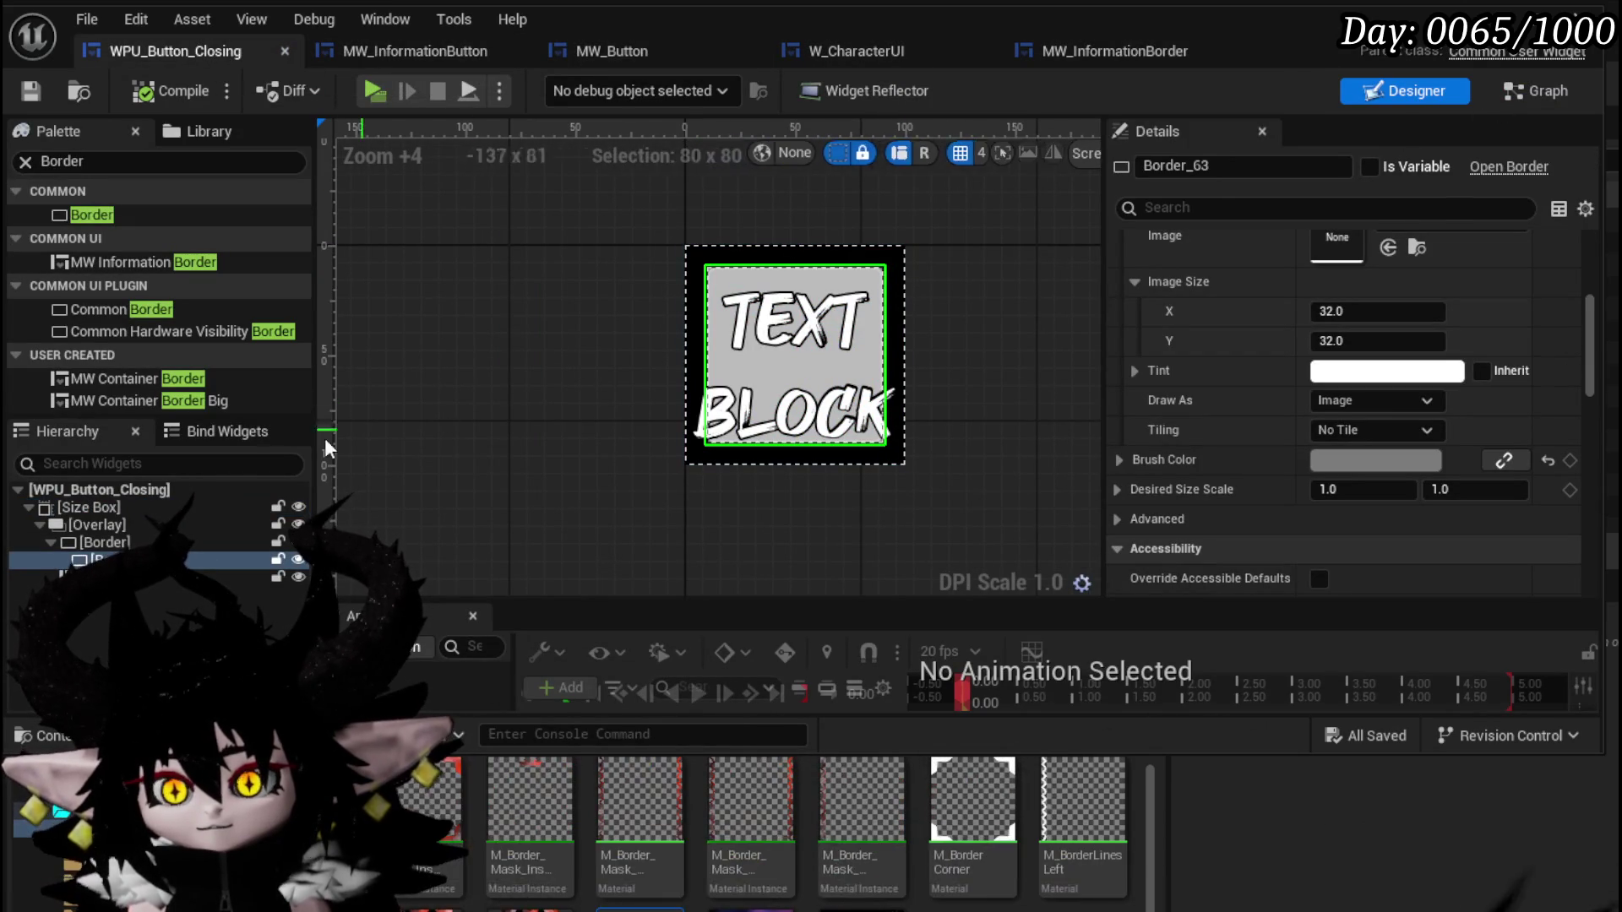
{"action": "left_click", "coordinate": [1122, 43]}
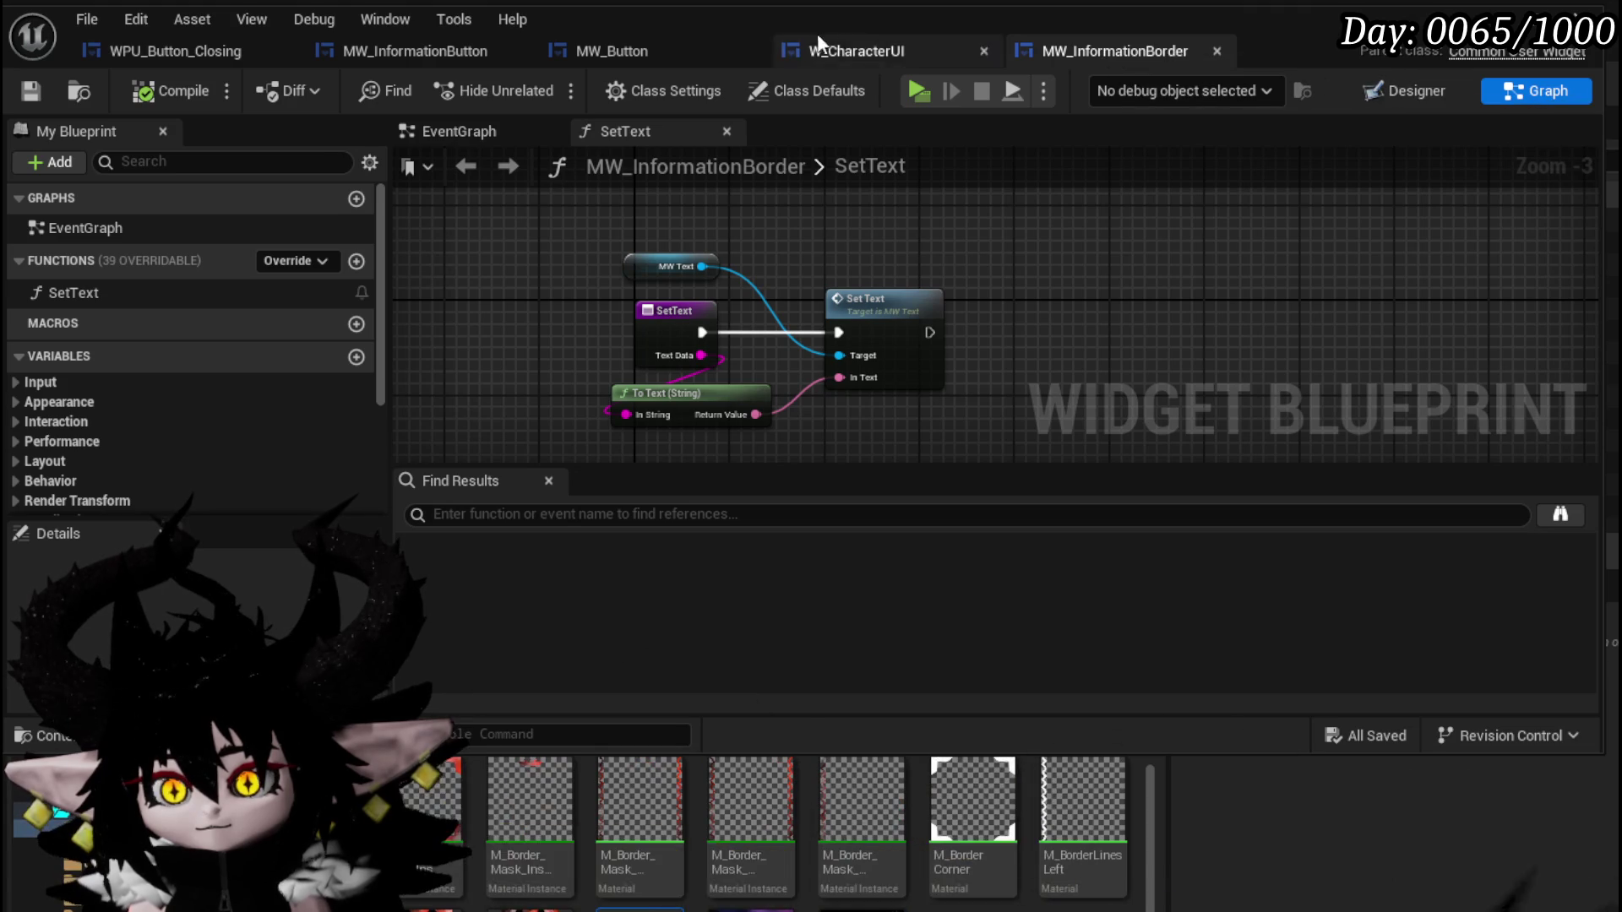
{"action": "left_click", "coordinate": [586, 51]}
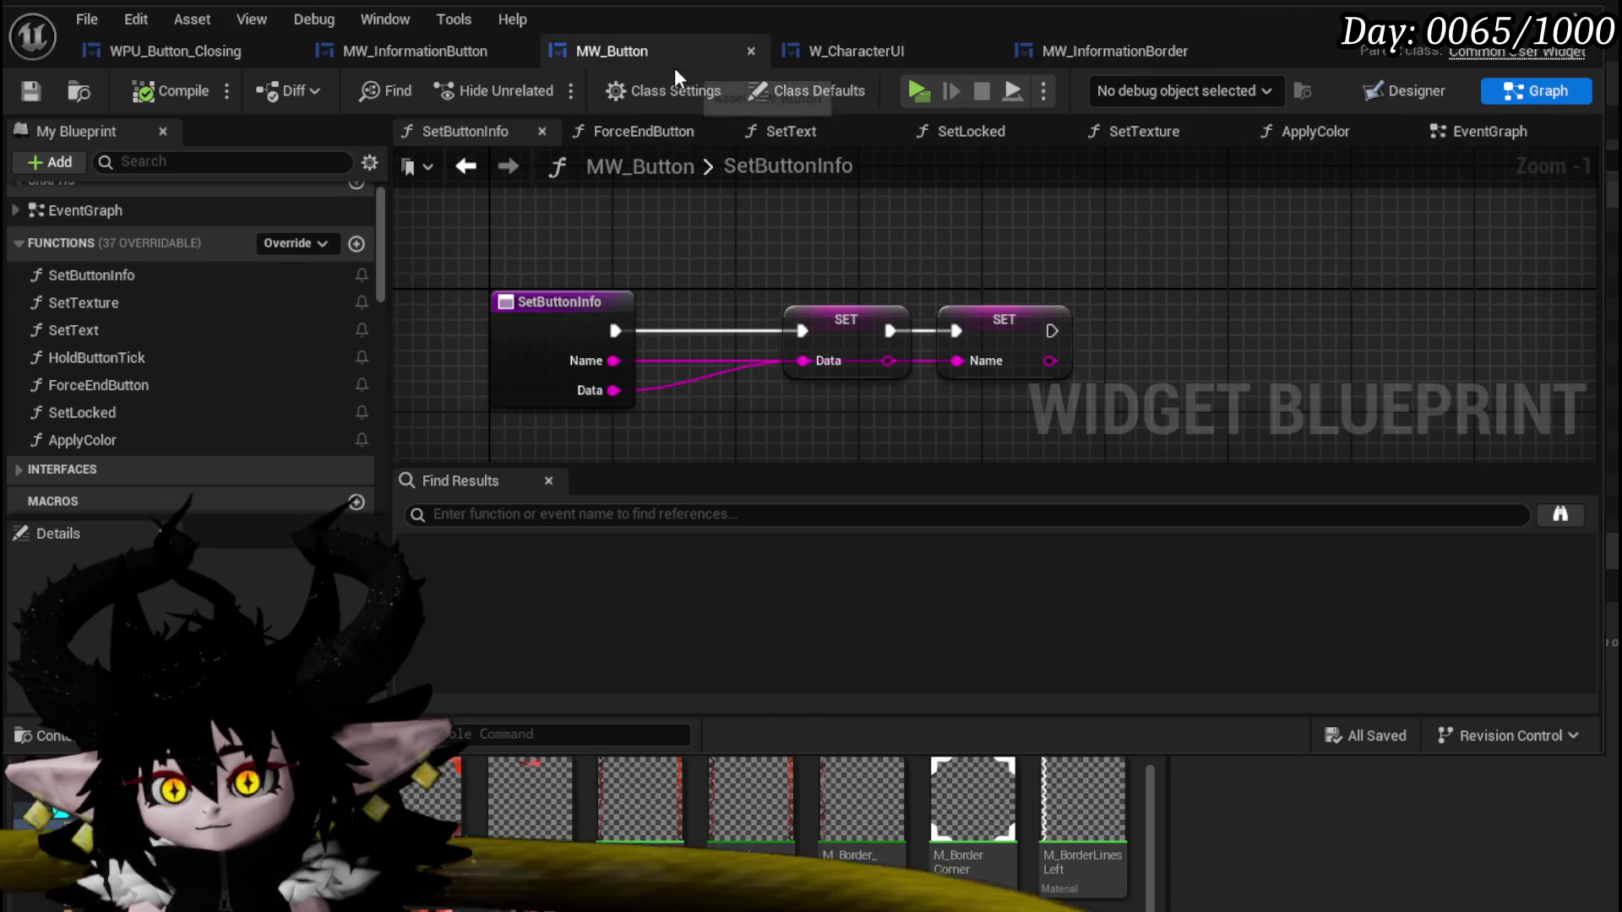
{"action": "left_click", "coordinate": [426, 51]}
{"action": "left_click", "coordinate": [1108, 53]}
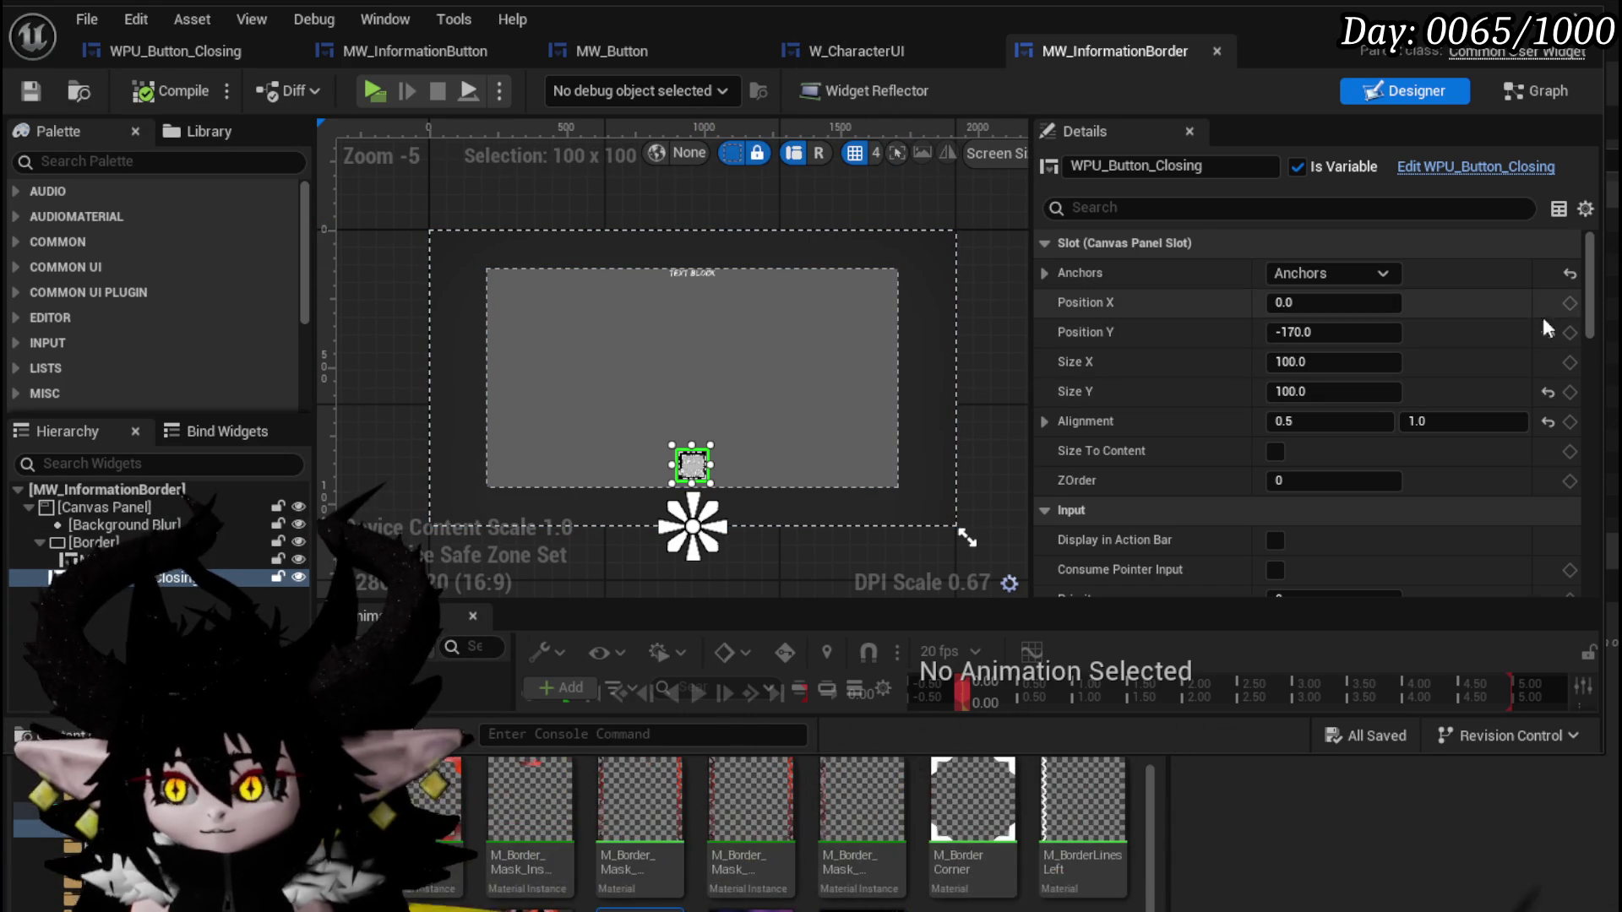
Scroll the Details panel, cycle the open widget tabs, and switch MW_InformationBorder to Graph view.
{"action": "scroll", "coordinate": [1581, 338], "scroll_direction": "down", "scroll_amount": 5}
{"action": "mouse_move", "coordinate": [1579, 332]}
{"action": "left_mouse_down"}
{"action": "mouse_move", "coordinate": [1559, 570]}
{"action": "mouse_move", "coordinate": [1585, 292]}
{"action": "left_mouse_up"}
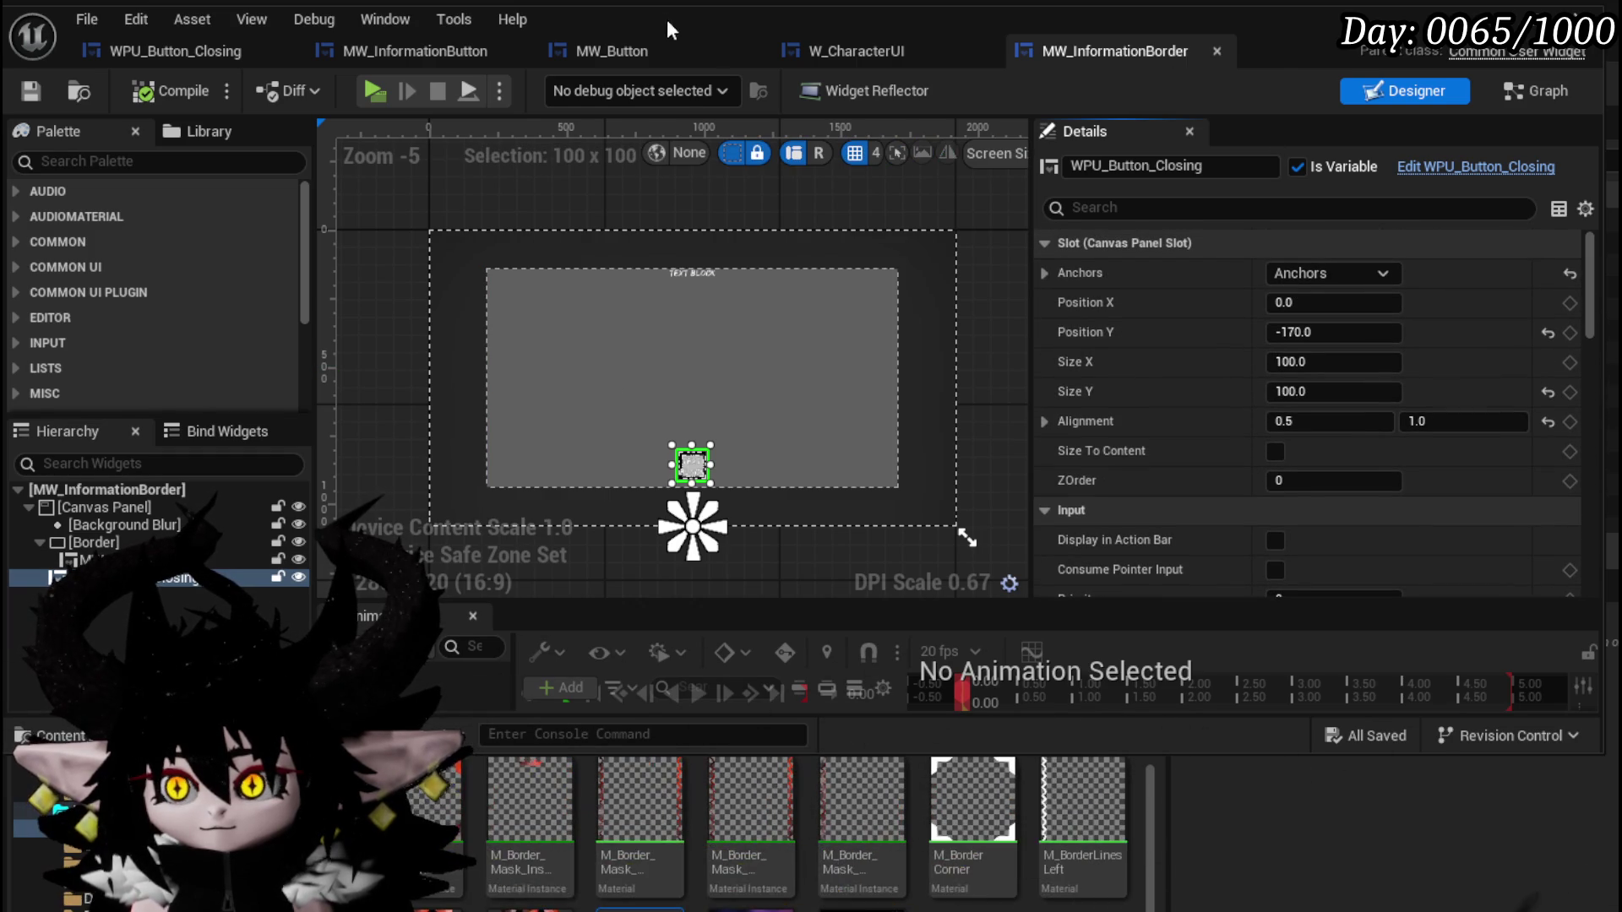
{"action": "left_click", "coordinate": [851, 51]}
{"action": "left_click", "coordinate": [626, 49]}
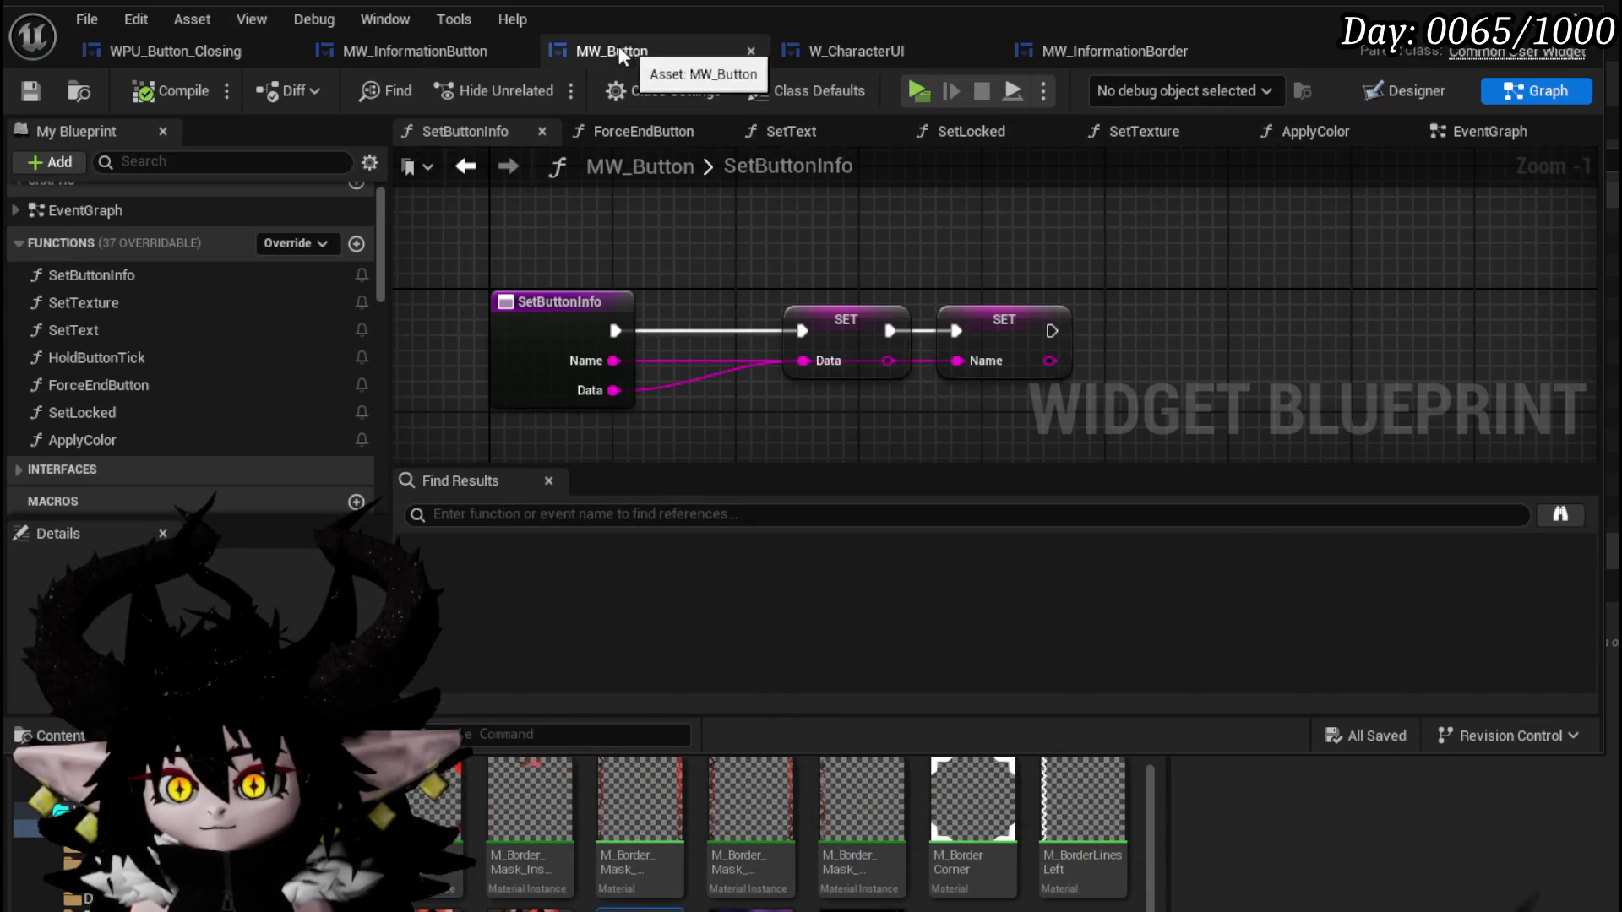
{"action": "left_click", "coordinate": [464, 49]}
{"action": "left_click", "coordinate": [257, 52]}
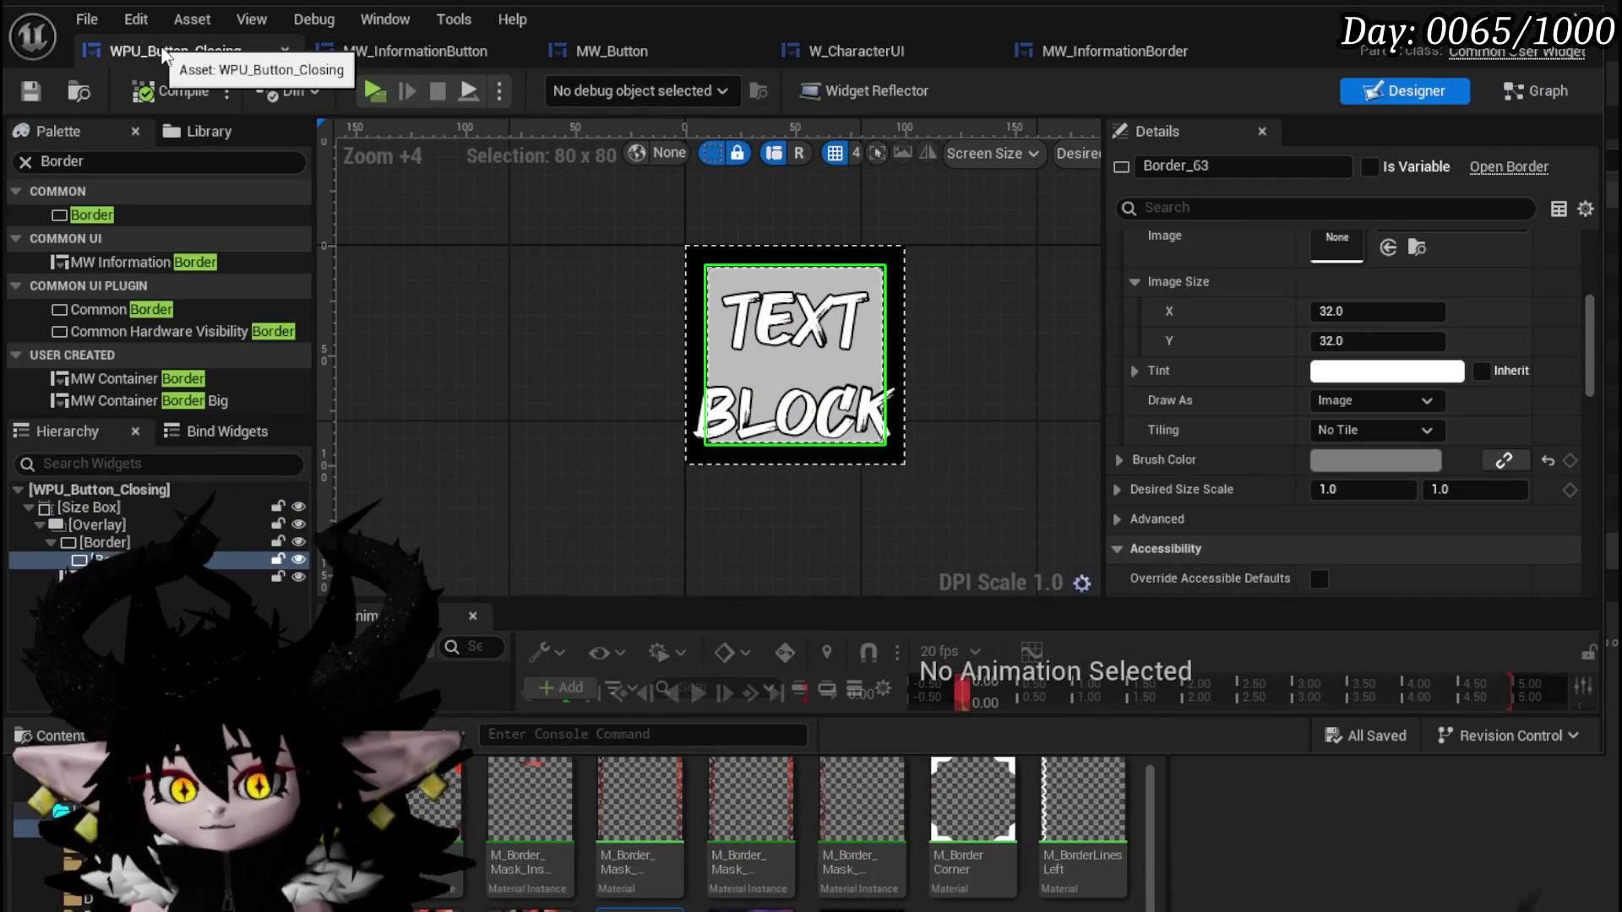
{"action": "left_click", "coordinate": [423, 53]}
{"action": "left_click", "coordinate": [609, 51]}
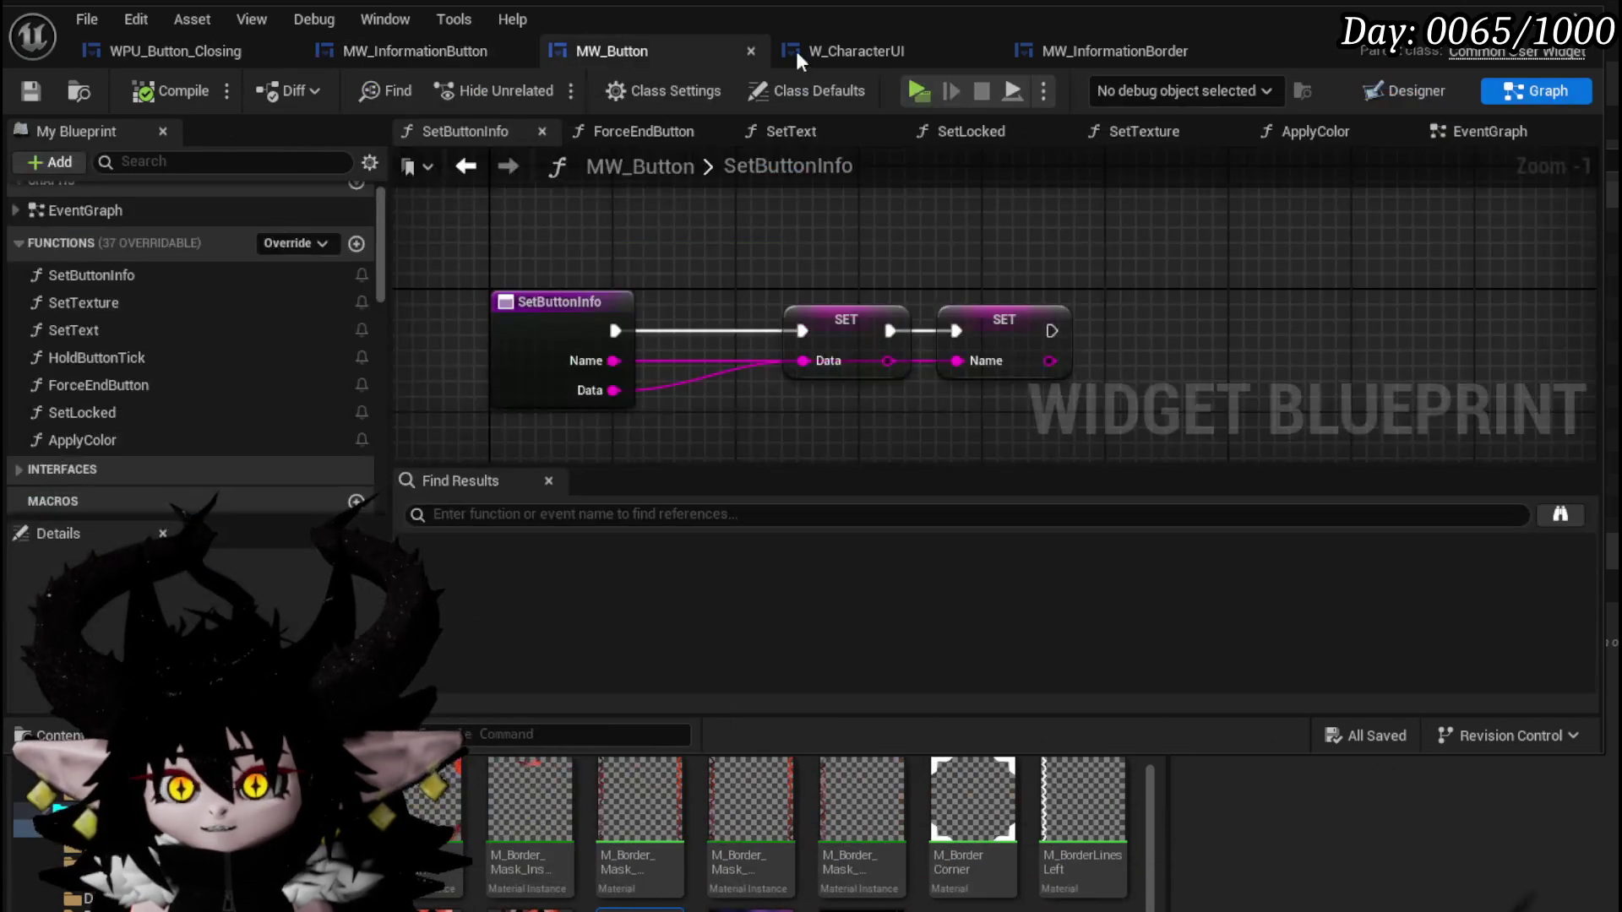
{"action": "left_click", "coordinate": [844, 51]}
{"action": "left_click", "coordinate": [1102, 49]}
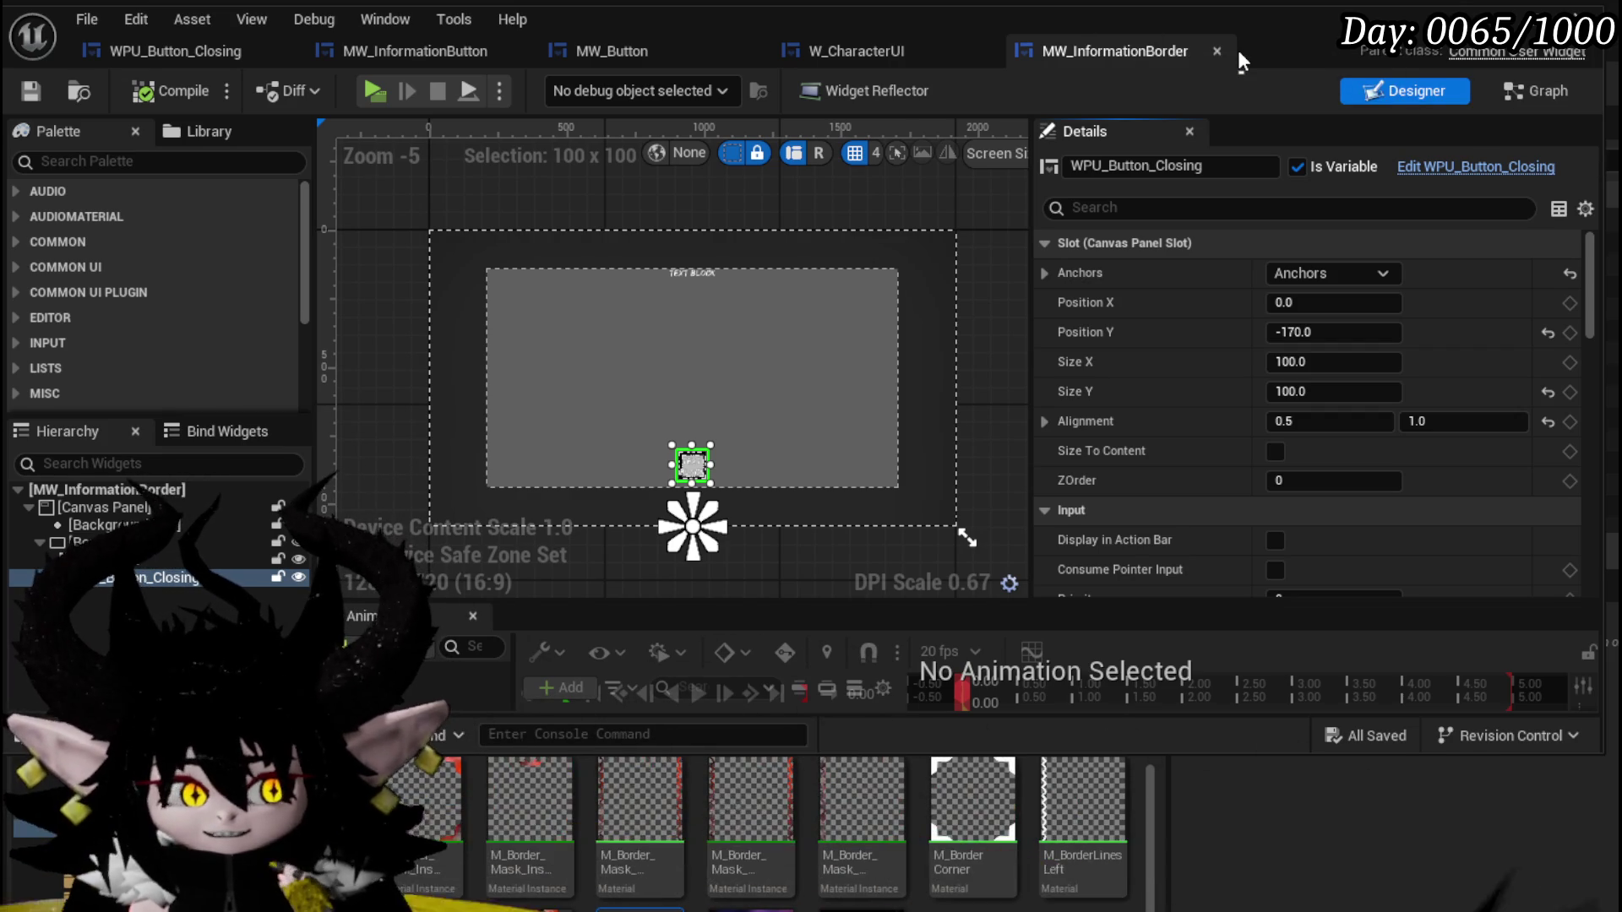
{"action": "left_click", "coordinate": [1497, 87]}
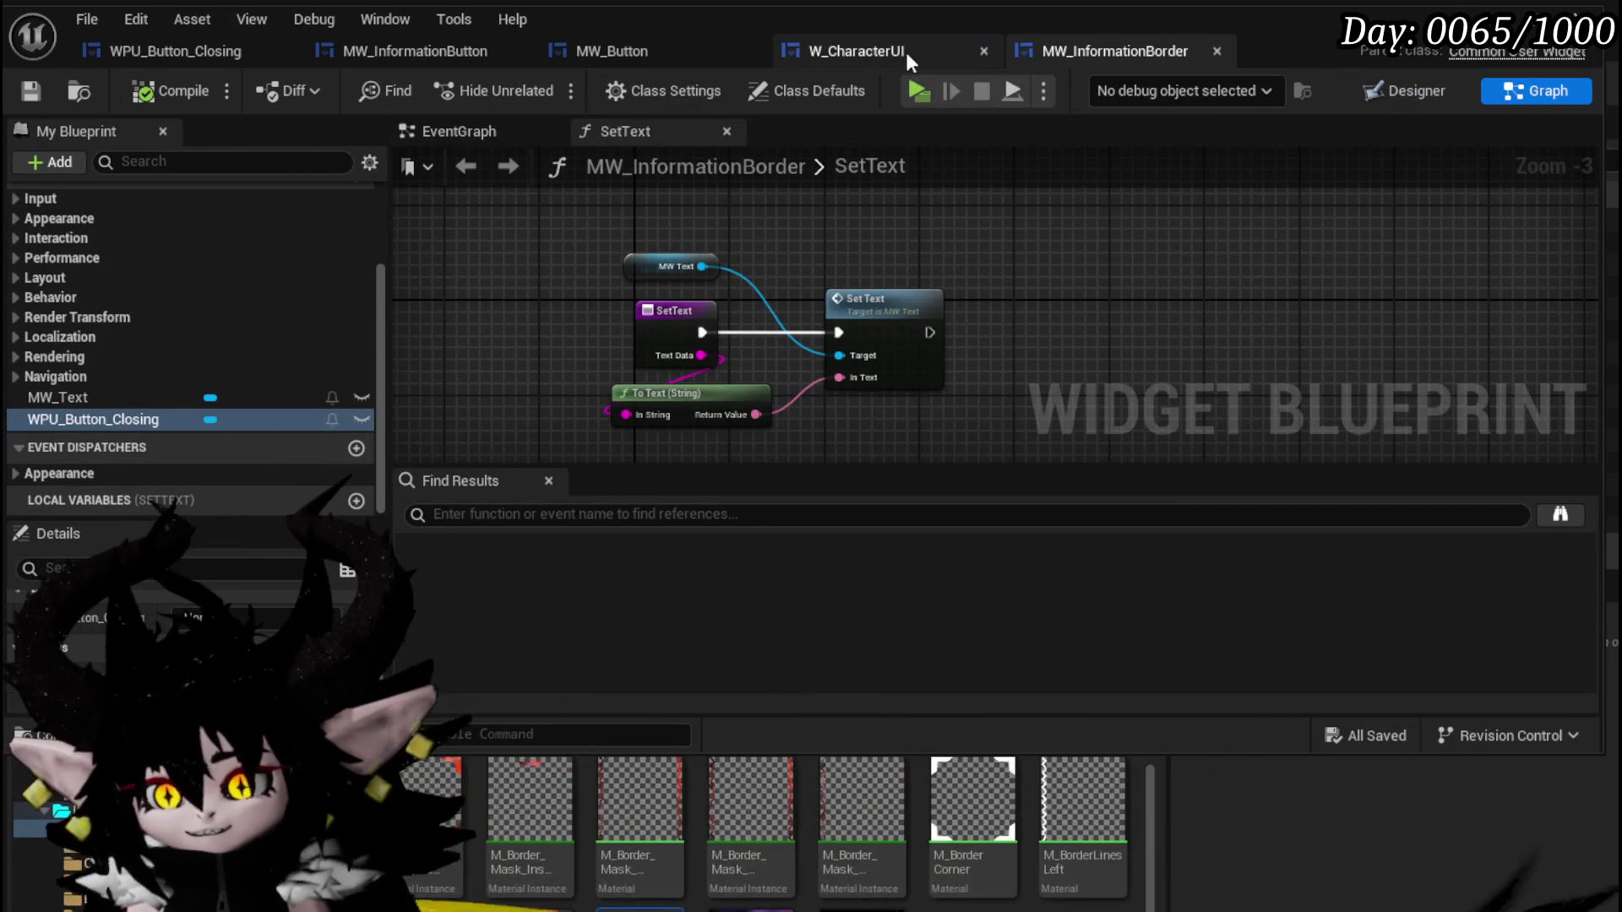
Open W_CharacterUI's event graph and frame and select its five-node information-button chain.
{"action": "left_click", "coordinate": [905, 48]}
{"action": "scroll", "coordinate": [626, 245], "scroll_direction": "up", "scroll_amount": 2}
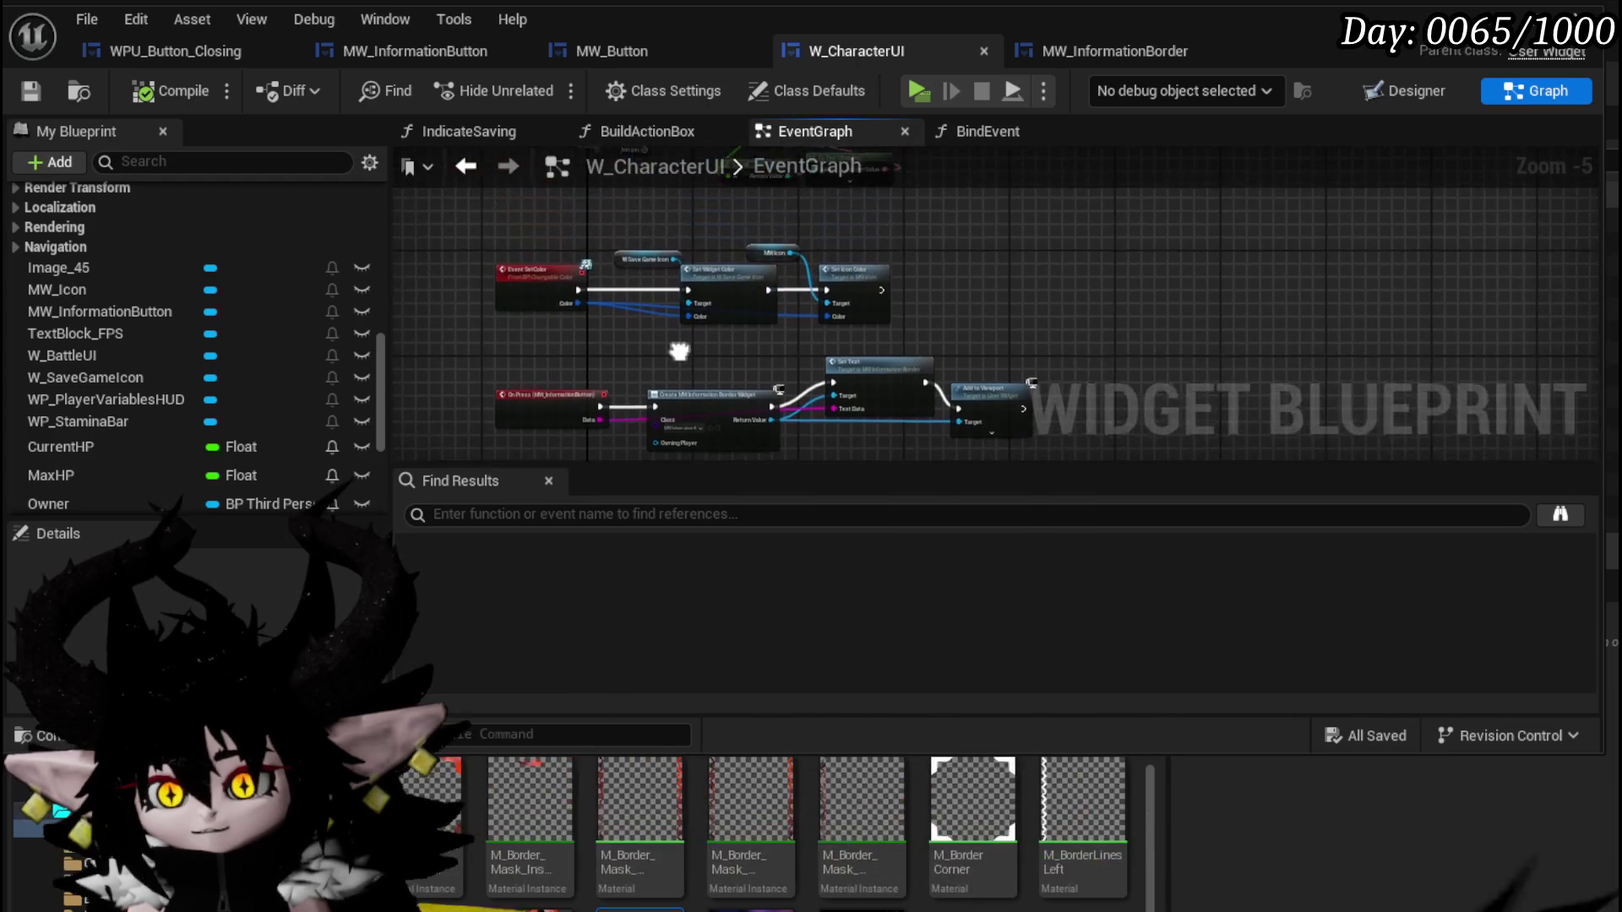
{"action": "mouse_move", "coordinate": [777, 281]}
{"action": "left_mouse_down"}
{"action": "mouse_move", "coordinate": [848, 224]}
{"action": "mouse_move", "coordinate": [819, 214]}
{"action": "left_mouse_up"}
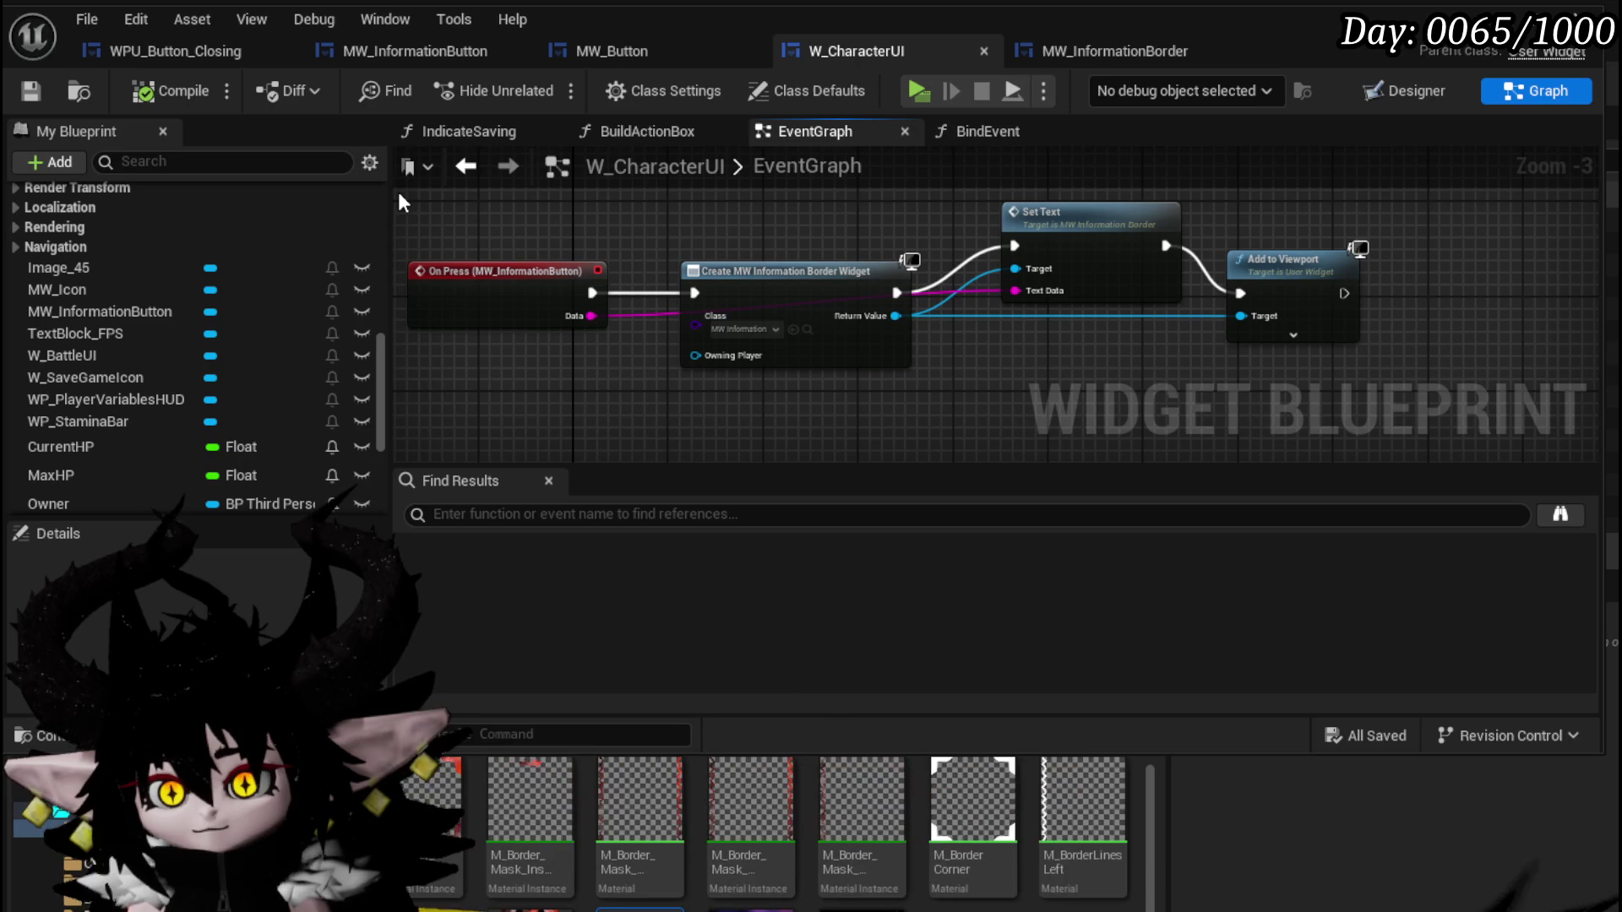
{"action": "mouse_move", "coordinate": [399, 193]}
{"action": "left_mouse_down"}
{"action": "mouse_move", "coordinate": [569, 250]}
{"action": "mouse_move", "coordinate": [1446, 411]}
{"action": "mouse_move", "coordinate": [1168, 324]}
{"action": "mouse_move", "coordinate": [778, 241]}
{"action": "mouse_move", "coordinate": [672, 191]}
{"action": "mouse_move", "coordinate": [341, 182]}
{"action": "left_mouse_up"}
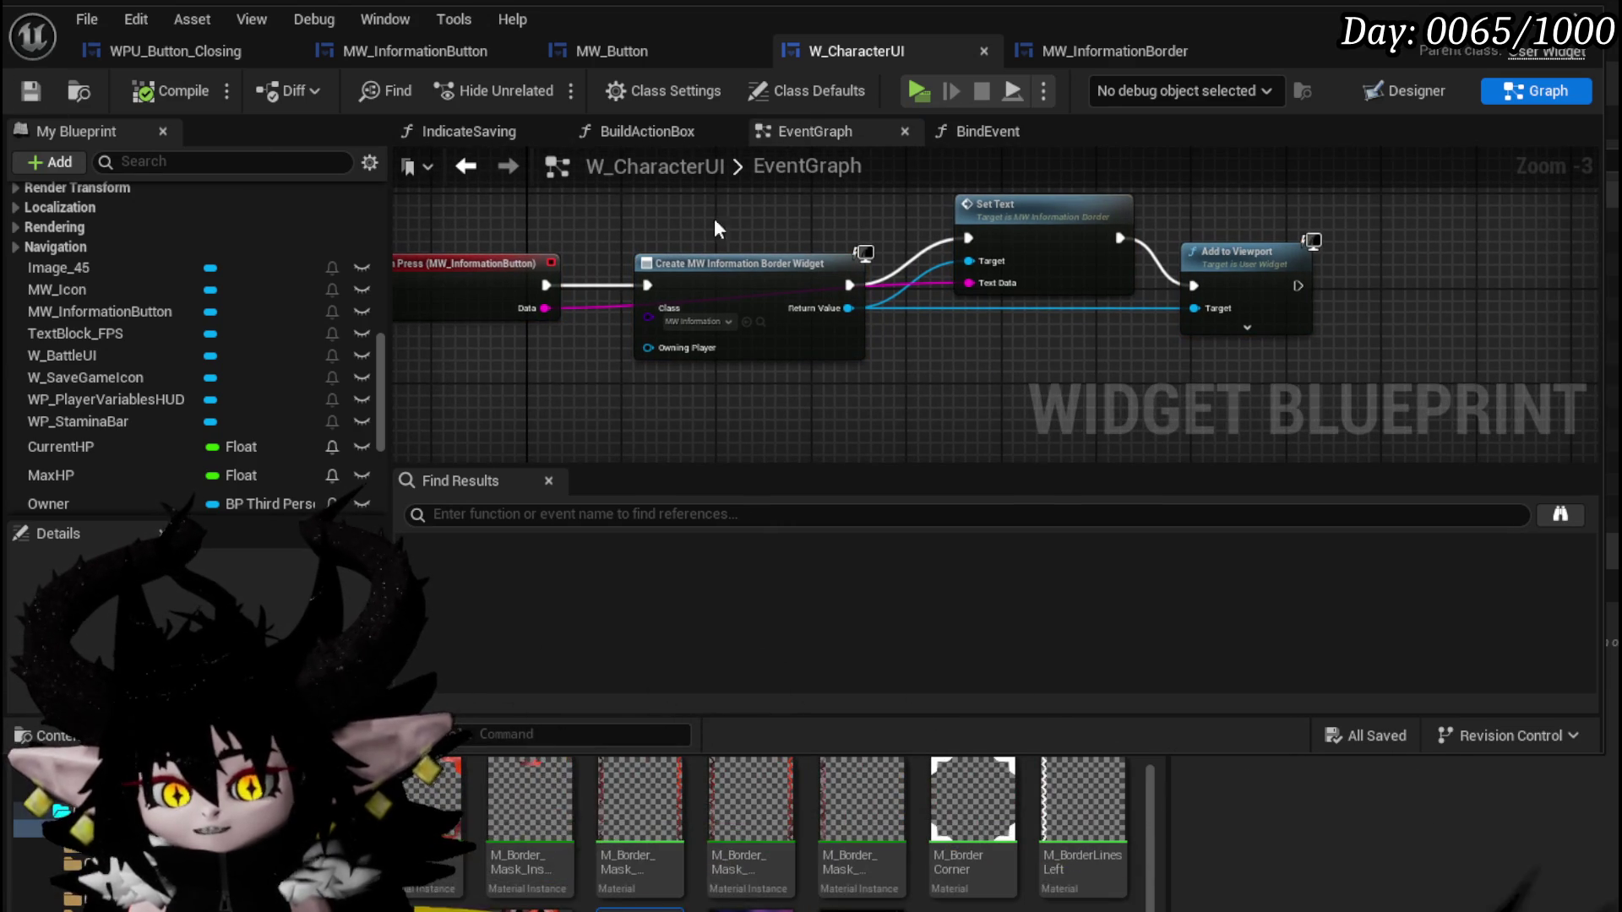
{"action": "left_click_drag", "start_coordinate": [713, 217], "coordinate": [623, 210]}
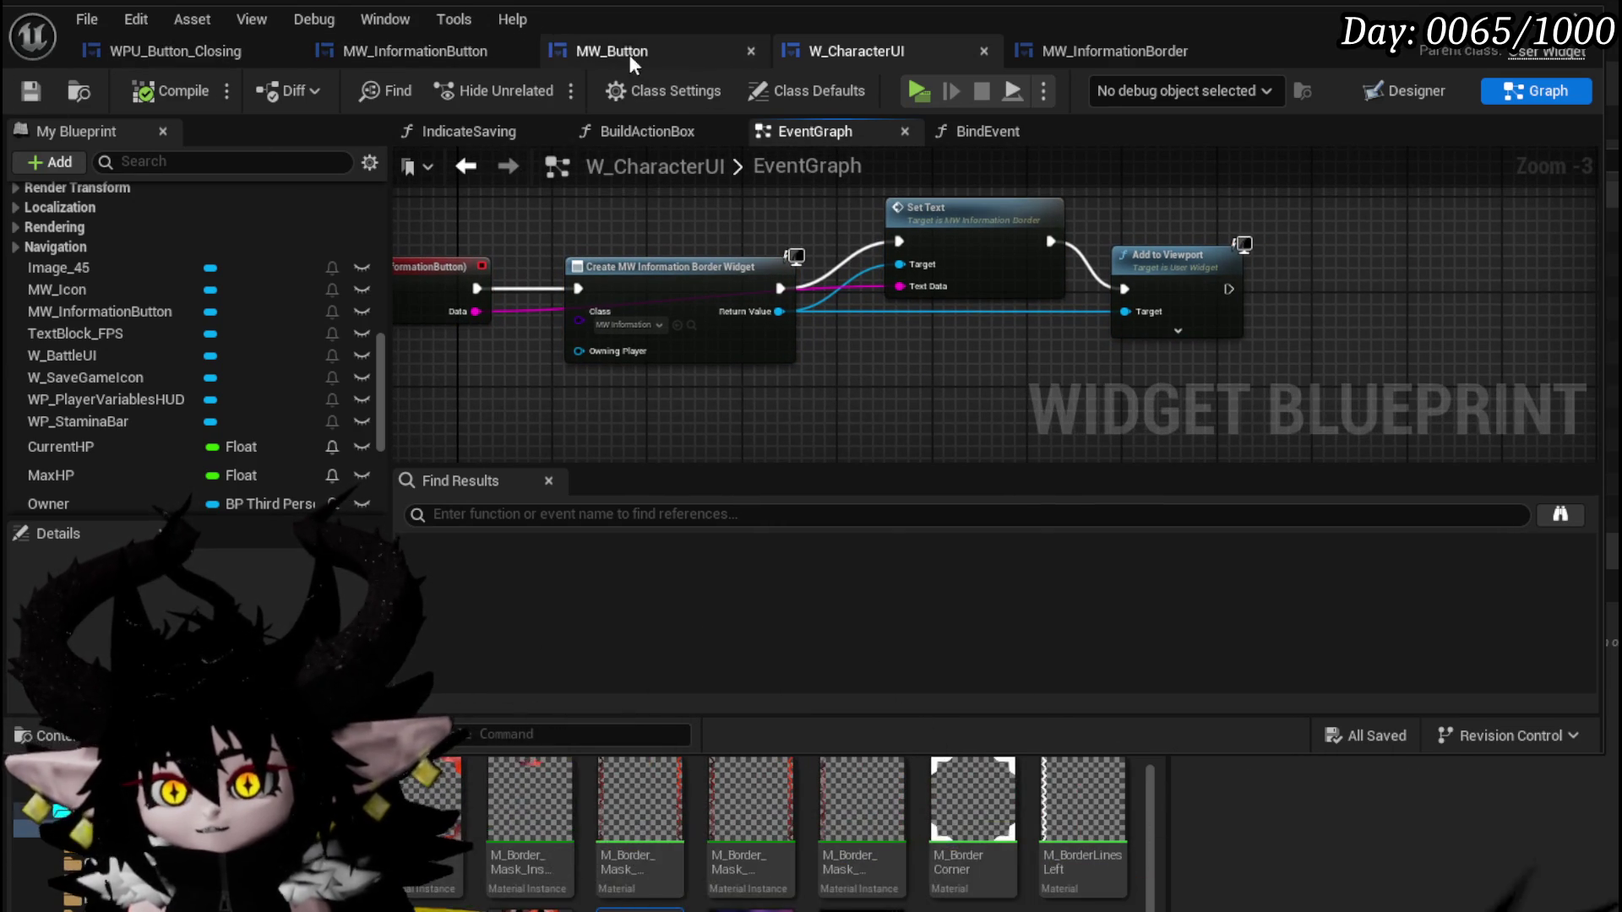
Cycle through the open blueprint tabs, then return to the L_DungeonCreationTest level editor.
{"action": "left_click", "coordinate": [1145, 63]}
{"action": "left_click", "coordinate": [854, 51]}
{"action": "left_click", "coordinate": [593, 47]}
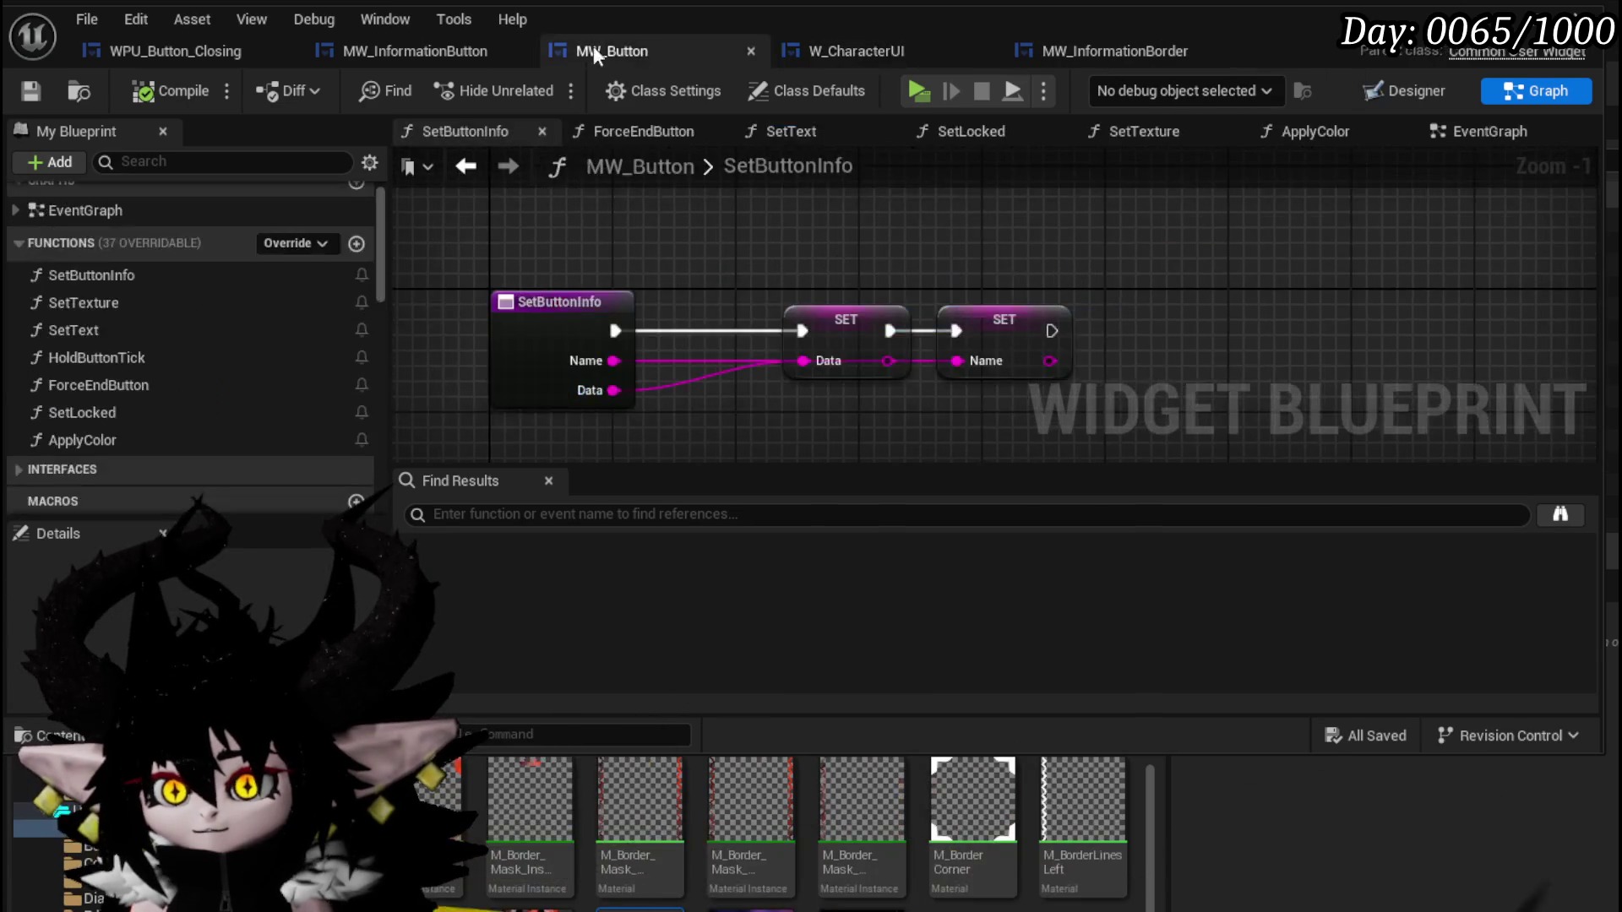
{"action": "left_click", "coordinate": [428, 49]}
{"action": "left_click", "coordinate": [164, 51]}
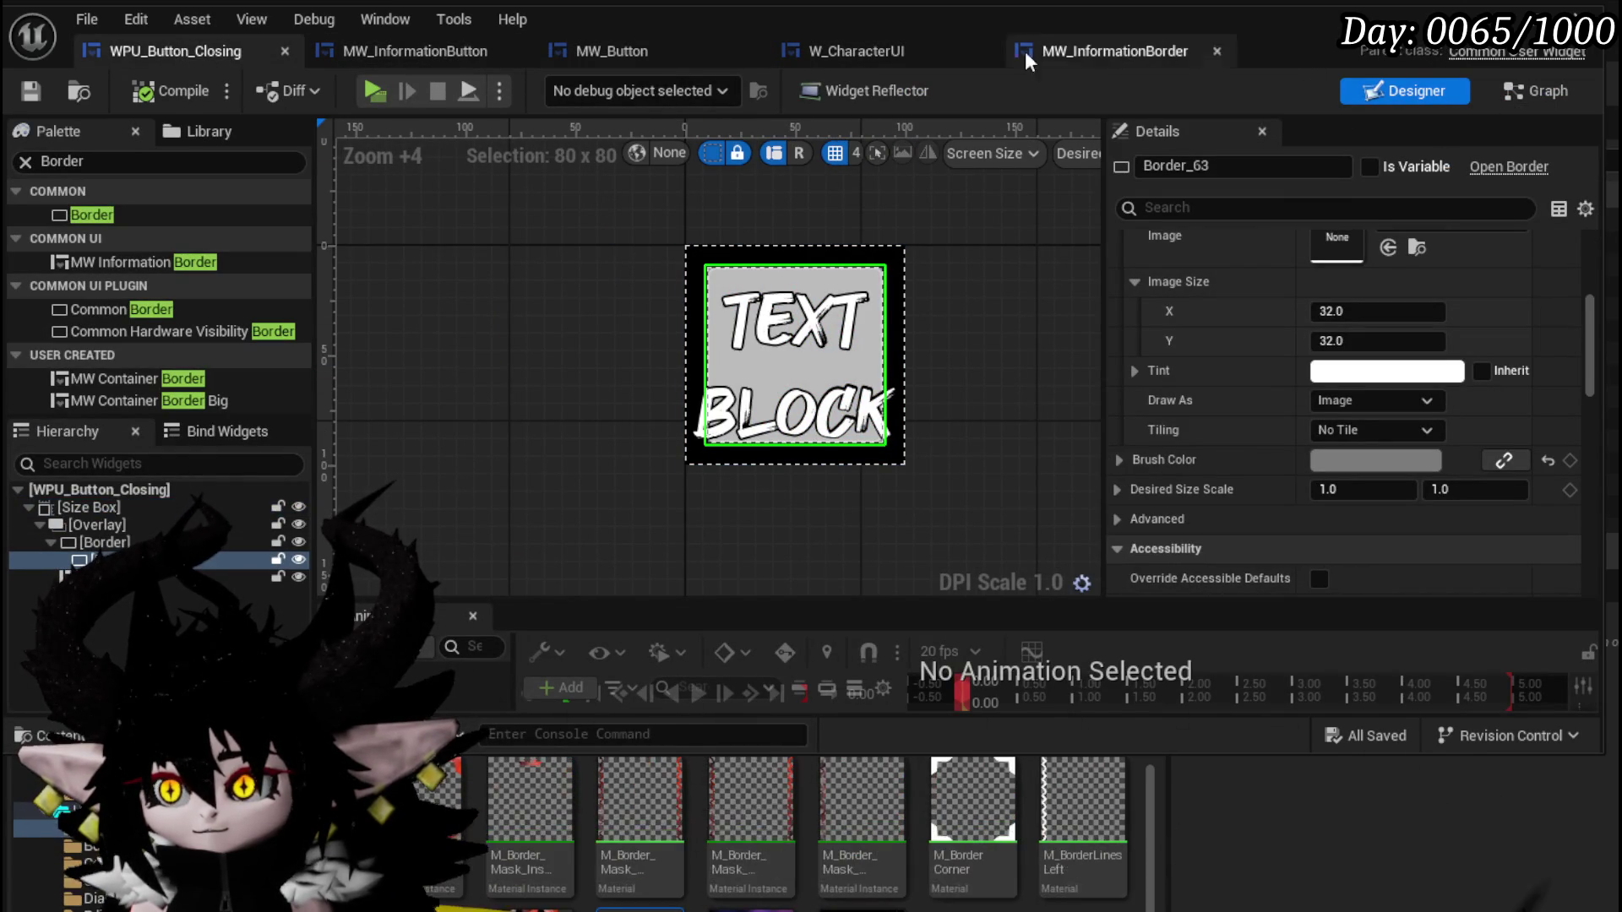
{"action": "left_click", "coordinate": [1095, 52]}
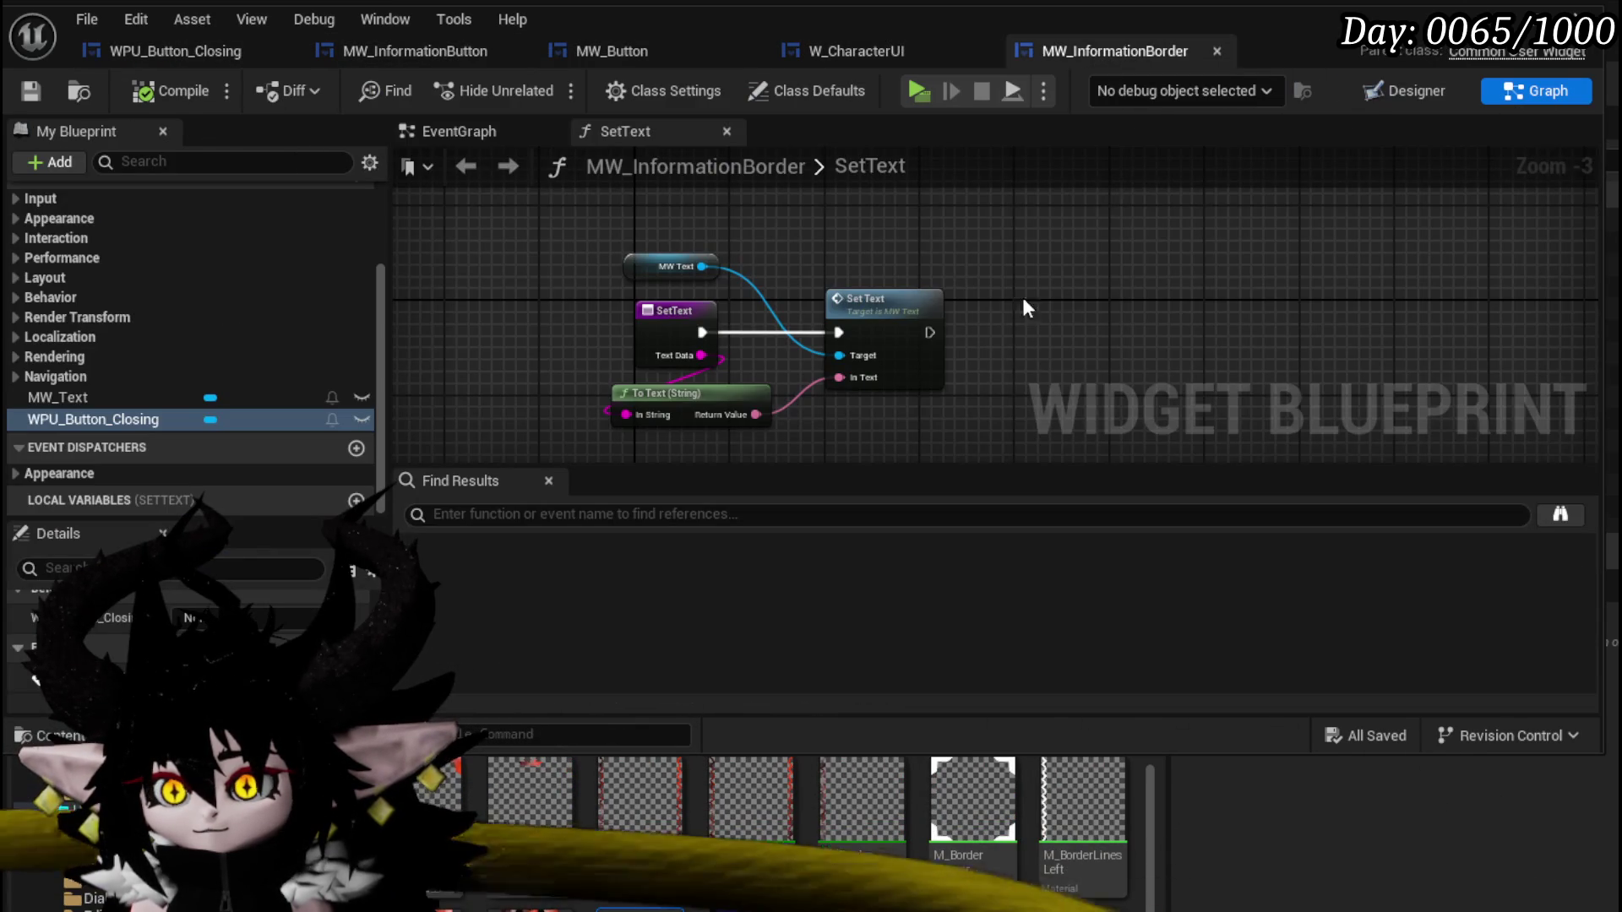
{"action": "left_click", "coordinate": [865, 47]}
{"action": "left_click", "coordinate": [635, 49]}
{"action": "left_click", "coordinate": [389, 47]}
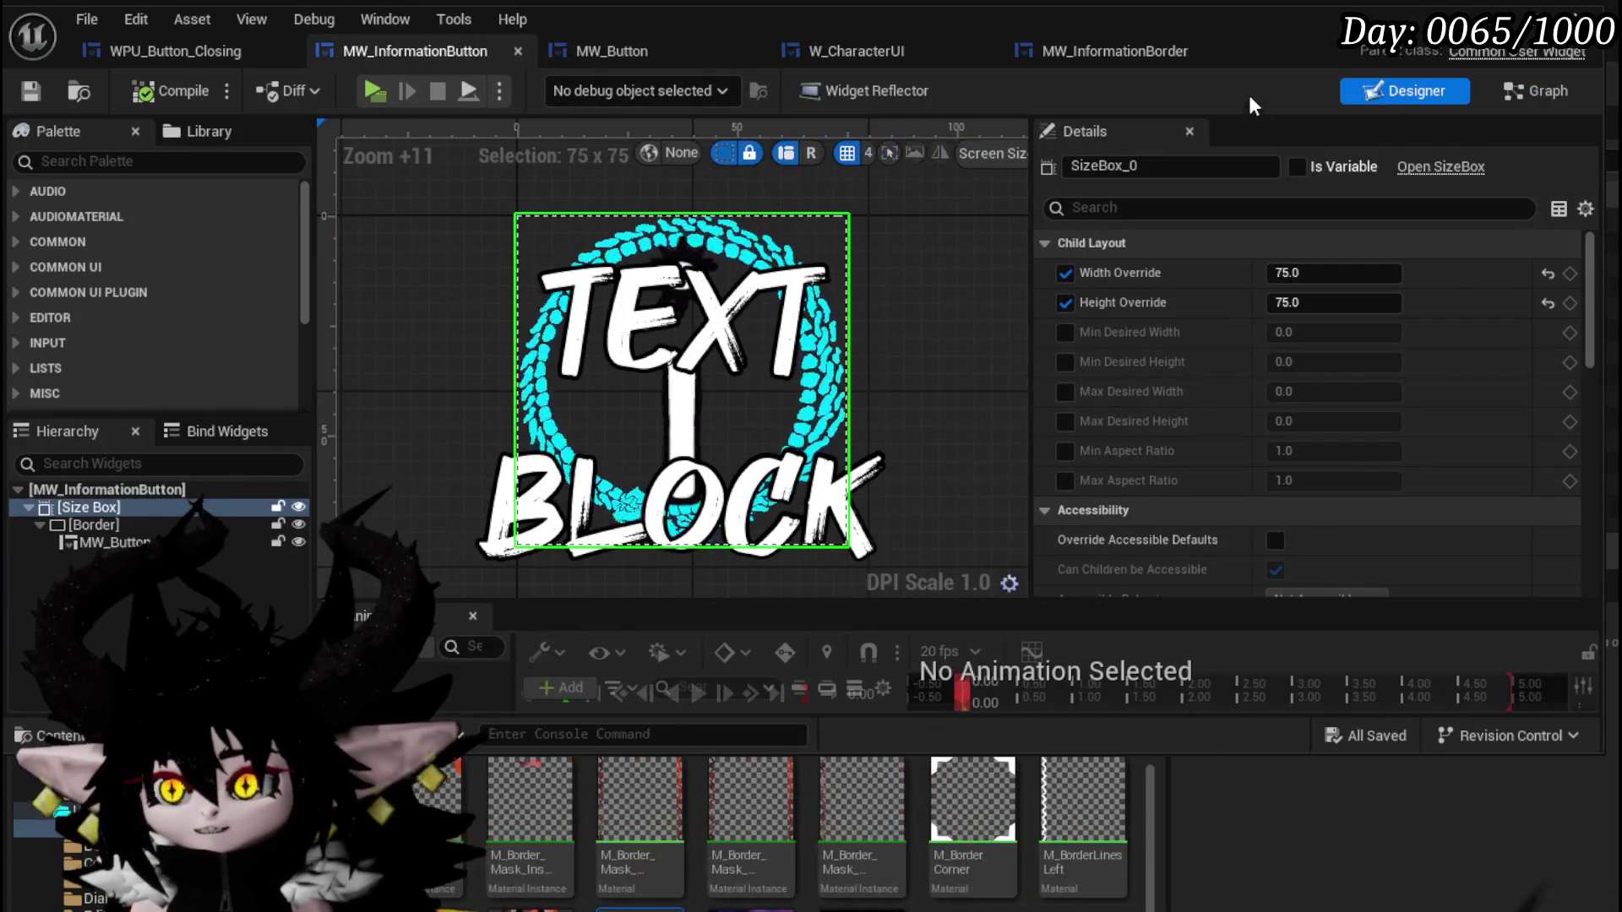
{"action": "left_click", "coordinate": [1069, 49]}
{"action": "left_click", "coordinate": [423, 47]}
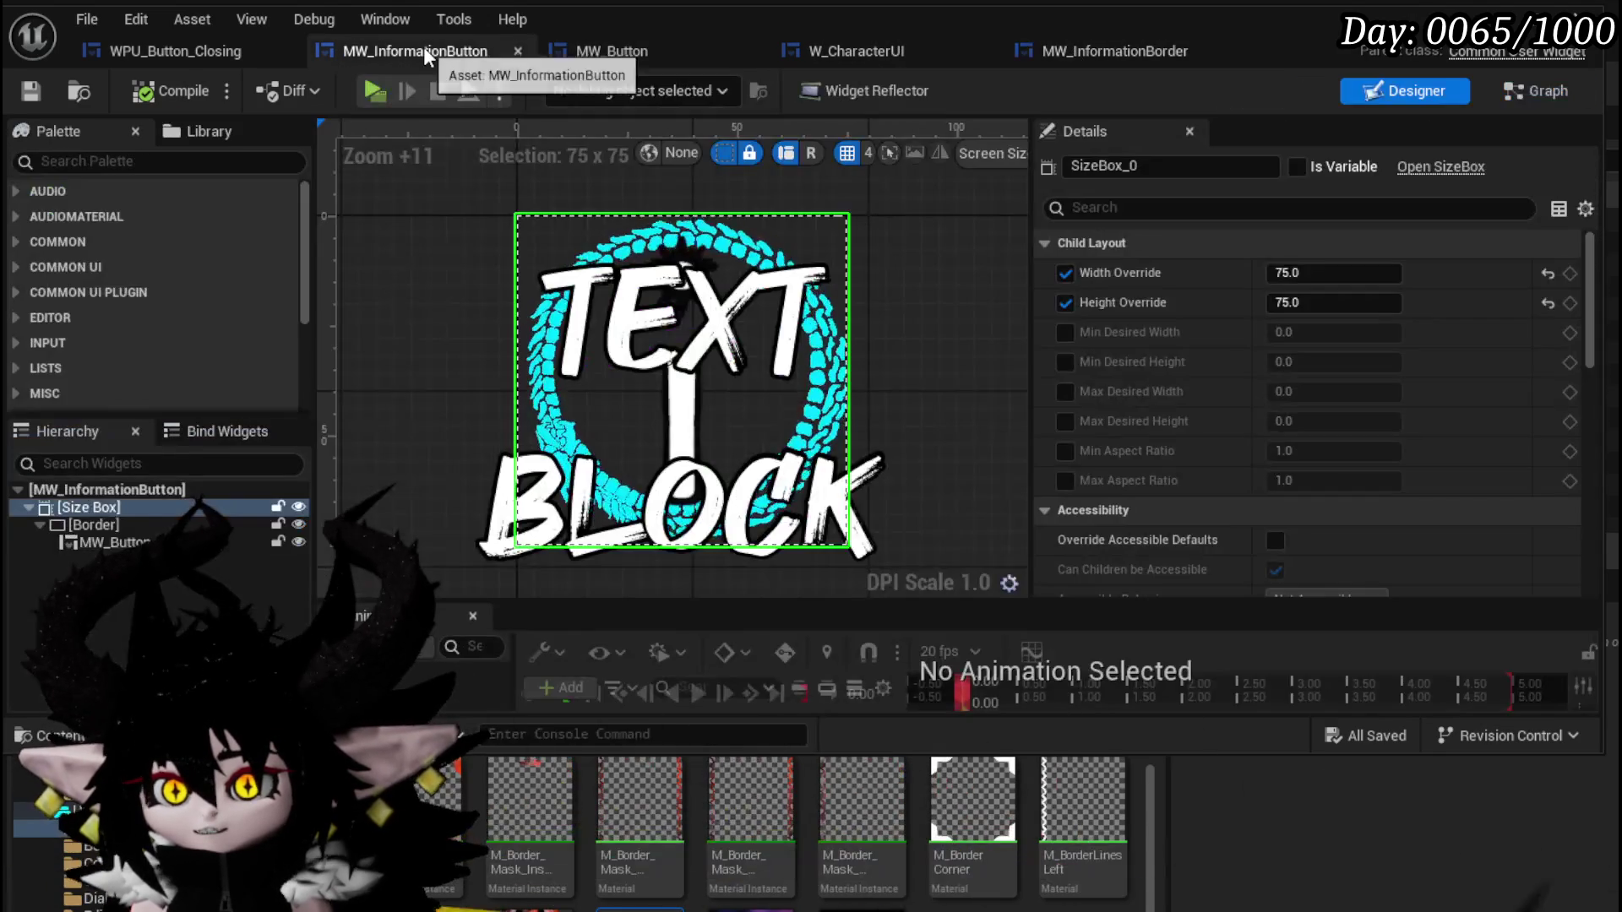
{"action": "left_click", "coordinate": [642, 50]}
{"action": "left_click", "coordinate": [837, 59]}
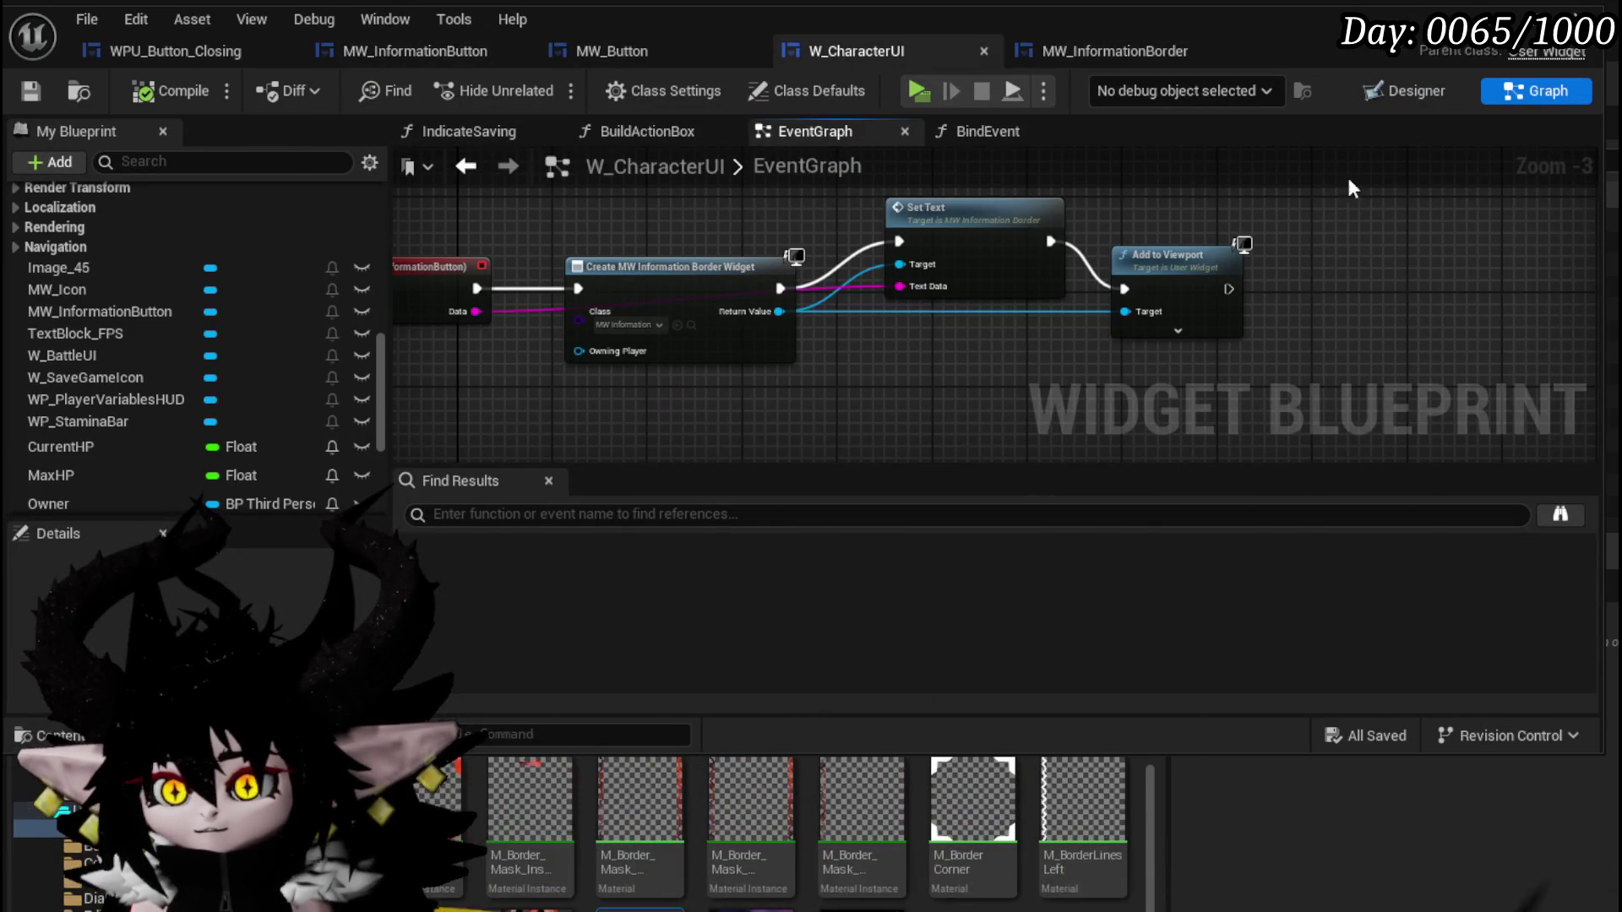
{"action": "left_click", "coordinate": [1527, 12]}
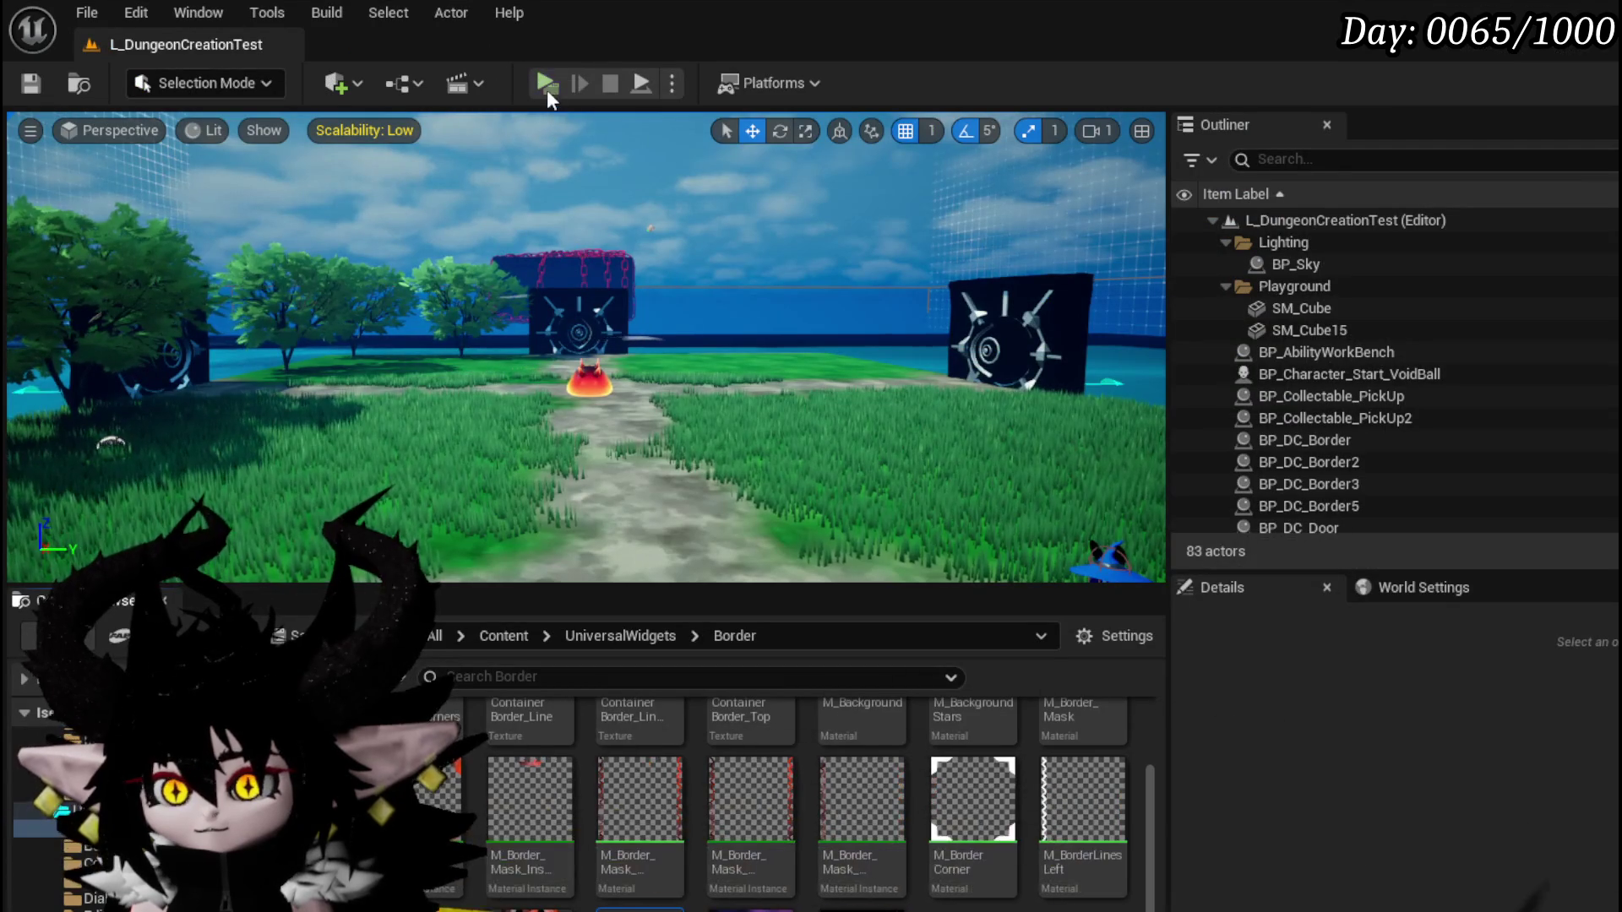
Run a play preview with Alt+P, stop it with Esc, and pan to the On Press node.
{"action": "key", "text": "alt+p"}
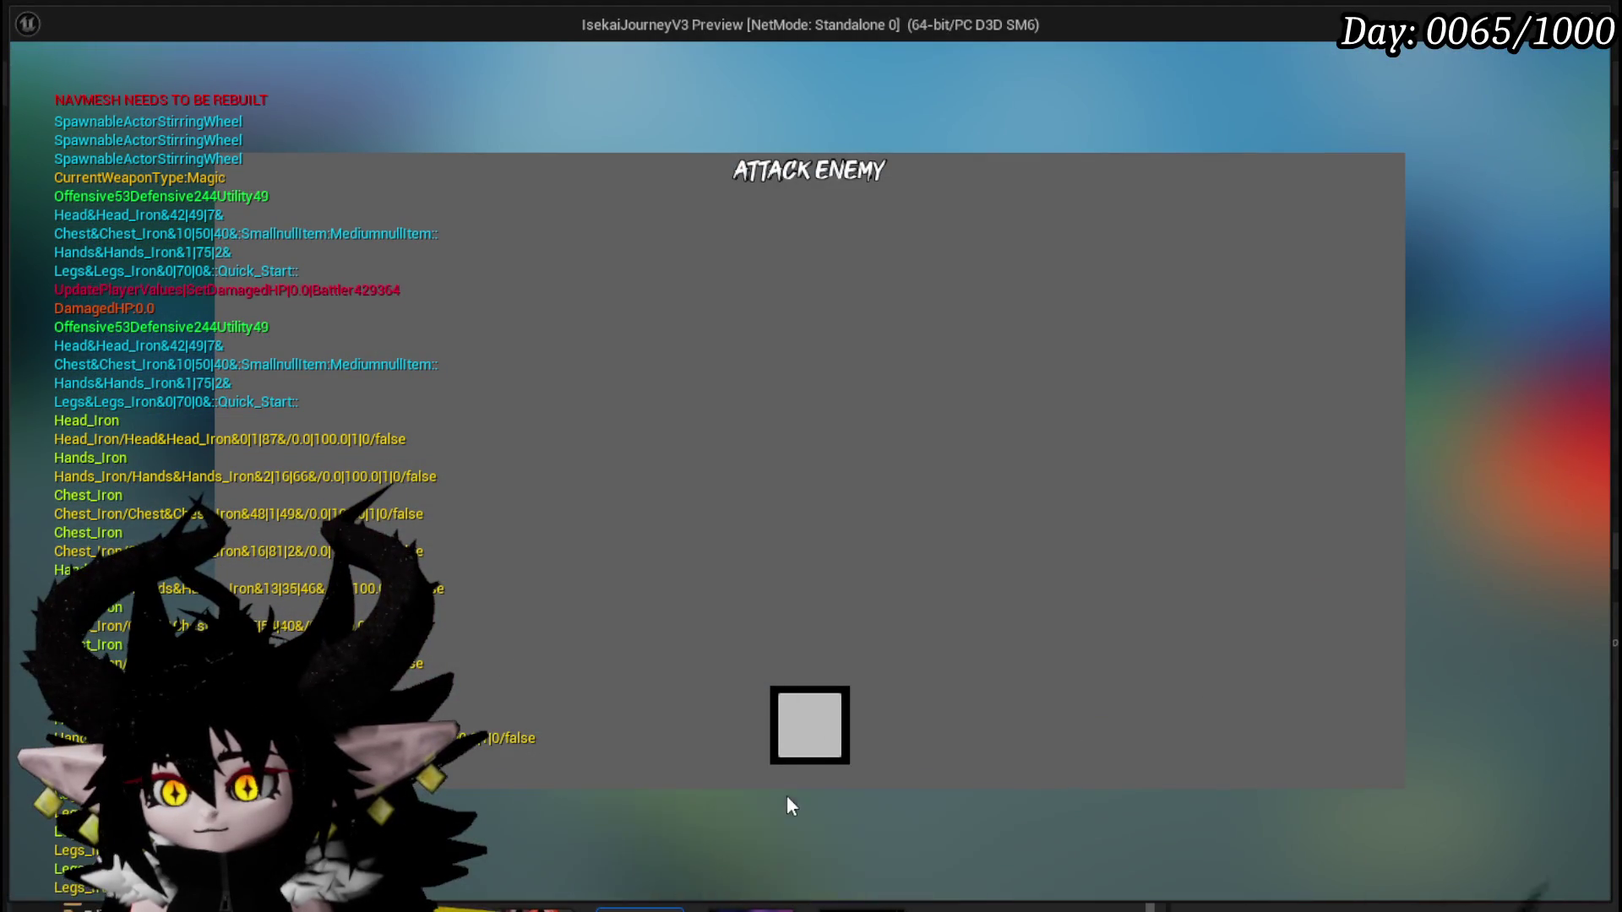
{"action": "key", "text": "Escape"}
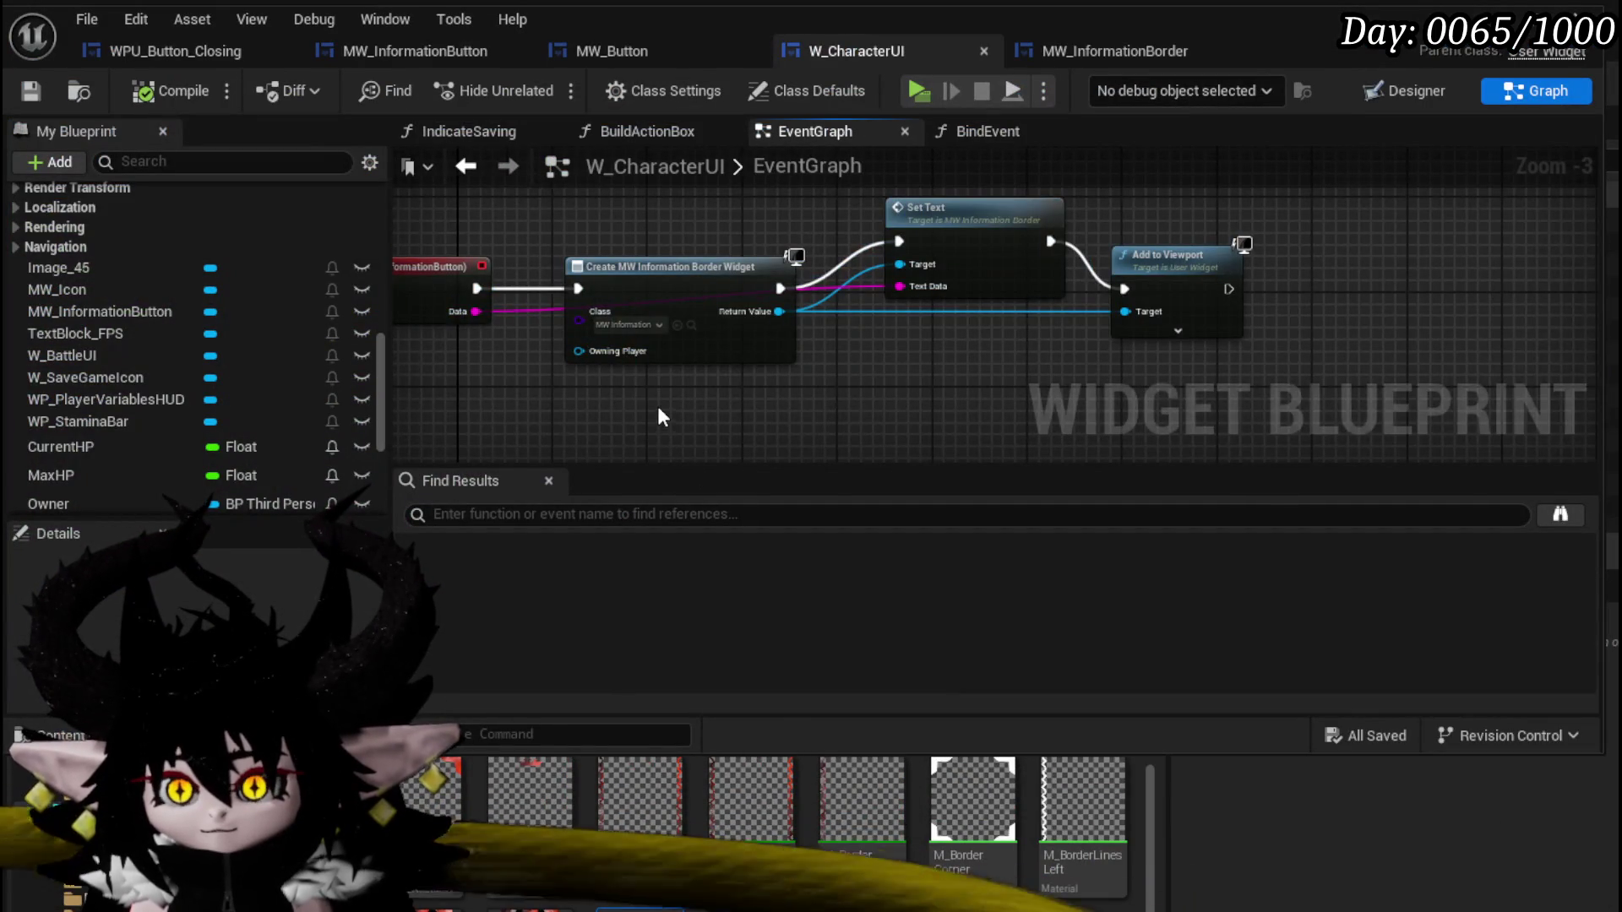
{"action": "left_click_drag", "start_coordinate": [656, 403], "coordinate": [858, 406]}
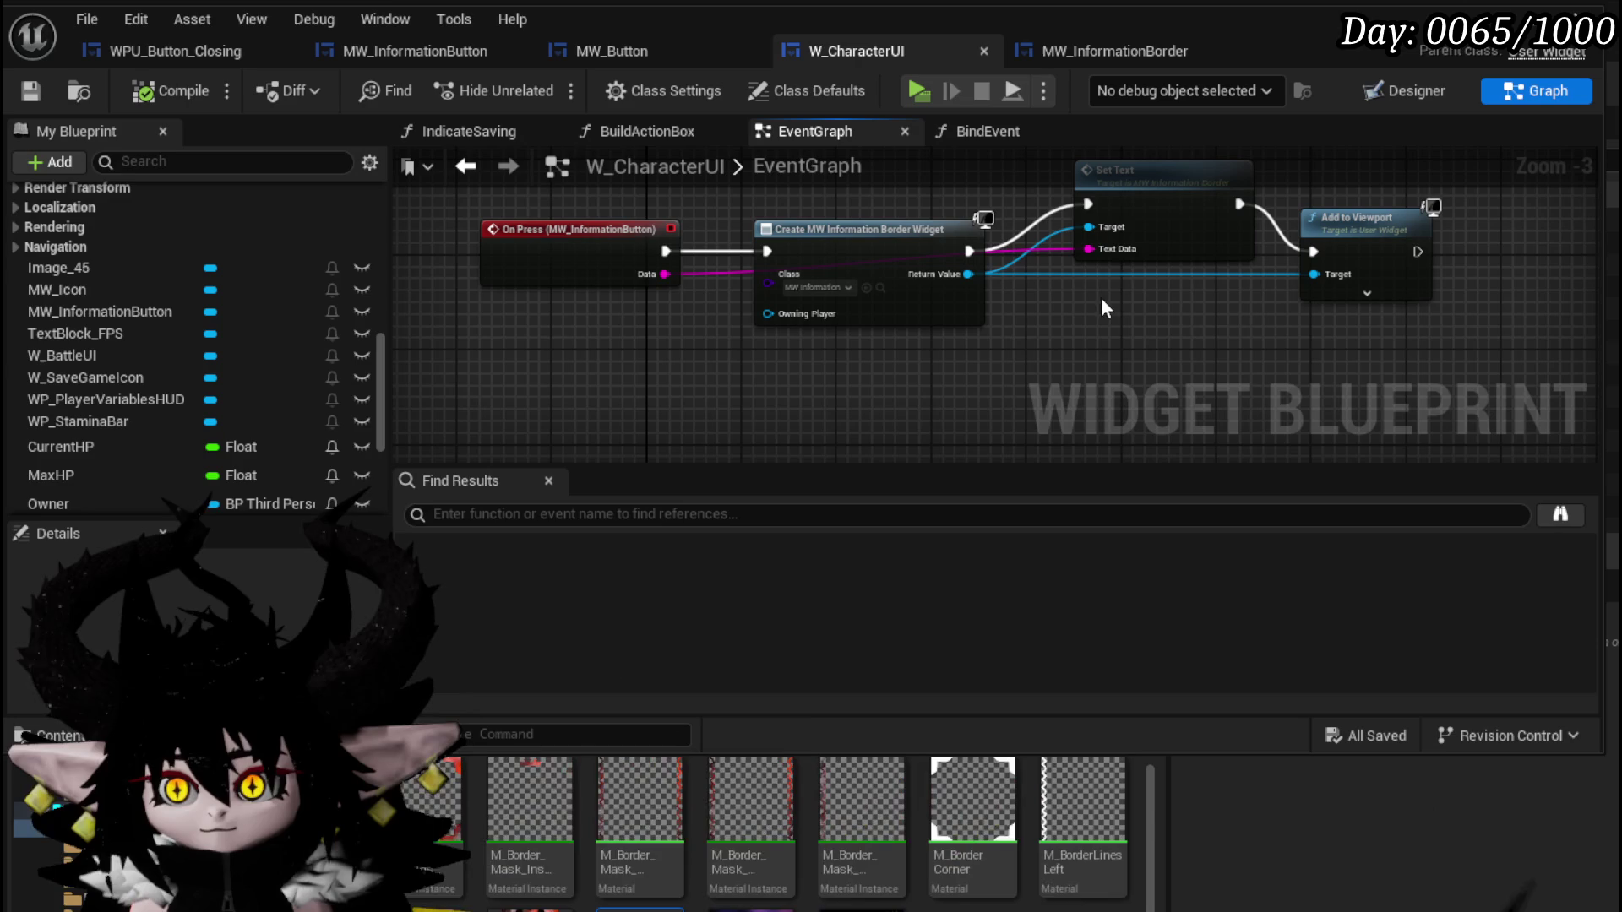
Open MW_InformationBorder's event graph and search the node action list for a construct event.
{"action": "left_click", "coordinate": [1121, 50]}
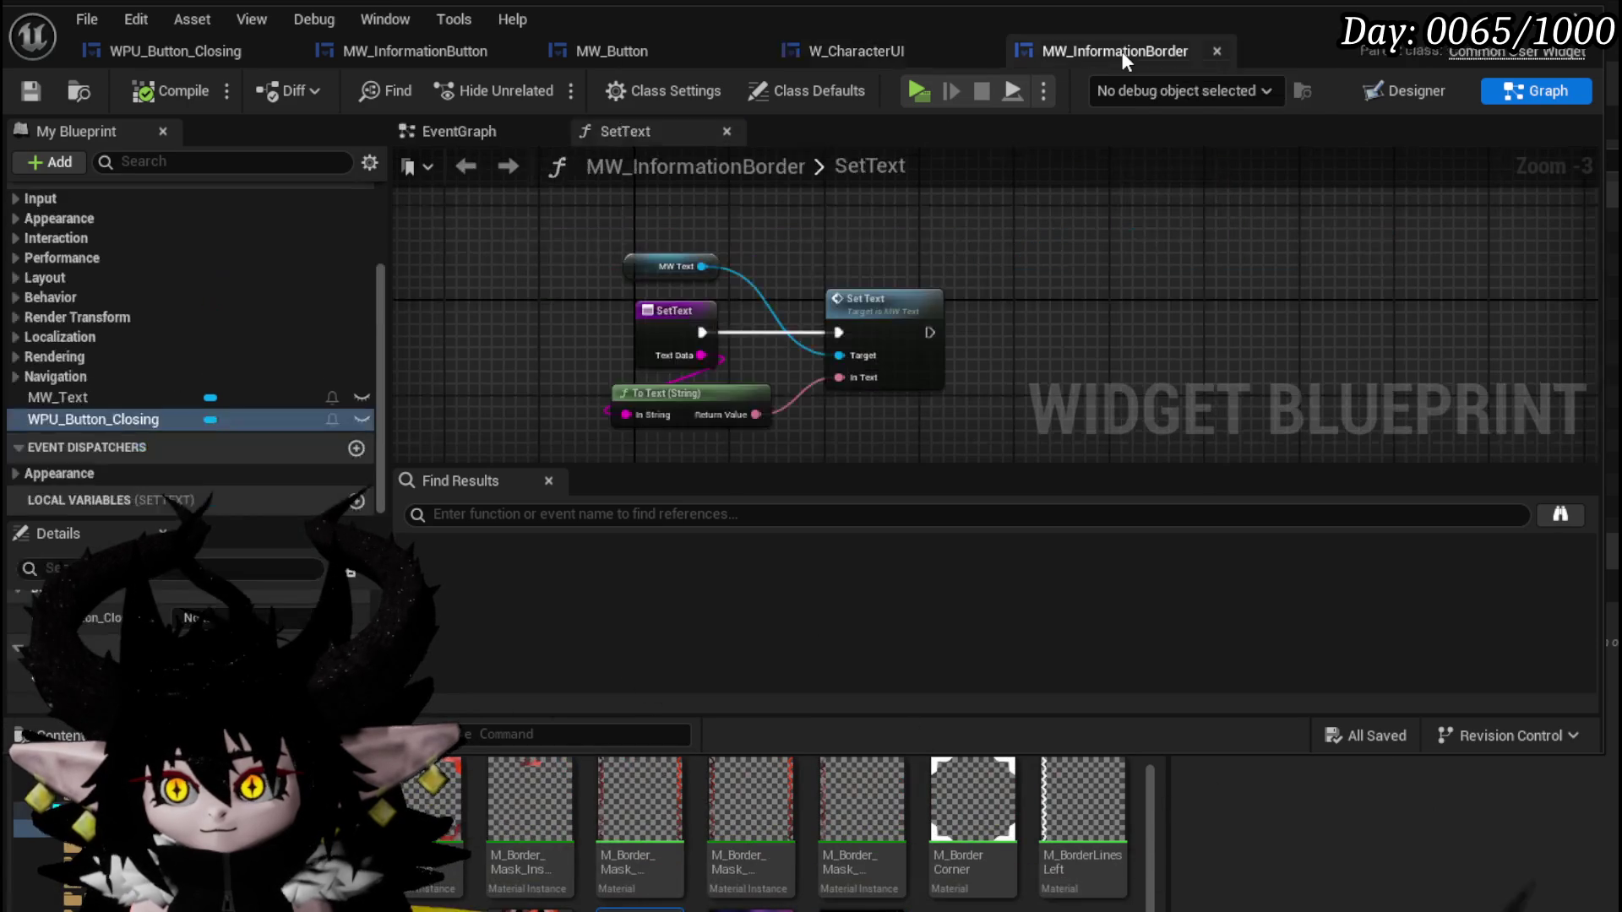
{"action": "left_click", "coordinate": [459, 129]}
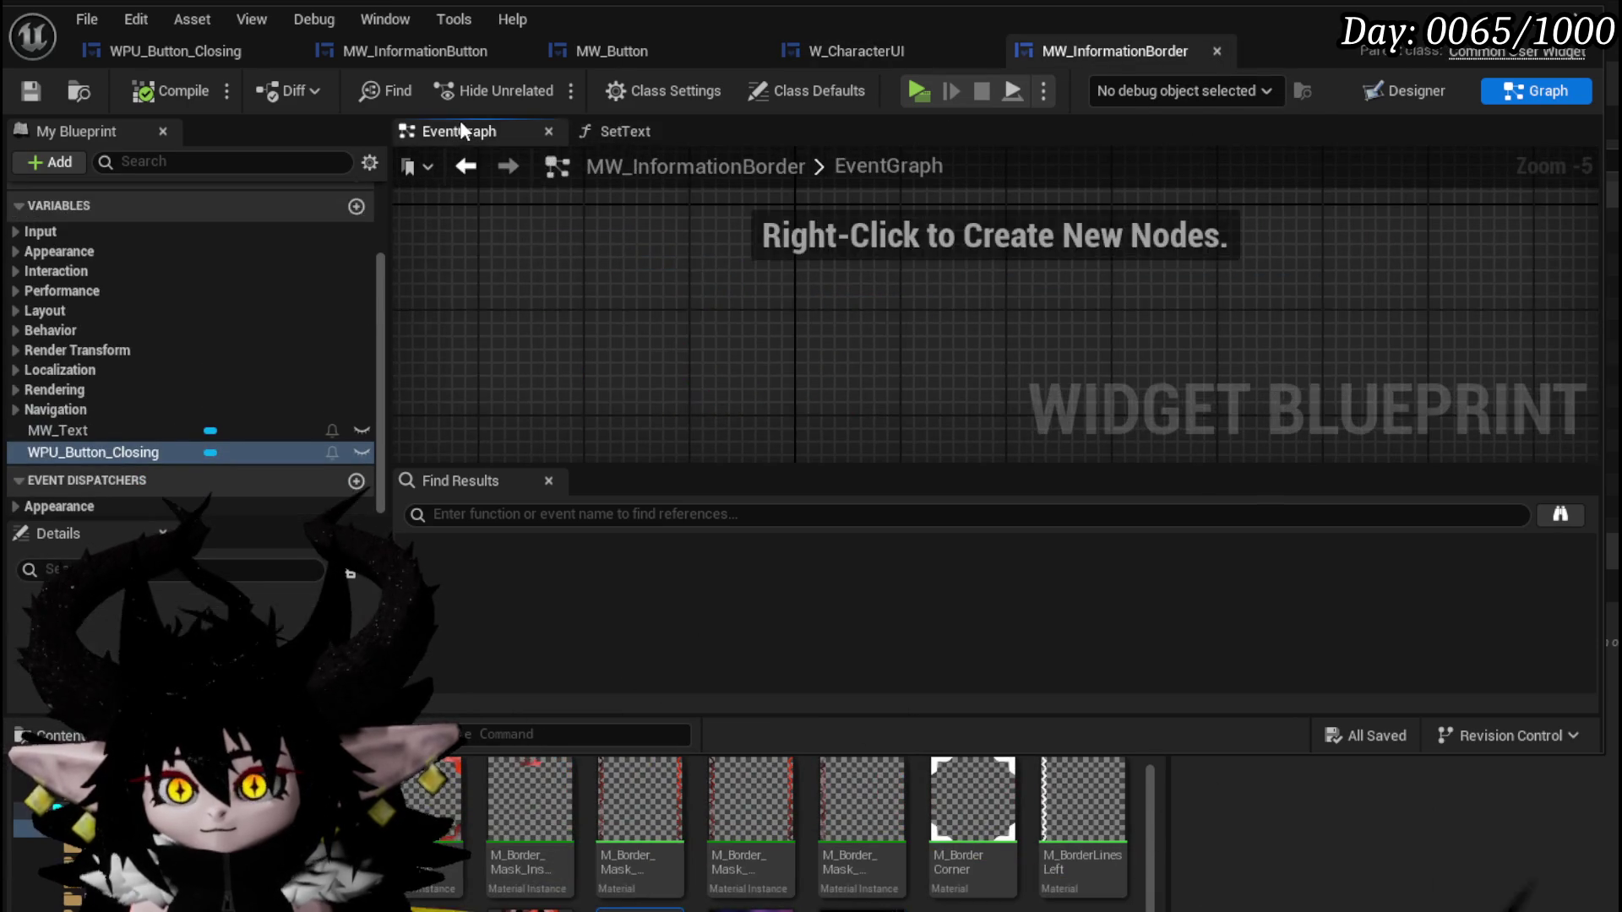
{"action": "scroll", "coordinate": [736, 262], "scroll_direction": "up", "scroll_amount": 3}
{"action": "right_click", "coordinate": [734, 257]}
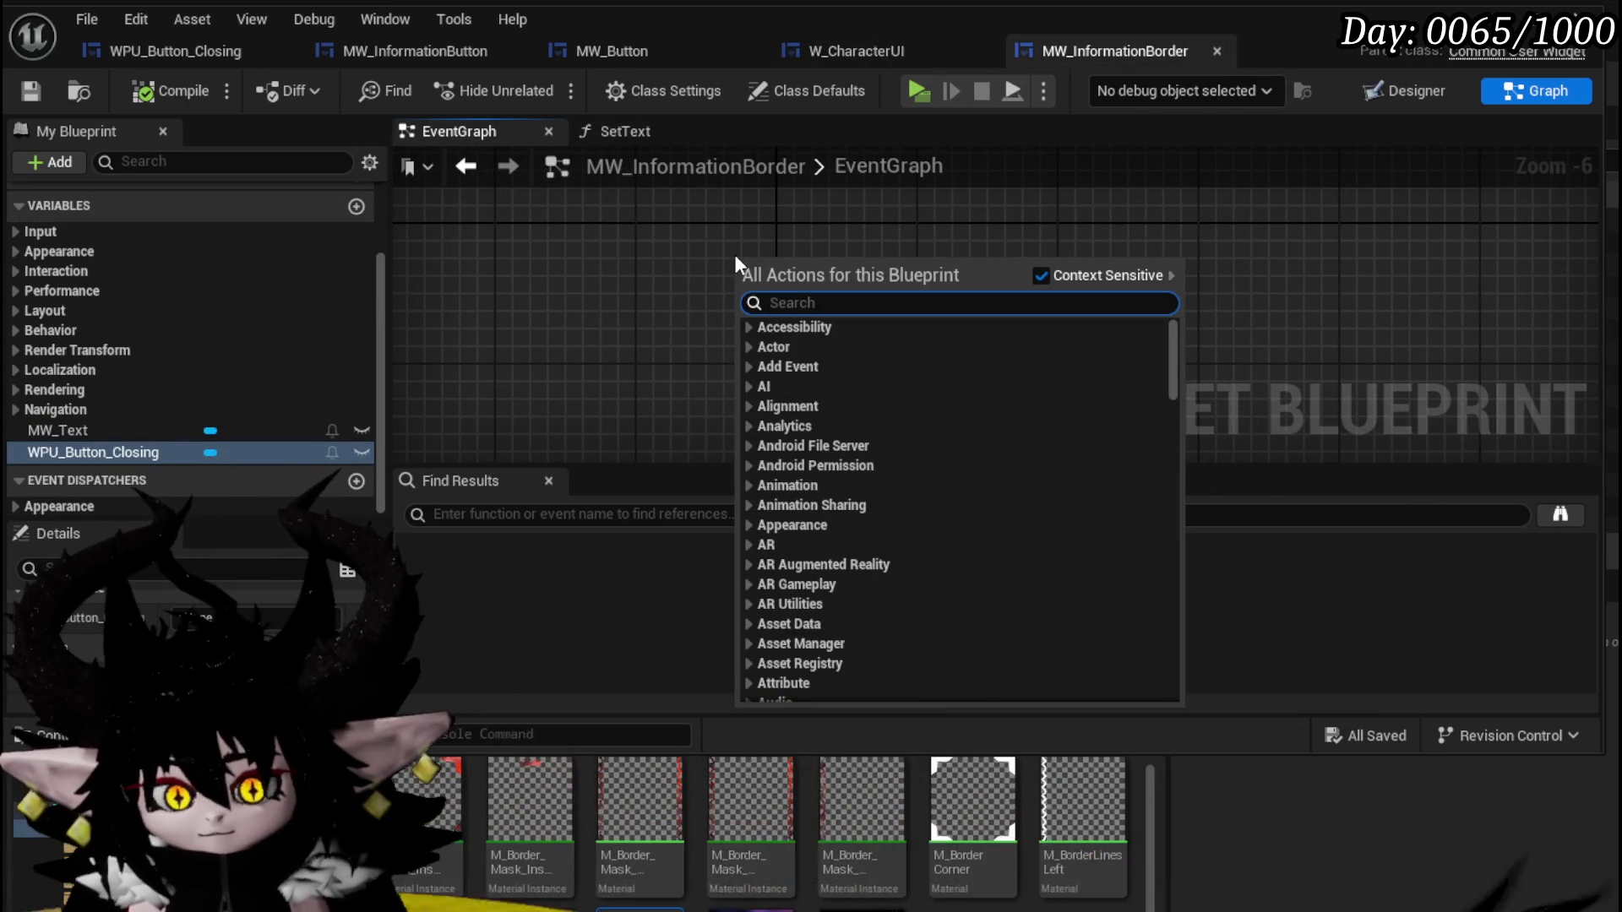
{"action": "type", "text": "on cuns"}
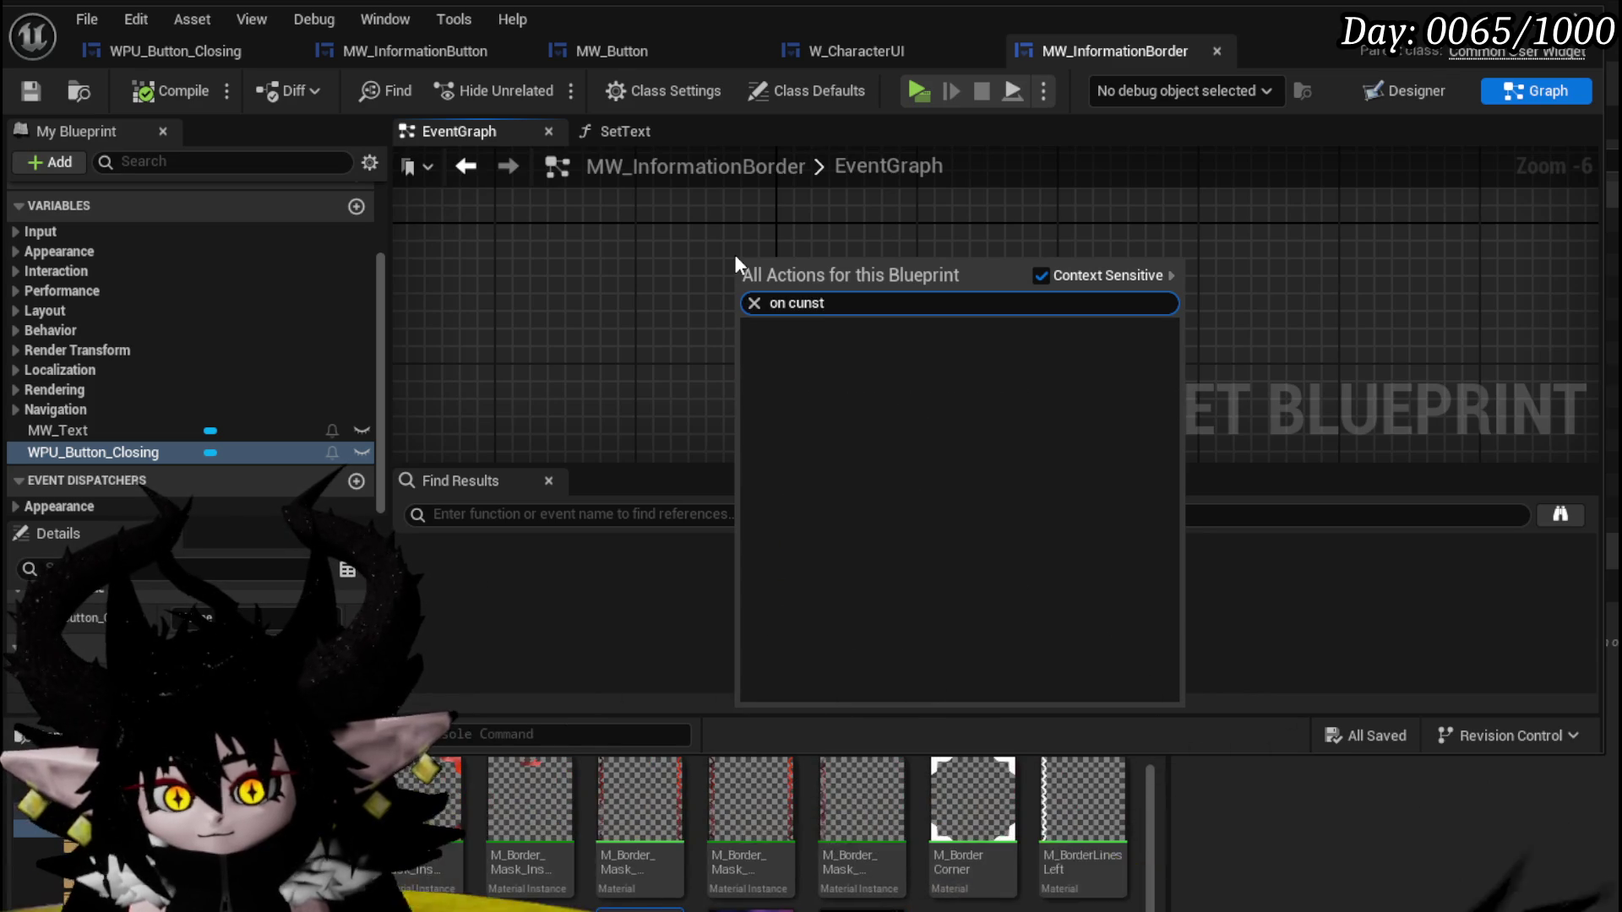
{"action": "key", "text": "BackSpace"}
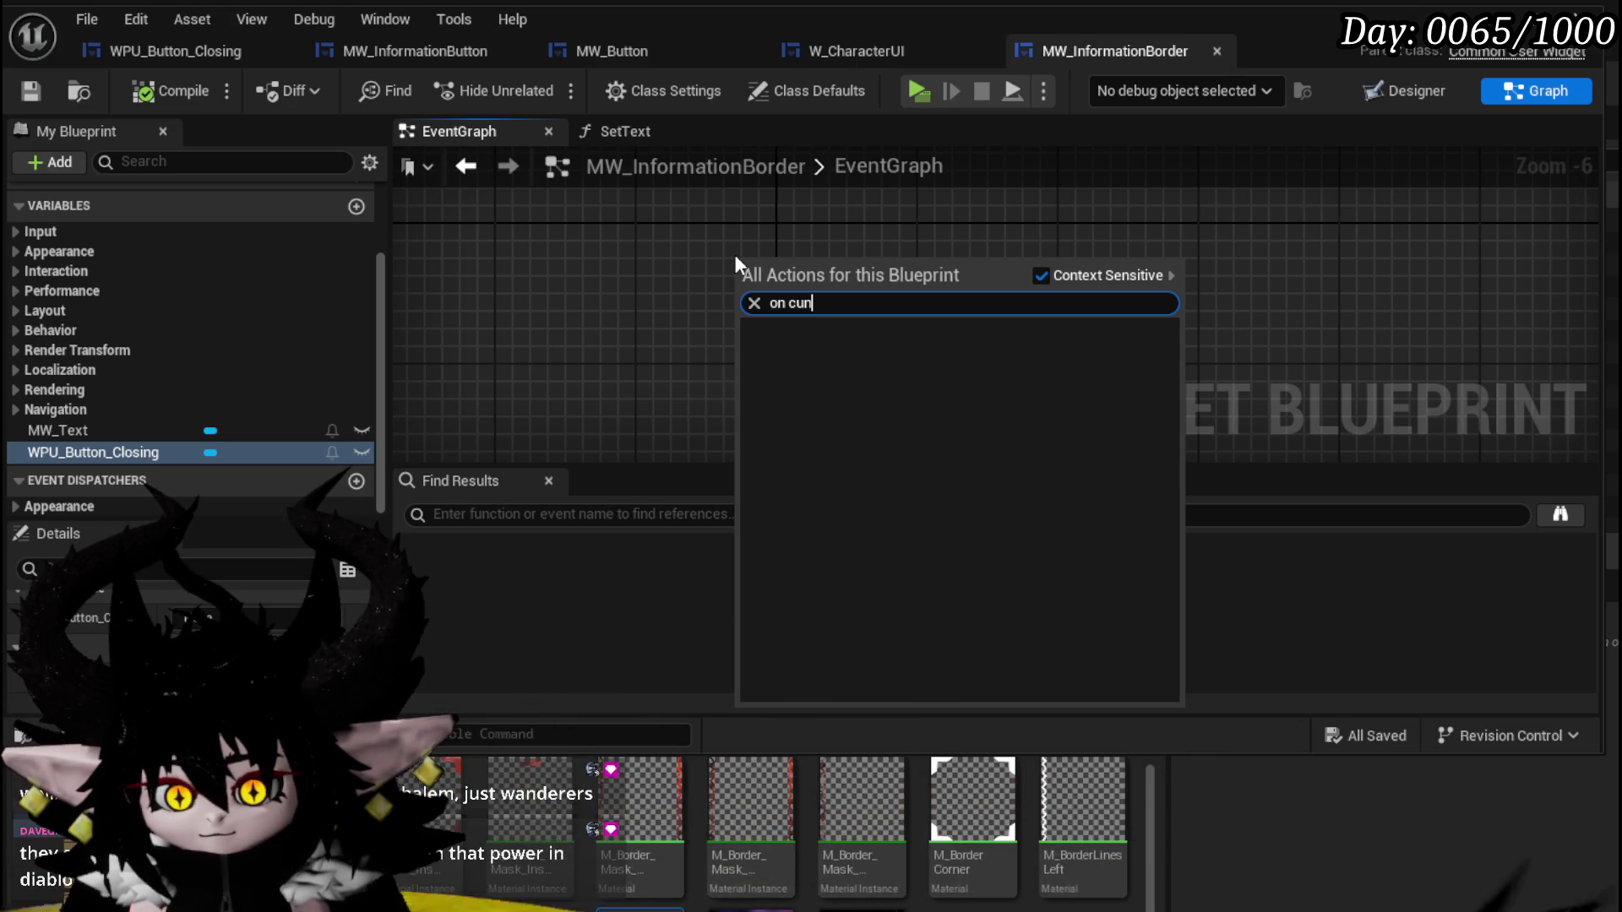
{"action": "key", "text": "BackSpace"}
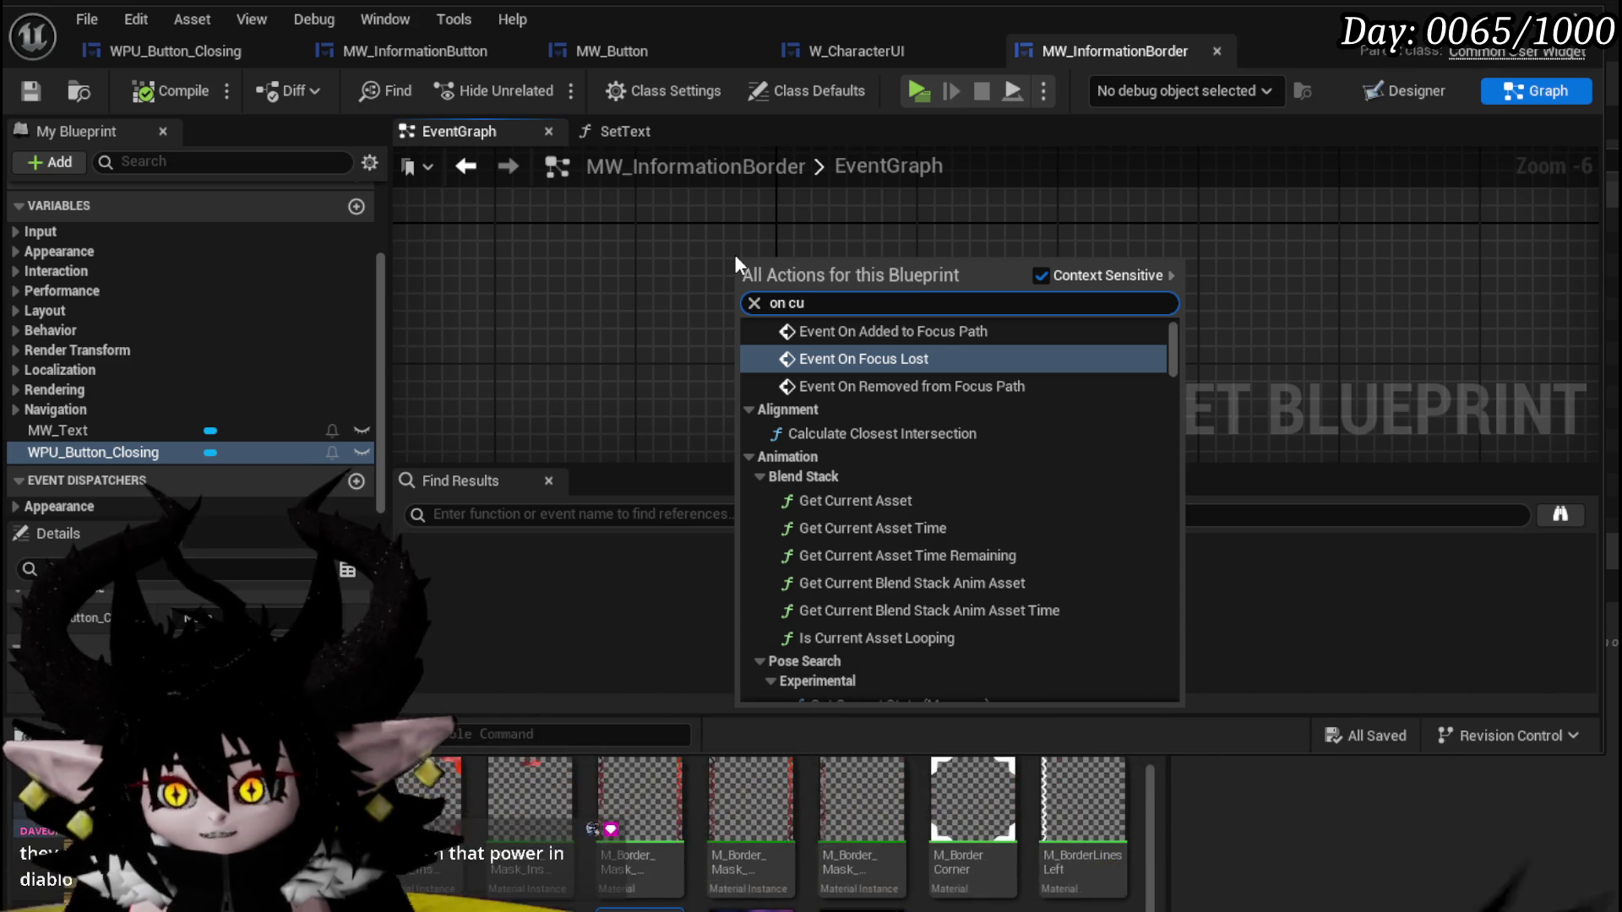
{"action": "key", "text": "BackSpace"}
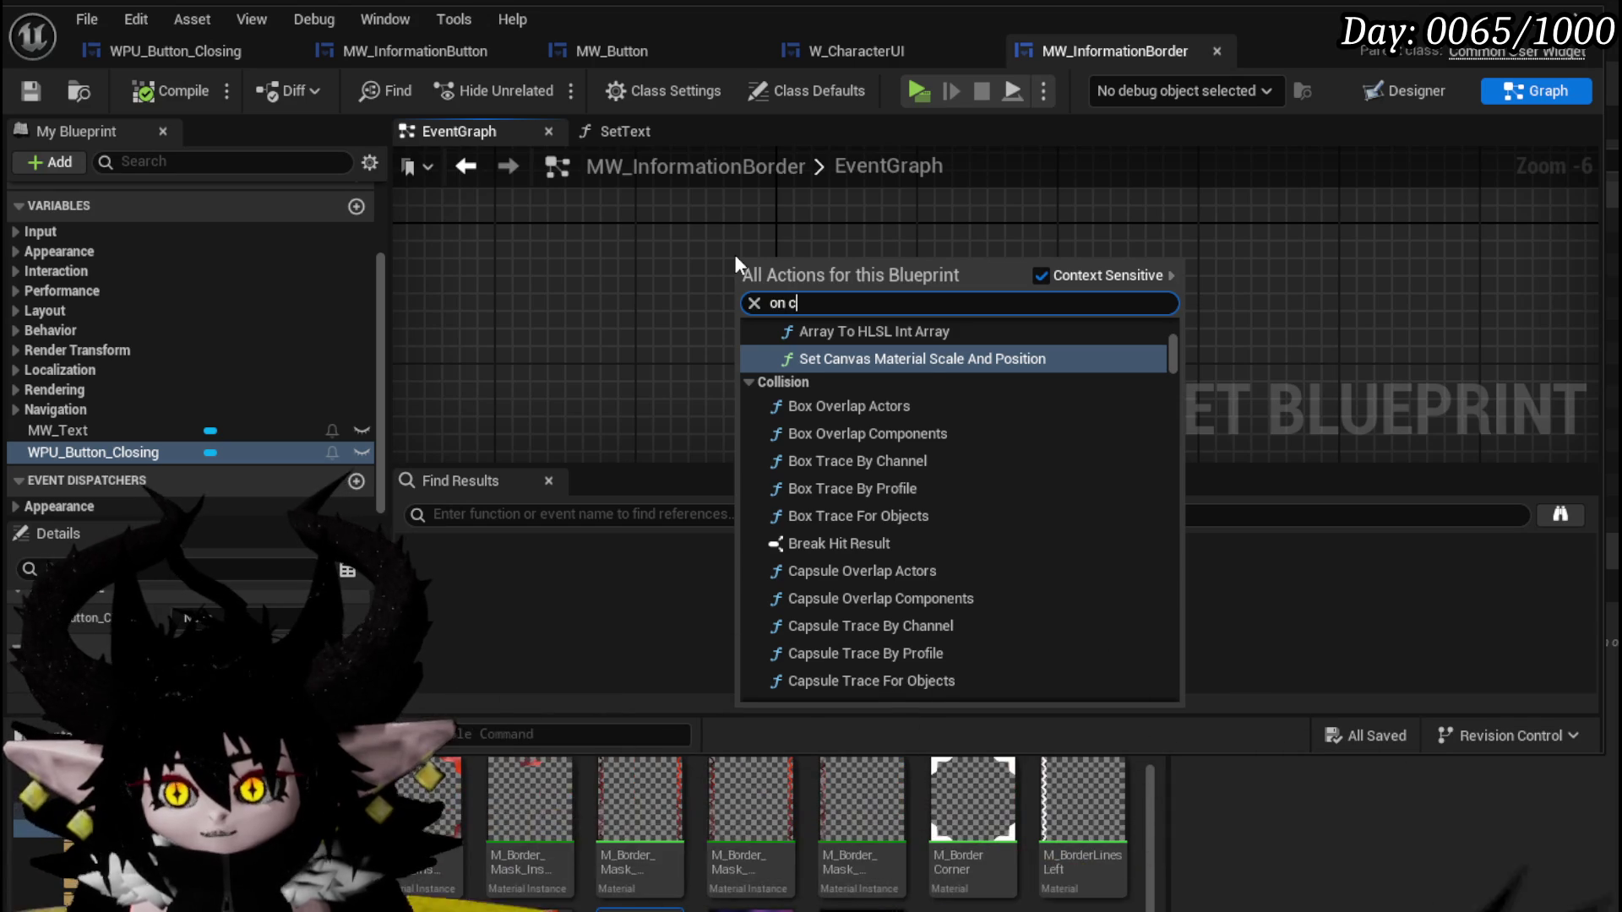
{"action": "key", "text": "BackSpace"}
{"action": "key", "text": "BackSpace"}
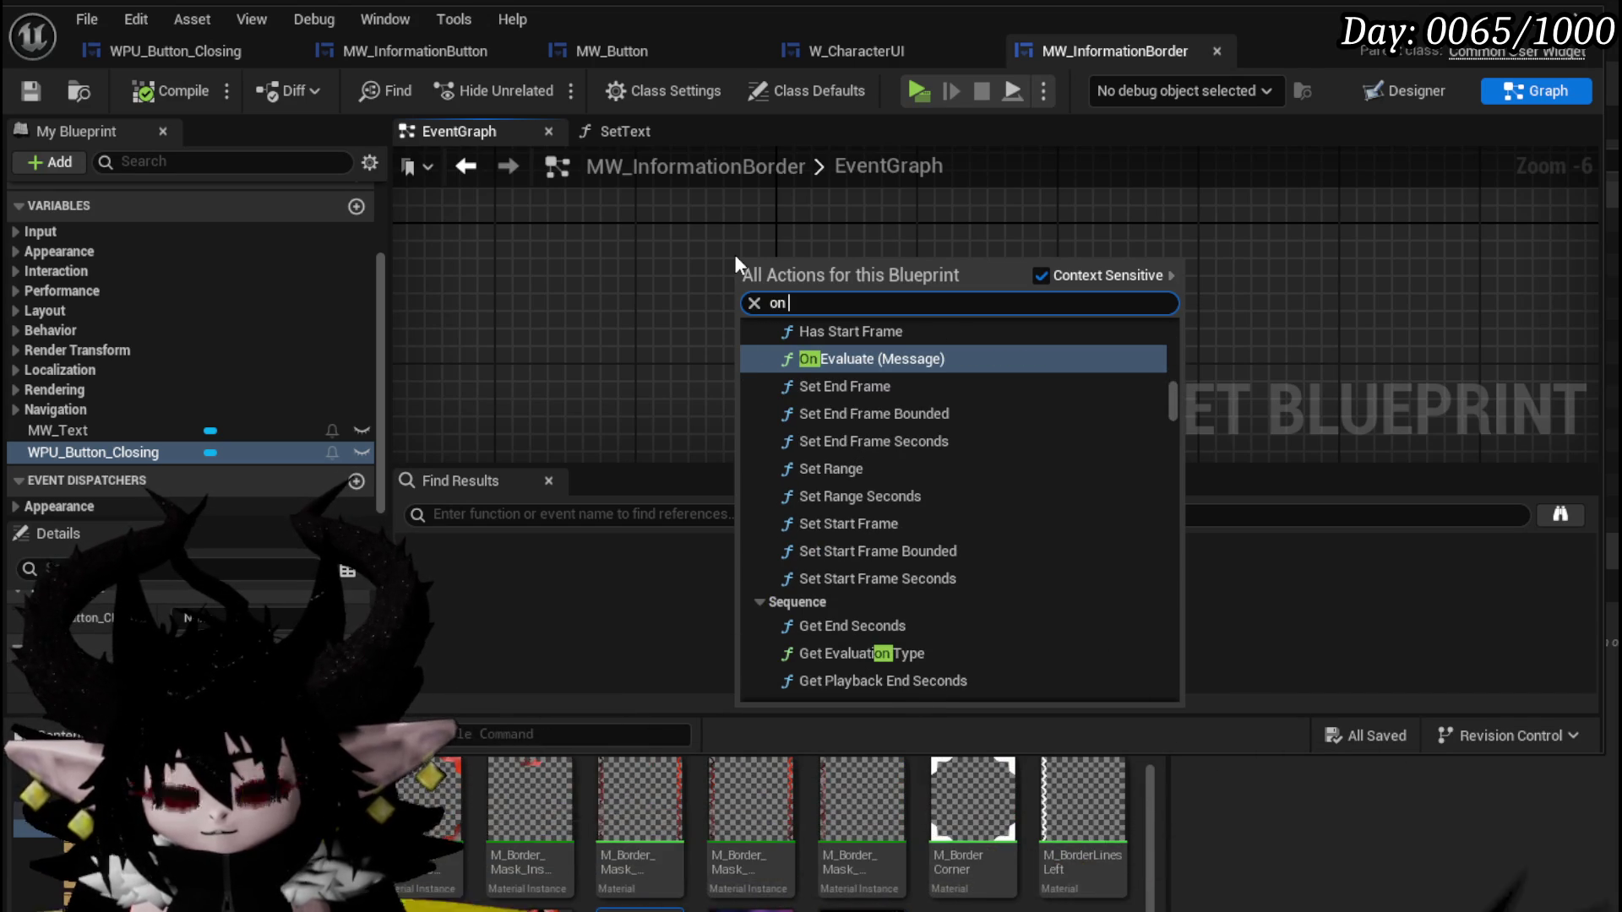
{"action": "key", "text": "BackSpace"}
{"action": "key", "text": "BackSpace"}
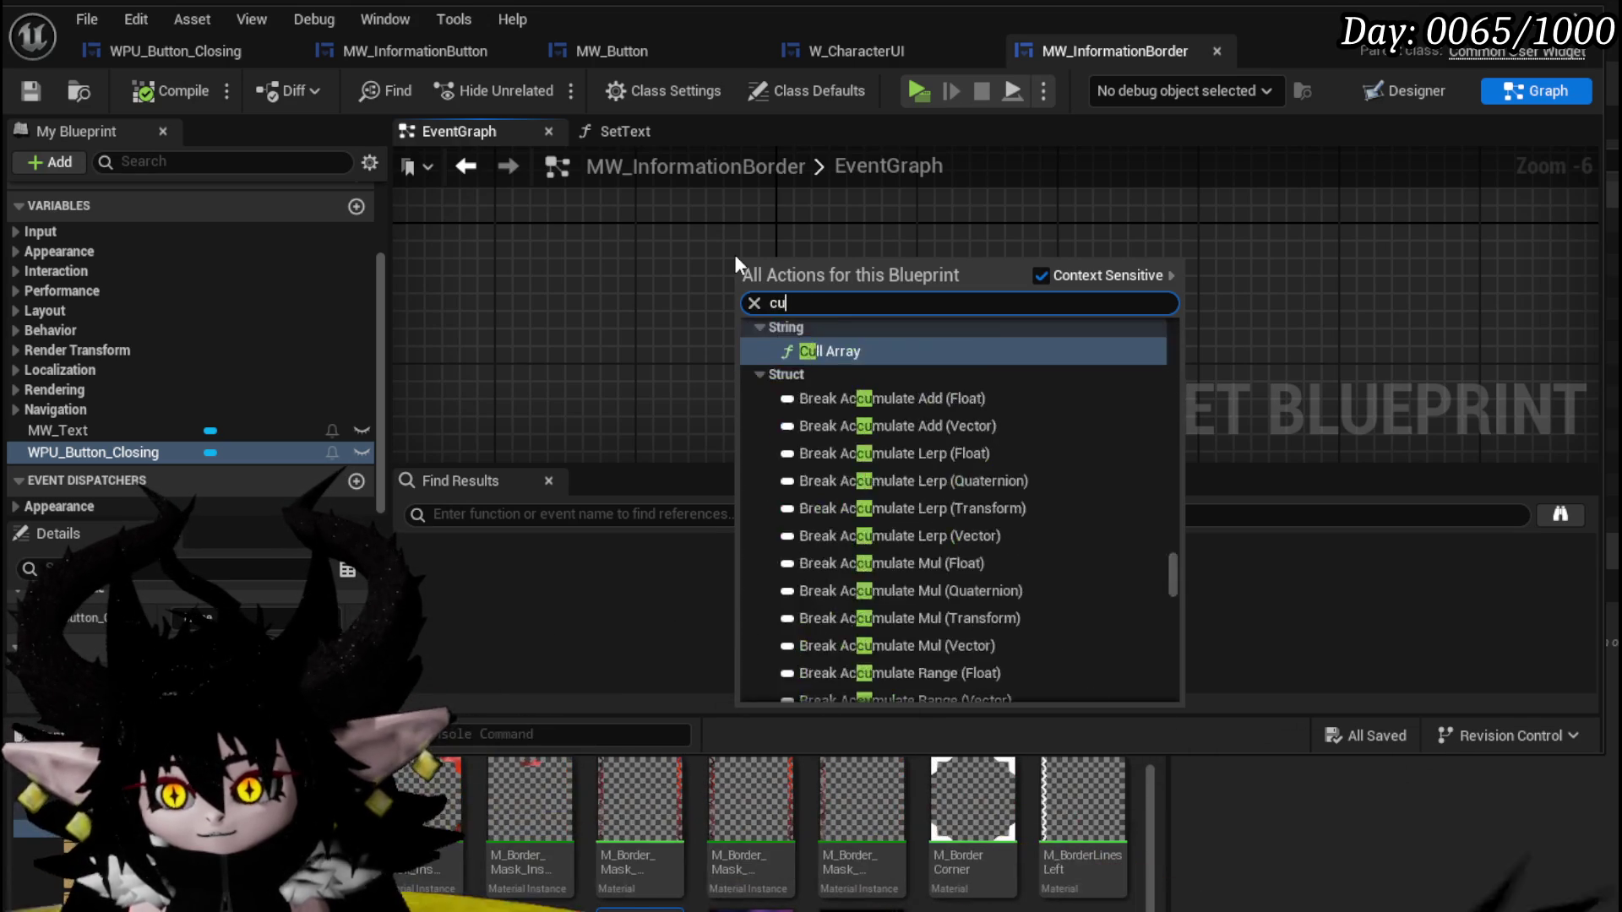
{"action": "type", "text": "cunst"}
{"action": "key", "text": "BackSpace"}
{"action": "key", "text": "BackSpace"}
{"action": "key", "text": "BackSpace"}
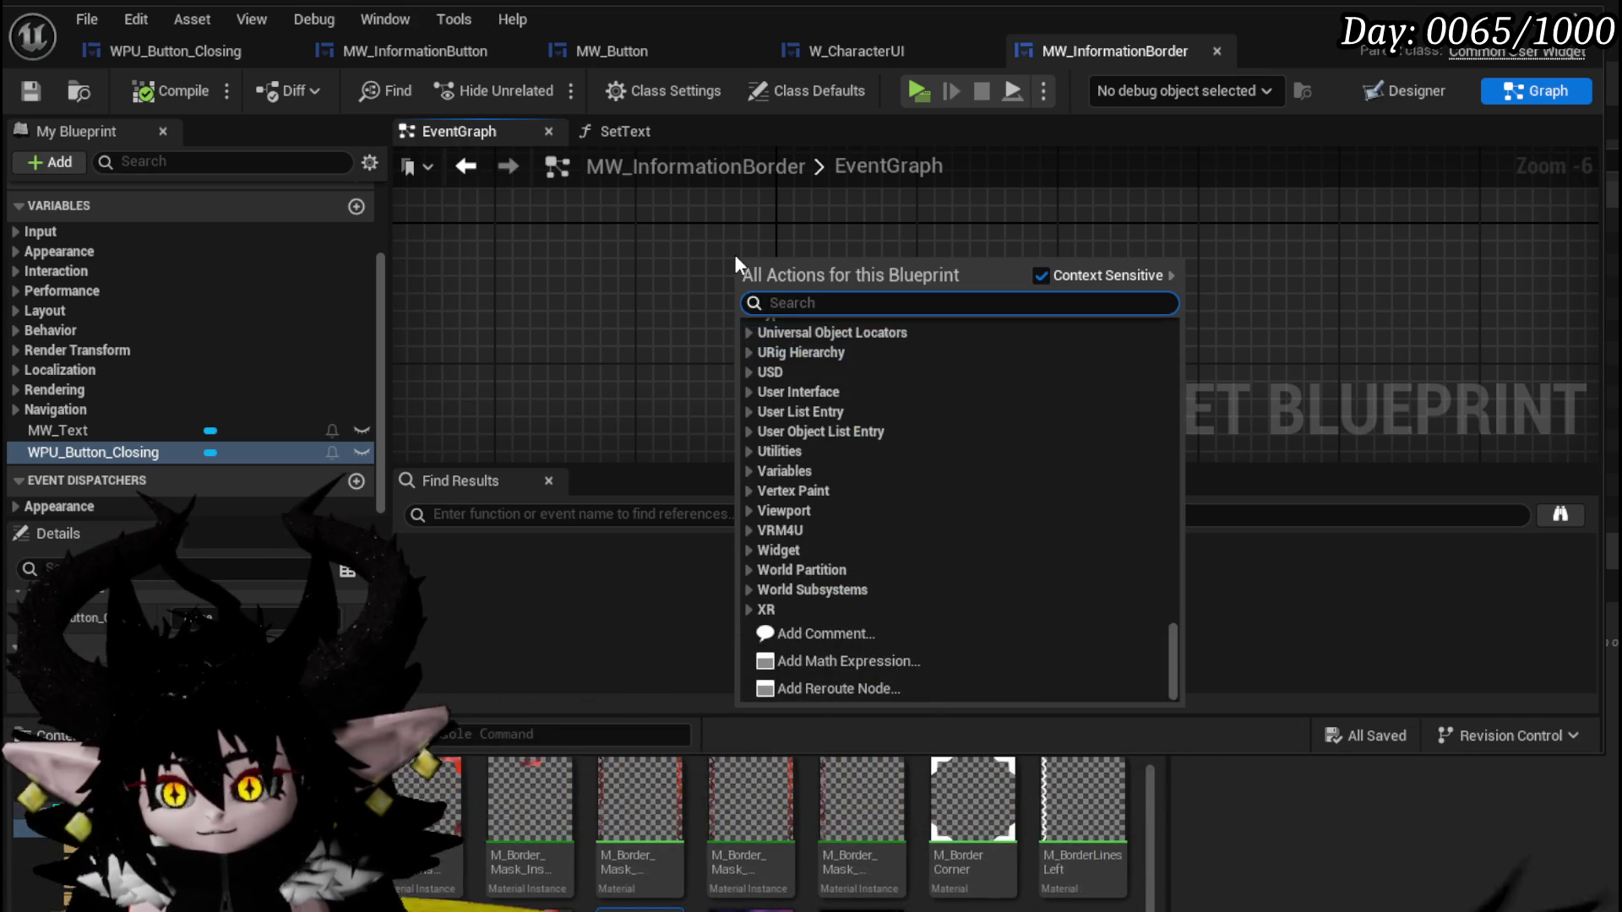
{"action": "key", "text": "Escape"}
{"action": "scroll", "coordinate": [711, 280], "scroll_direction": "down", "scroll_amount": 6}
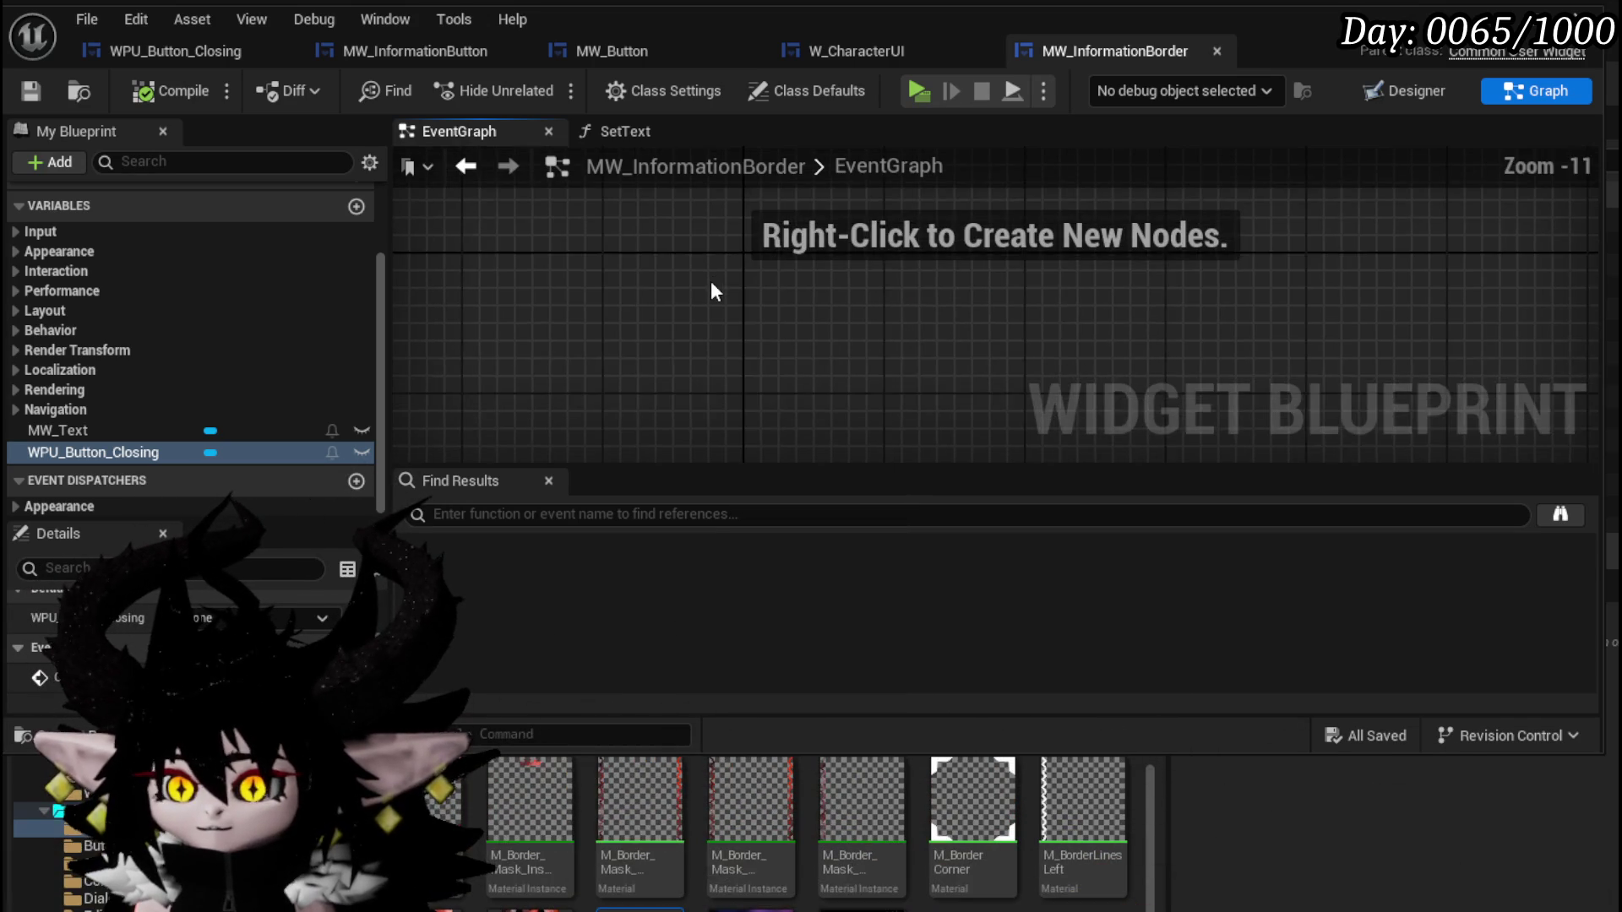
Add an Event Construct node to the graph by searching 'begin'.
{"action": "right_click", "coordinate": [711, 284]}
{"action": "scroll", "coordinate": [712, 279], "scroll_direction": "up", "scroll_amount": 4}
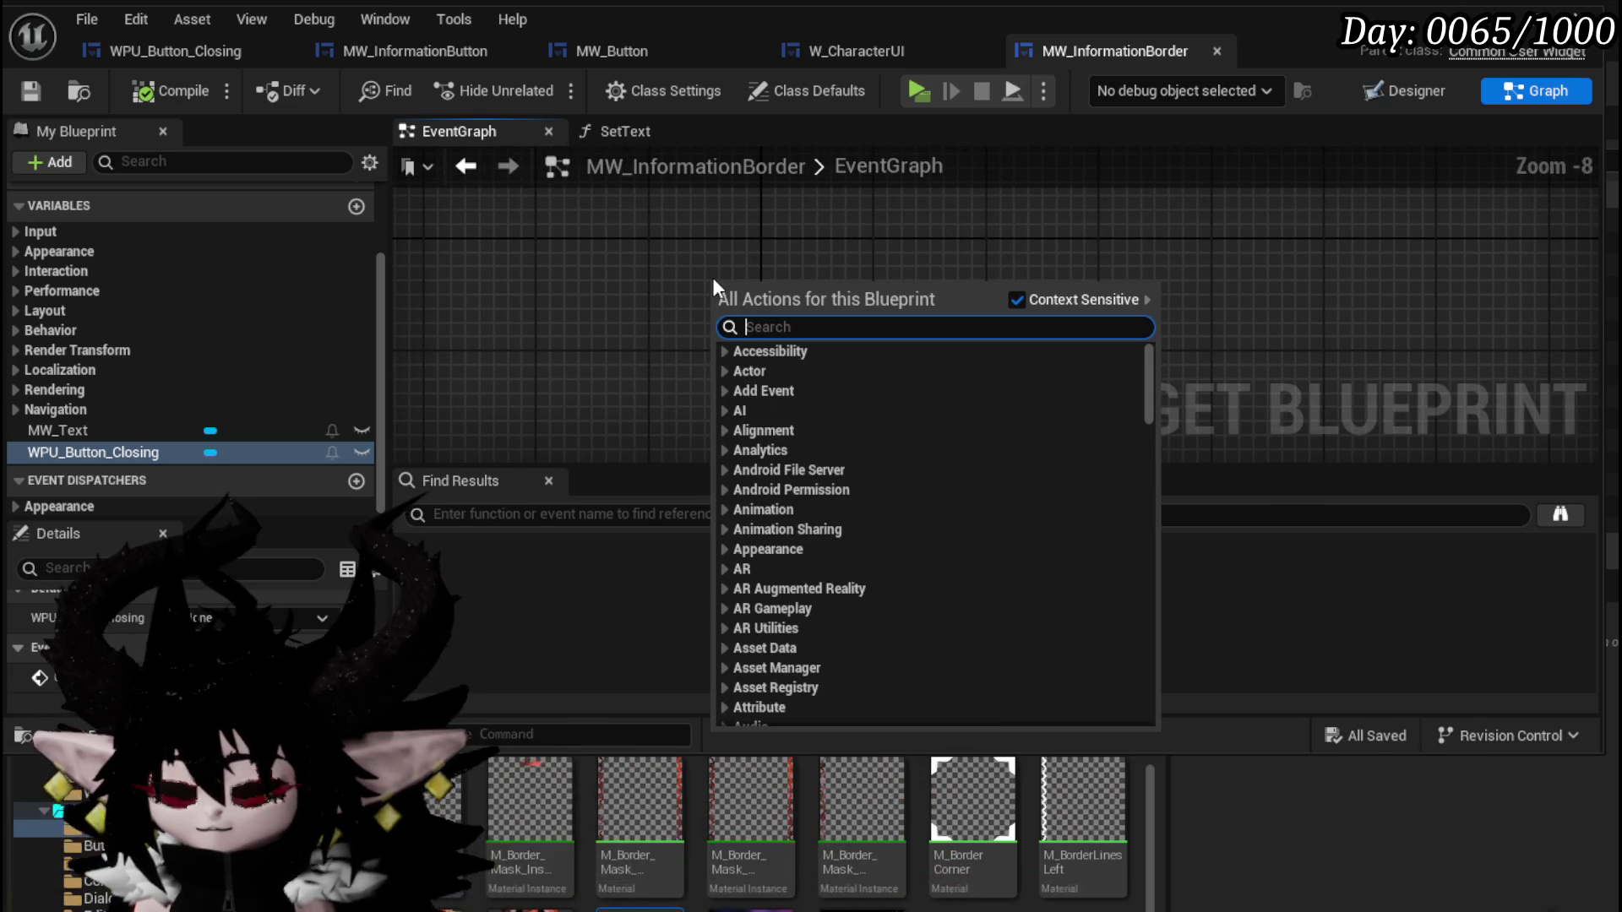
{"action": "type", "text": "cunst"}
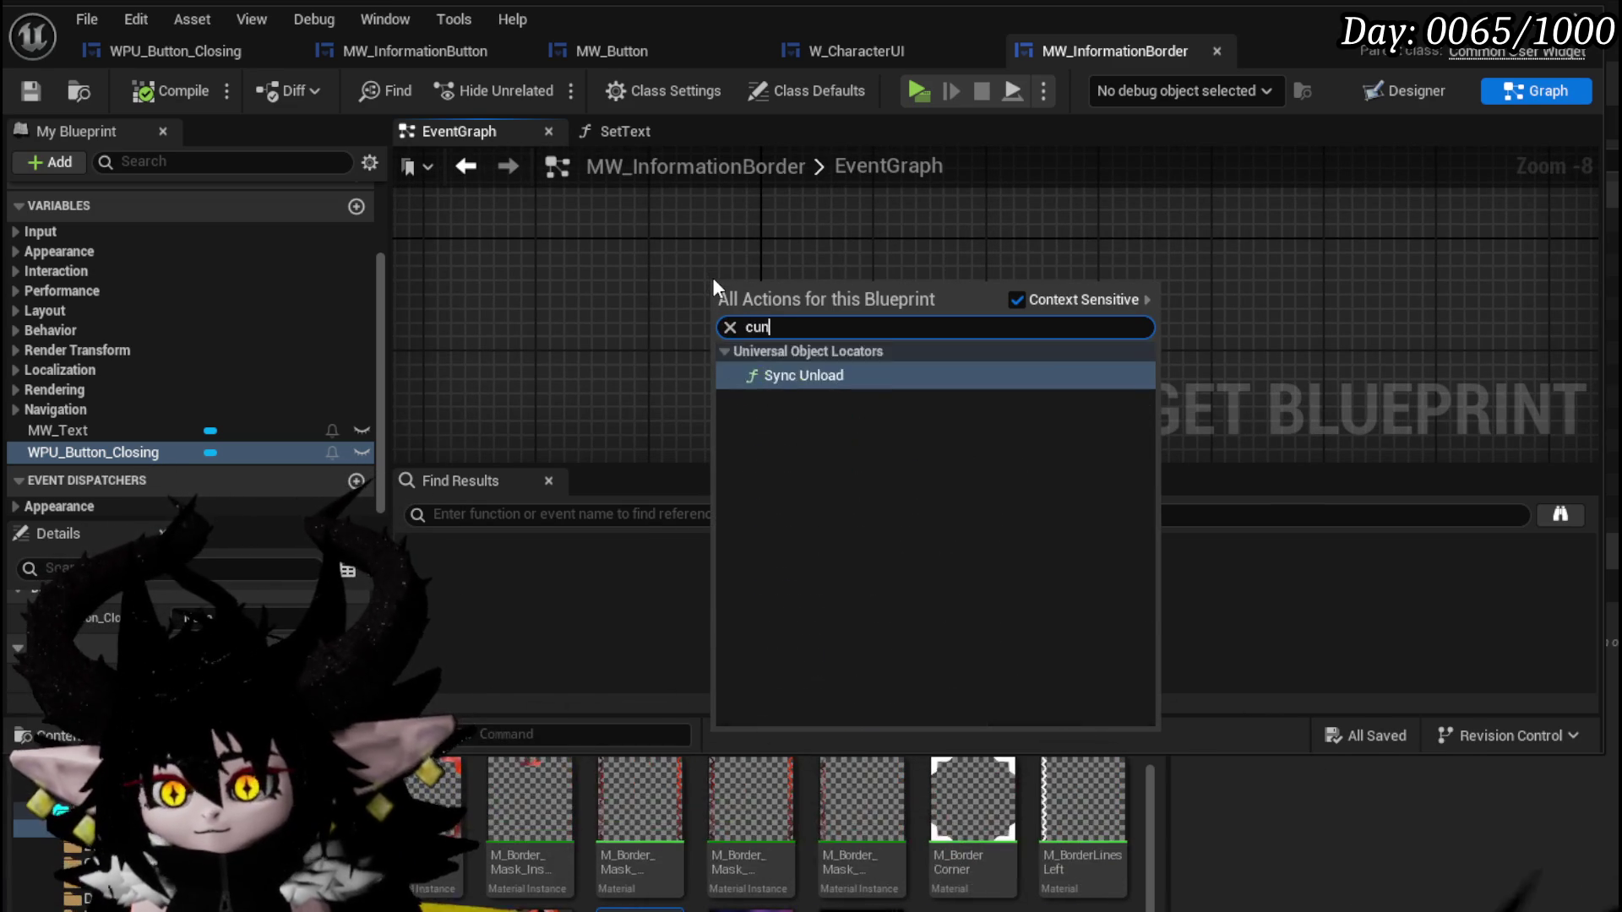
{"action": "key", "text": "BackSpace"}
{"action": "key", "text": "BackSpace"}
{"action": "key", "text": "BackSpace"}
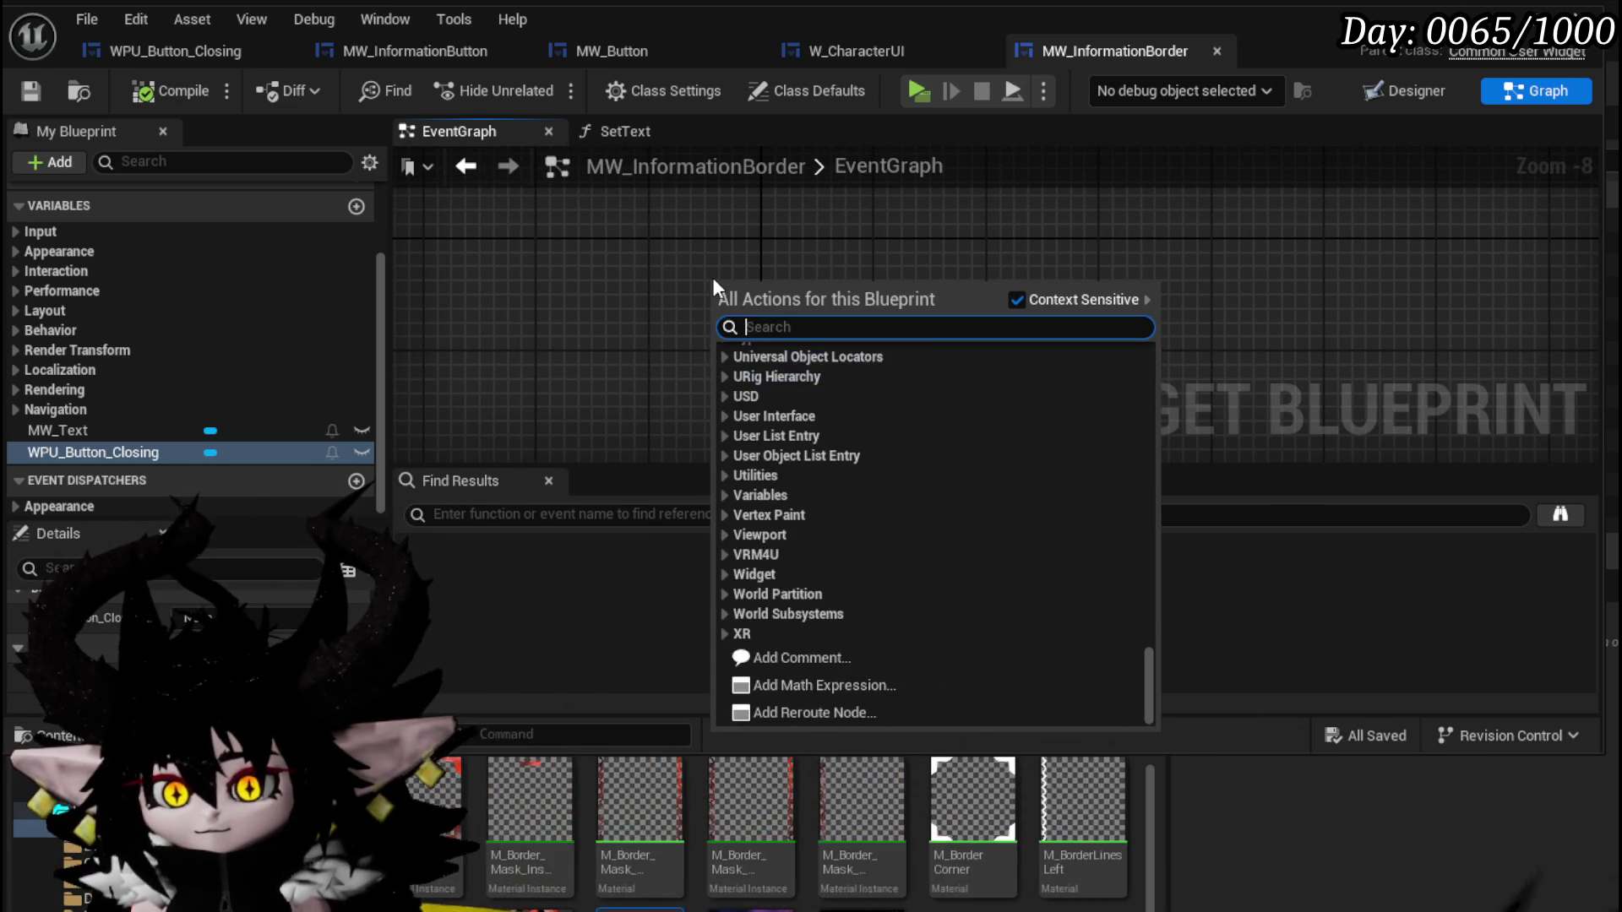
{"action": "type", "text": "begin"}
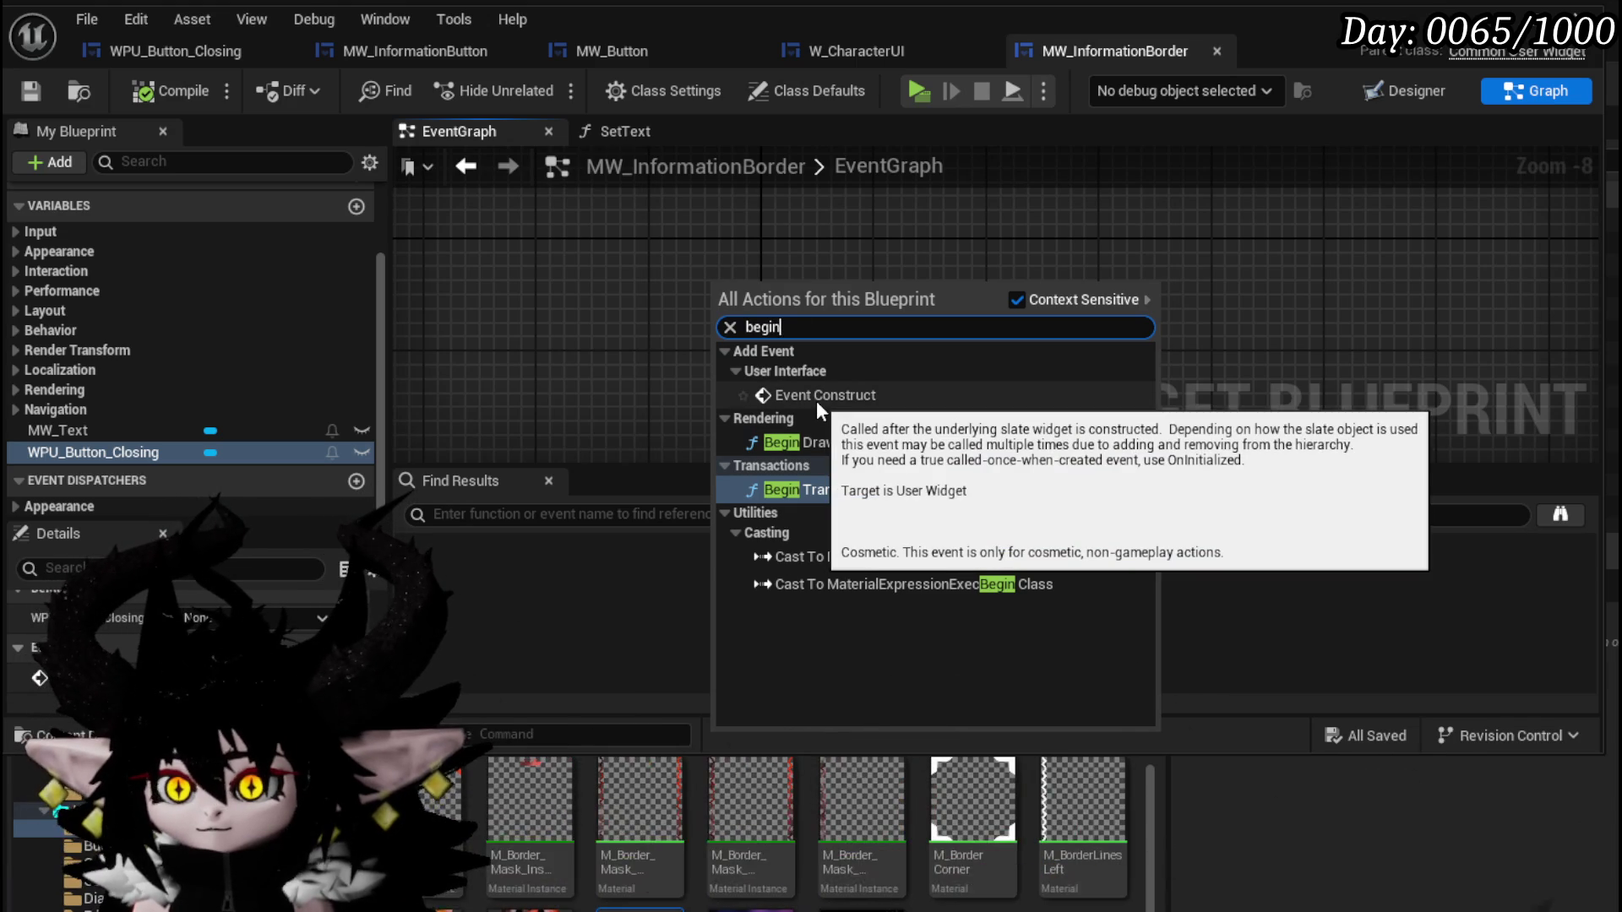
{"action": "left_click", "coordinate": [816, 399]}
Save the blueprint and pan the event graph around the new node.
{"action": "scroll", "coordinate": [722, 275], "scroll_direction": "up", "scroll_amount": 8}
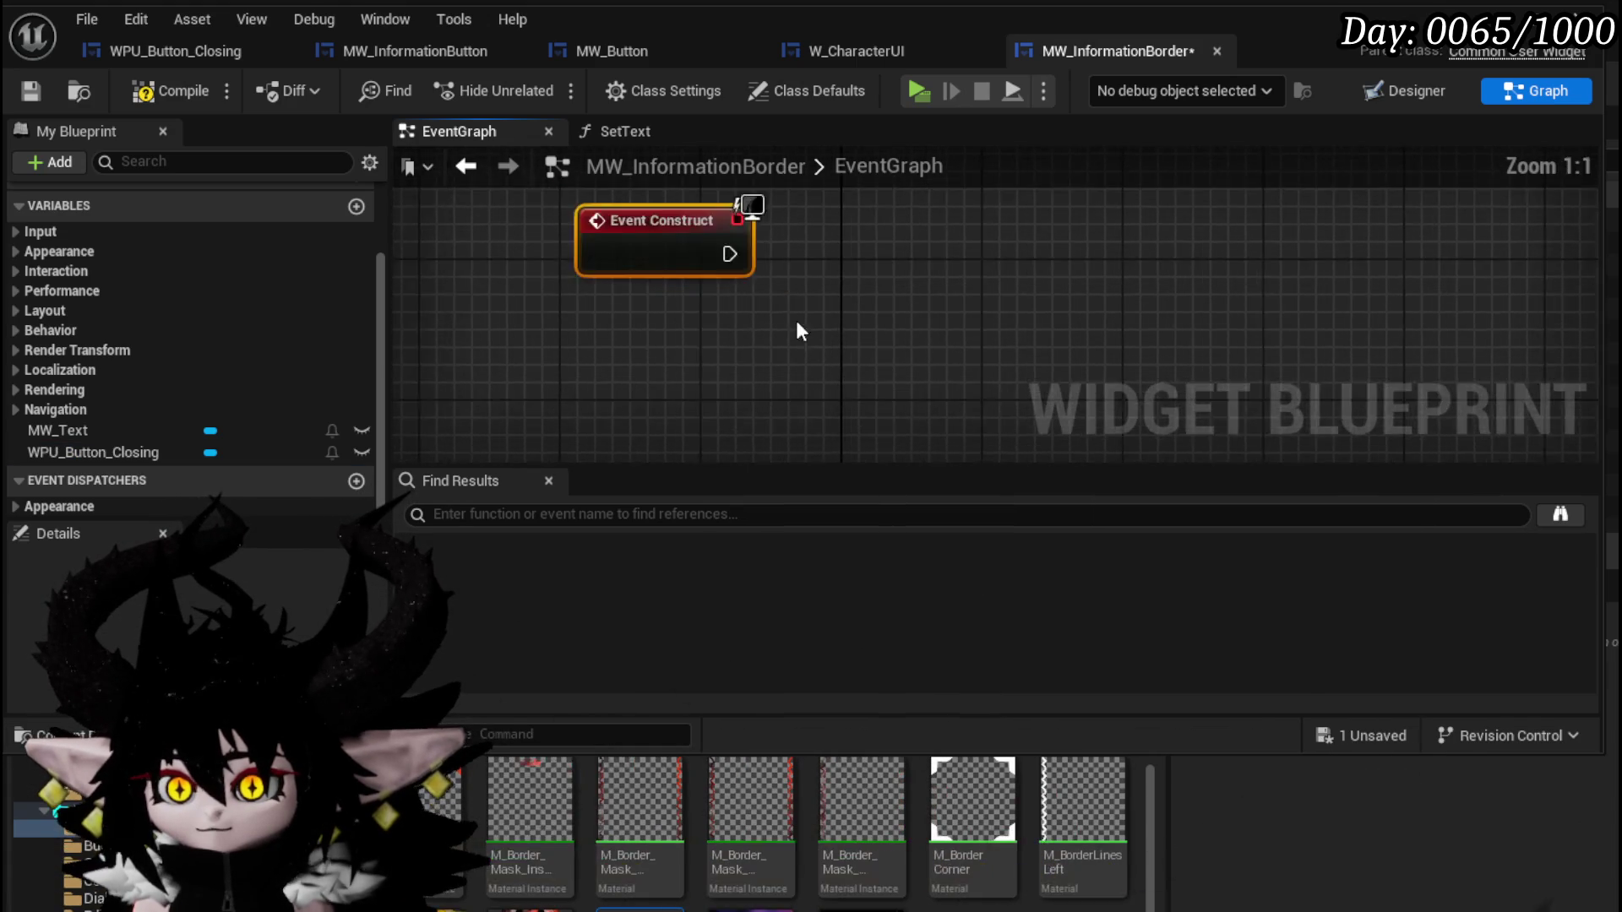
{"action": "left_click", "coordinate": [35, 95]}
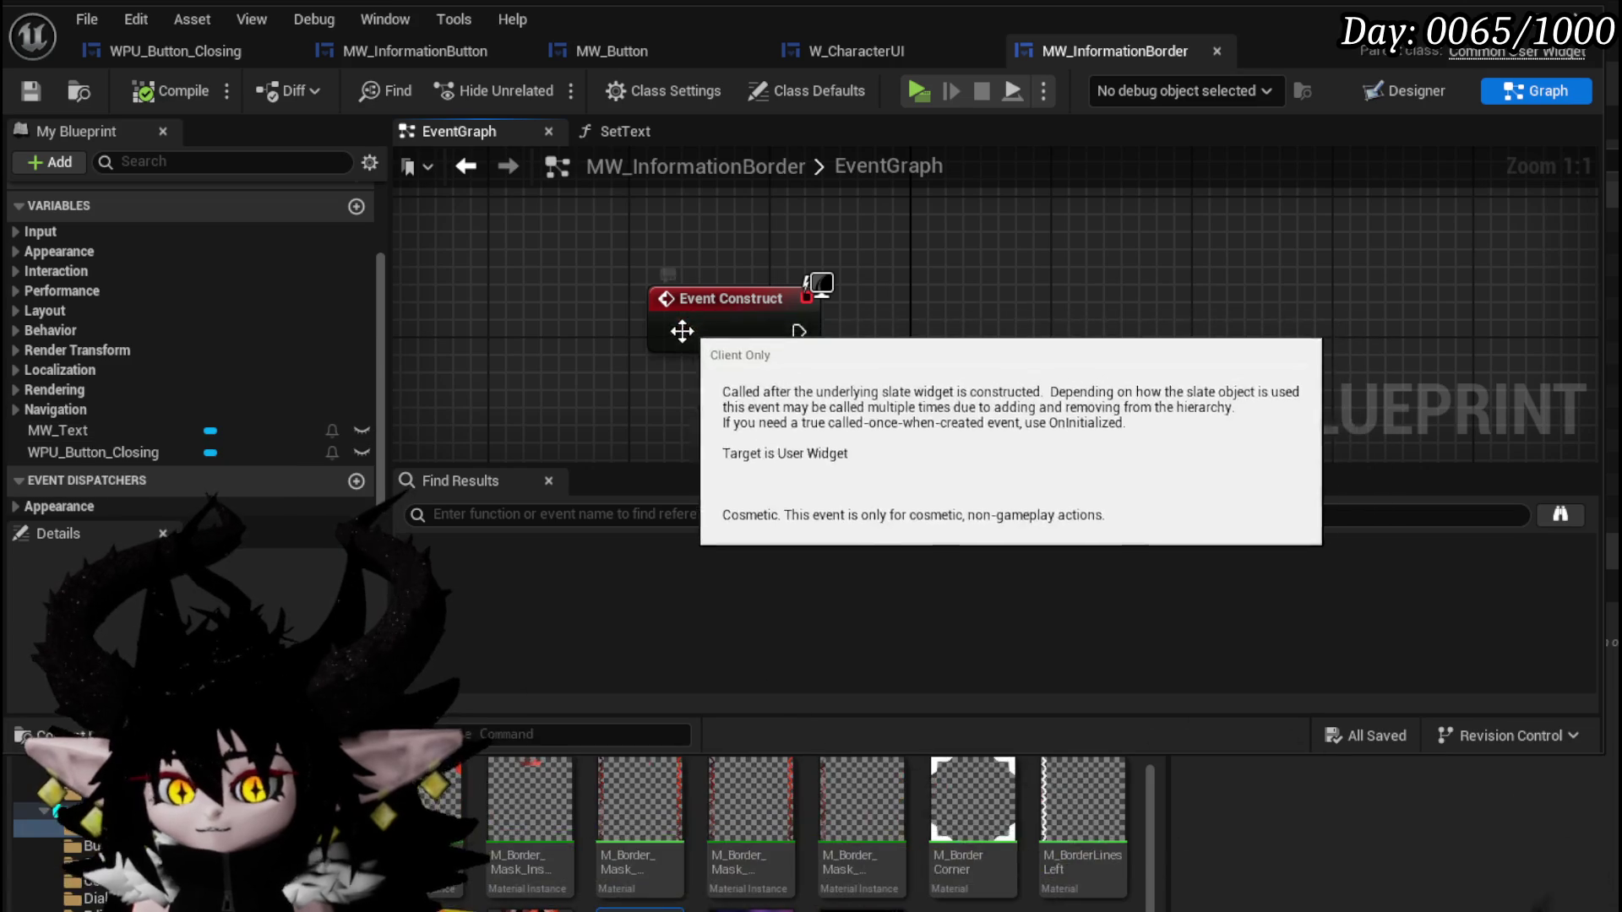
{"action": "left_click_drag", "start_coordinate": [680, 332], "coordinate": [647, 342]}
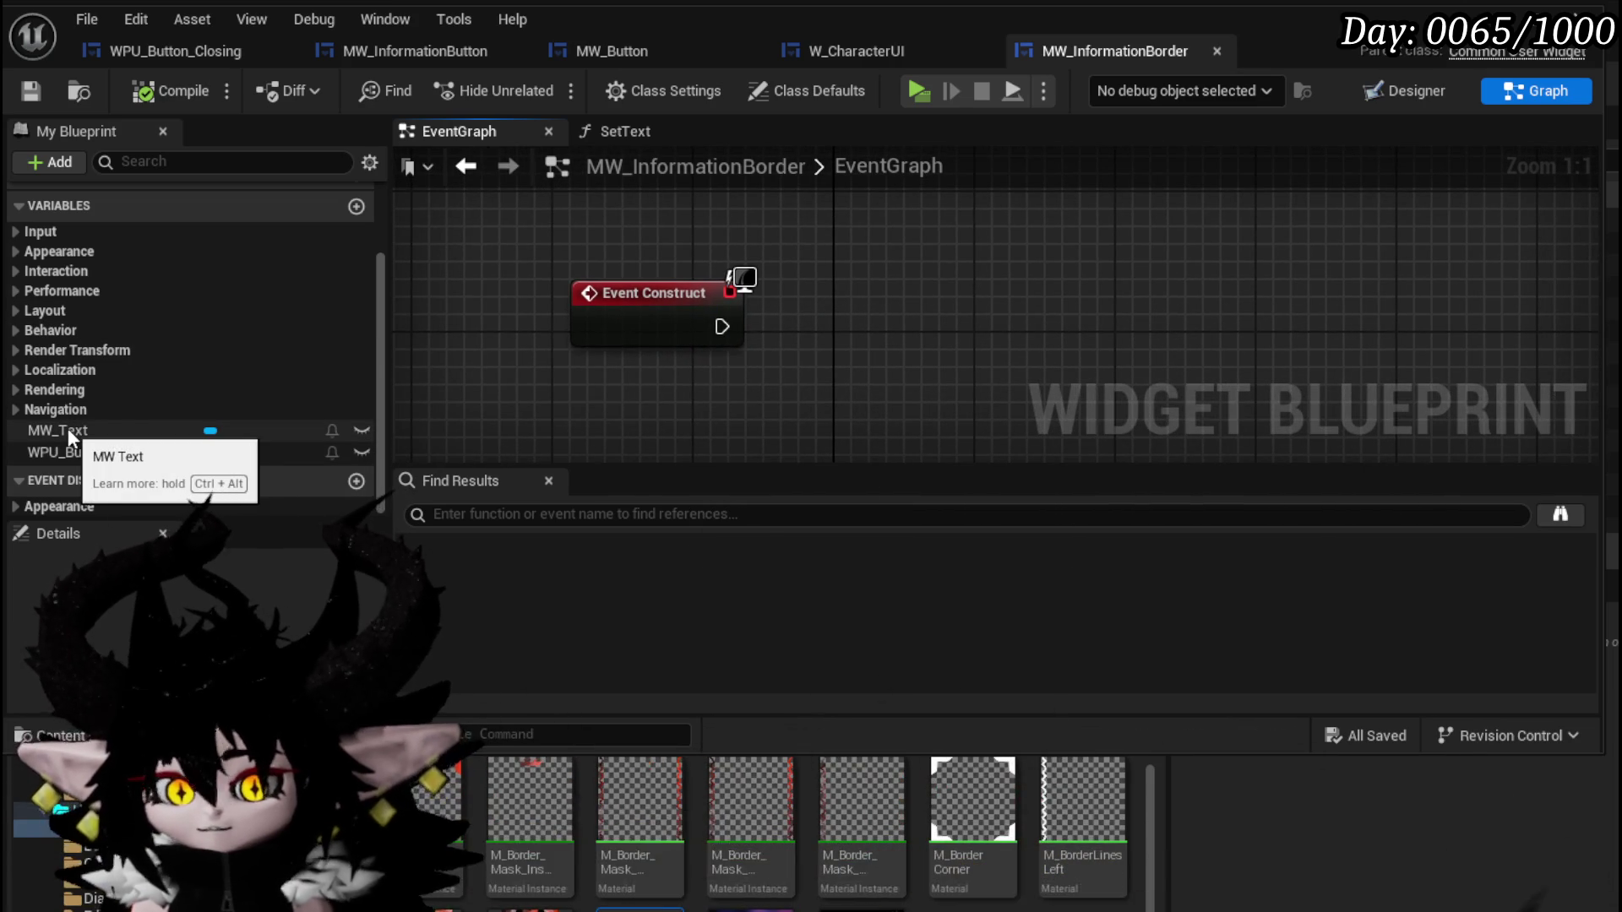
{"action": "left_click_drag", "start_coordinate": [402, 454], "coordinate": [469, 404]}
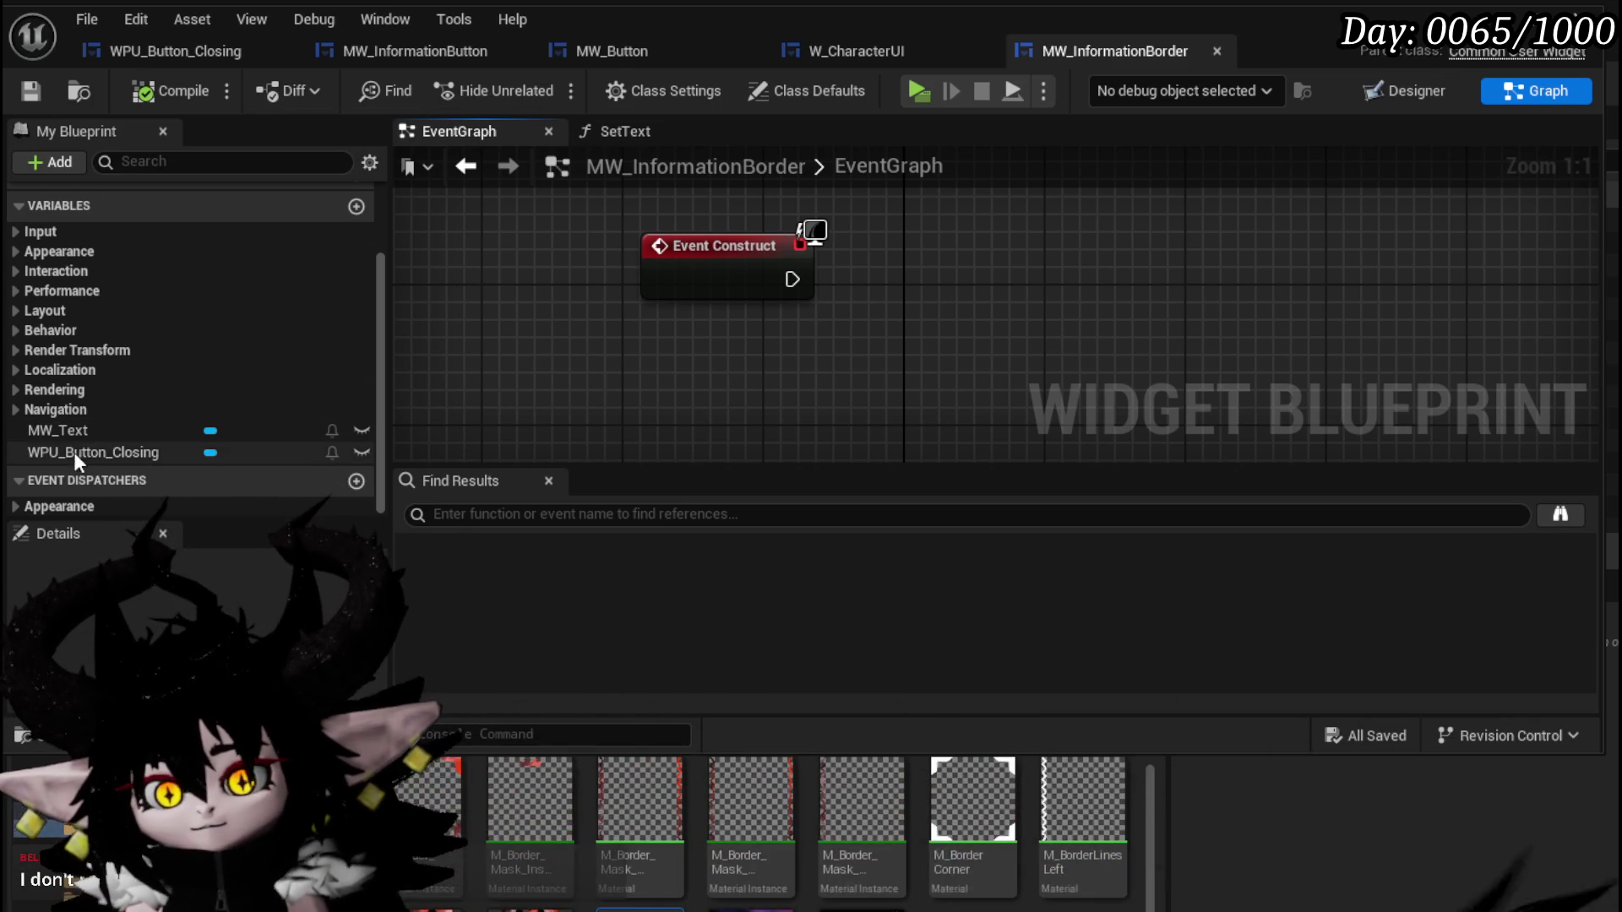
Drag an MW Text getter node into the event graph and save the blueprint.
{"action": "left_click_drag", "start_coordinate": [74, 452], "coordinate": [79, 447]}
{"action": "left_click_drag", "start_coordinate": [524, 378], "coordinate": [592, 351]}
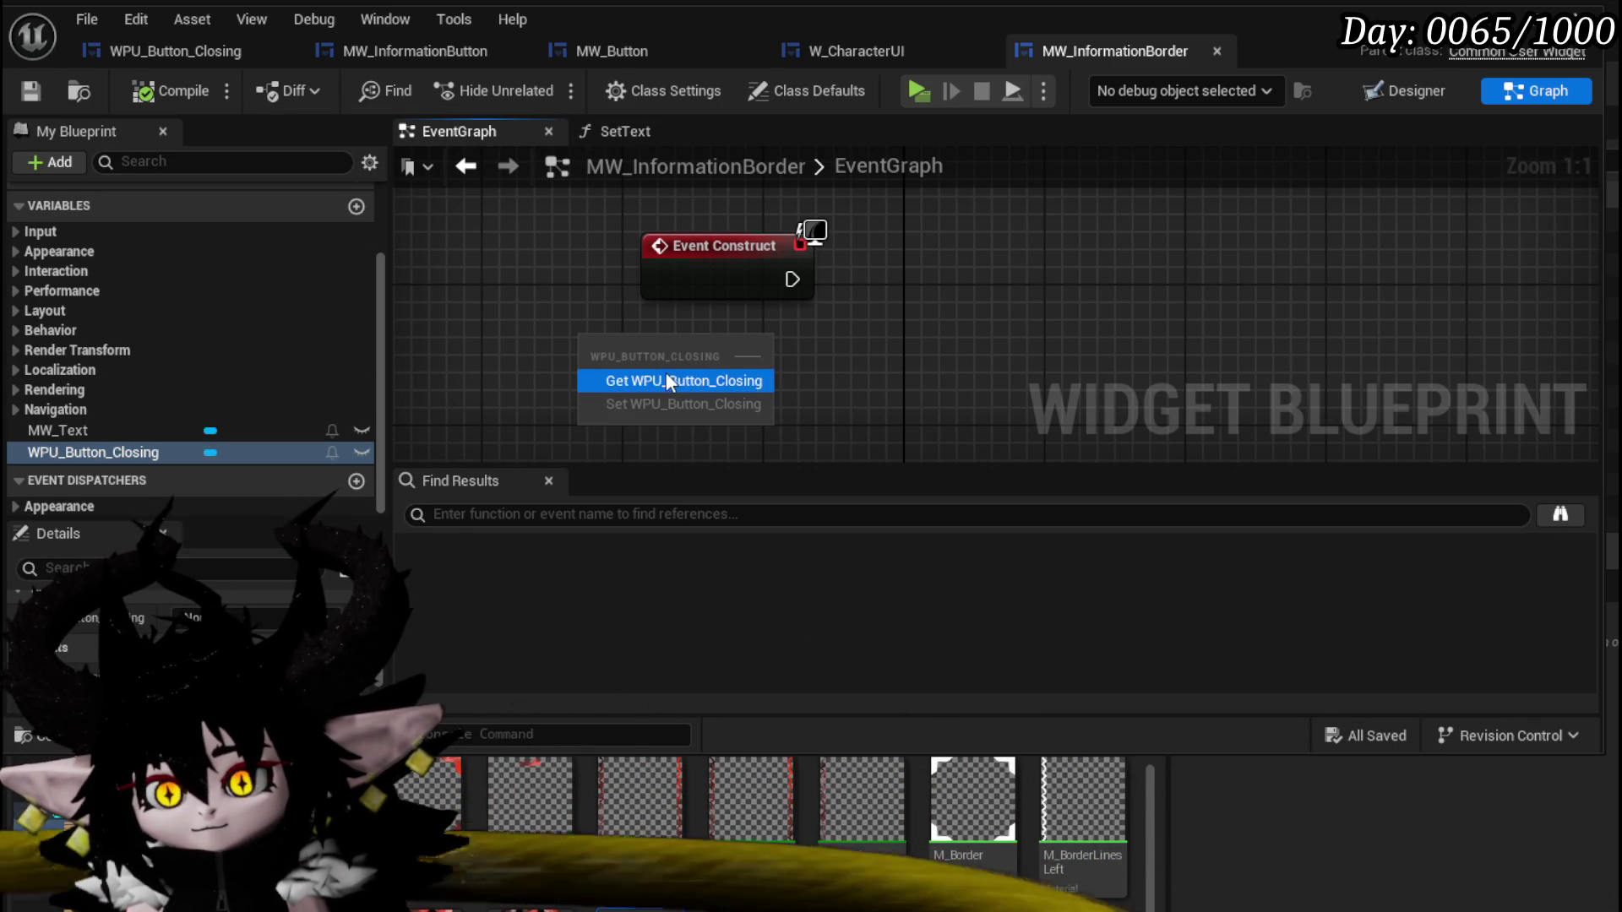
{"action": "left_click", "coordinate": [496, 326]}
{"action": "mouse_move", "coordinate": [220, 424]}
{"action": "left_mouse_down"}
{"action": "mouse_move", "coordinate": [662, 259]}
{"action": "mouse_move", "coordinate": [701, 291]}
{"action": "left_mouse_up"}
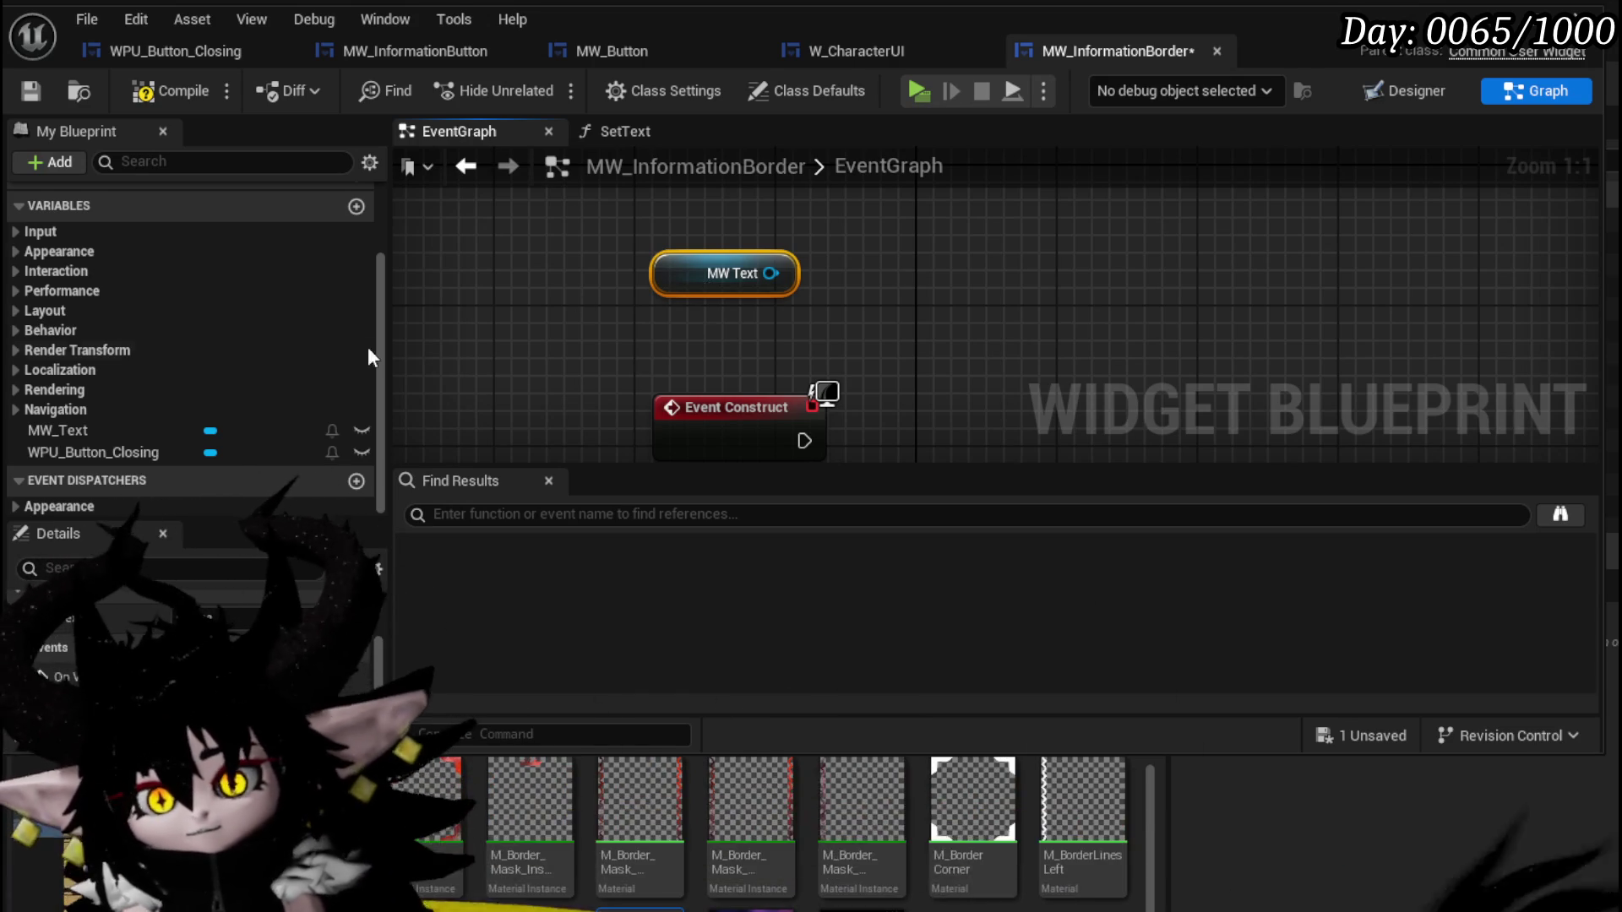
{"action": "mouse_move", "coordinate": [775, 356]}
{"action": "left_mouse_down"}
{"action": "mouse_move", "coordinate": [718, 286]}
{"action": "mouse_move", "coordinate": [686, 277]}
{"action": "left_mouse_up"}
{"action": "scroll", "coordinate": [718, 287], "scroll_direction": "down", "scroll_amount": 1}
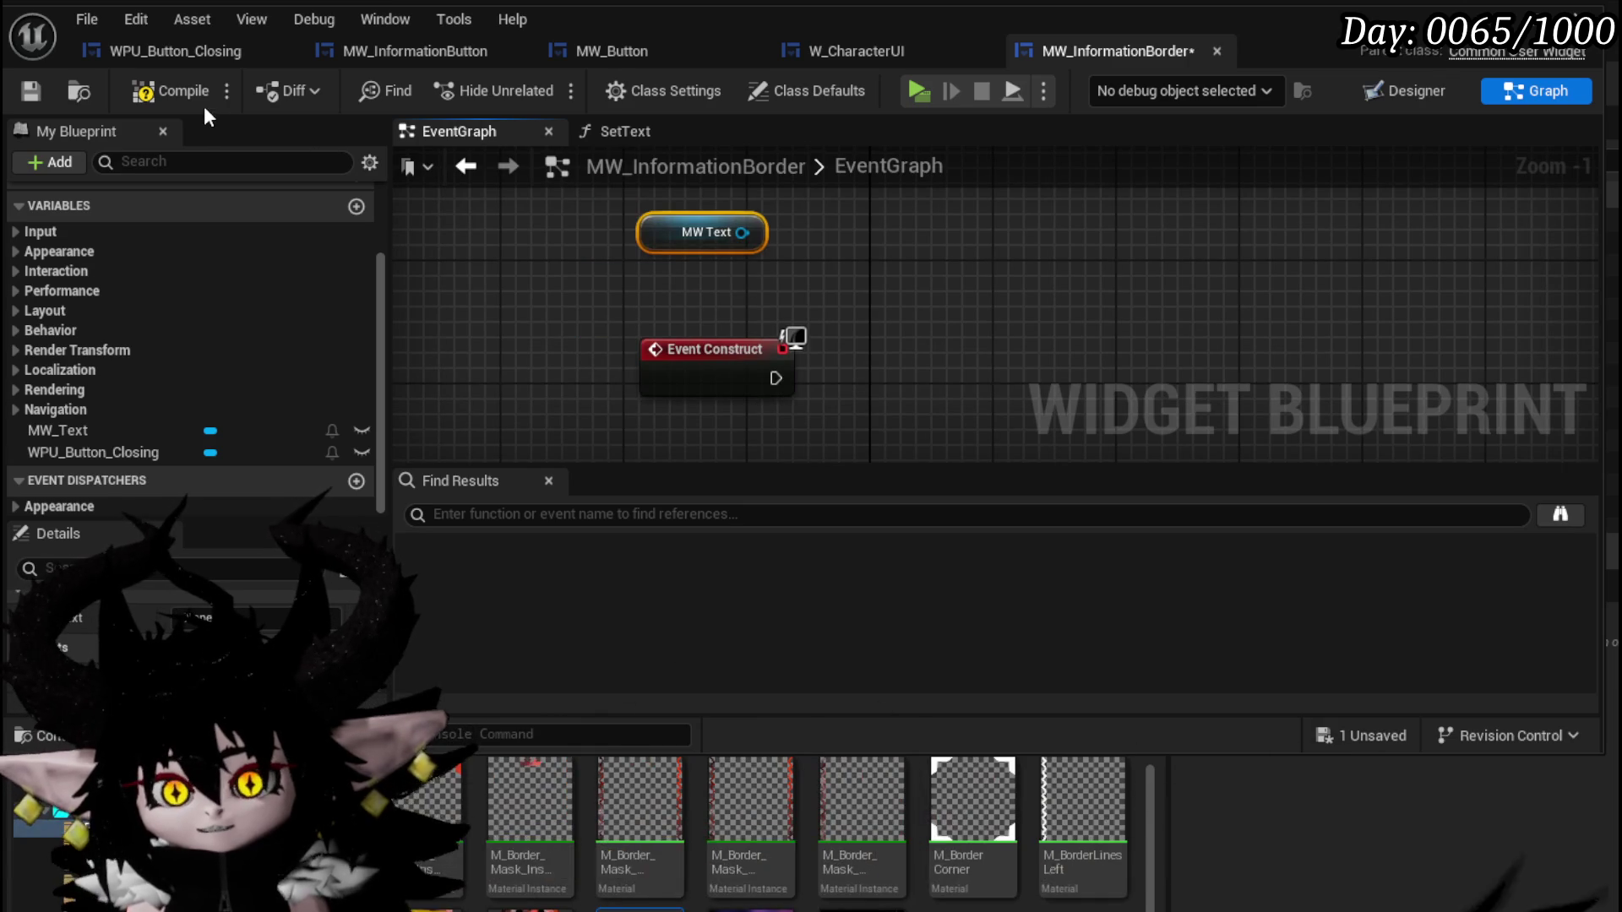
{"action": "left_click", "coordinate": [29, 92]}
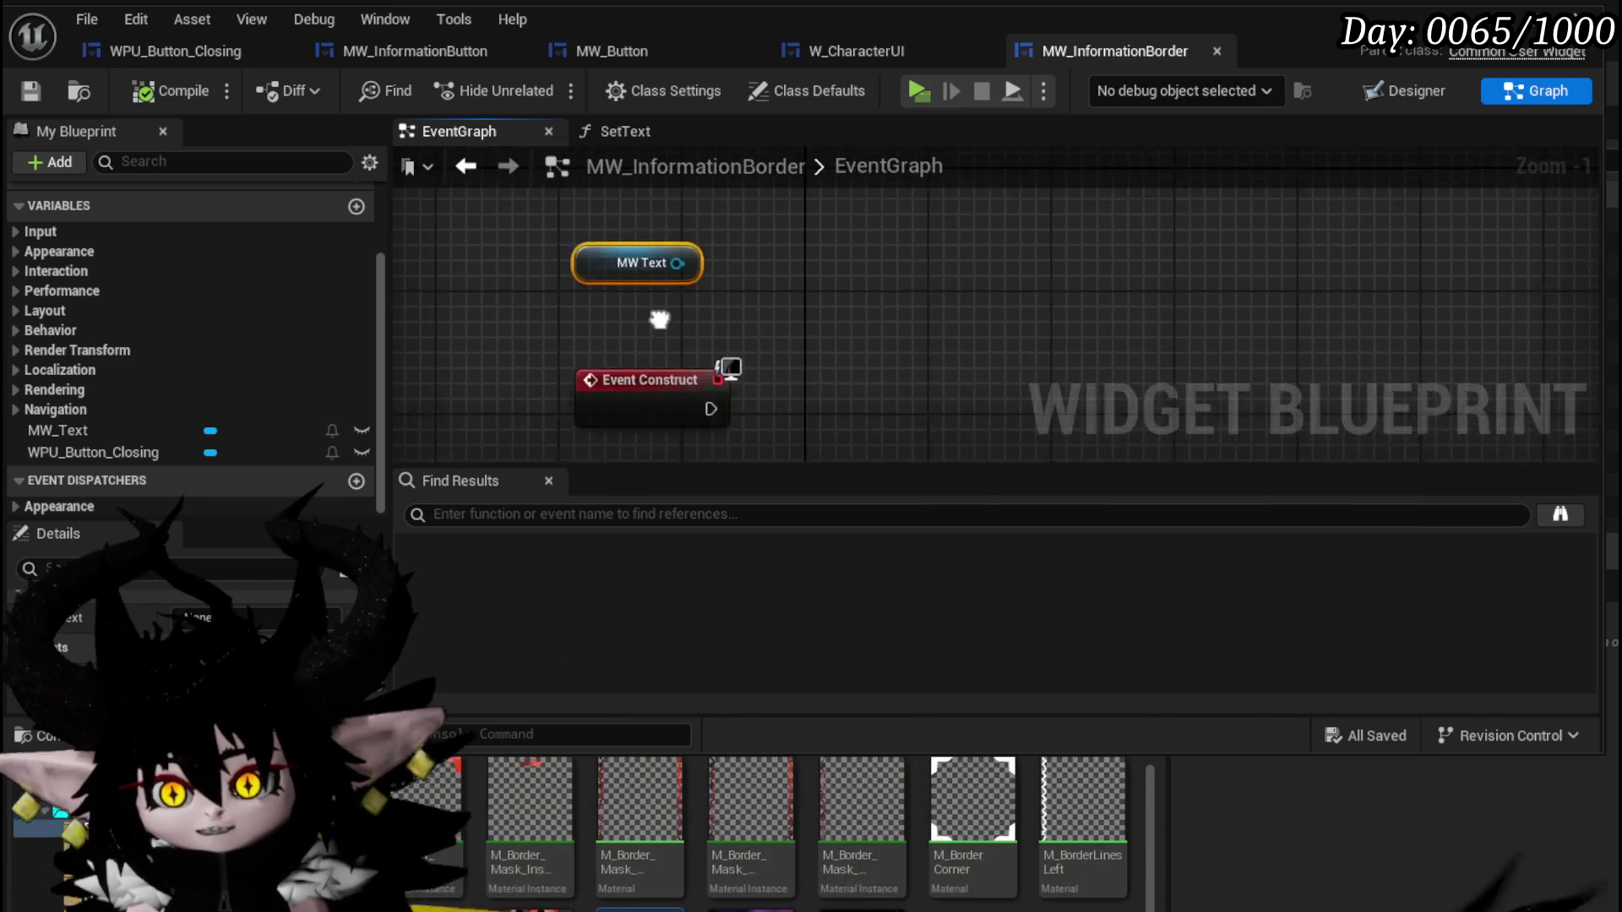
Position the MW Text node above Event Construct and make the editor window taller.
{"action": "scroll", "coordinate": [141, 318], "scroll_direction": "up", "scroll_amount": 3}
{"action": "scroll", "coordinate": [239, 363], "scroll_direction": "down", "scroll_amount": 3}
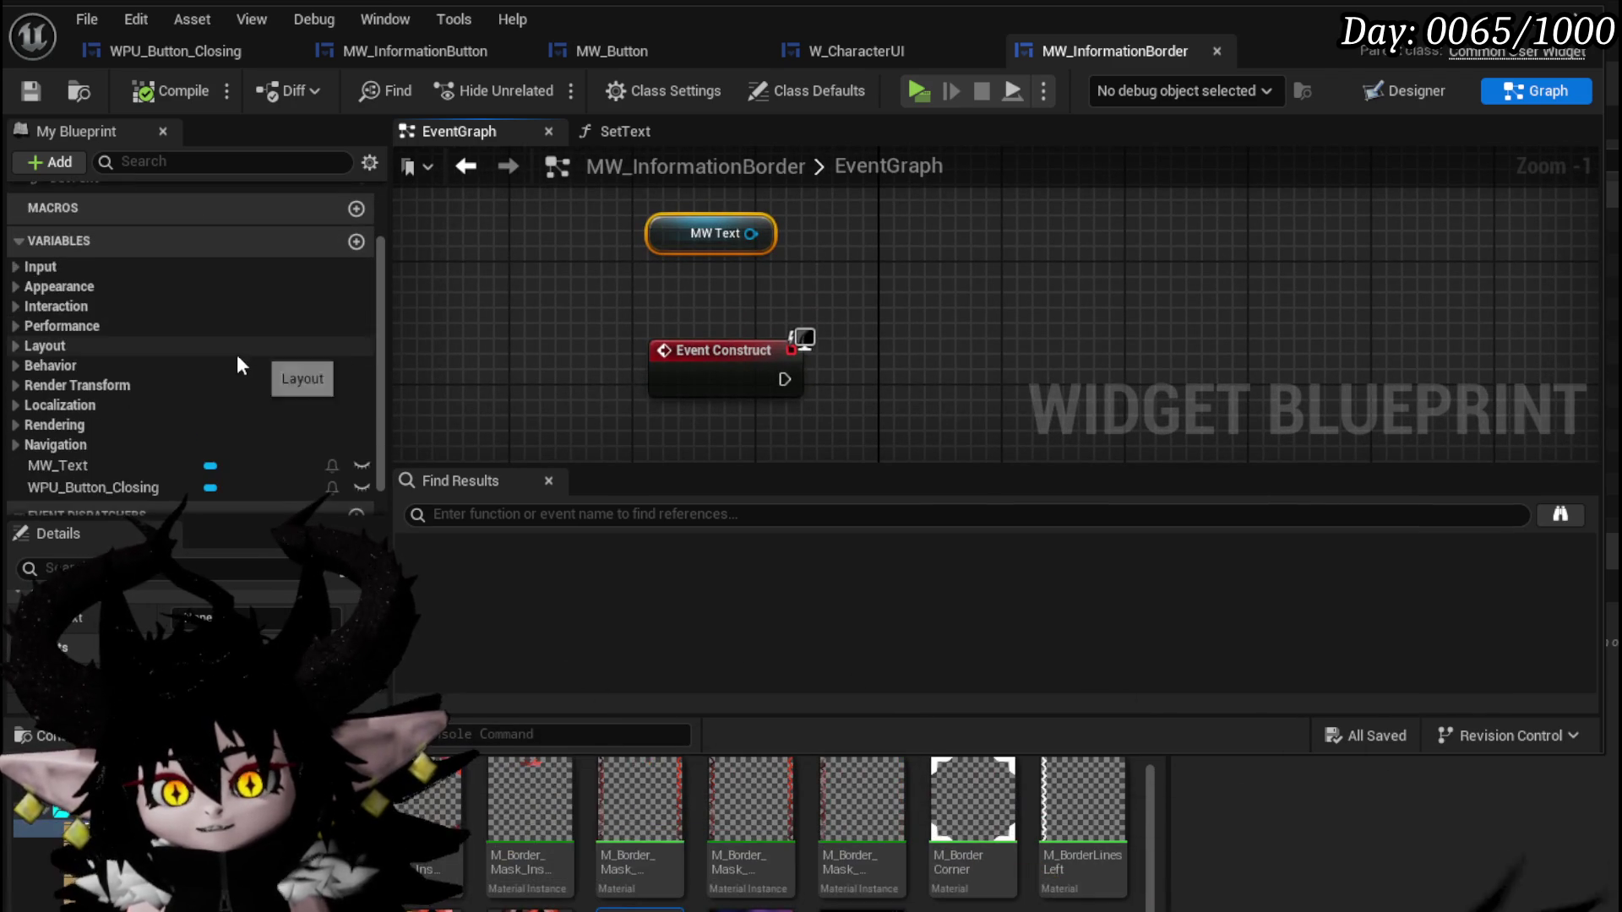
{"action": "left_click_drag", "start_coordinate": [819, 311], "coordinate": [705, 308]}
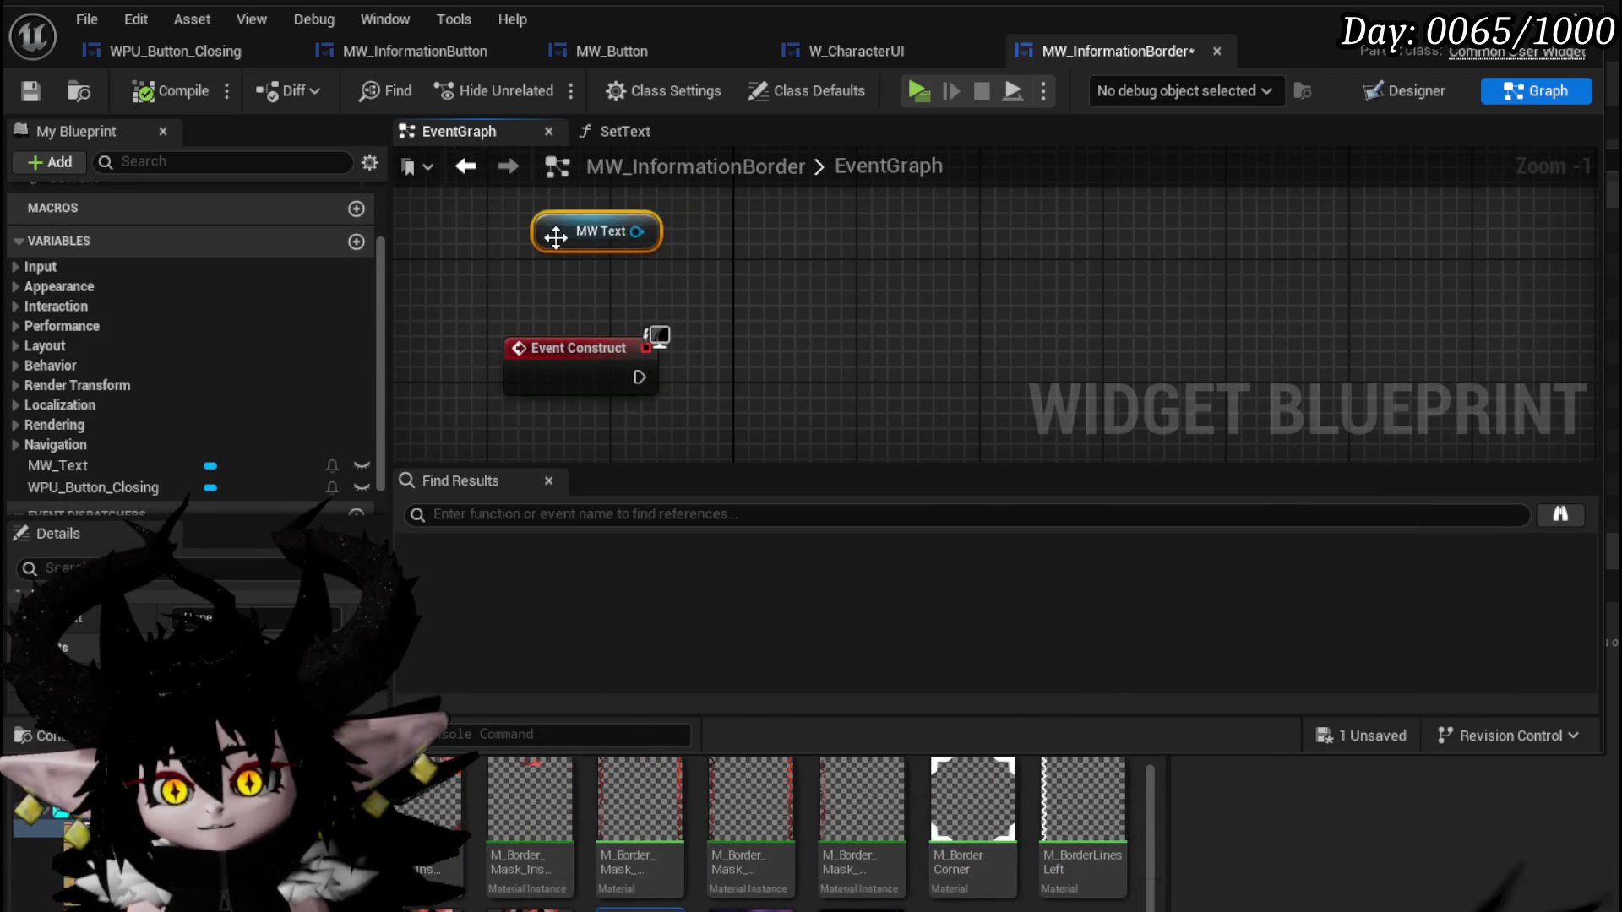
{"action": "left_click", "coordinate": [828, 270]}
{"action": "scroll", "coordinate": [828, 271], "scroll_direction": "down", "scroll_amount": 2}
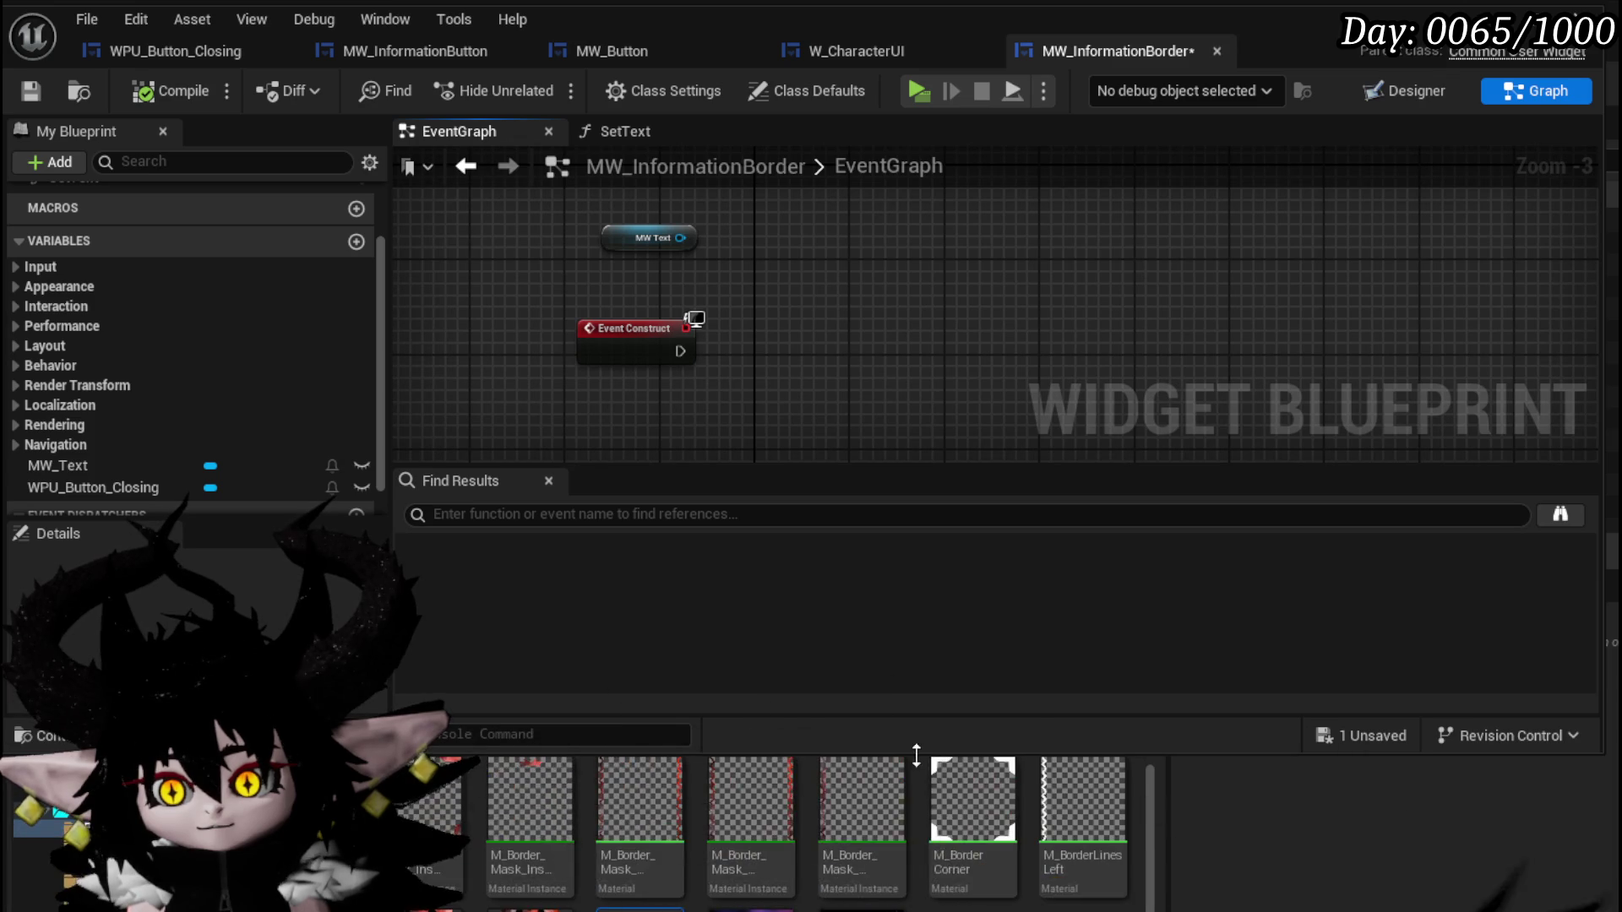
{"action": "left_click_drag", "start_coordinate": [898, 754], "coordinate": [898, 878]}
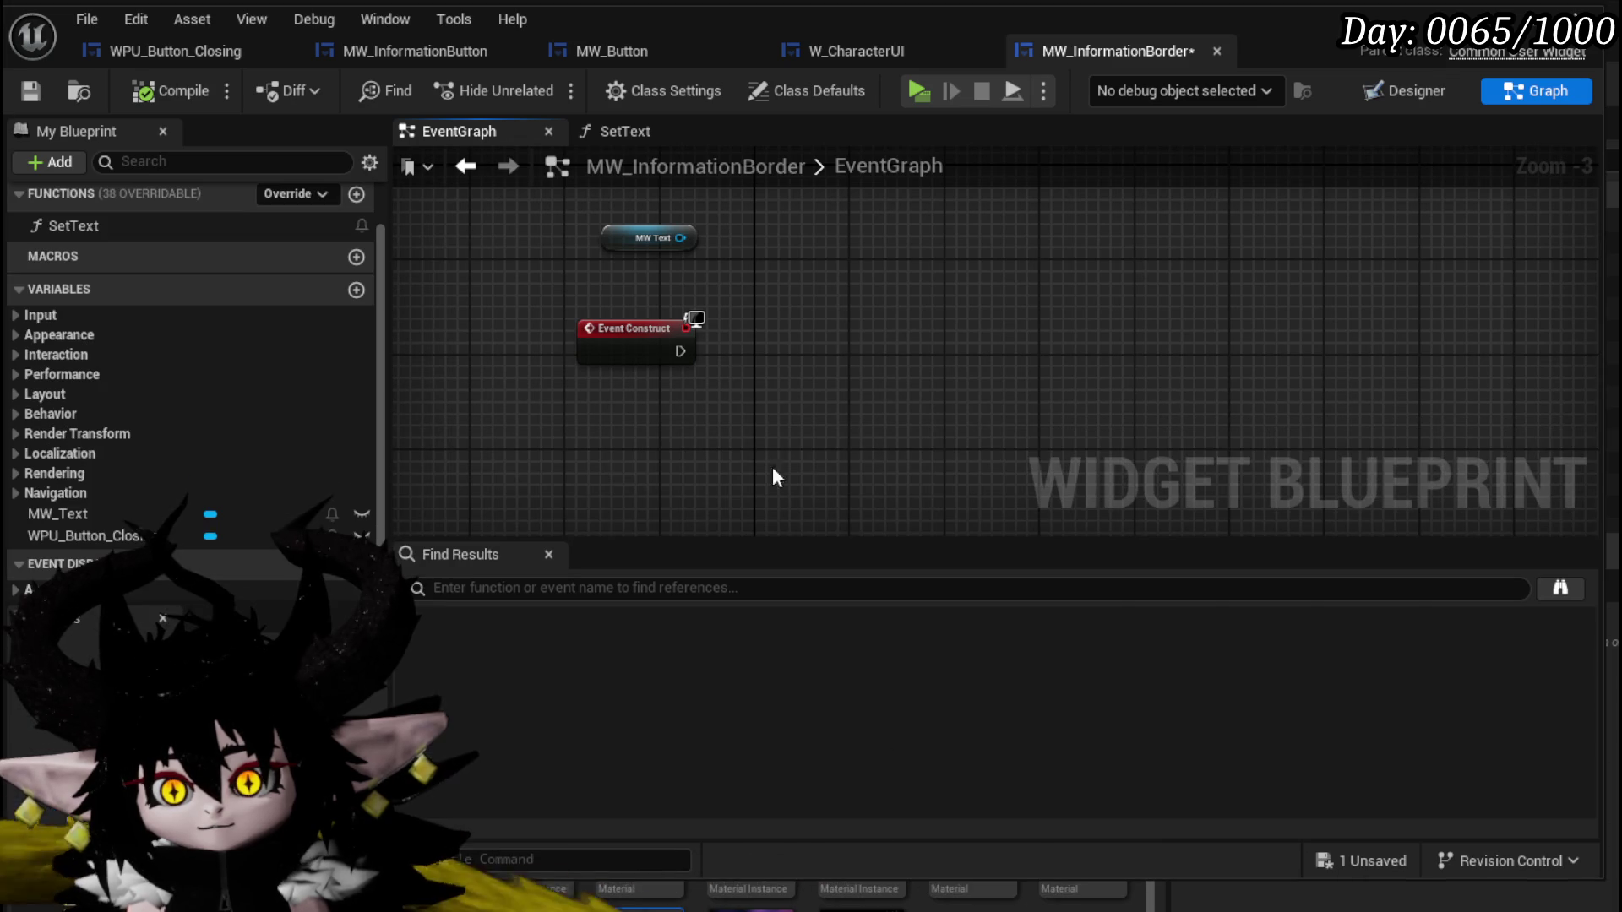
{"action": "left_click", "coordinate": [650, 237]}
Replace MW Text with a WPU_Button_Closing getter and add a Set Parent Widget node on it.
{"action": "key", "text": "Delete"}
{"action": "mouse_move", "coordinate": [93, 535]}
{"action": "left_mouse_down"}
{"action": "mouse_move", "coordinate": [781, 222]}
{"action": "mouse_move", "coordinate": [626, 245]}
{"action": "mouse_move", "coordinate": [756, 258]}
{"action": "mouse_move", "coordinate": [622, 254]}
{"action": "mouse_move", "coordinate": [615, 222]}
{"action": "mouse_move", "coordinate": [867, 279]}
{"action": "left_mouse_up"}
{"action": "left_click", "coordinate": [636, 261]}
{"action": "type", "text": "set Text"}
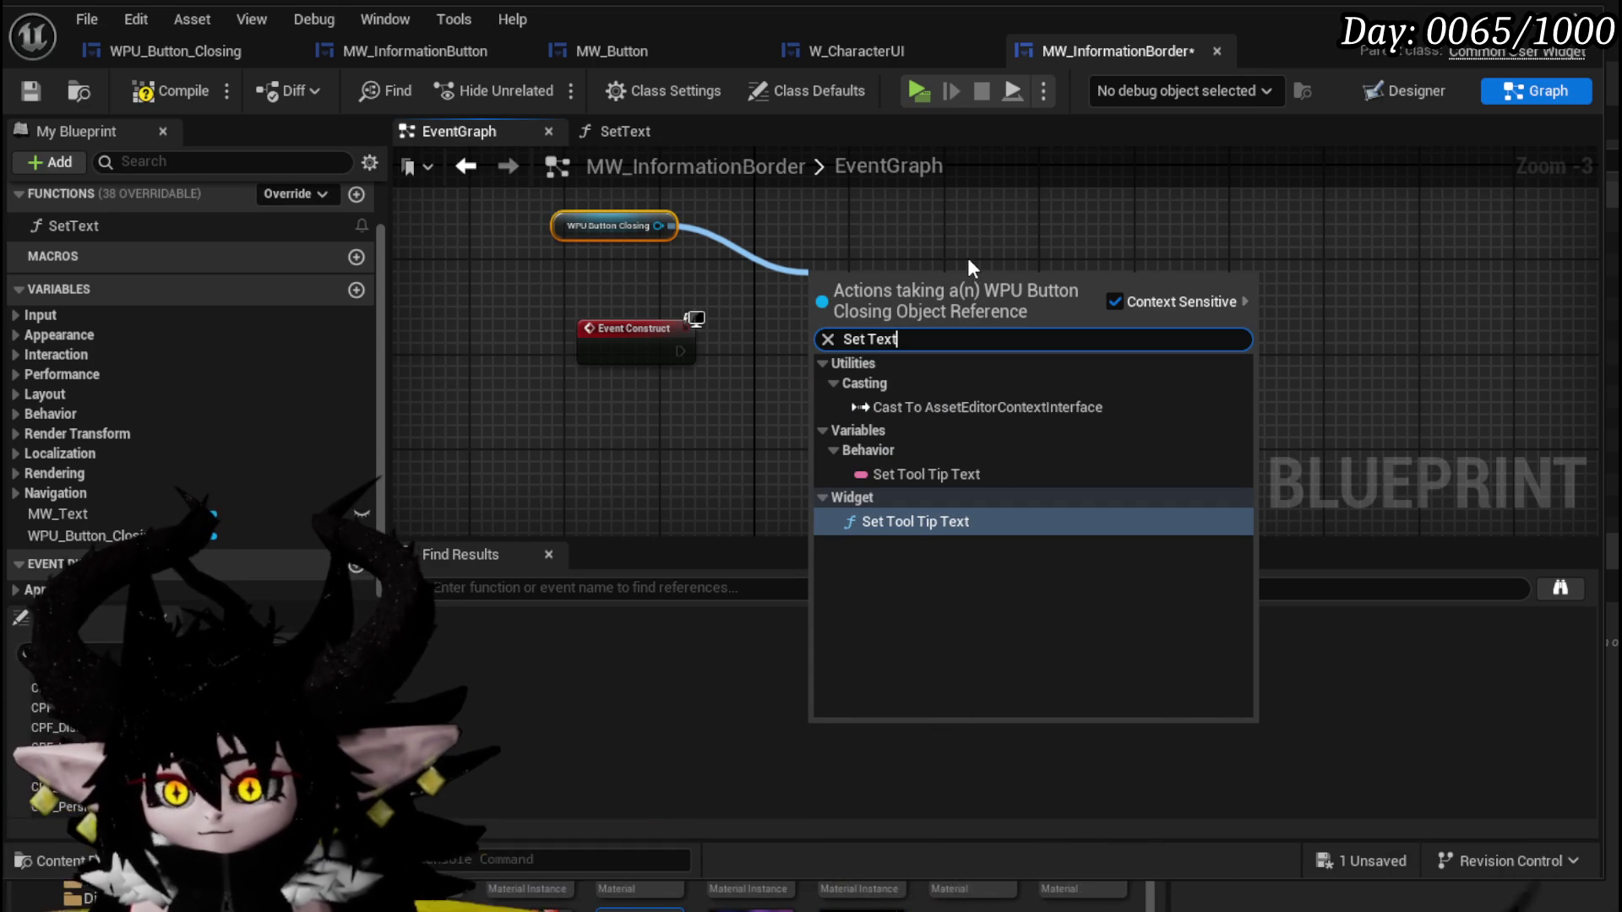
{"action": "key", "text": "BackSpace"}
{"action": "key", "text": "BackSpace"}
{"action": "key", "text": "BackSpace"}
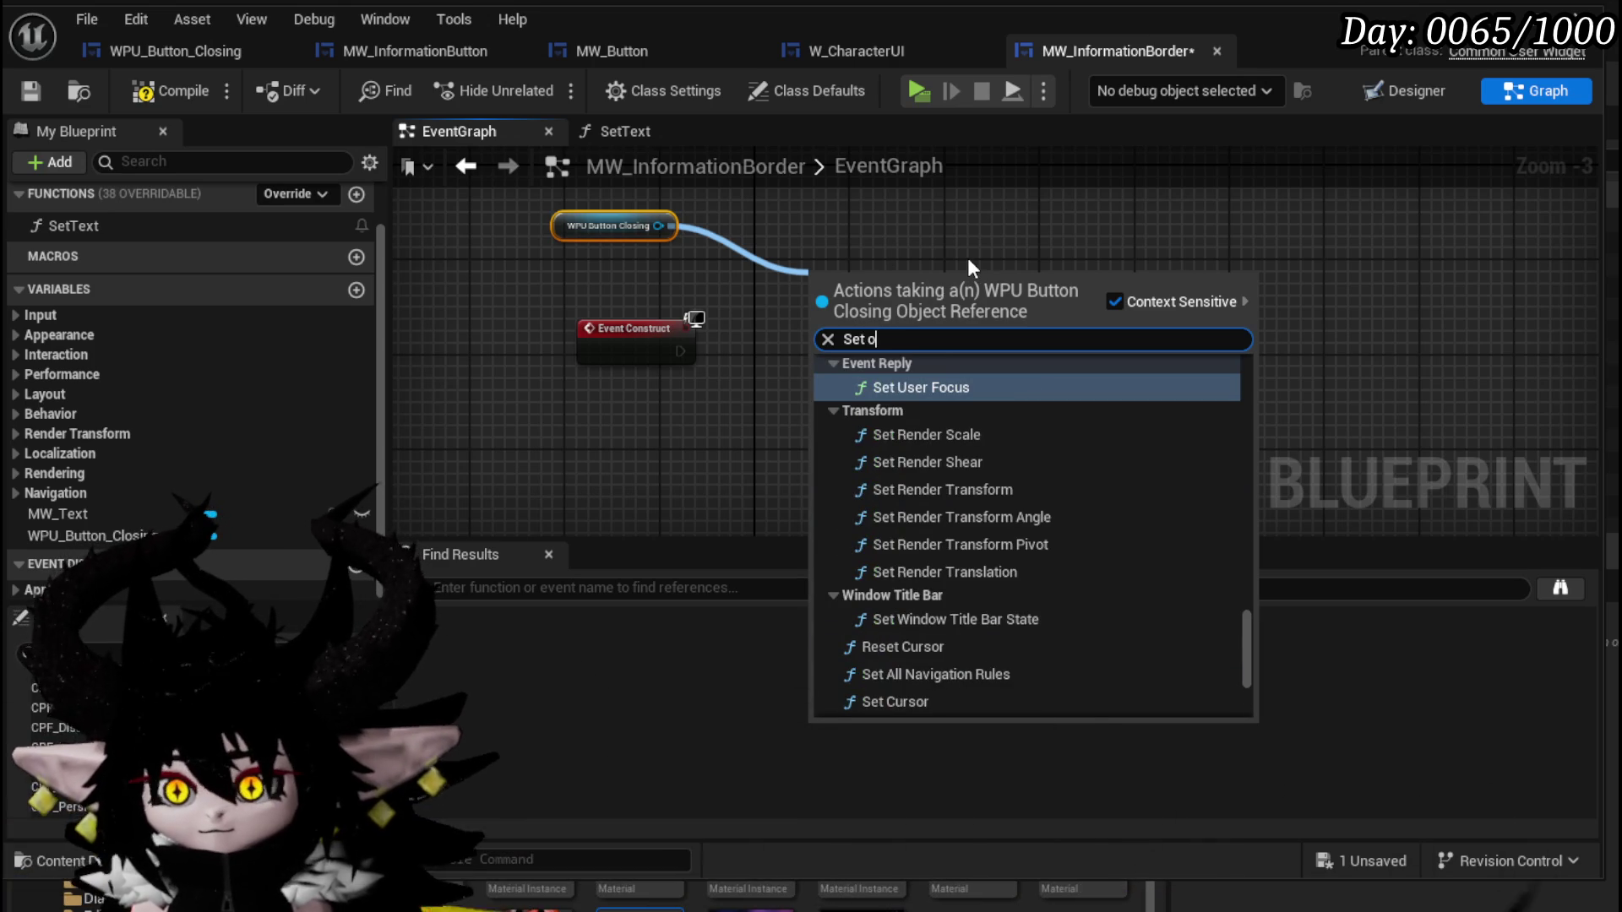
{"action": "type", "text": "par"}
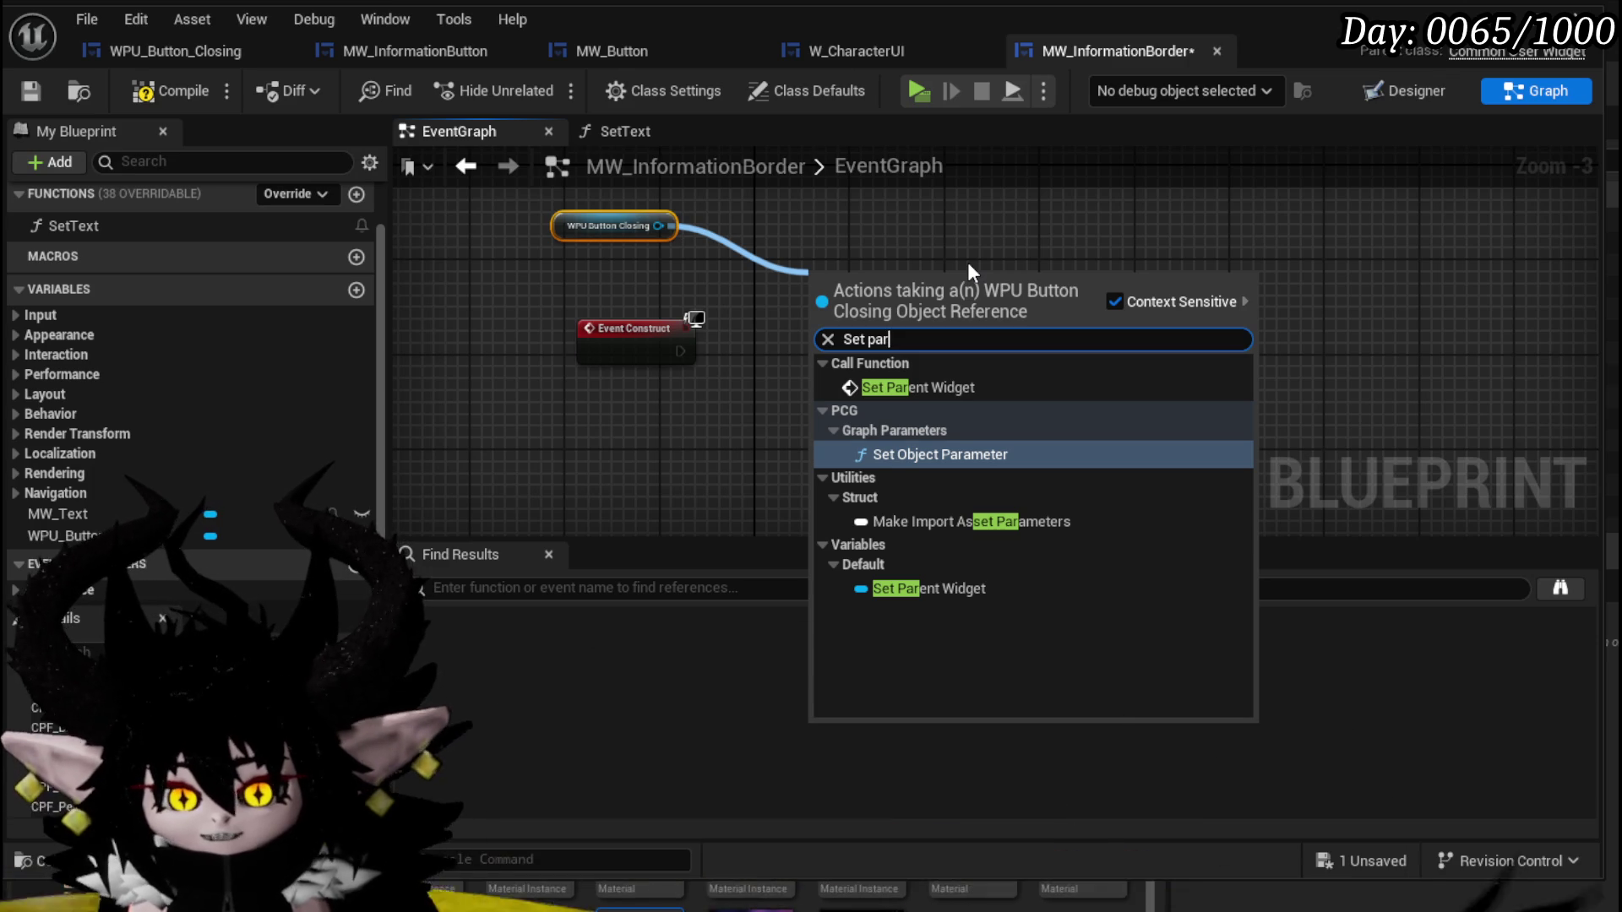
{"action": "left_click", "coordinate": [902, 385]}
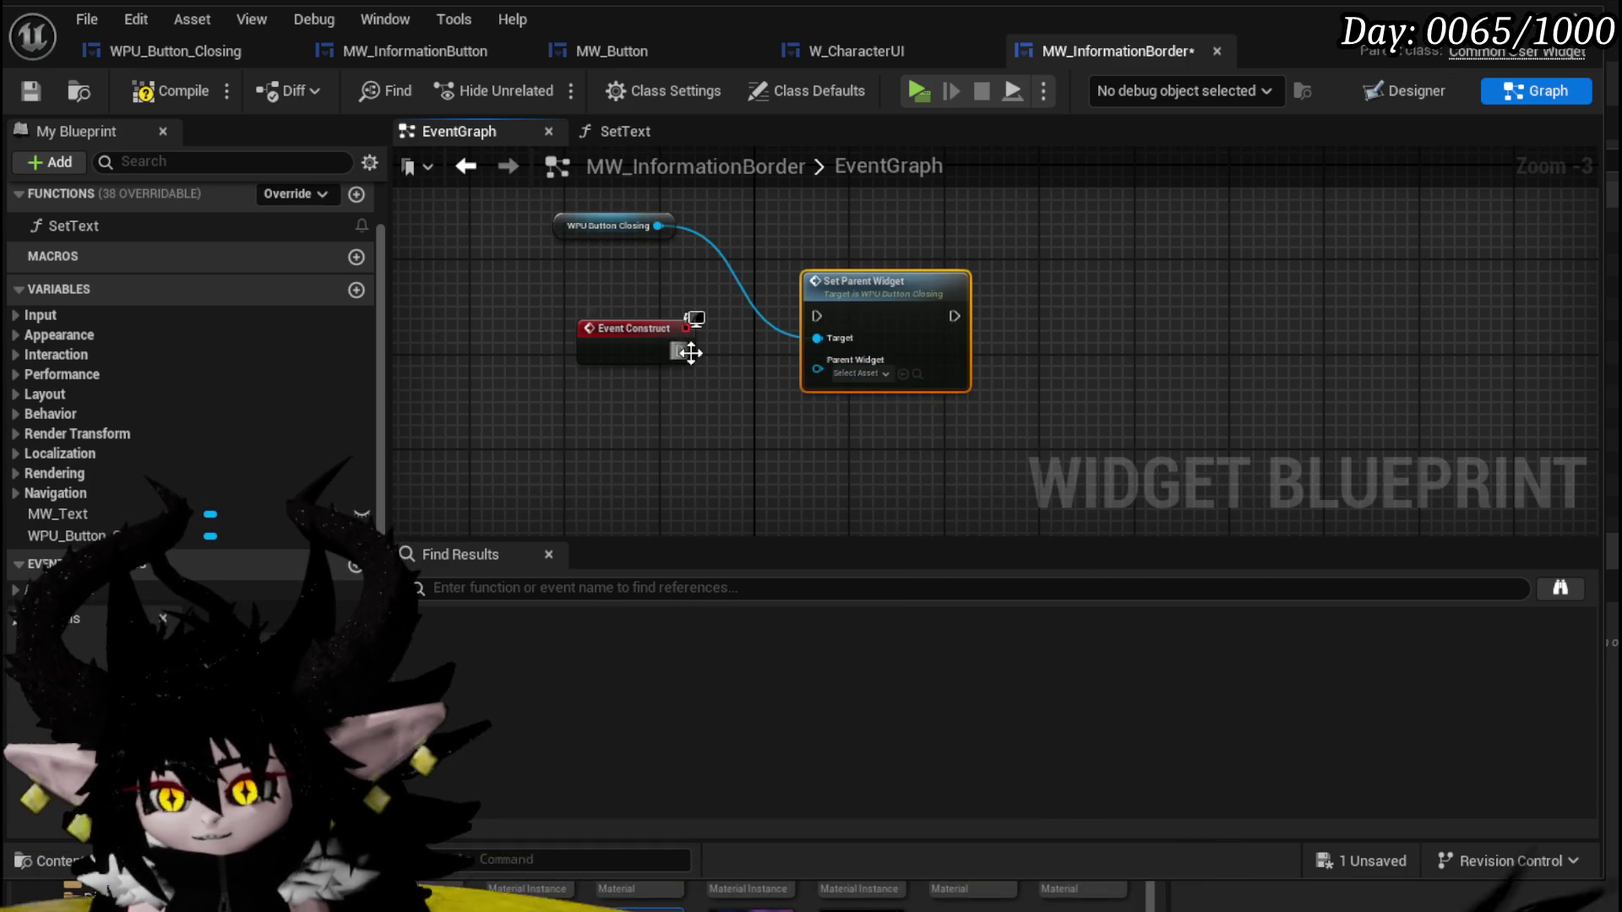
Wire Event Construct's exec pin into Set Parent Widget and start saving.
{"action": "left_click_drag", "start_coordinate": [826, 313], "coordinate": [826, 314]}
{"action": "left_click_drag", "start_coordinate": [890, 282], "coordinate": [843, 319]}
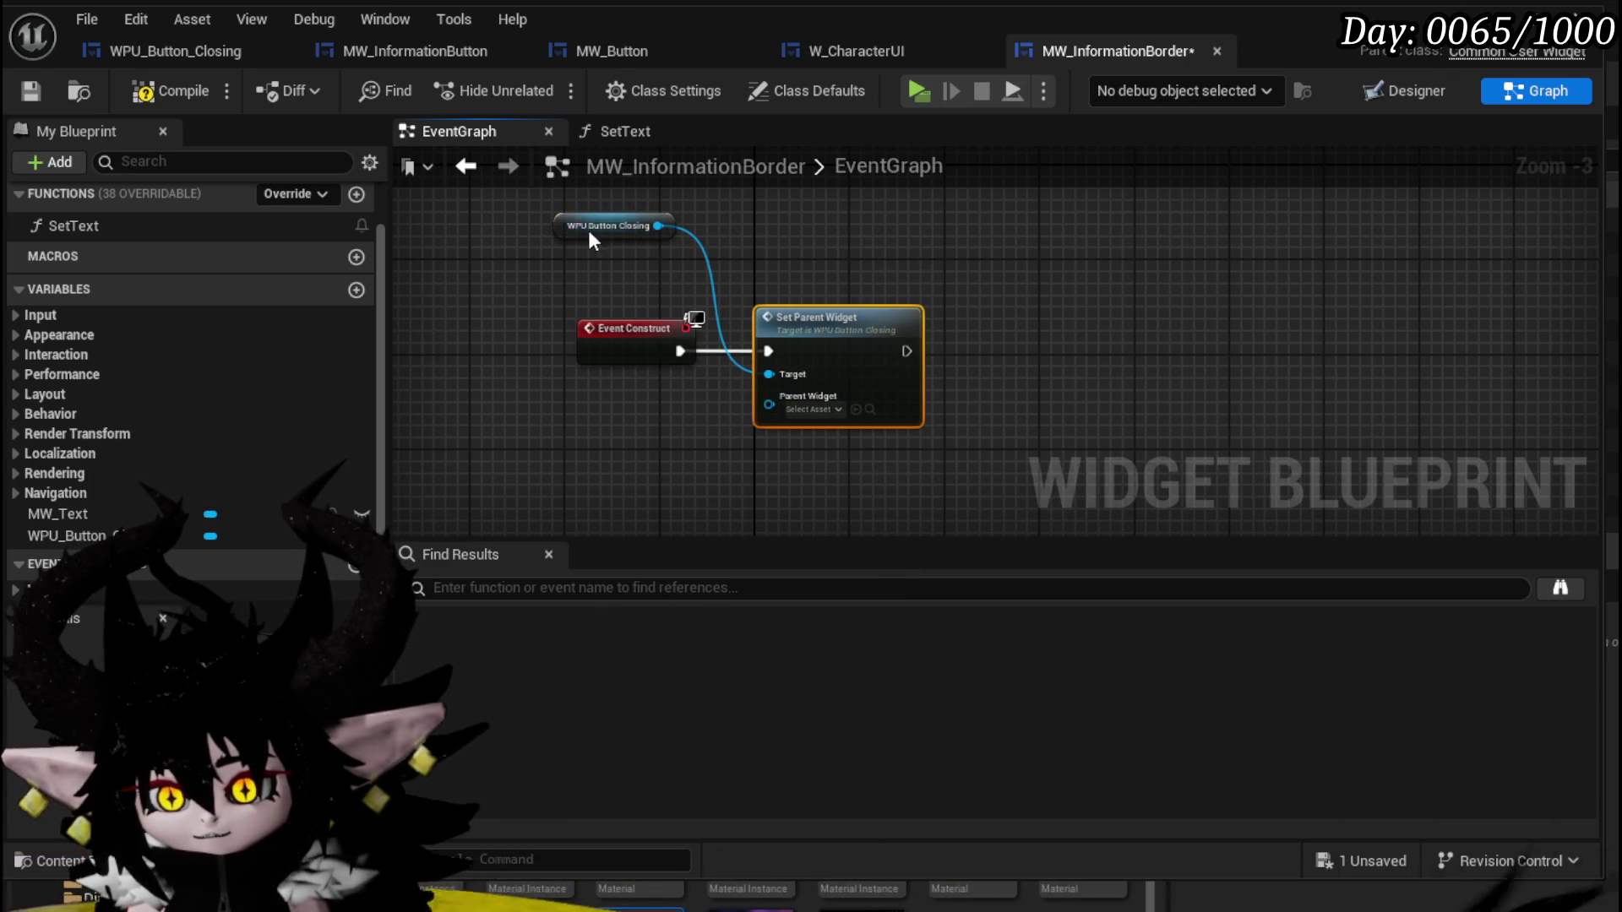
{"action": "scroll", "coordinate": [999, 239], "scroll_direction": "up", "scroll_amount": 3}
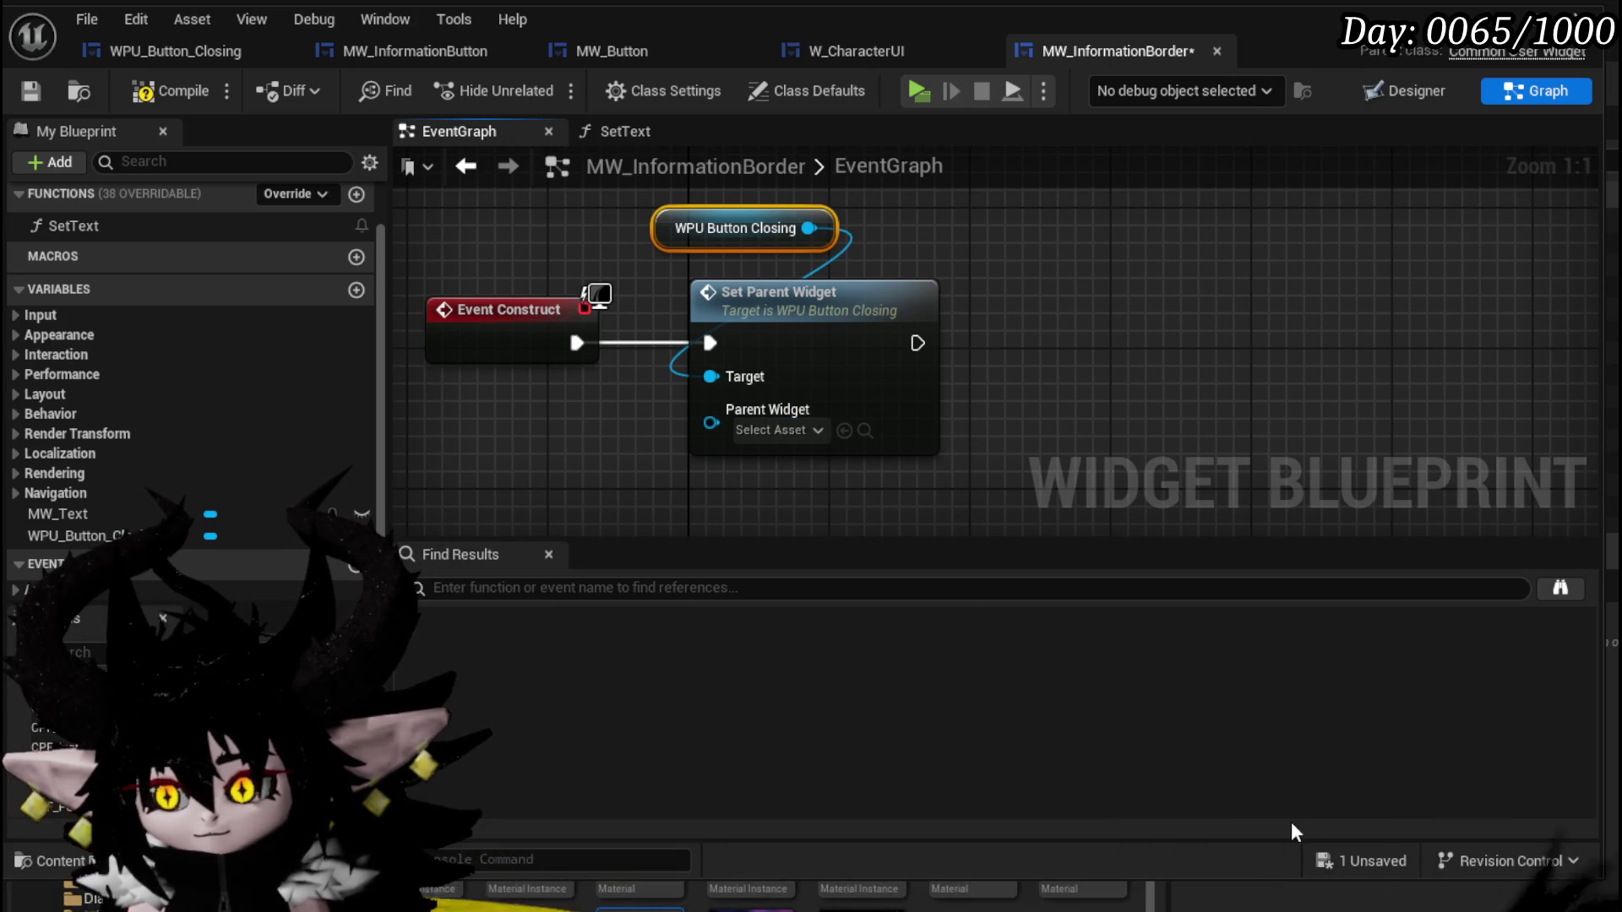
{"action": "left_click", "coordinate": [1360, 861]}
Choose Save Selected in the Save Content dialog for MW_InformationBorder.
{"action": "left_click", "coordinate": [1204, 830]}
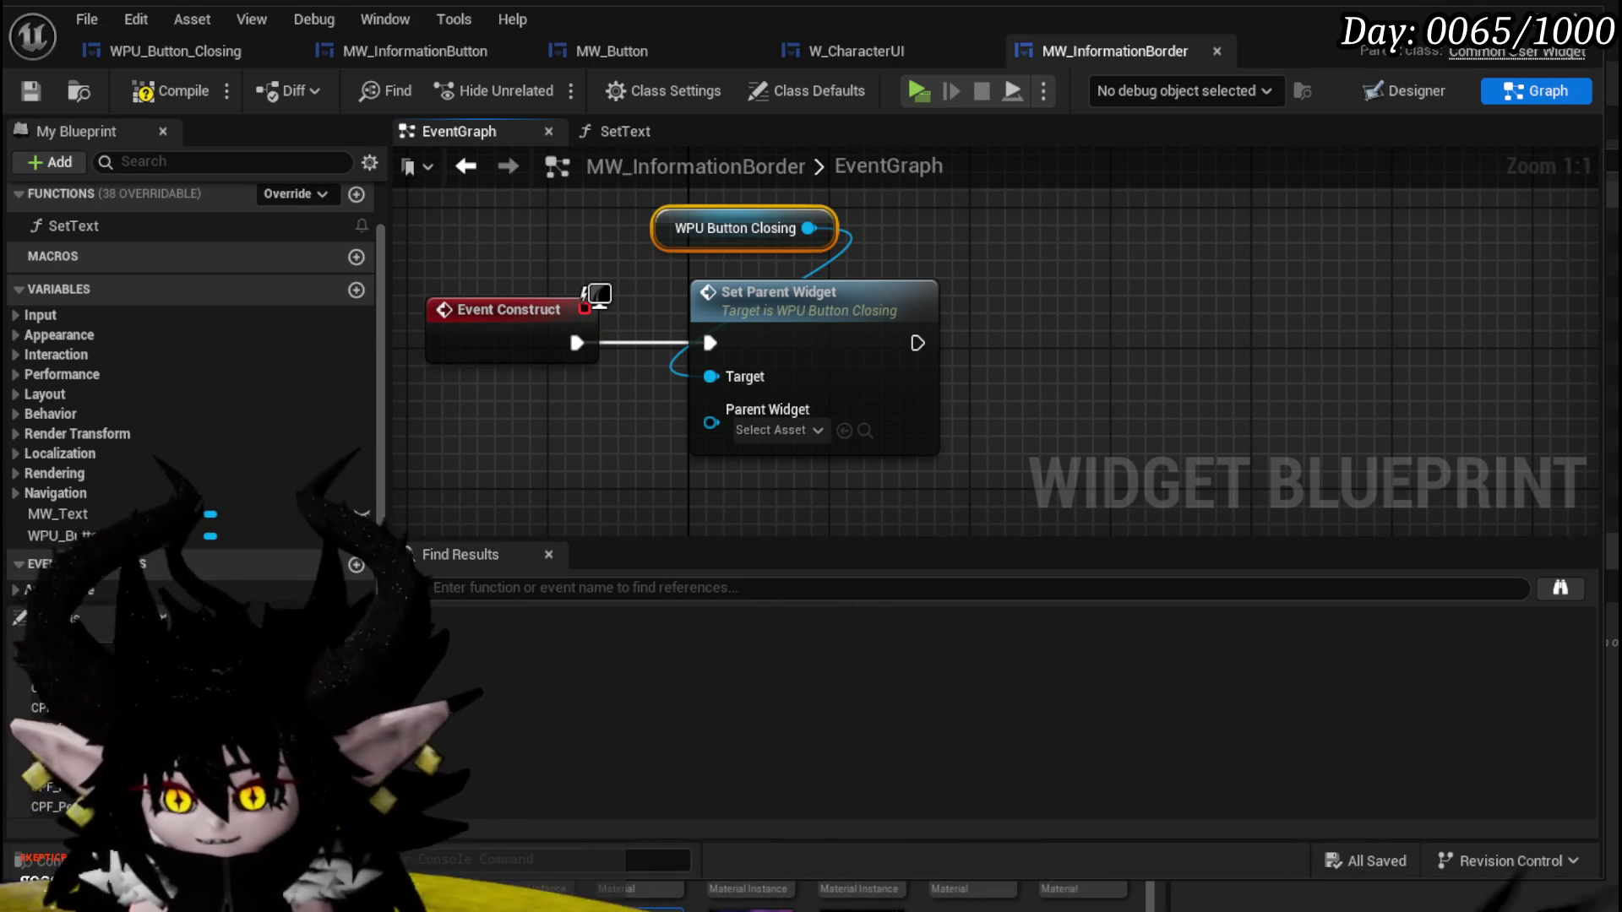
Add a 'self' reference node and connect it to Set Parent Widget's Parent Widget pin.
{"action": "right_click", "coordinate": [738, 381]}
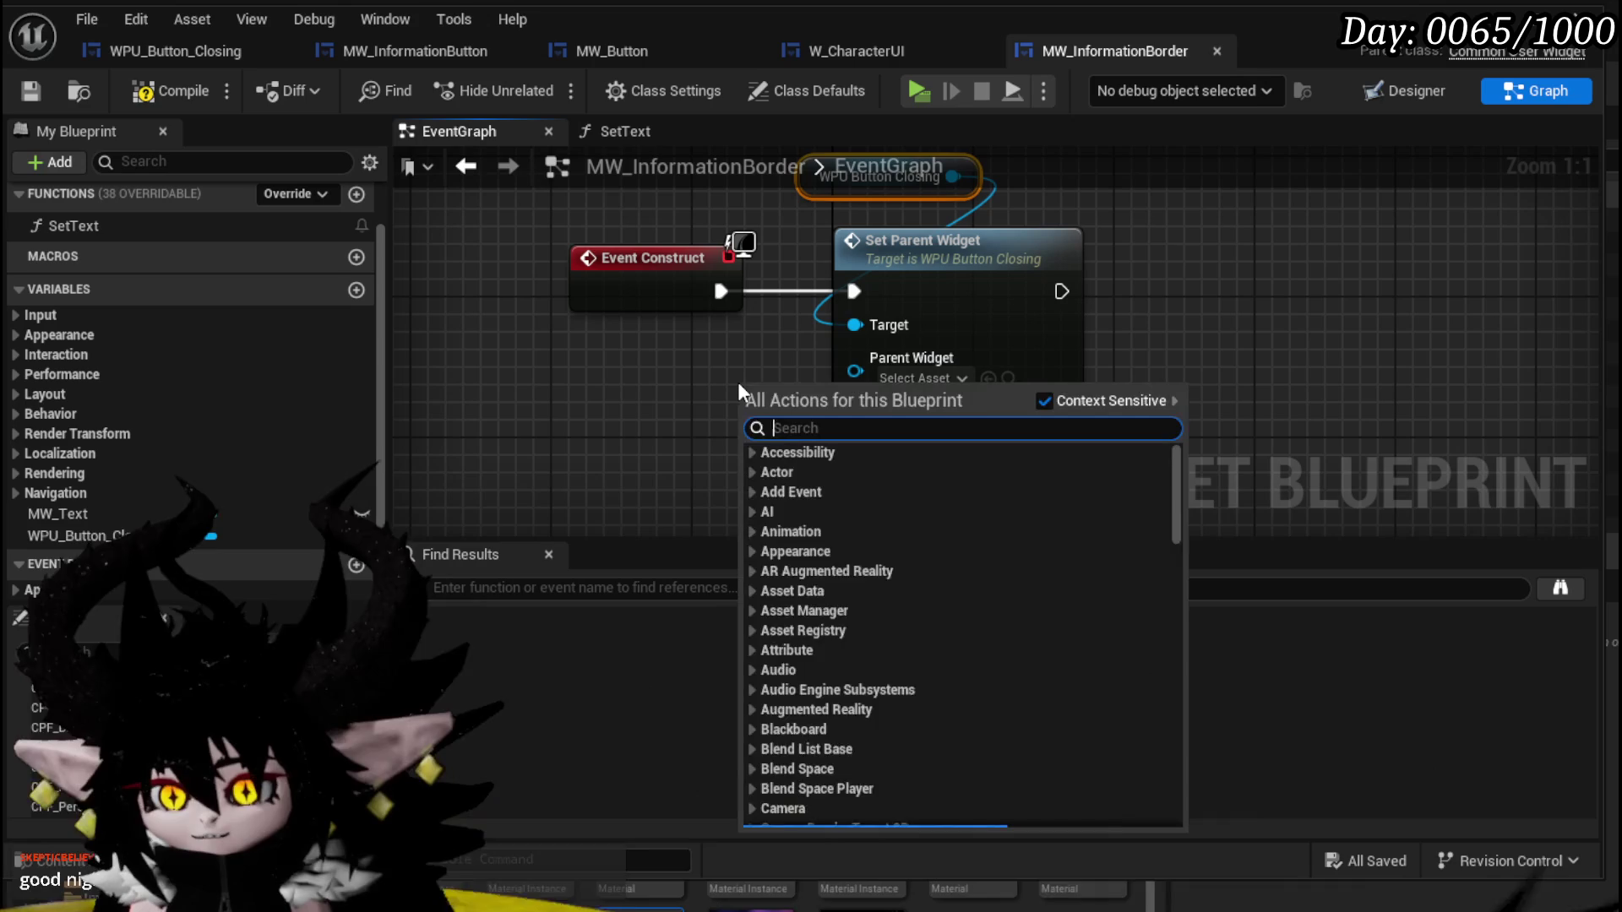
{"action": "type", "text": "self"}
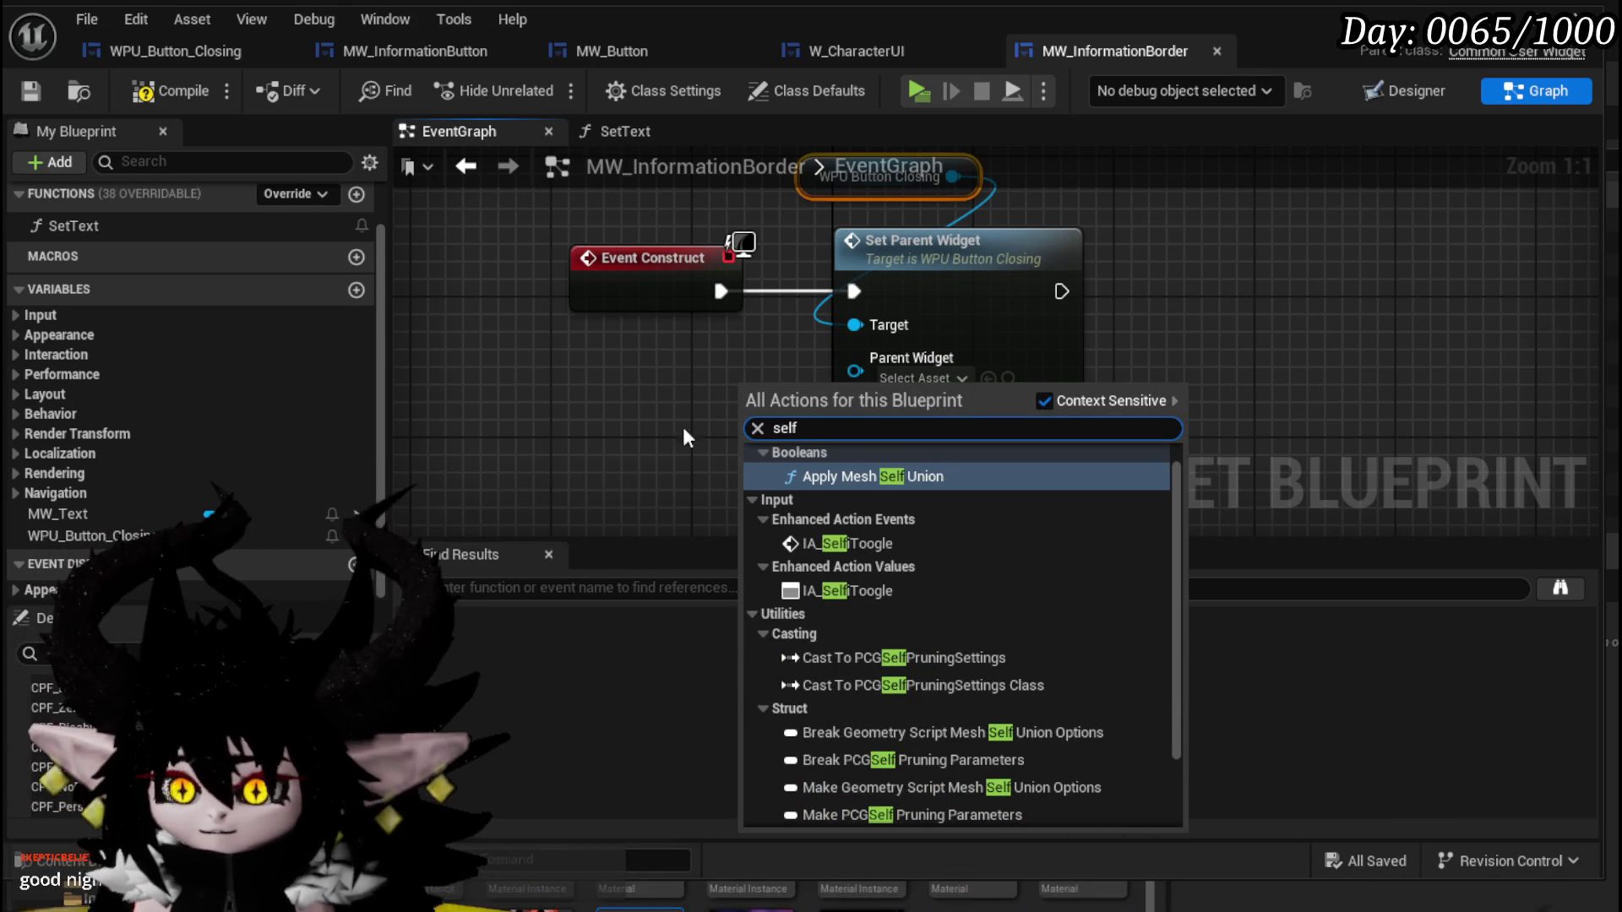
{"action": "scroll", "coordinate": [1174, 625], "scroll_direction": "down", "scroll_amount": 3}
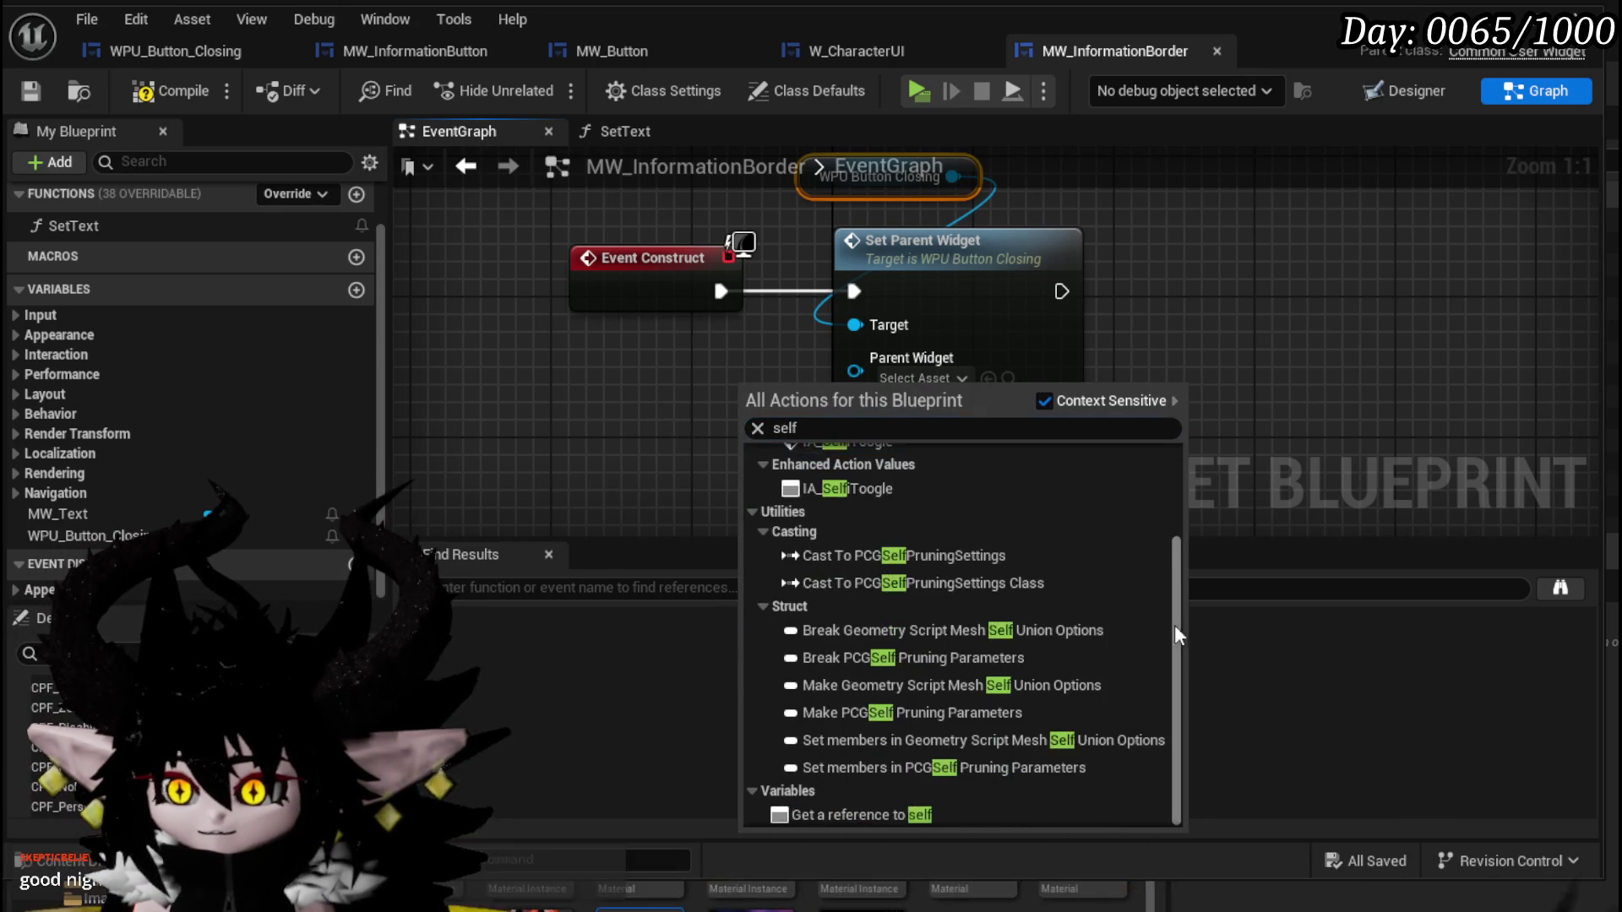
{"action": "left_click", "coordinate": [874, 810]}
{"action": "mouse_move", "coordinate": [786, 388]}
{"action": "left_mouse_down"}
{"action": "mouse_move", "coordinate": [714, 406]}
{"action": "mouse_move", "coordinate": [854, 357]}
{"action": "left_mouse_up"}
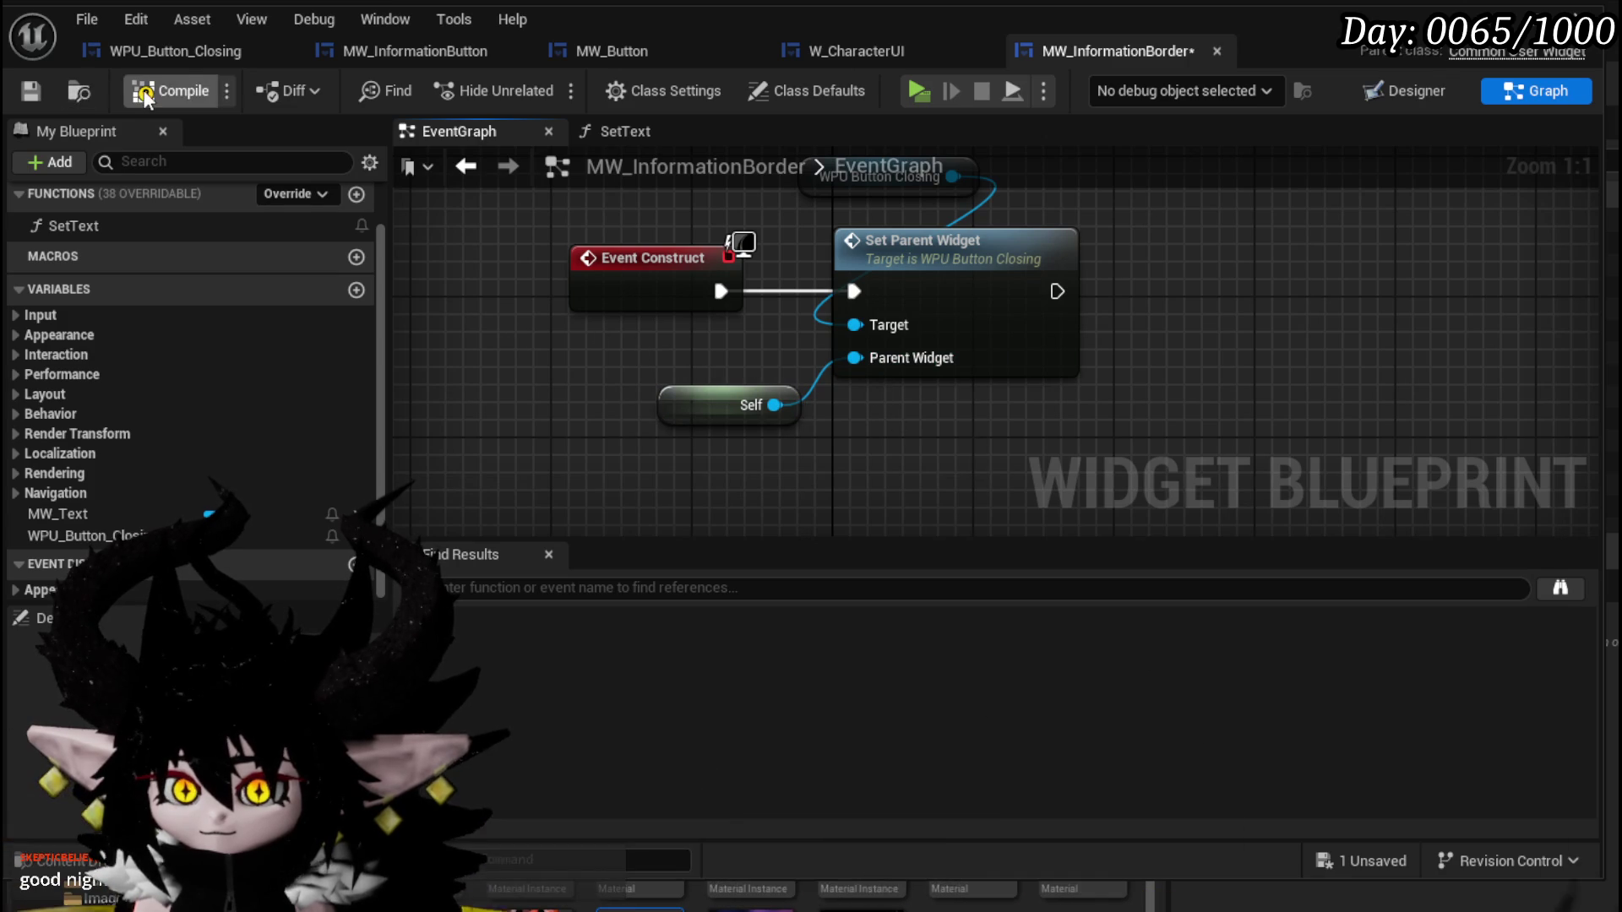
{"action": "scroll", "coordinate": [561, 352], "scroll_direction": "down", "scroll_amount": 3}
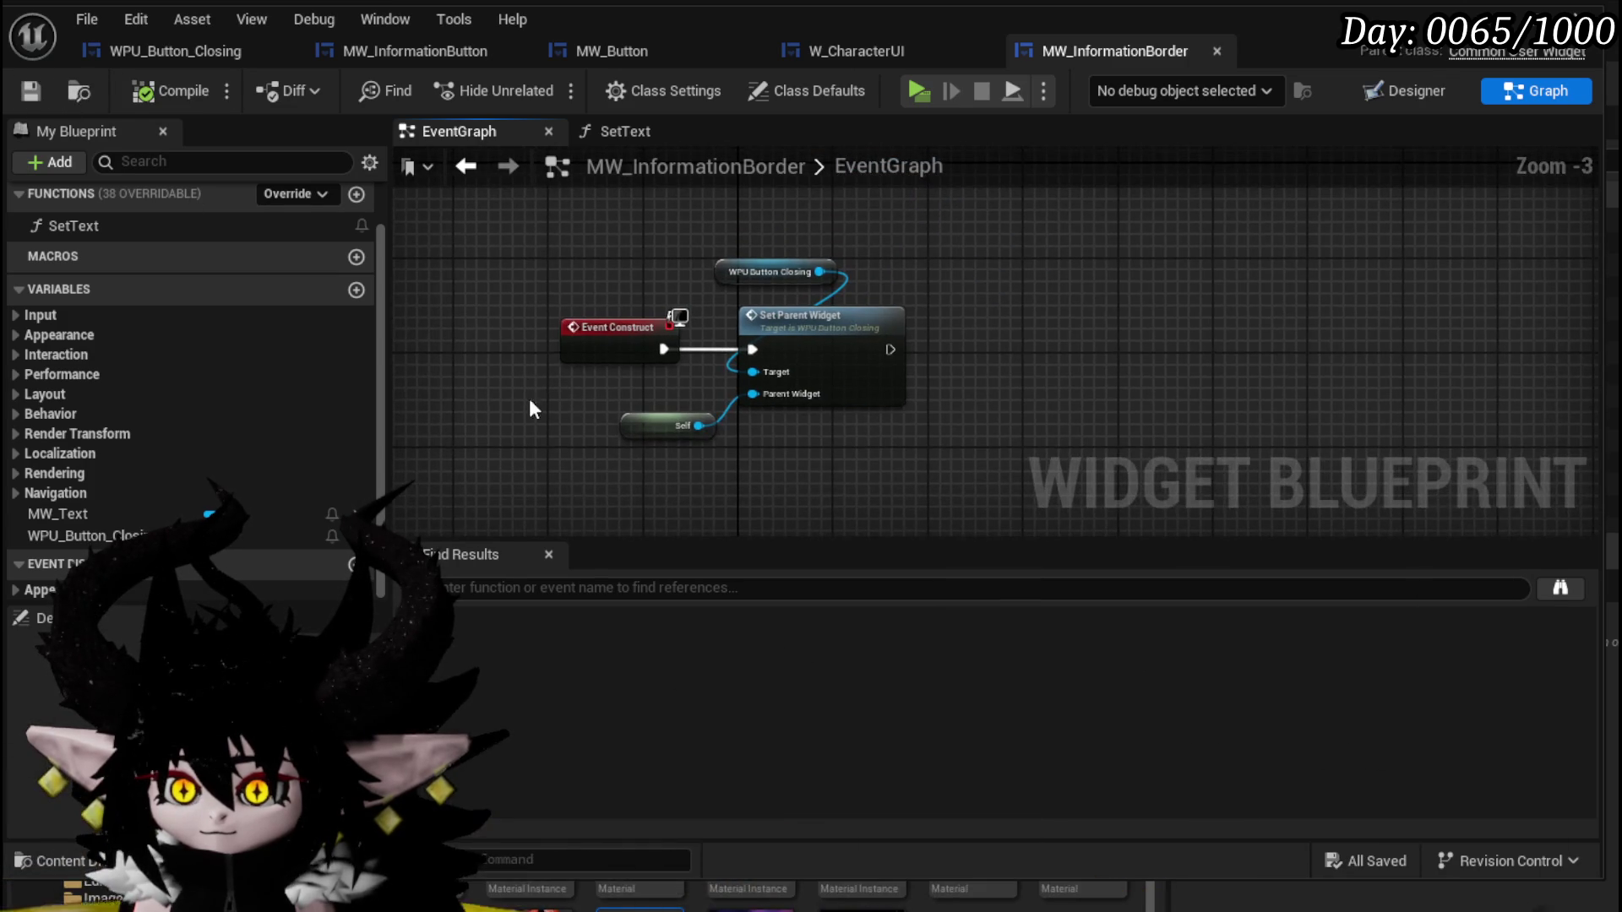
Collapse the three Set Parent Widget nodes into a function named BindEvent and compile.
{"action": "left_click_drag", "start_coordinate": [832, 270], "coordinate": [835, 272]}
{"action": "right_click", "coordinate": [848, 333]}
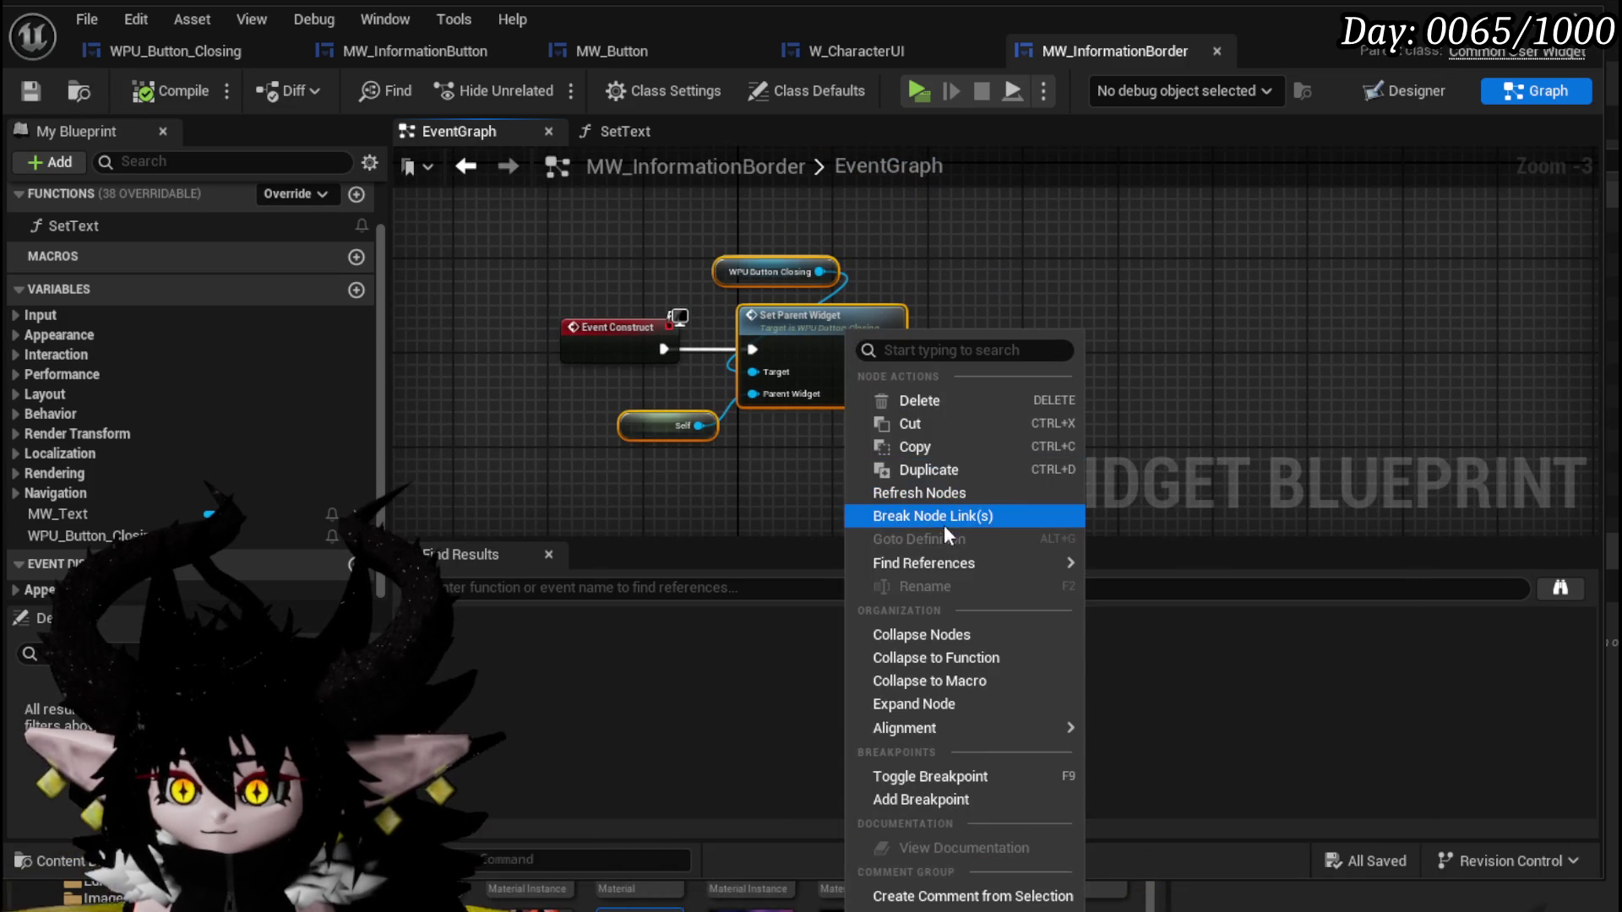
{"action": "left_click", "coordinate": [932, 659]}
{"action": "type", "text": "B"}
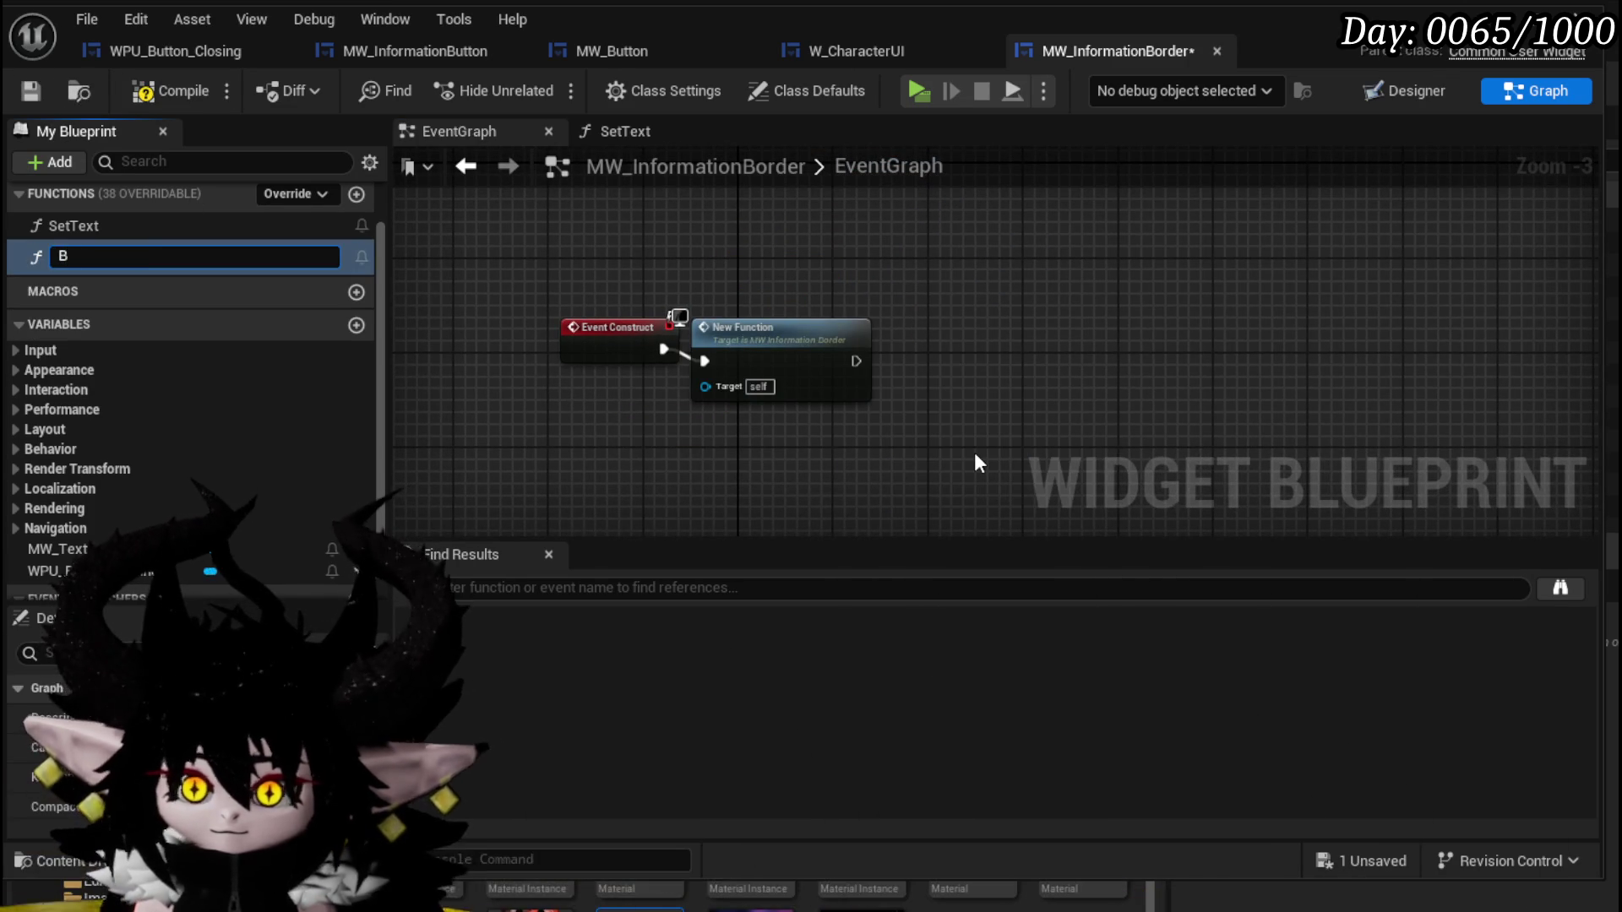
{"action": "type", "text": "indEvent"}
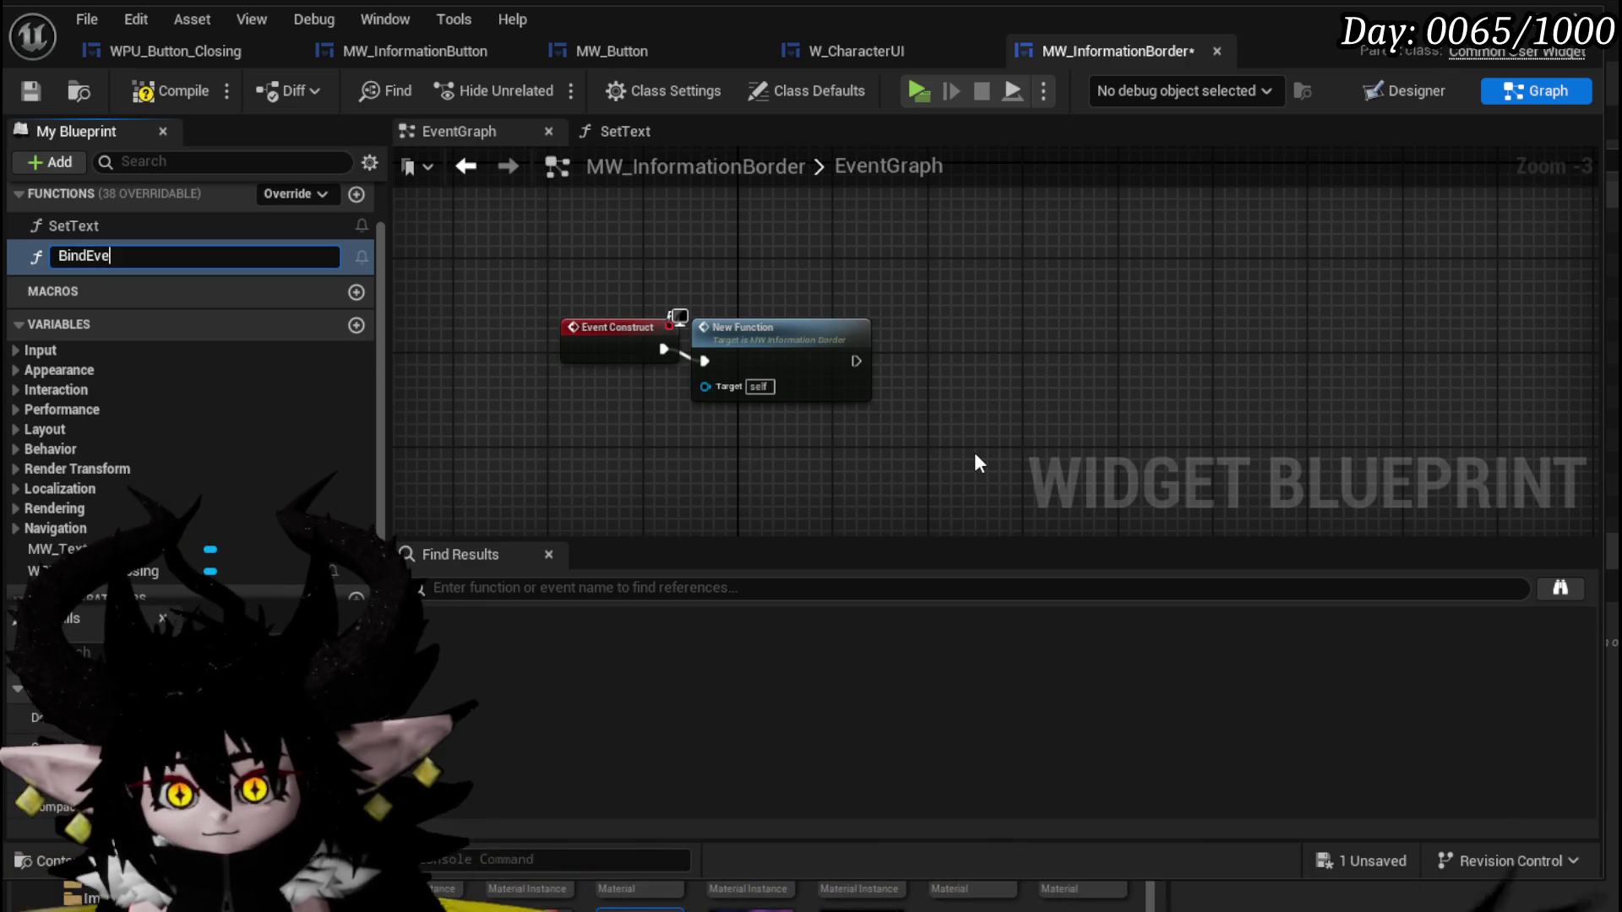
{"action": "key", "text": "Return"}
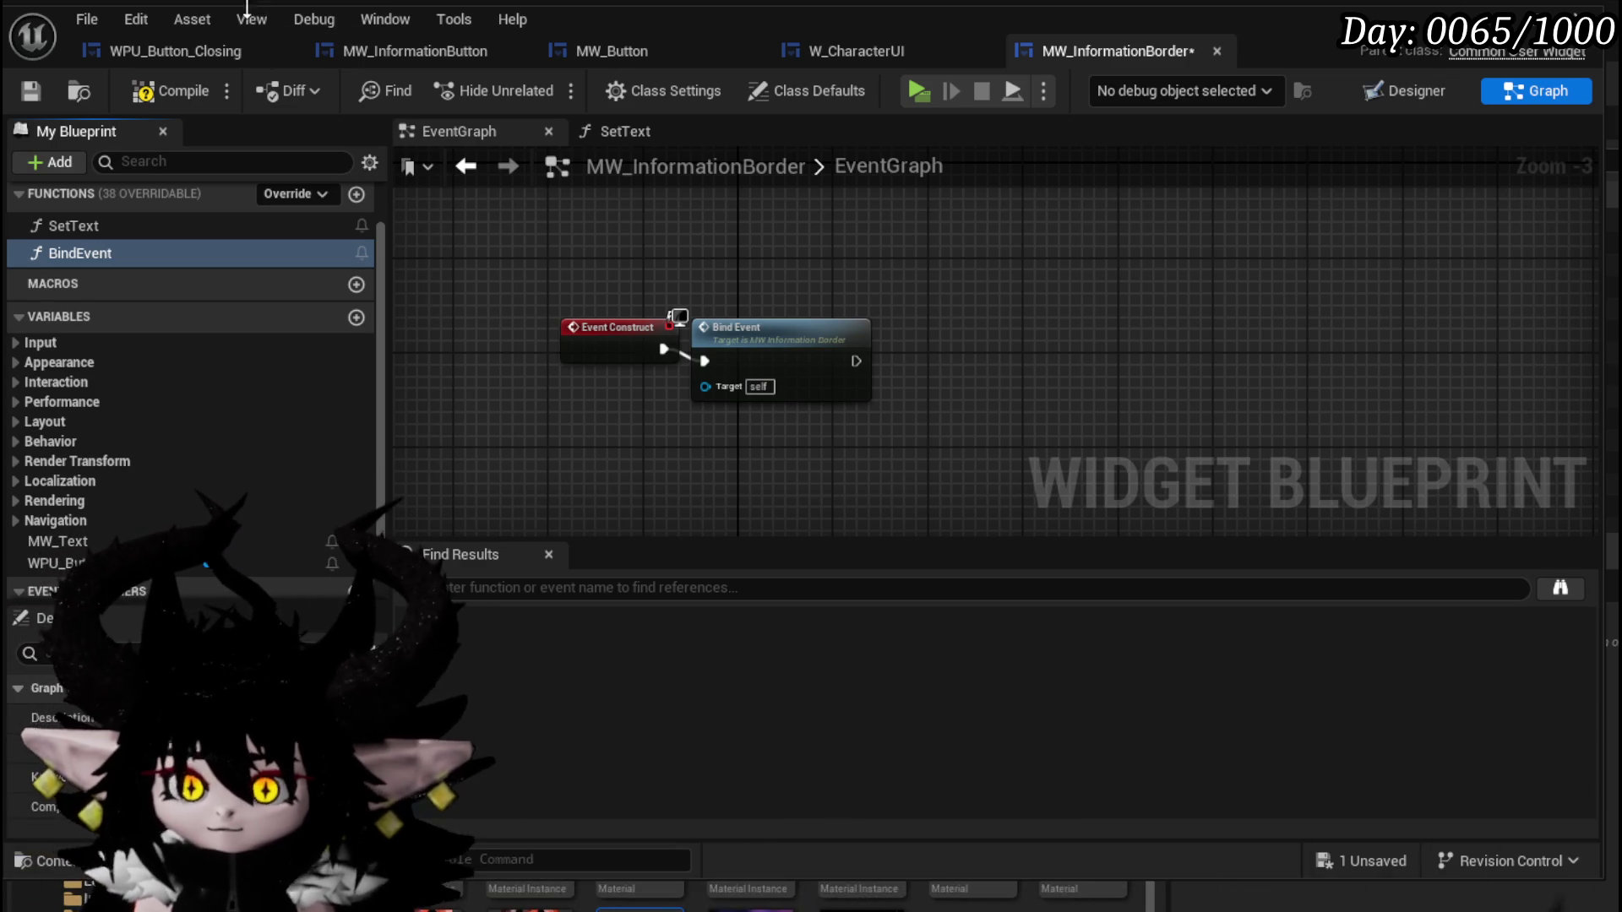
{"action": "left_click", "coordinate": [38, 94]}
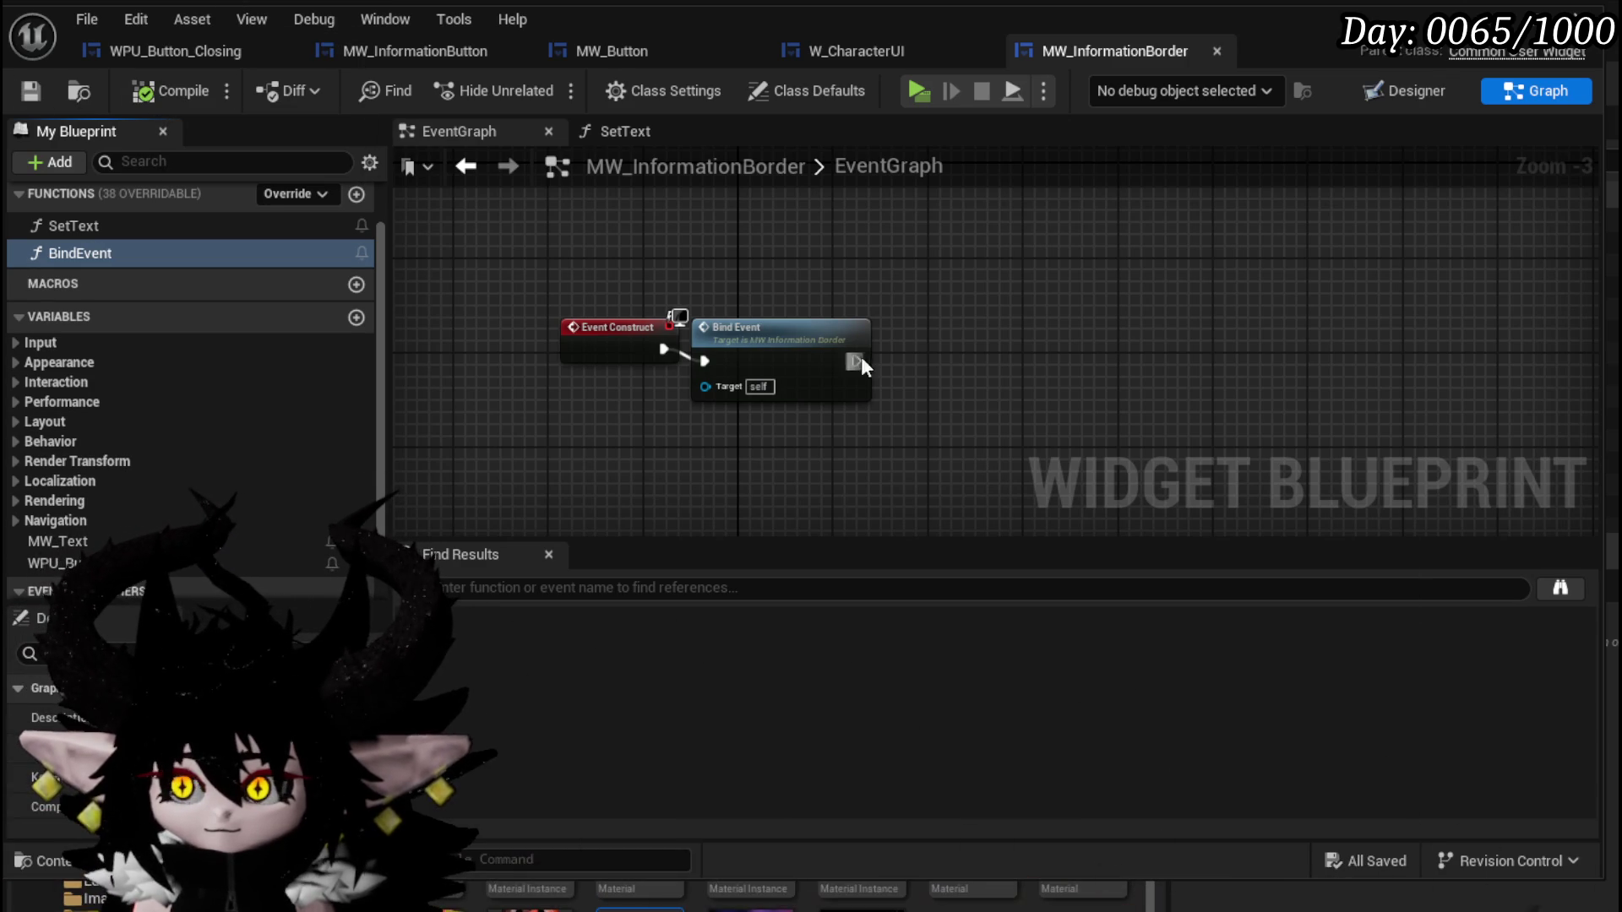
Open the BindEvent function graph and recentre its nodes.
{"action": "left_click_drag", "start_coordinate": [826, 356], "coordinate": [823, 332]}
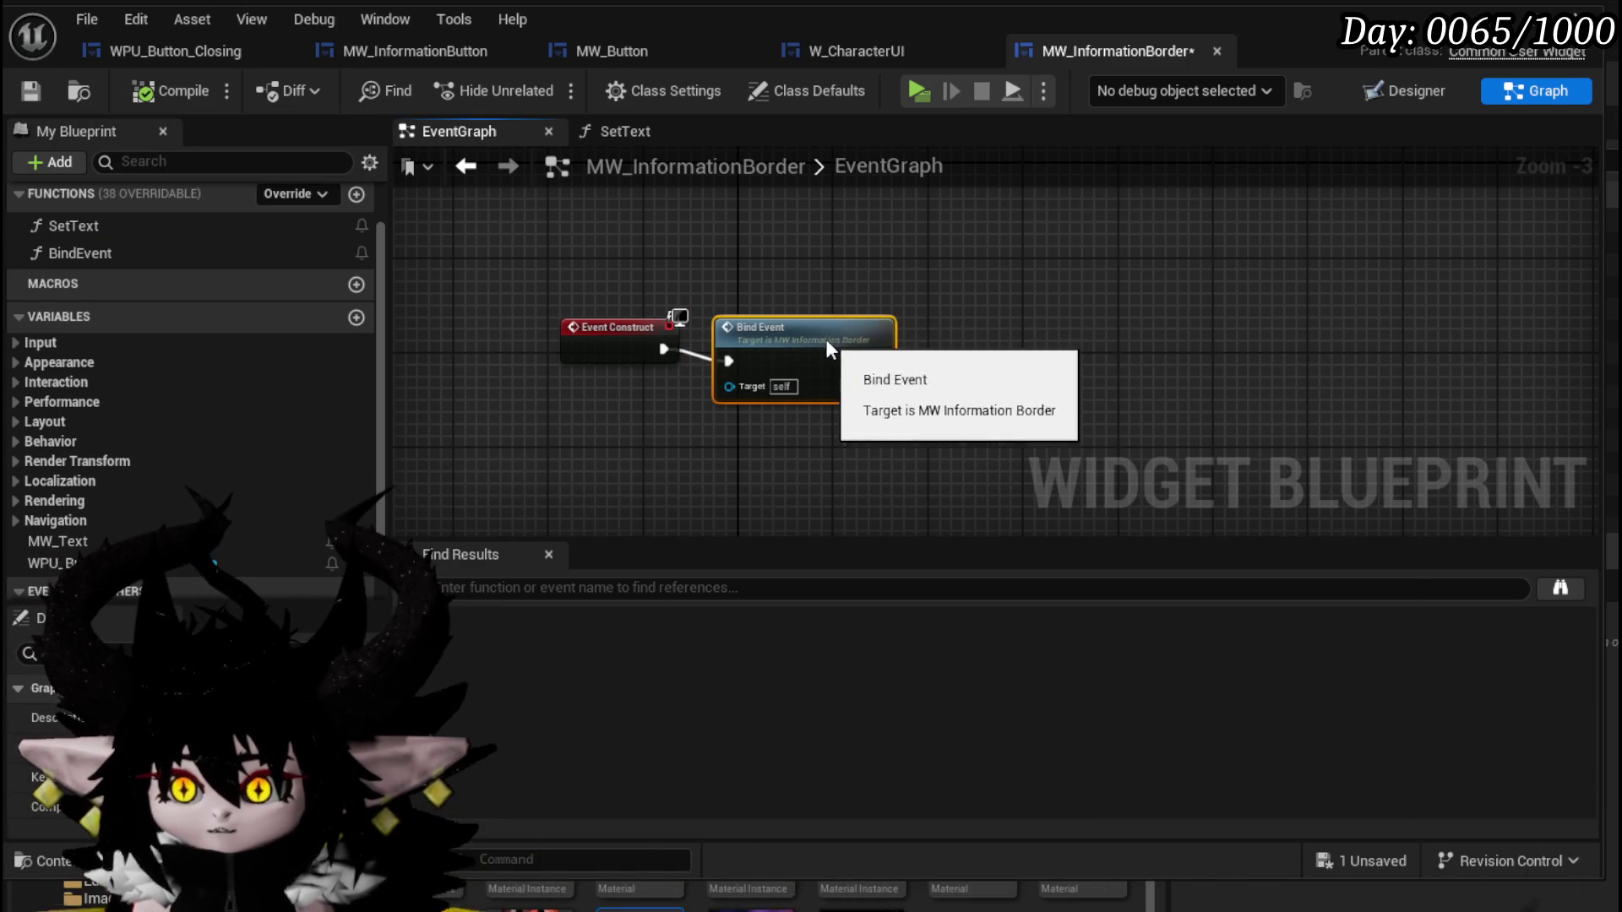
{"action": "double_click", "coordinate": [814, 319]}
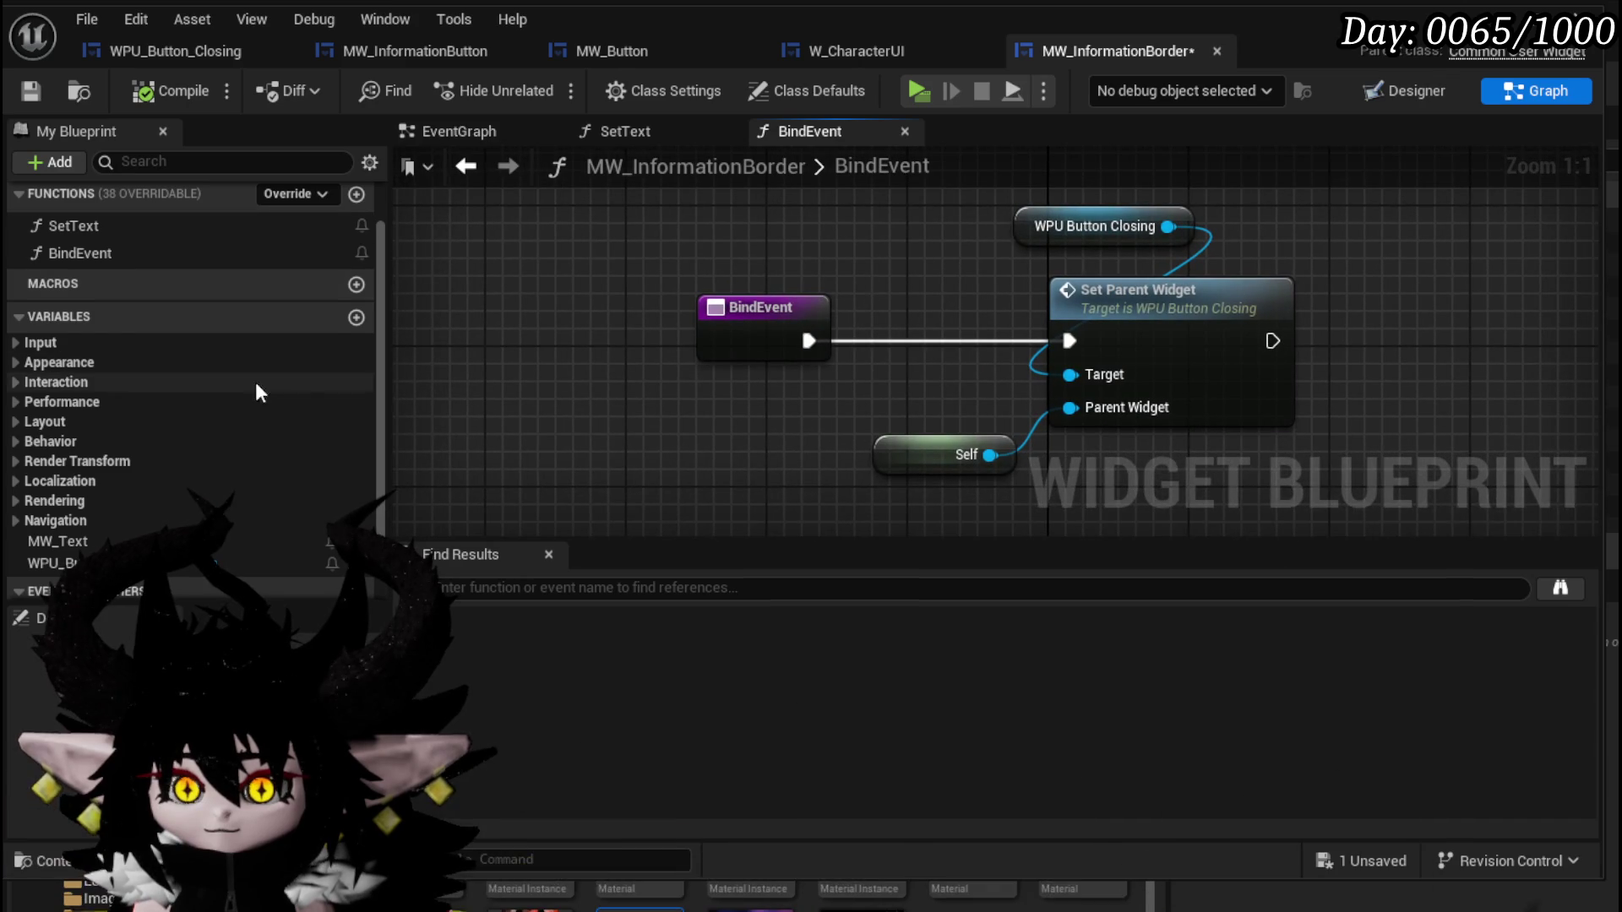
{"action": "scroll", "coordinate": [135, 459], "scroll_direction": "down", "scroll_amount": 2}
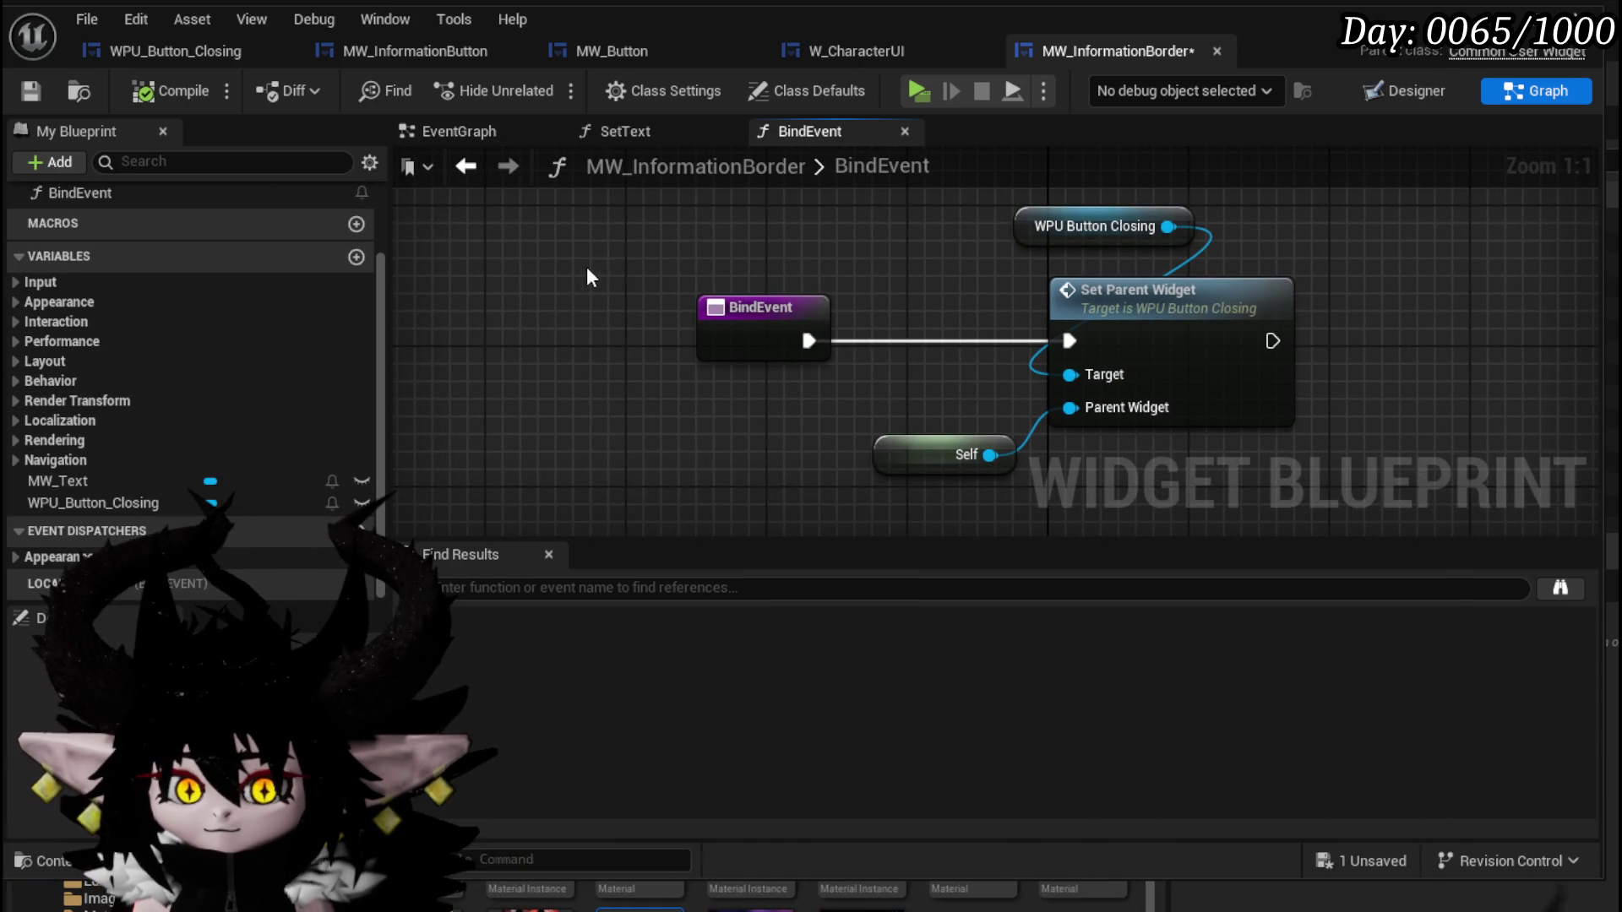
{"action": "scroll", "coordinate": [596, 498], "scroll_direction": "down", "scroll_amount": 2}
{"action": "left_click", "coordinate": [47, 84]}
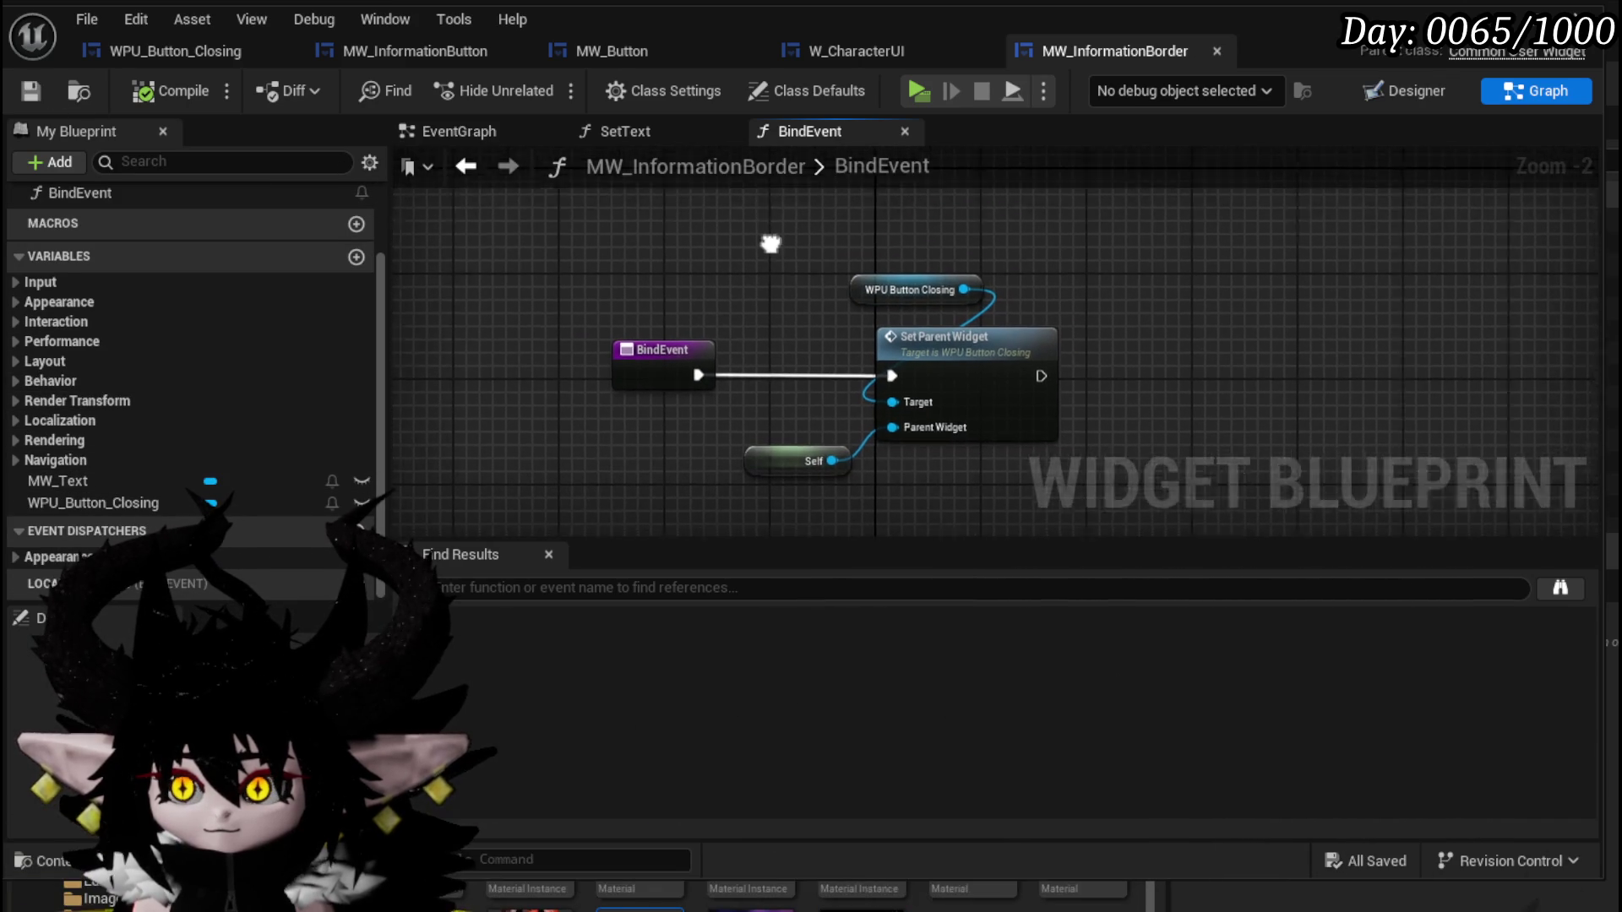
{"action": "left_click_drag", "start_coordinate": [830, 251], "coordinate": [693, 230]}
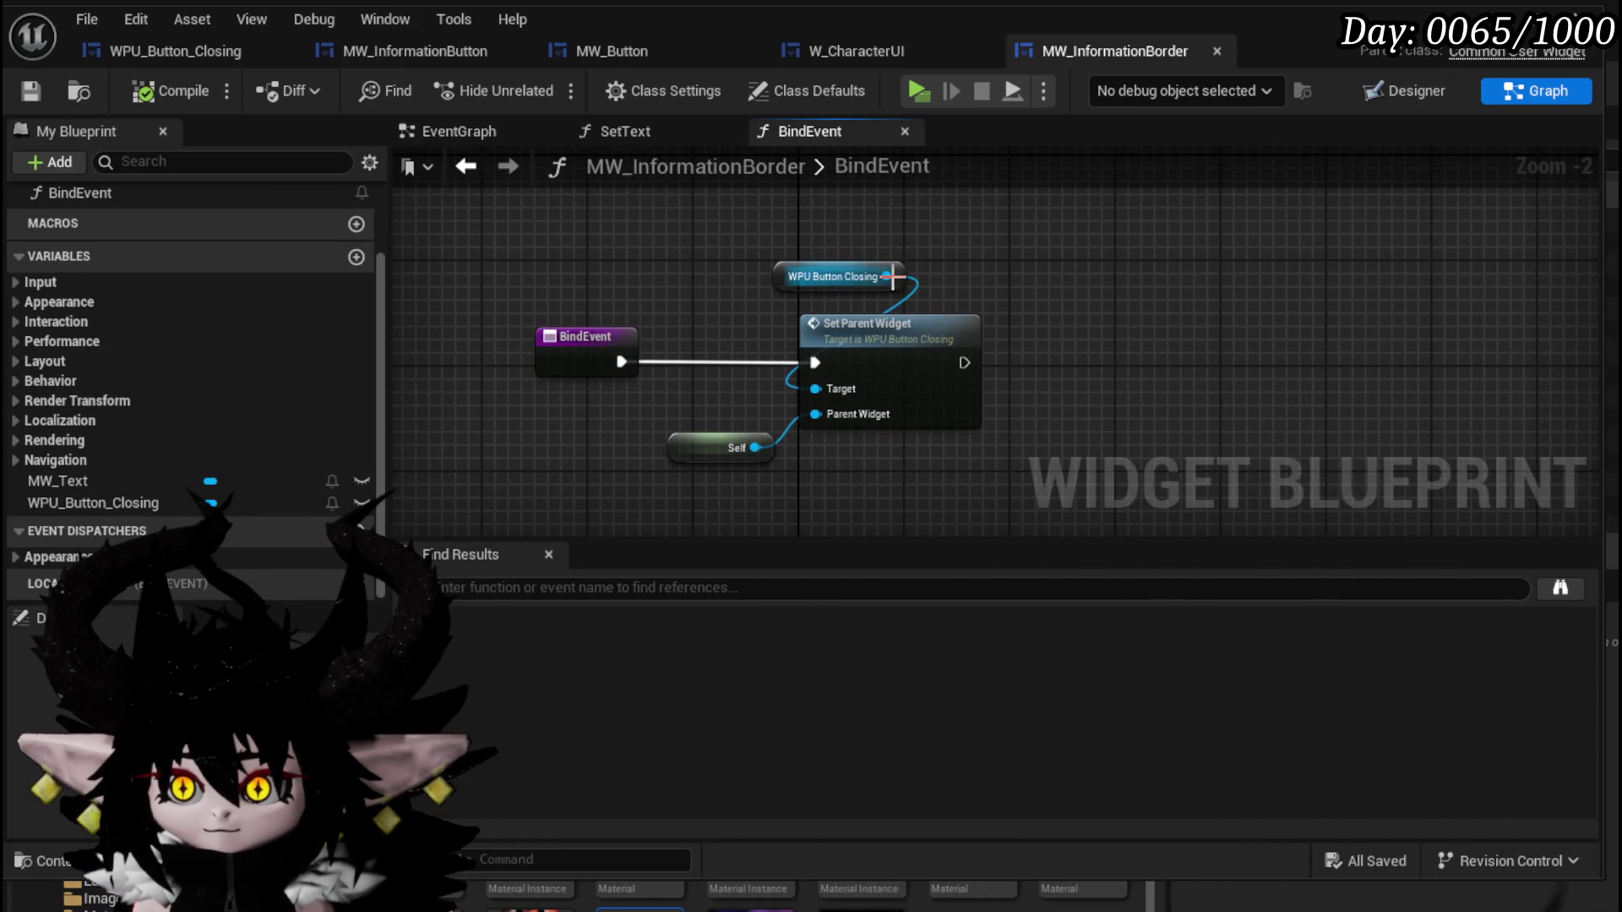
Reposition the WPU Button Closing node, save the blueprint, and return to the Designer layout.
{"action": "left_click_drag", "start_coordinate": [886, 276], "coordinate": [1057, 287]}
{"action": "type", "text": "Set Texture"}
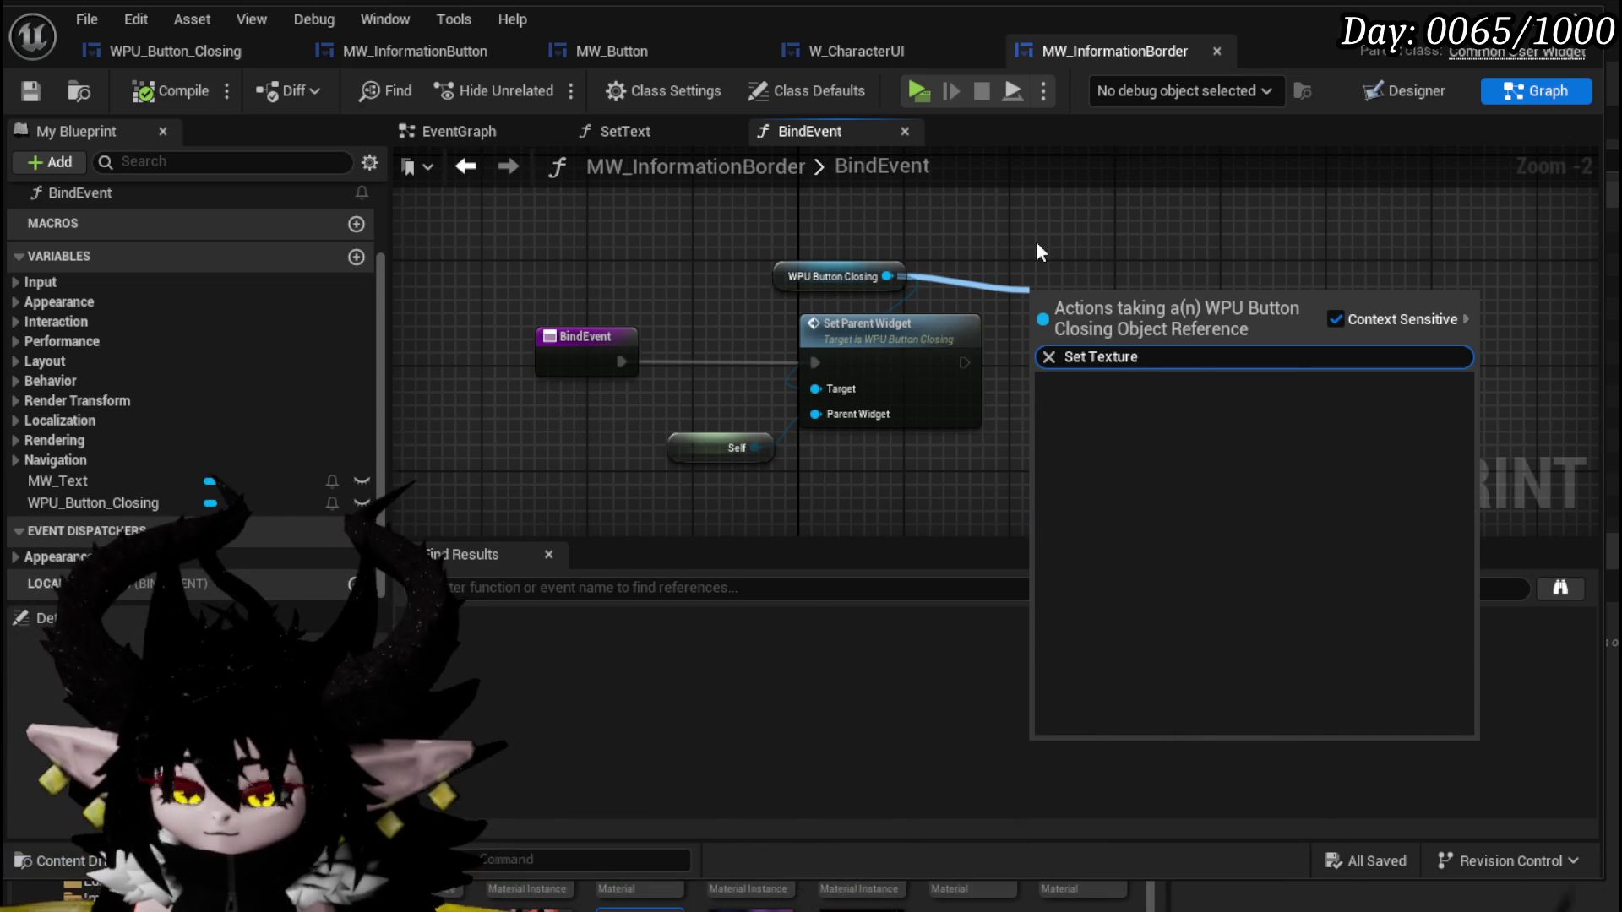
{"action": "key", "text": "Escape"}
{"action": "left_click_drag", "start_coordinate": [788, 272], "coordinate": [702, 281]}
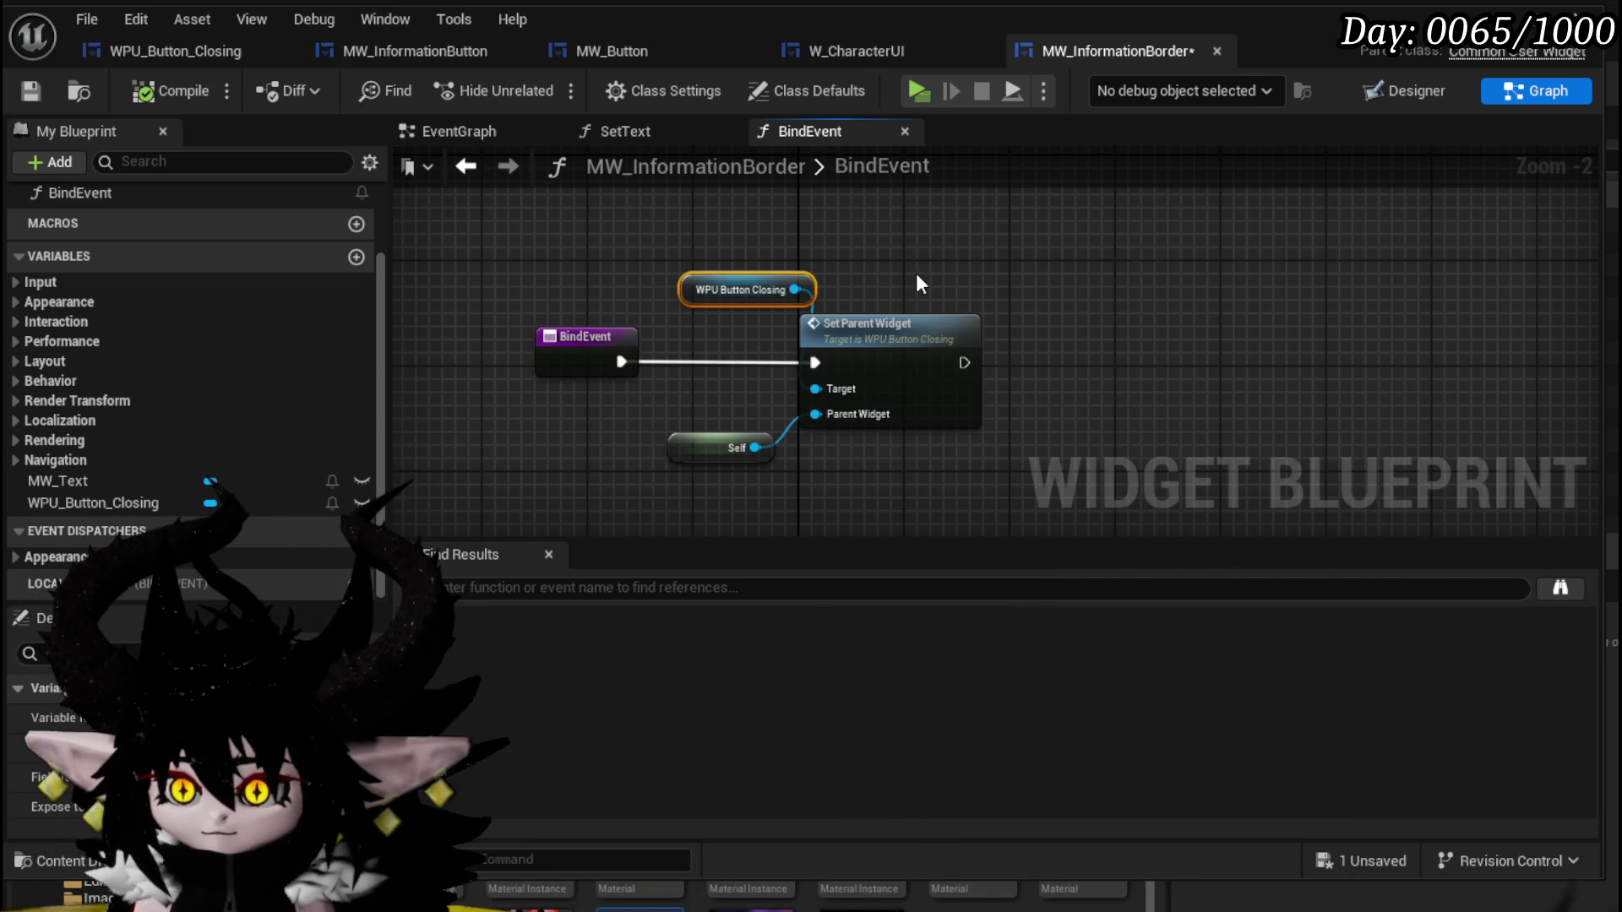
{"action": "left_click", "coordinate": [701, 208]}
{"action": "left_click", "coordinate": [29, 95]}
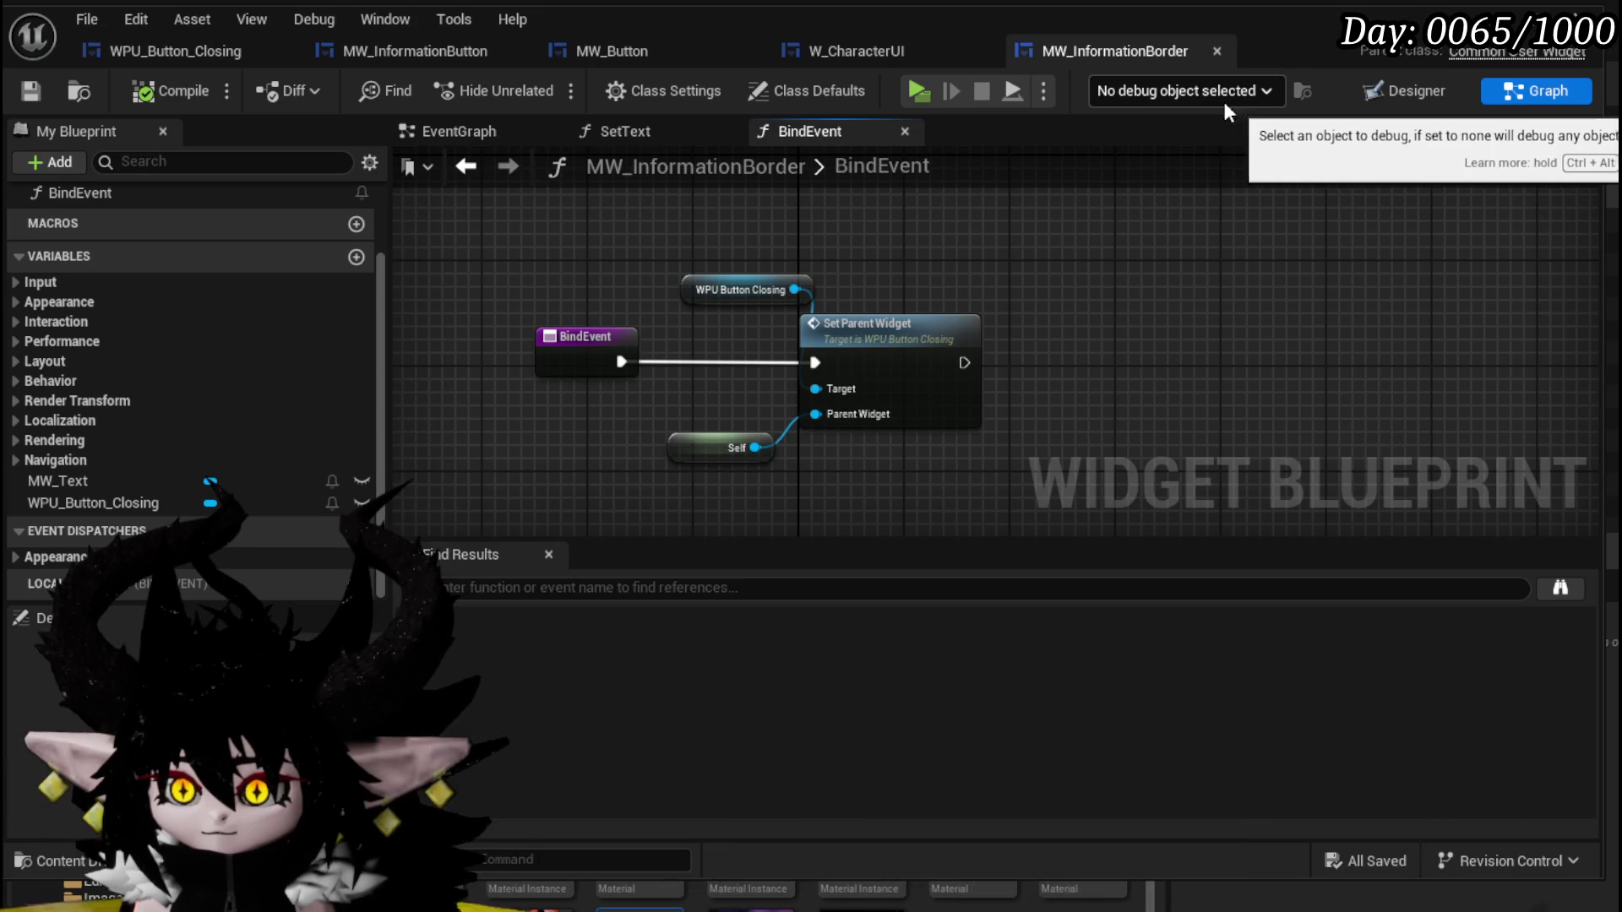
{"action": "left_click", "coordinate": [1372, 100]}
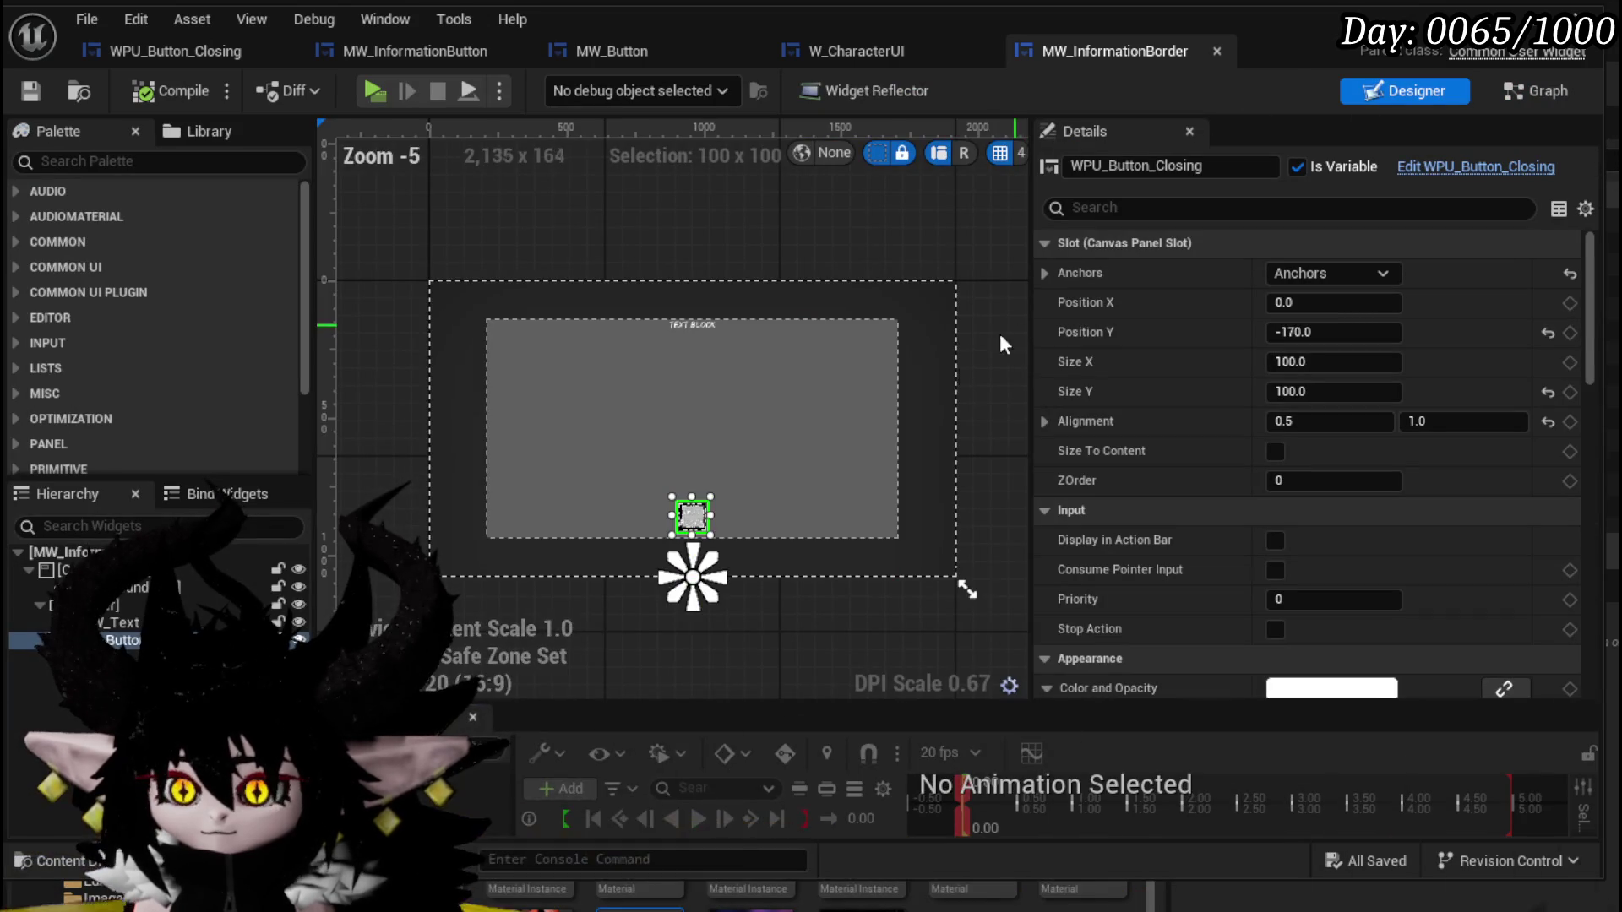
Inspect the SetParentWidget graph in the WPU_Button_Closing blueprint.
{"action": "scroll", "coordinate": [692, 520], "scroll_direction": "up", "scroll_amount": 5}
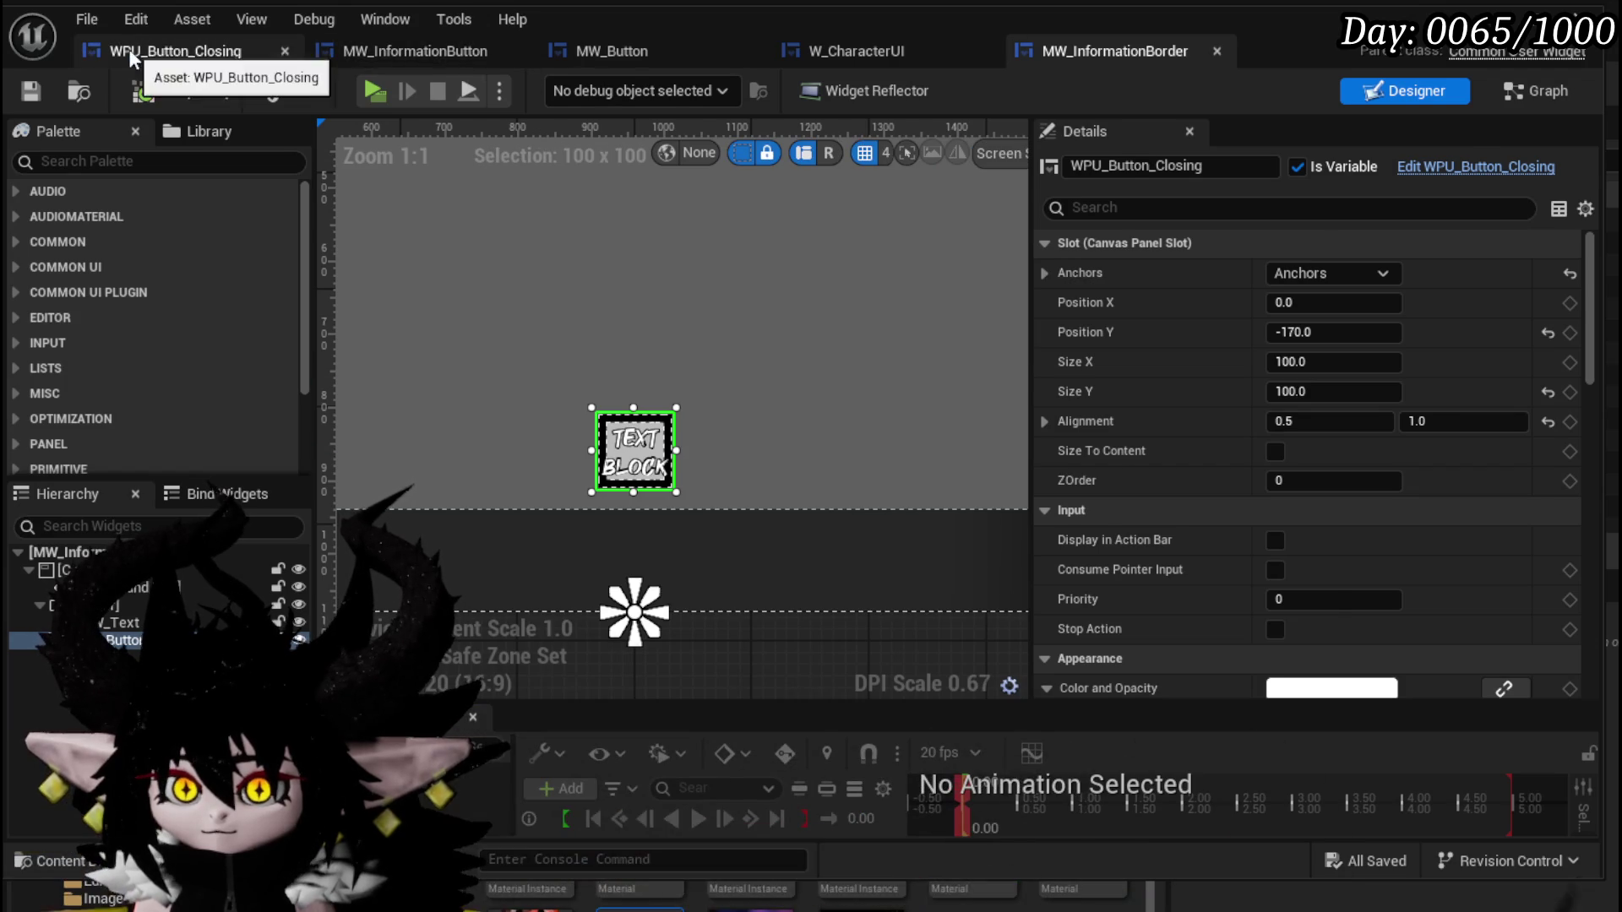
{"action": "left_click", "coordinate": [175, 51]}
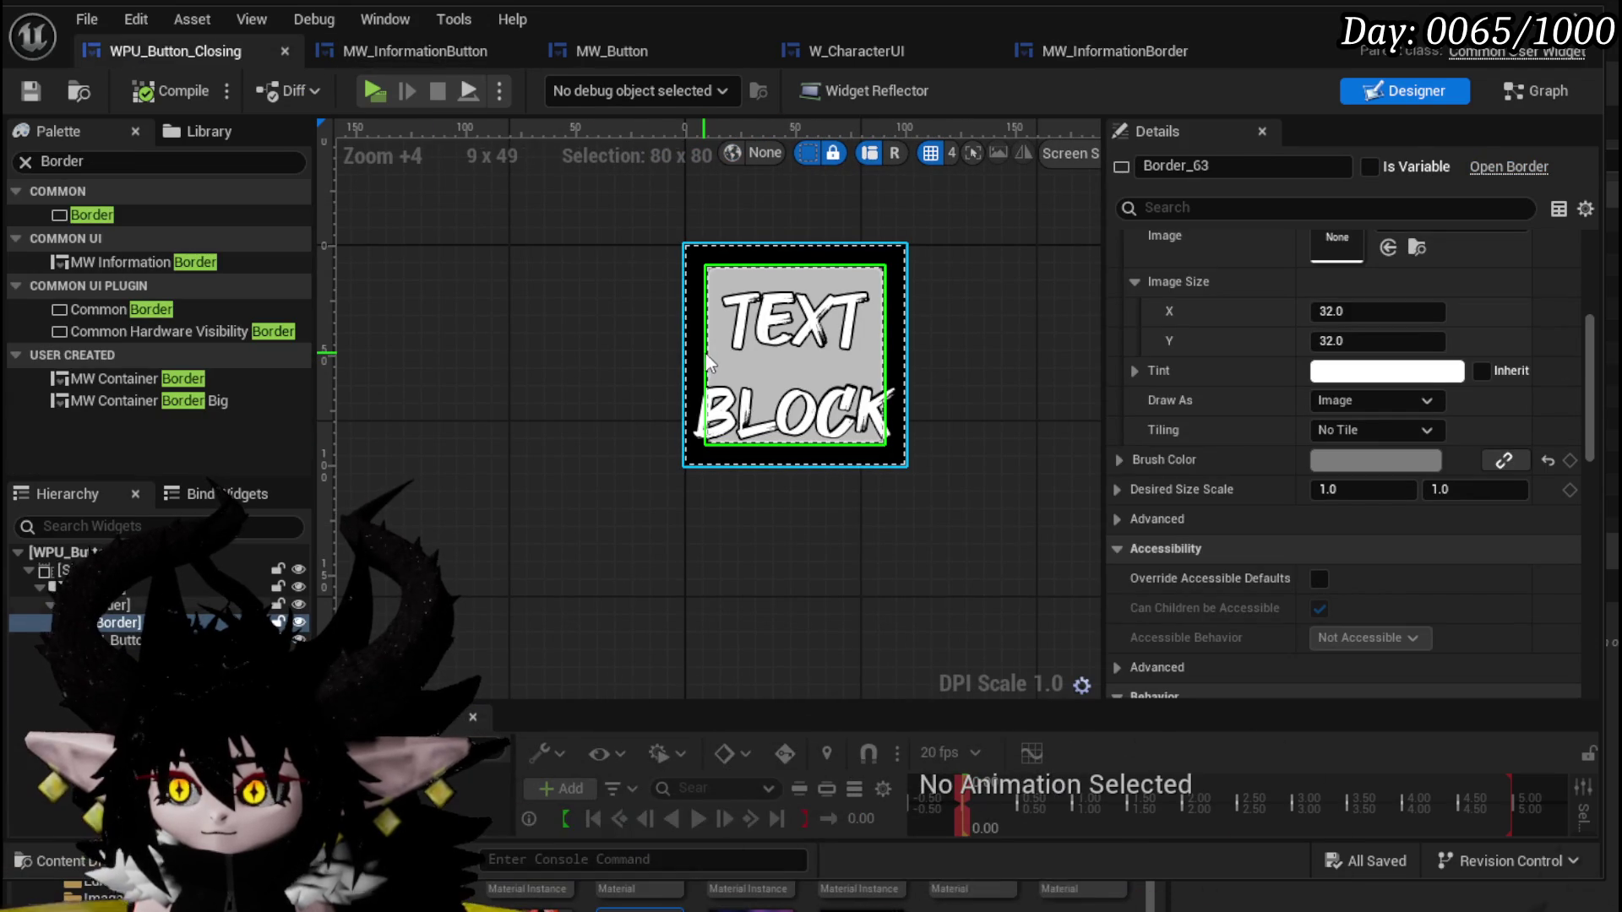
{"action": "scroll", "coordinate": [1473, 332], "scroll_direction": "up", "scroll_amount": 5}
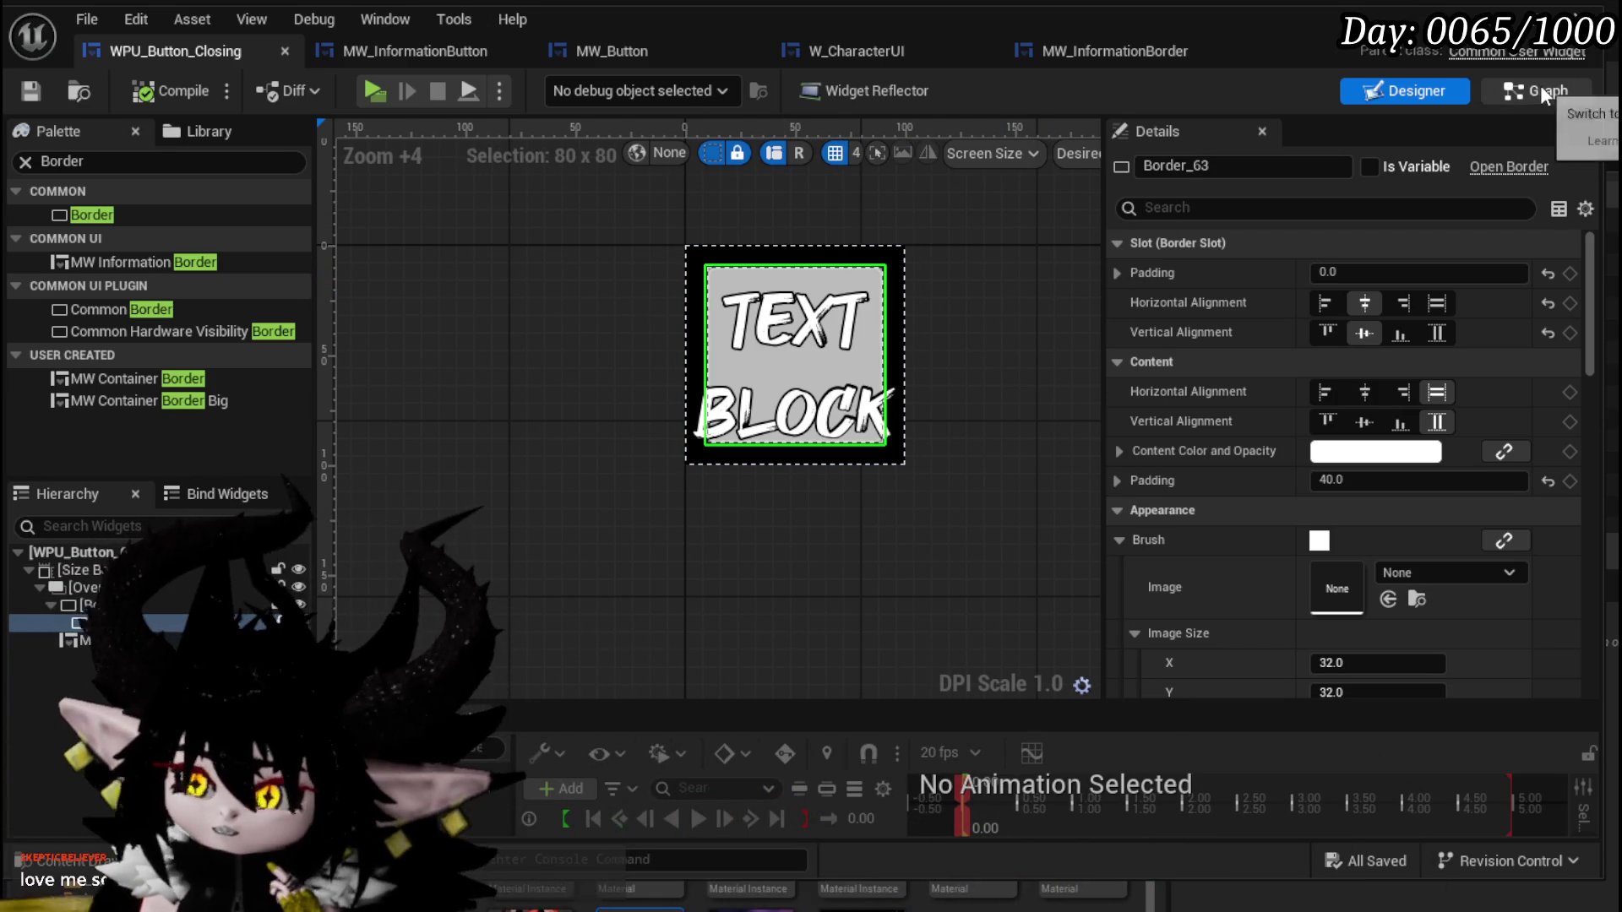
{"action": "left_click", "coordinate": [1539, 88]}
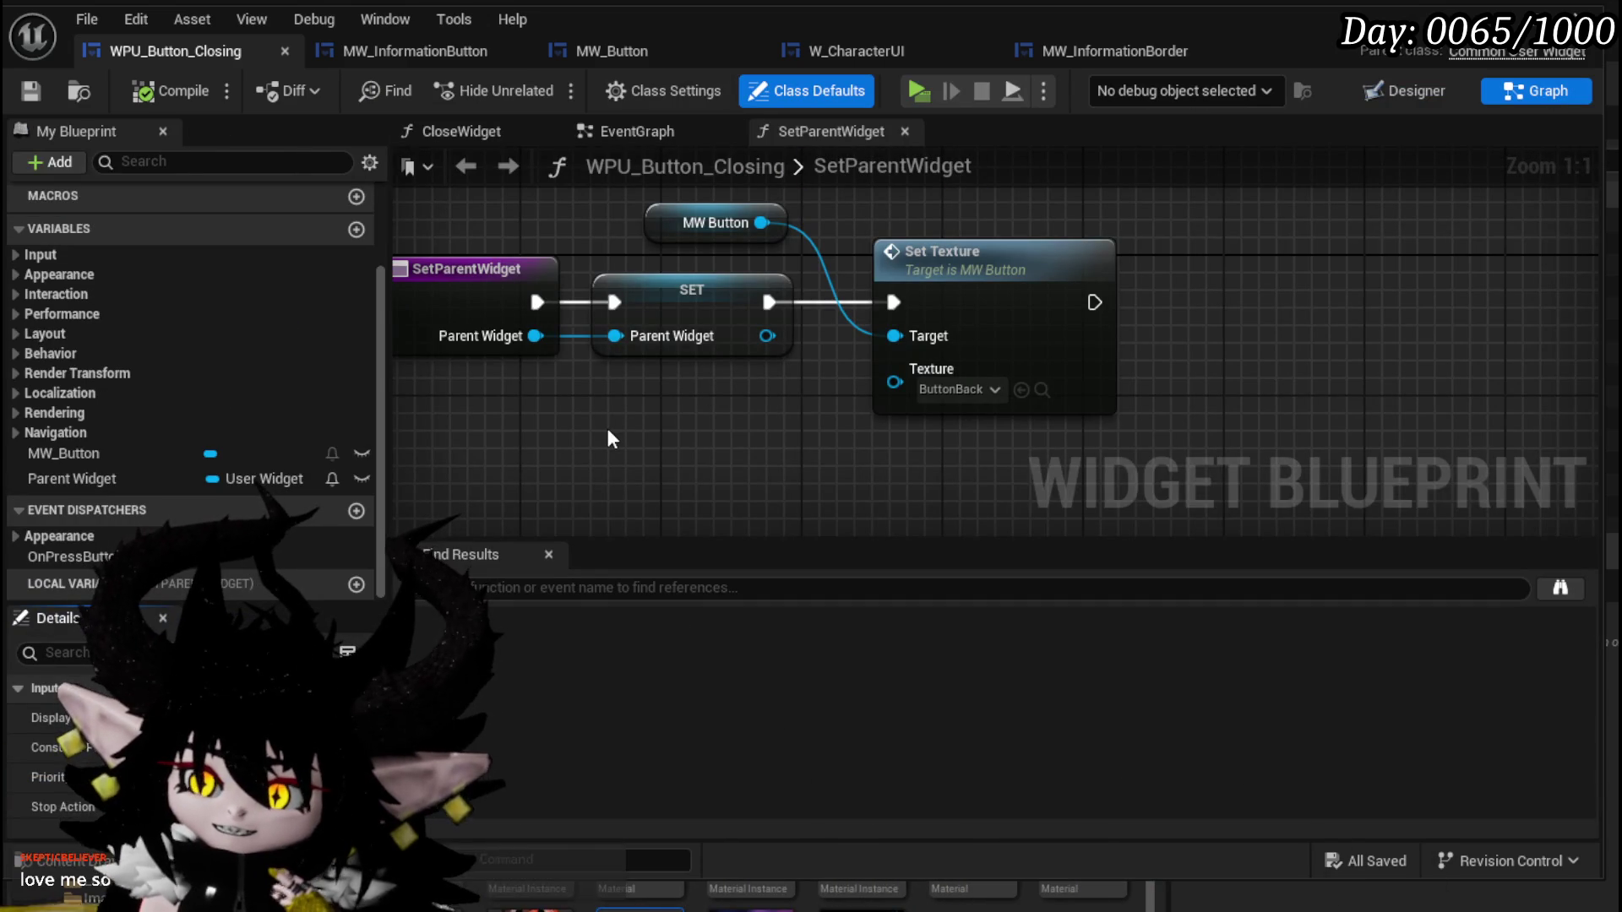
{"action": "scroll", "coordinate": [615, 413], "scroll_direction": "down", "scroll_amount": 2}
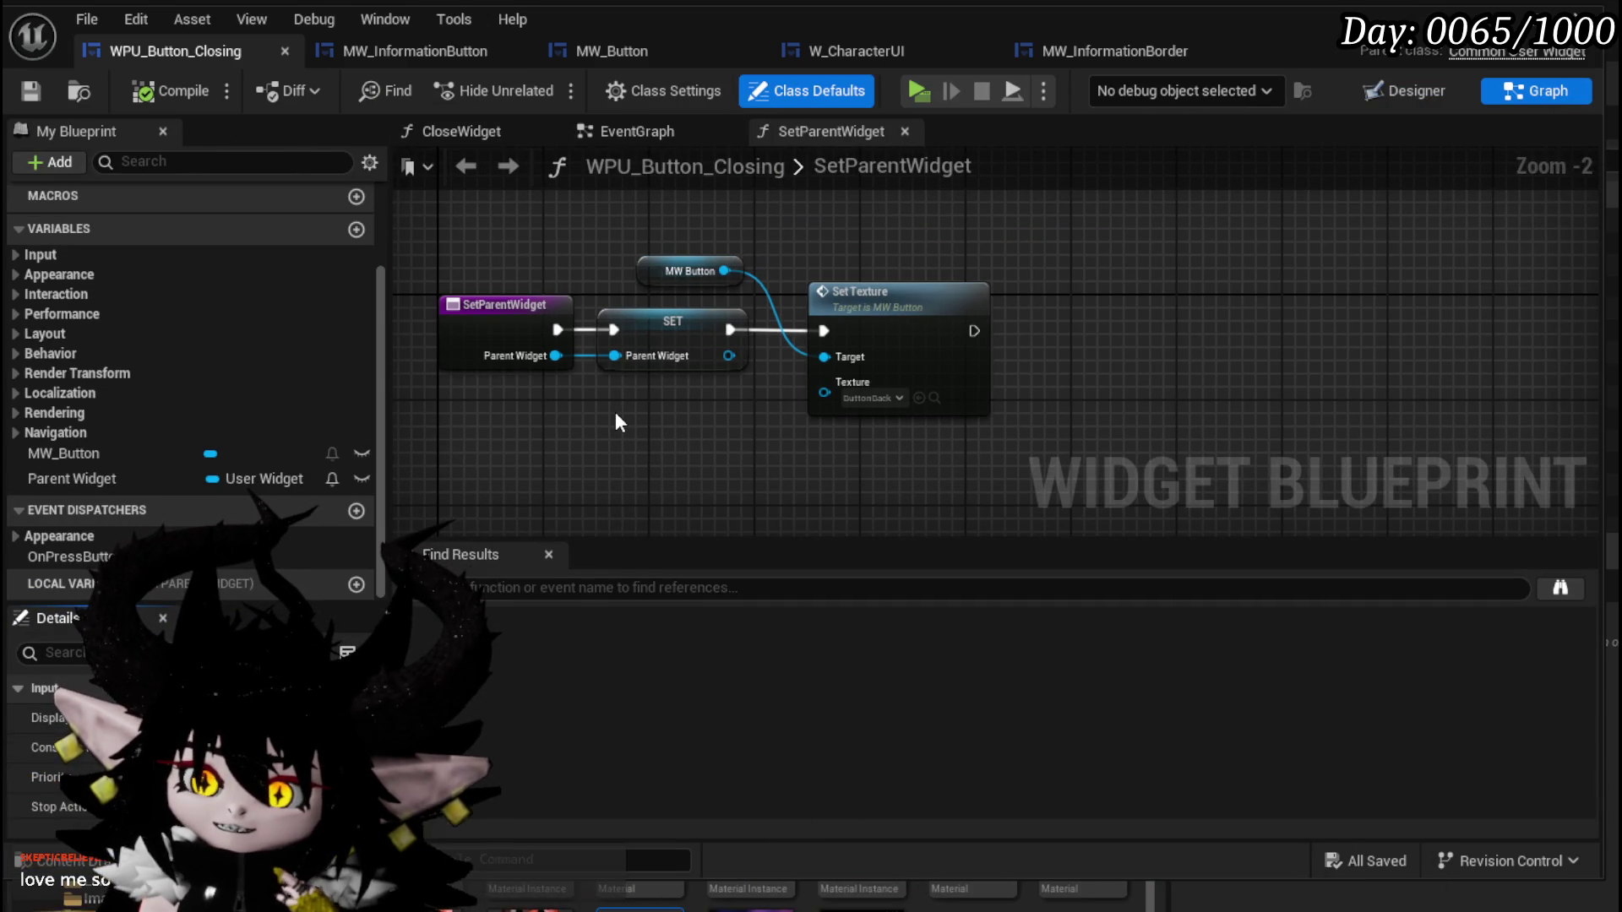
{"action": "left_click_drag", "start_coordinate": [616, 413], "coordinate": [688, 431]}
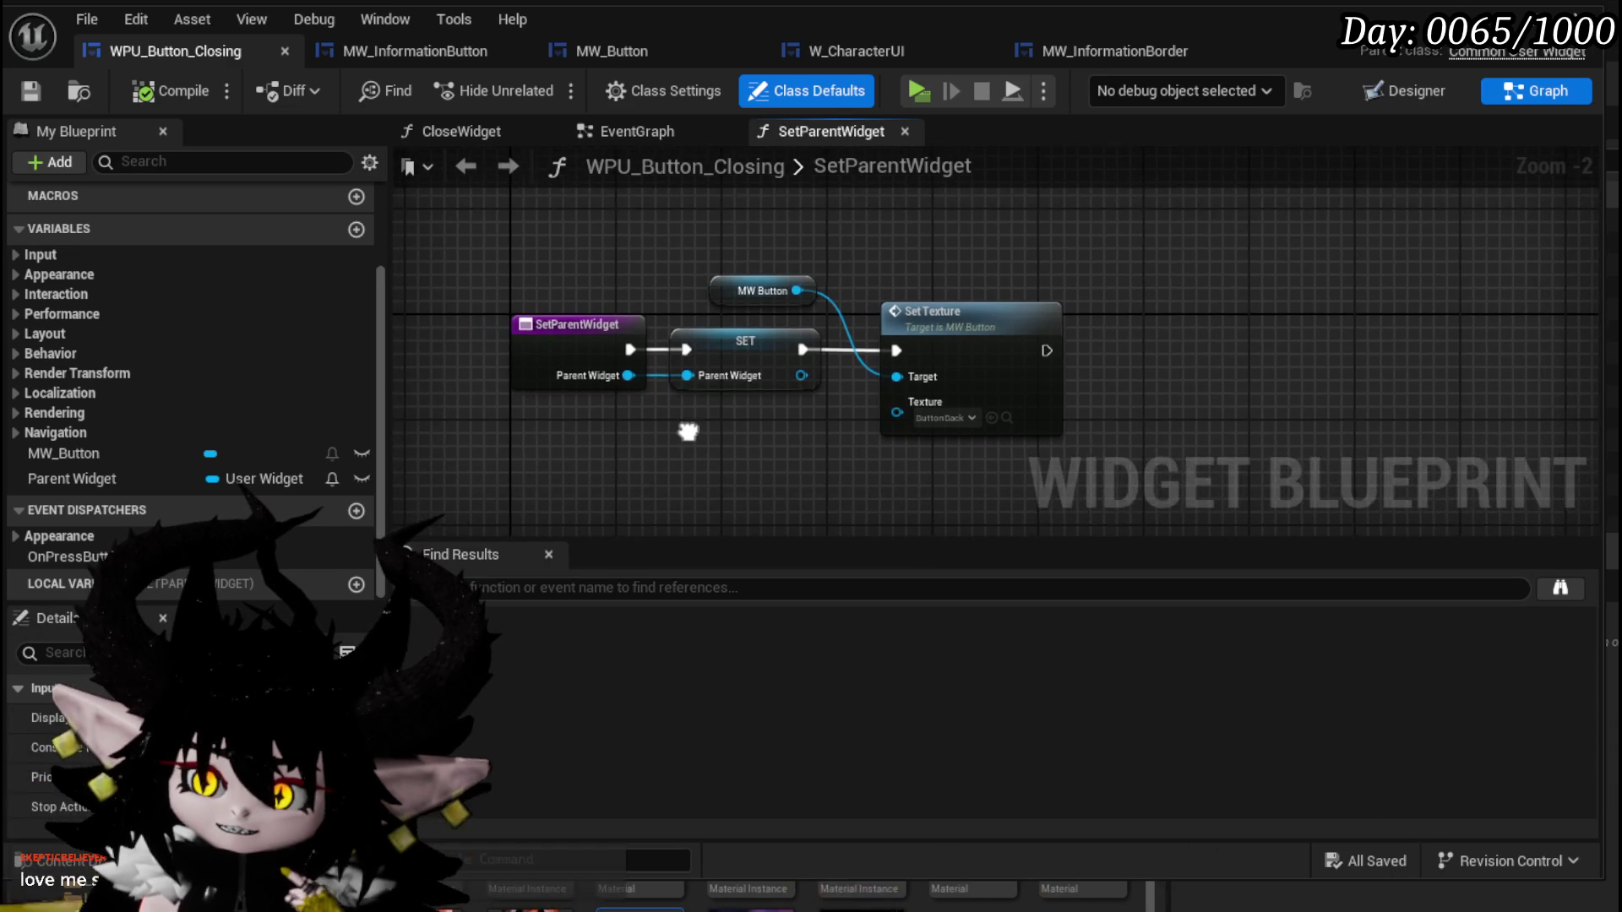
{"action": "scroll", "coordinate": [195, 375], "scroll_direction": "up", "scroll_amount": 3}
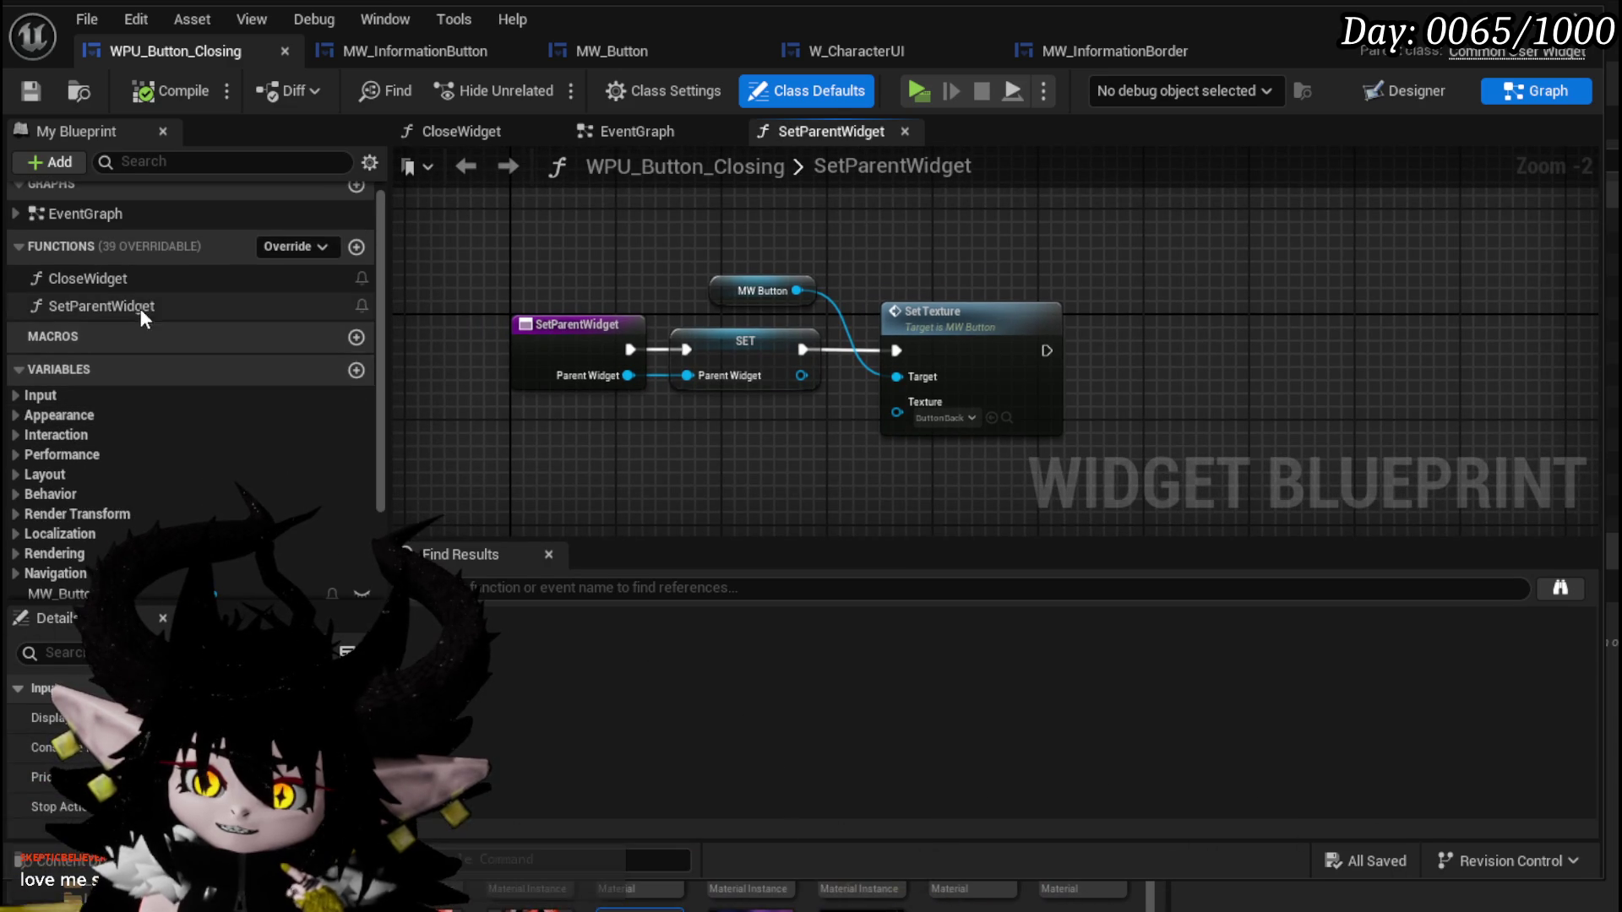
Review MW_InformationBorder's BindEvent graph, then return to the L_DungeonCreationTest level editor.
{"action": "left_click", "coordinate": [1080, 54]}
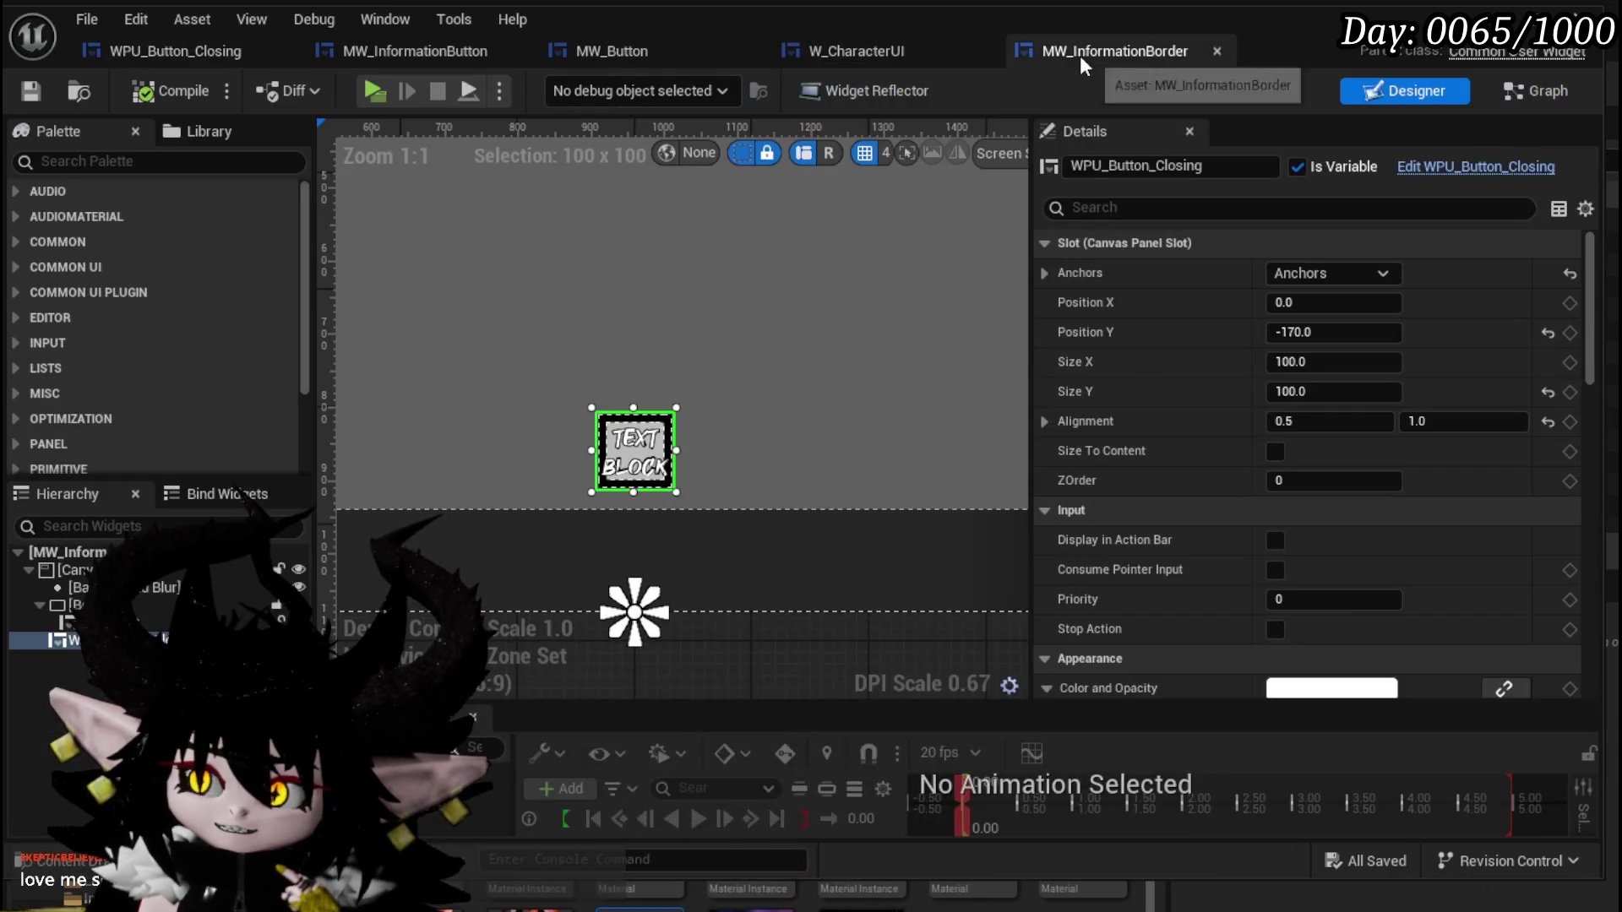
{"action": "left_click", "coordinate": [1507, 91]}
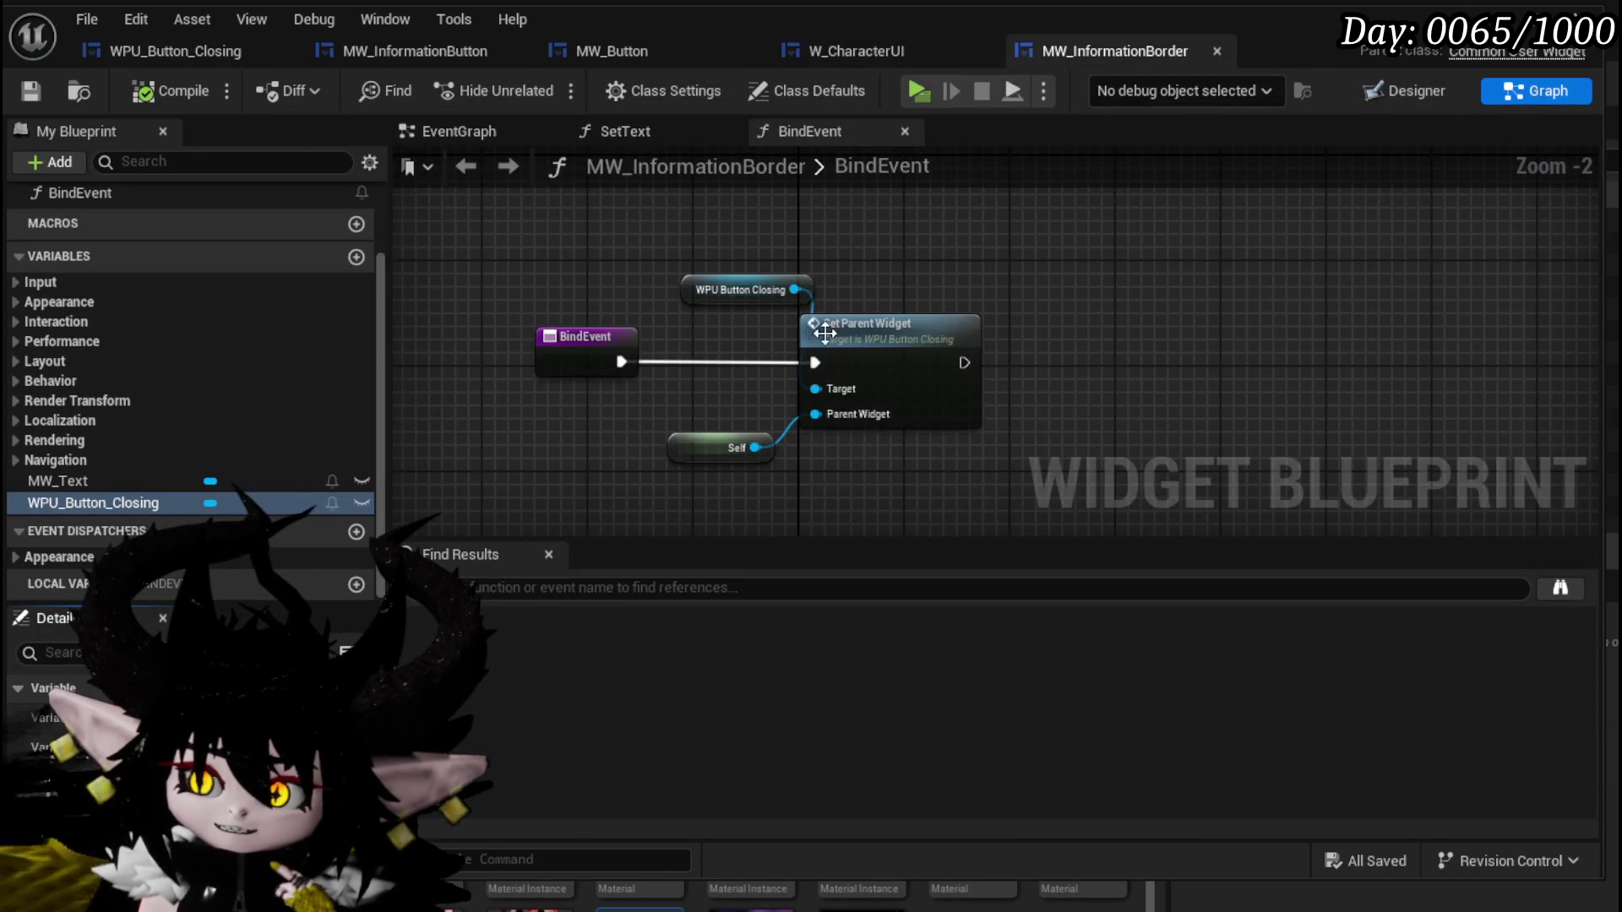
{"action": "left_click", "coordinate": [965, 453]}
{"action": "scroll", "coordinate": [167, 352], "scroll_direction": "up", "scroll_amount": 3}
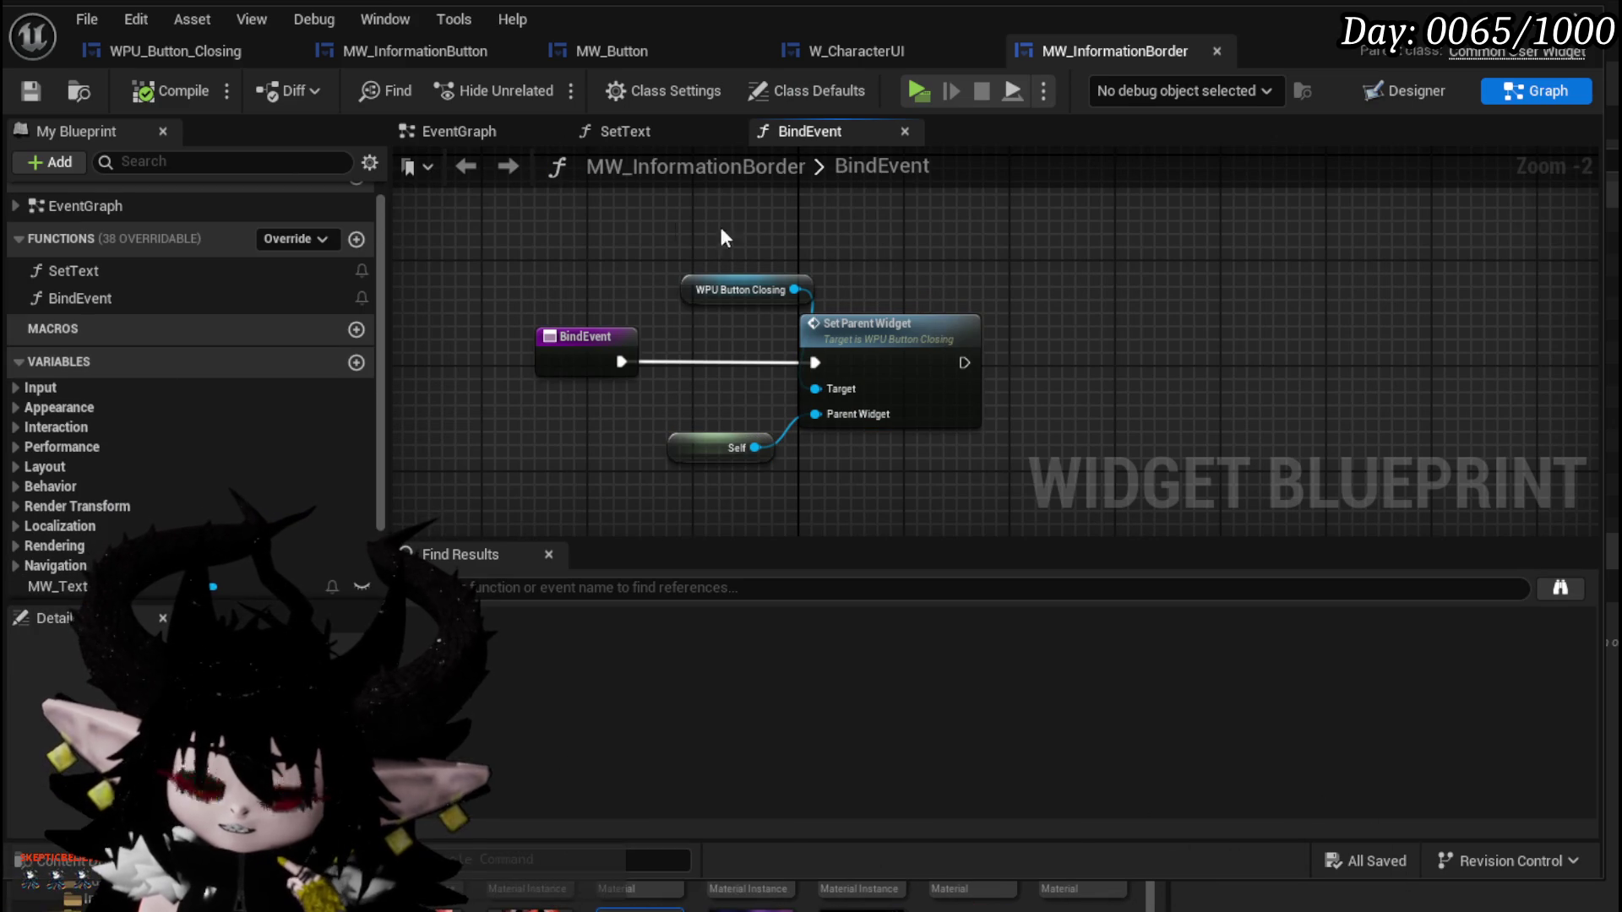
{"action": "left_click", "coordinate": [1001, 439]}
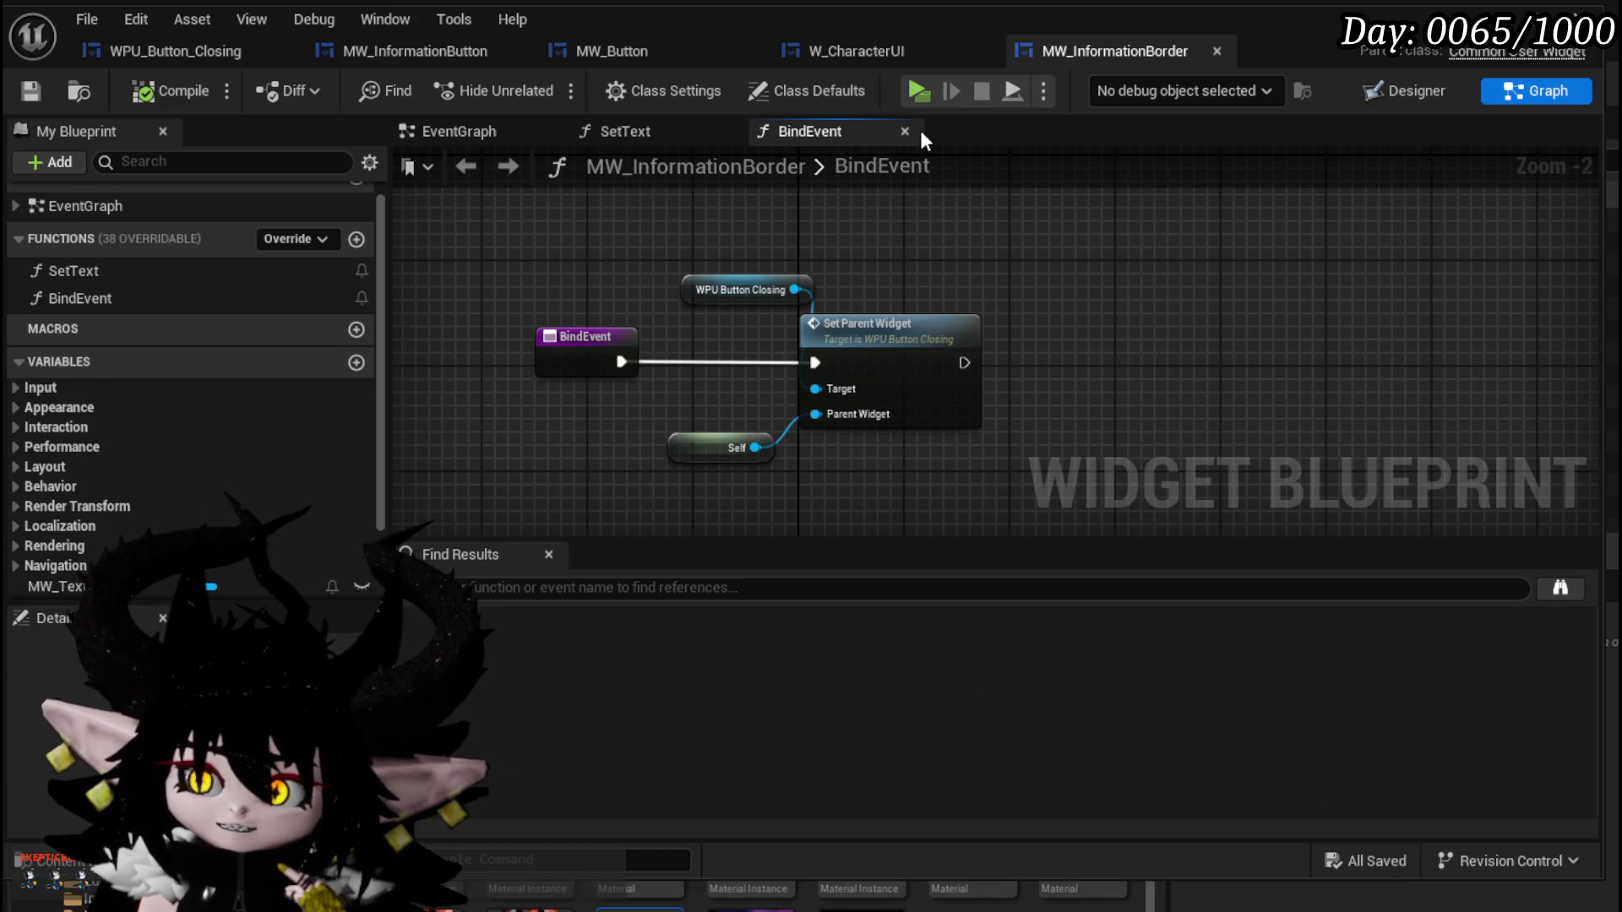
{"action": "left_click", "coordinate": [206, 50]}
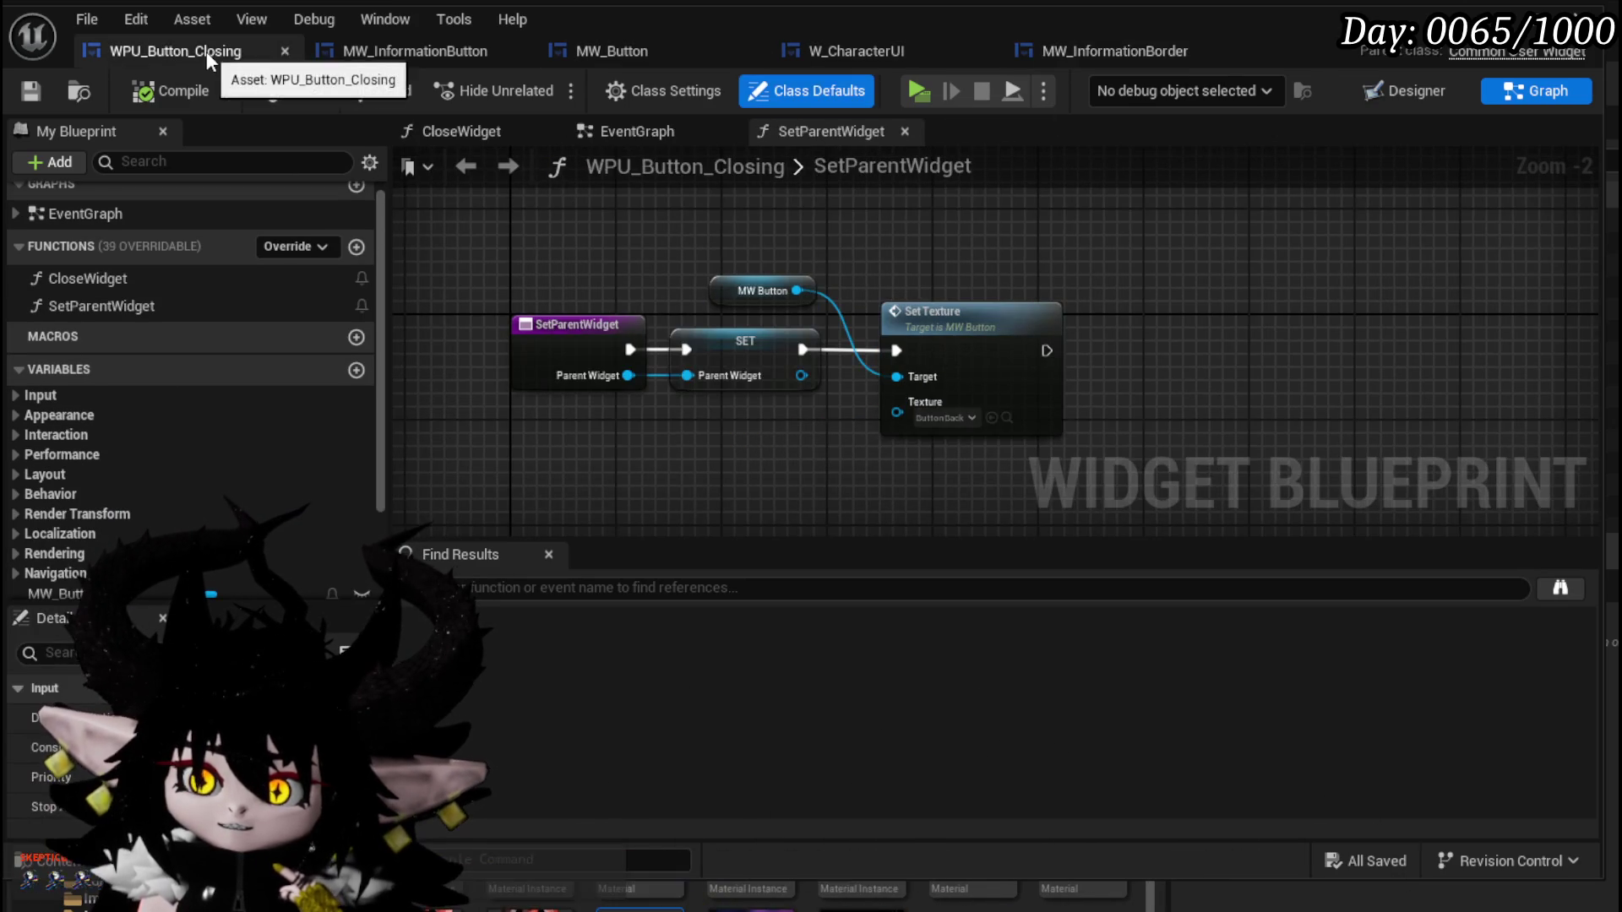
{"action": "key", "text": "alt+Tab"}
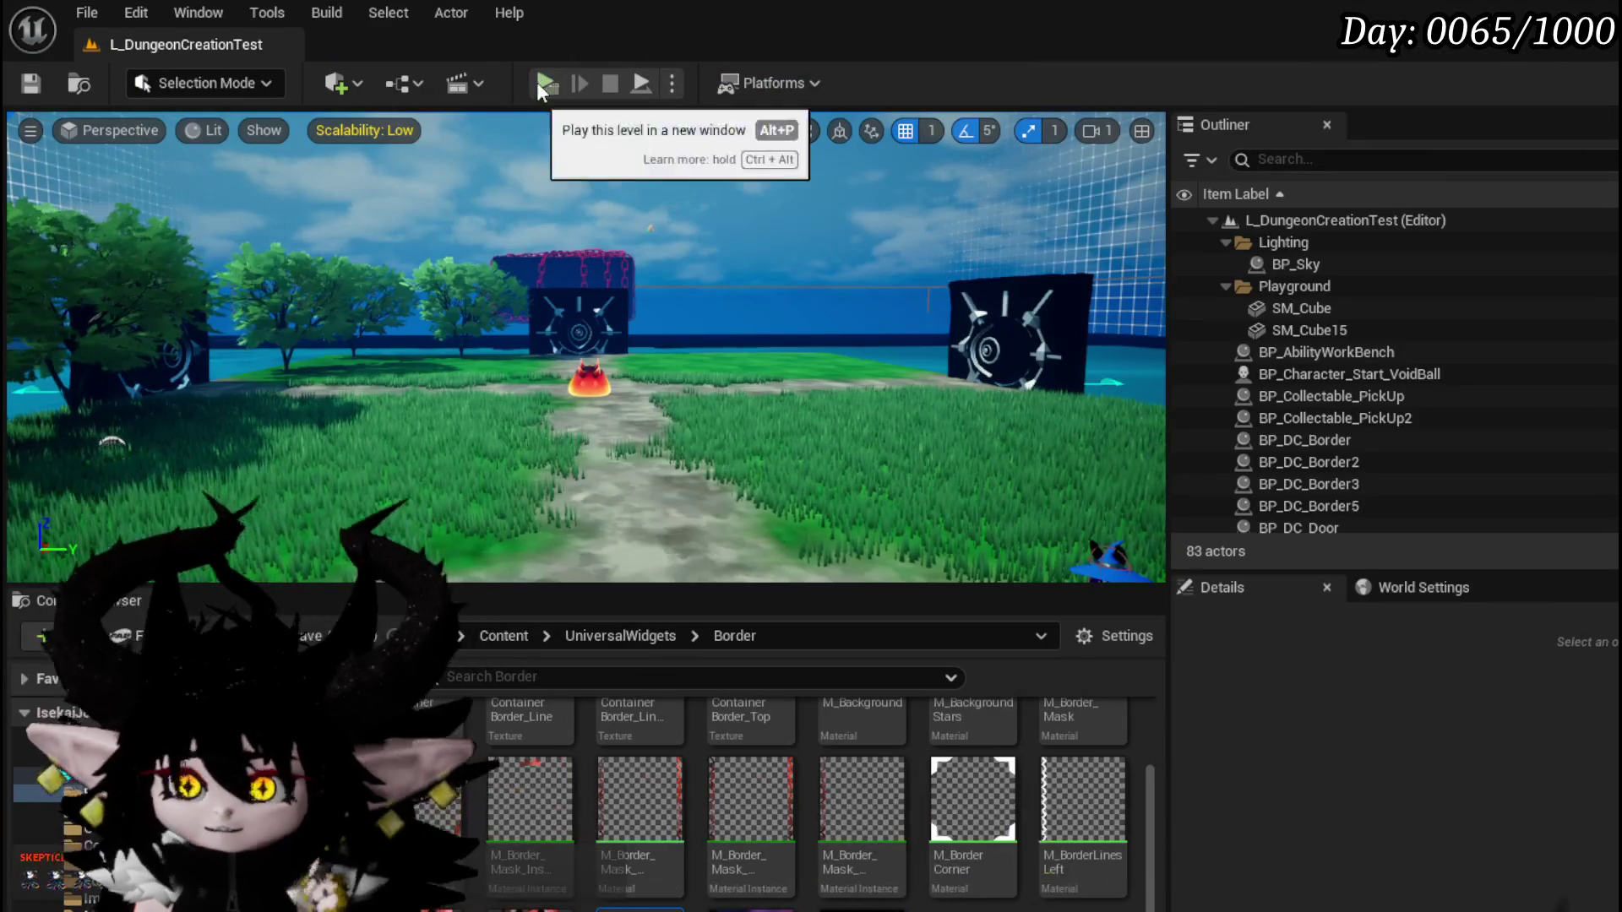
Playtest the level, open the ATTACK ENEMY info panel, then stop and save the level.
{"action": "left_click", "coordinate": [535, 83]}
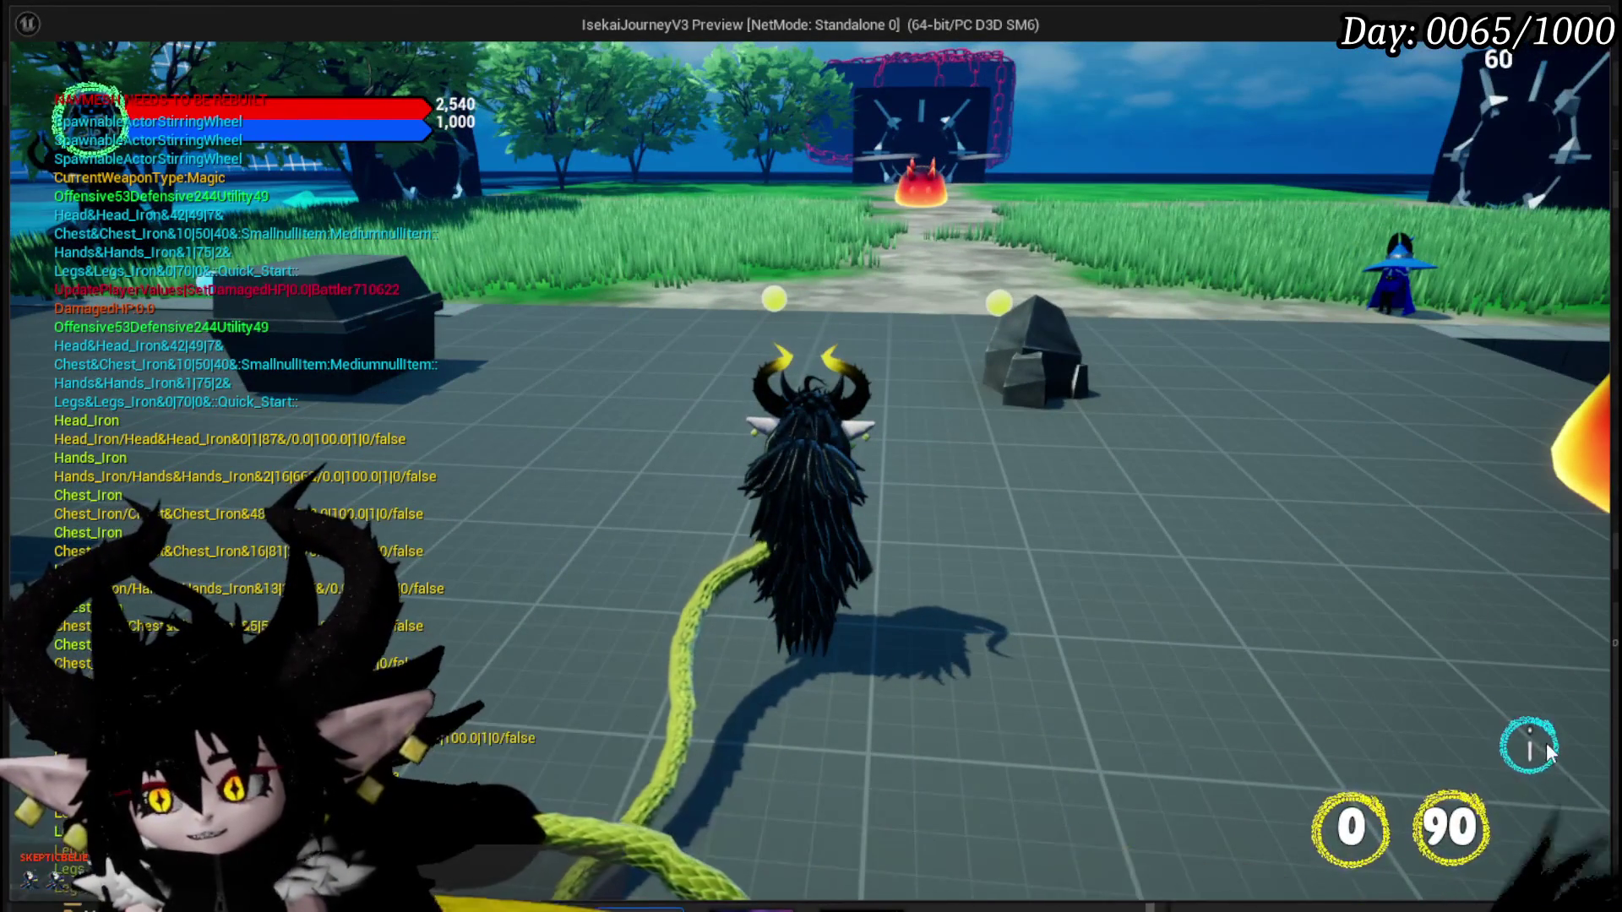
{"action": "left_click", "coordinate": [1534, 748]}
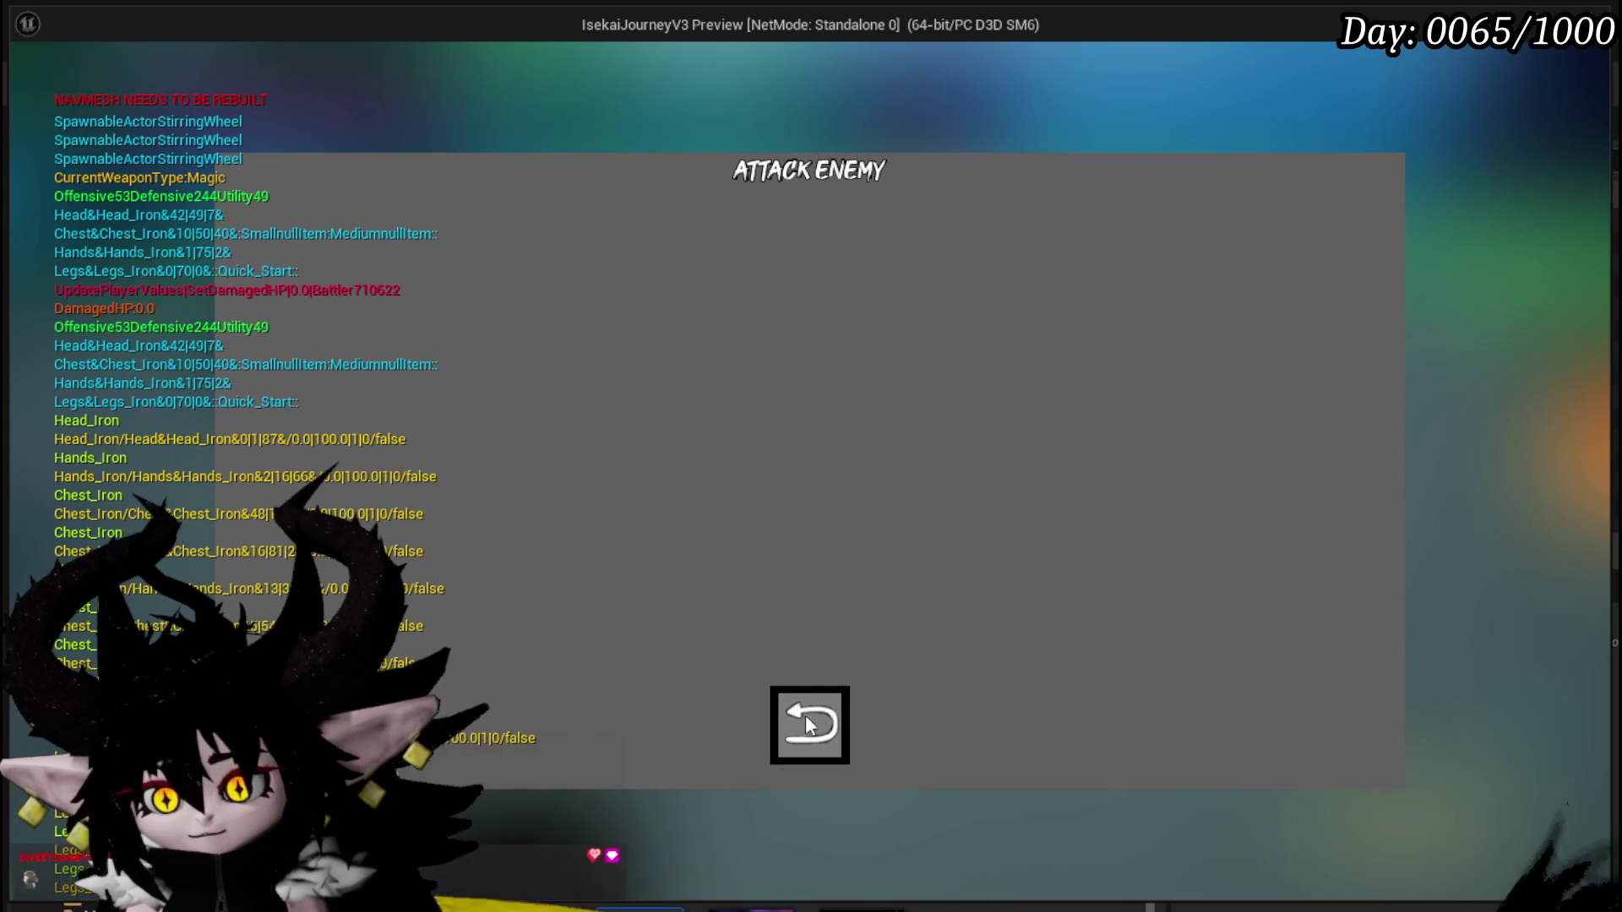
{"action": "key", "text": "Escape"}
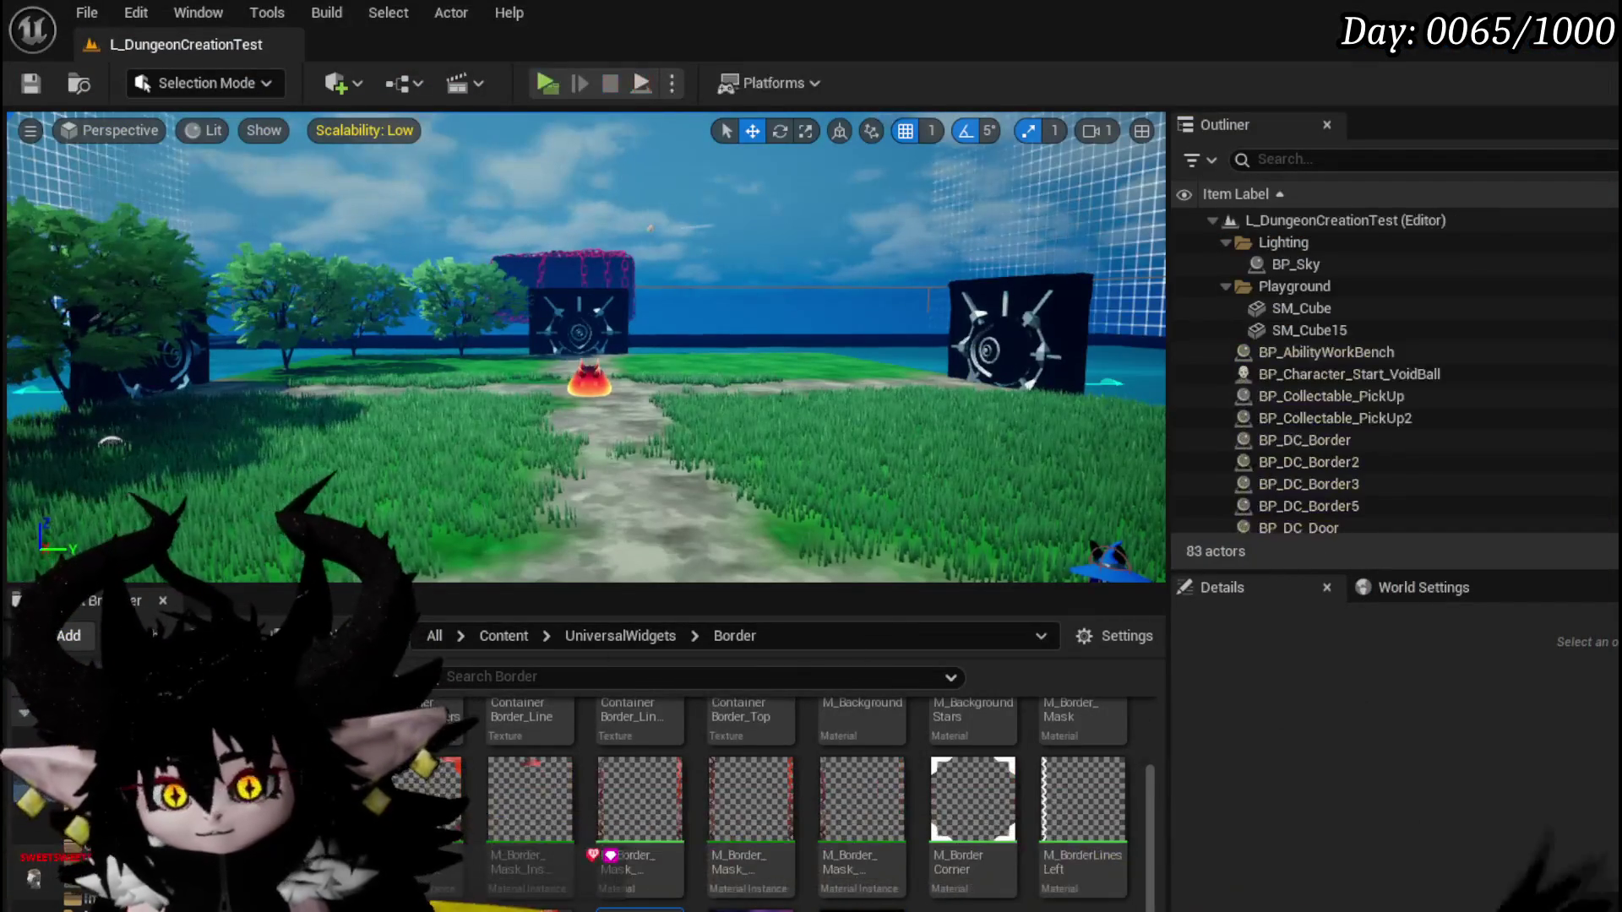
{"action": "left_click", "coordinate": [25, 85]}
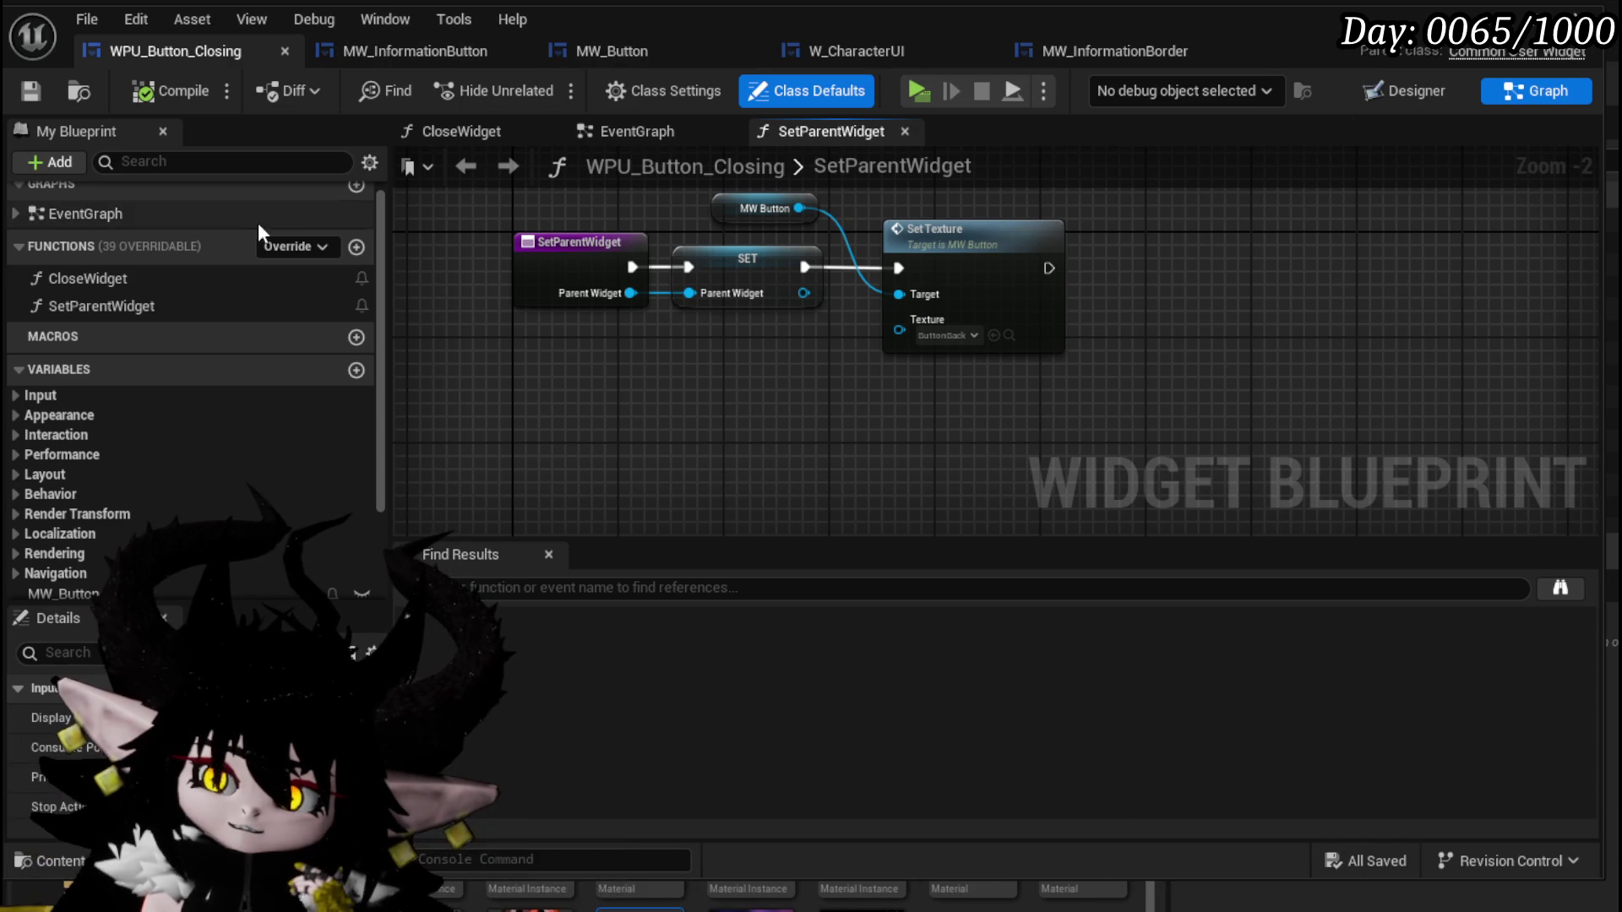
Go to MW_InformationBorder's BindEvent graph and select the WPU Button Closing variable node.
{"action": "left_click", "coordinate": [1094, 50]}
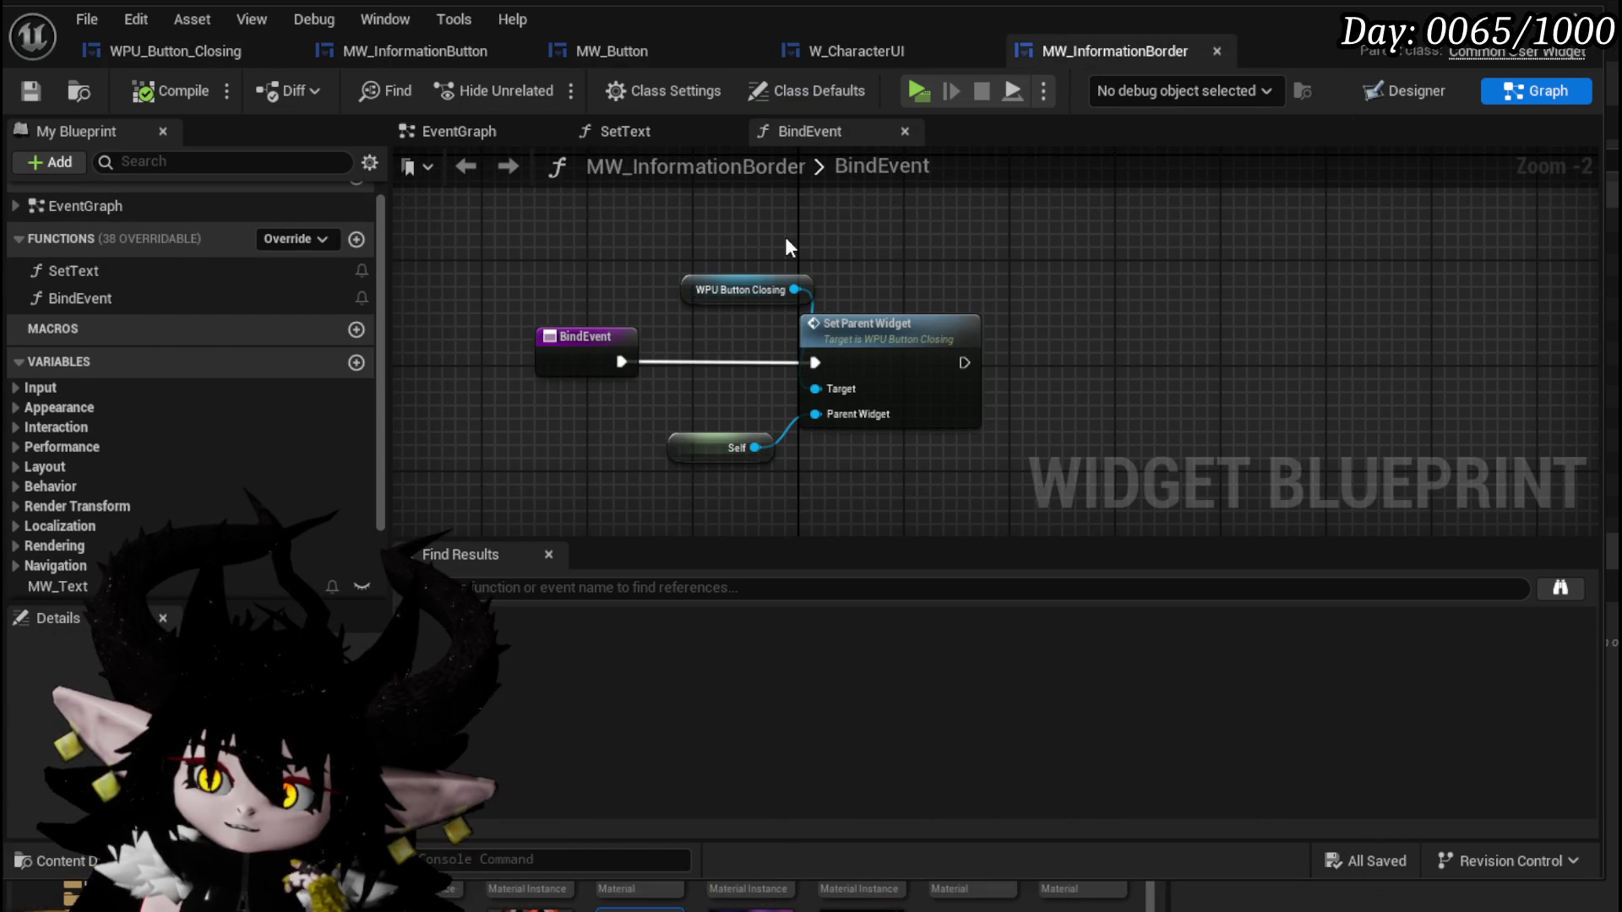
{"action": "left_click", "coordinate": [731, 291]}
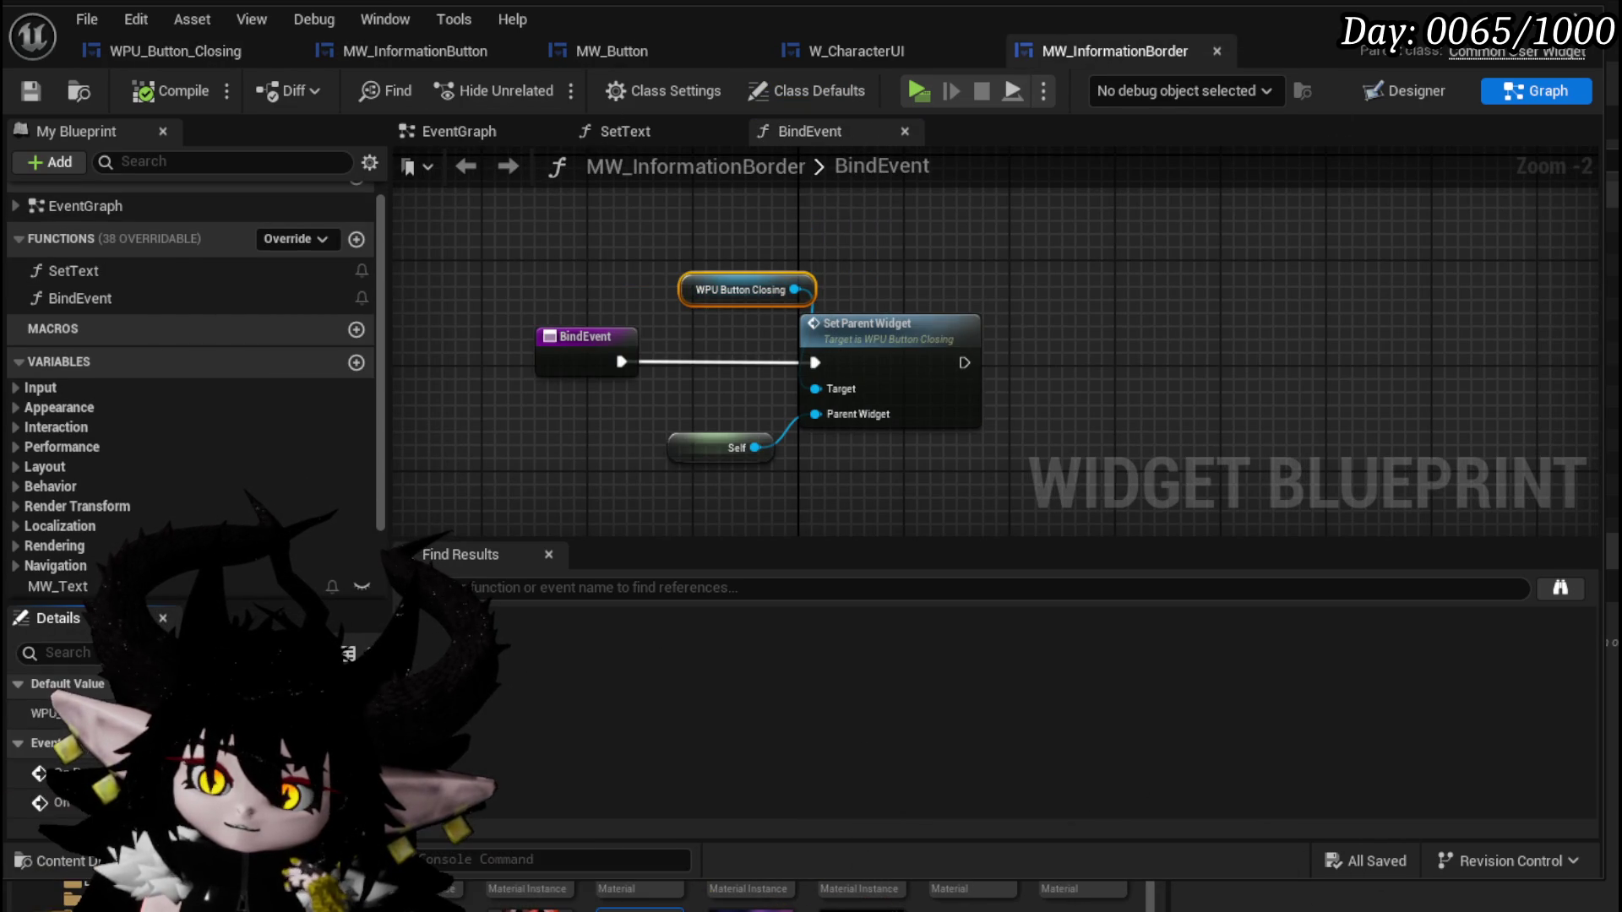
Wire On Press Button to Close Widget on WPU Button Closing, with Remove and Keep Widget Controlls? checked.
{"action": "left_click", "coordinate": [355, 769]}
{"action": "left_click_drag", "start_coordinate": [757, 365], "coordinate": [577, 390]}
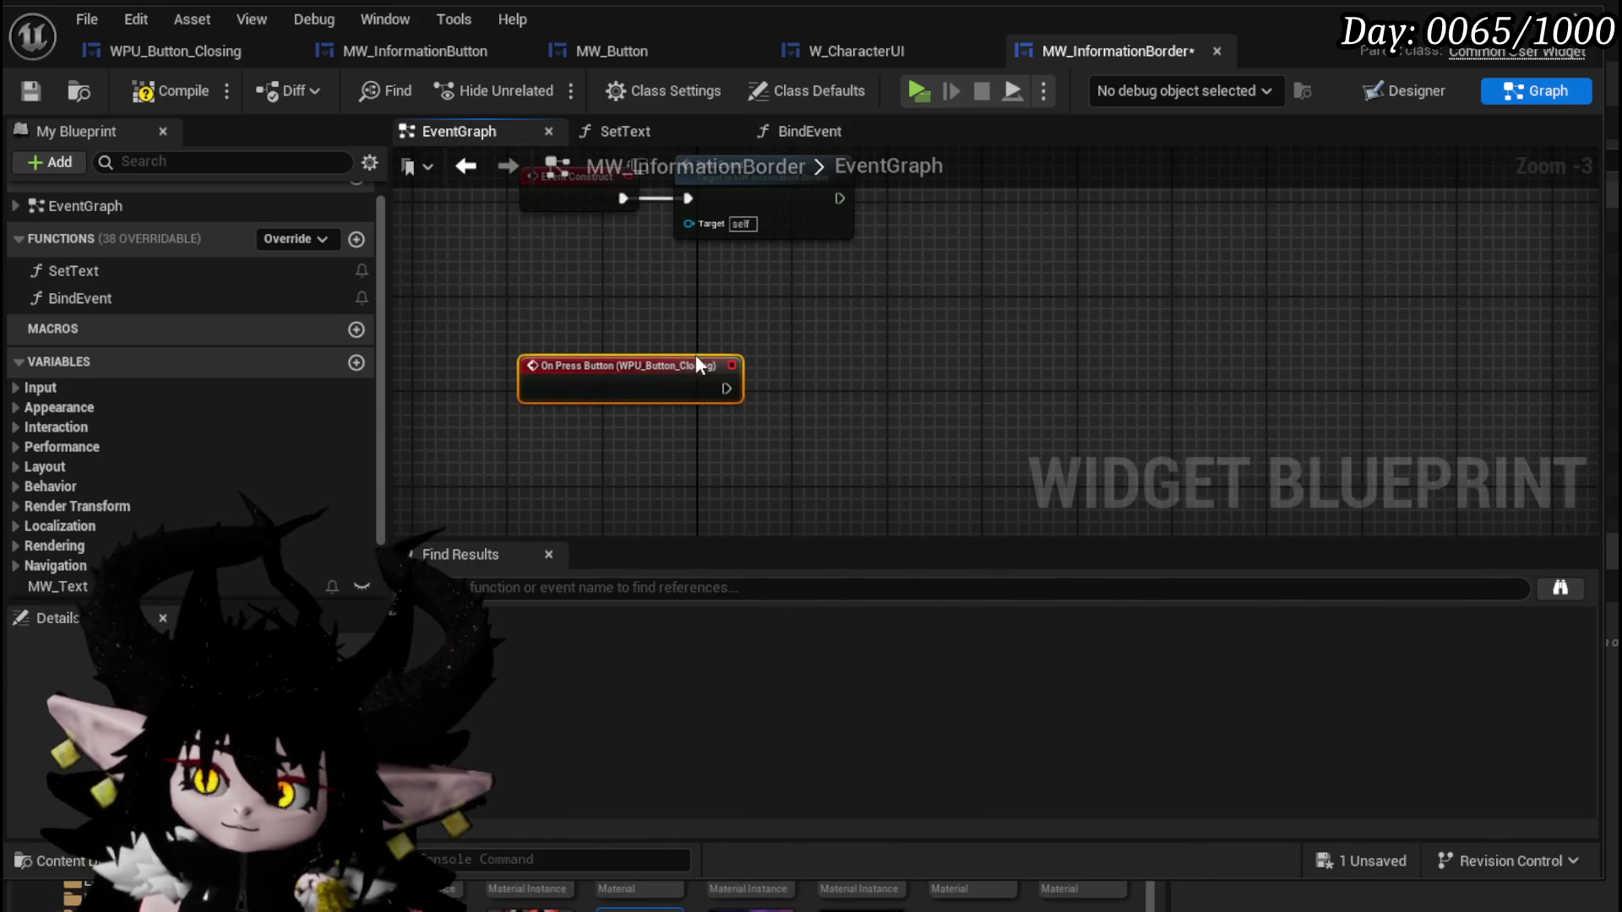
{"action": "mouse_move", "coordinate": [51, 573]}
{"action": "left_mouse_down"}
{"action": "mouse_move", "coordinate": [168, 561]}
{"action": "mouse_move", "coordinate": [496, 461]}
{"action": "mouse_move", "coordinate": [648, 306]}
{"action": "mouse_move", "coordinate": [839, 332]}
{"action": "left_mouse_up"}
{"action": "type", "text": "Close"}
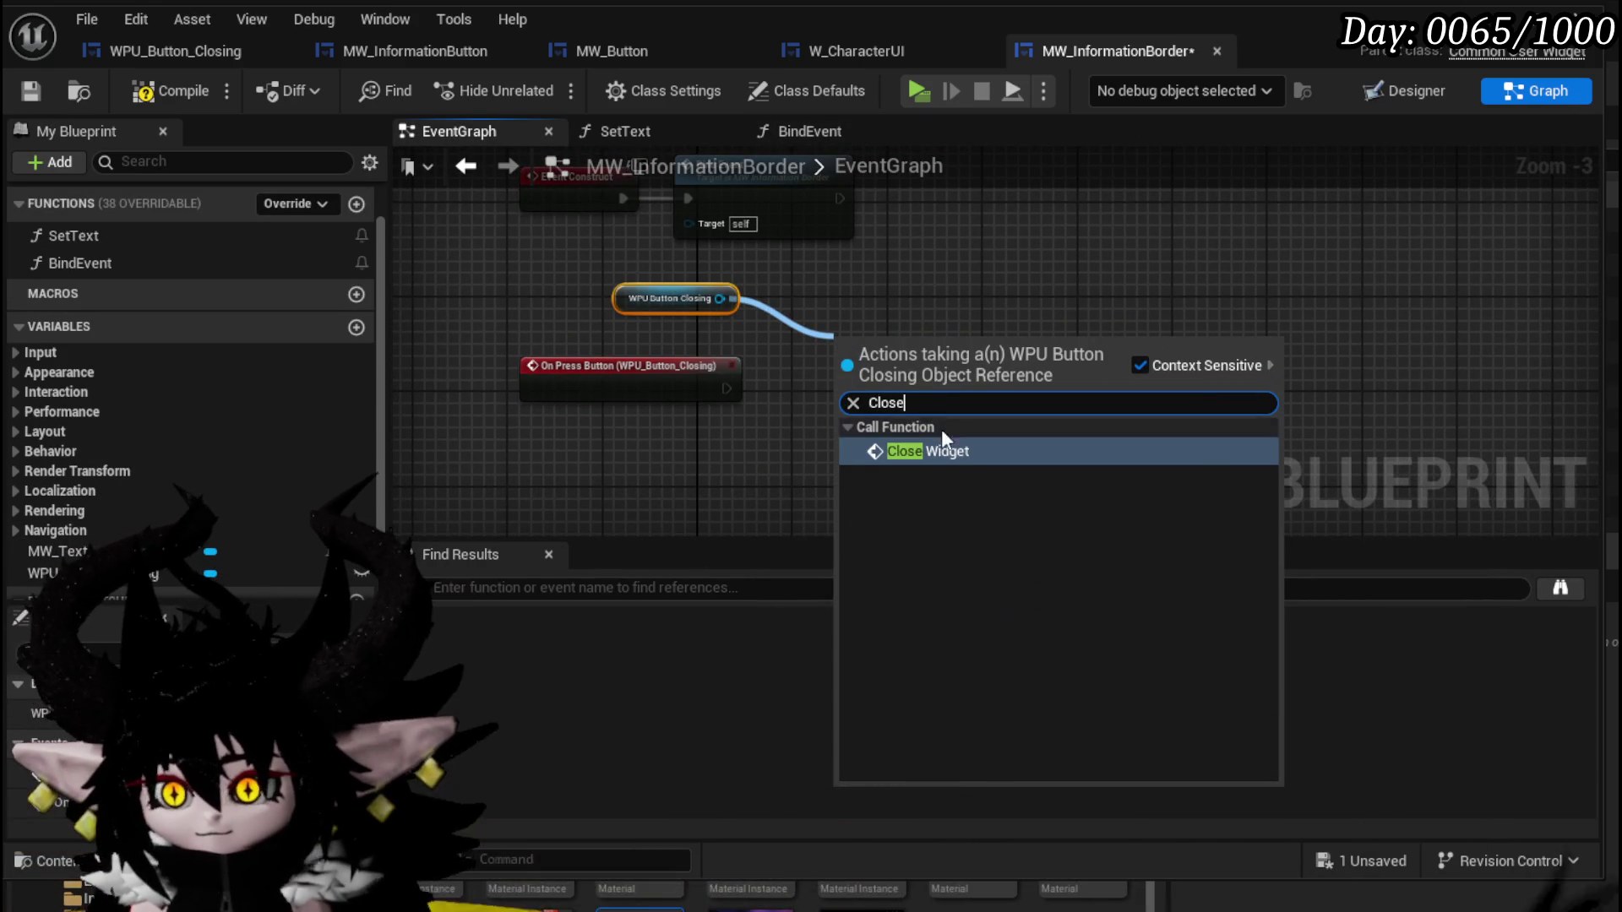
{"action": "left_click", "coordinate": [929, 451]}
{"action": "left_click_drag", "start_coordinate": [836, 381], "coordinate": [841, 379]}
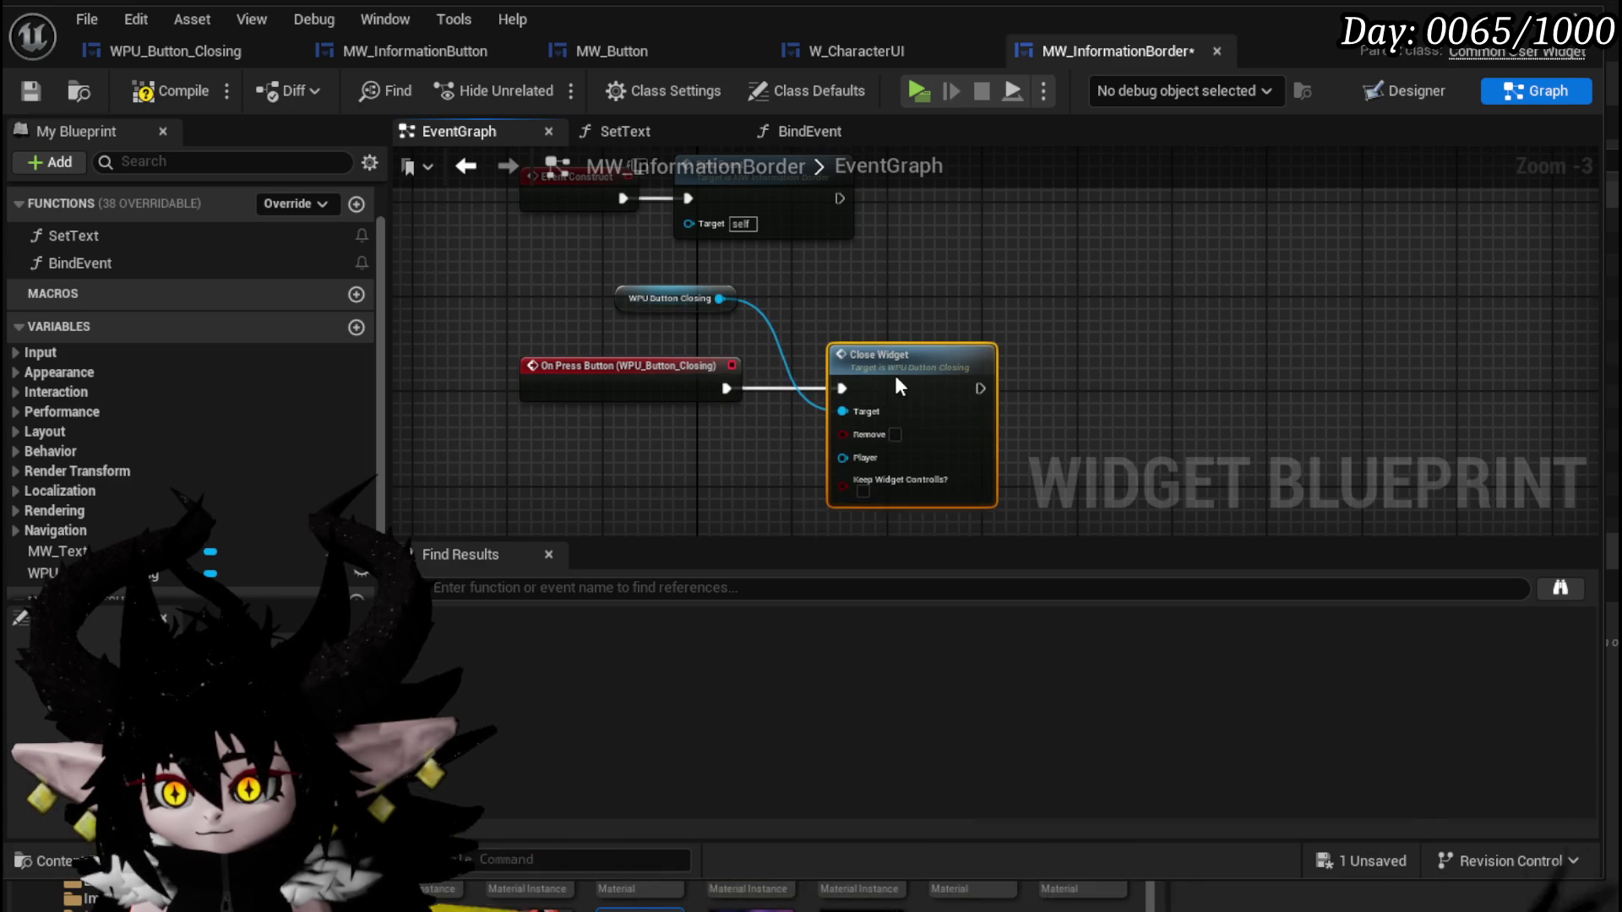
{"action": "scroll", "coordinate": [803, 382], "scroll_direction": "up", "scroll_amount": 2}
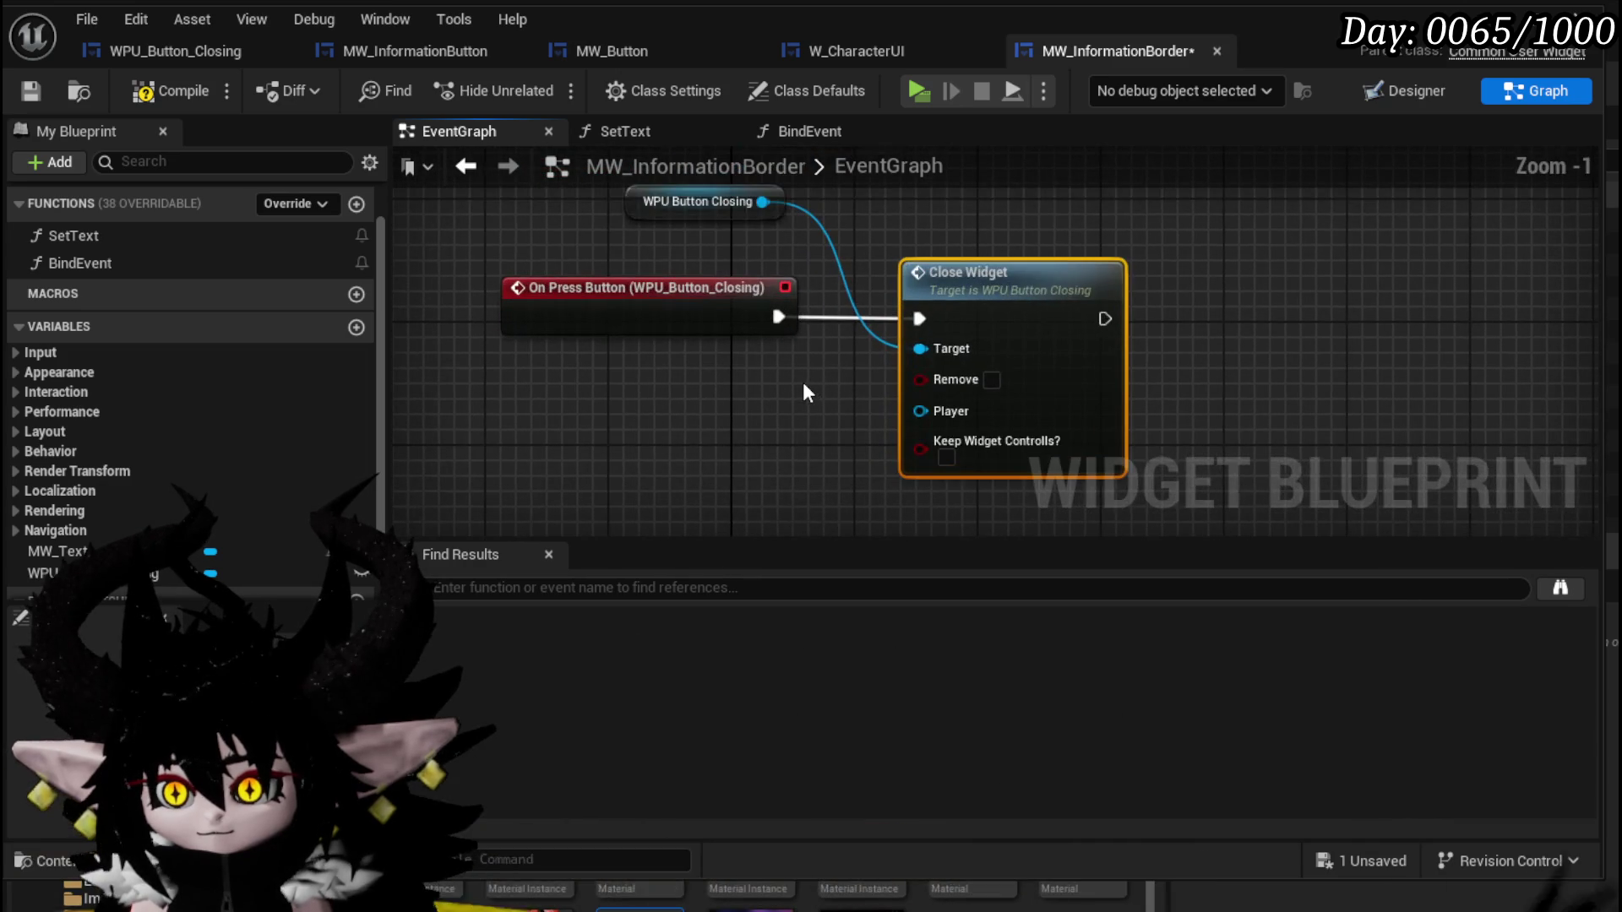
{"action": "left_click_drag", "start_coordinate": [659, 296], "coordinate": [541, 287]}
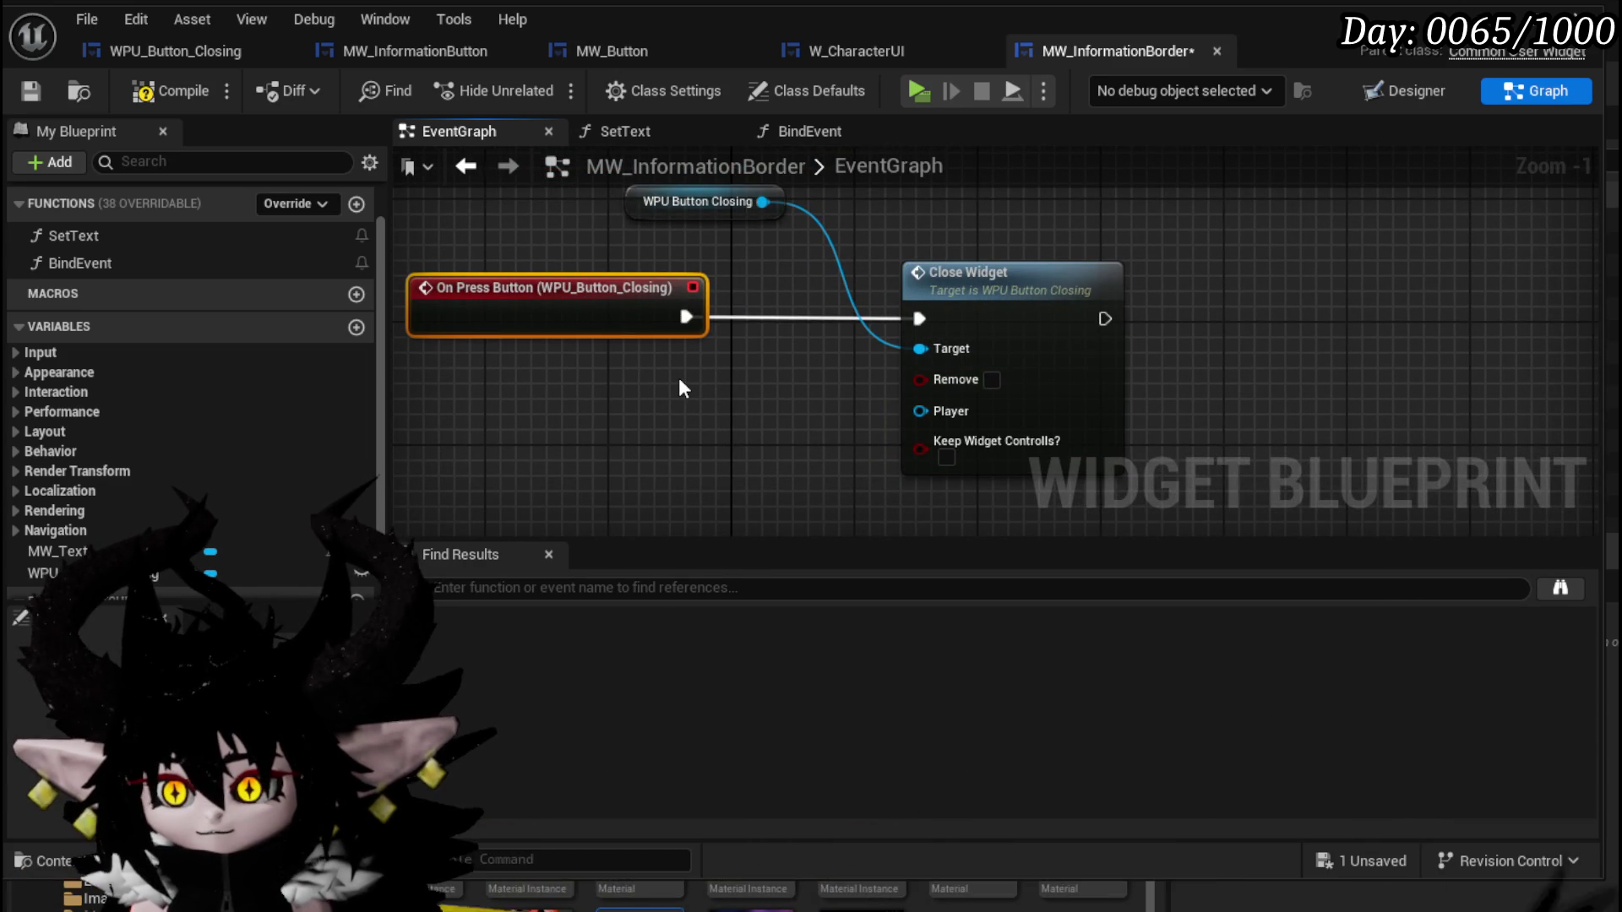
{"action": "left_click", "coordinate": [946, 457]}
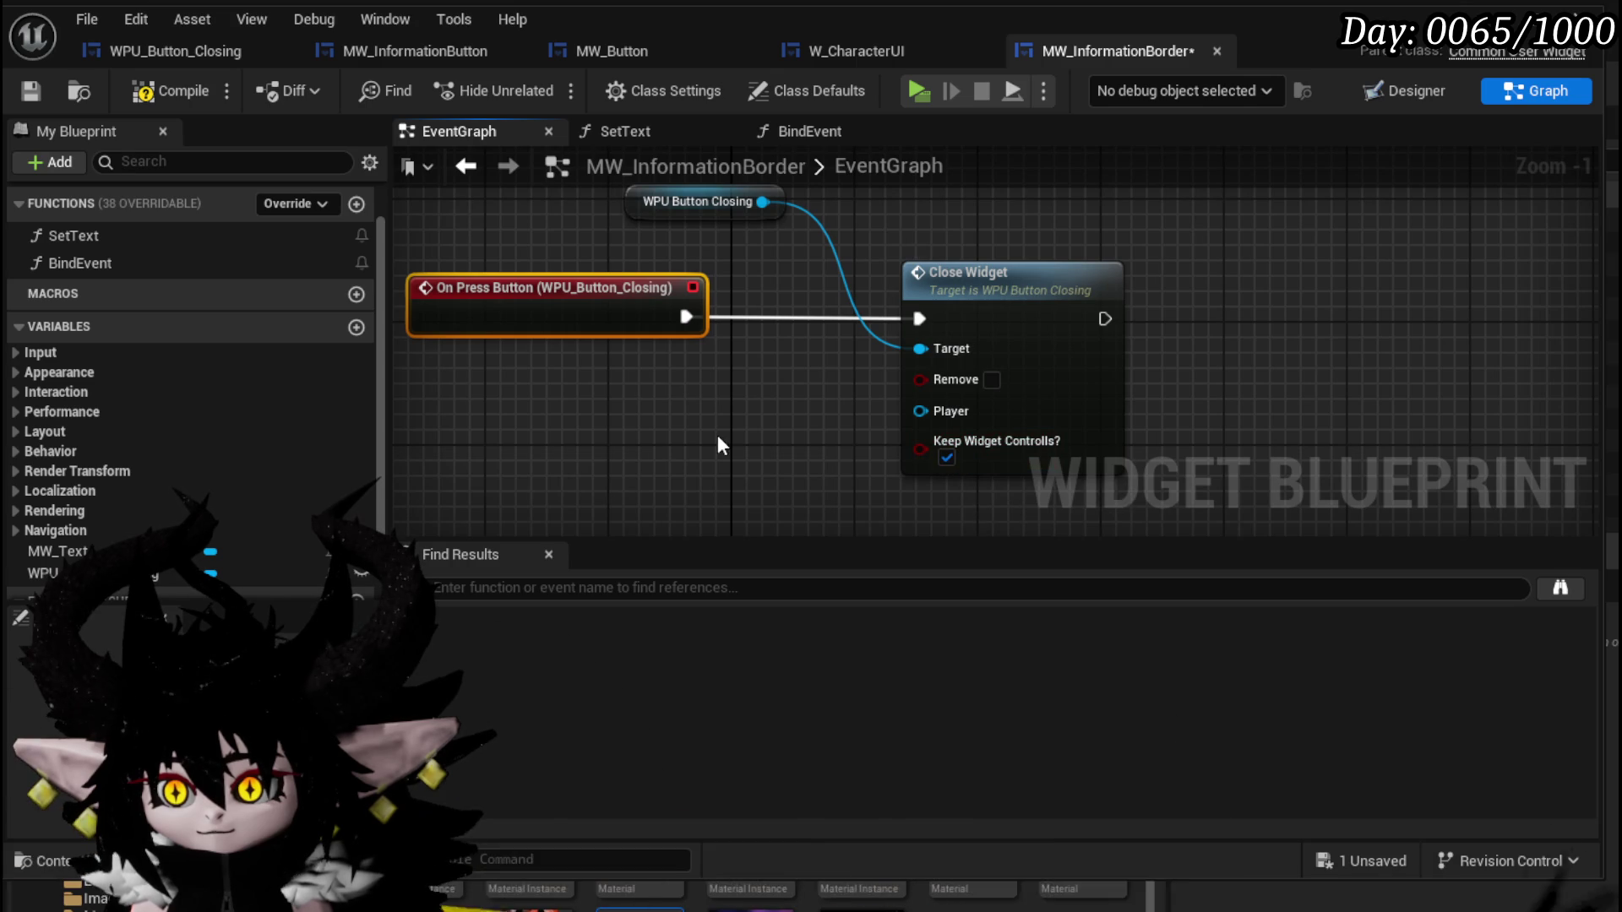
{"action": "left_click", "coordinate": [786, 435]}
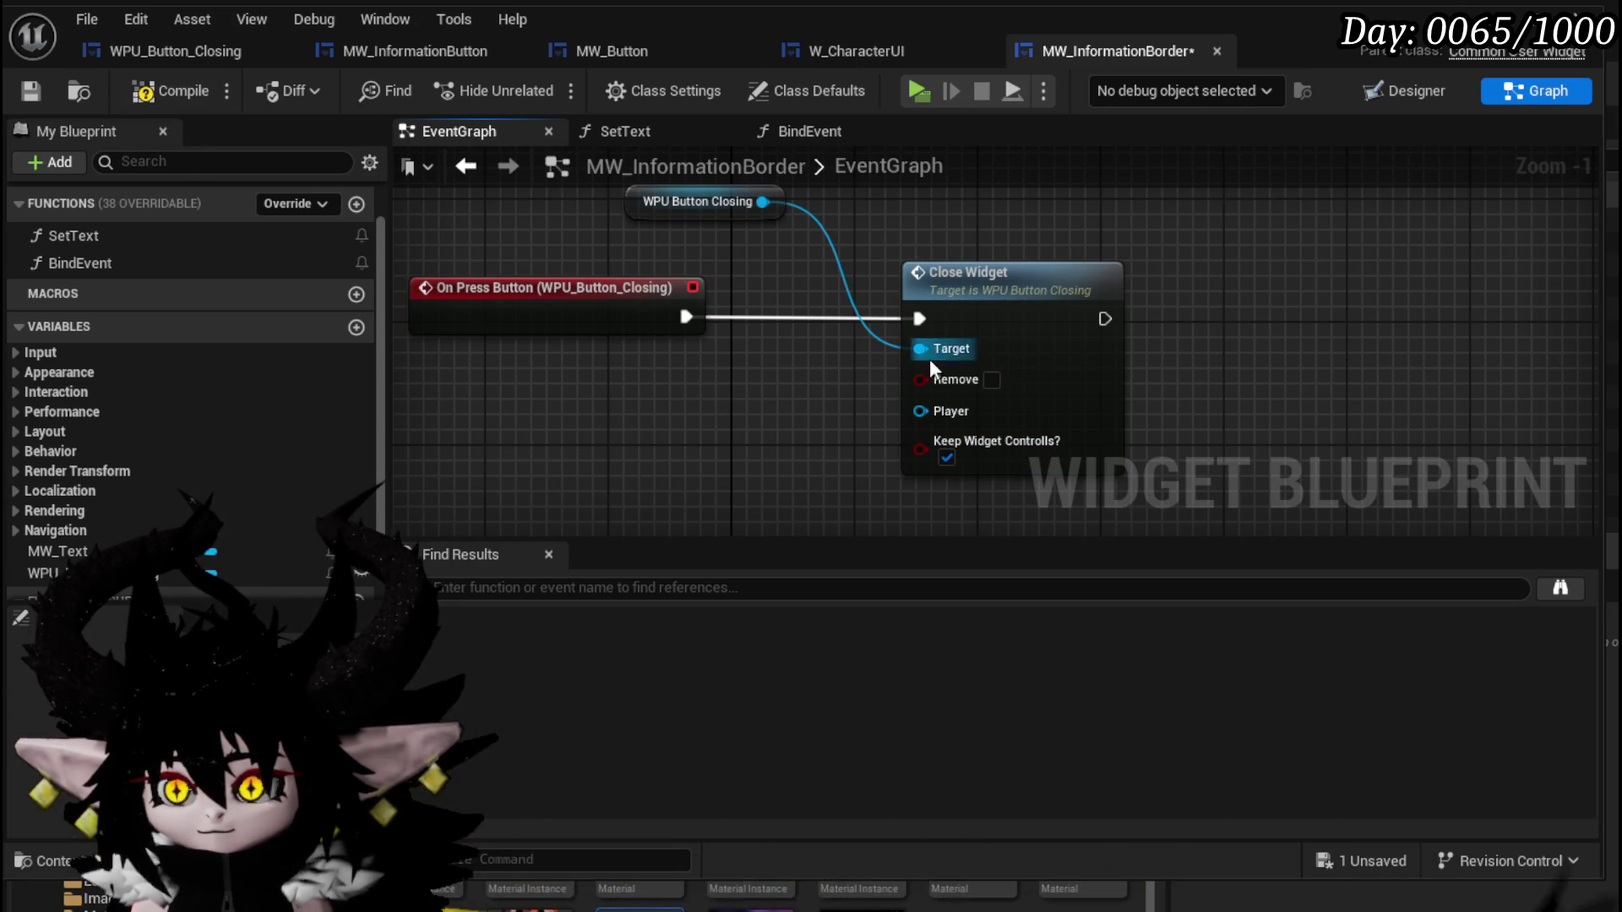
{"action": "left_click", "coordinate": [169, 91]}
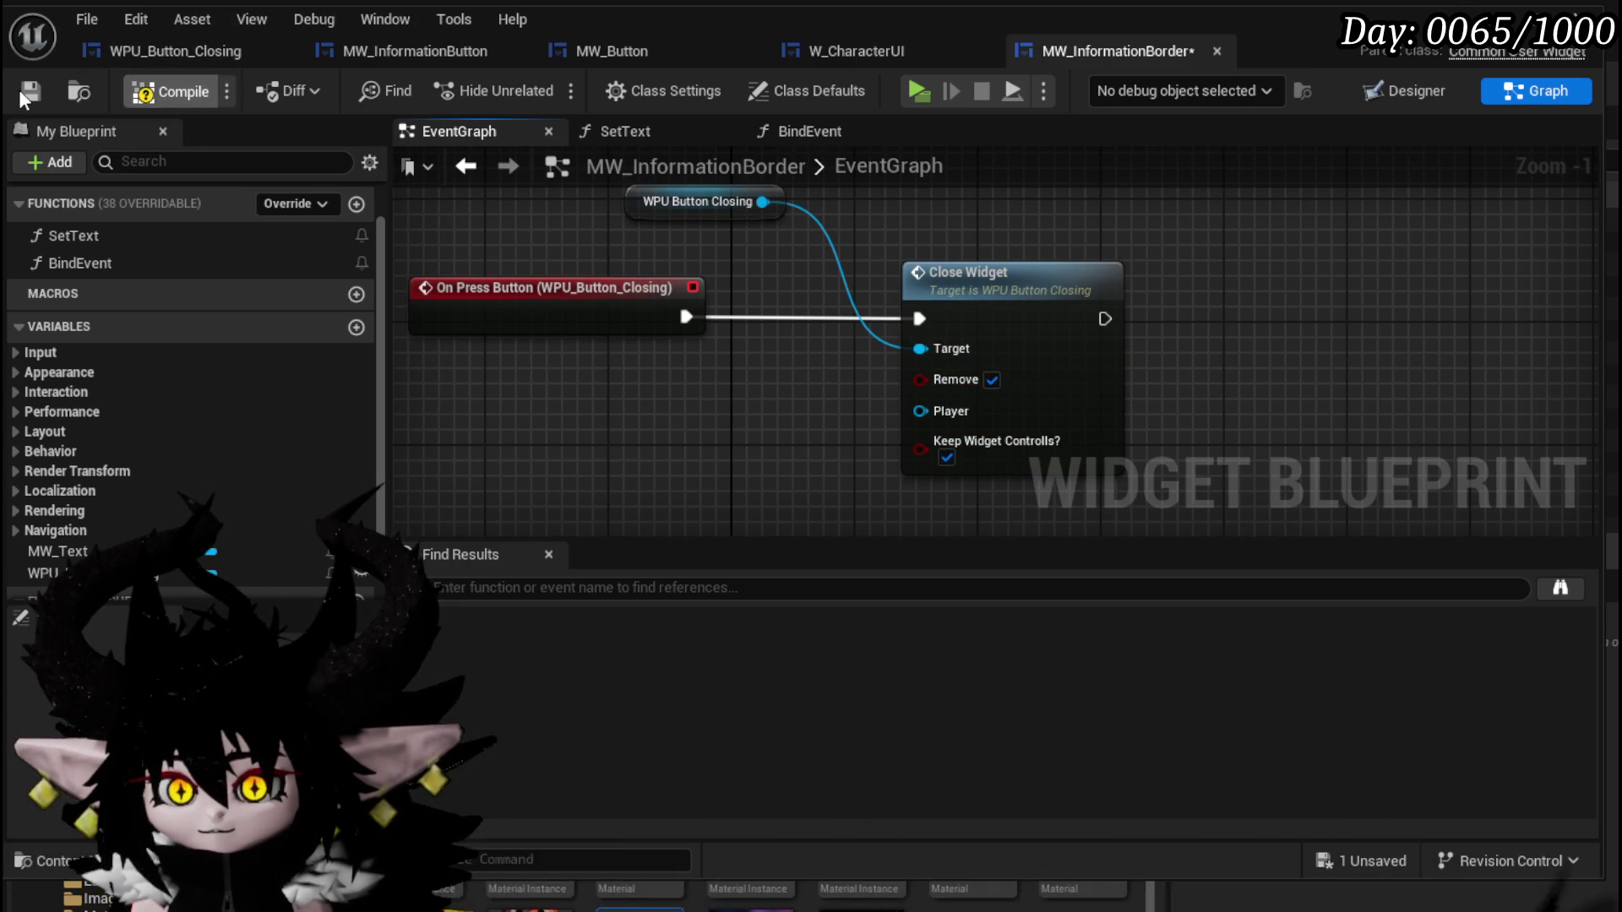
Compile and save, then playtest opening and closing the info panel several times.
{"action": "left_click", "coordinate": [30, 90]}
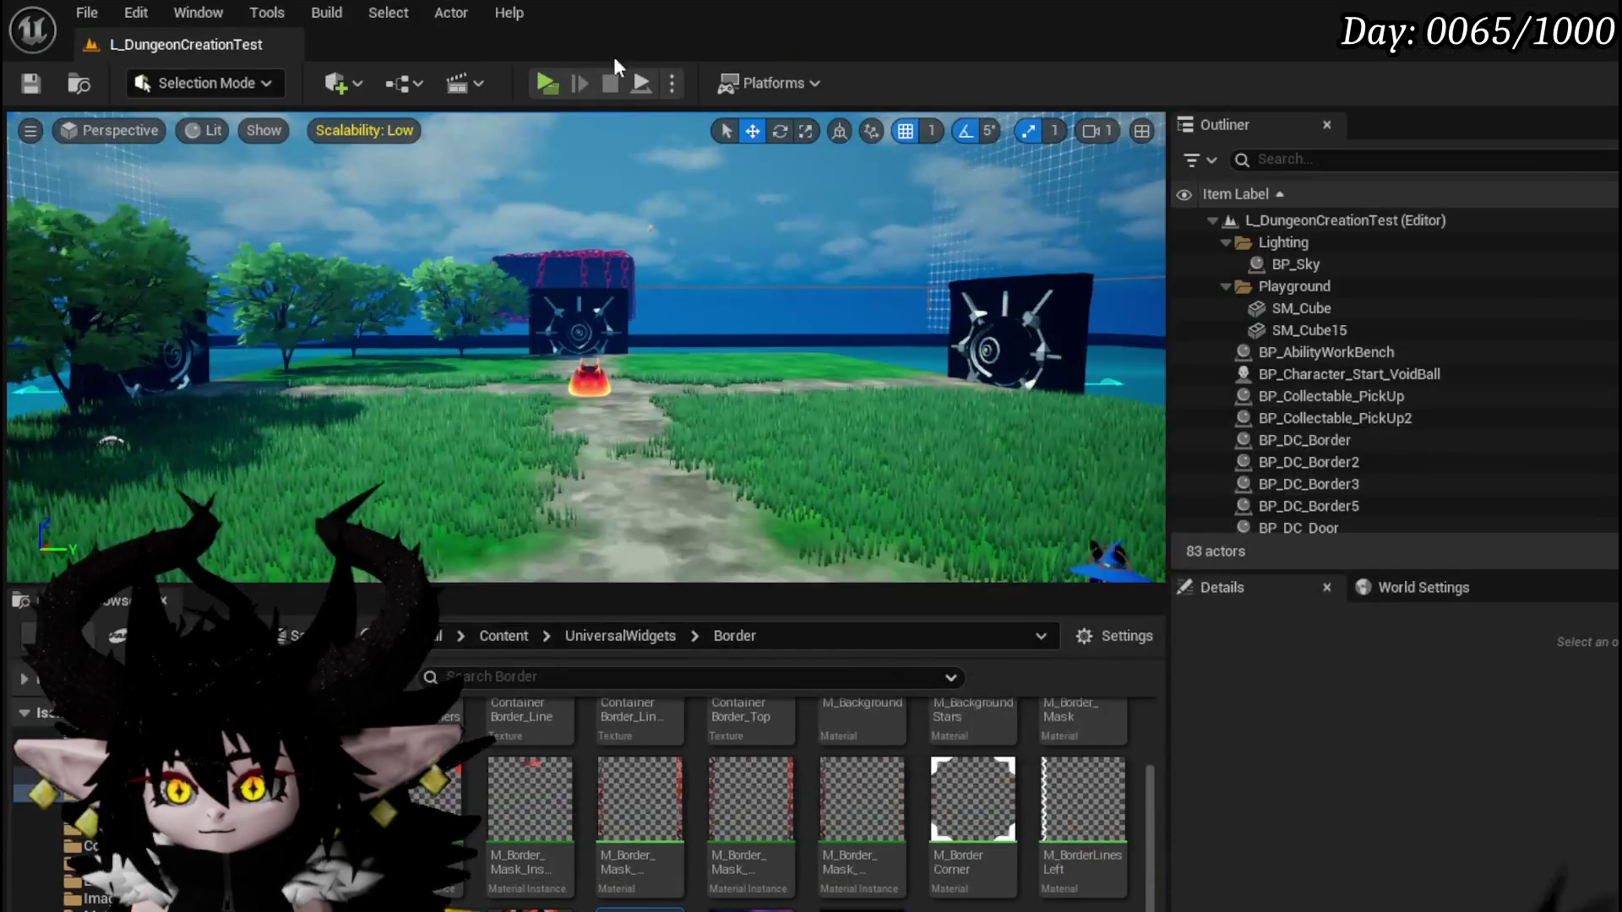
{"action": "left_click", "coordinate": [538, 84]}
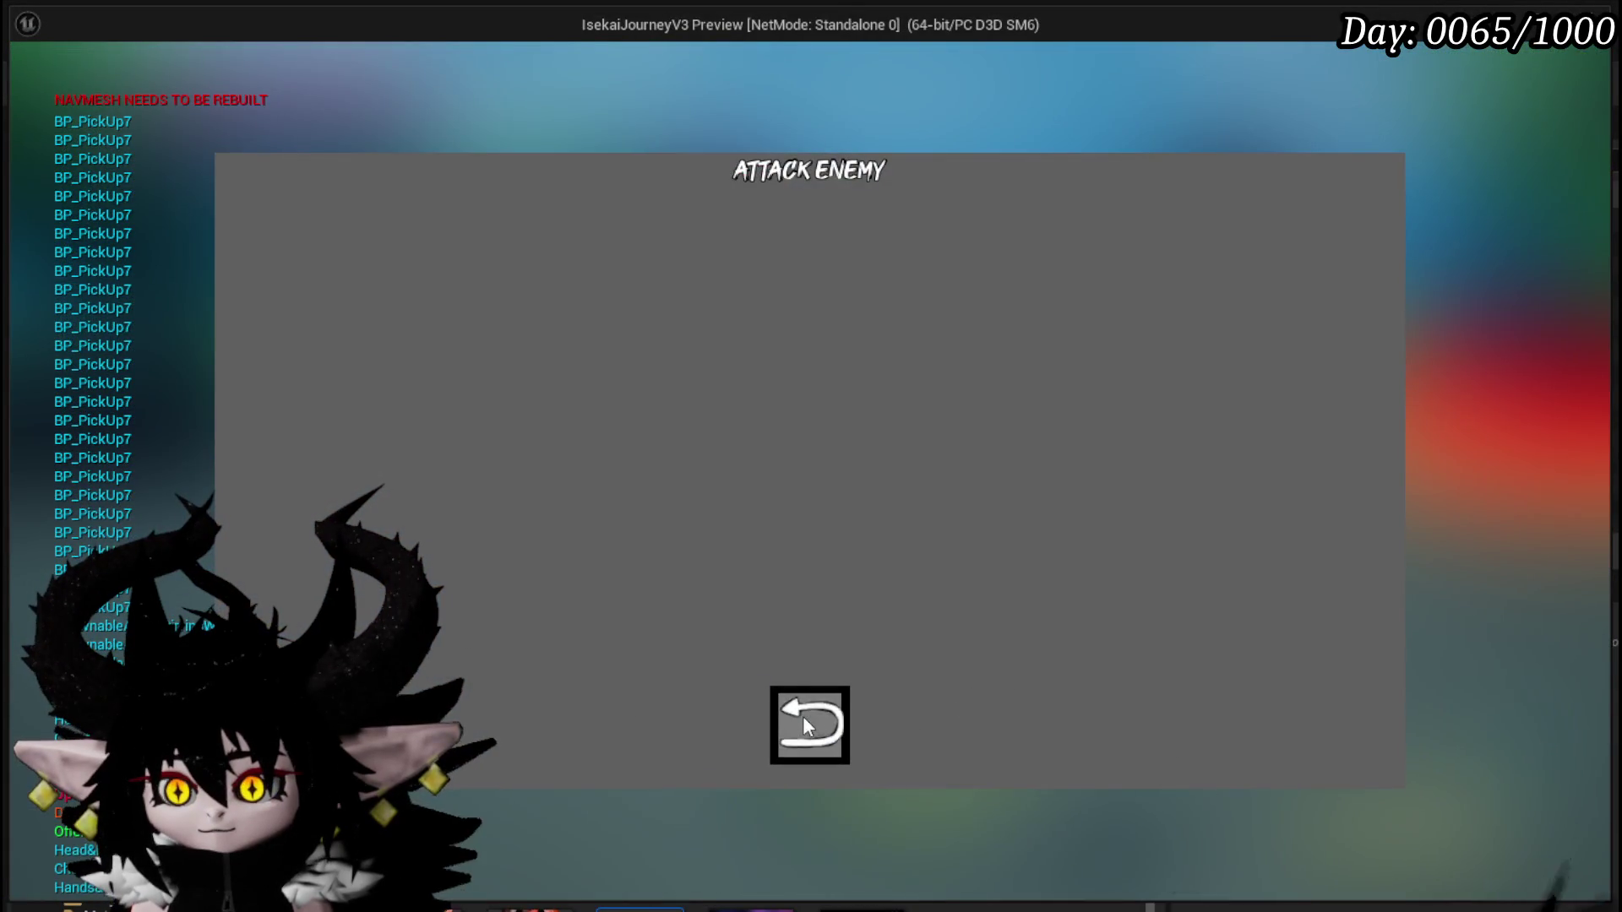
{"action": "left_click", "coordinate": [802, 716]}
{"action": "left_click", "coordinate": [1525, 743]}
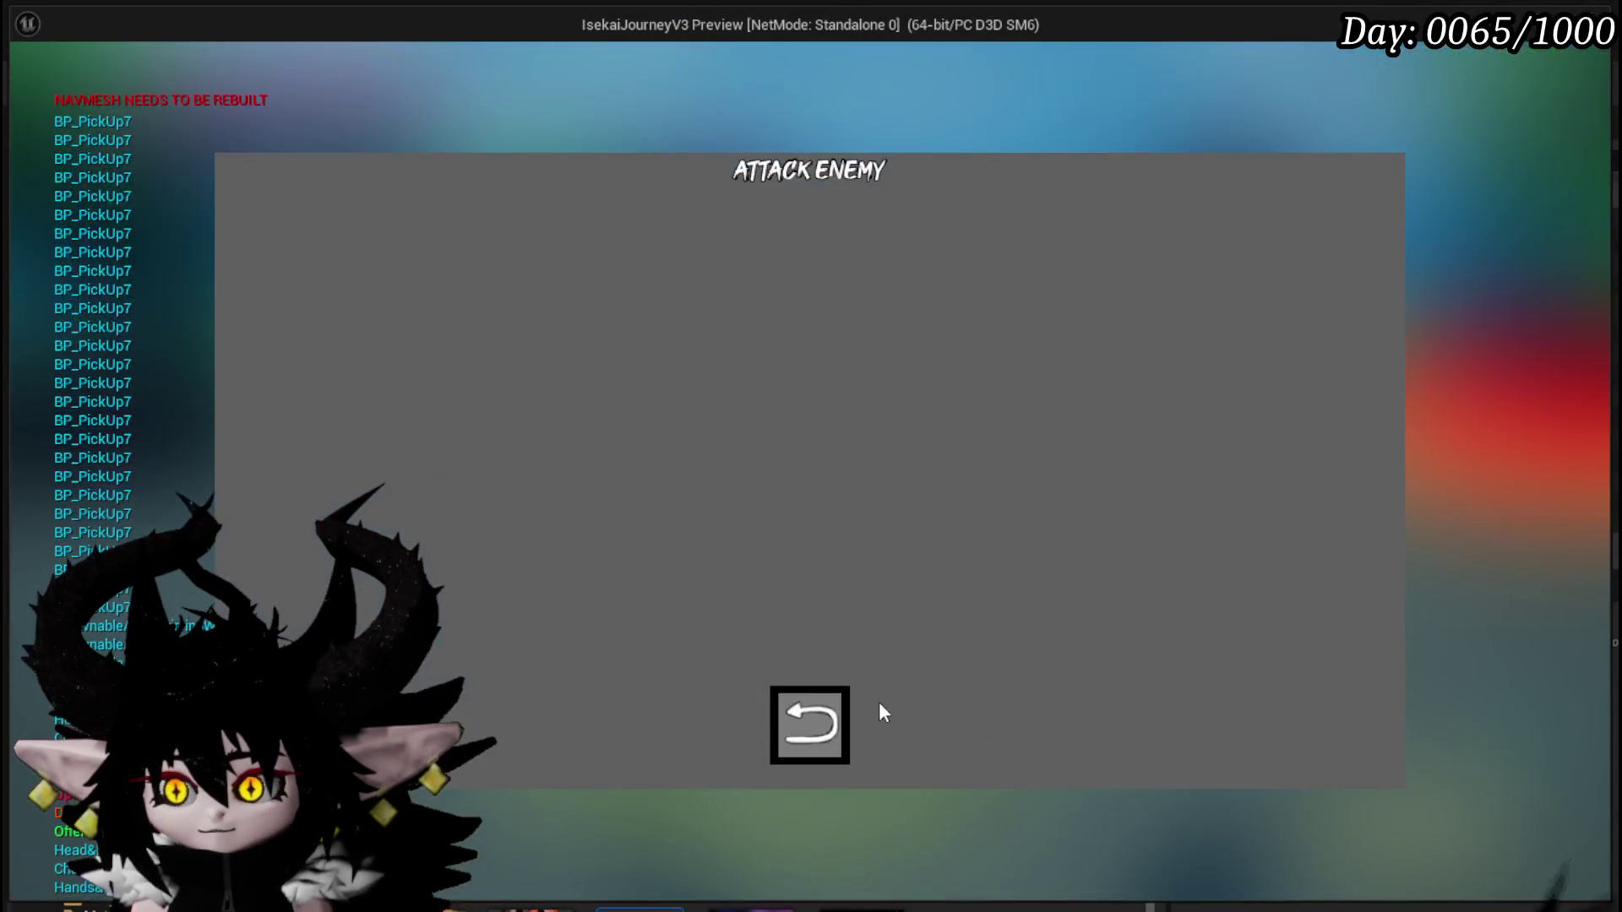
{"action": "left_click", "coordinate": [811, 722]}
{"action": "left_click", "coordinate": [1529, 745]}
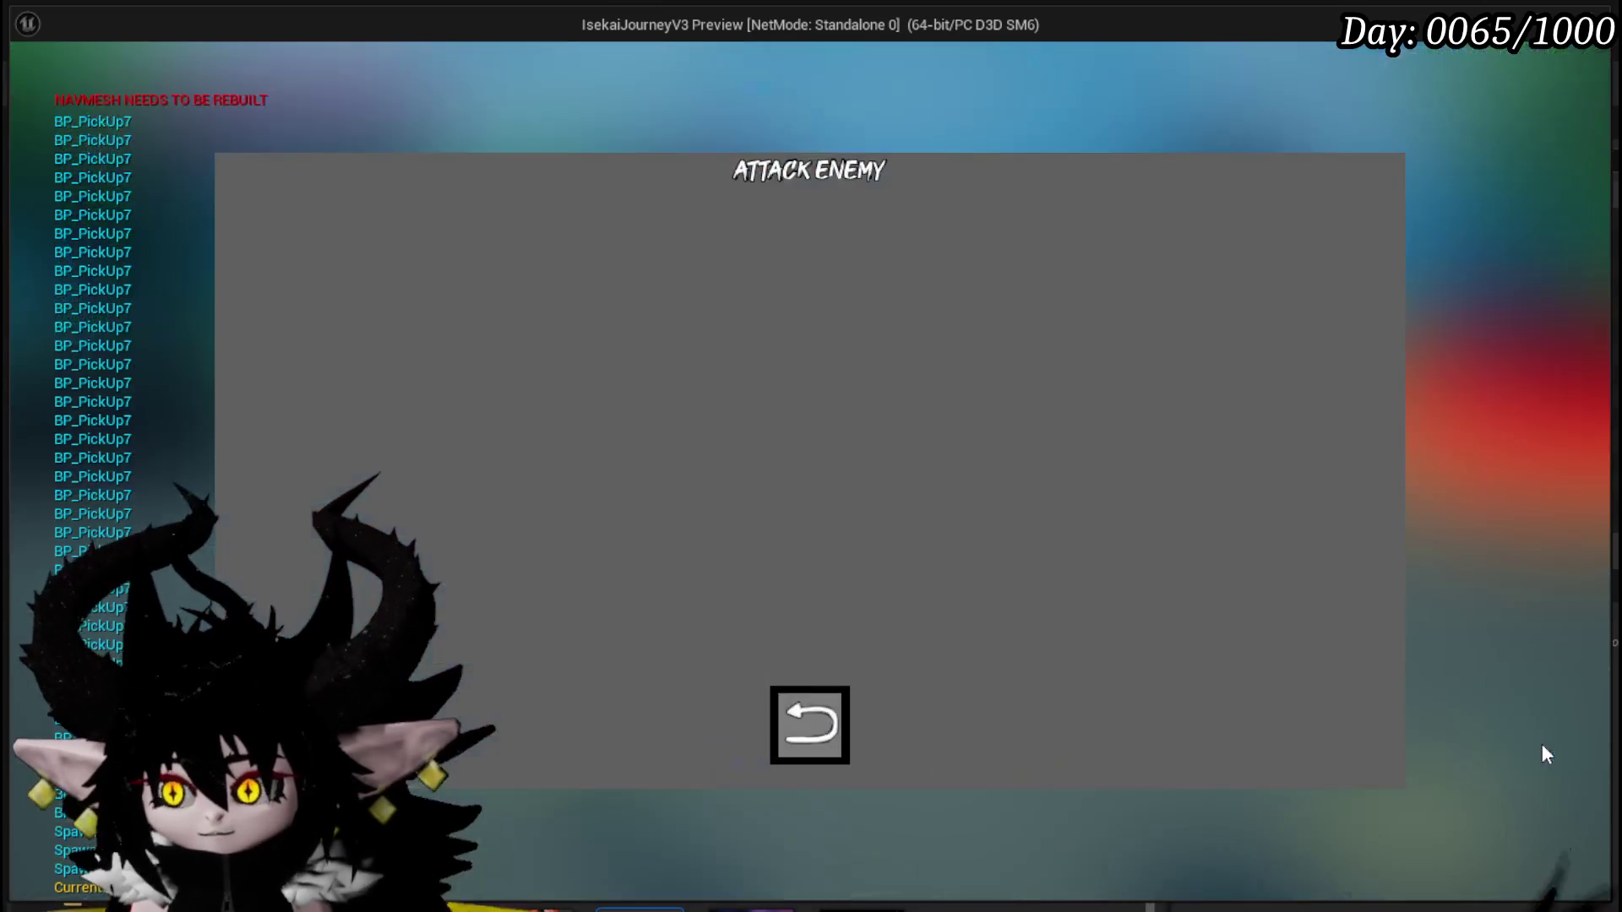
{"action": "left_click", "coordinate": [834, 742]}
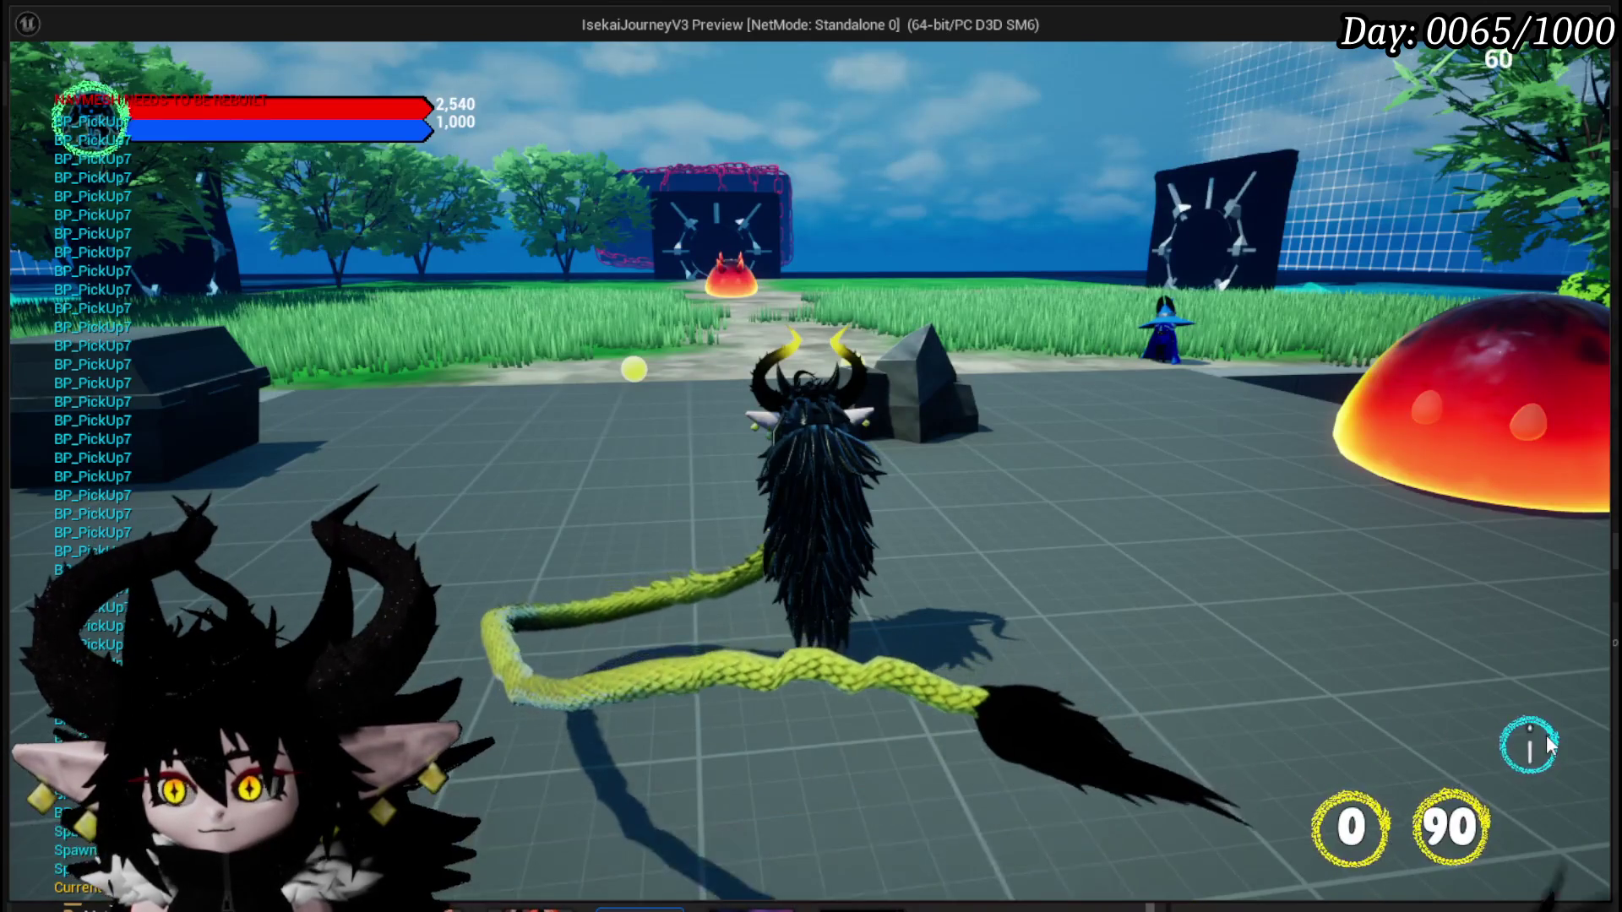
{"action": "left_click", "coordinate": [1529, 745]}
{"action": "left_click", "coordinate": [834, 718]}
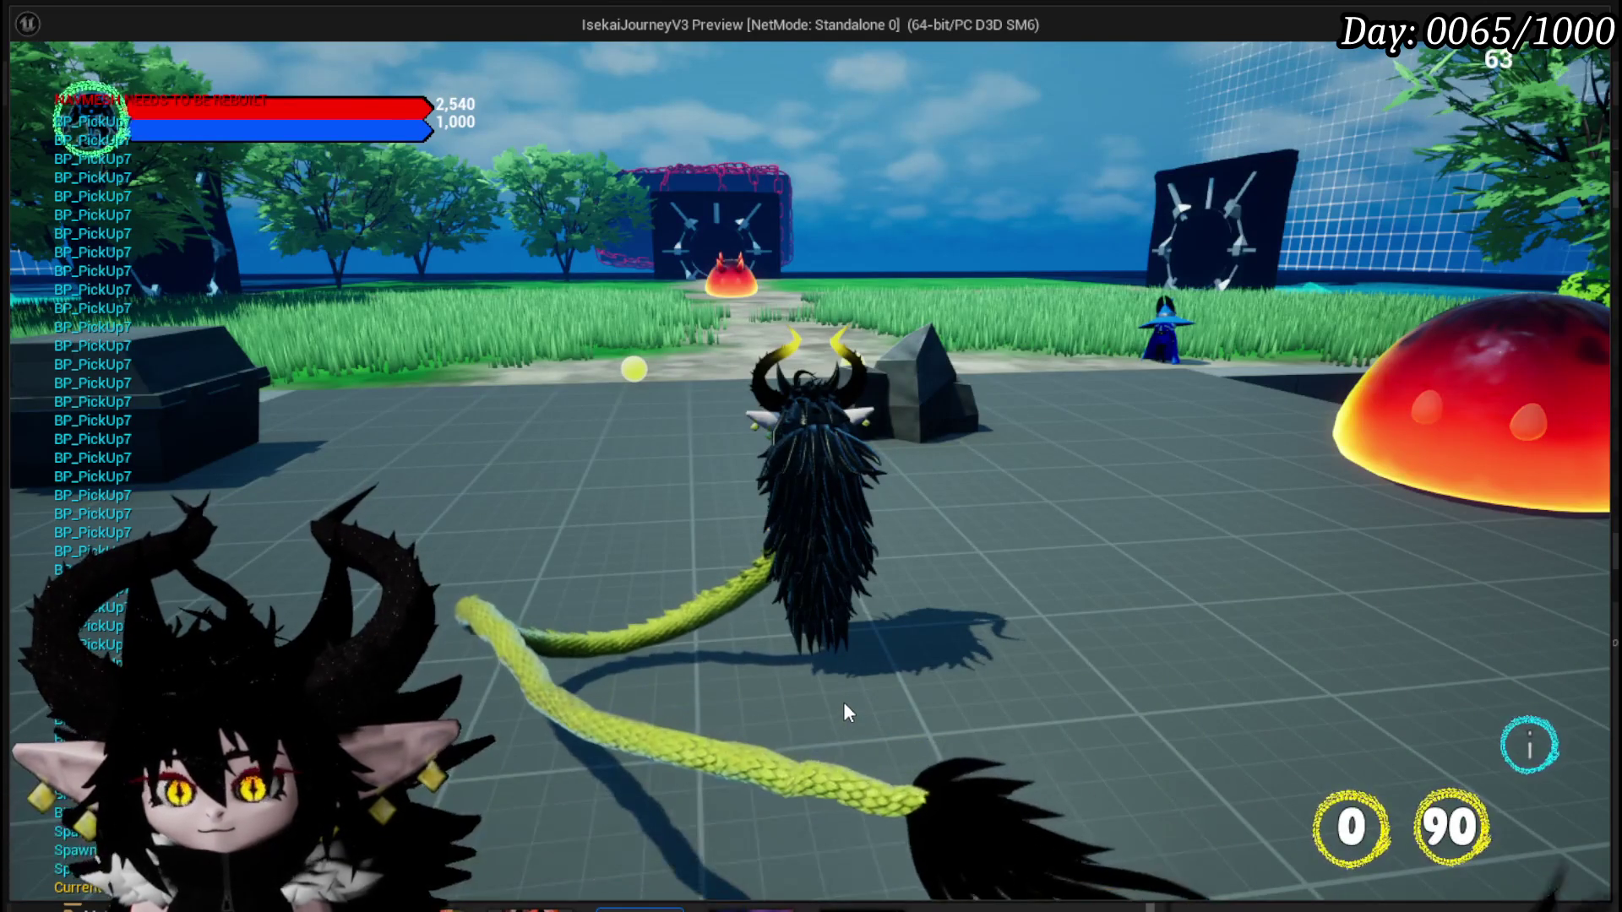
Walk around in the playtest, stop it, save the level, and browse to Systems > Settings > Widget.
{"action": "mouse_move", "coordinate": [843, 702]}
{"action": "left_mouse_down"}
{"action": "mouse_move", "coordinate": [1098, 702]}
{"action": "mouse_move", "coordinate": [676, 702]}
{"action": "mouse_move", "coordinate": [1073, 702]}
{"action": "mouse_move", "coordinate": [727, 702]}
{"action": "mouse_move", "coordinate": [861, 702]}
{"action": "mouse_move", "coordinate": [777, 702]}
{"action": "left_mouse_up"}
{"action": "key", "text": "w"}
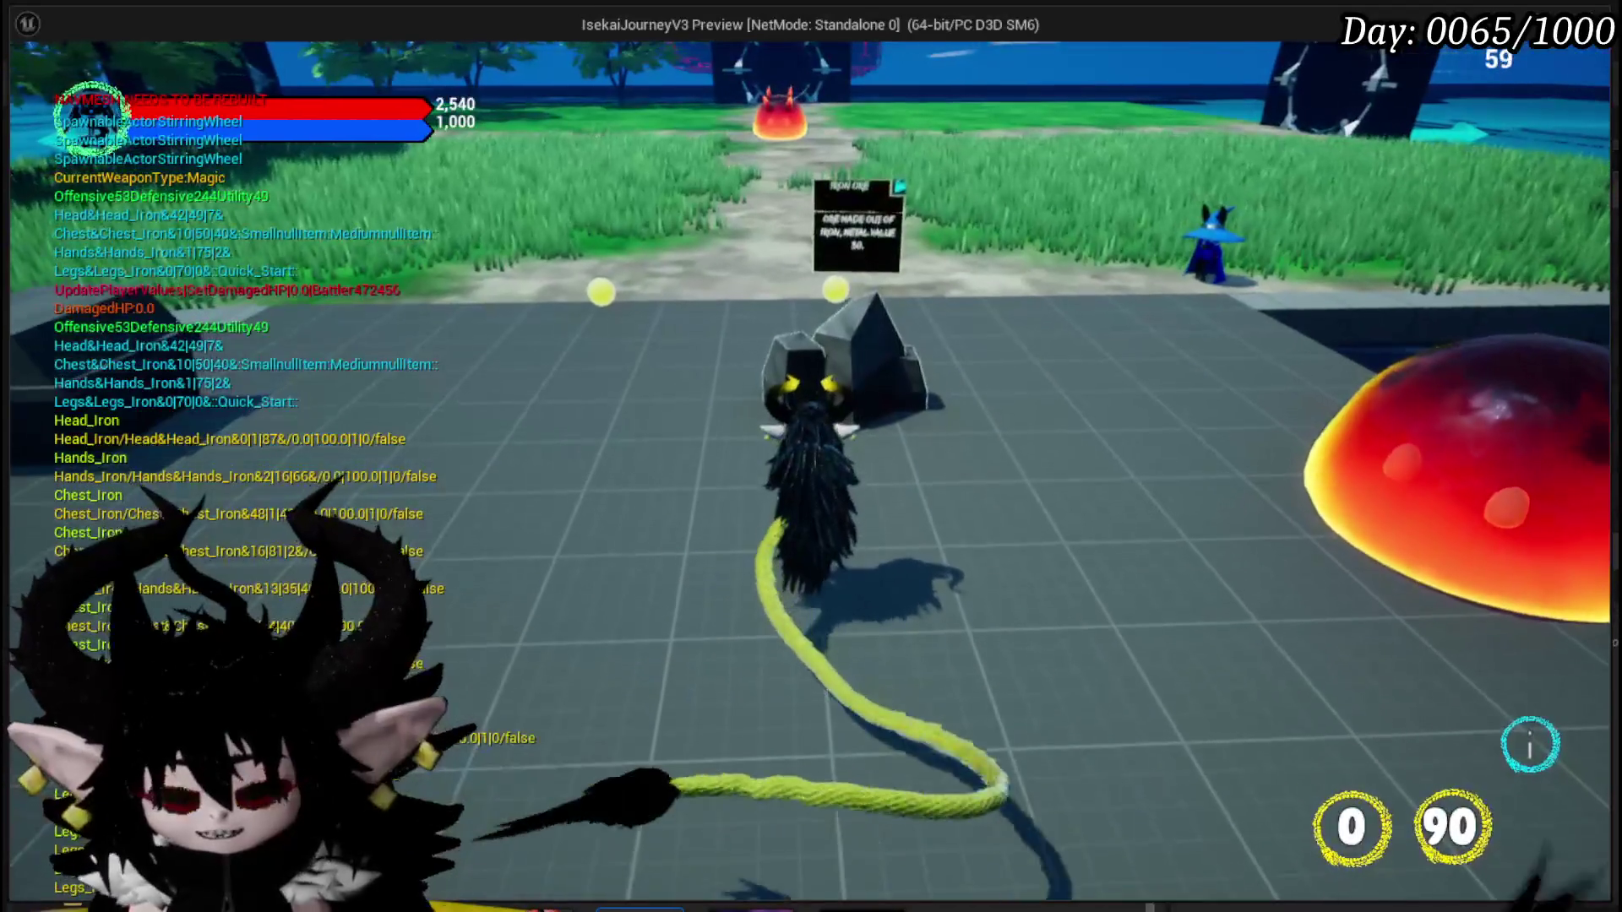
{"action": "key", "text": "Escape"}
{"action": "left_click", "coordinate": [33, 85]}
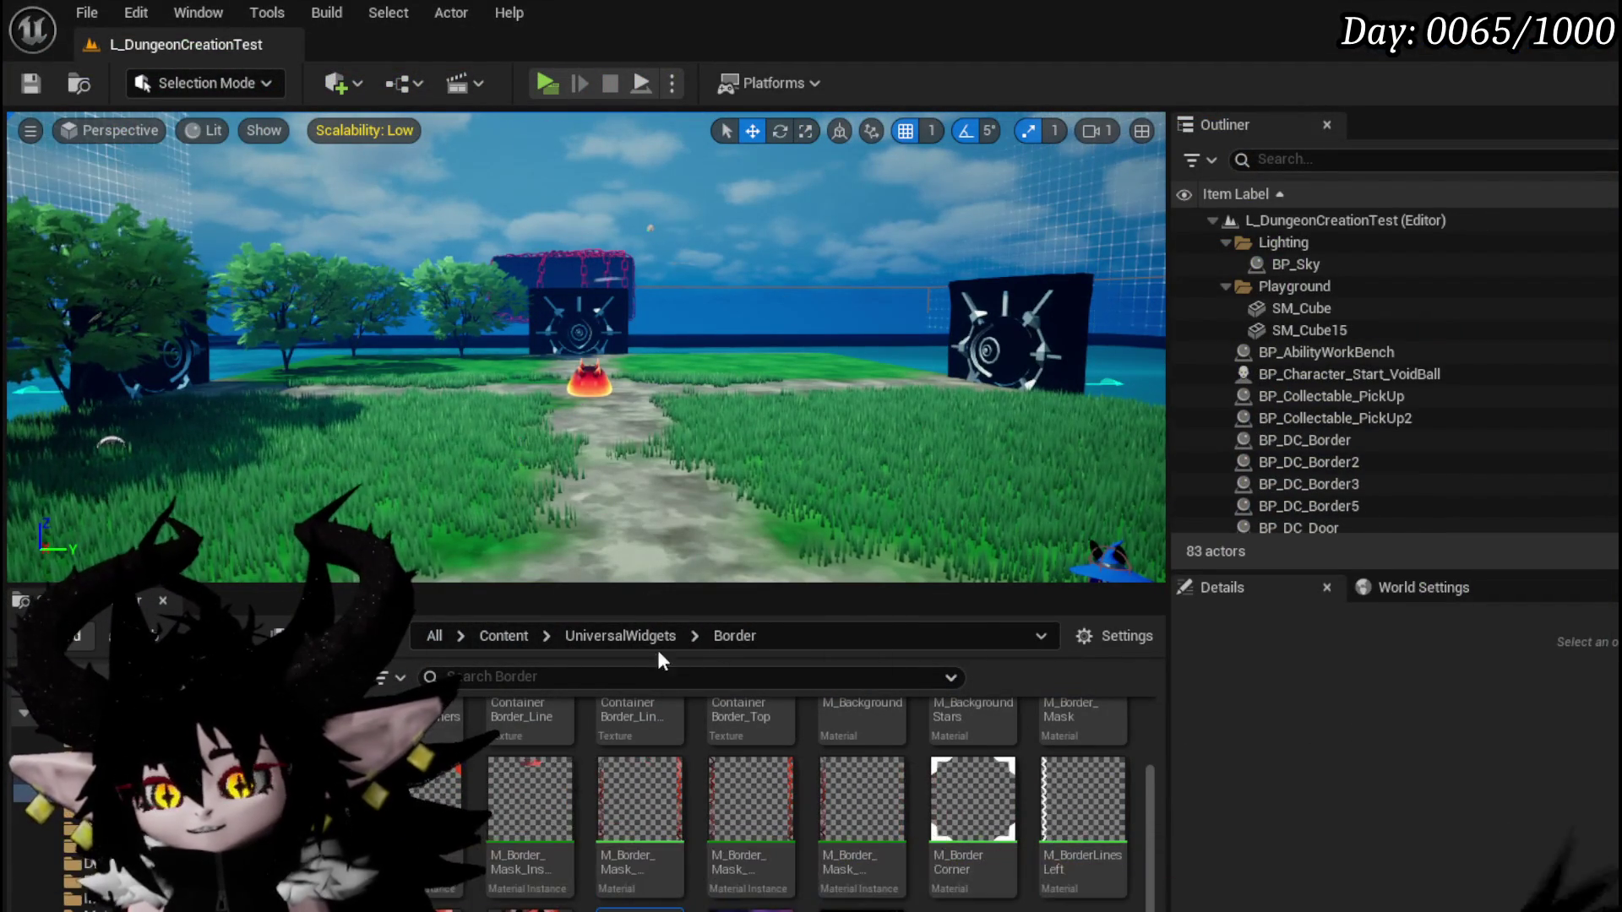
{"action": "left_click_drag", "start_coordinate": [1151, 826], "coordinate": [1151, 777]}
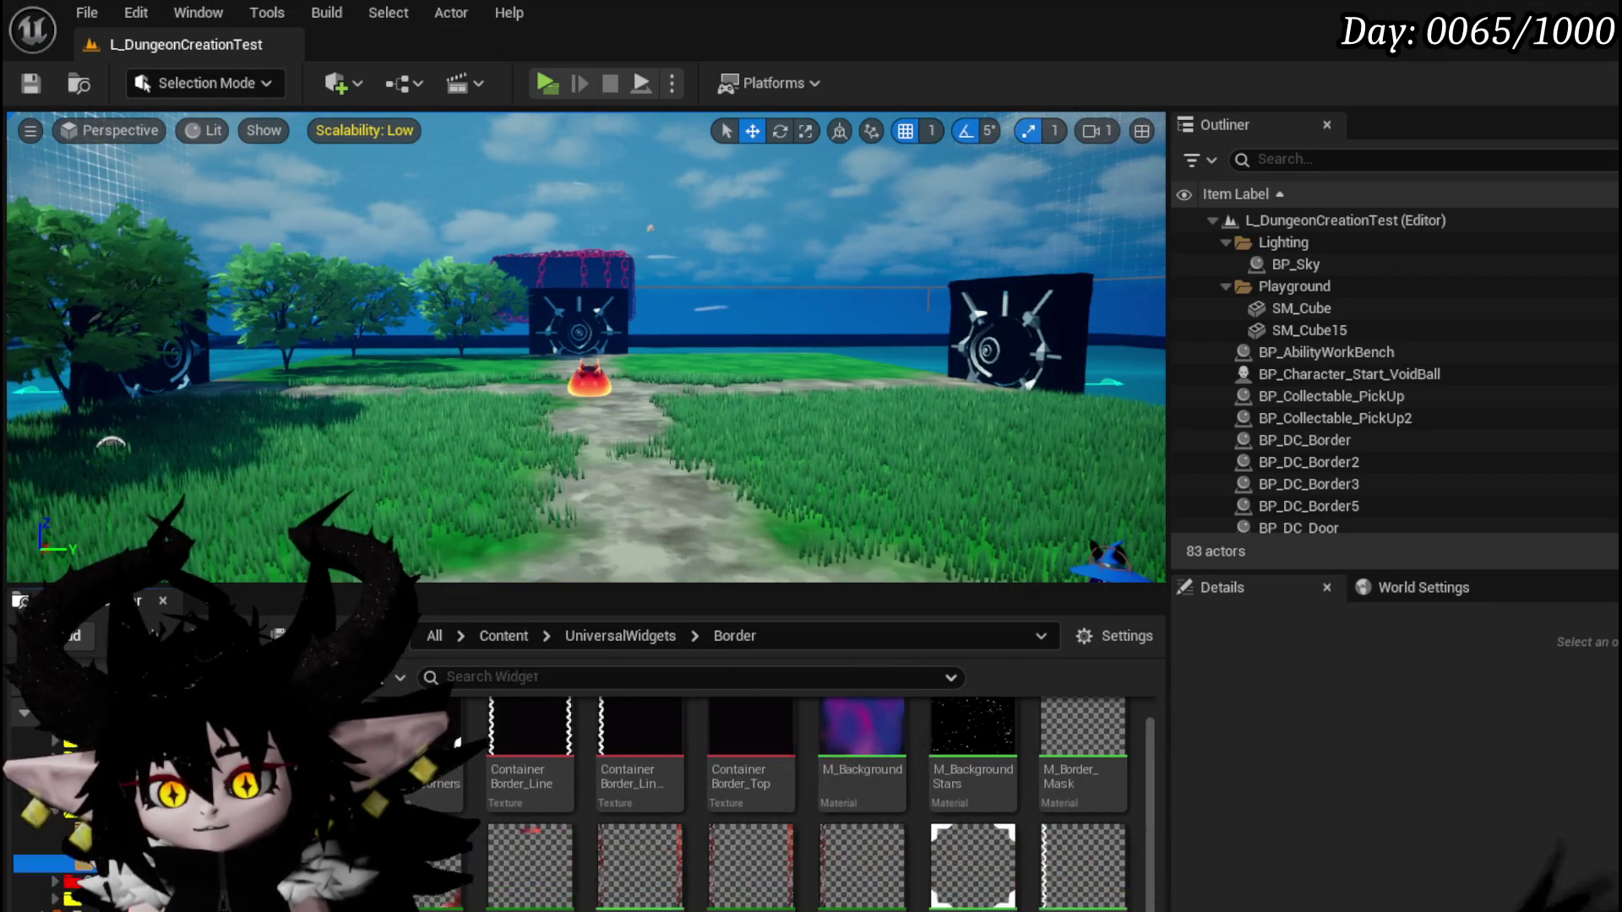
{"action": "key", "text": "alt+Left"}
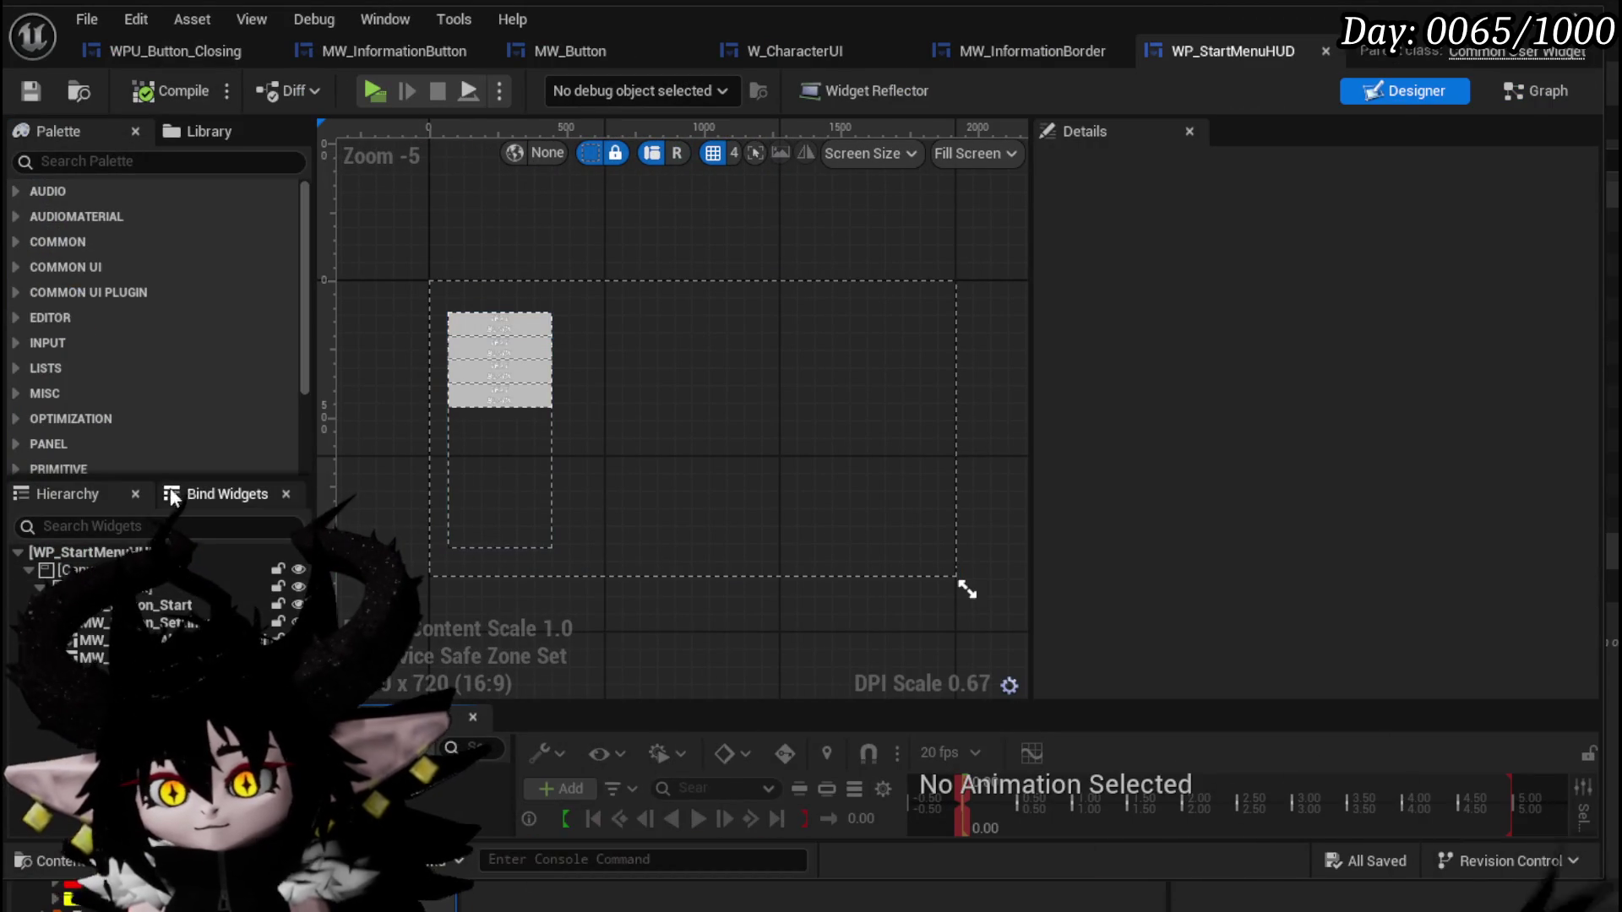
Find MW Text in the Palette and place it on the WP_StartMenuHUD canvas.
{"action": "left_click", "coordinate": [107, 162]}
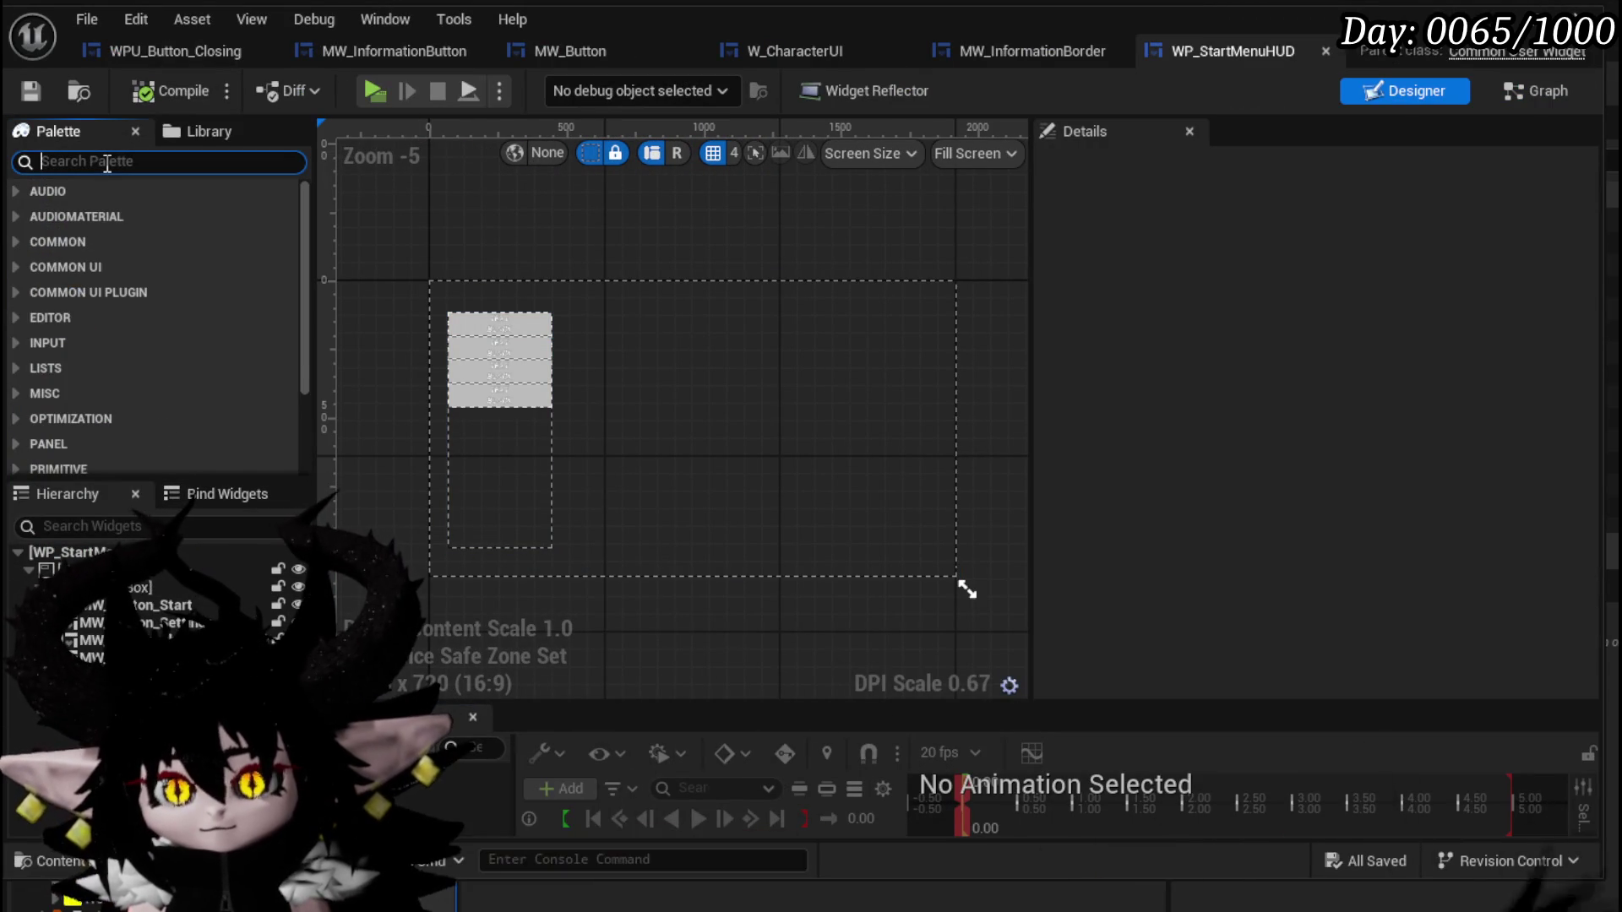
{"action": "type", "text": "Text"}
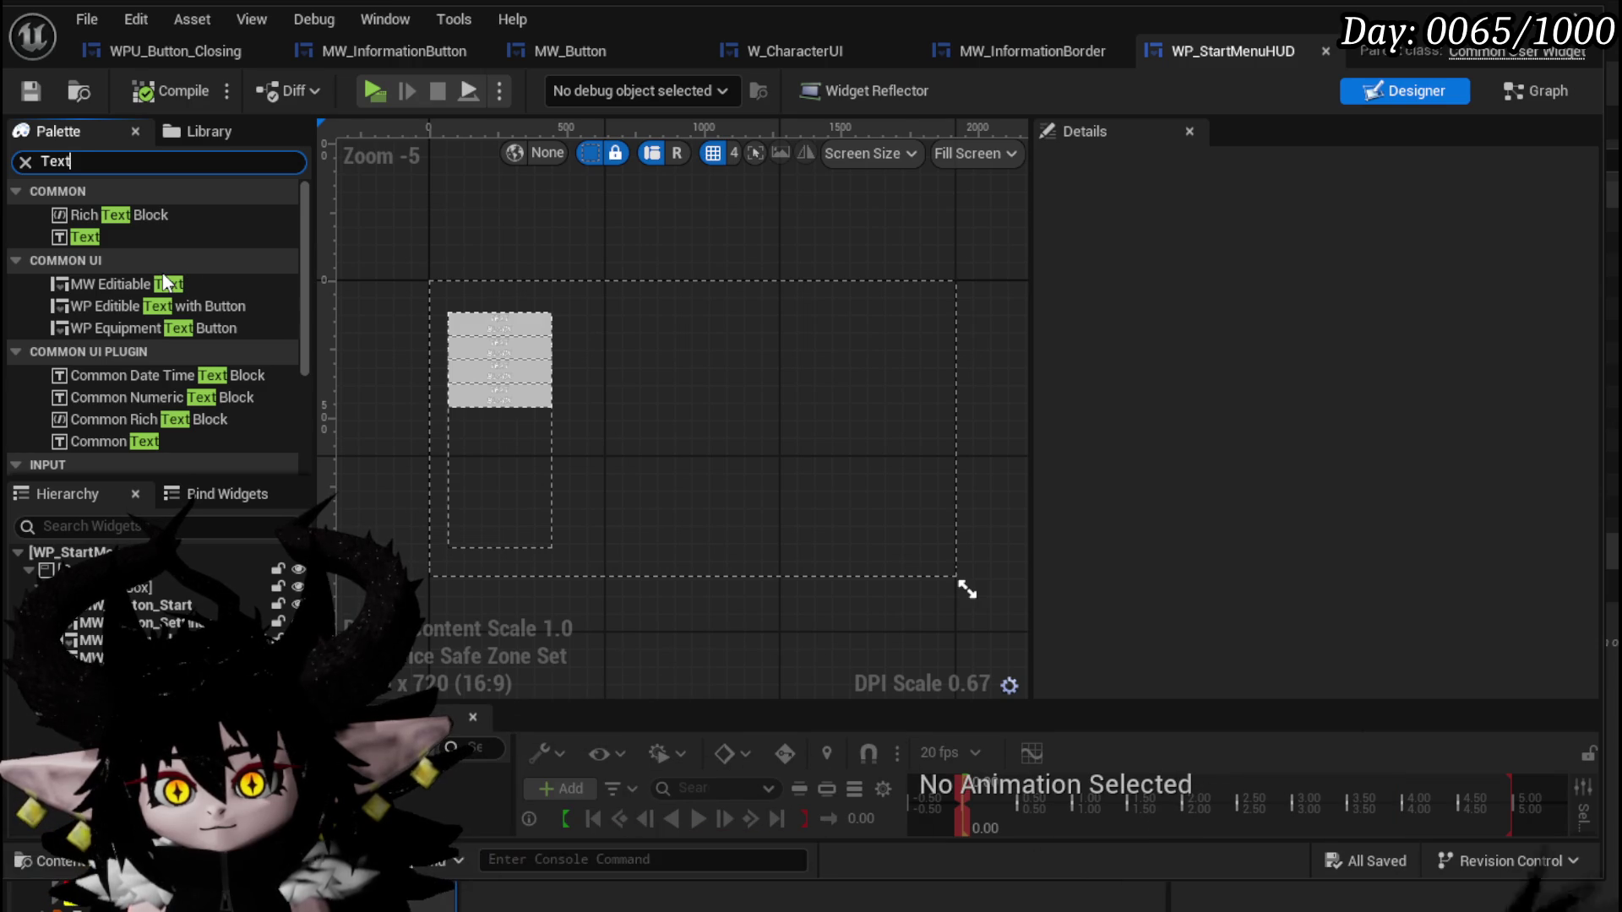
{"action": "scroll", "coordinate": [142, 367], "scroll_direction": "down", "scroll_amount": 3}
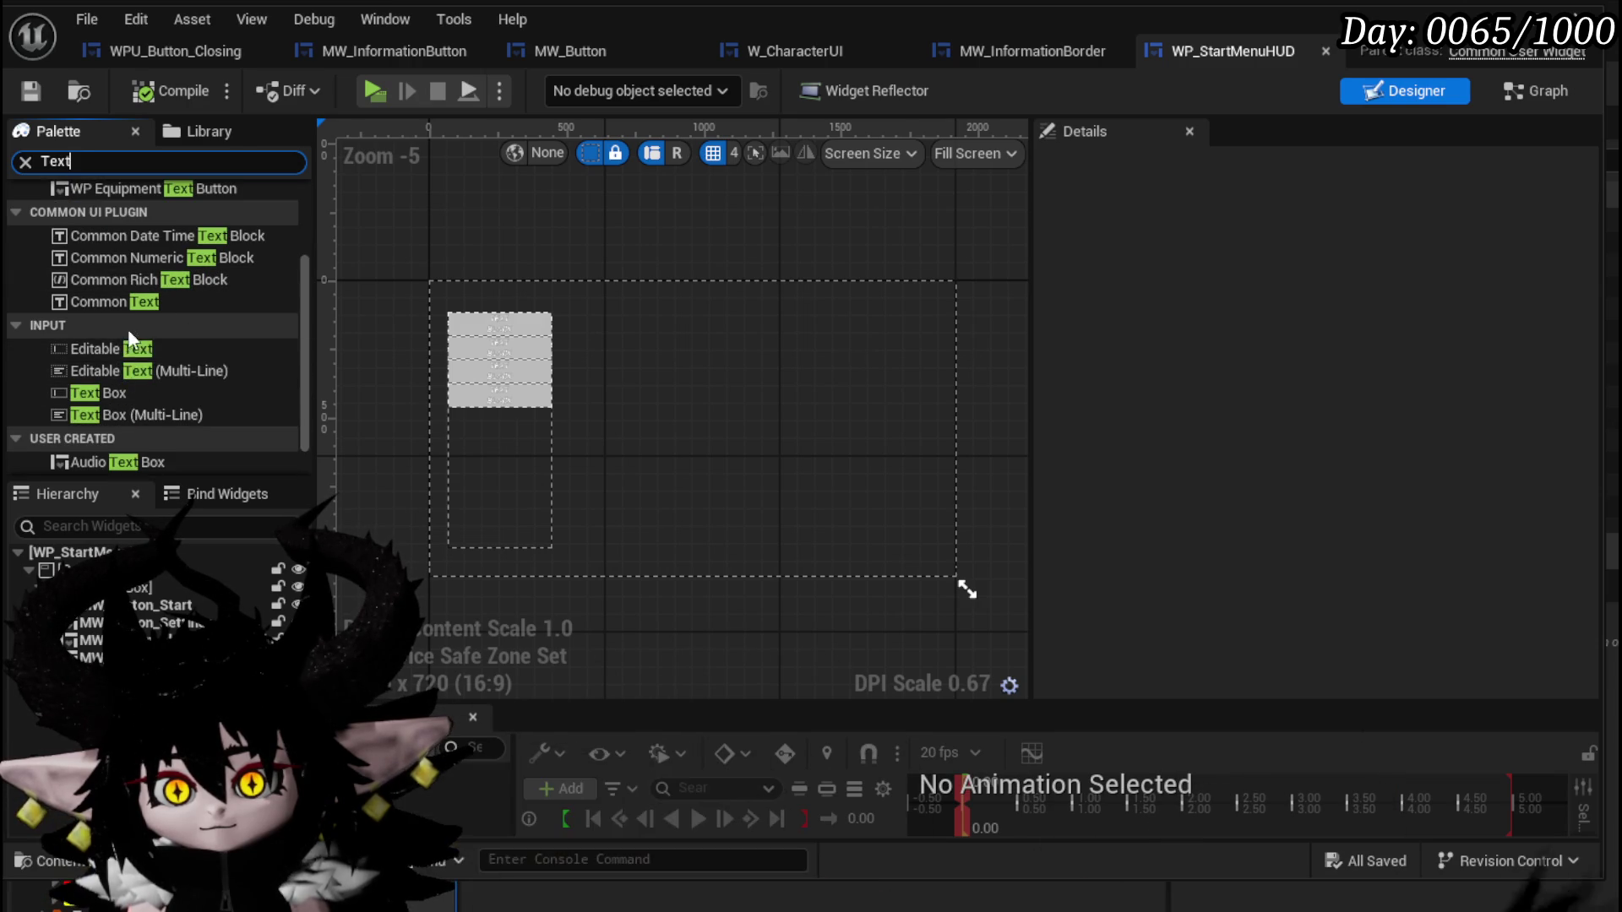
{"action": "scroll", "coordinate": [129, 328], "scroll_direction": "down", "scroll_amount": 1}
{"action": "mouse_move", "coordinate": [90, 448]}
{"action": "left_mouse_down"}
{"action": "mouse_move", "coordinate": [85, 562]}
{"action": "mouse_move", "coordinate": [518, 350]}
{"action": "mouse_move", "coordinate": [429, 283]}
{"action": "mouse_move", "coordinate": [730, 511]}
{"action": "mouse_move", "coordinate": [751, 569]}
{"action": "mouse_move", "coordinate": [730, 584]}
{"action": "mouse_move", "coordinate": [743, 458]}
{"action": "mouse_move", "coordinate": [719, 250]}
{"action": "left_mouse_up"}
Turn the MW Text colour from magenta to white by raising green to 1.0.
{"action": "scroll", "coordinate": [430, 338], "scroll_direction": "up", "scroll_amount": 3}
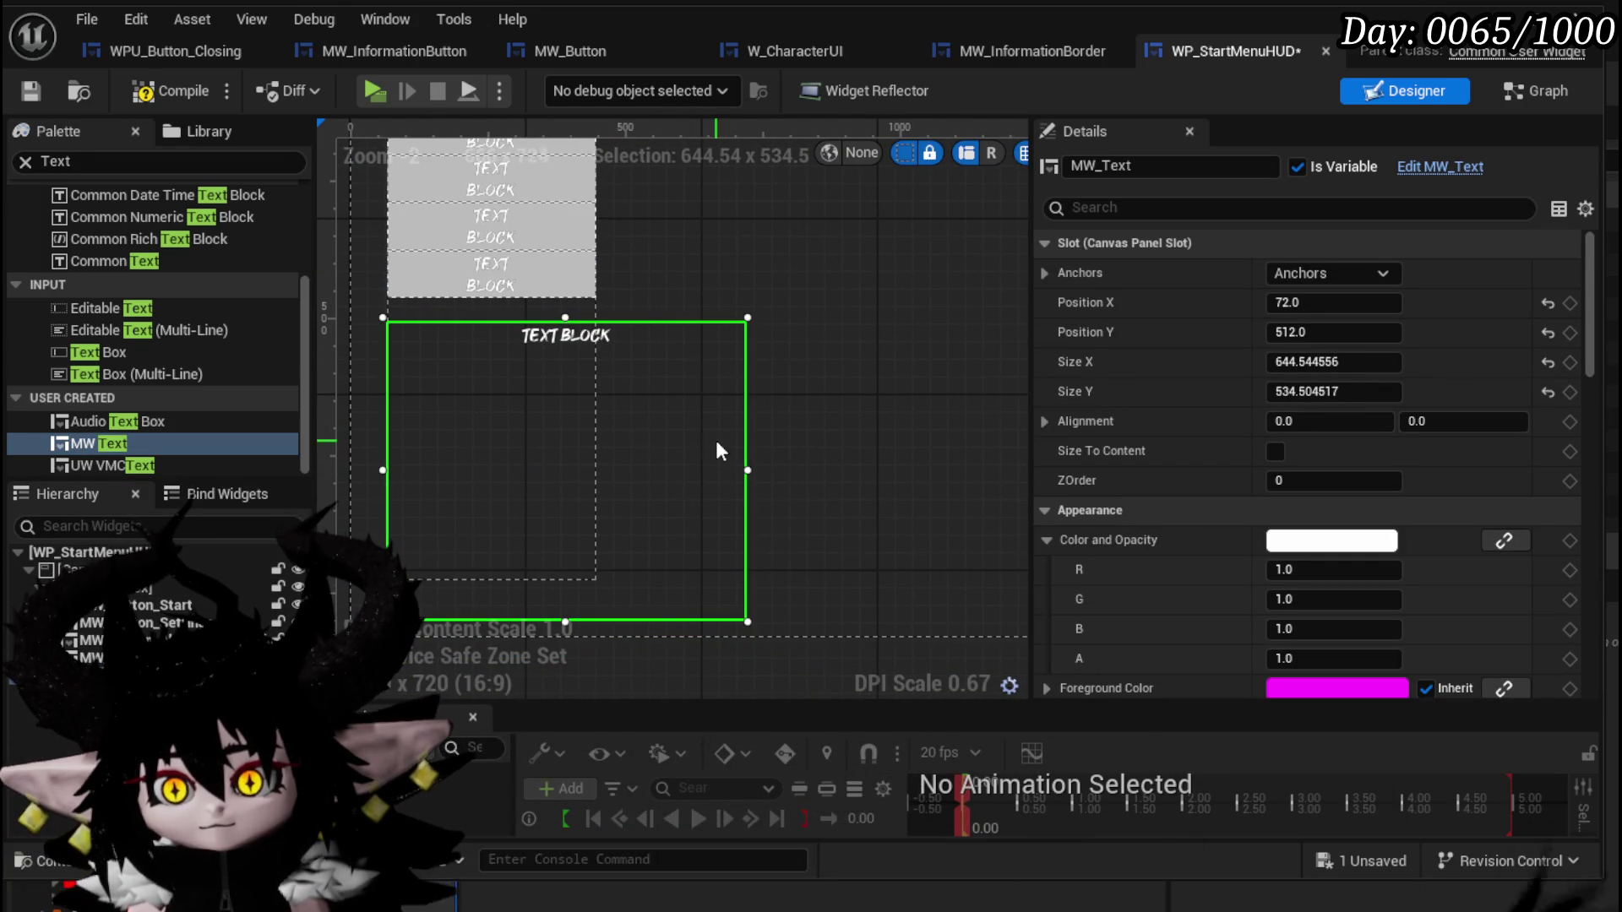
{"action": "scroll", "coordinate": [1274, 441], "scroll_direction": "down", "scroll_amount": 3}
{"action": "scroll", "coordinate": [1274, 441], "scroll_direction": "down", "scroll_amount": 10}
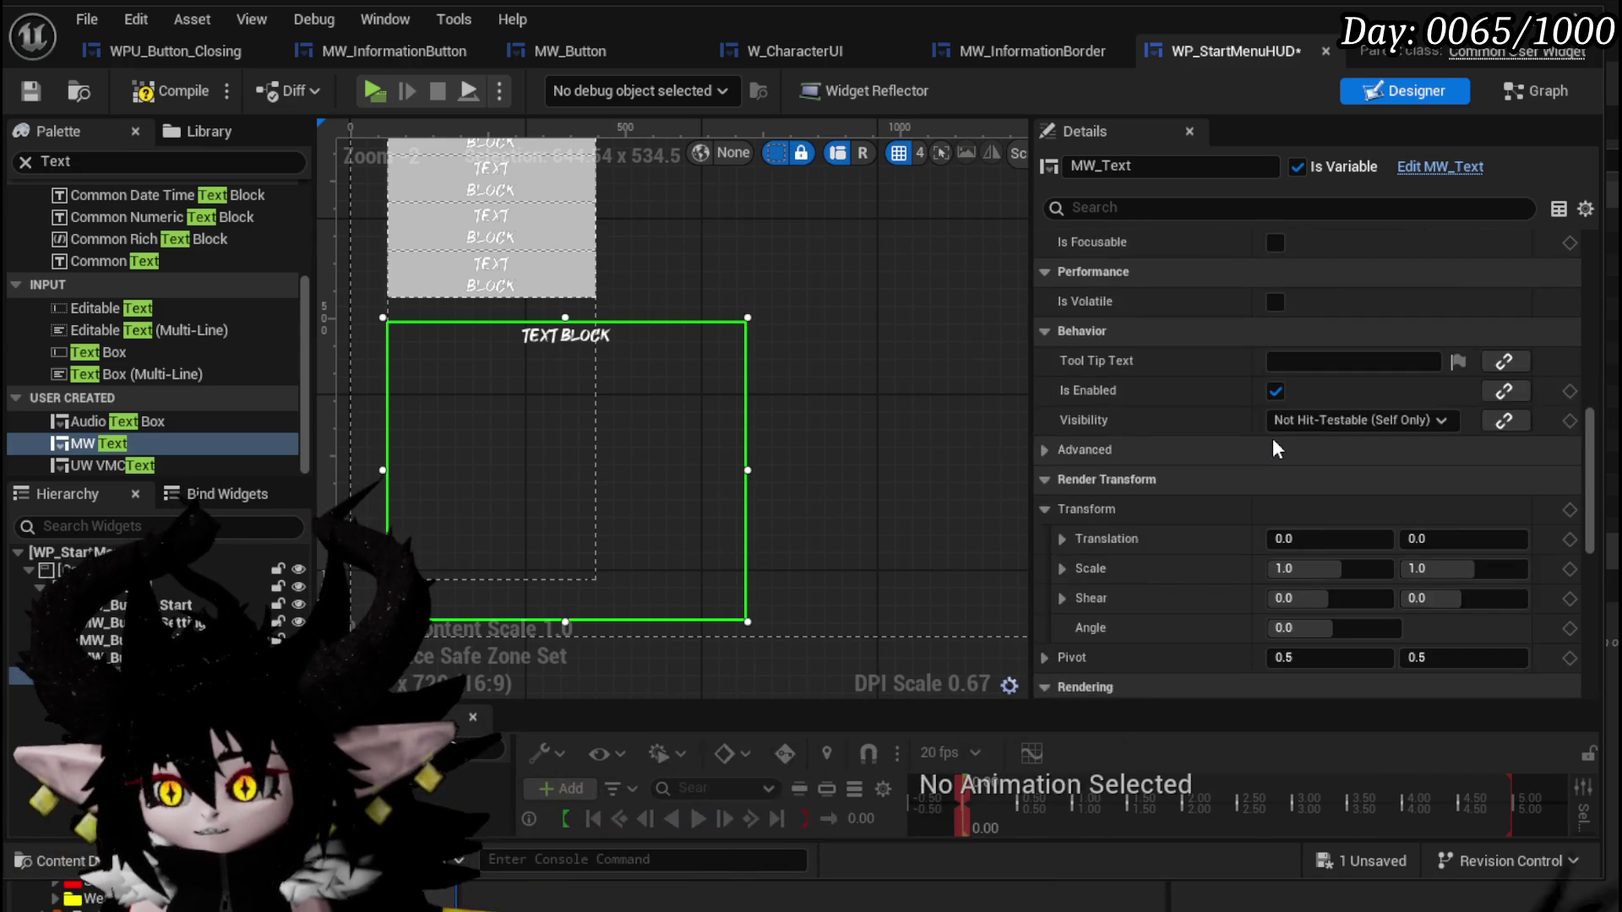
{"action": "scroll", "coordinate": [1270, 433], "scroll_direction": "down", "scroll_amount": 5}
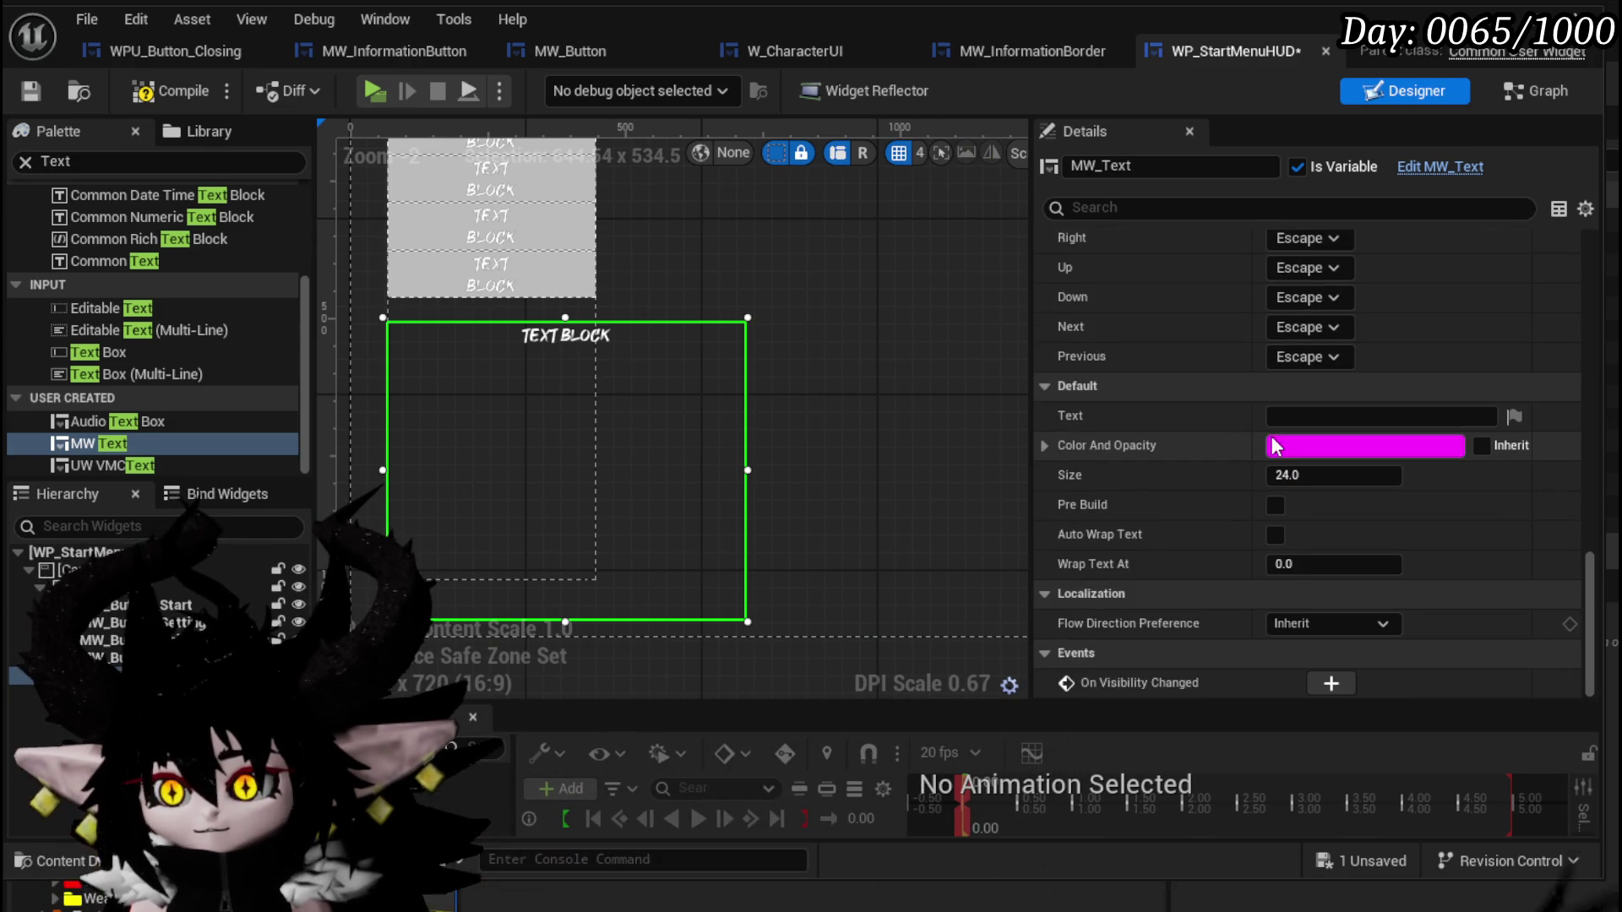
{"action": "left_click", "coordinate": [1052, 445]}
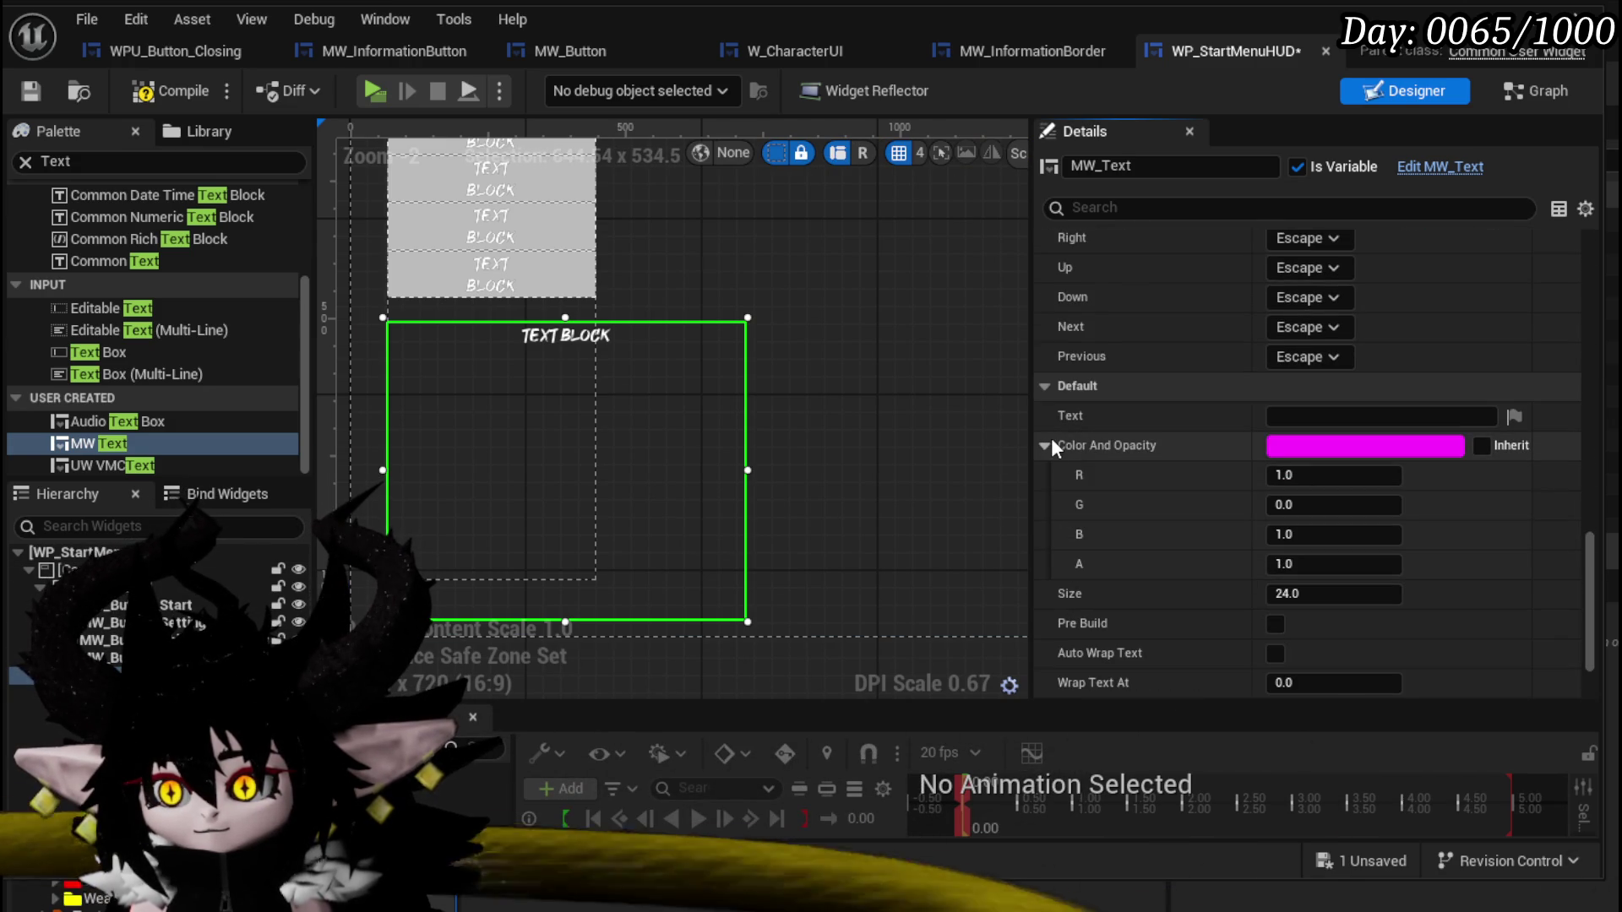
{"action": "left_click", "coordinate": [1368, 445]}
{"action": "left_click_drag", "start_coordinate": [1436, 842], "coordinate": [1597, 842]}
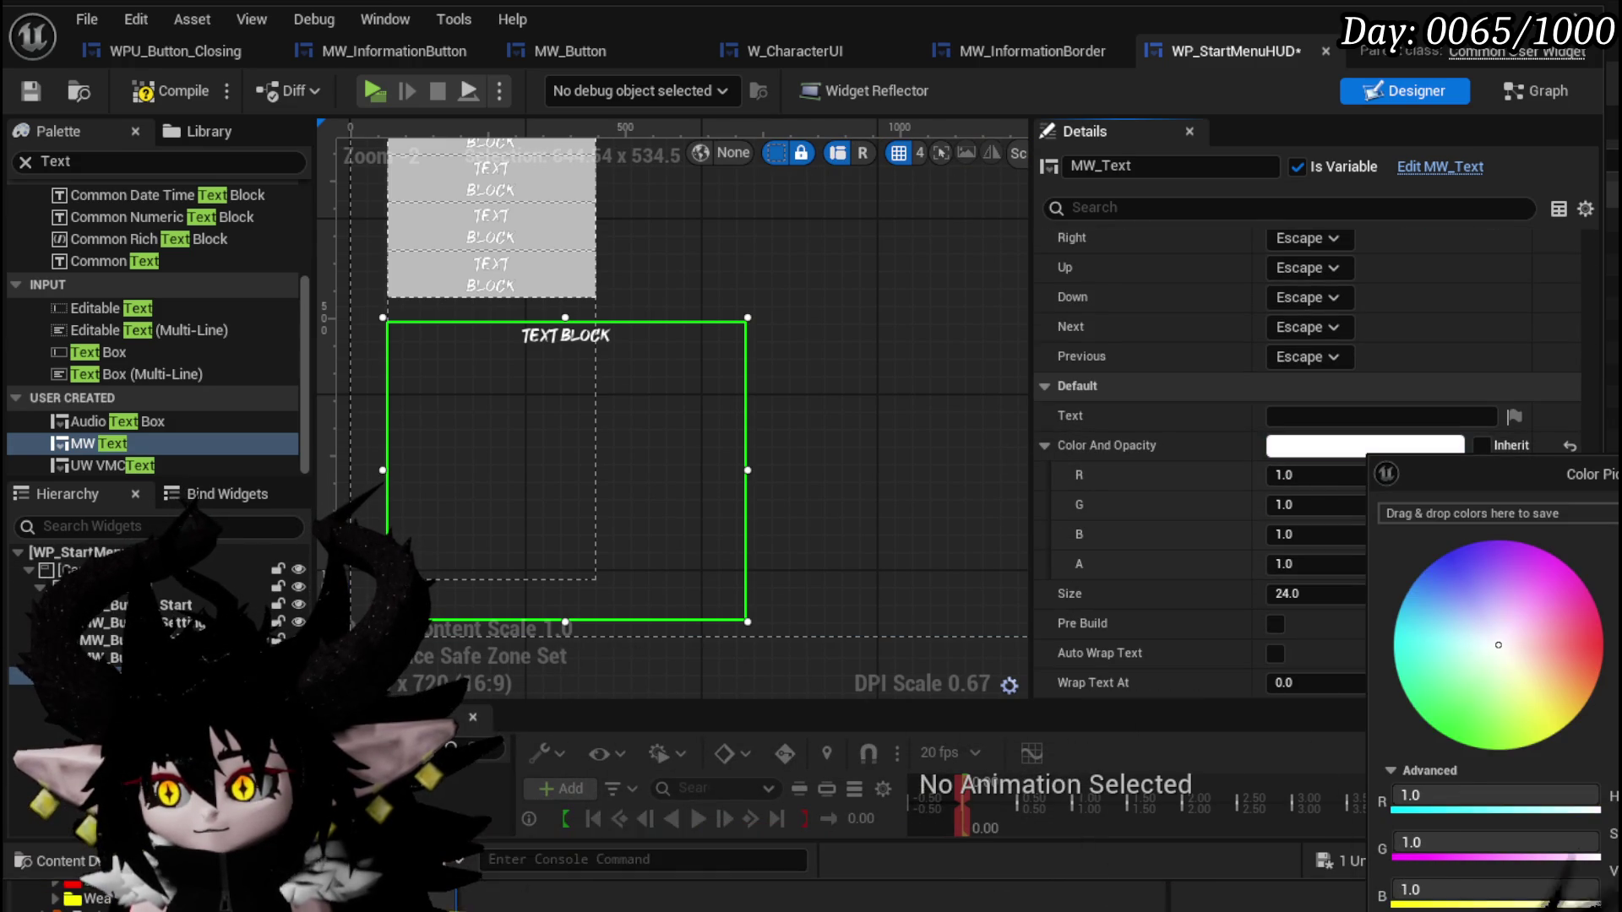
{"action": "left_click", "coordinate": [1268, 389]}
{"action": "left_click", "coordinate": [1307, 416]}
{"action": "type", "text": "y"}
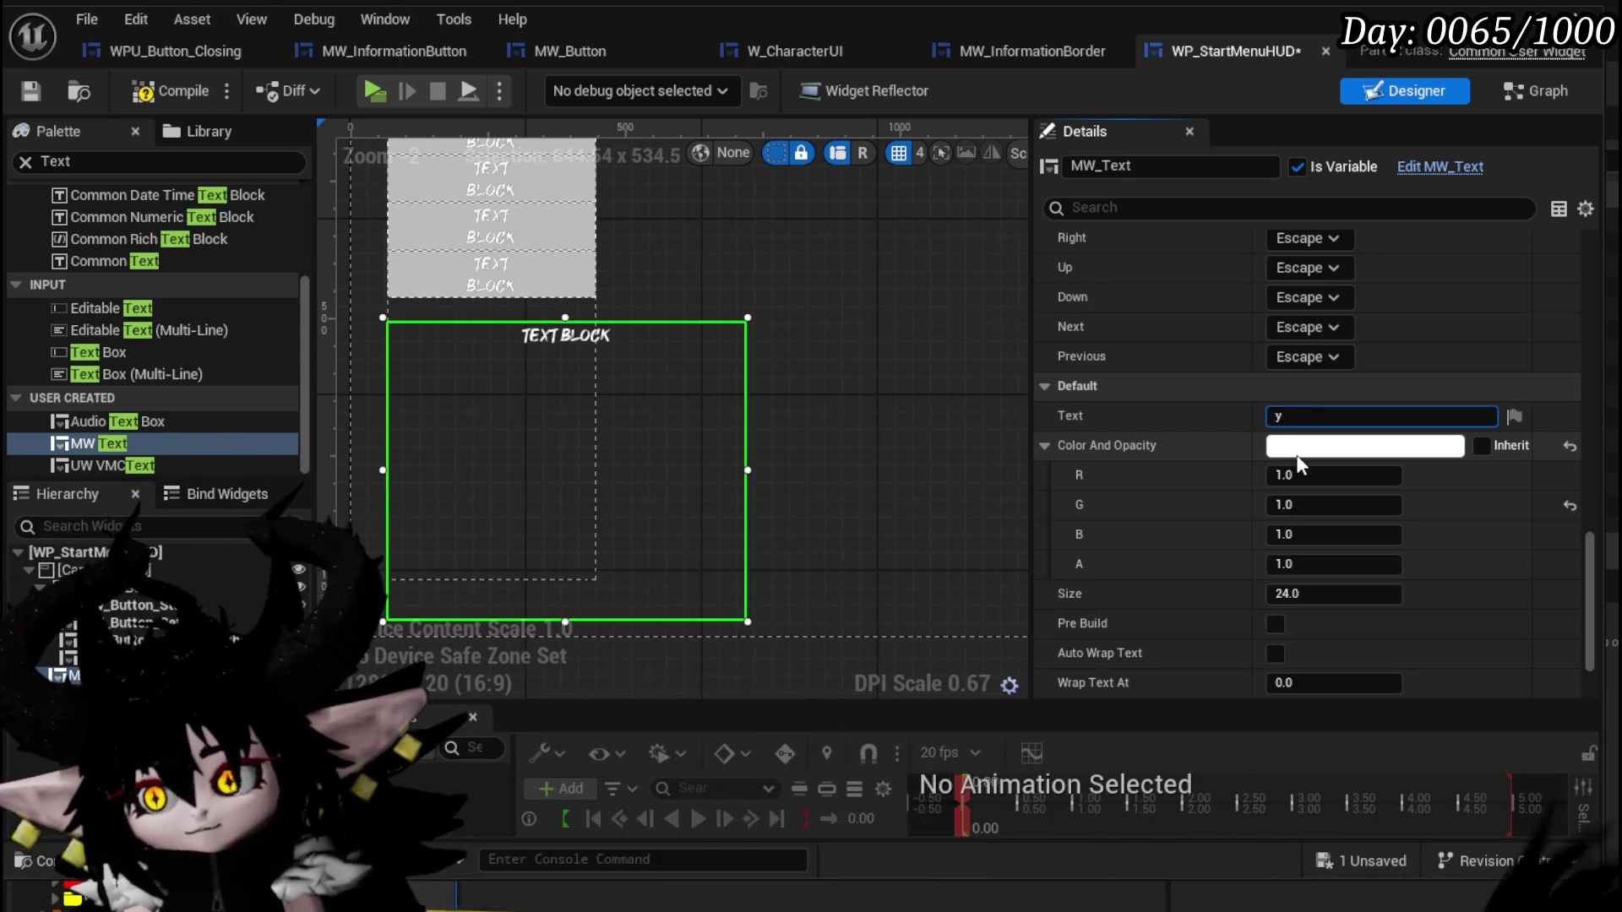
Enter 'You started the playtest version of my game.' as the text block's message.
{"action": "key", "text": "BackSpace"}
{"action": "type", "text": "You started the pla"}
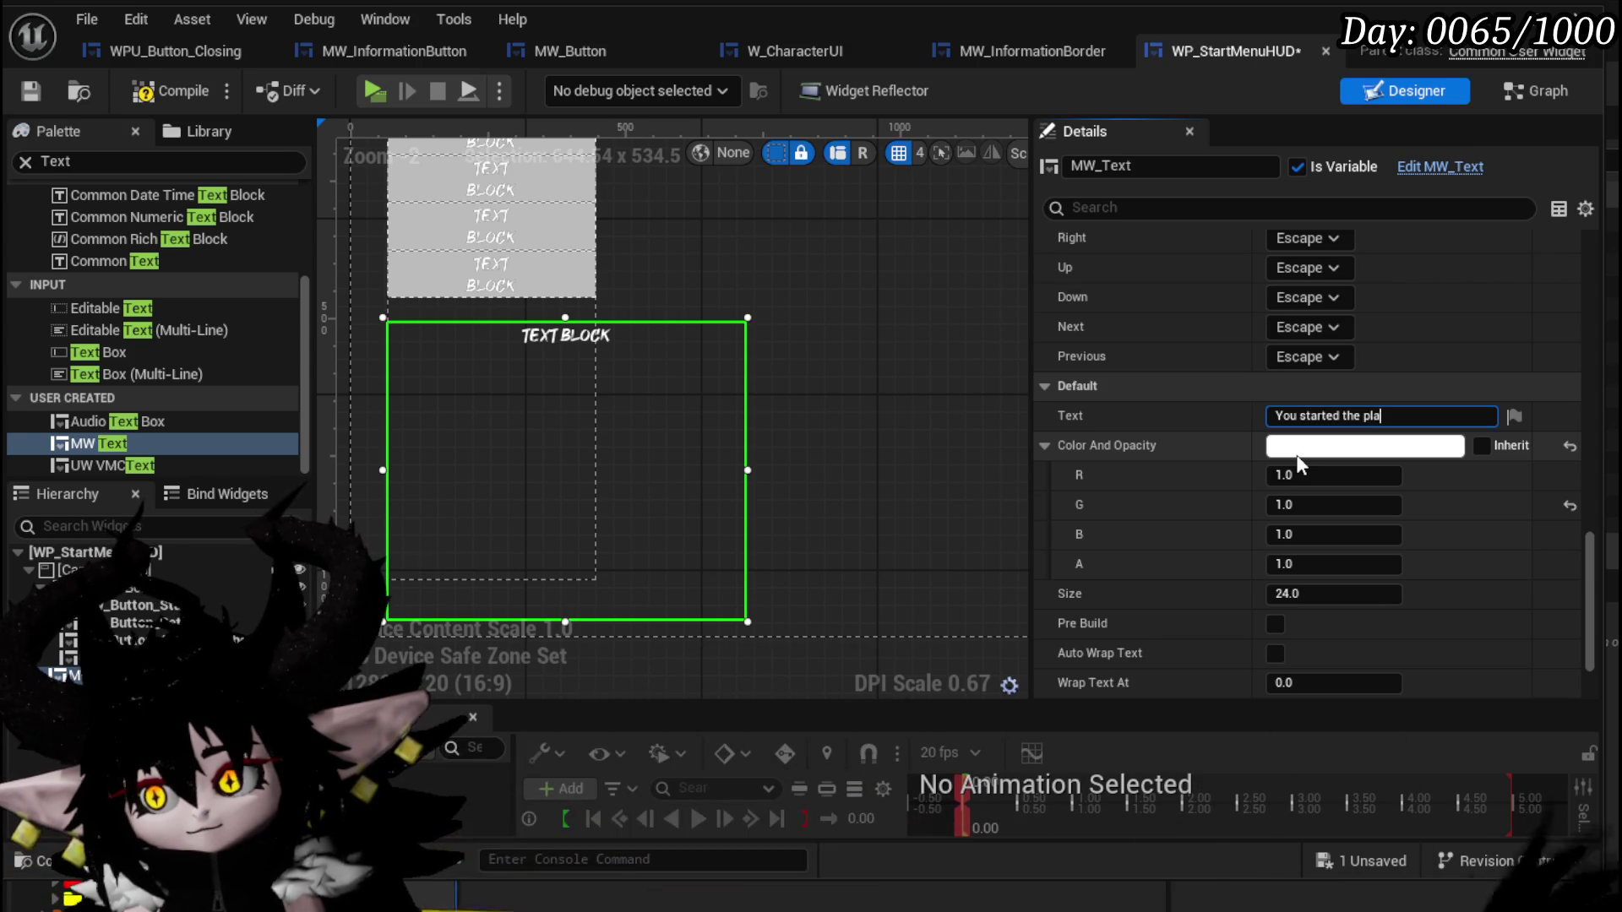
{"action": "type", "text": "ytest version of "}
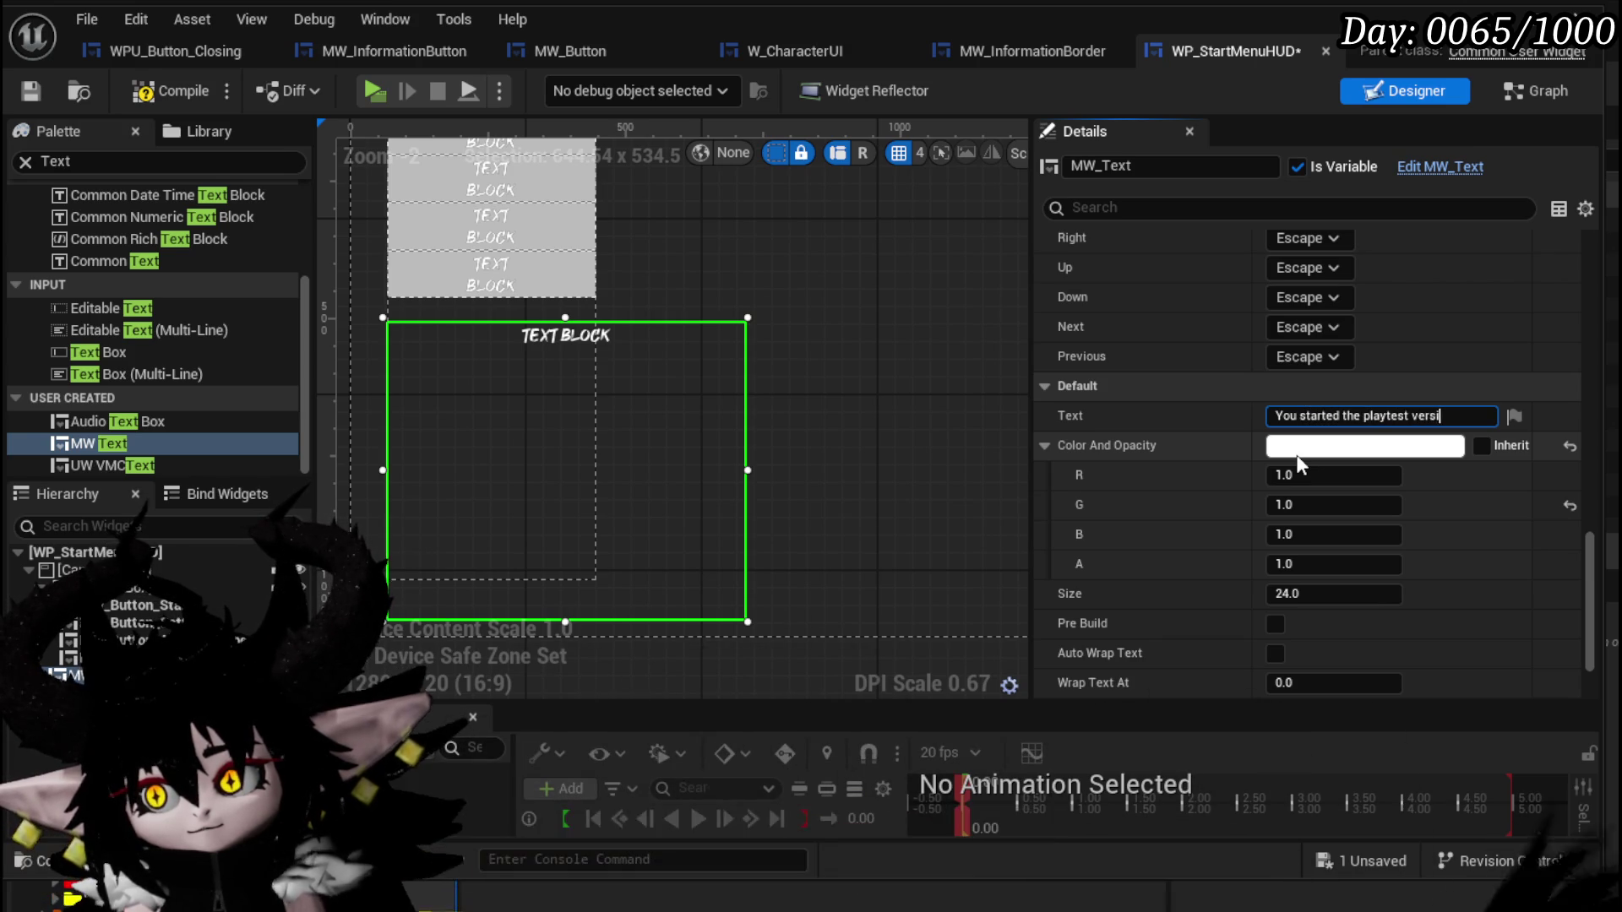
{"action": "type", "text": "my game."}
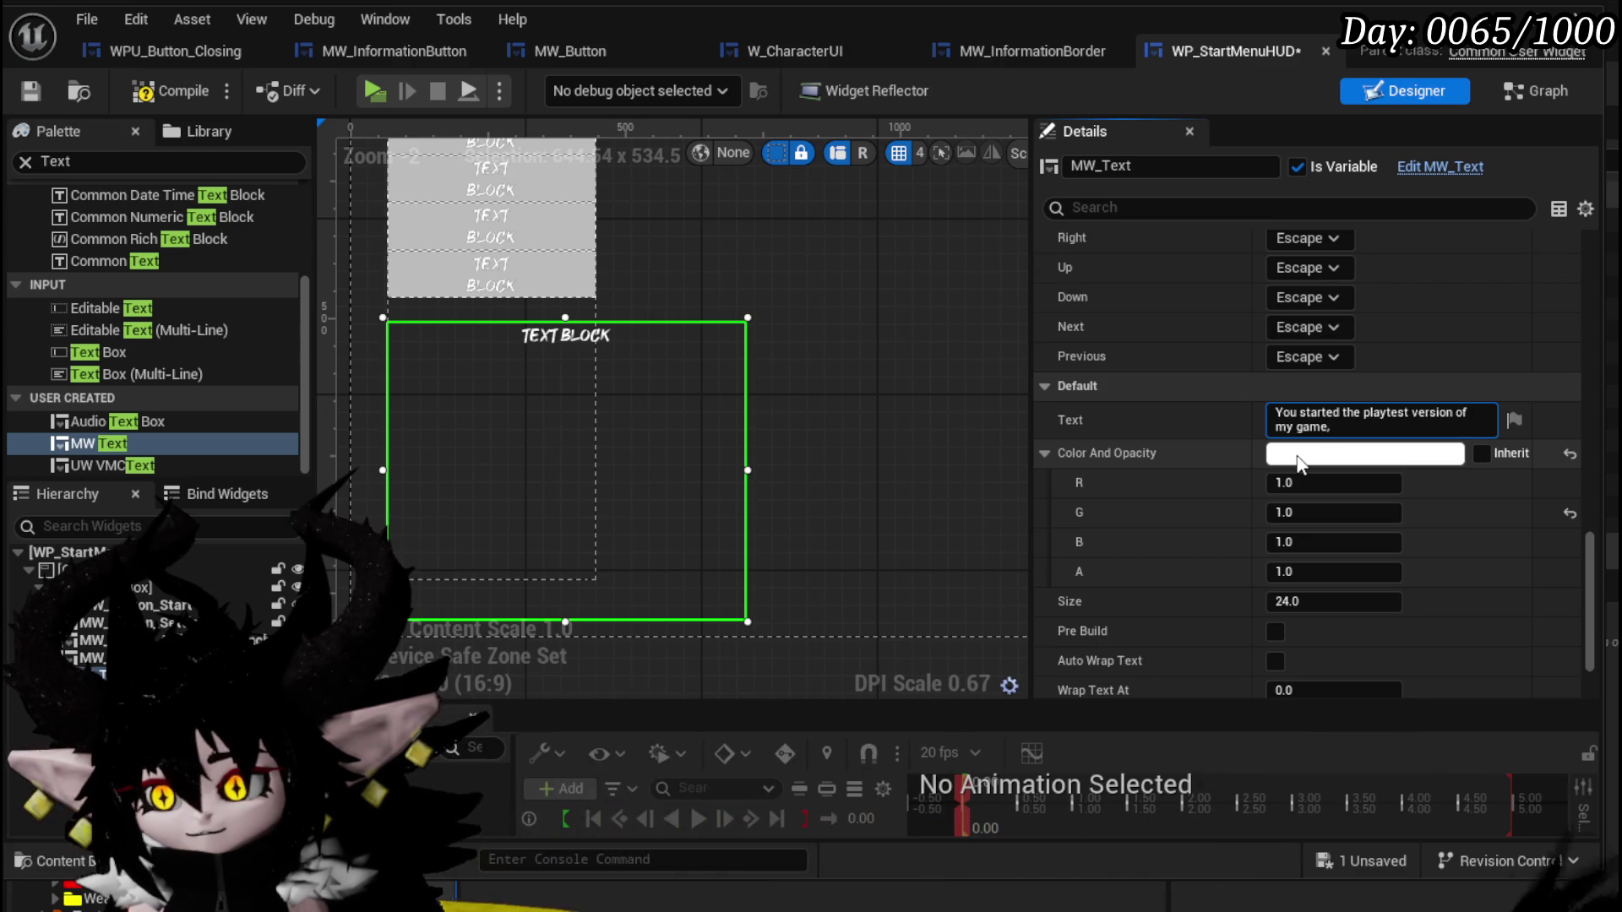
Append 'goal of the playtest is to test the transition between action and turnbased controls in the combat.'.
{"action": "type", "text": "goal o"}
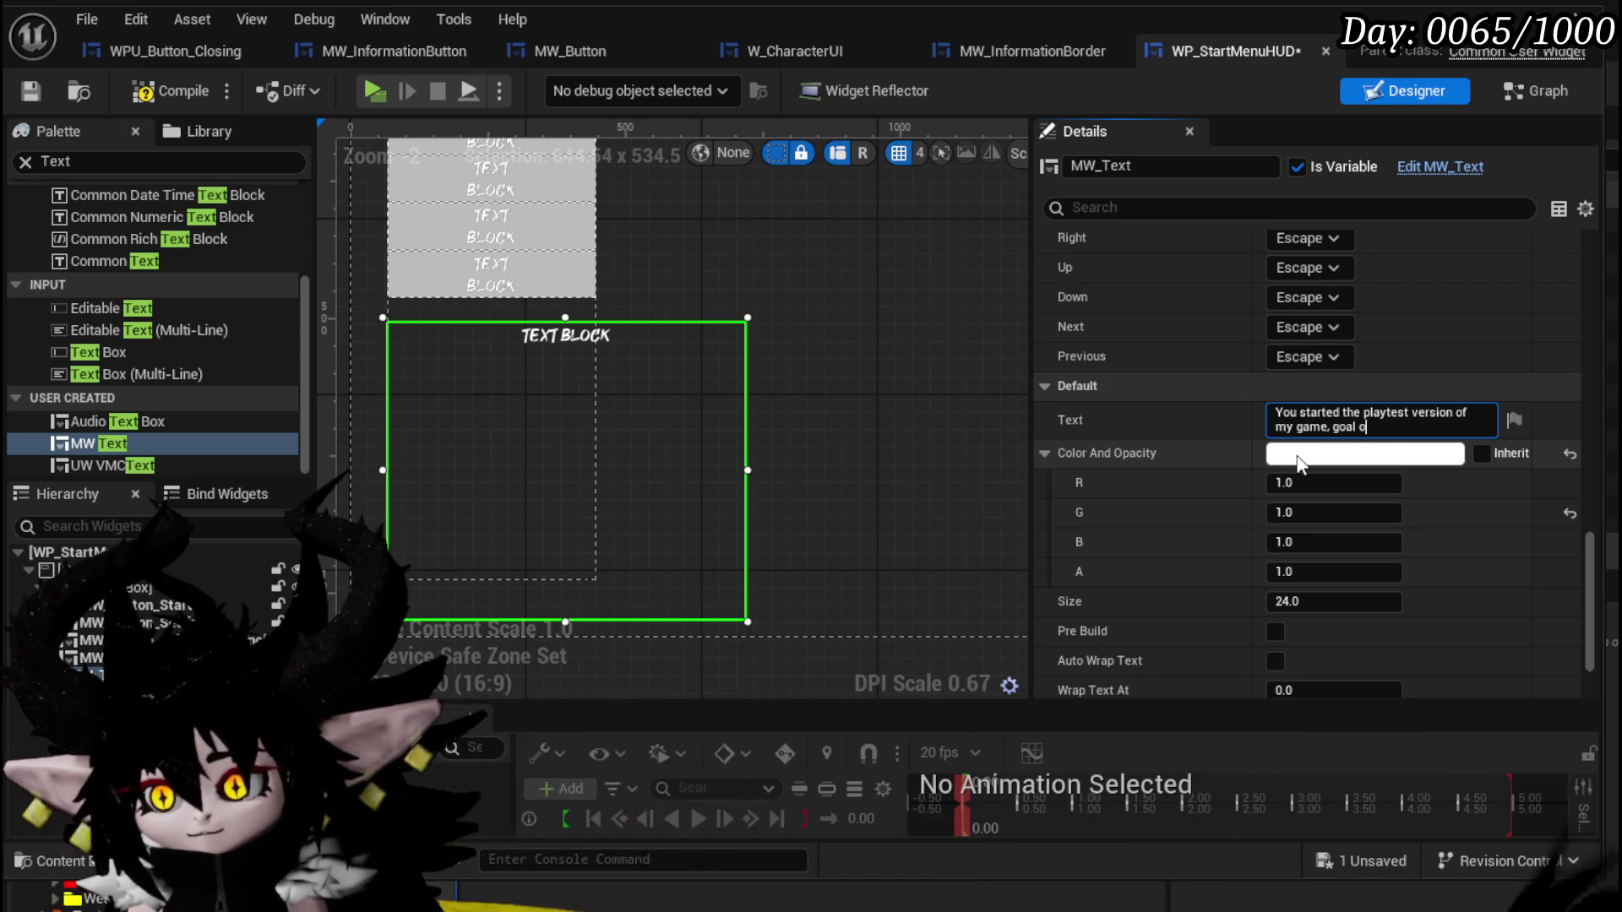
{"action": "type", "text": "f the playtest i"}
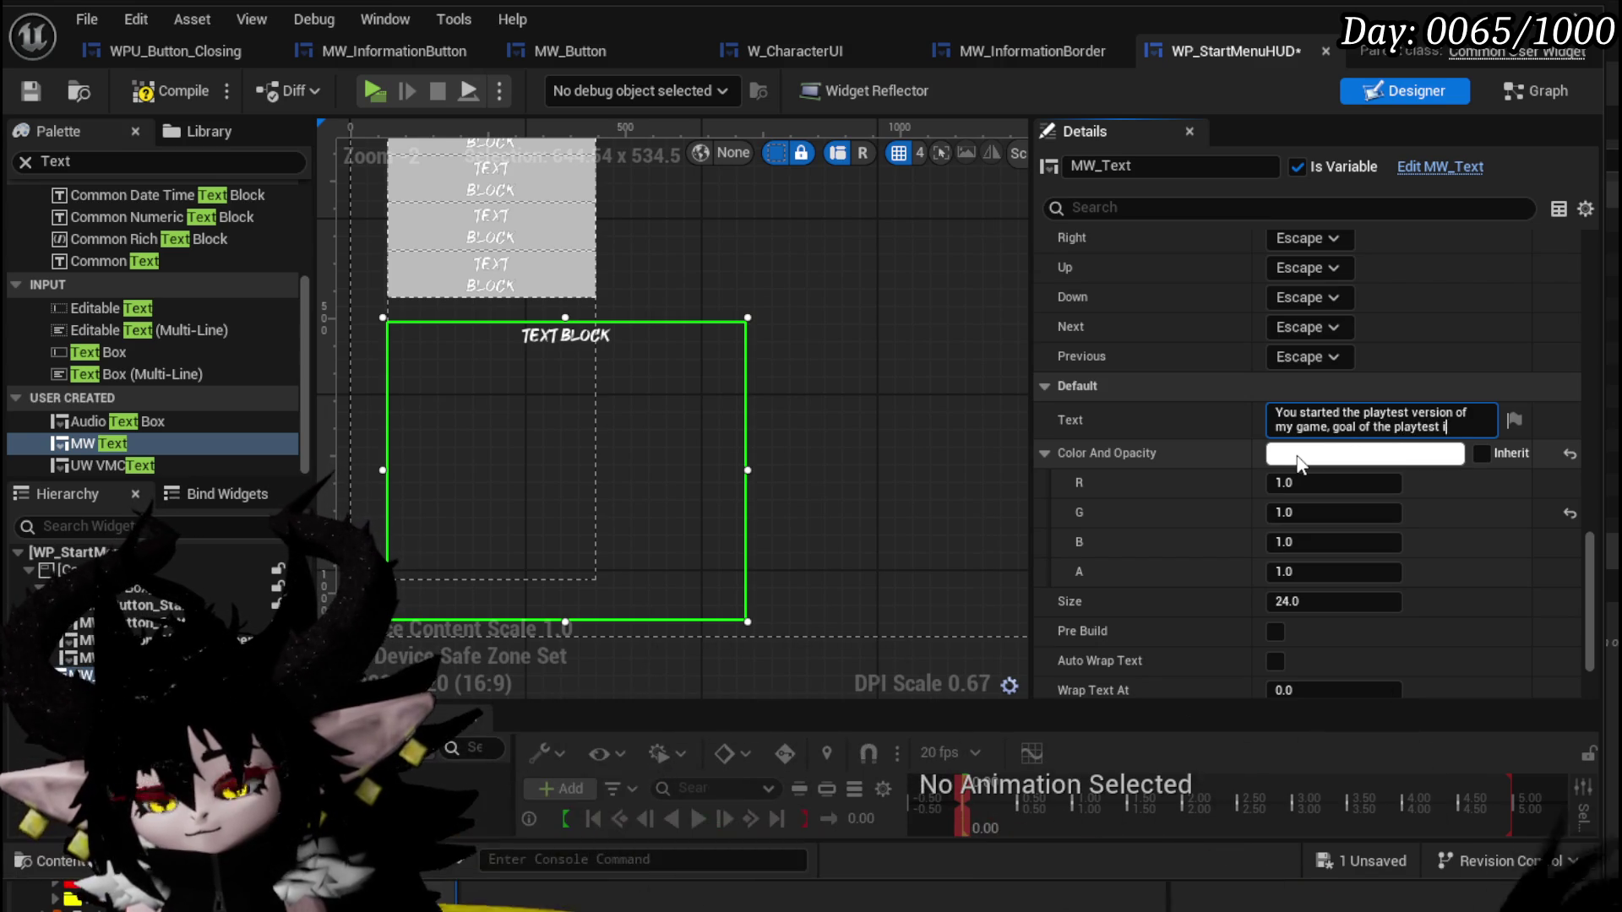
{"action": "type", "text": "s to"}
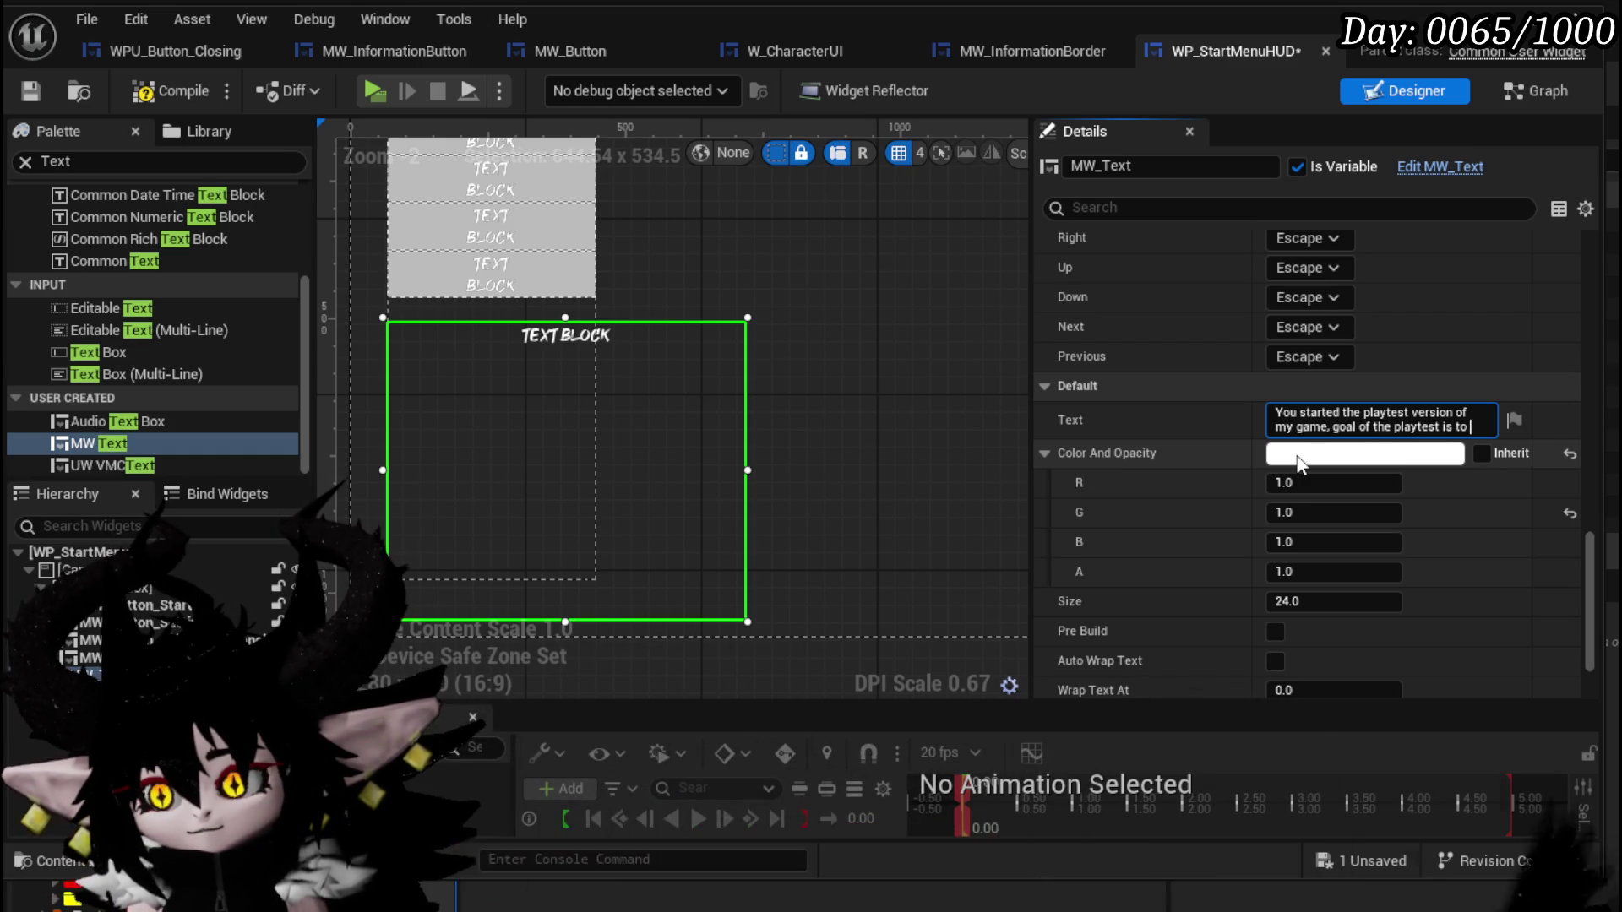
{"action": "type", "text": "test"}
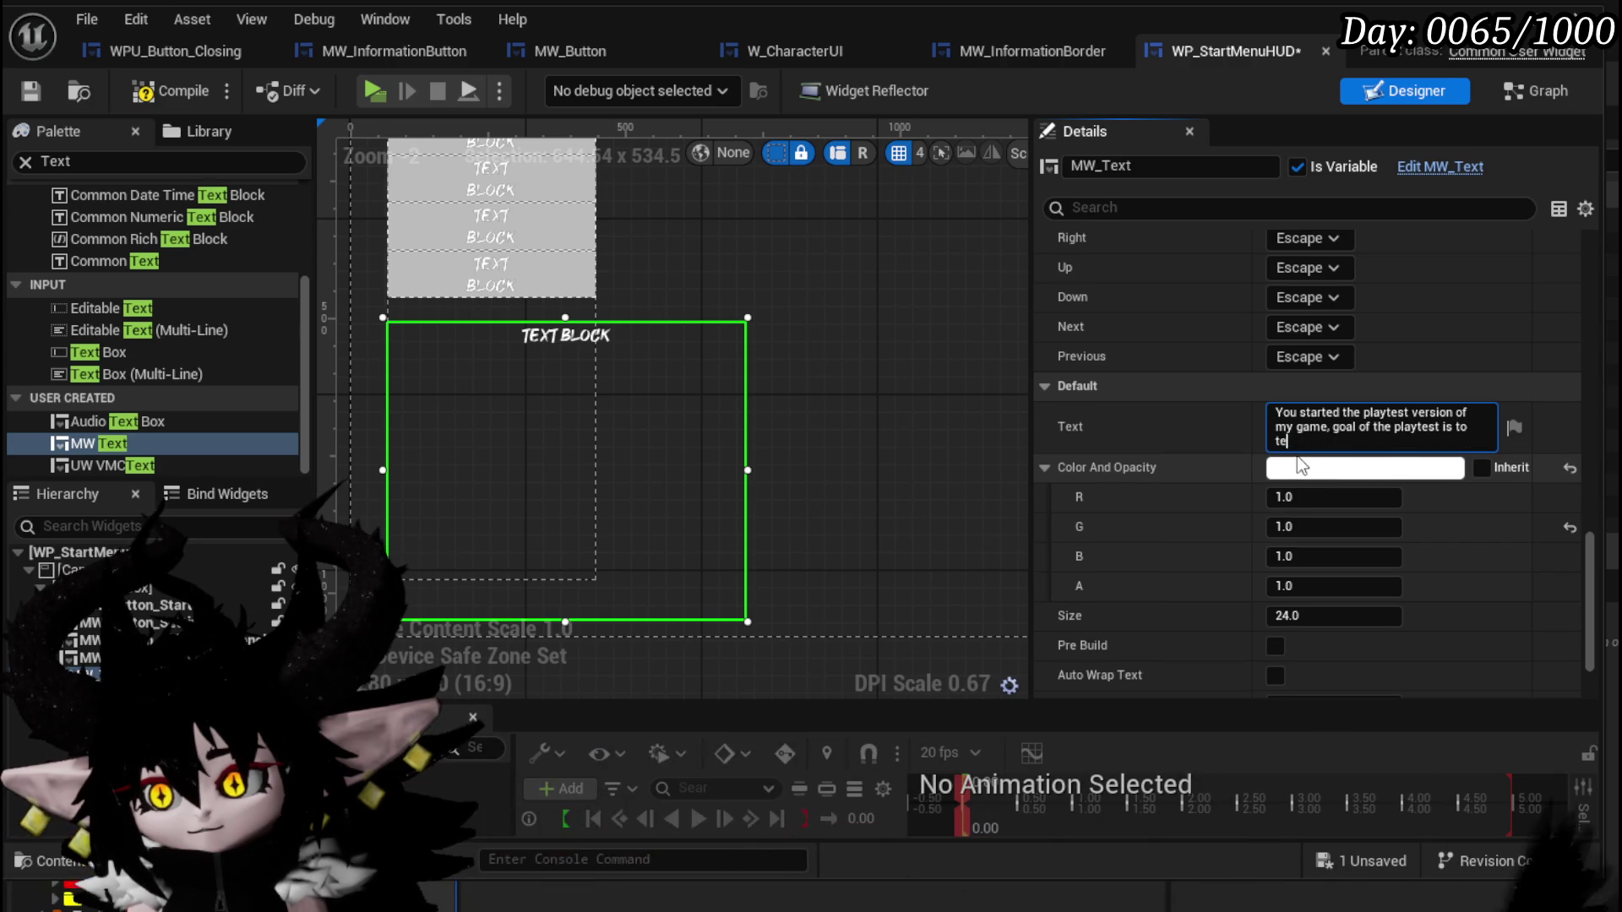
{"action": "type", "text": " the tr"}
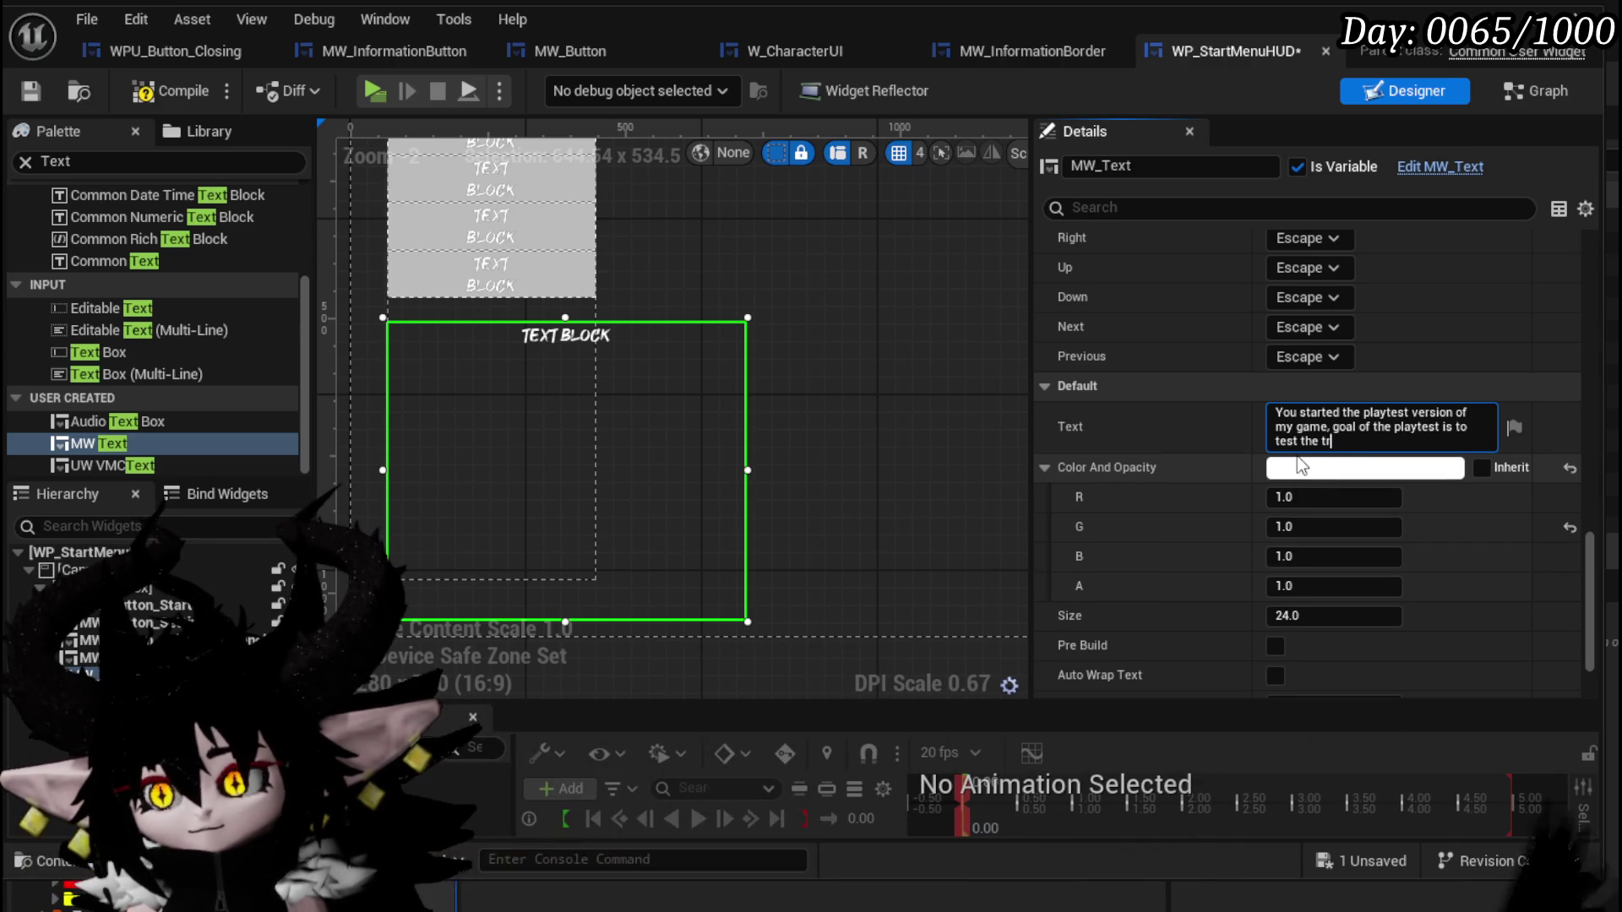
{"action": "type", "text": "ansition betw"}
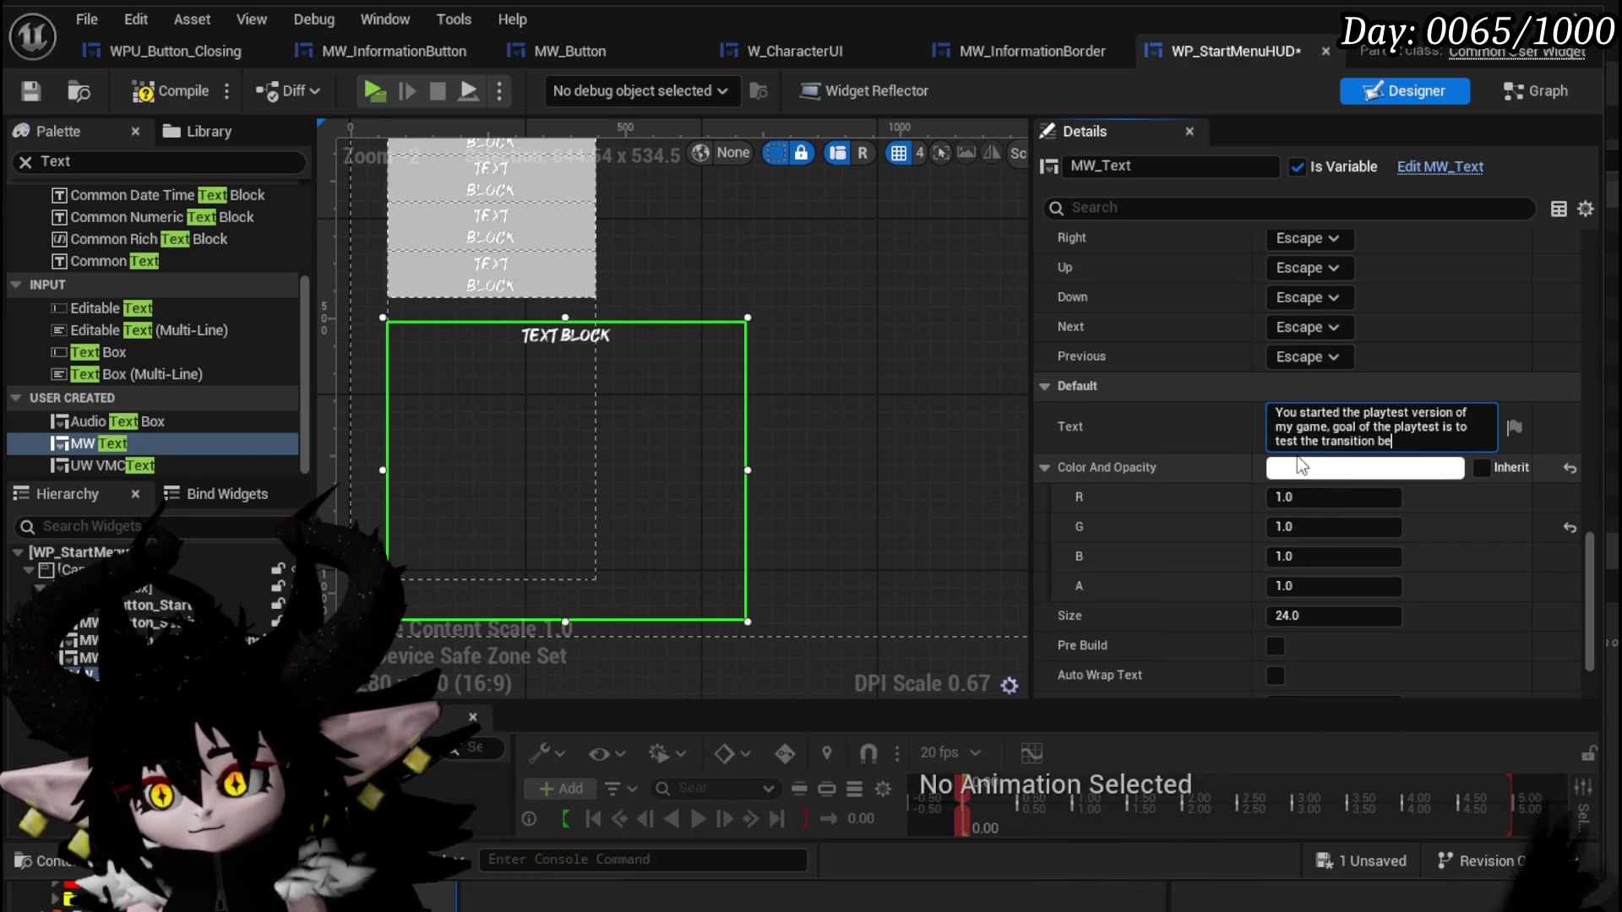
{"action": "type", "text": "een ac"}
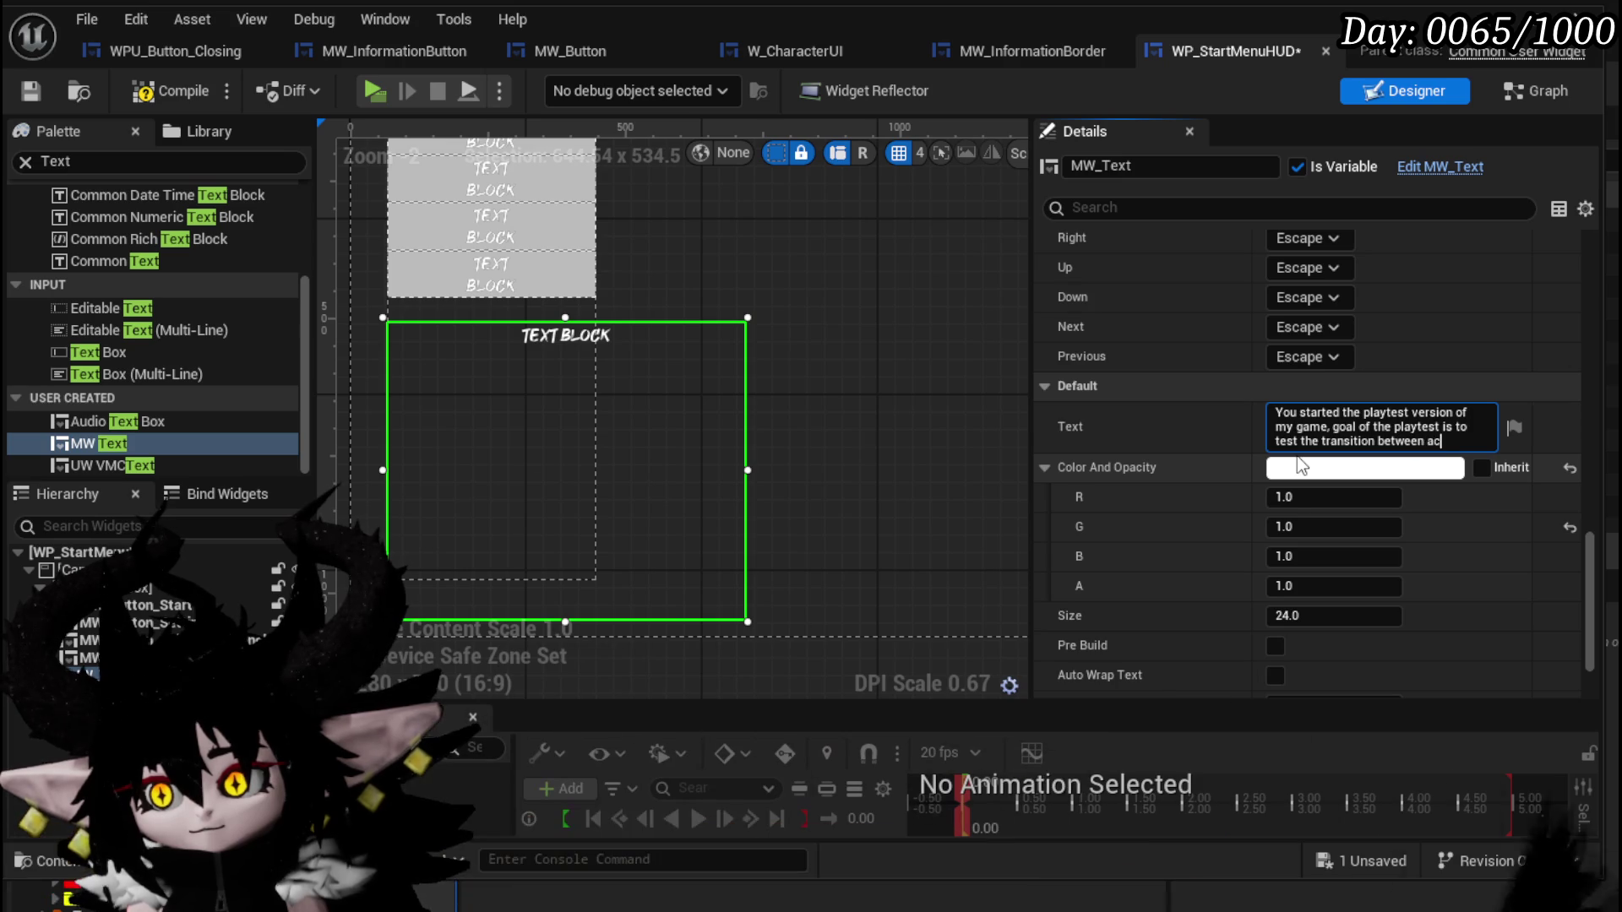
{"action": "type", "text": "tion and"}
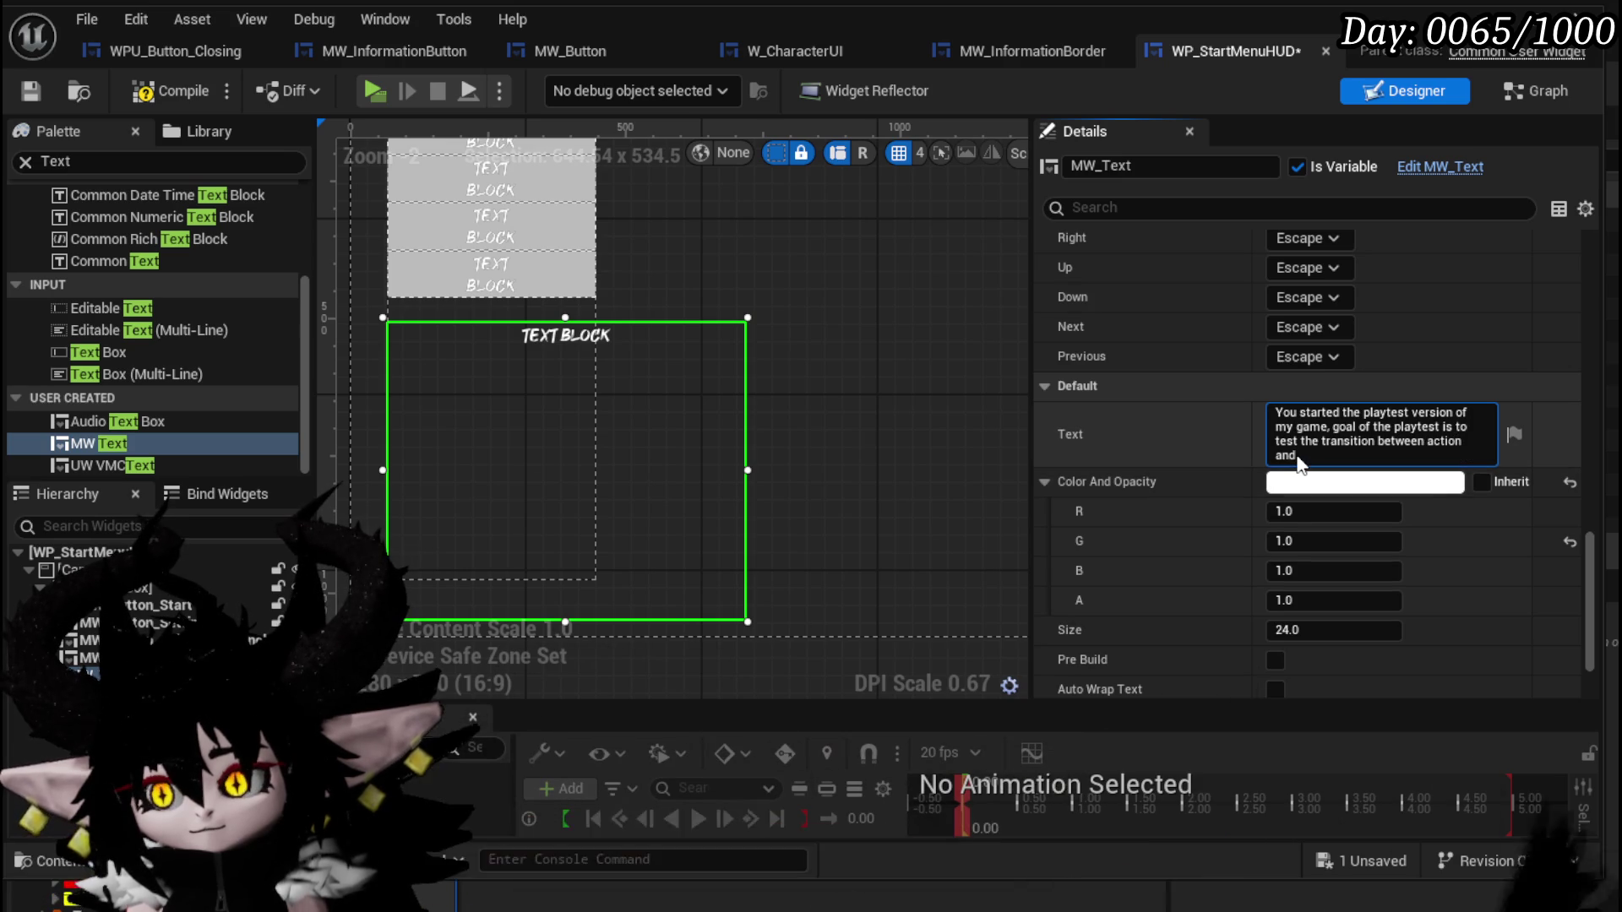
{"action": "type", "text": " turnbased "}
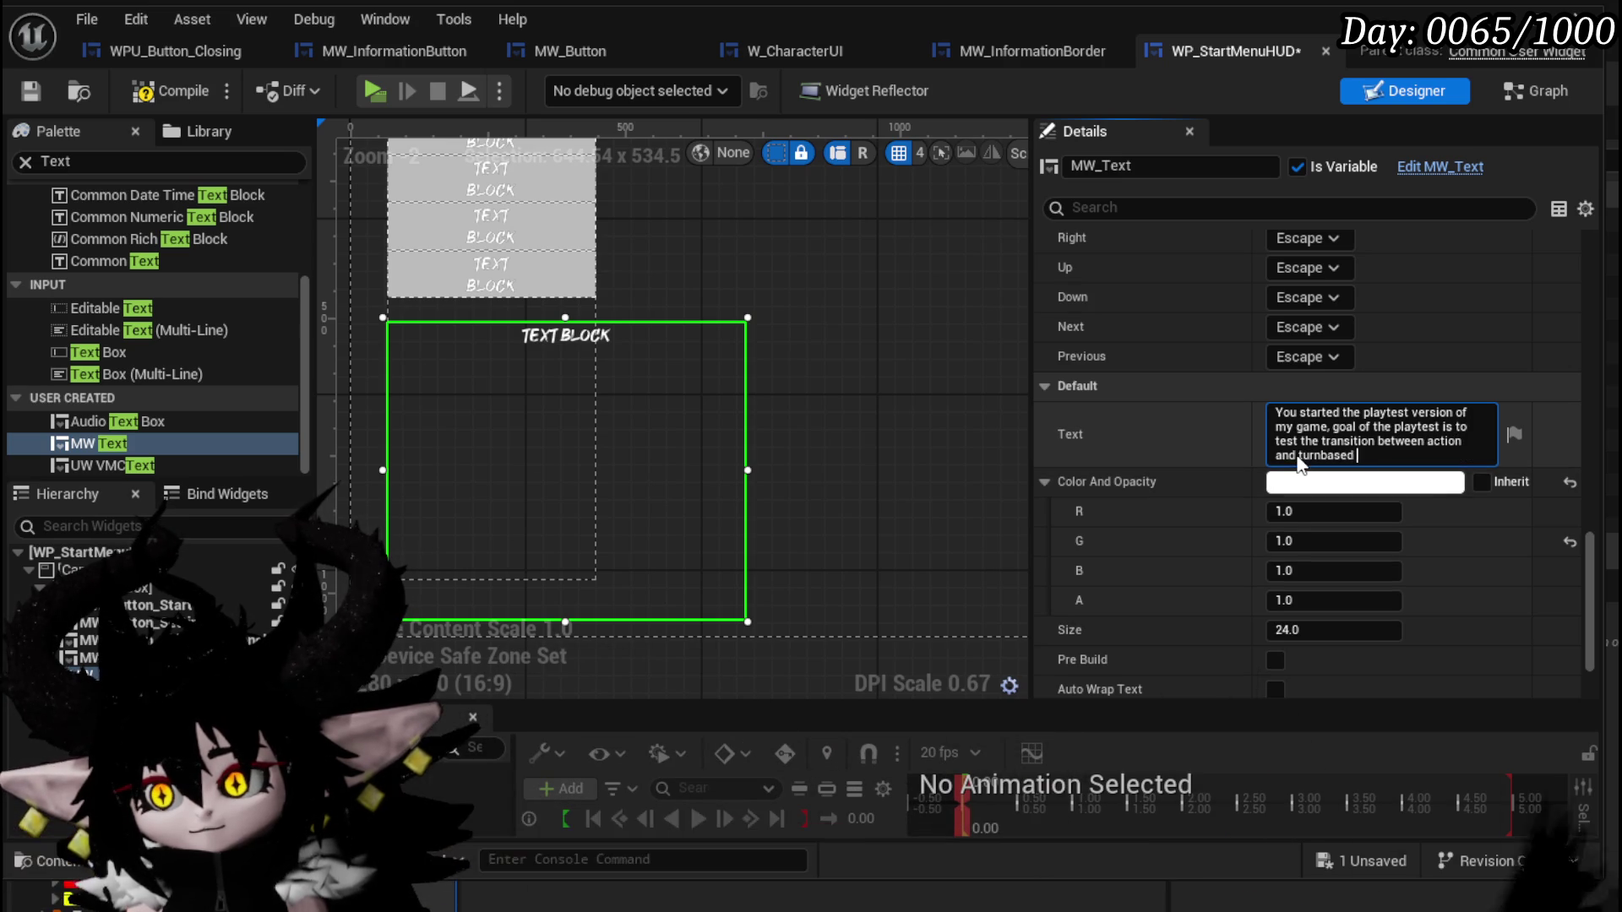
{"action": "type", "text": "controls "}
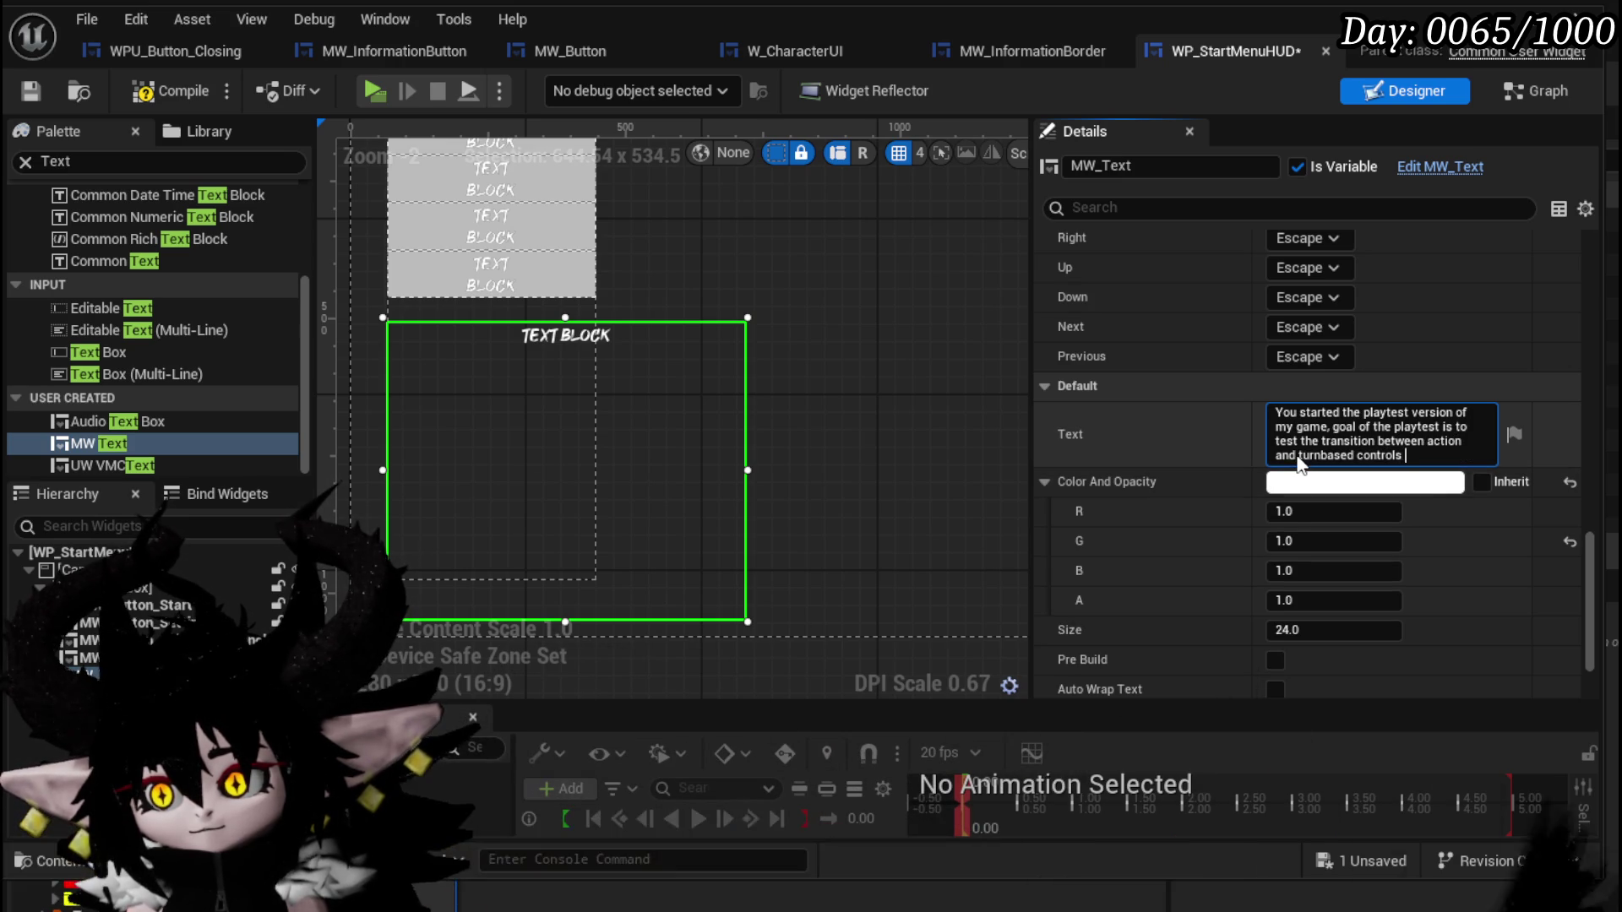
{"action": "type", "text": "in t"}
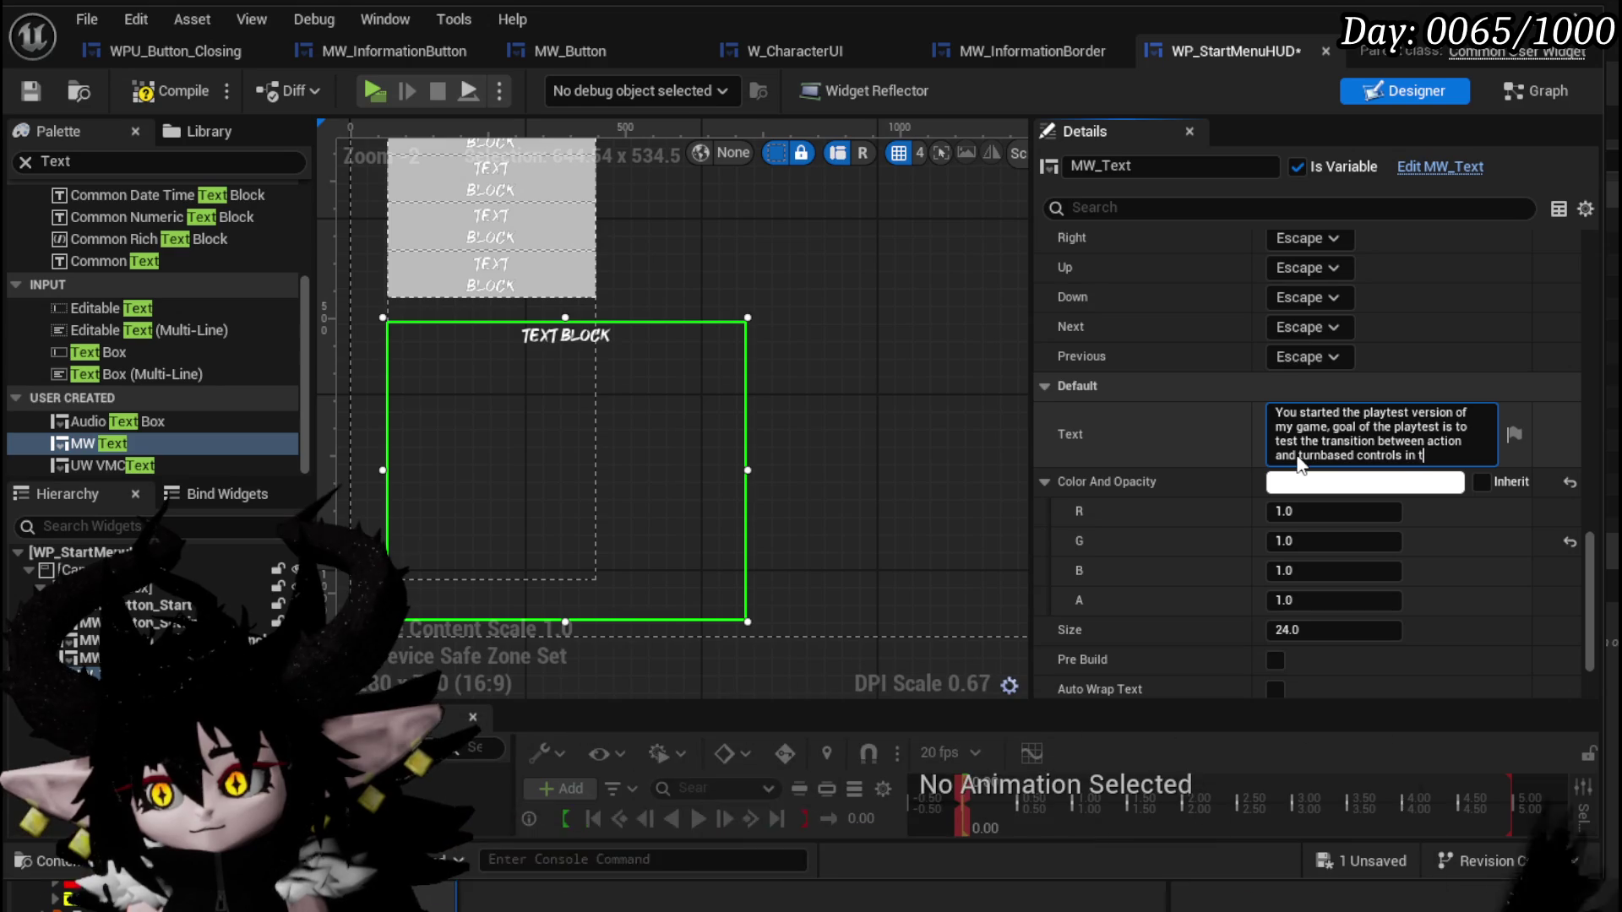
{"action": "type", "text": "he combat."}
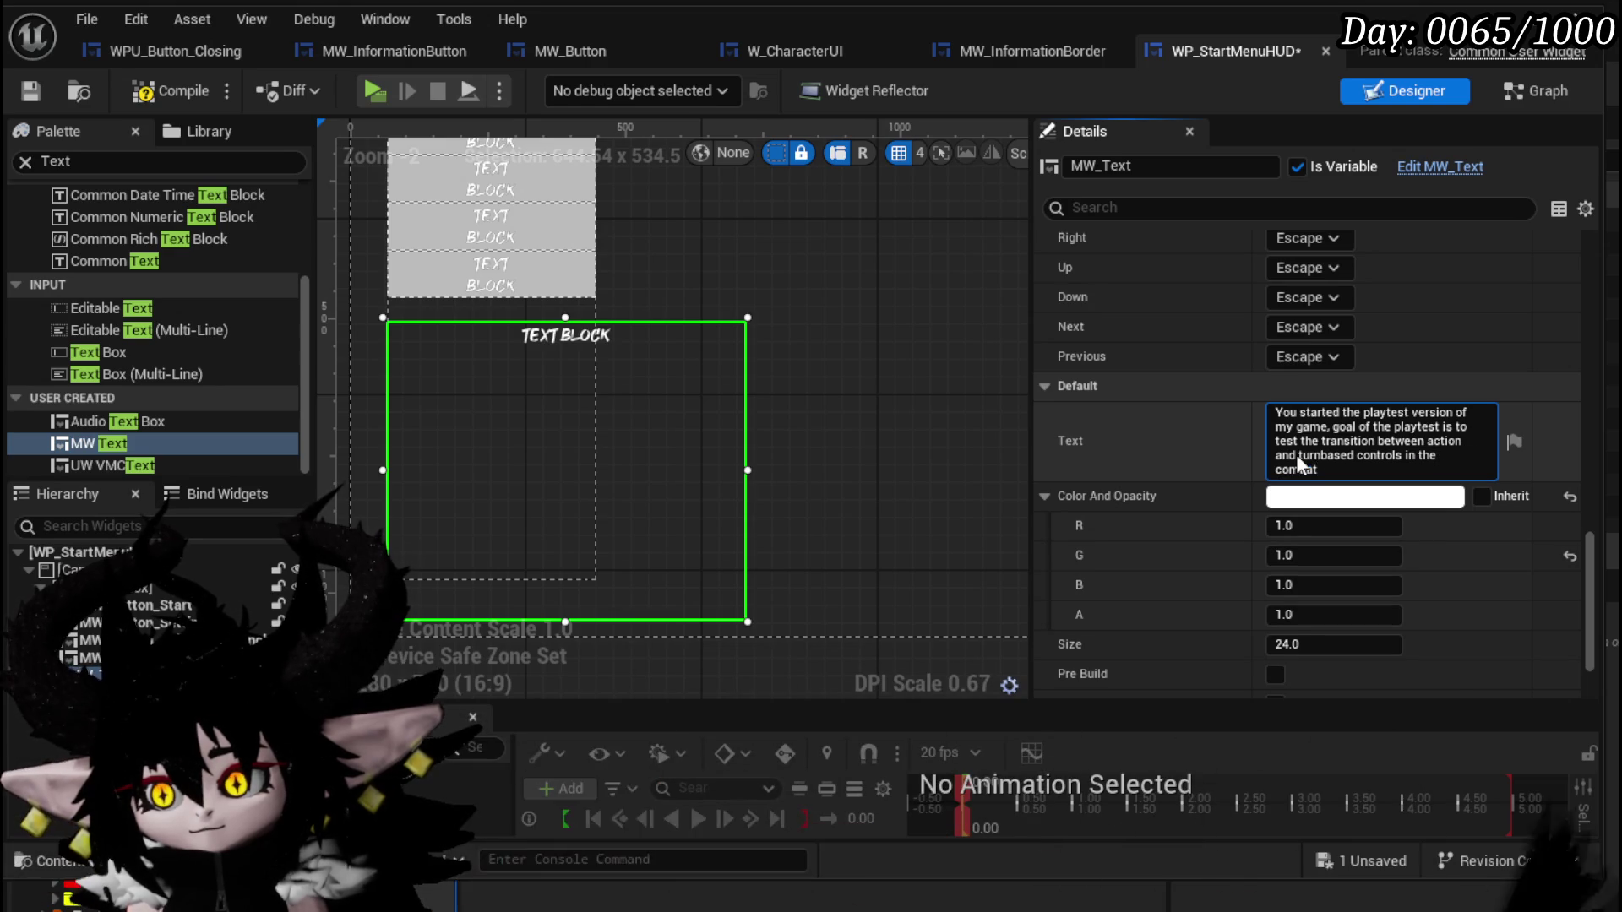
On new lines, add the placeholder note, the feedback request and a closing thanks, then commit.
{"action": "key", "text": "shift+Return"}
{"action": "key", "text": "shift+Return"}
{"action": "type", "text": "Ev"}
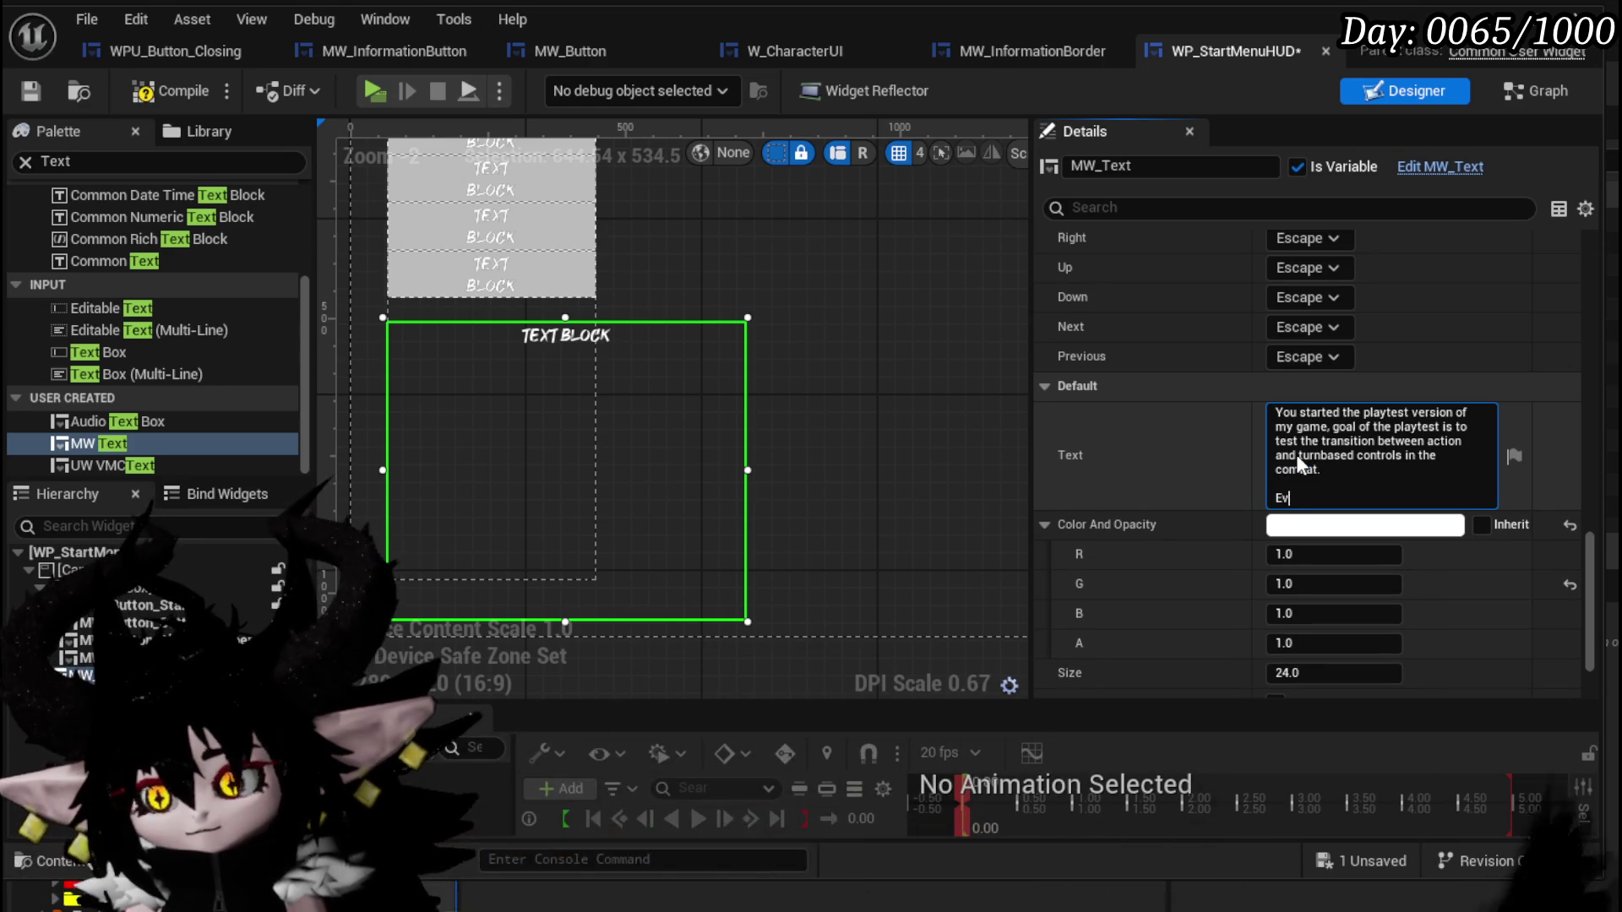
{"action": "type", "text": "erything "}
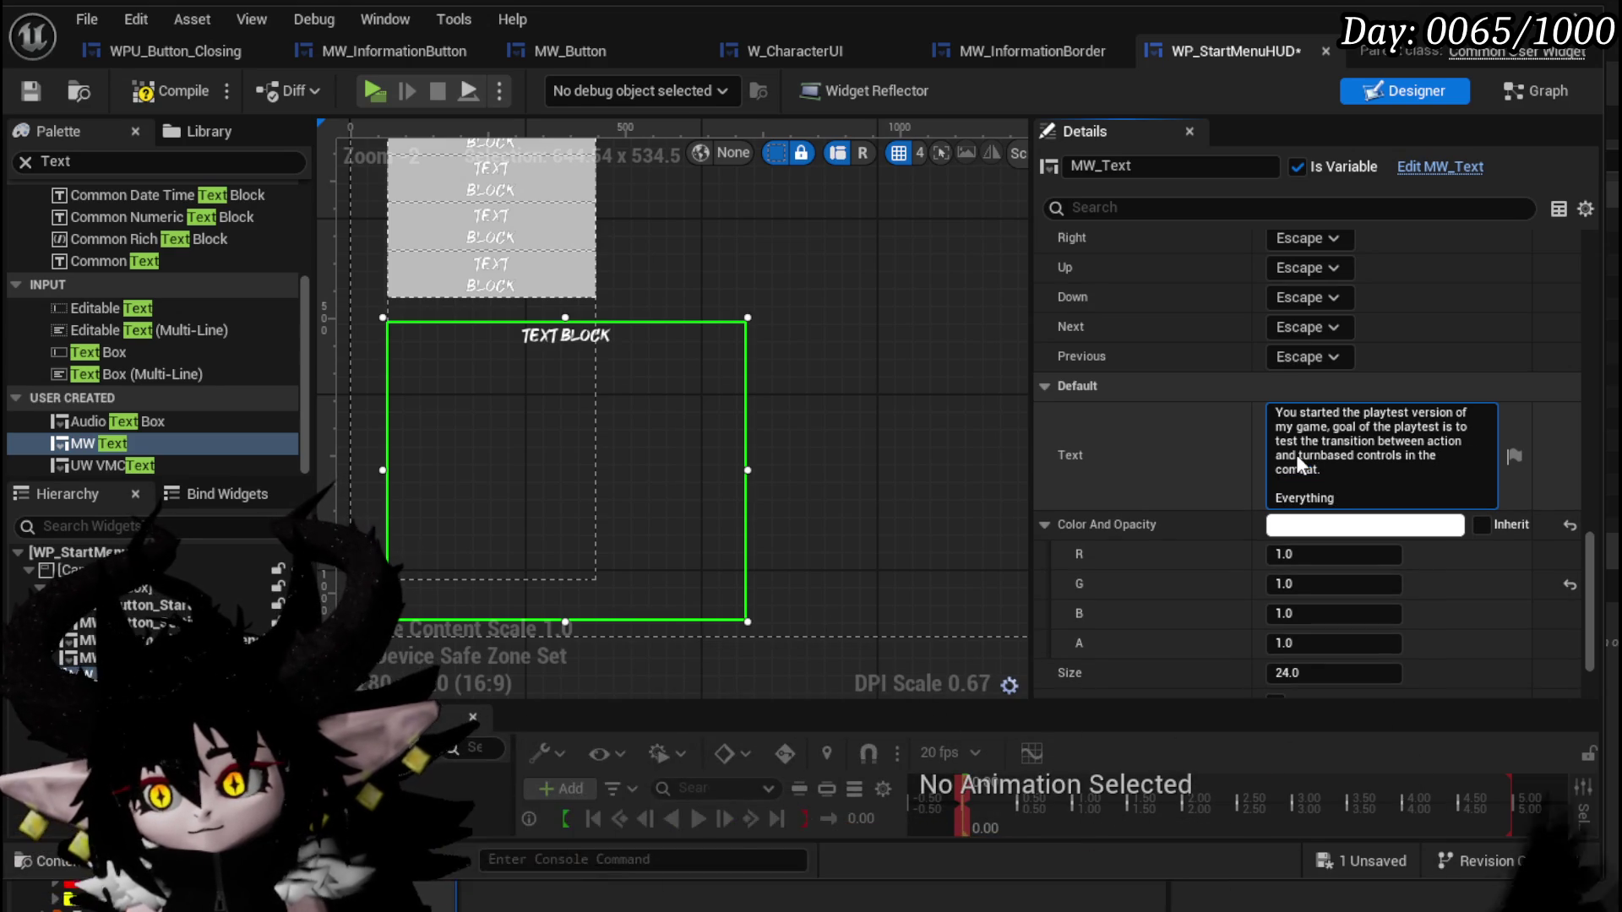
{"action": "type", "text": "you "}
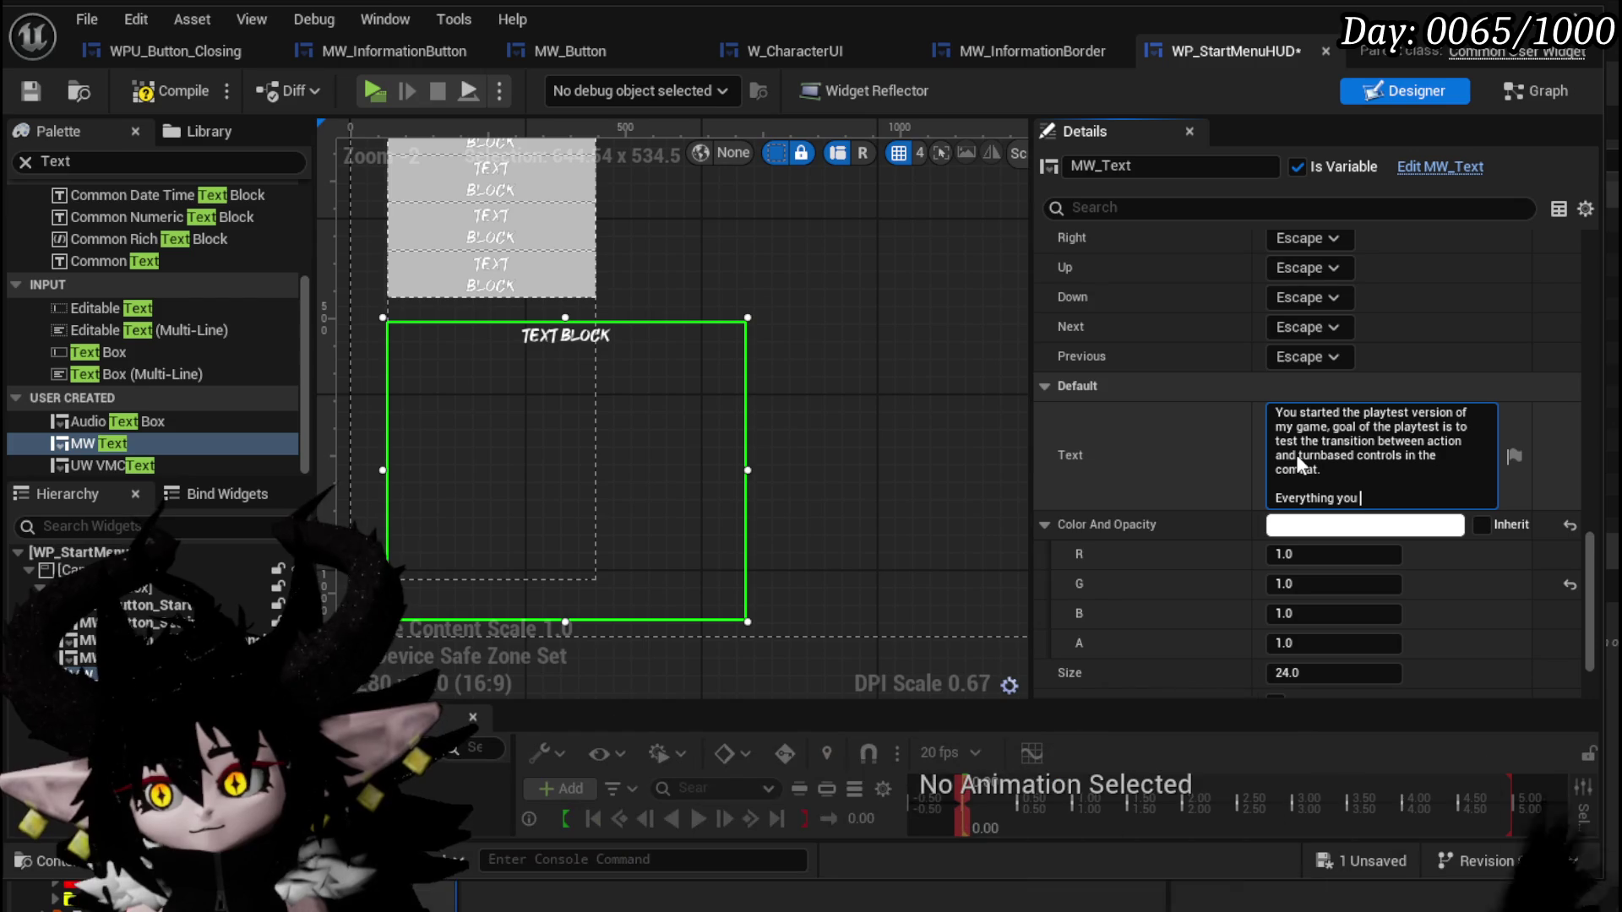
{"action": "type", "text": "see is pla"}
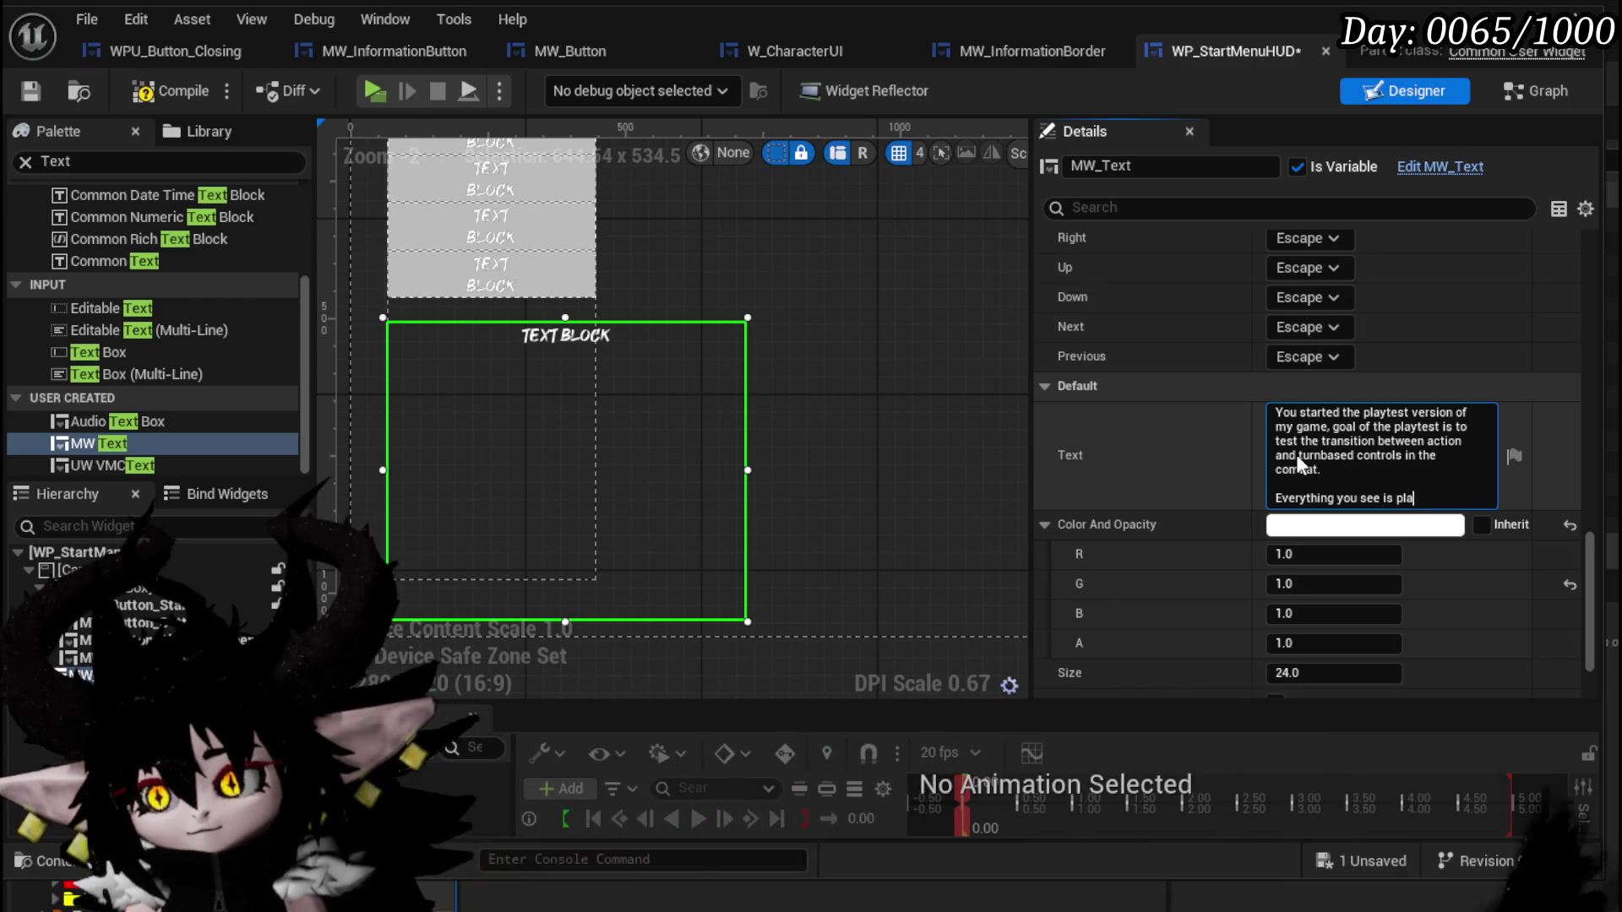
{"action": "type", "text": "ceholder, a"}
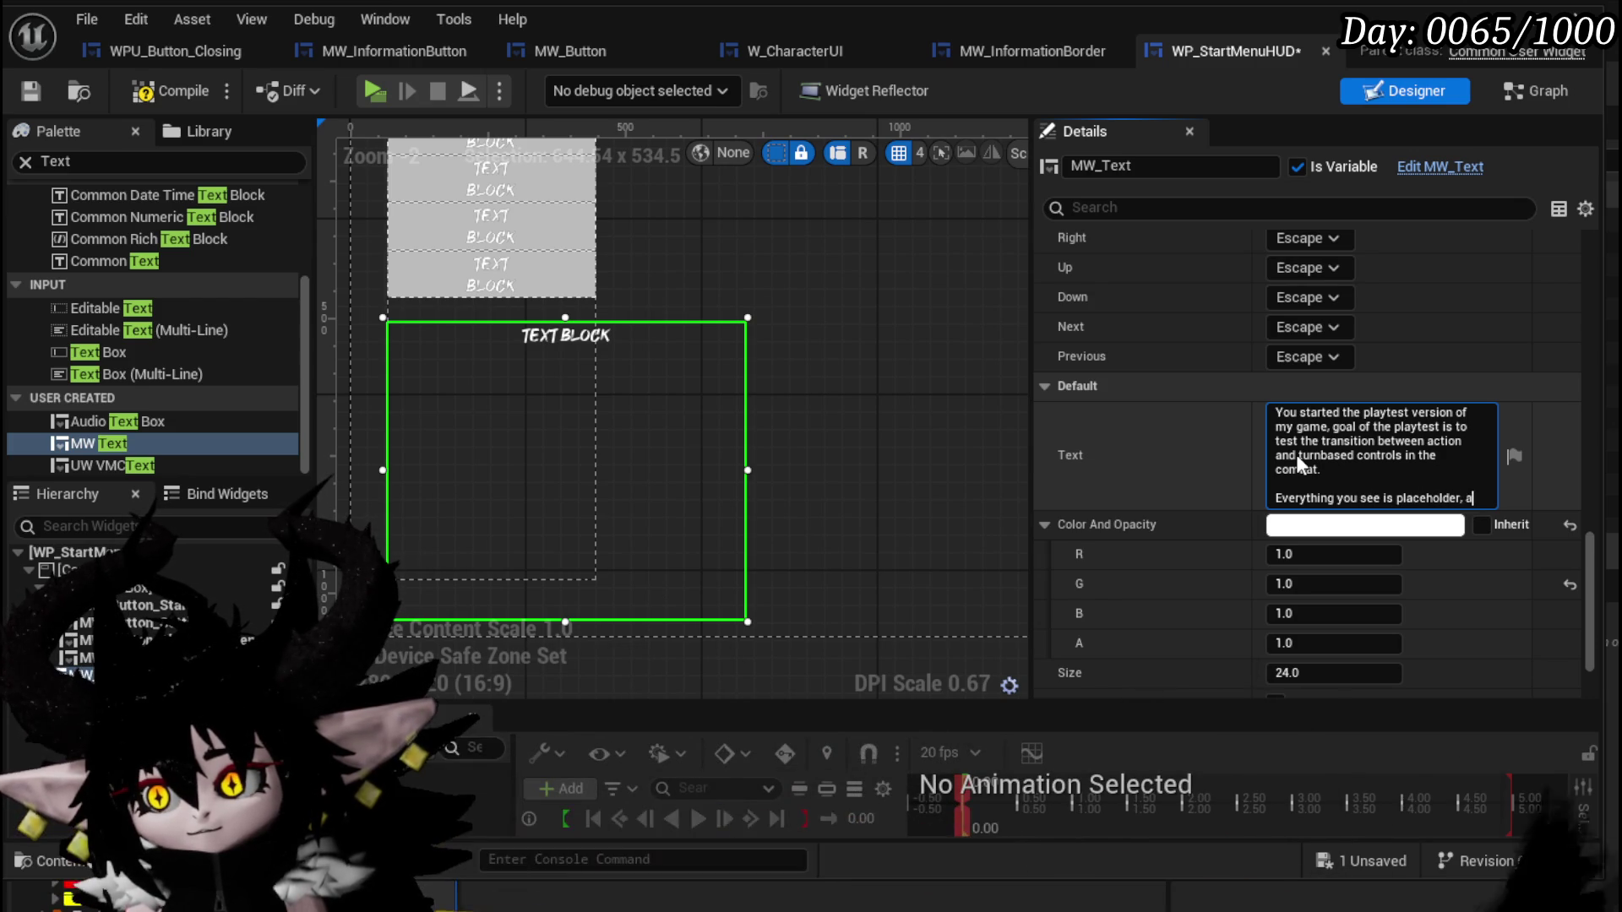
{"action": "type", "text": "rt s"}
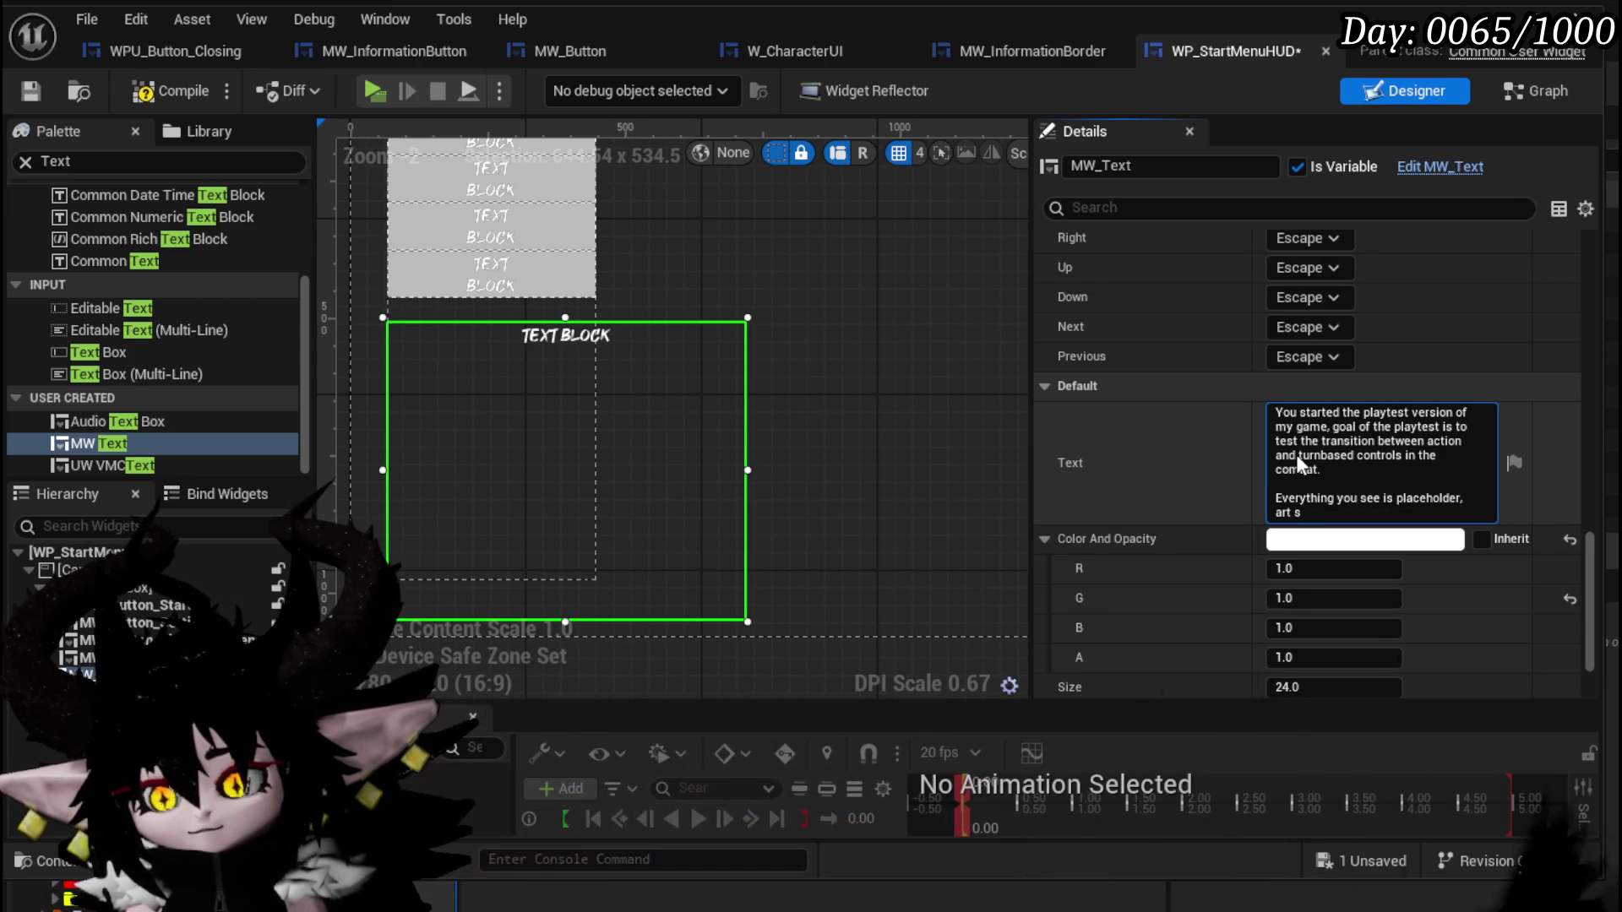
{"action": "type", "text": "direction or "}
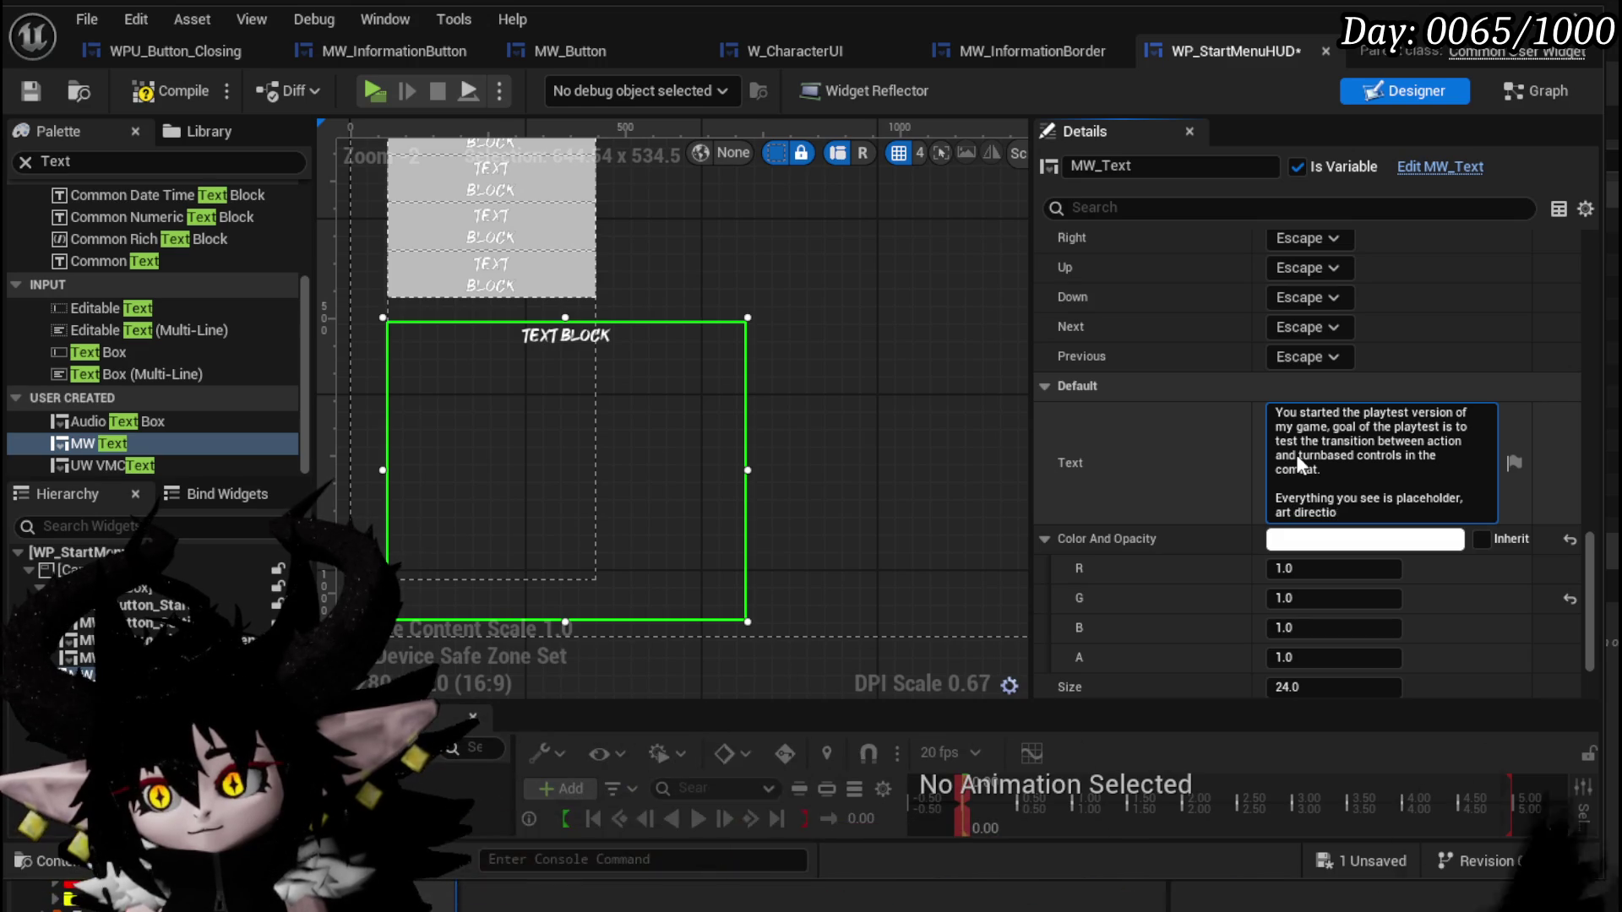
{"action": "type", "text": "game"}
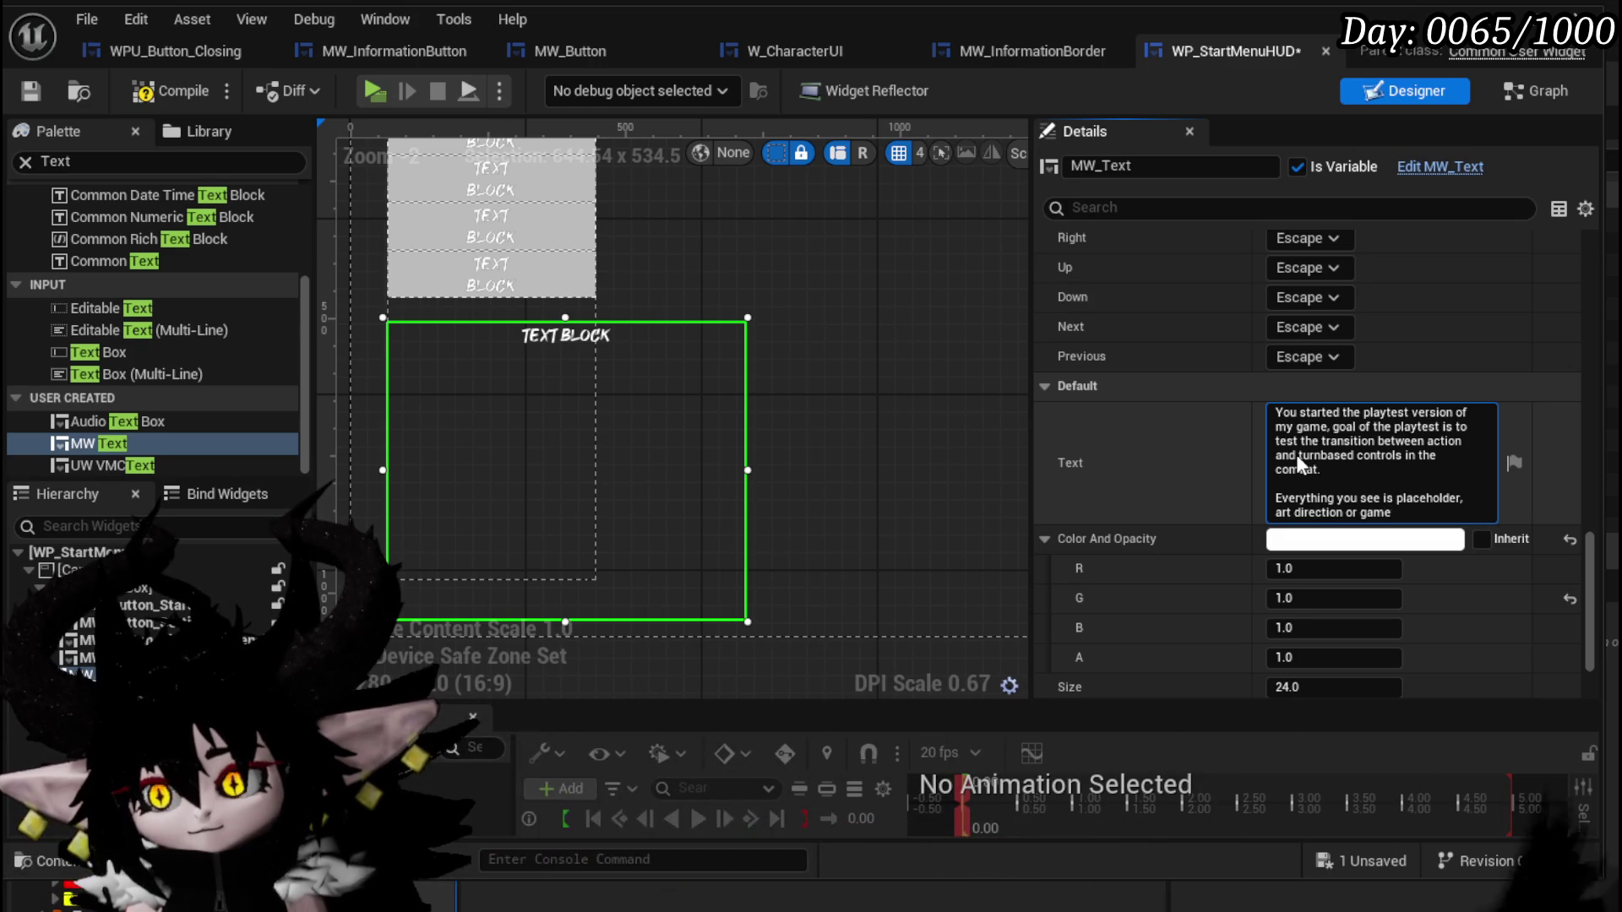
{"action": "type", "text": "play is not "}
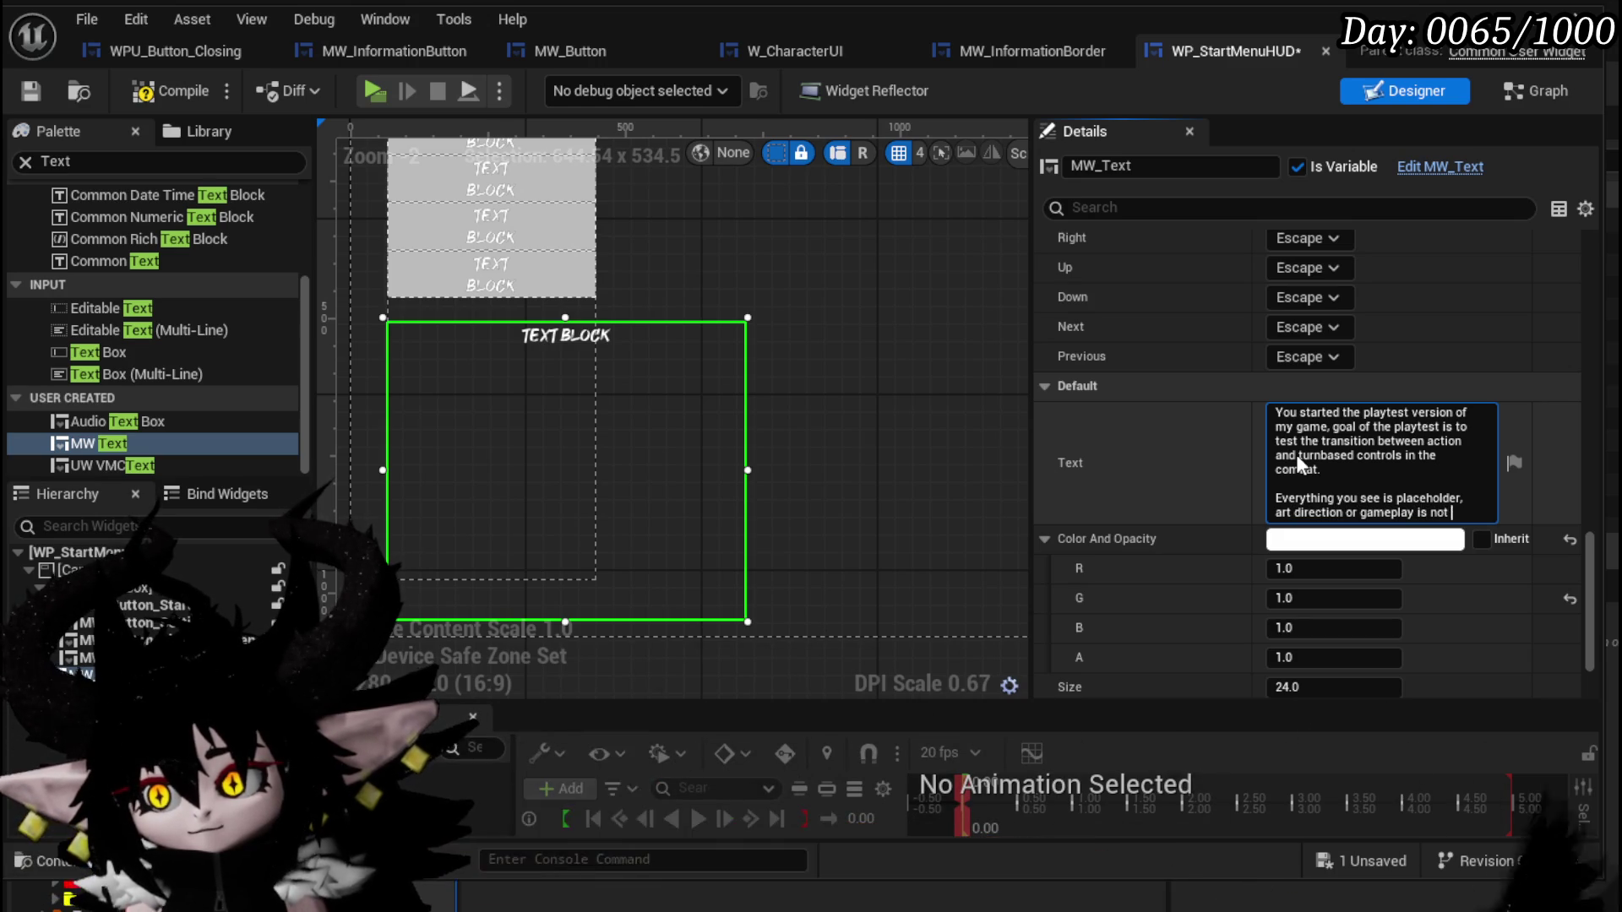
{"action": "type", "text": "yet decided"}
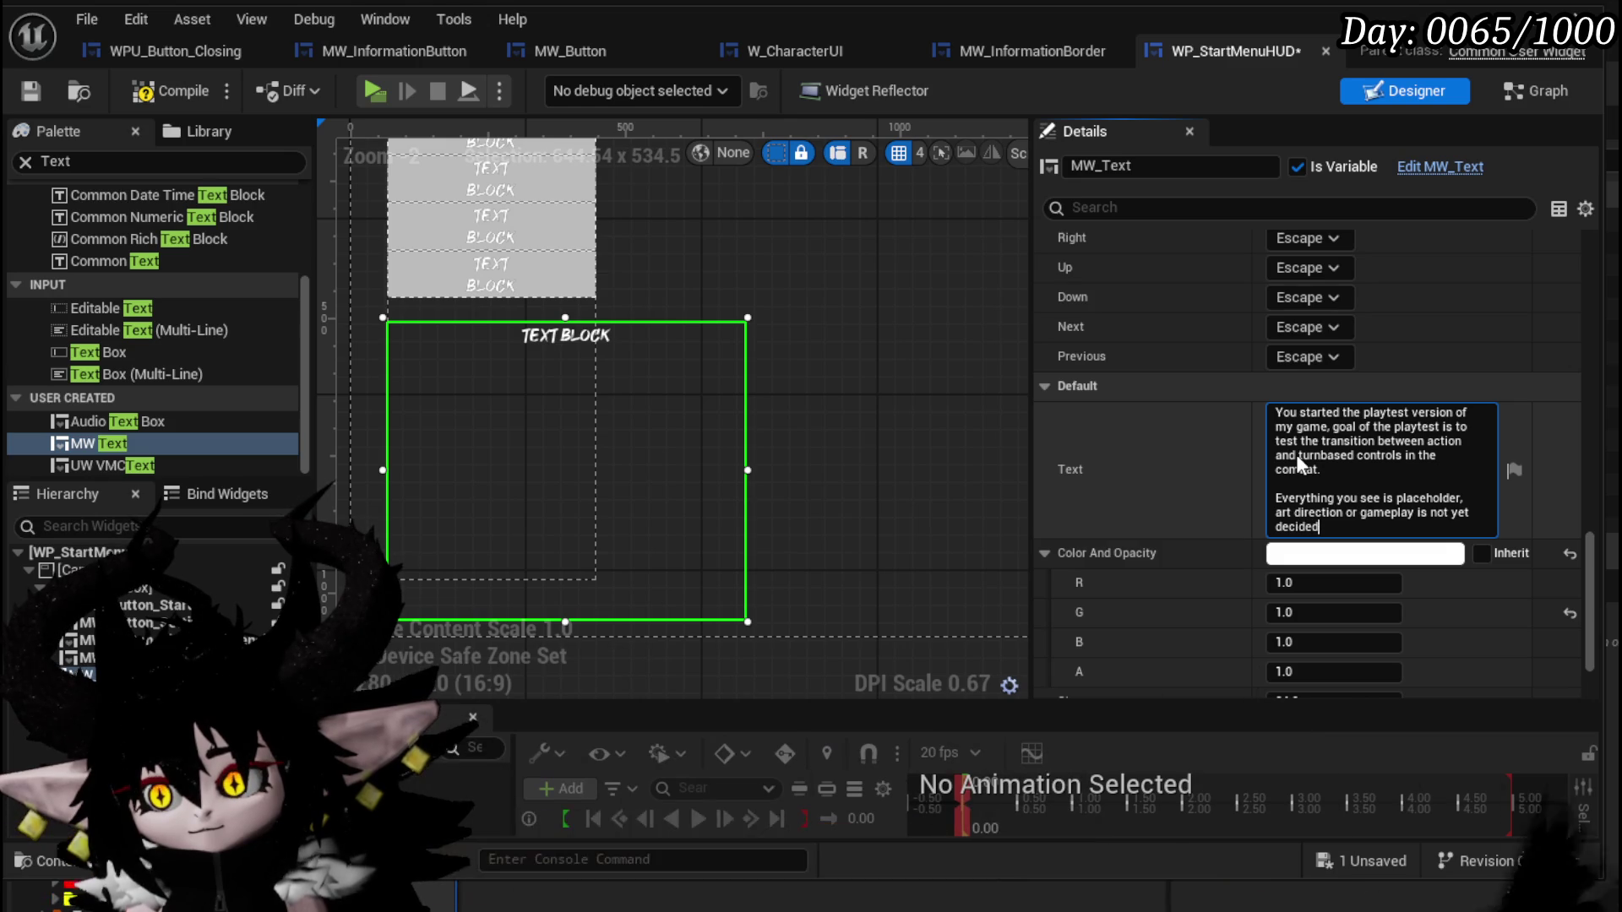
{"action": "type", "text": ", "}
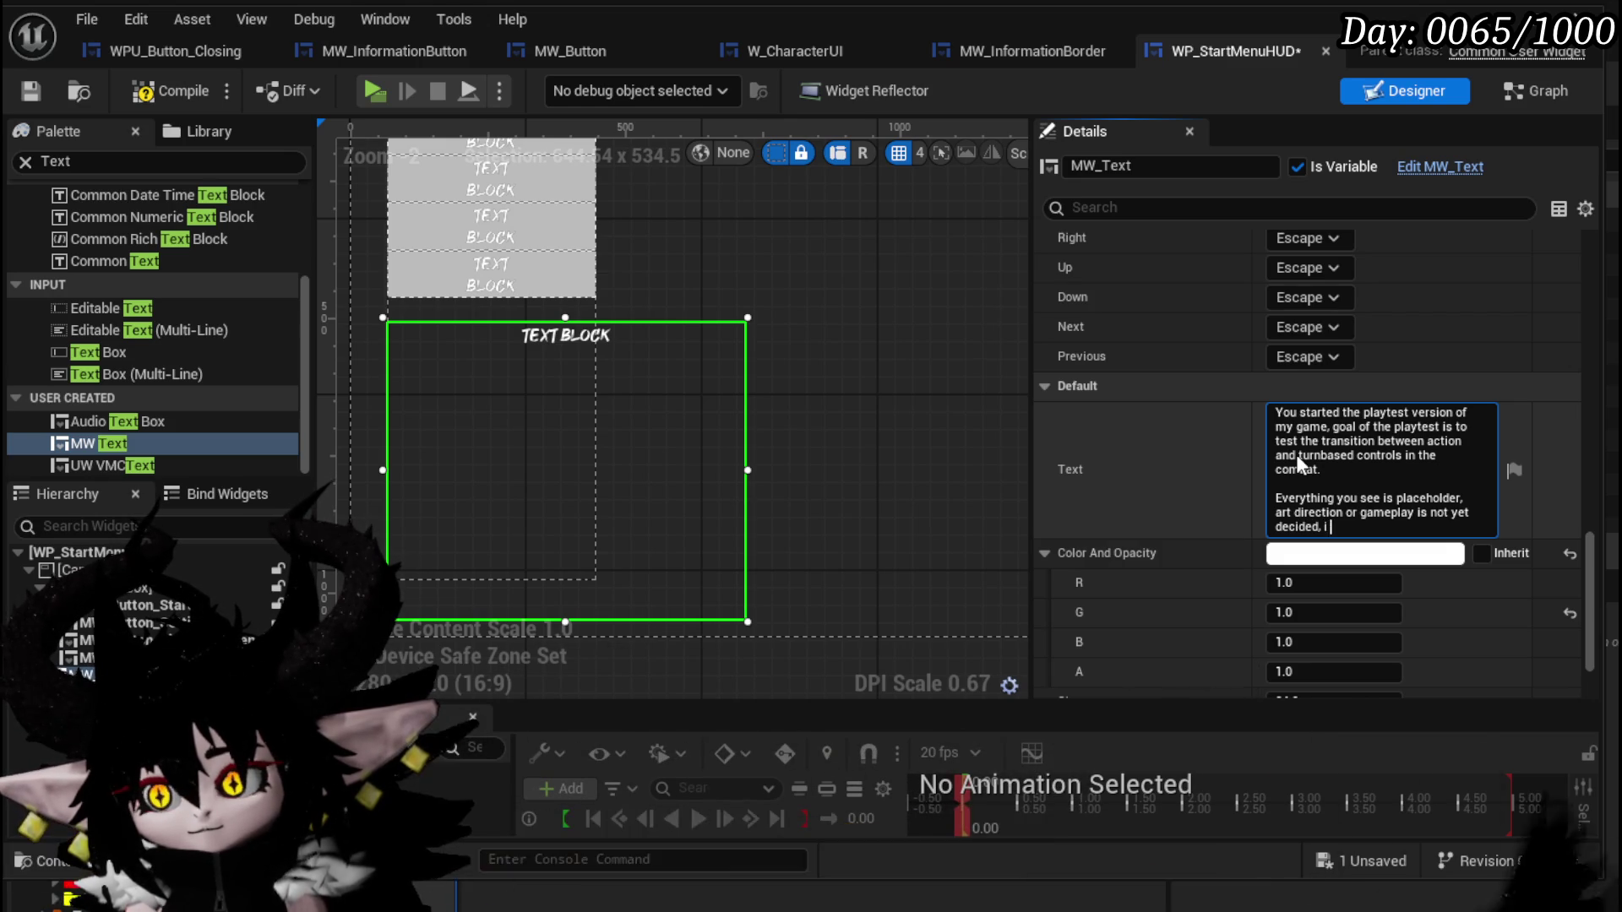
{"action": "type", "text": "i would p"}
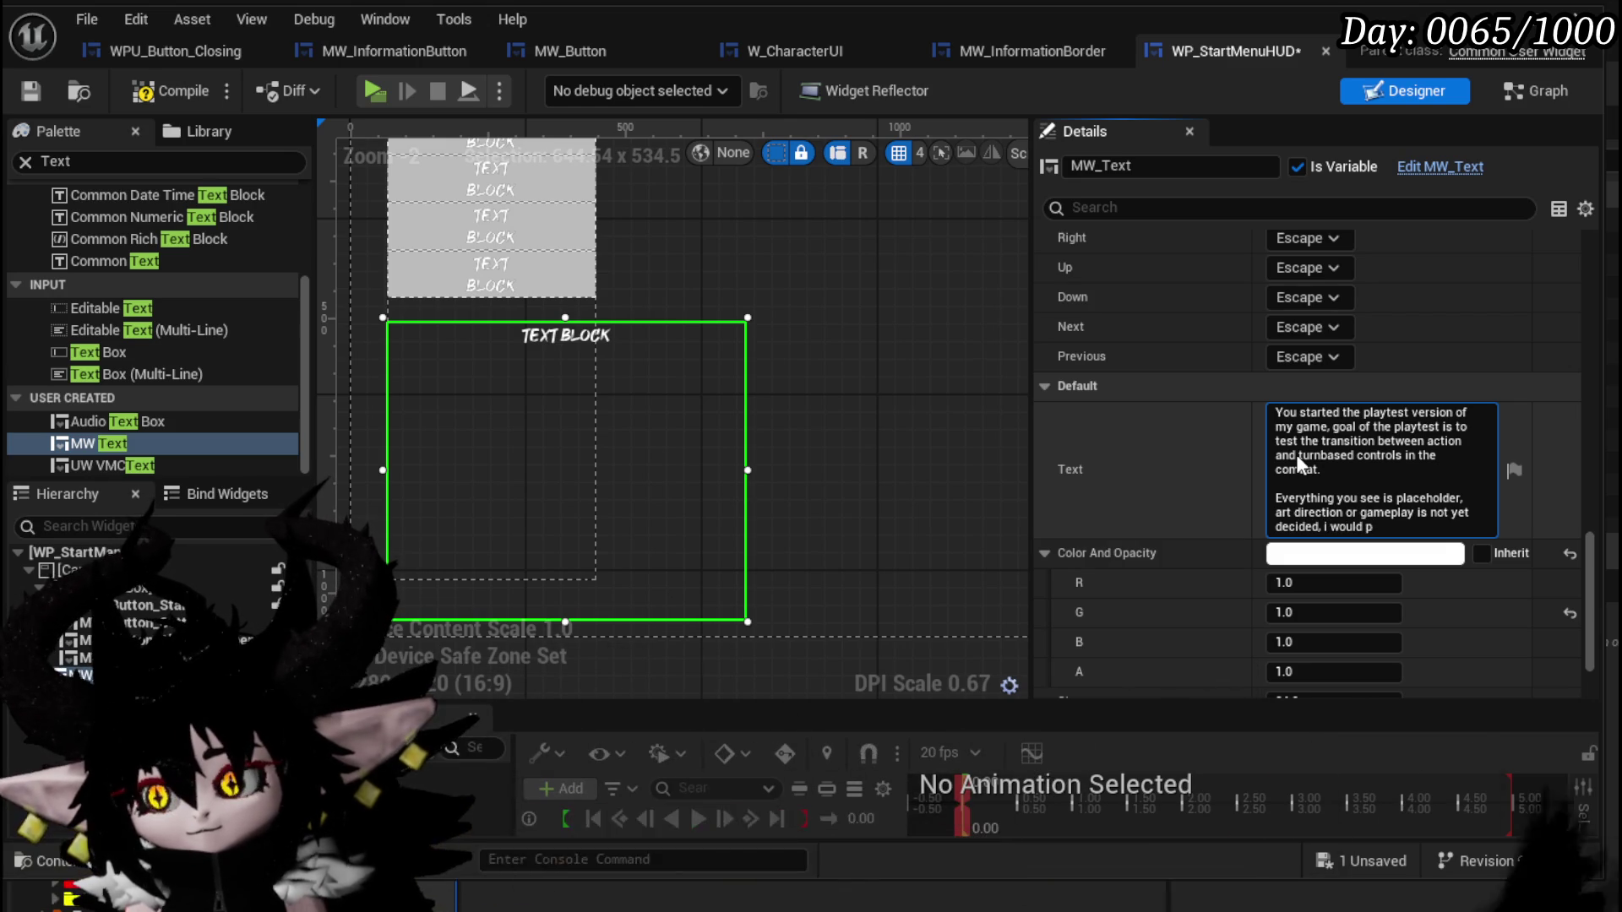
{"action": "key", "text": "BackSpace"}
{"action": "type", "text": "appreaciate fee"}
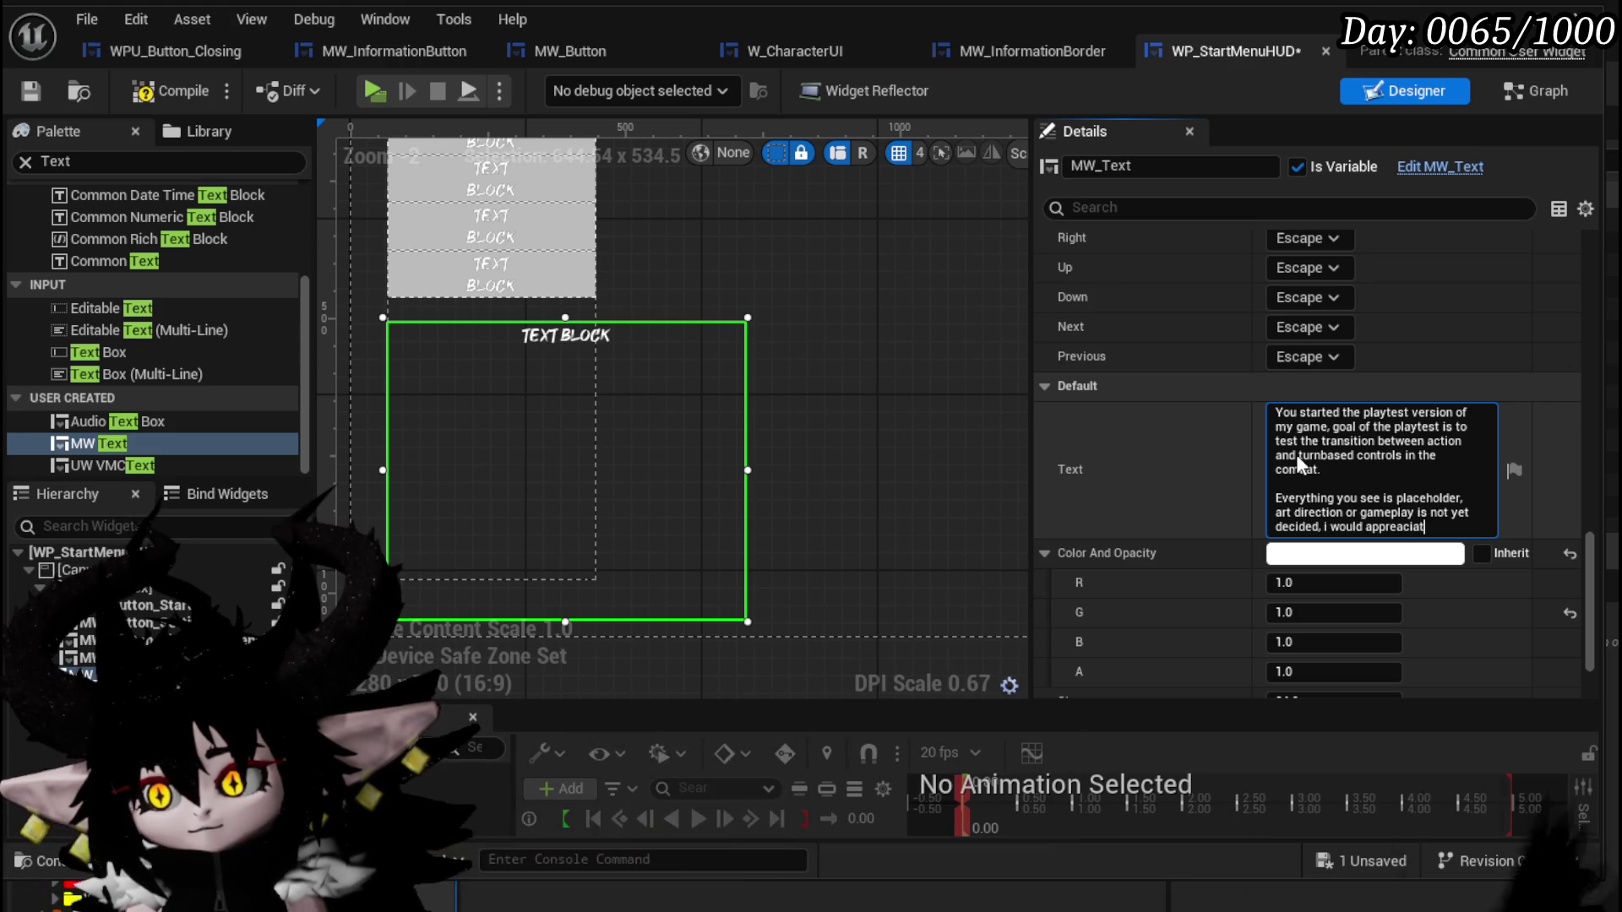
{"action": "type", "text": "d"}
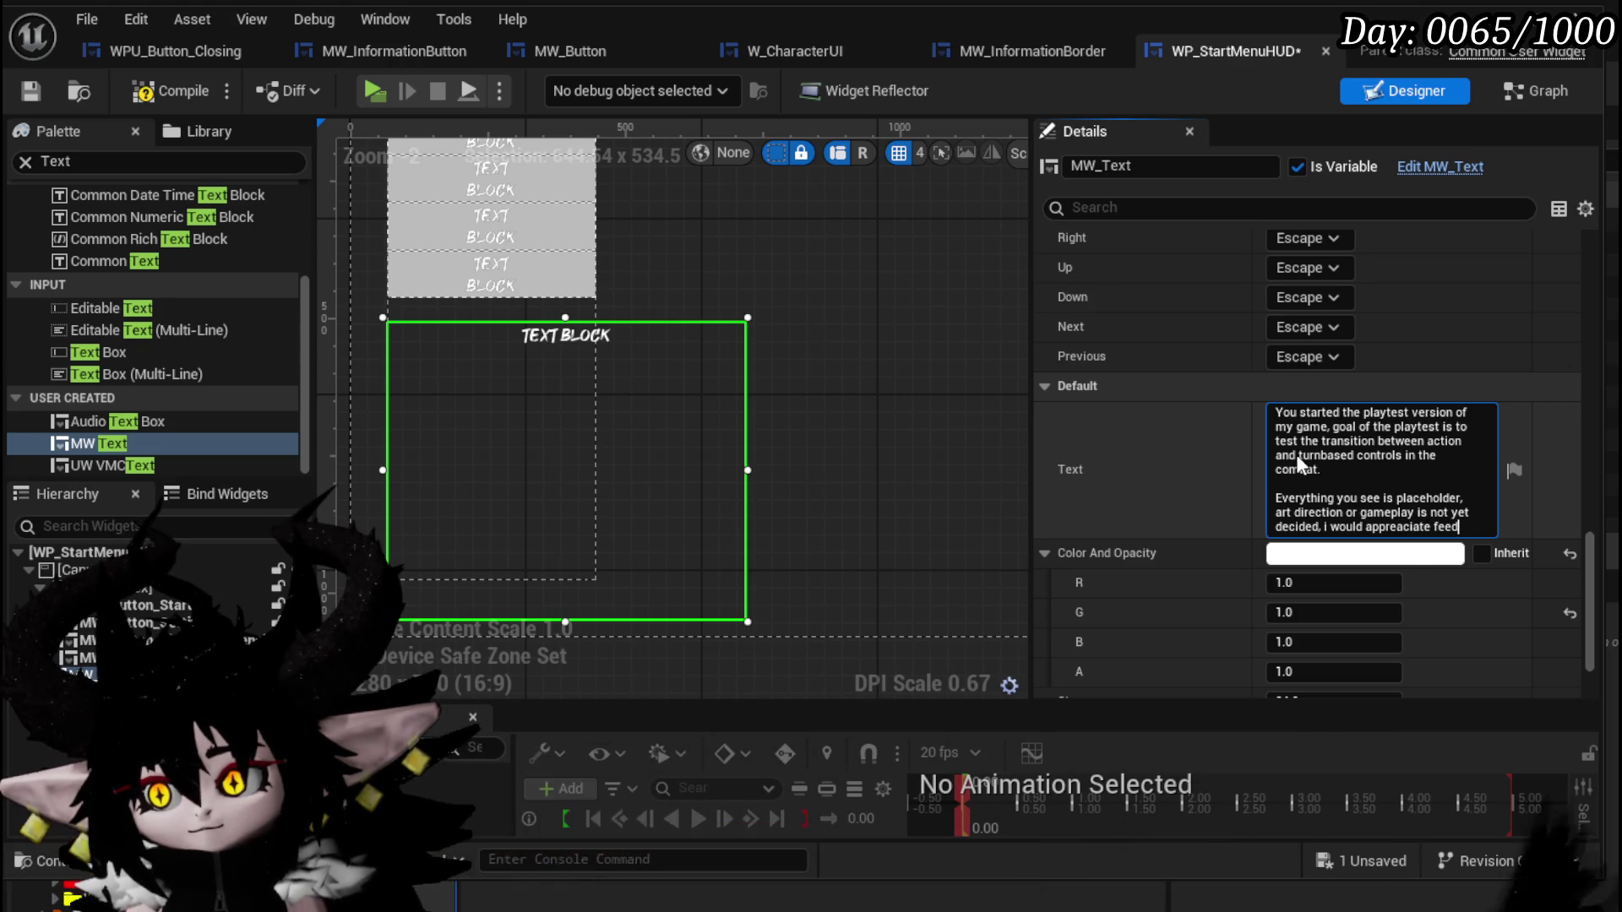
{"action": "type", "text": "back to guid"}
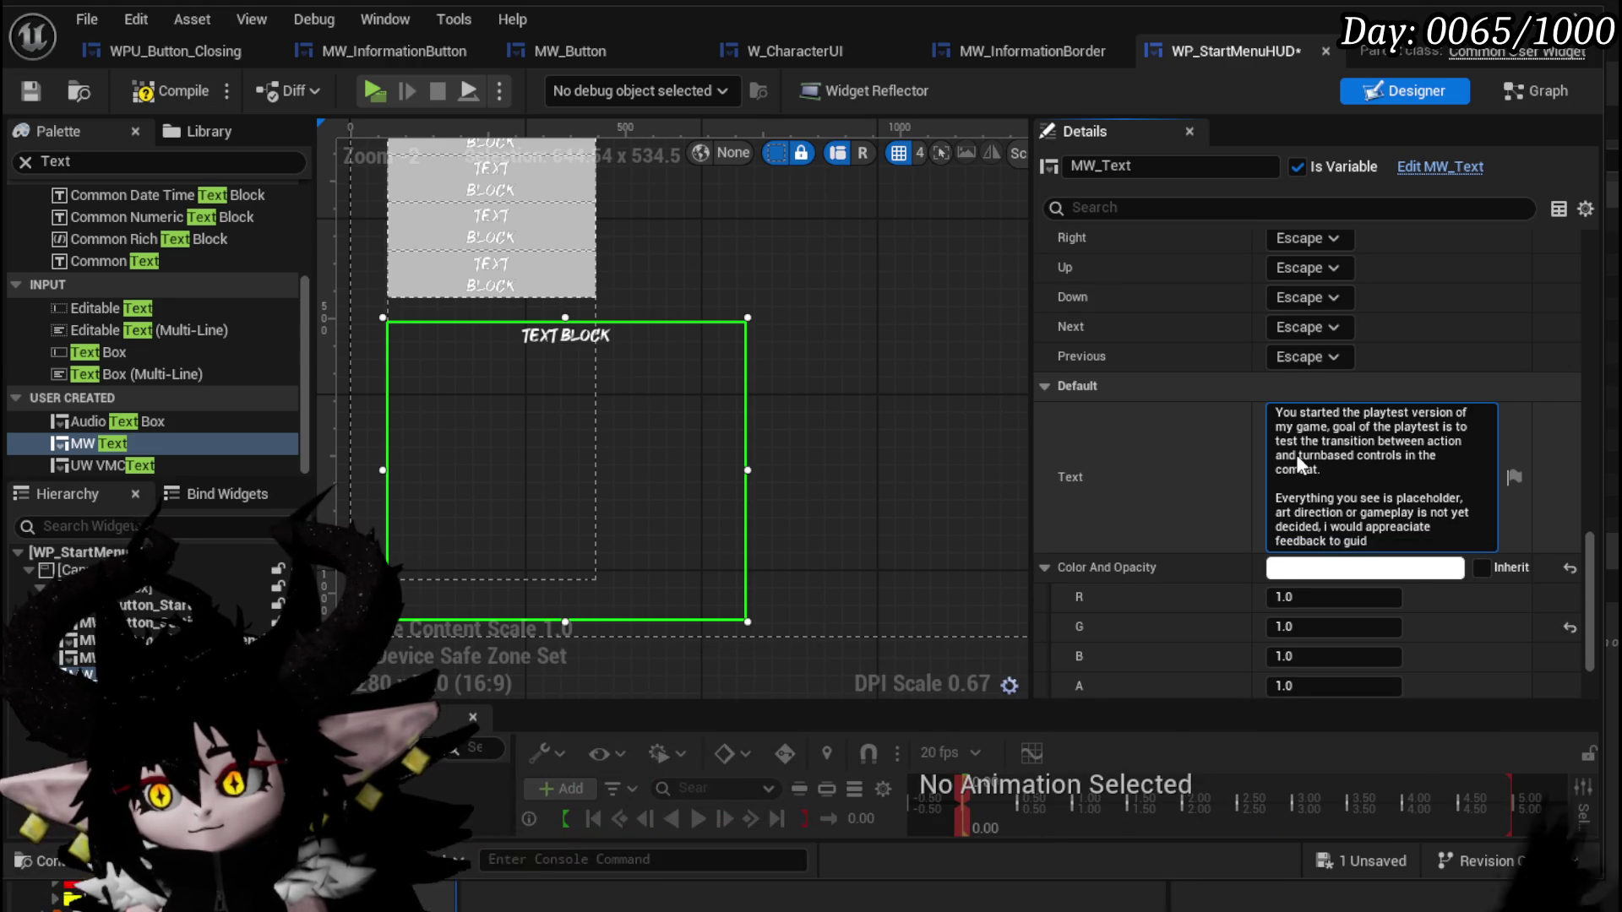
{"action": "type", "text": "e me in th"}
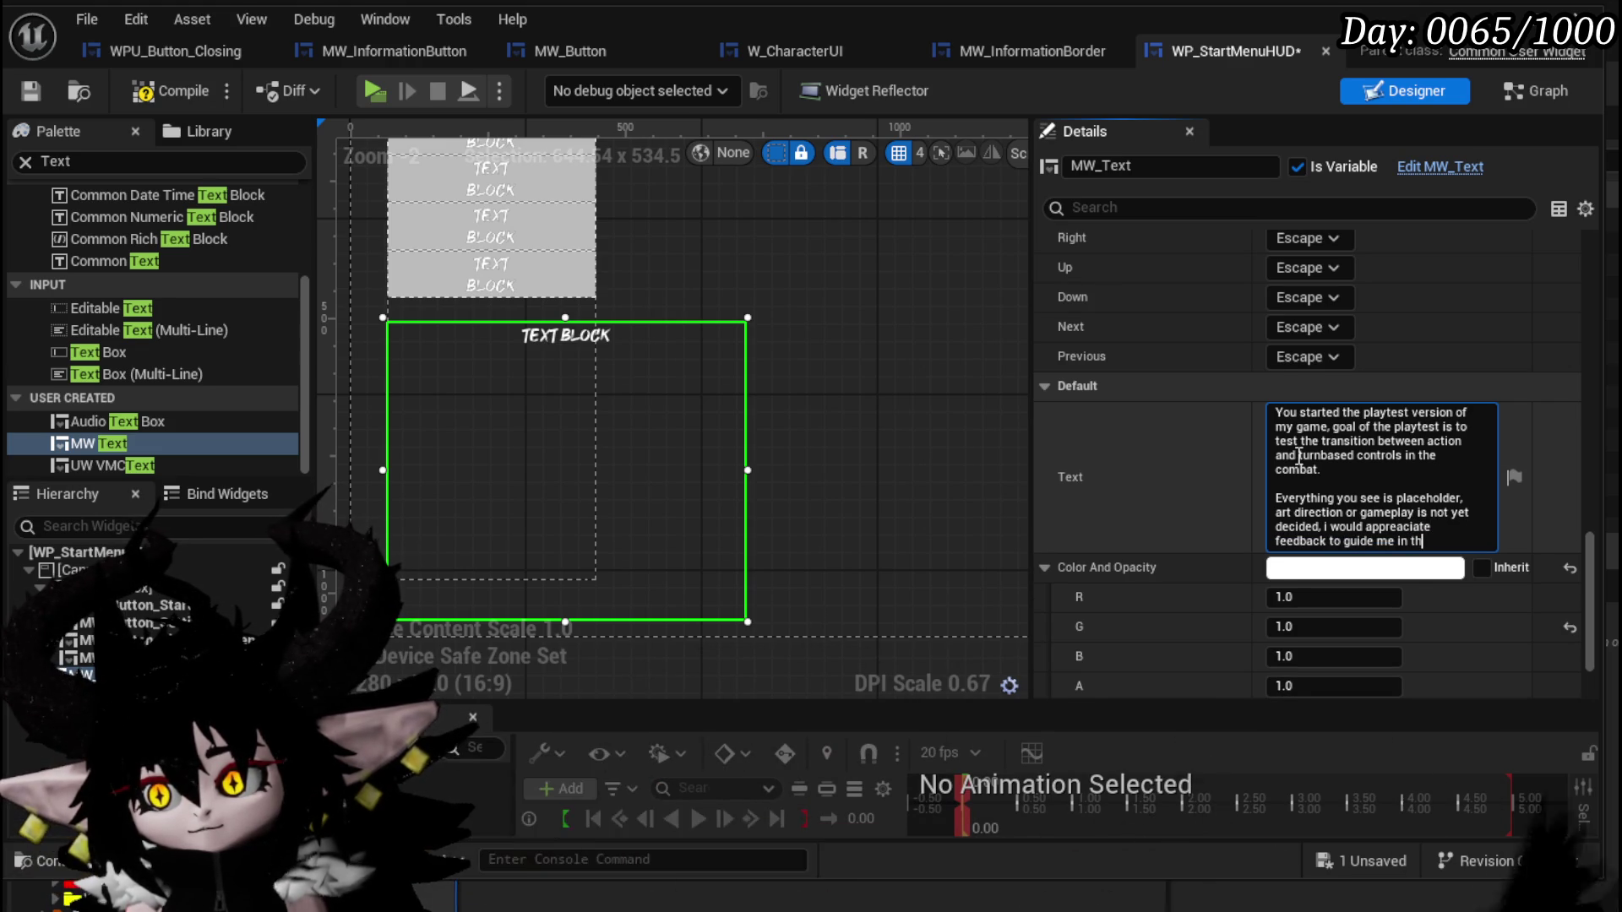
{"action": "type", "text": "e right dire"}
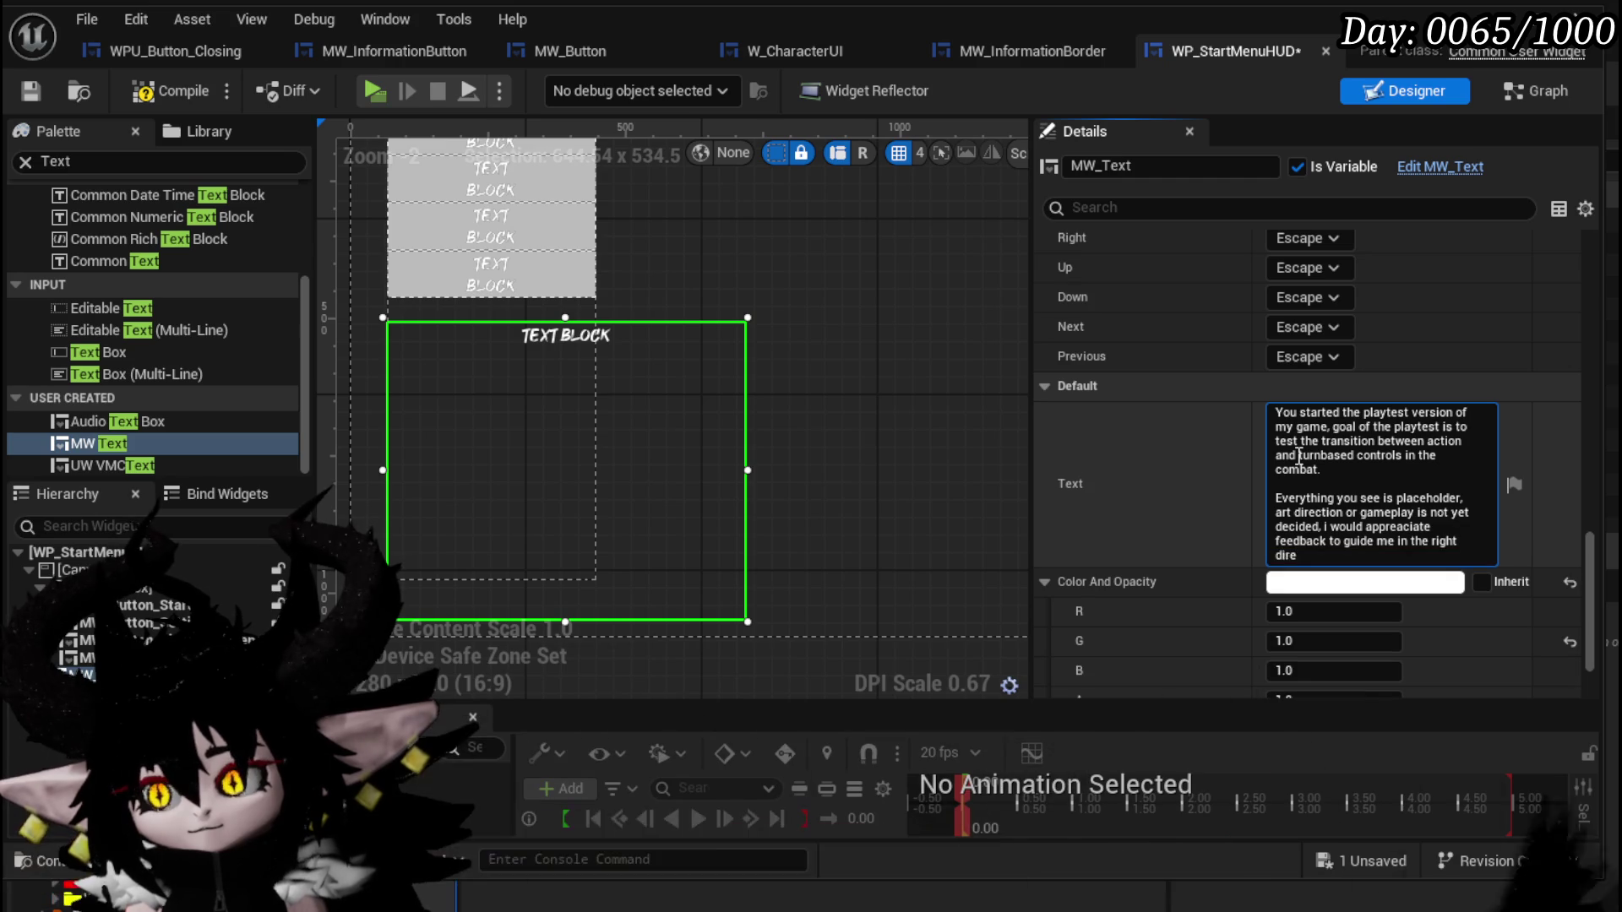
{"action": "type", "text": "ction"}
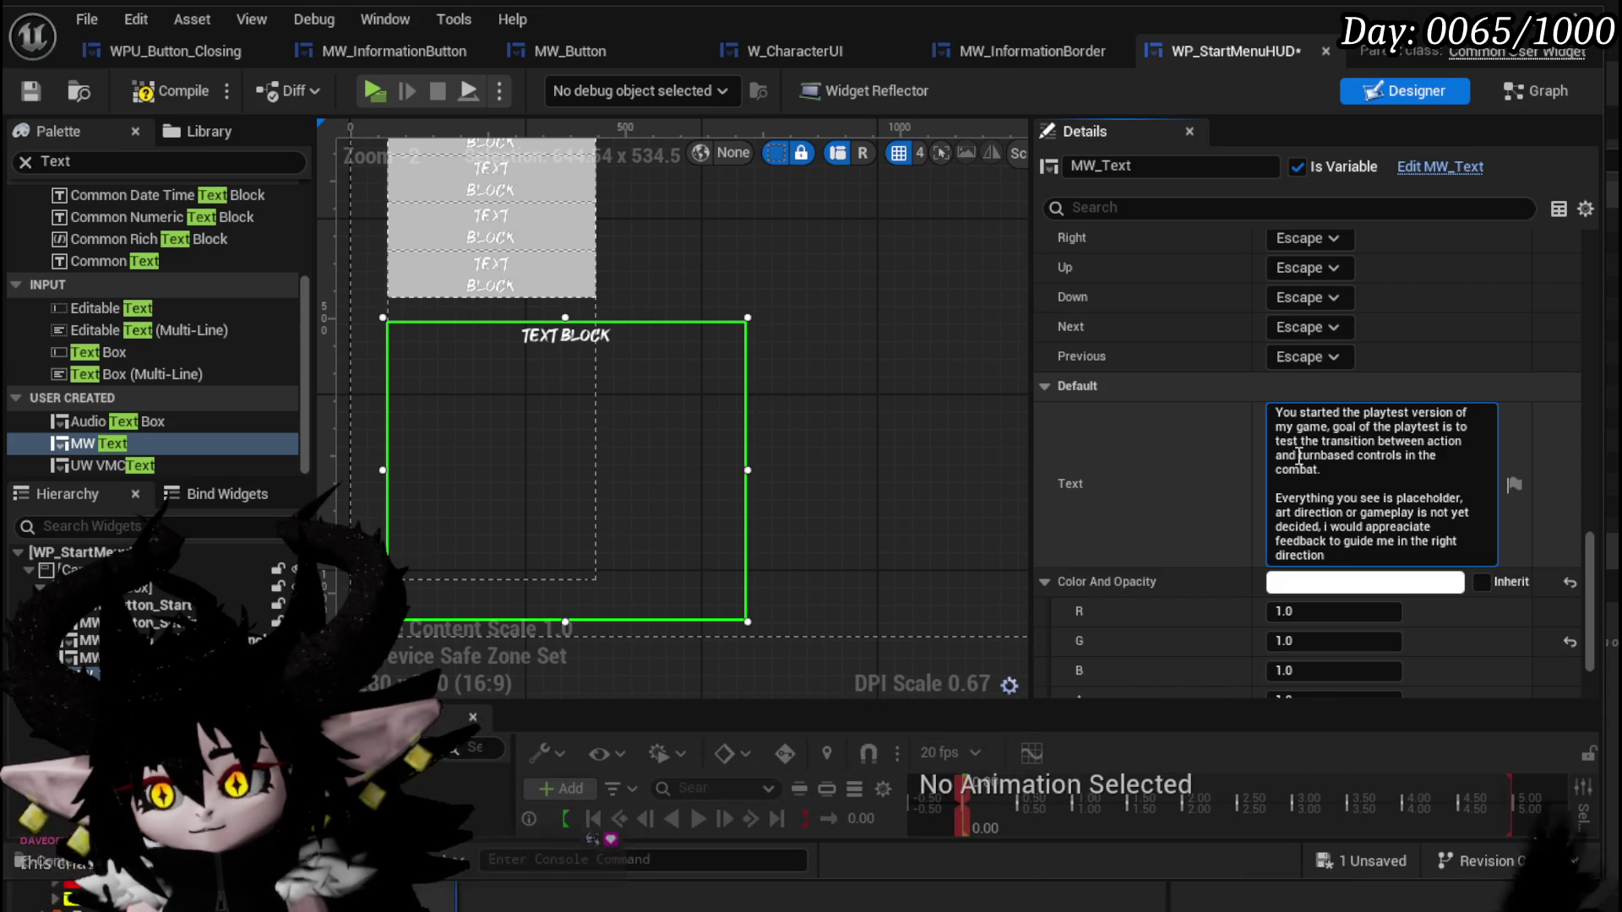
{"action": "key", "text": "shift+Return"}
{"action": "key", "text": "shift+Return"}
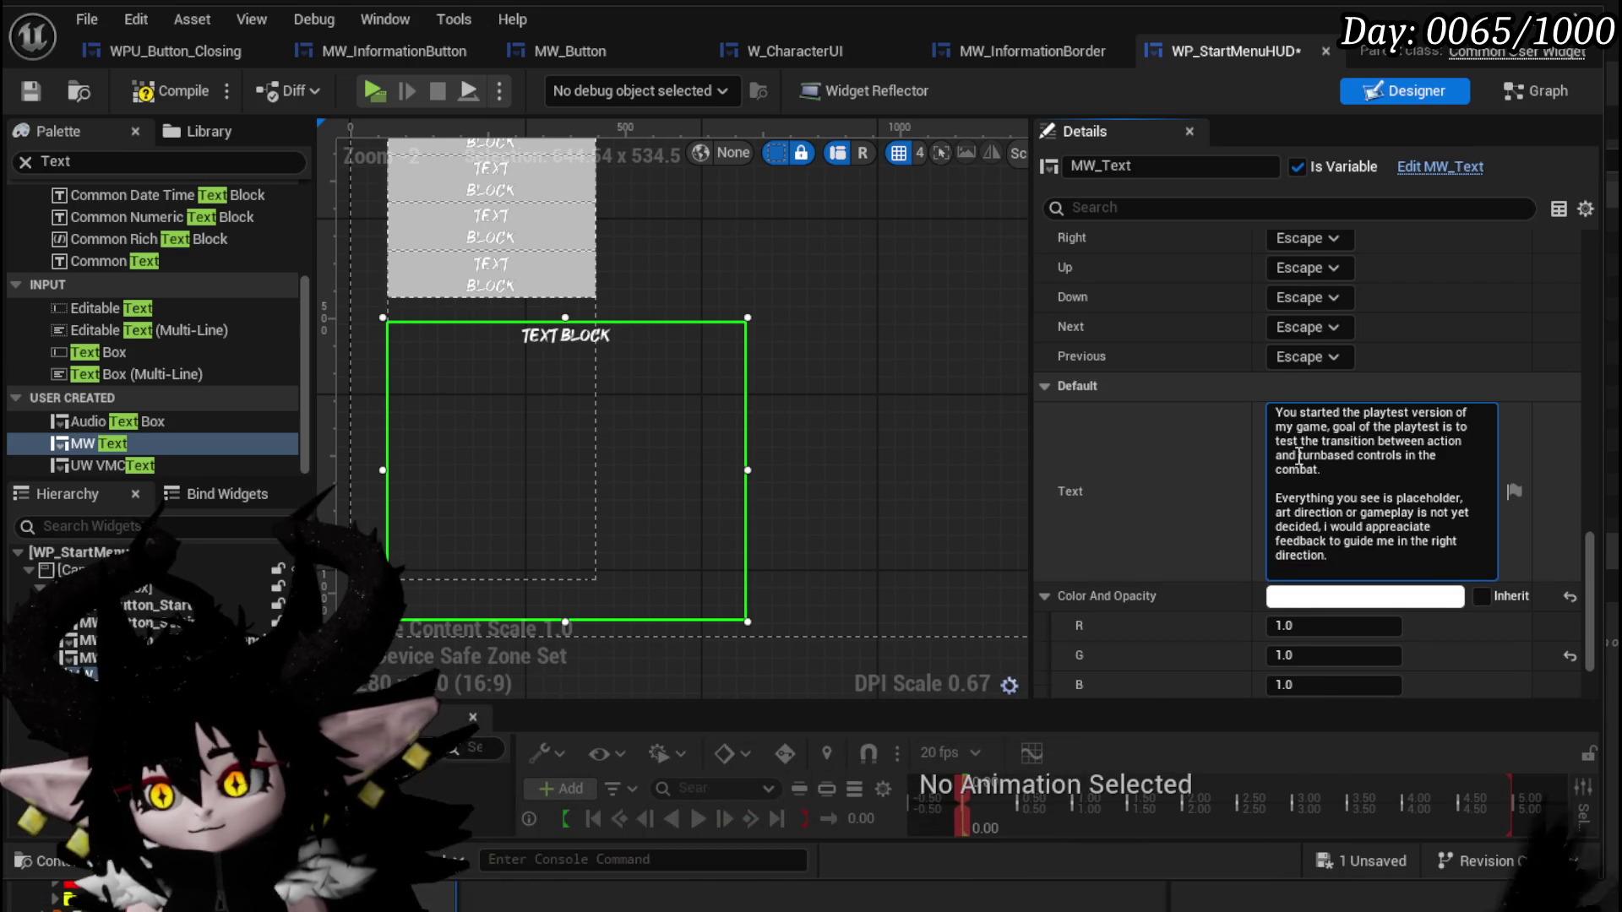
{"action": "type", "text": "Thank you."}
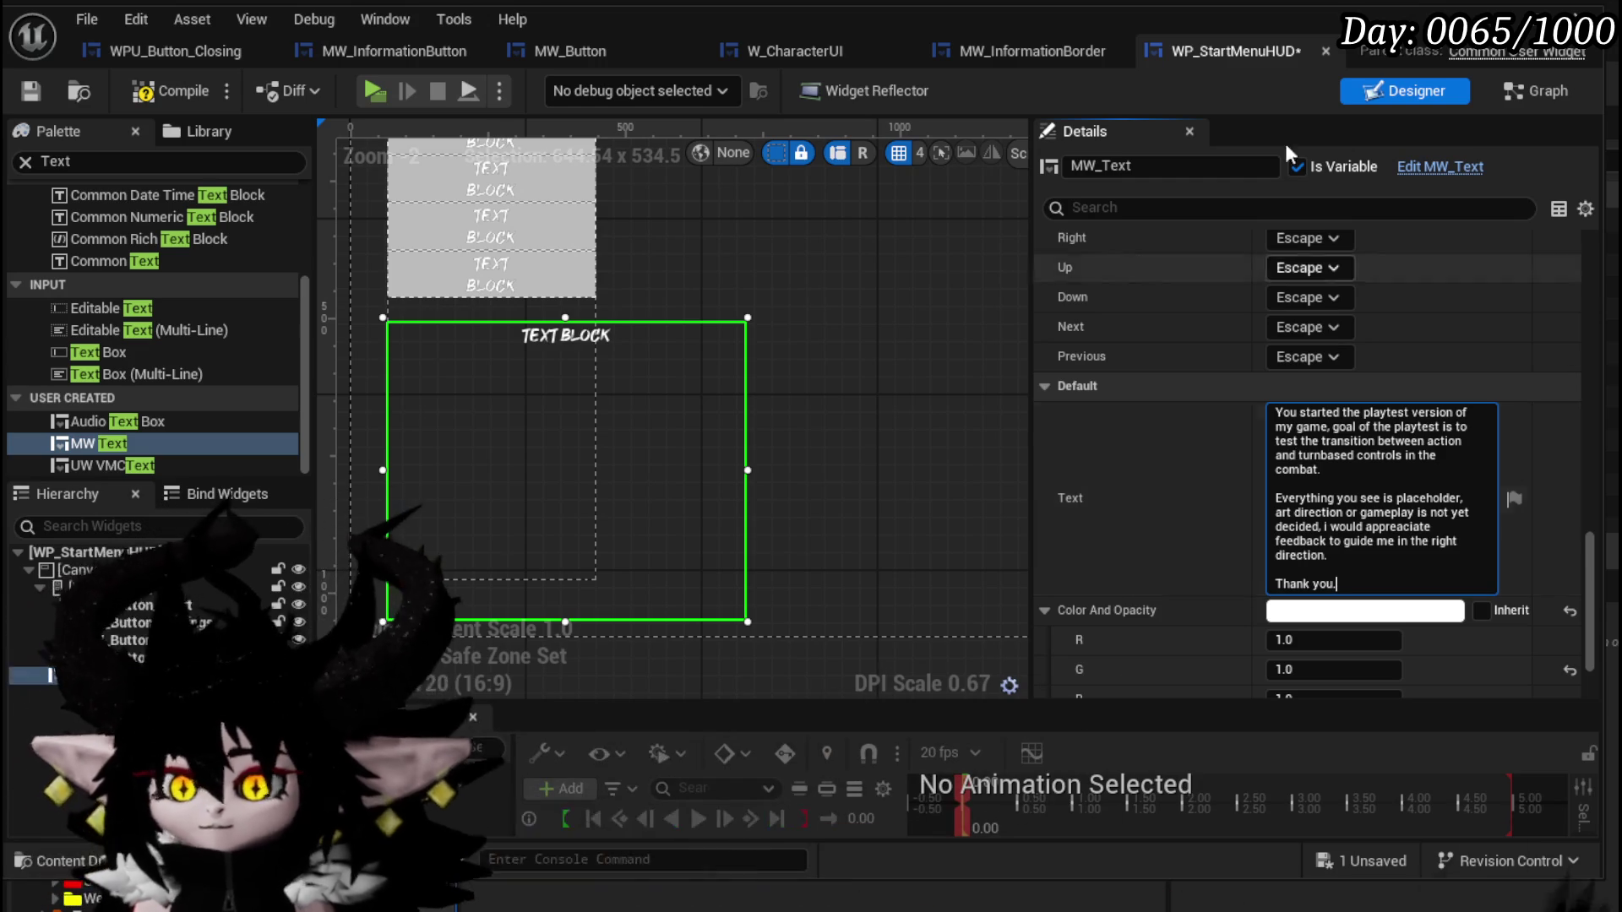
{"action": "key", "text": "Return"}
Compile and save the WP_StartMenuHUD widget.
{"action": "left_click", "coordinate": [169, 91]}
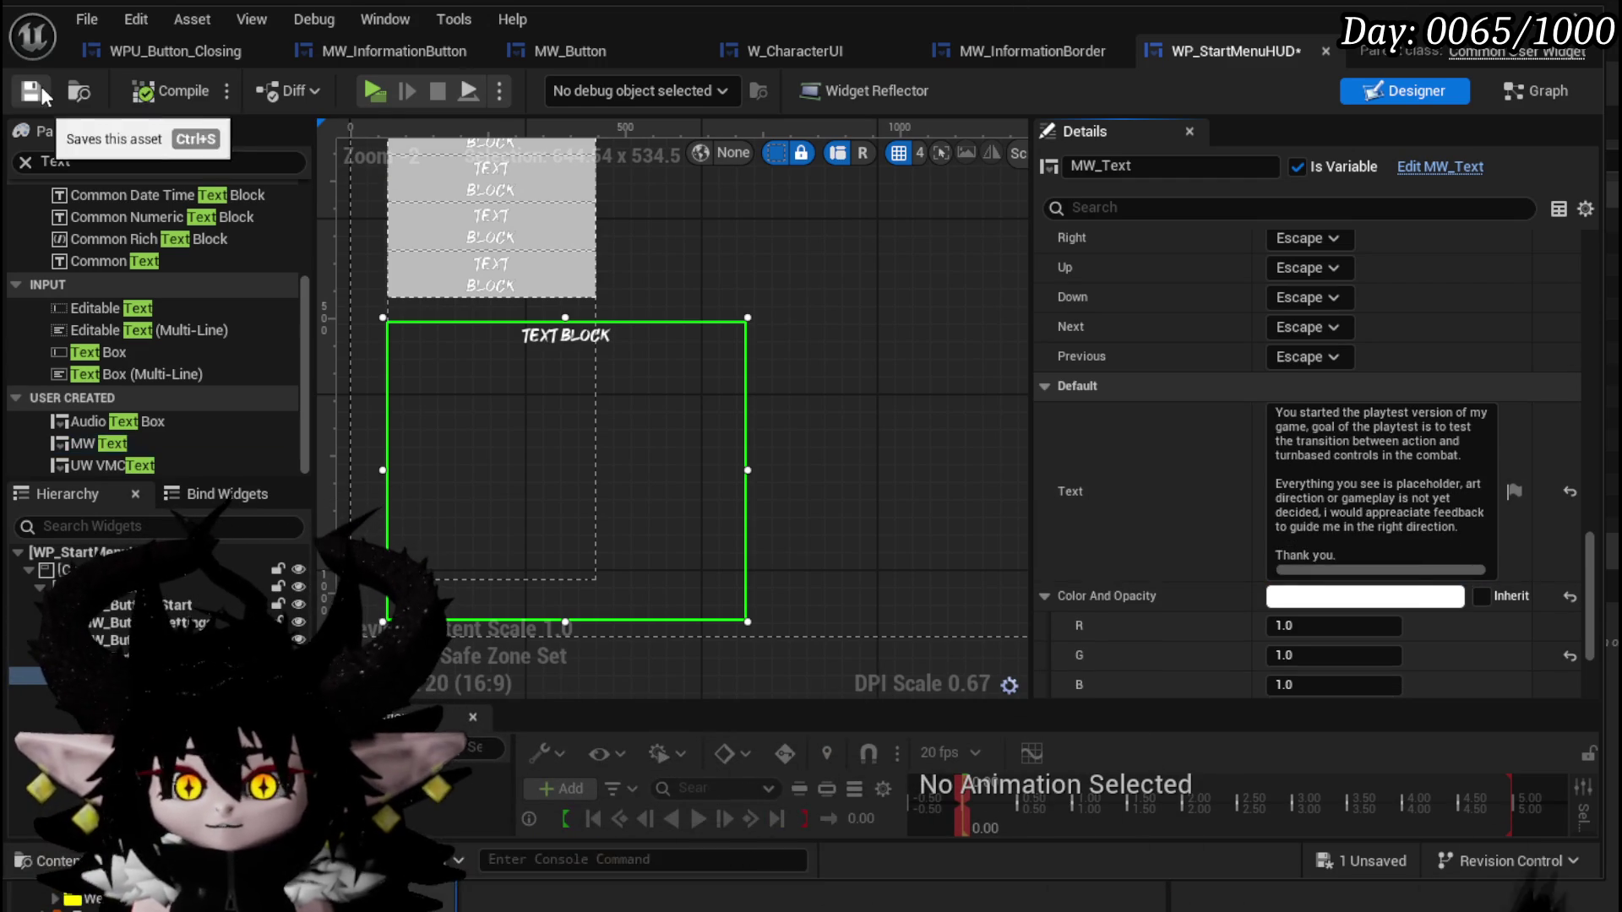
{"action": "left_click", "coordinate": [31, 90]}
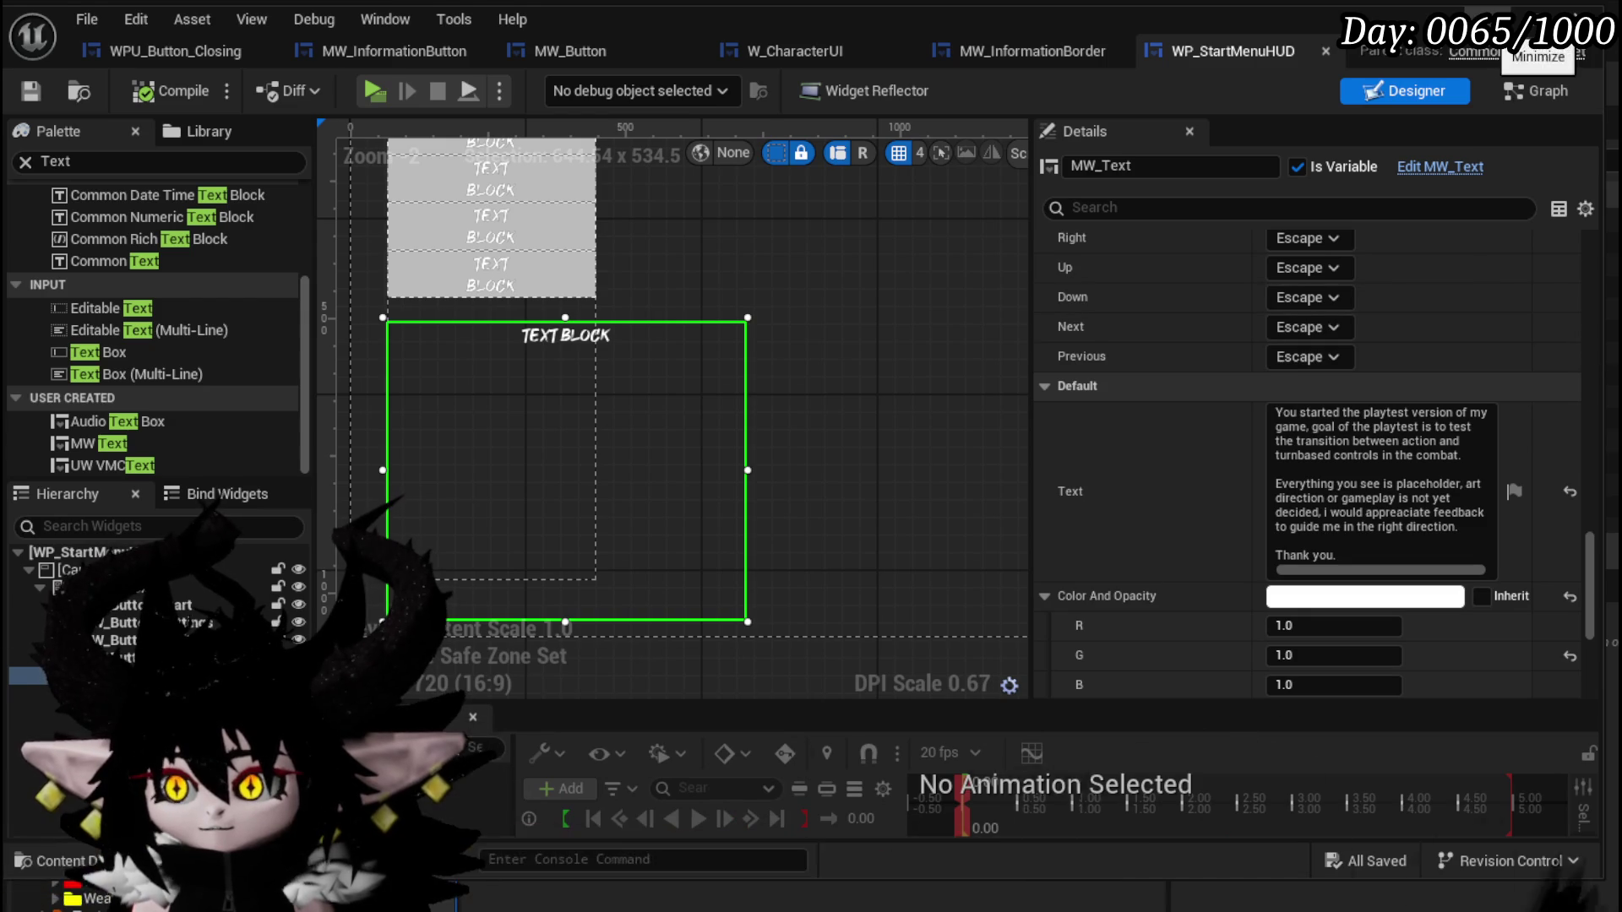
{"action": "key", "text": "alt+Tab"}
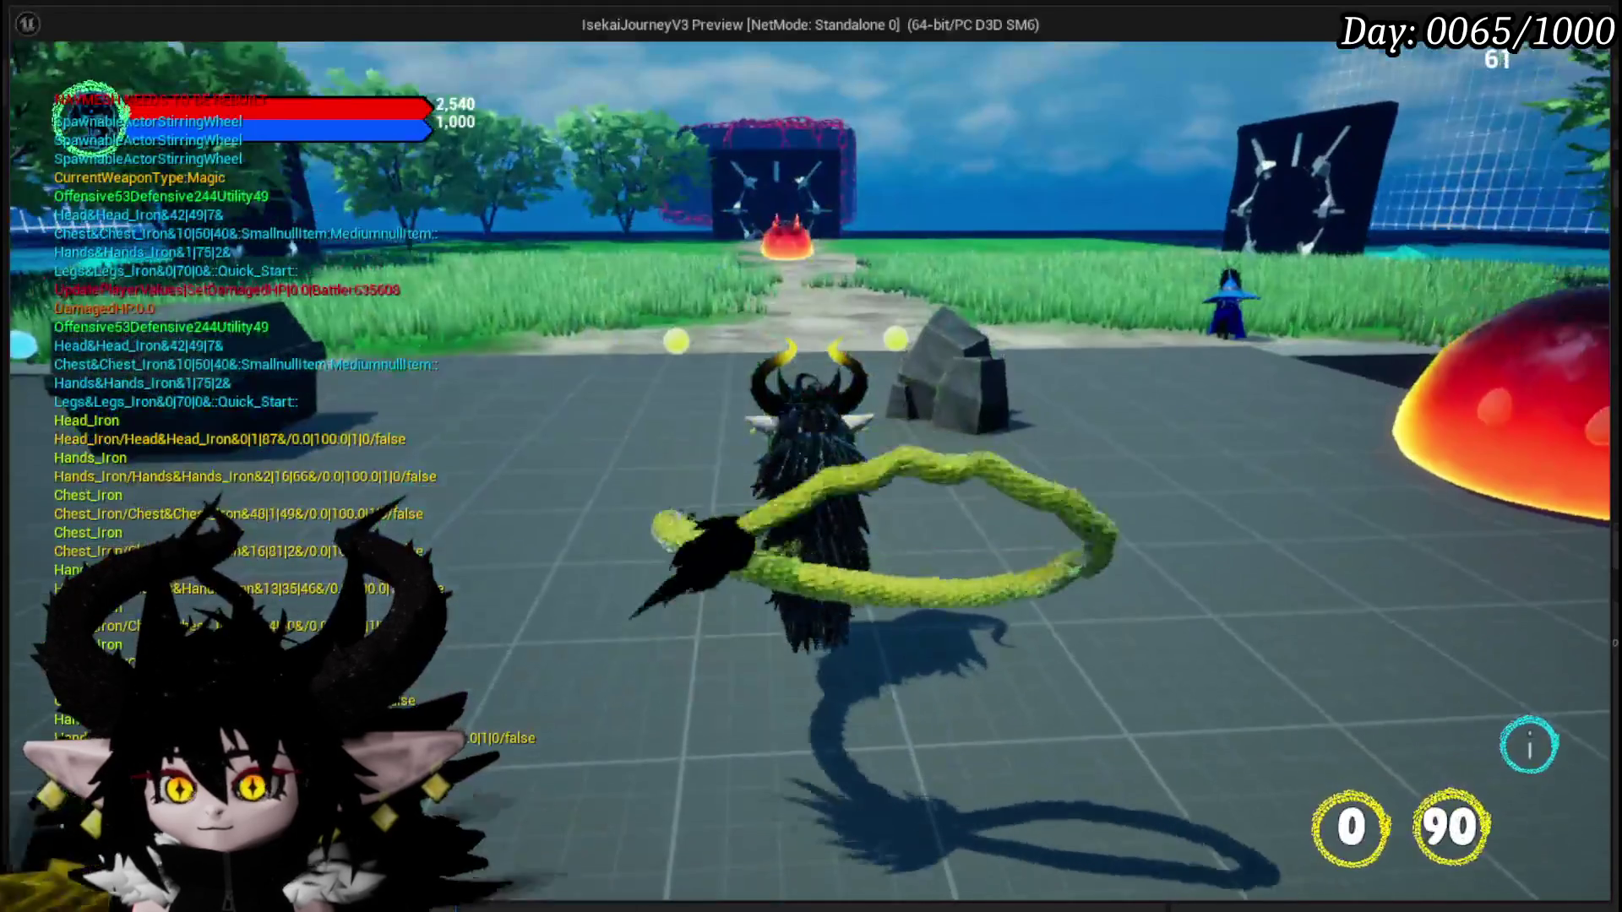
Playtest quitting from the pause menu to the main menu, then save the level and return to WP_StartMenuHUD.
{"action": "key", "text": "Escape"}
{"action": "left_click", "coordinate": [860, 529]}
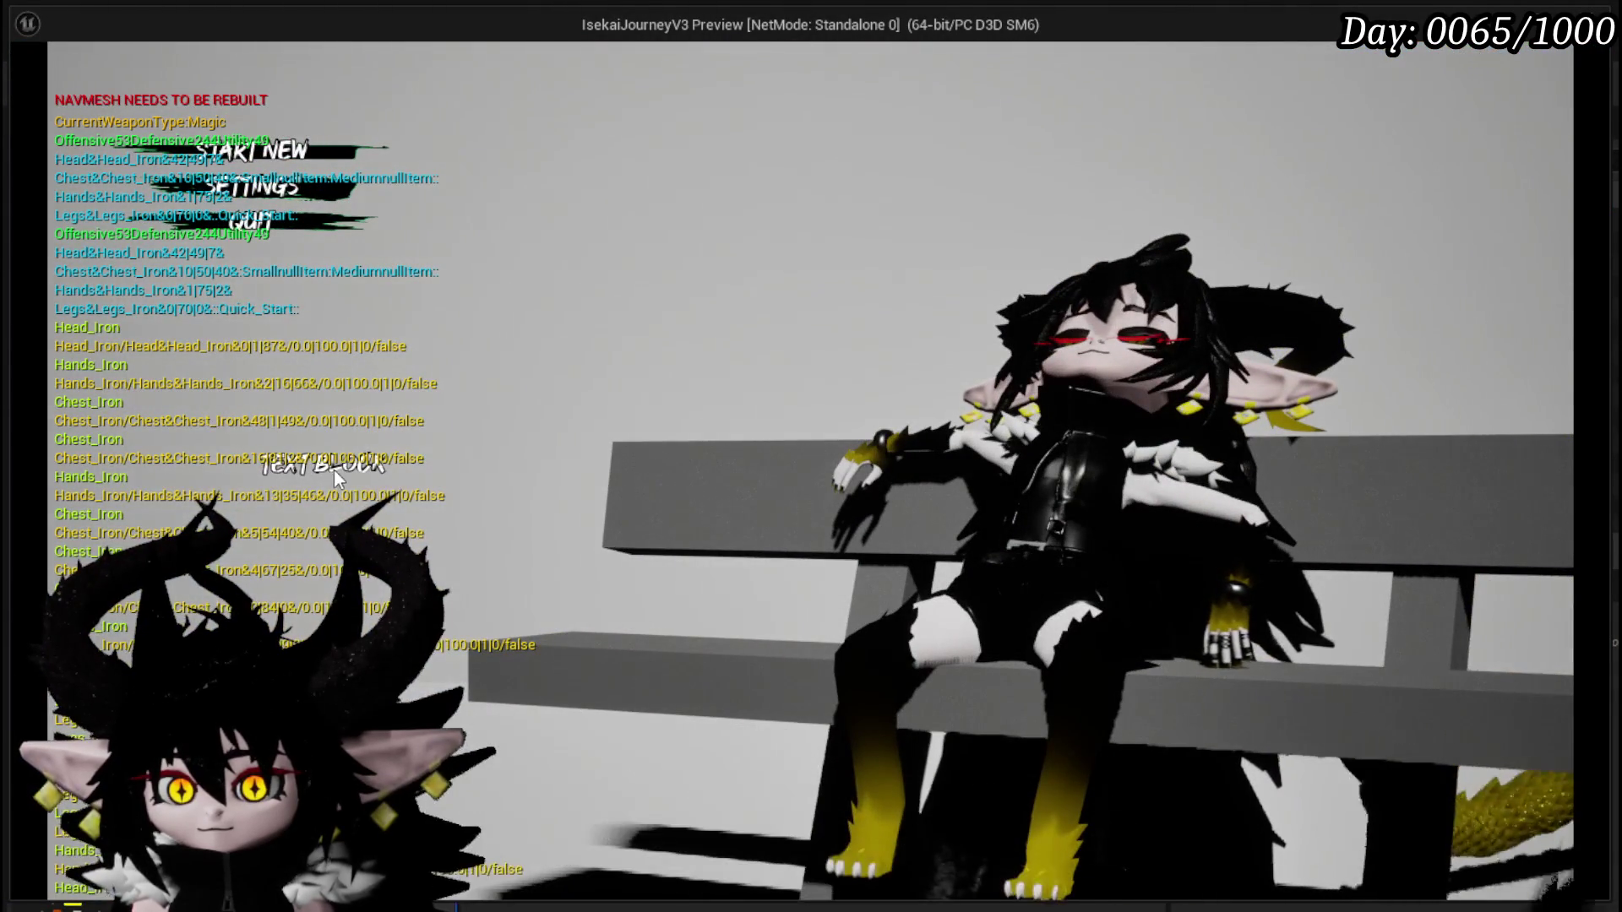
{"action": "key", "text": "Escape"}
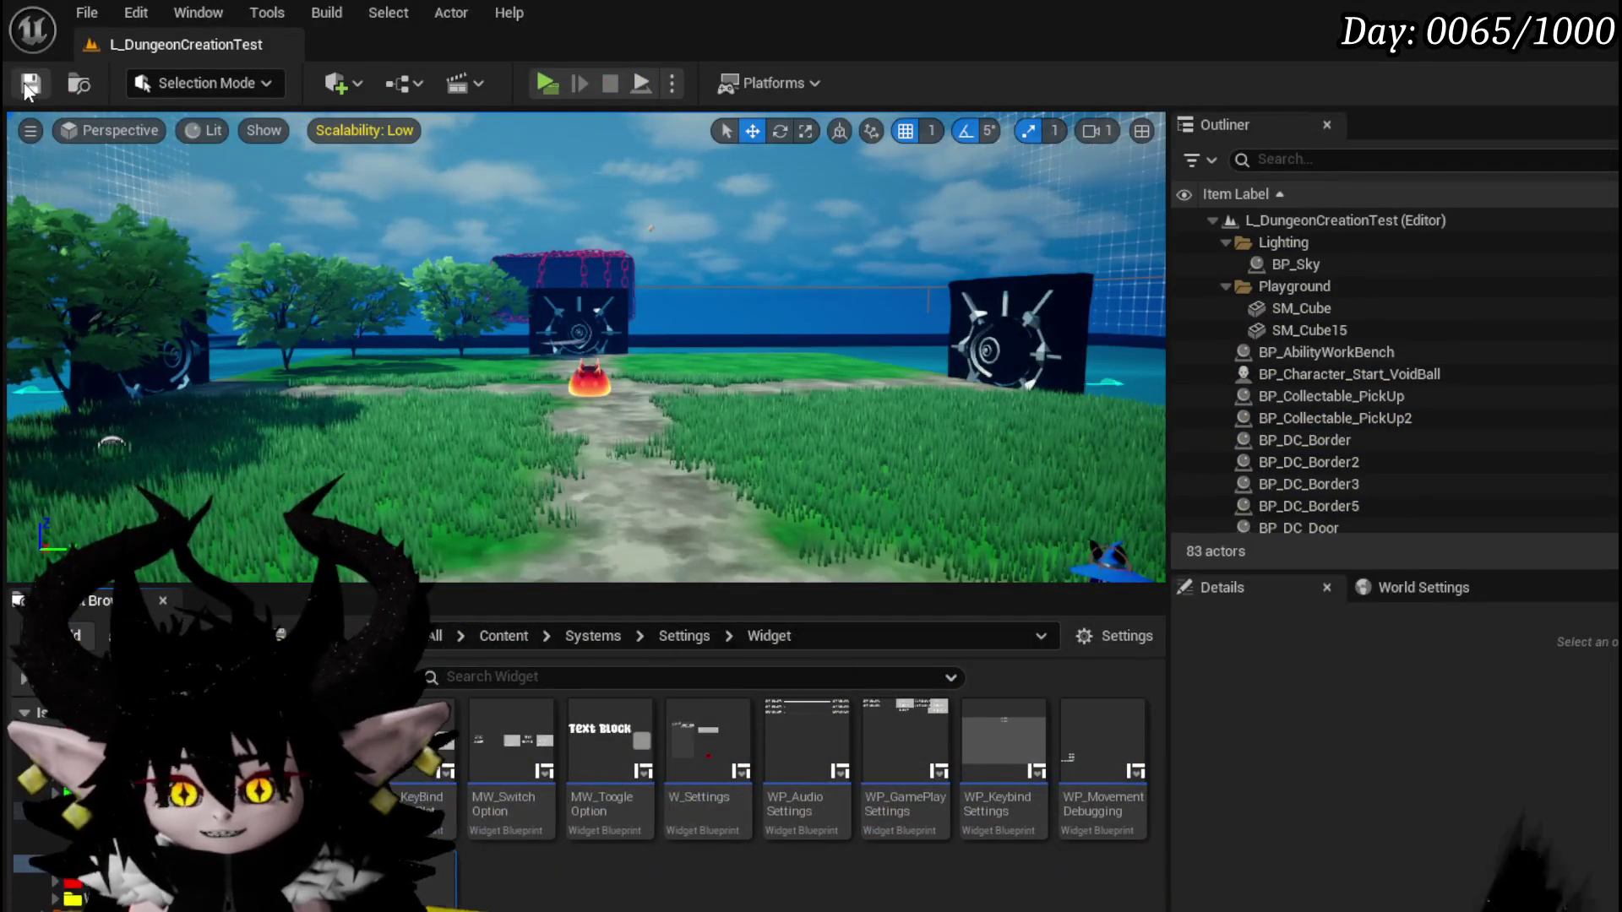
{"action": "key", "text": "ctrl+s"}
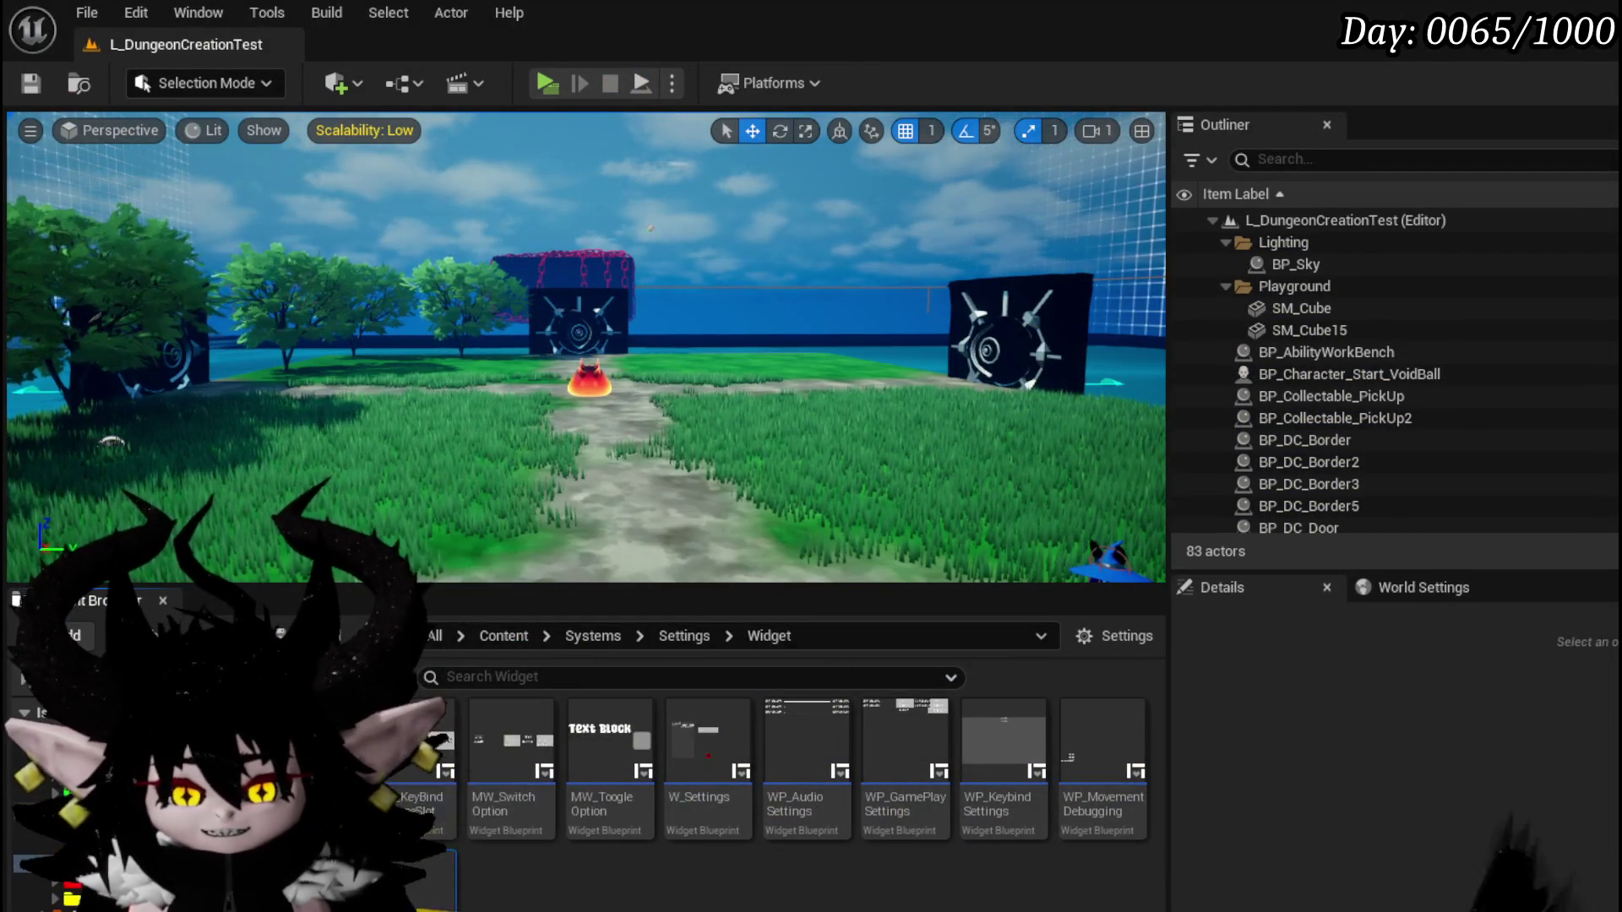
{"action": "key", "text": "alt+Tab"}
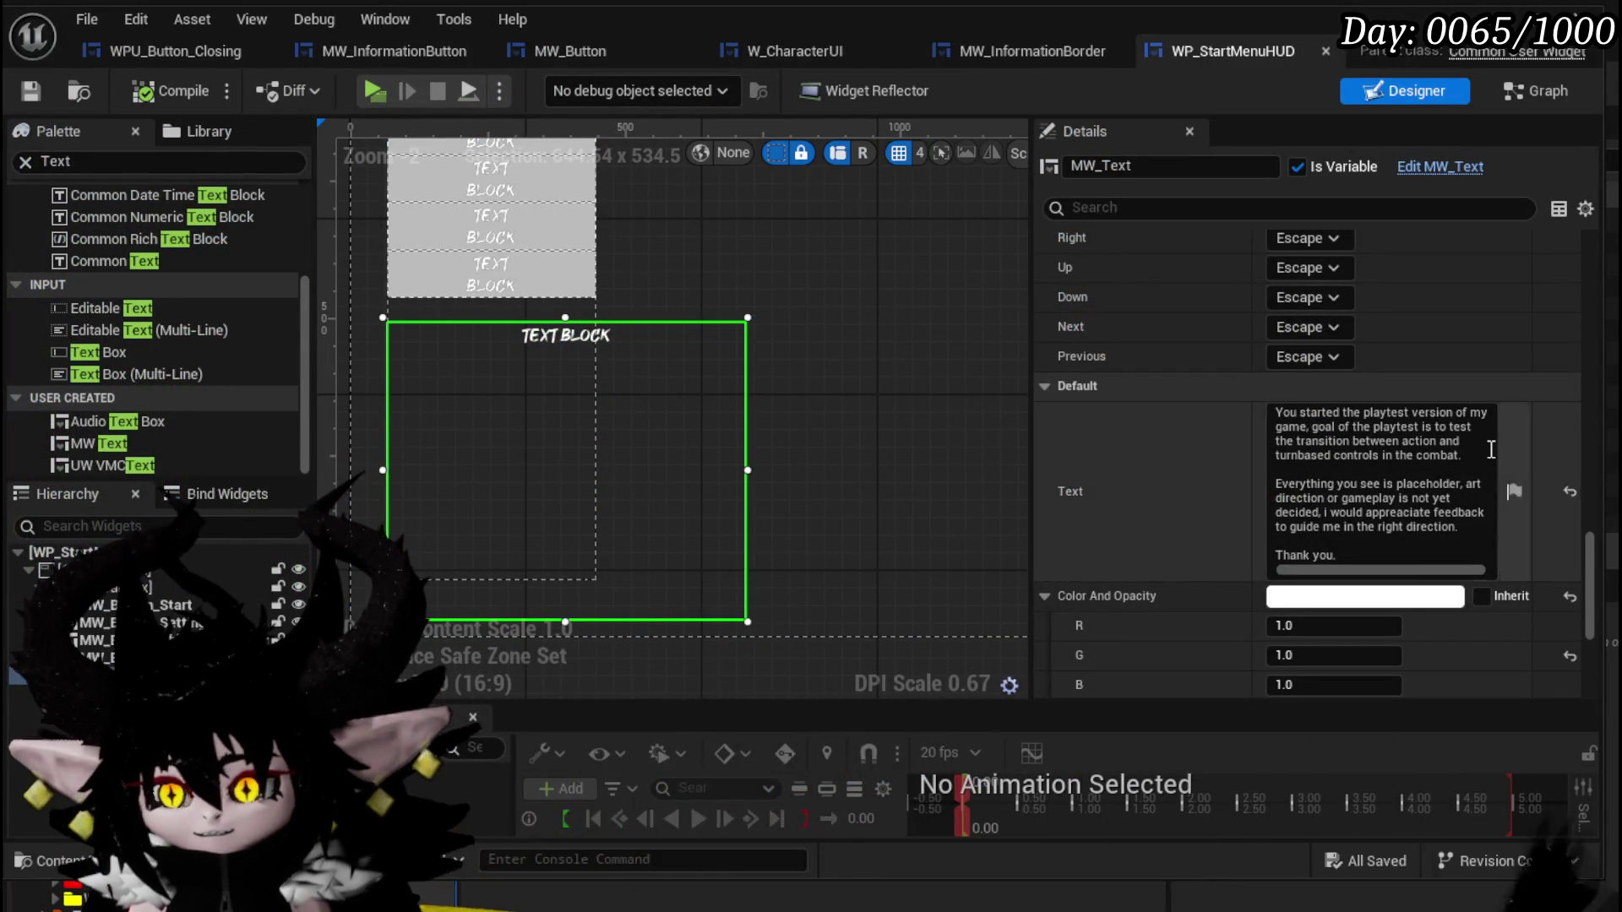
Turn on Pre Build and Auto Wrap Text for MW_Text in the Details panel.
{"action": "scroll", "coordinate": [1230, 435], "scroll_direction": "down", "scroll_amount": 5}
{"action": "scroll", "coordinate": [1173, 435], "scroll_direction": "down", "scroll_amount": 1}
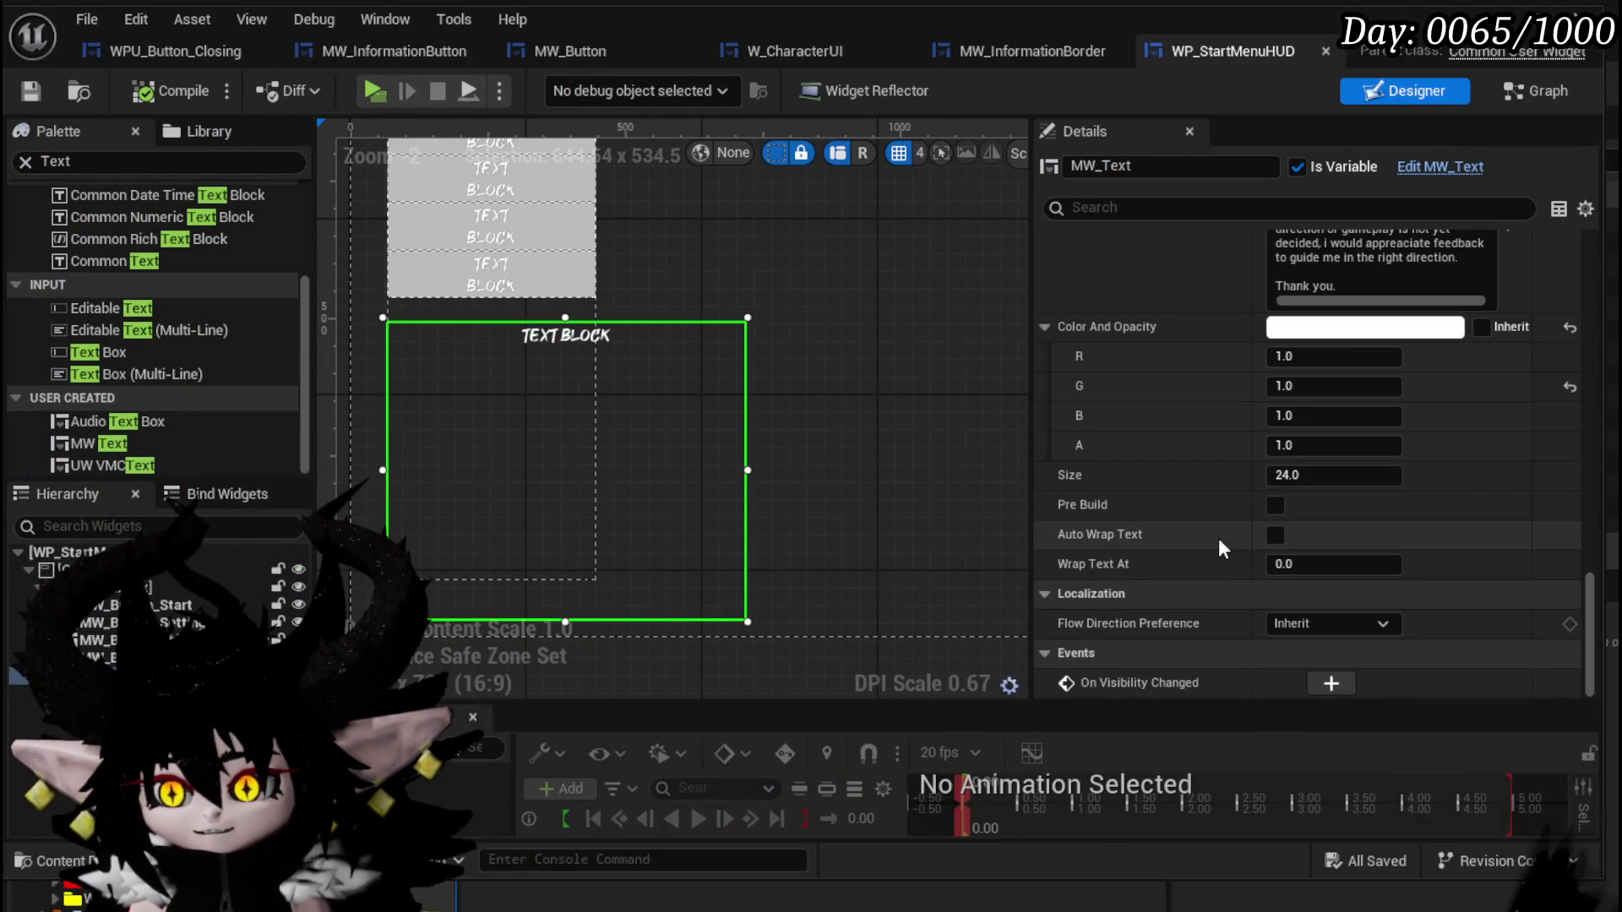
{"action": "left_click", "coordinate": [1276, 507]}
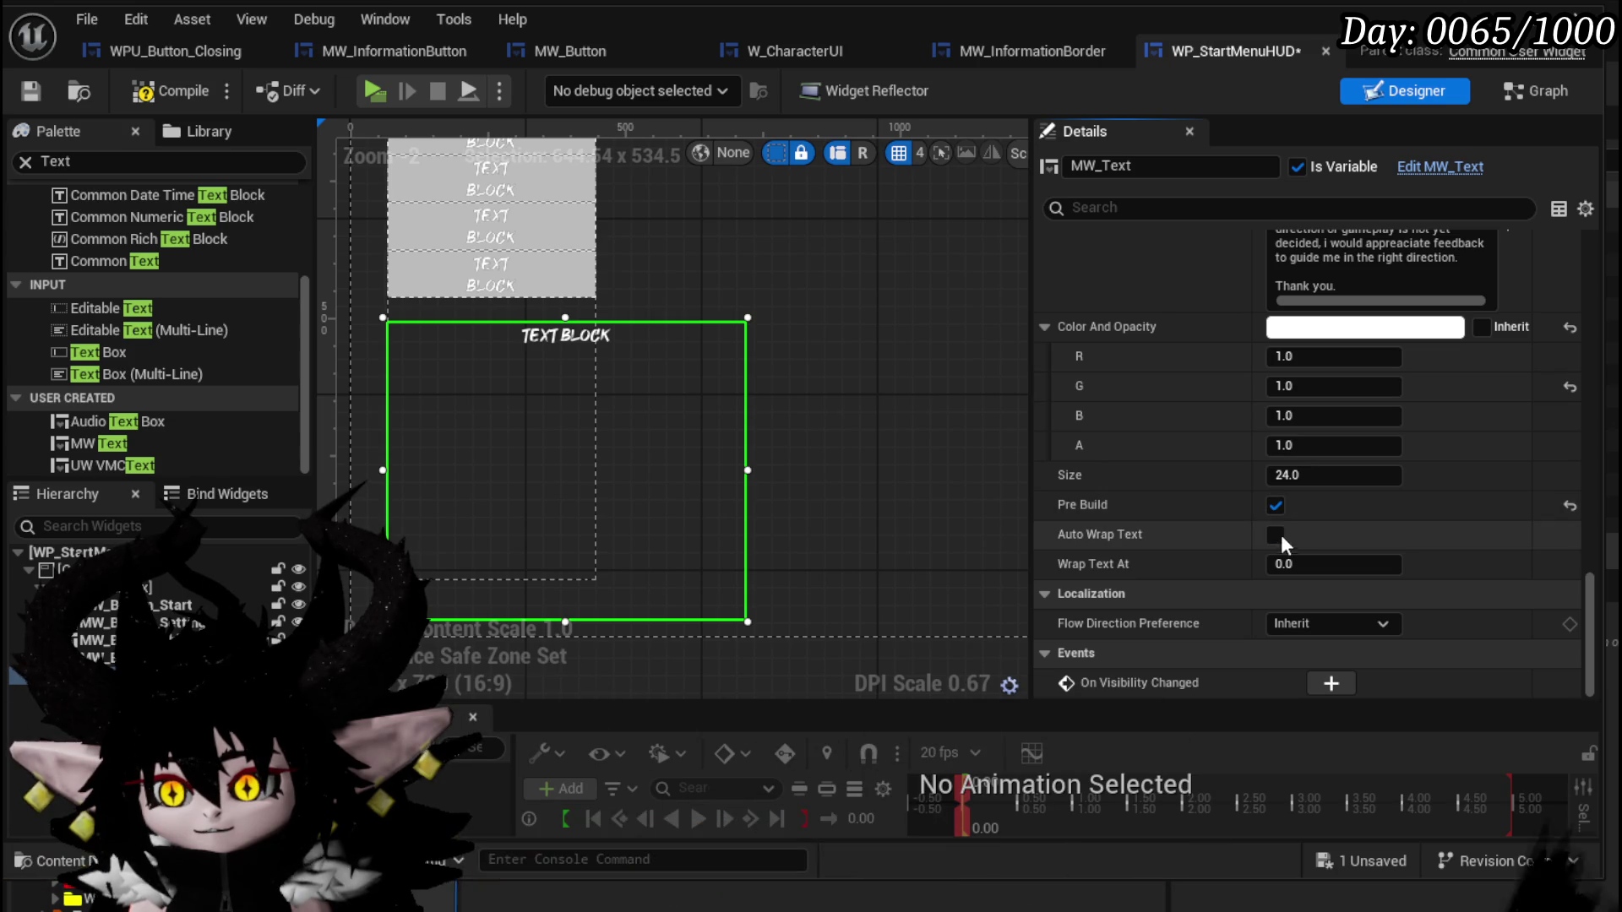
{"action": "scroll", "coordinate": [1267, 507], "scroll_direction": "up", "scroll_amount": 2}
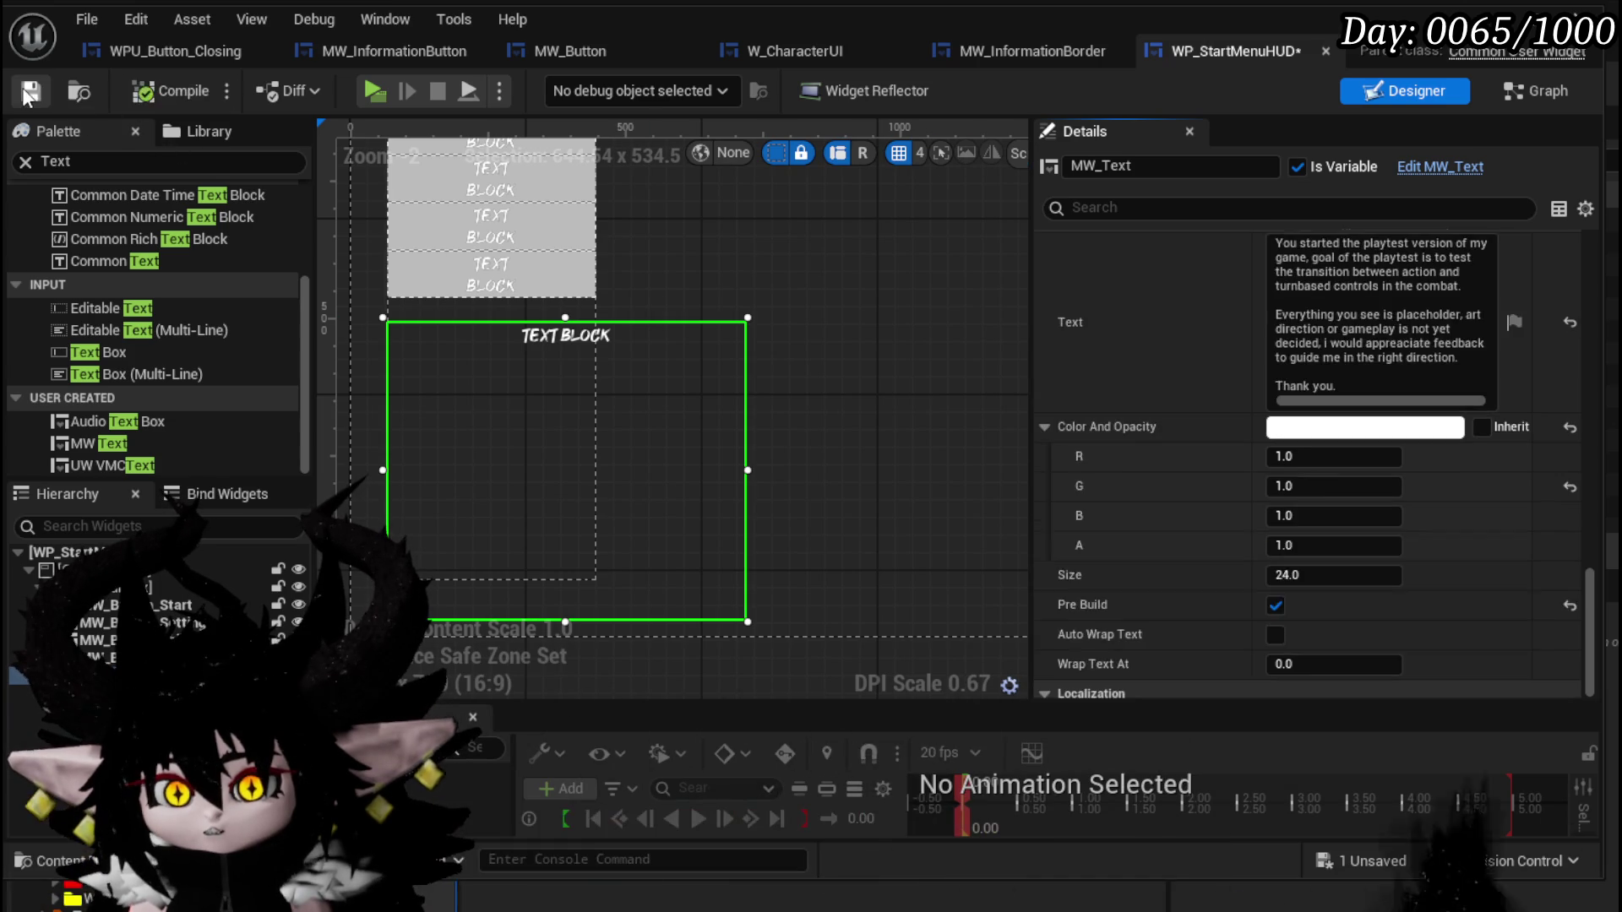
{"action": "left_click", "coordinate": [1275, 635]}
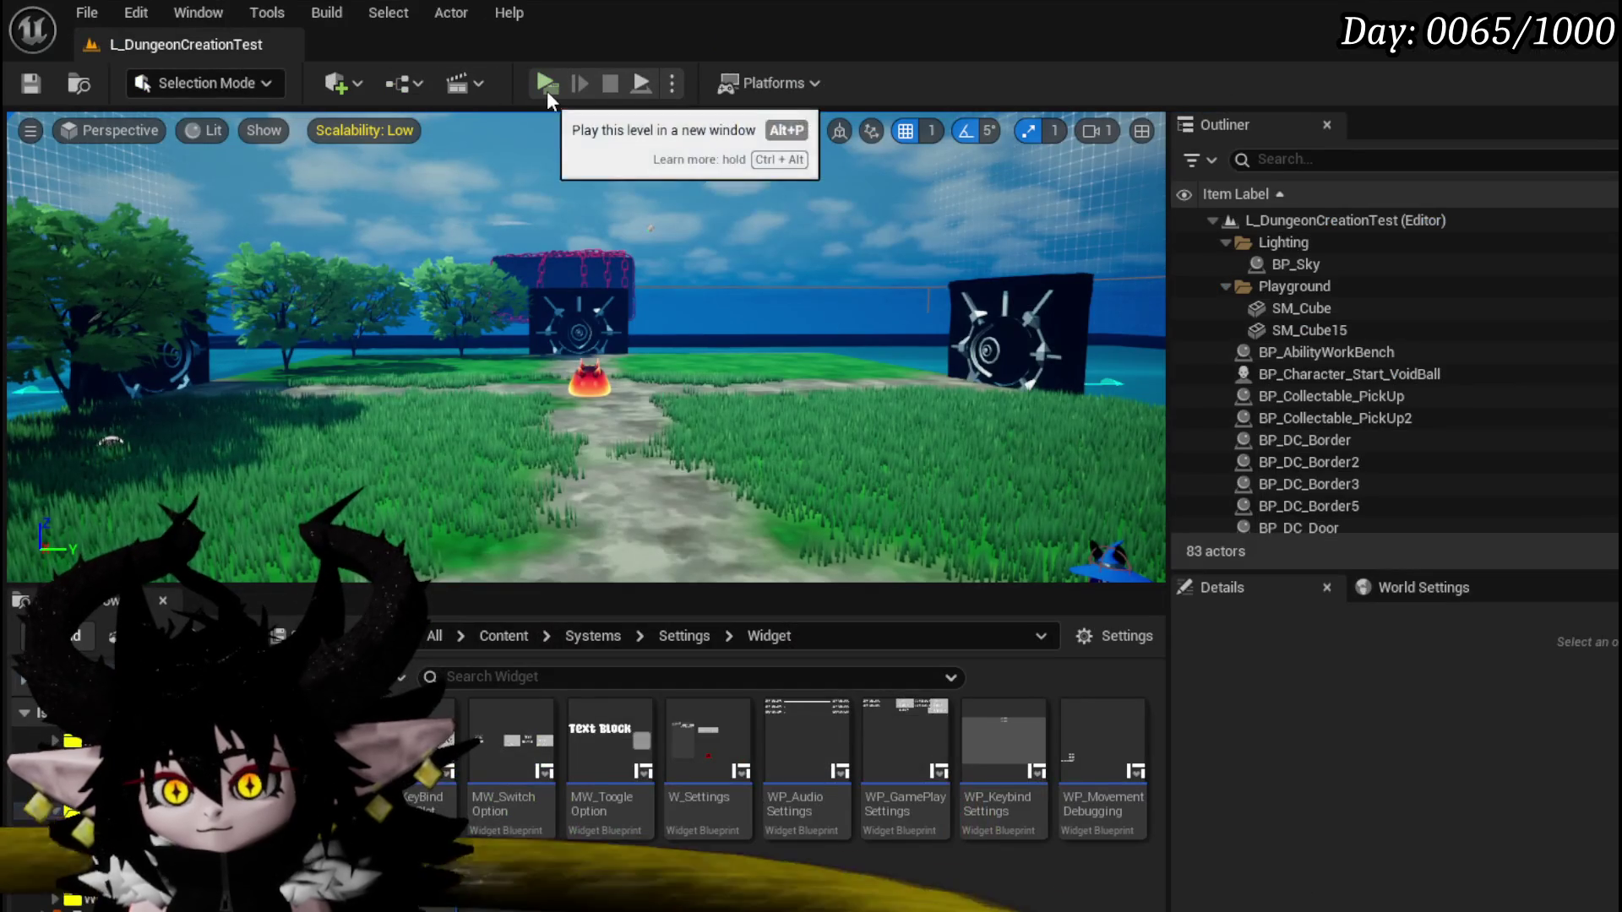
Run a standalone preview, quit to the main menu to view the wrapped text, then return to WP_StartMenuHUD.
{"action": "left_click", "coordinate": [546, 90]}
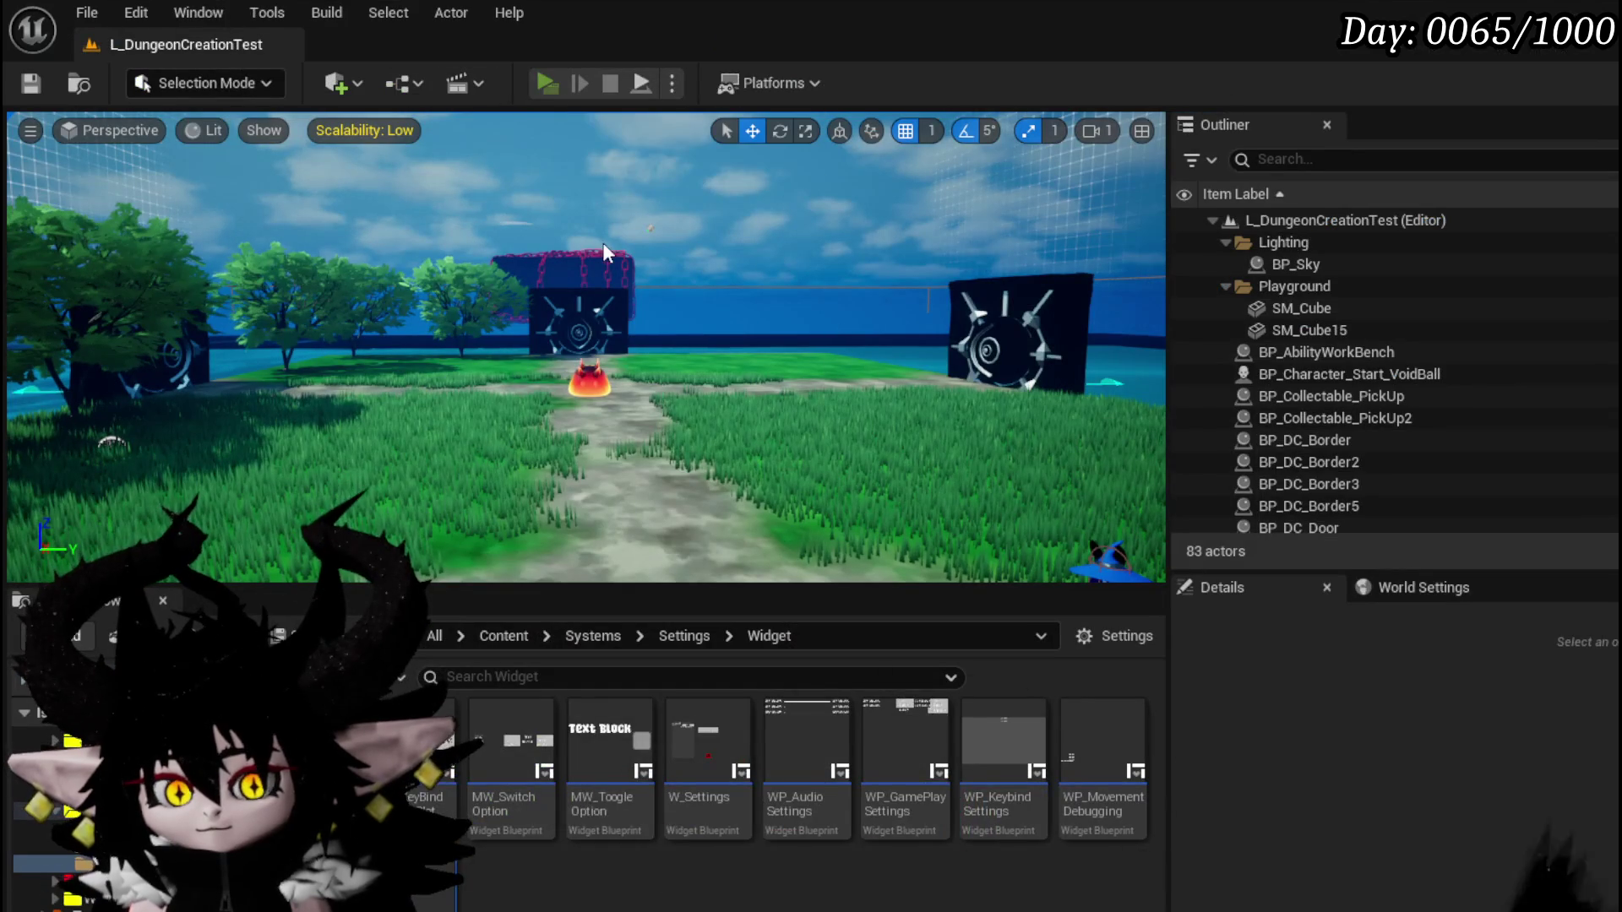
{"action": "key", "text": "Escape"}
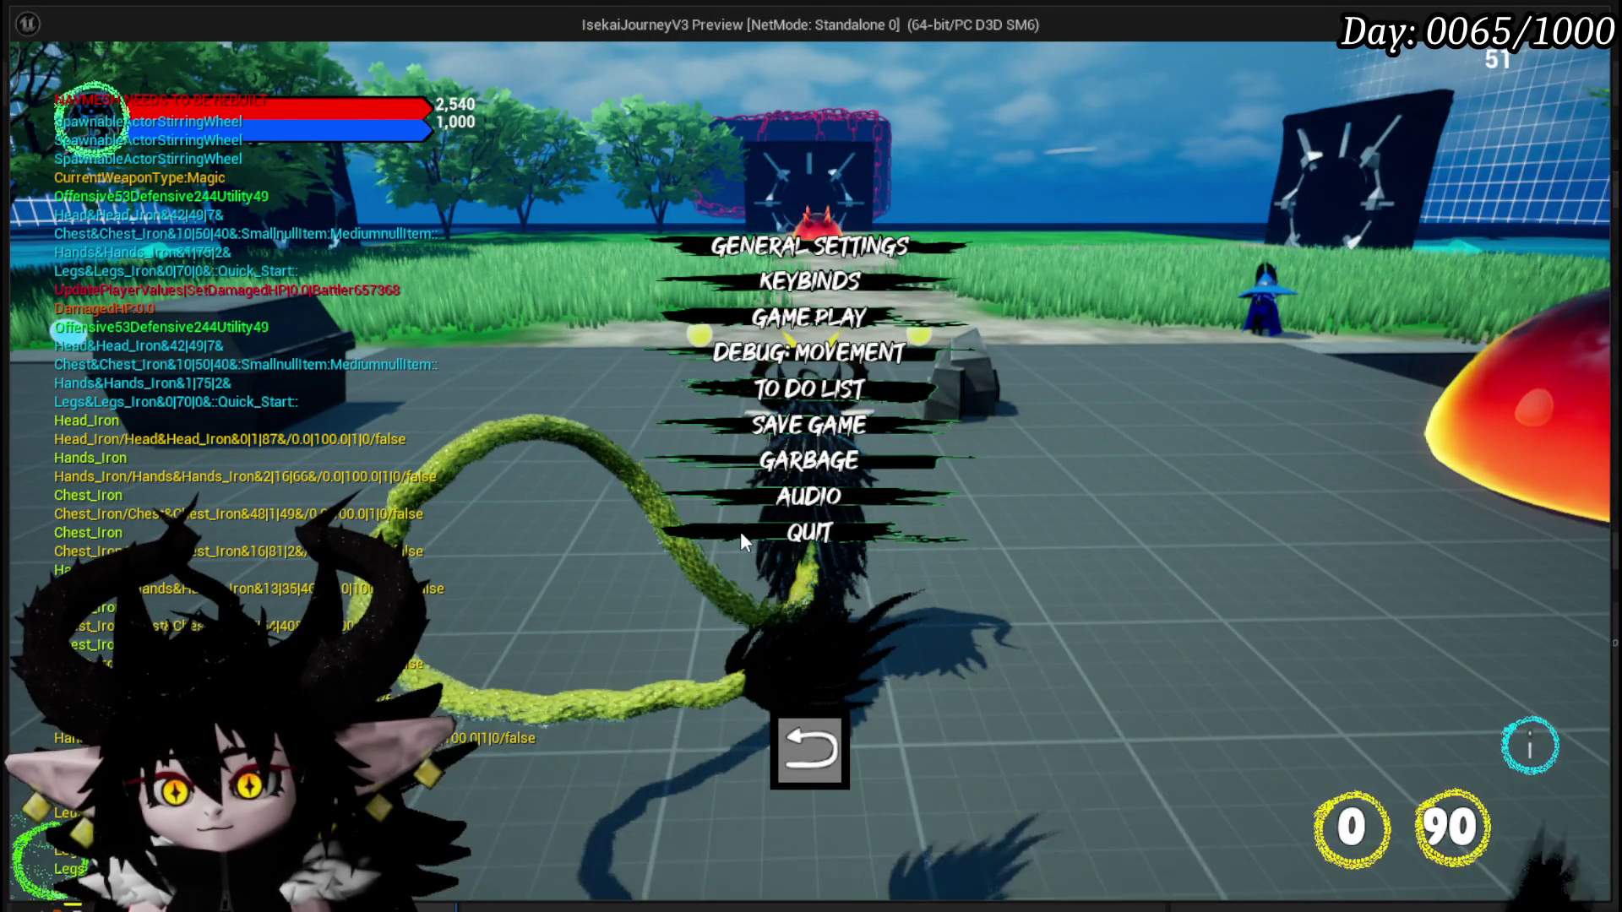
{"action": "left_click", "coordinate": [740, 530]}
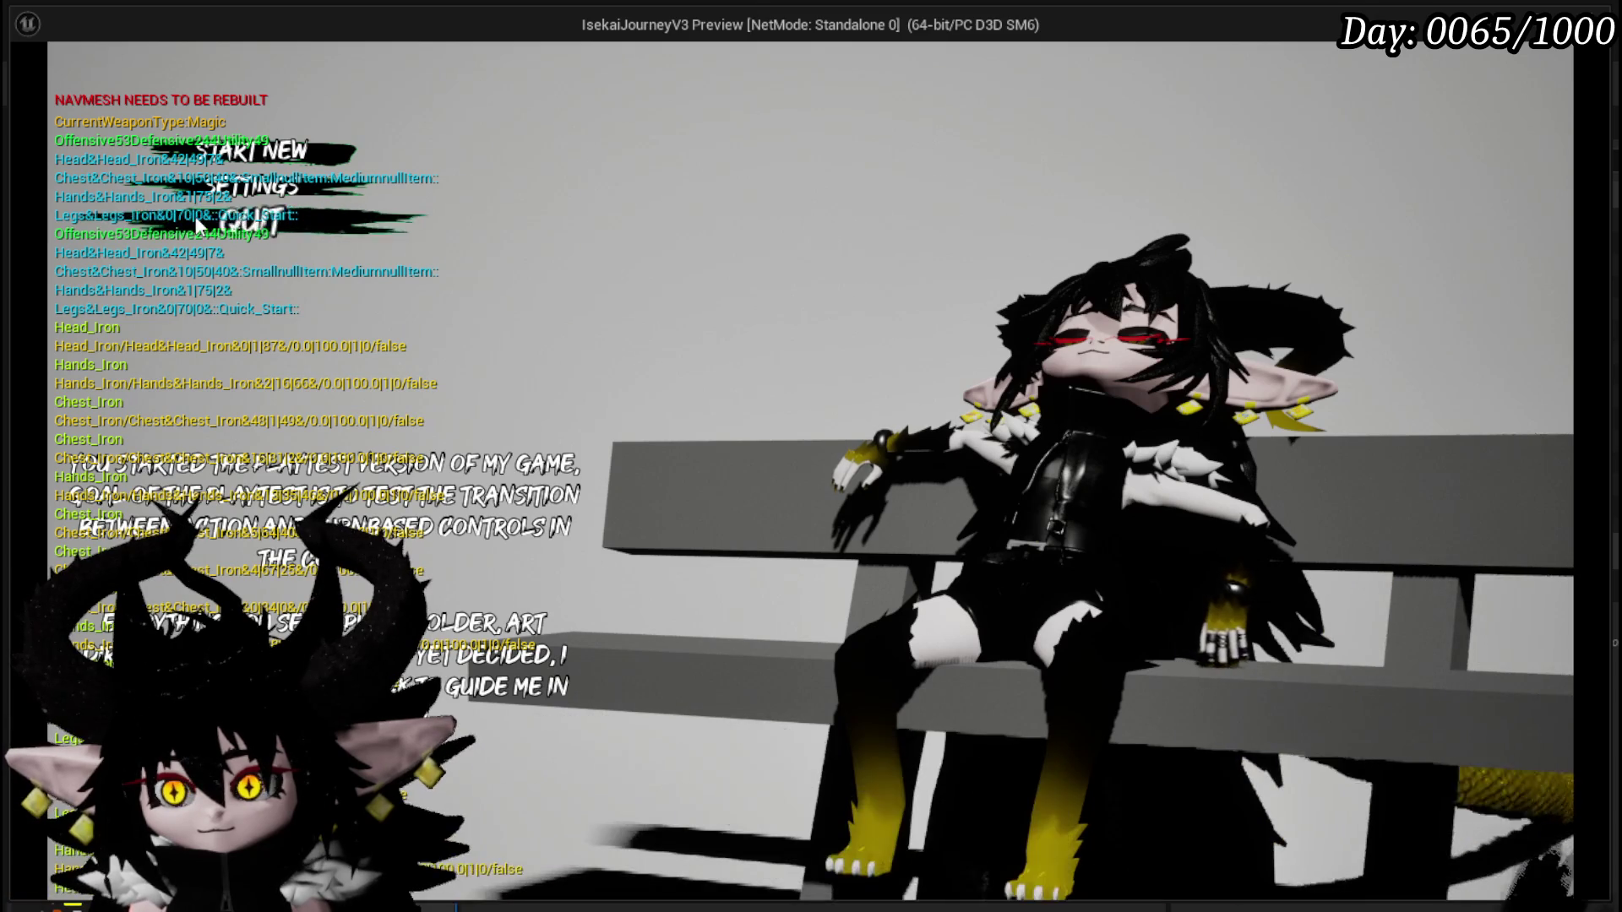
{"action": "left_click", "coordinate": [271, 224]}
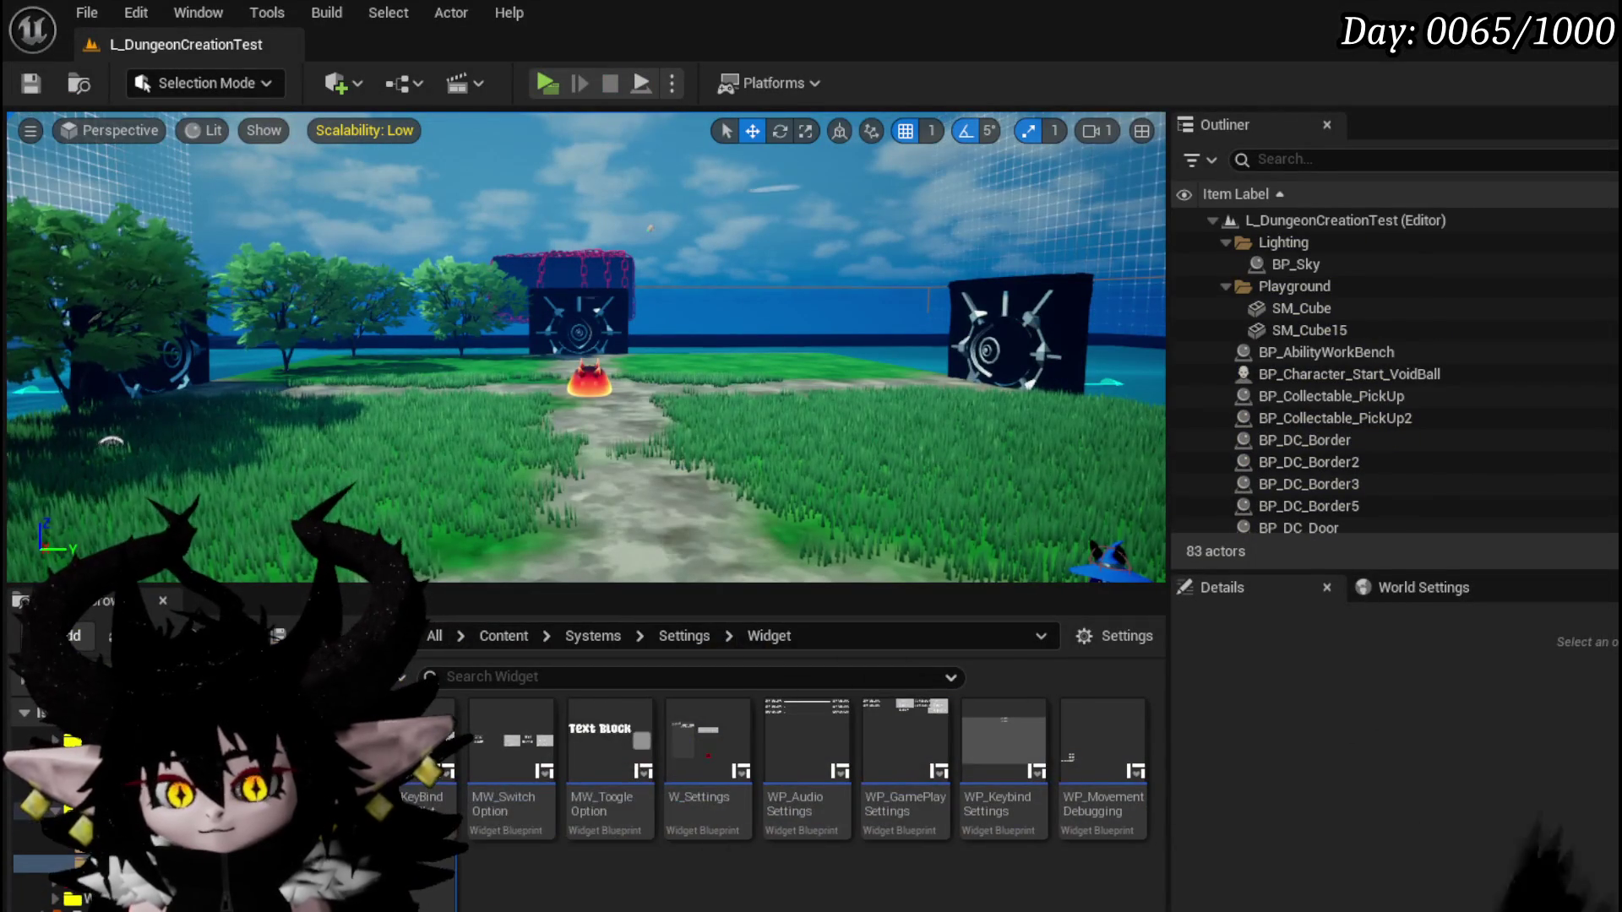
{"action": "key", "text": "alt+Tab"}
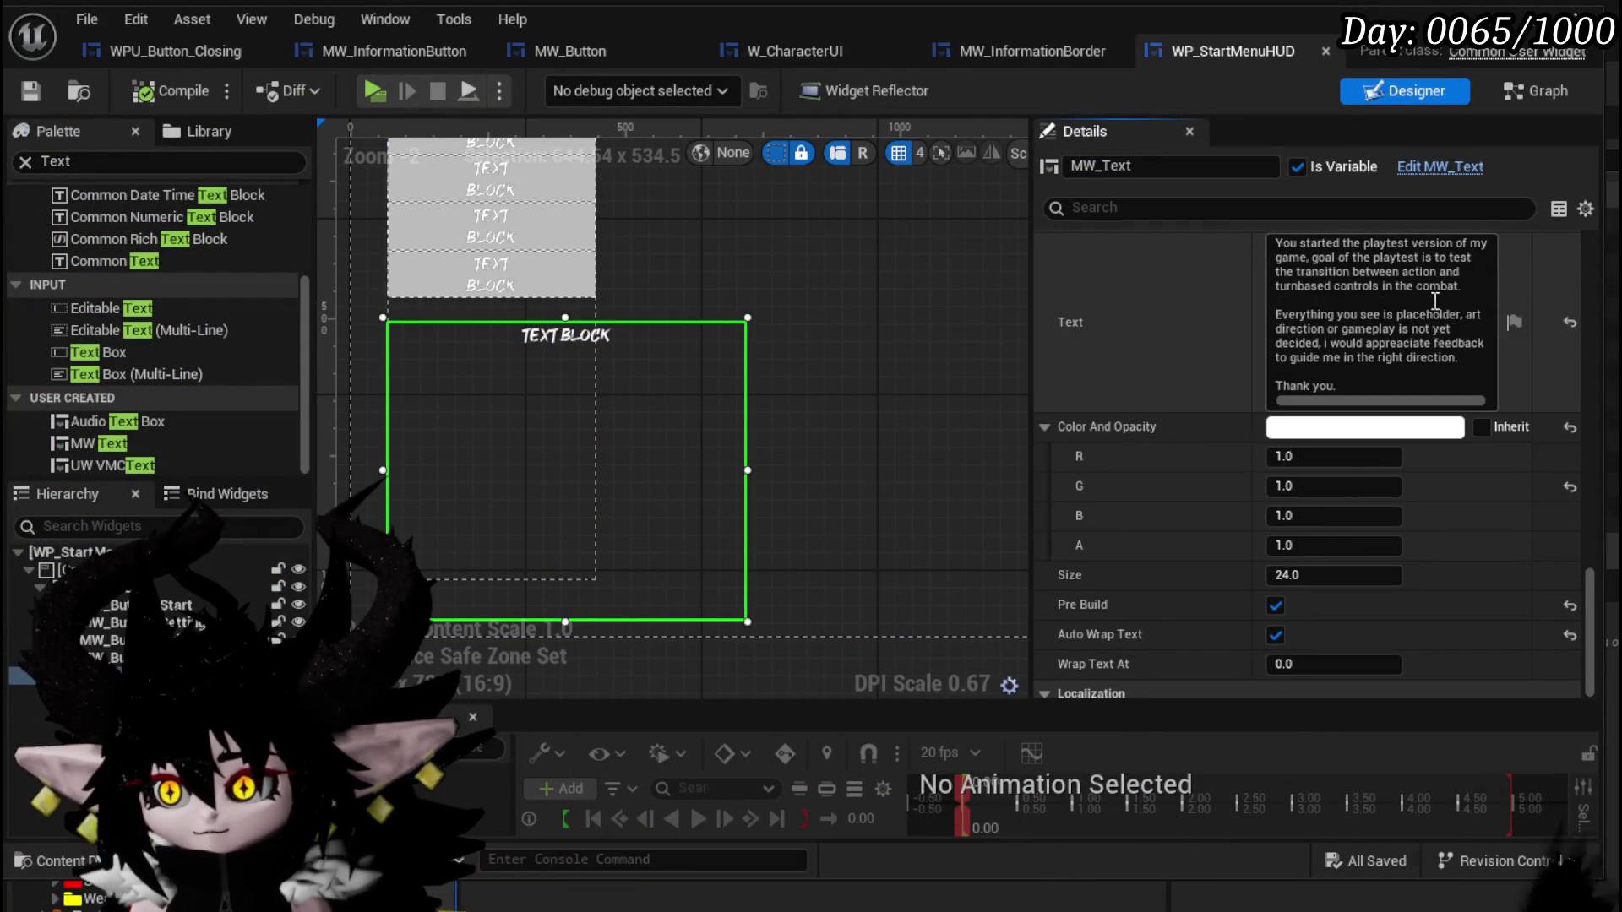
Start a new paragraph at 'Goal', capitalize it, replace 'test' with 'feedback for', and compile.
{"action": "left_click", "coordinate": [1310, 257]}
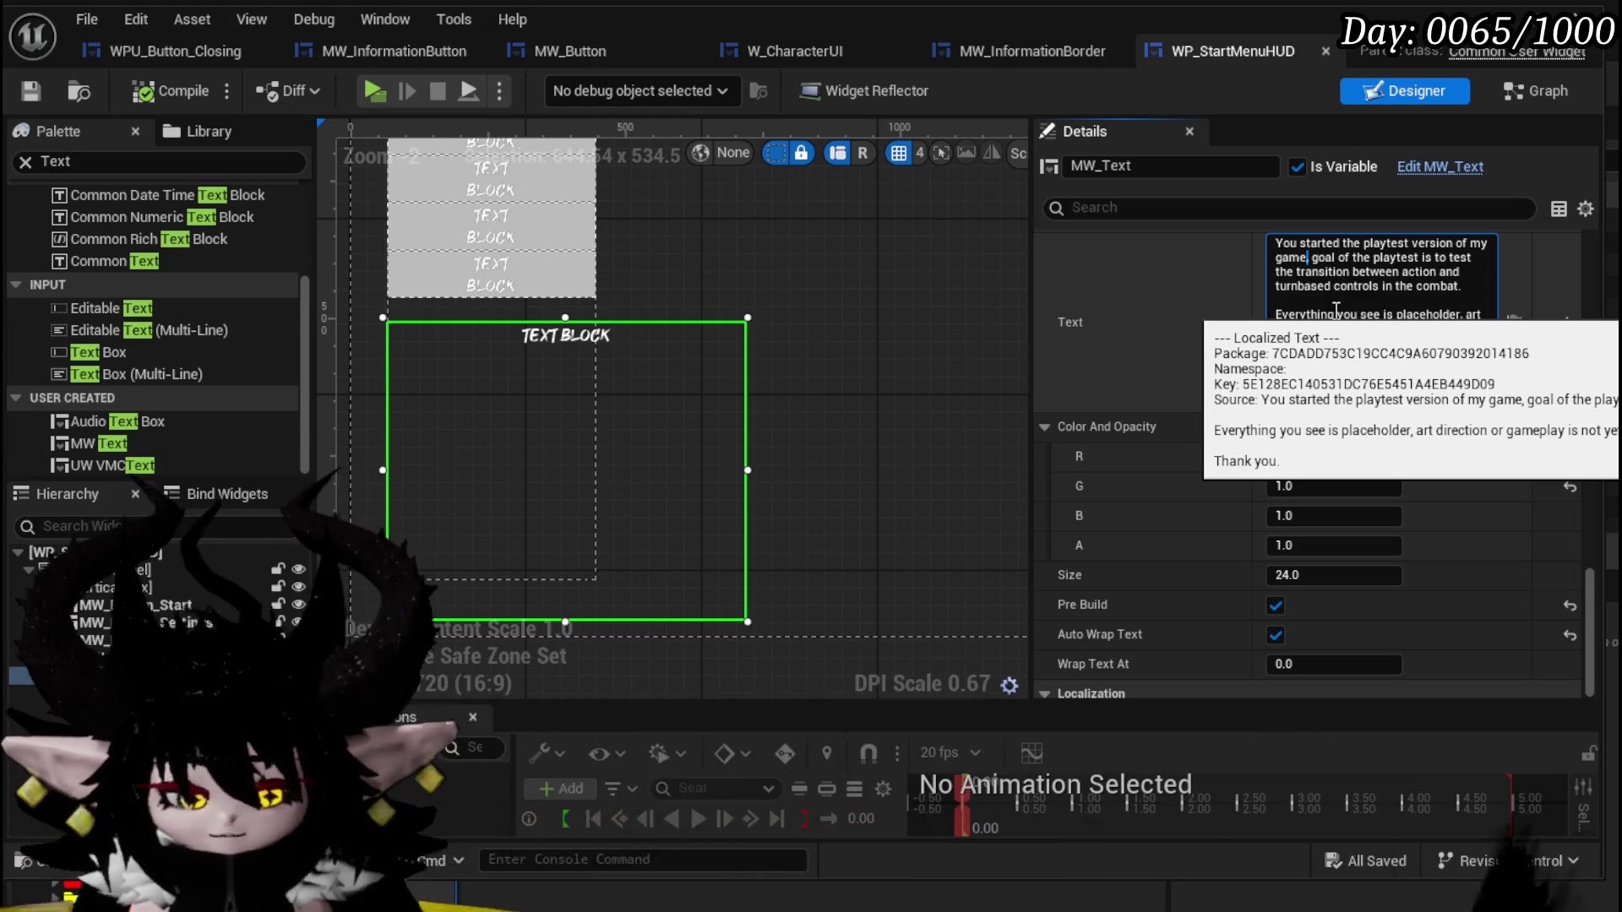
{"action": "type", "text": "."}
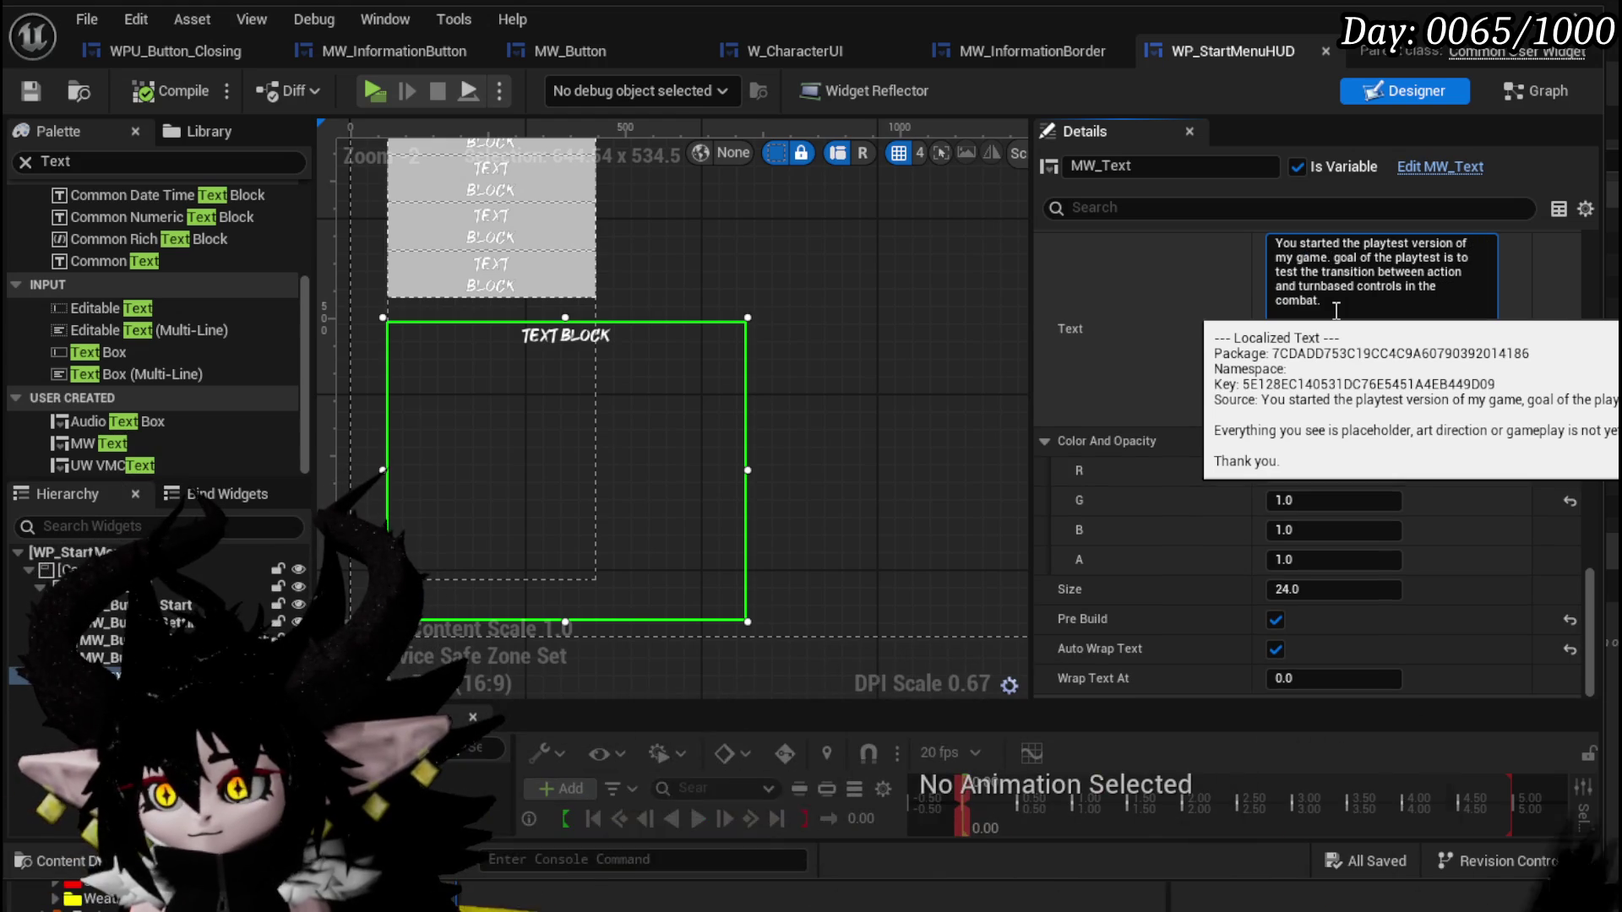
{"action": "key", "text": "BackSpace"}
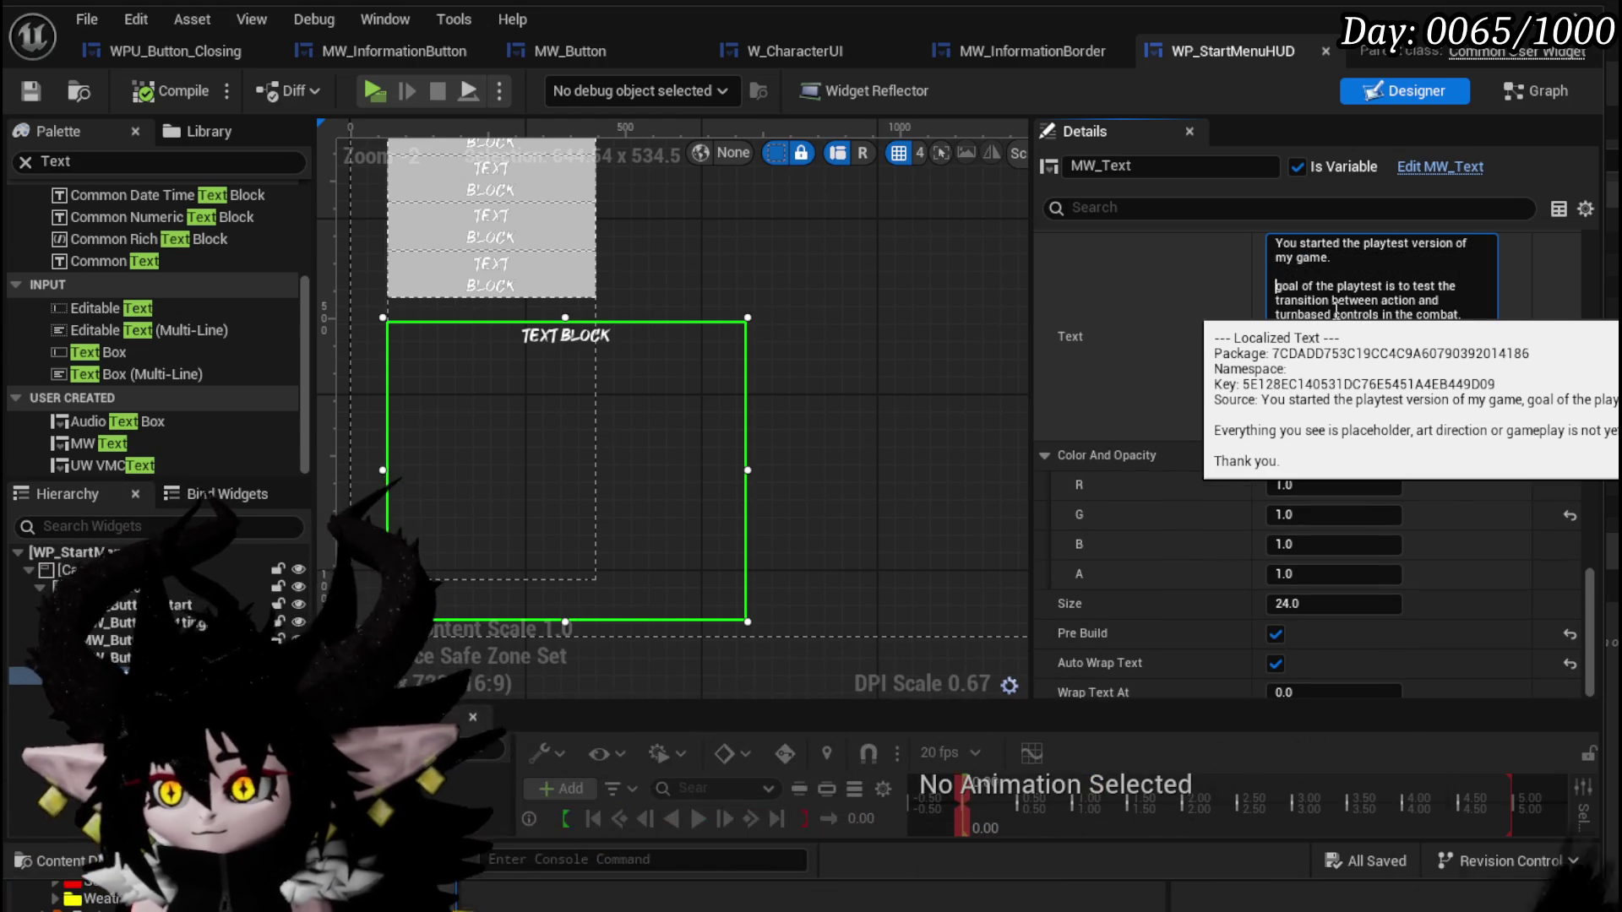
{"action": "key", "text": "shift+Return"}
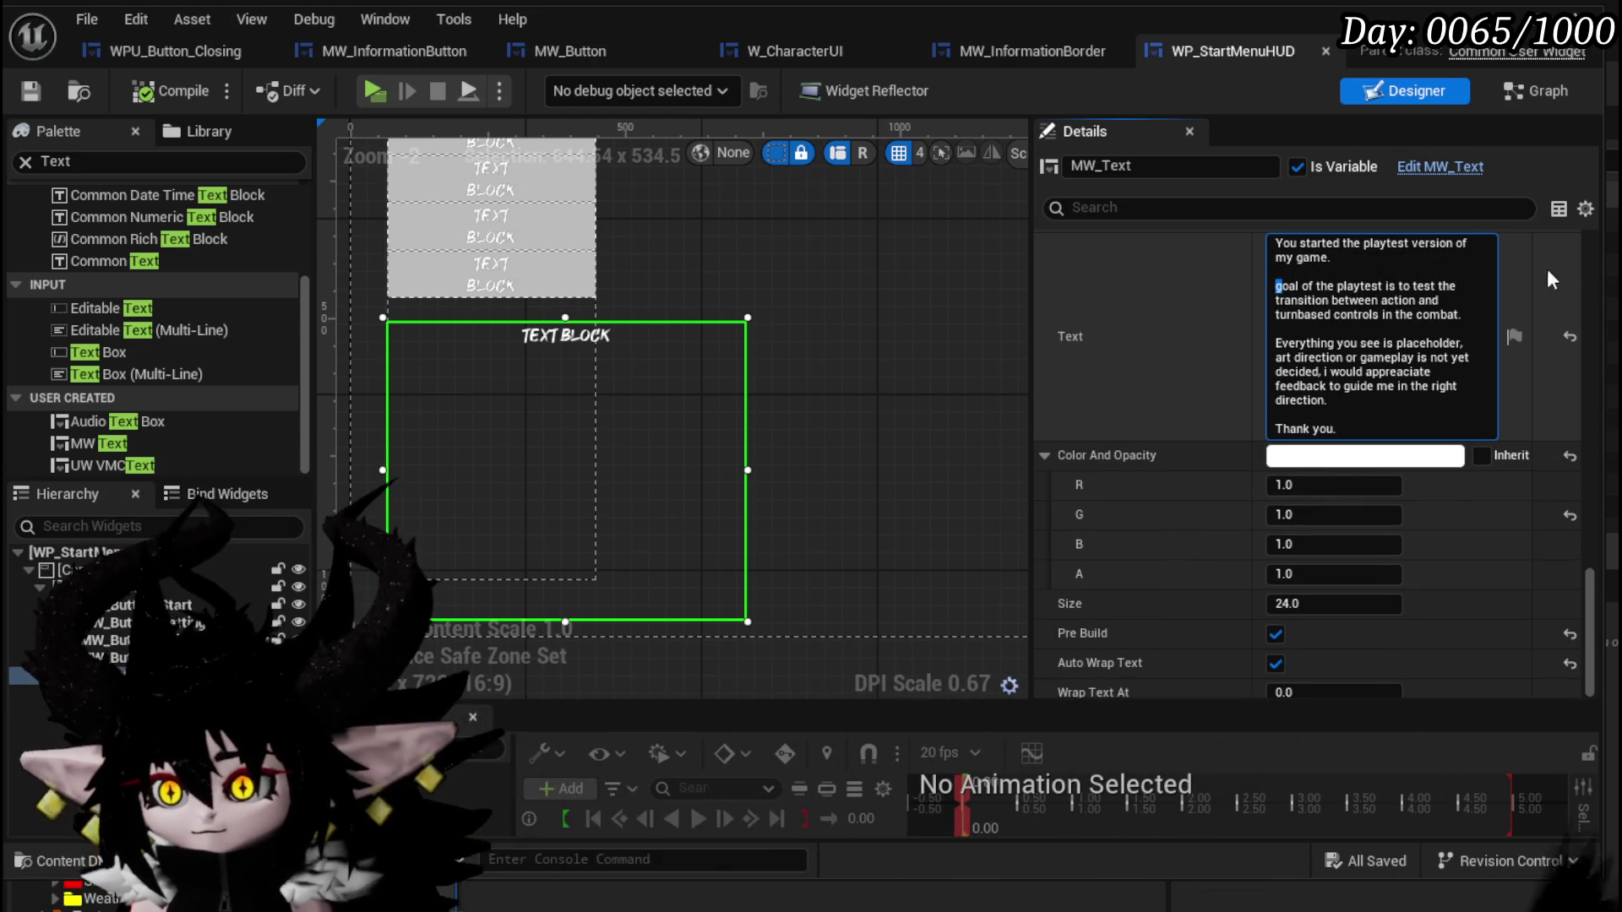
{"action": "key", "text": "Delete"}
{"action": "type", "text": "G"}
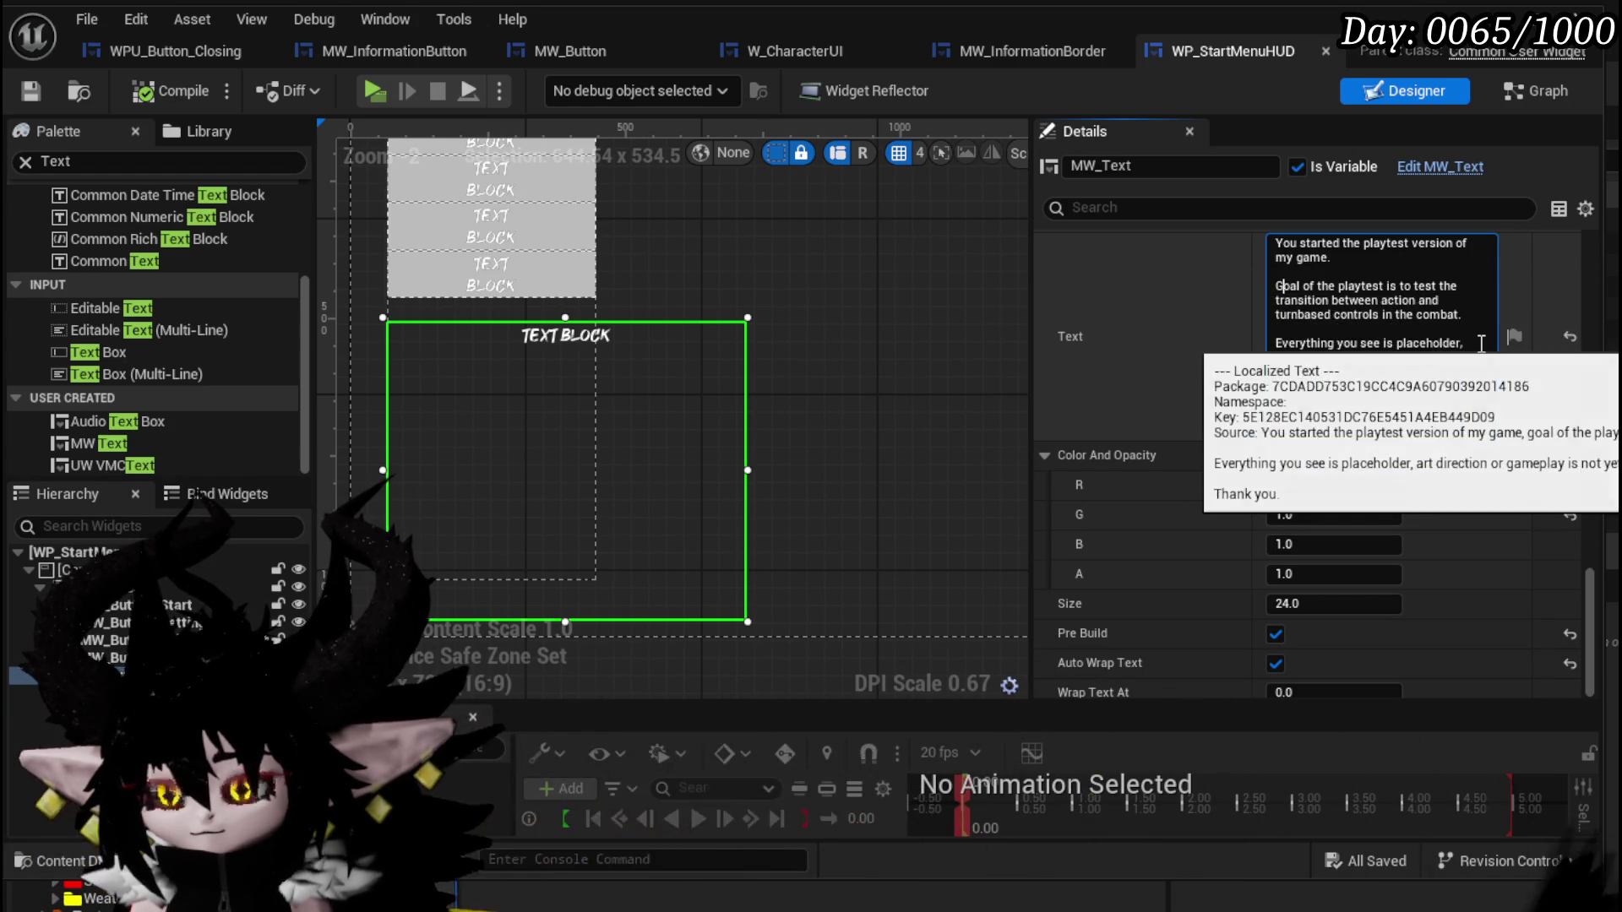
{"action": "double_click", "coordinate": [1425, 285]}
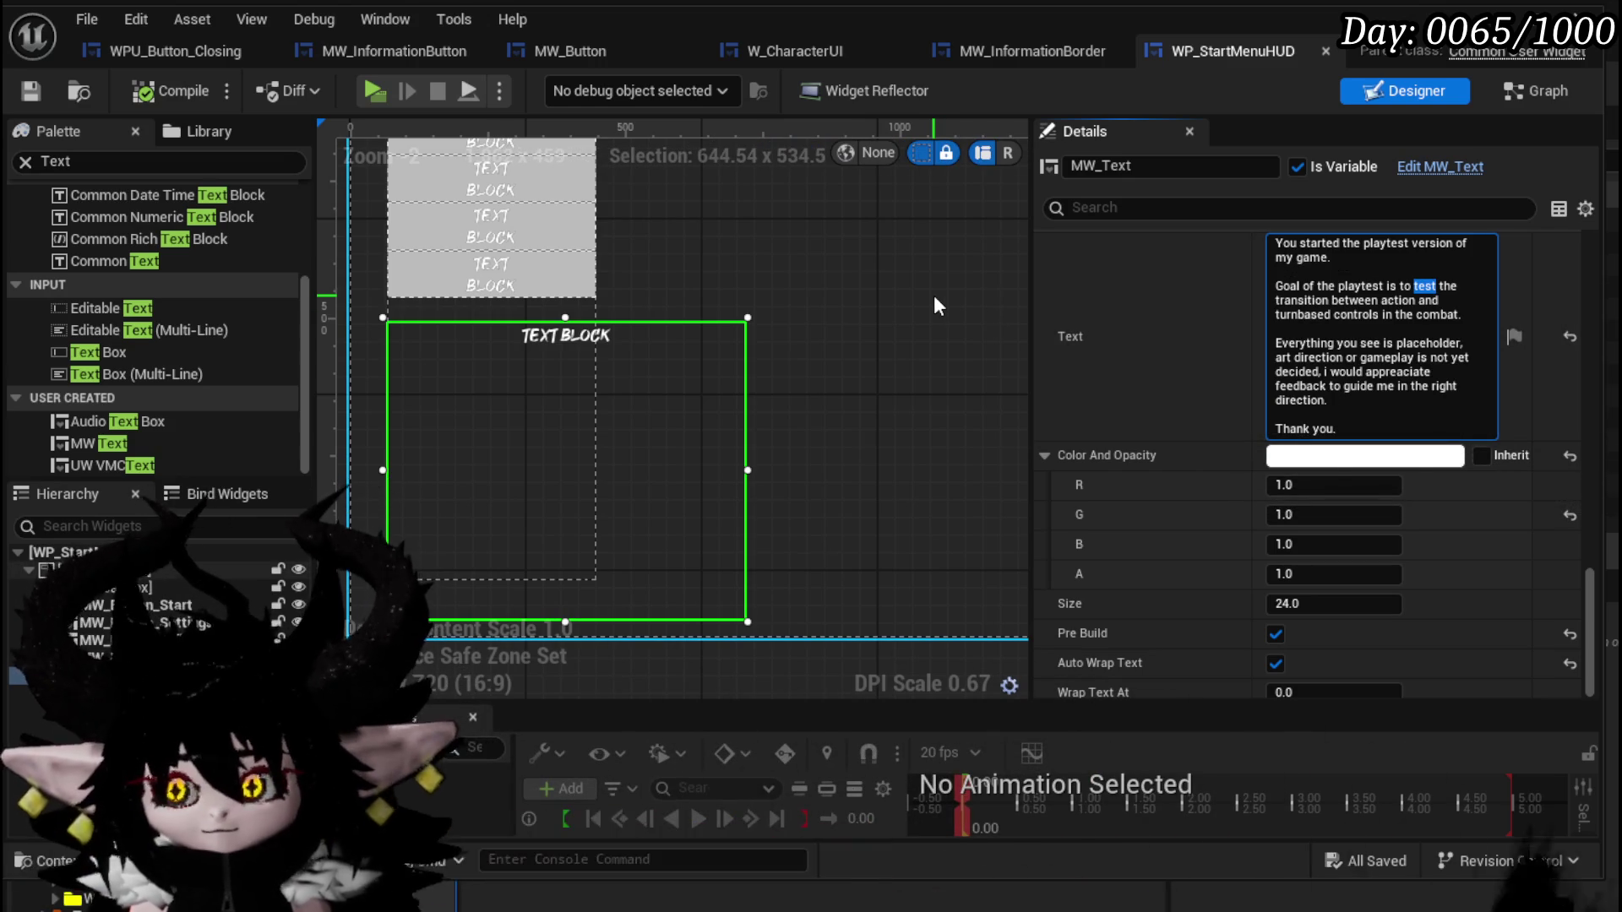
{"action": "type", "text": "f"}
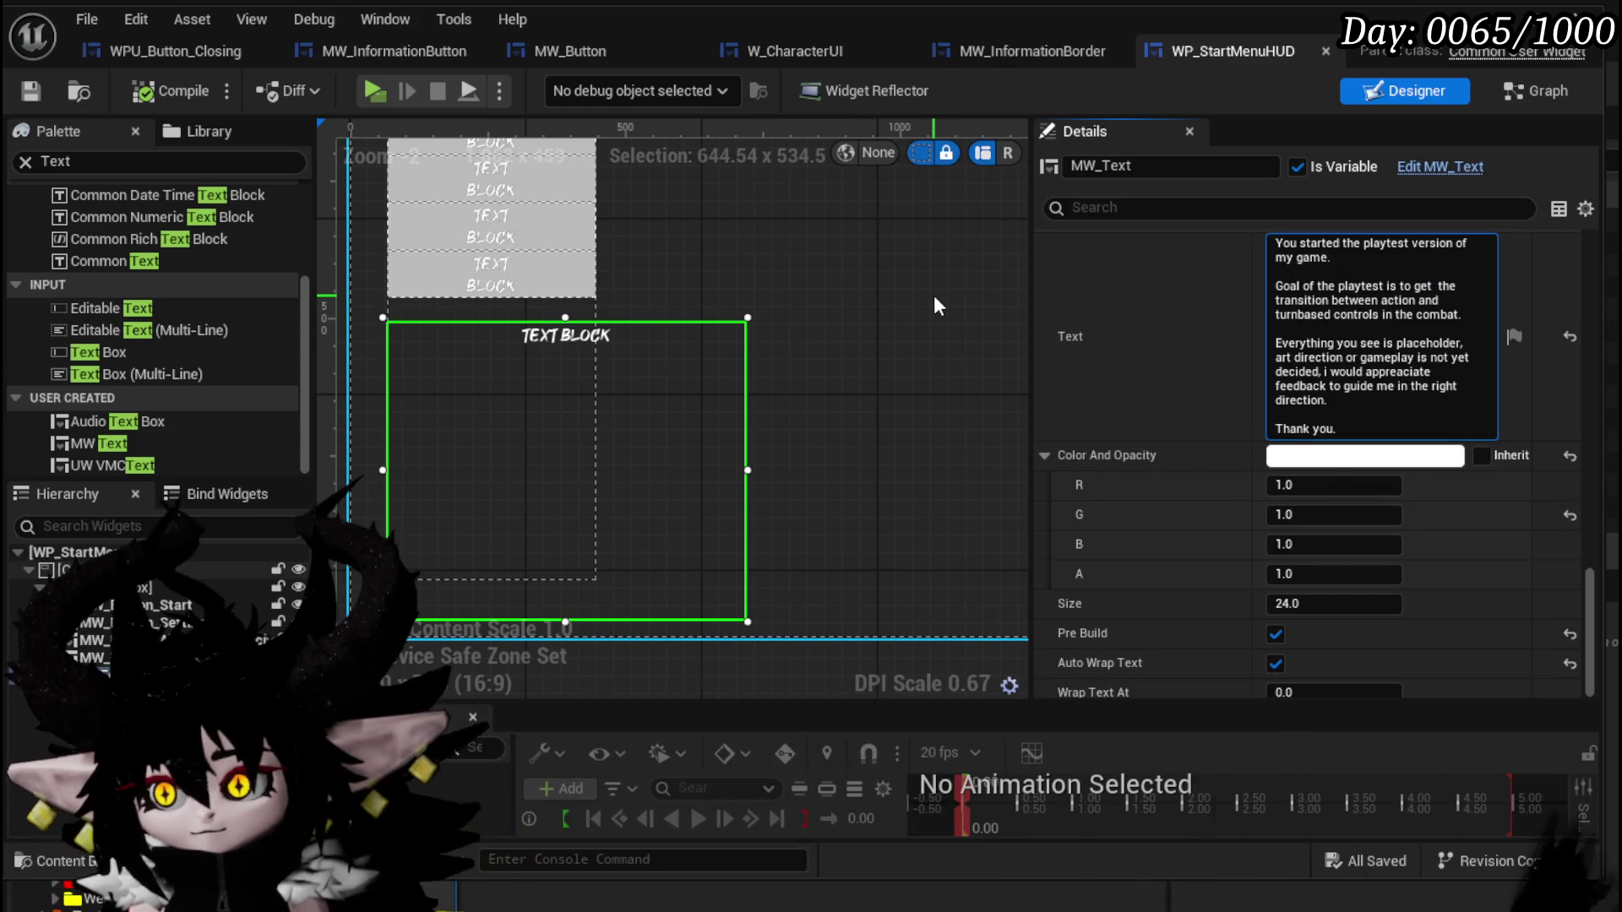
{"action": "type", "text": "eedback fo"}
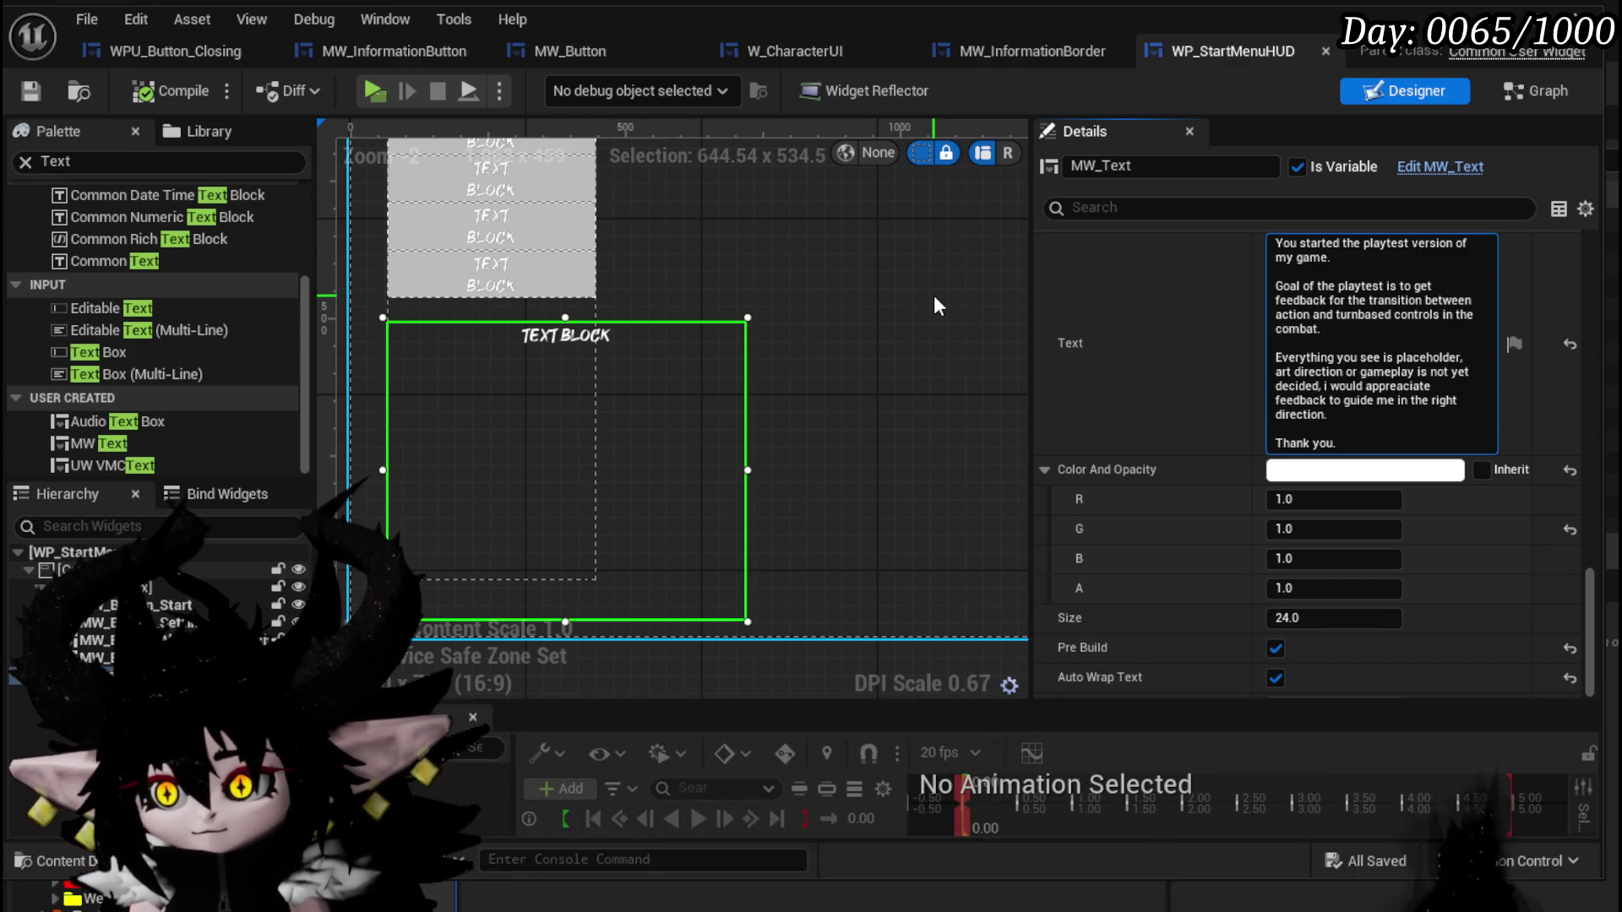
{"action": "type", "text": "r"}
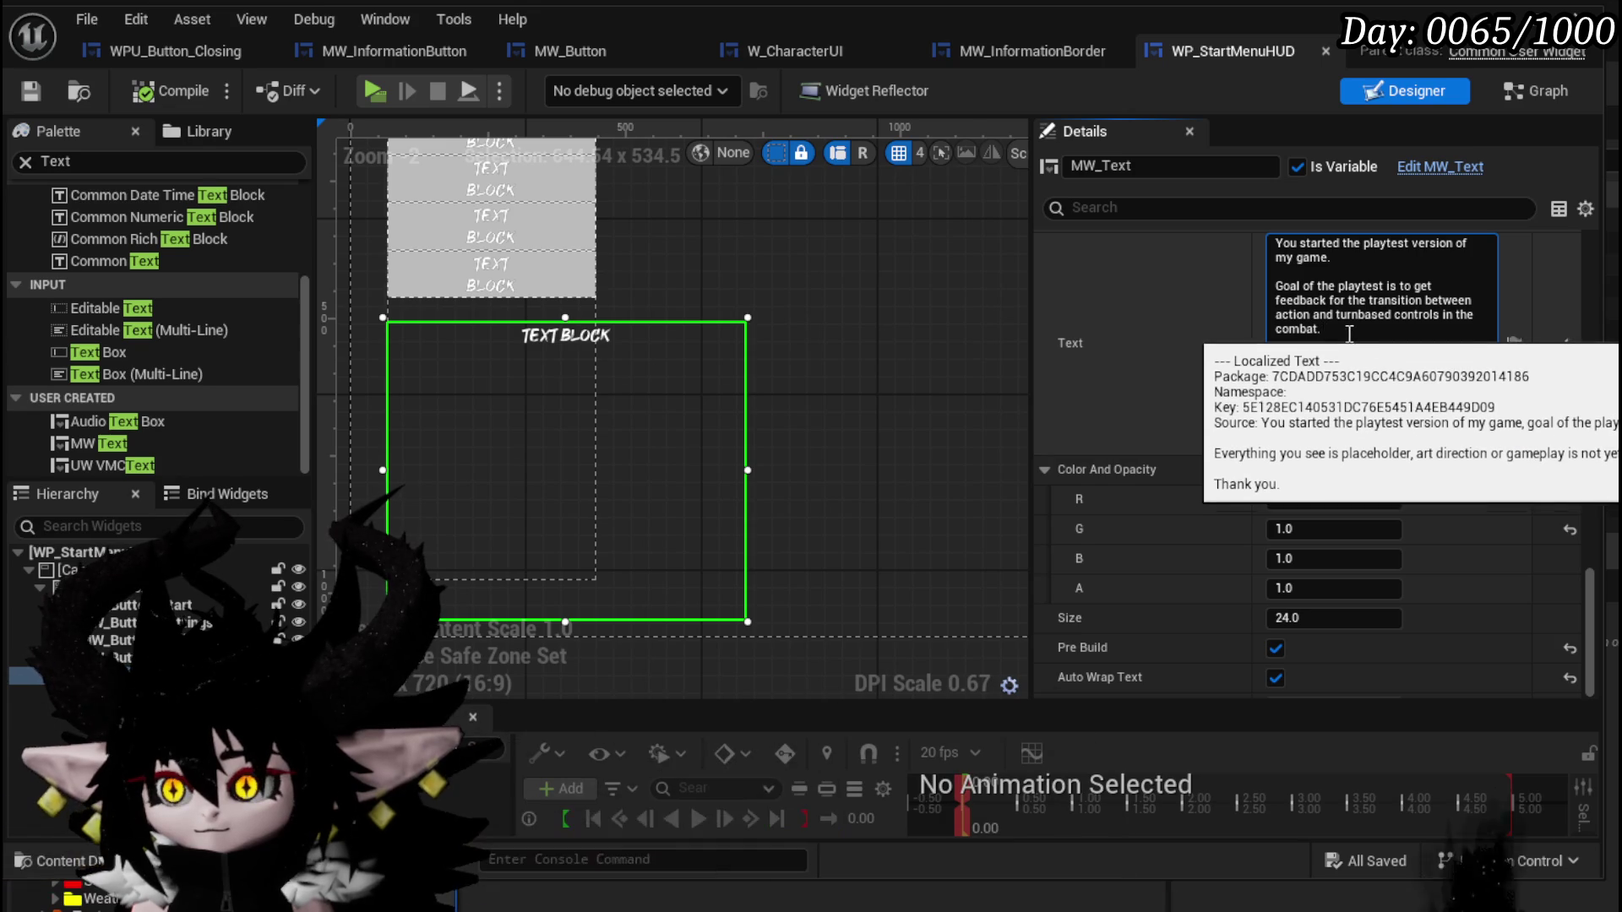
{"action": "left_click", "coordinate": [1417, 333]}
{"action": "left_click", "coordinate": [155, 75]}
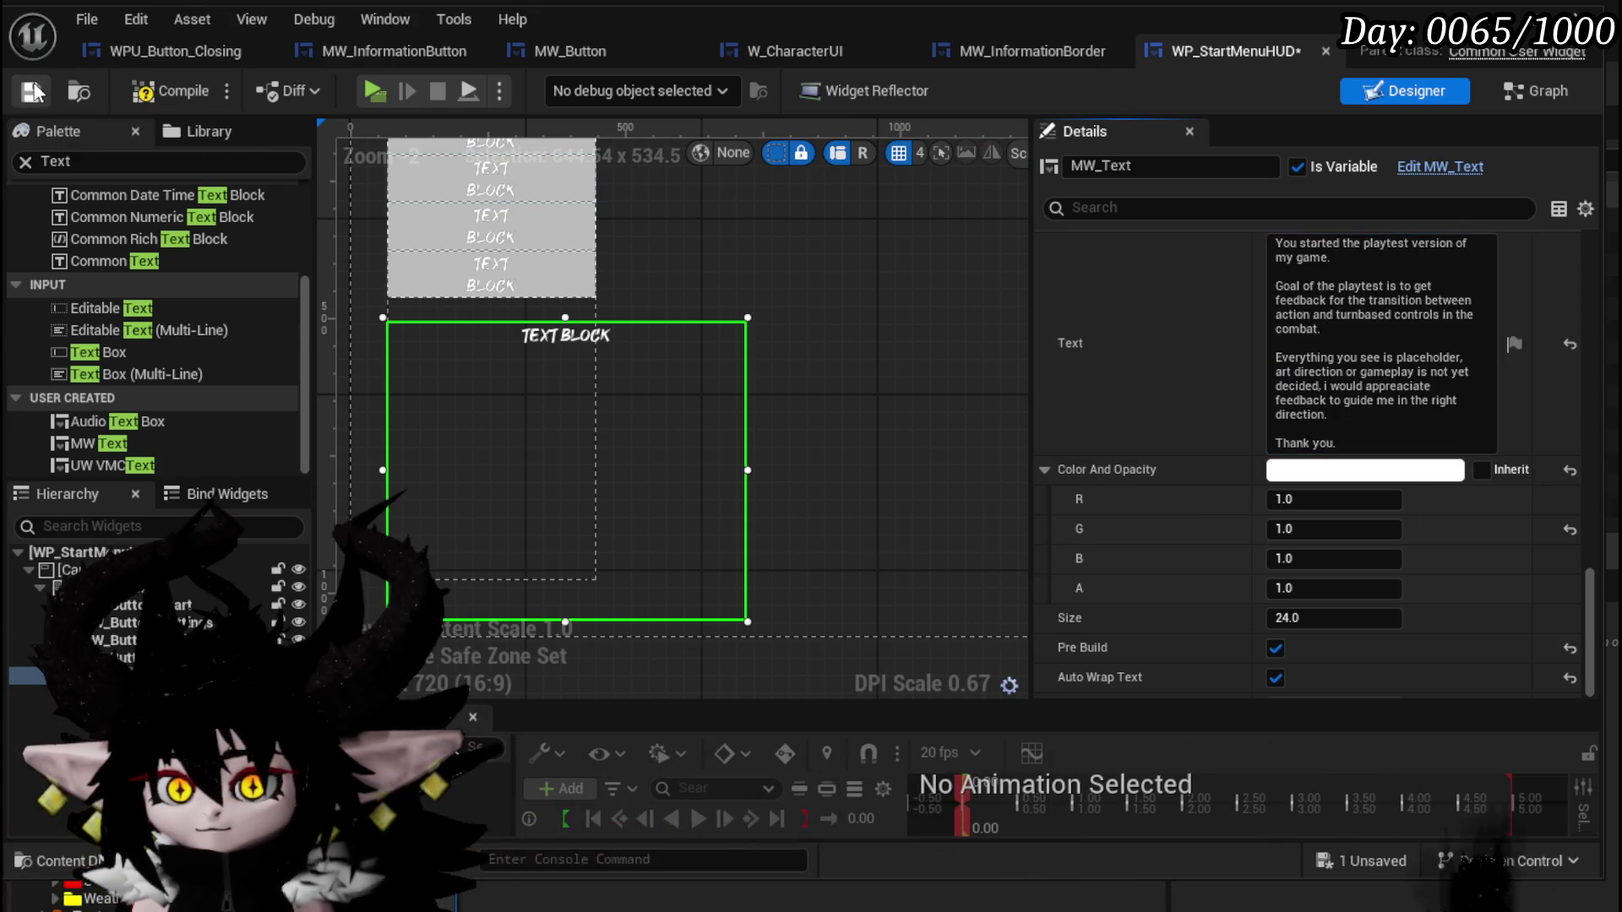
{"action": "left_click", "coordinate": [46, 88]}
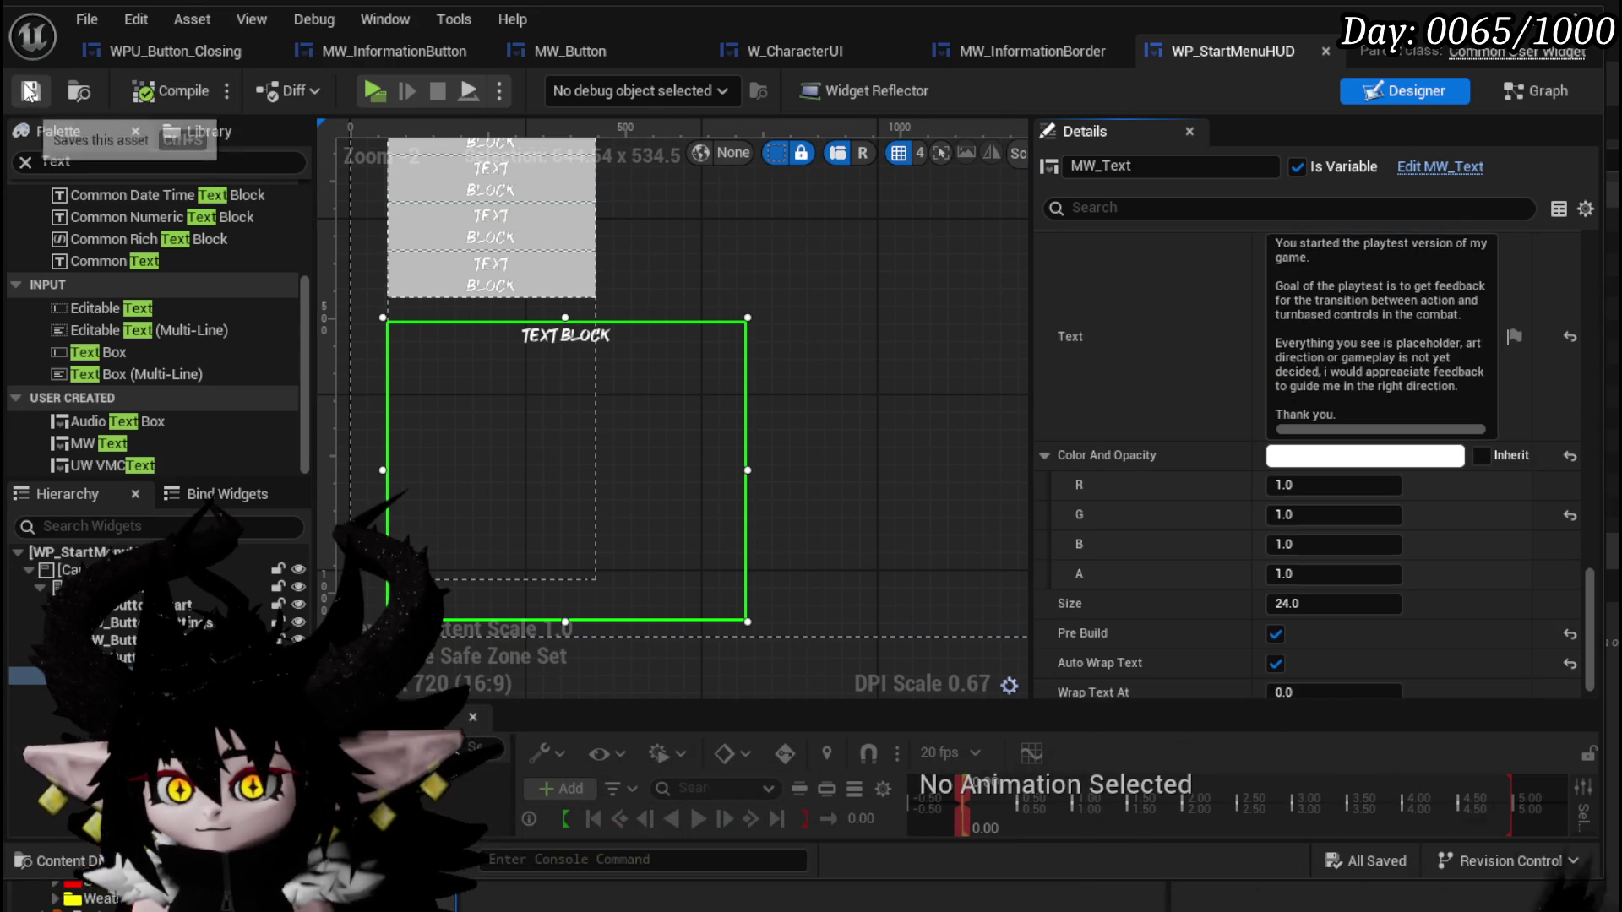
After 'combat.', ask whether it feels intrusive or jarring and whether other options would be preferable.
{"action": "left_click", "coordinate": [1465, 315]}
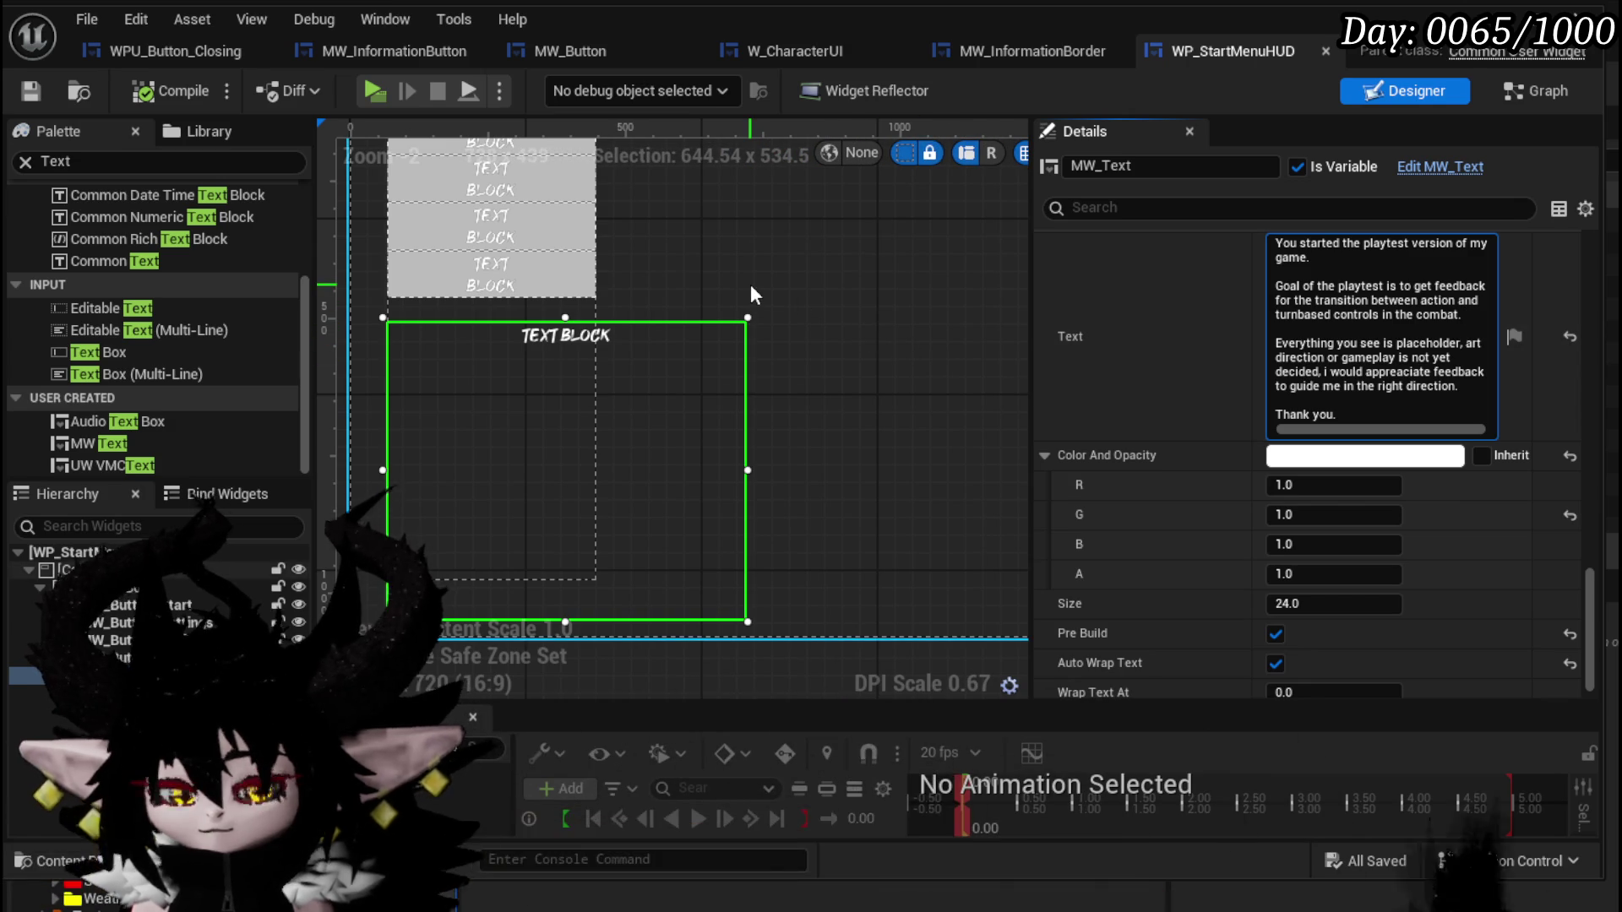
{"action": "type", "text": "(does it f"}
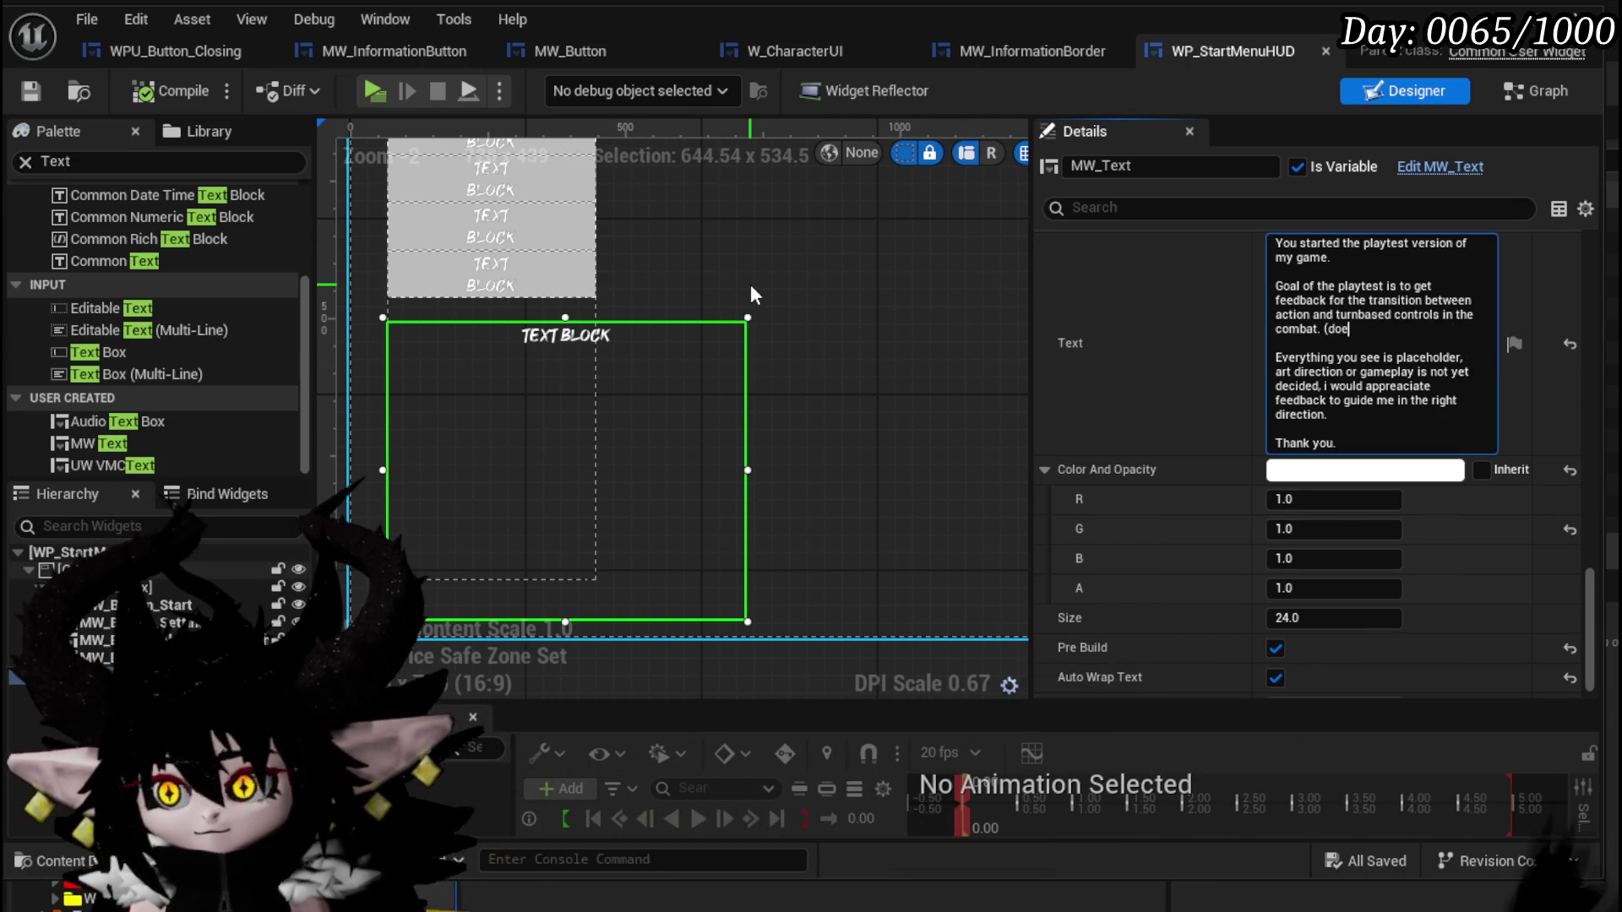
{"action": "type", "text": "eel to intr"}
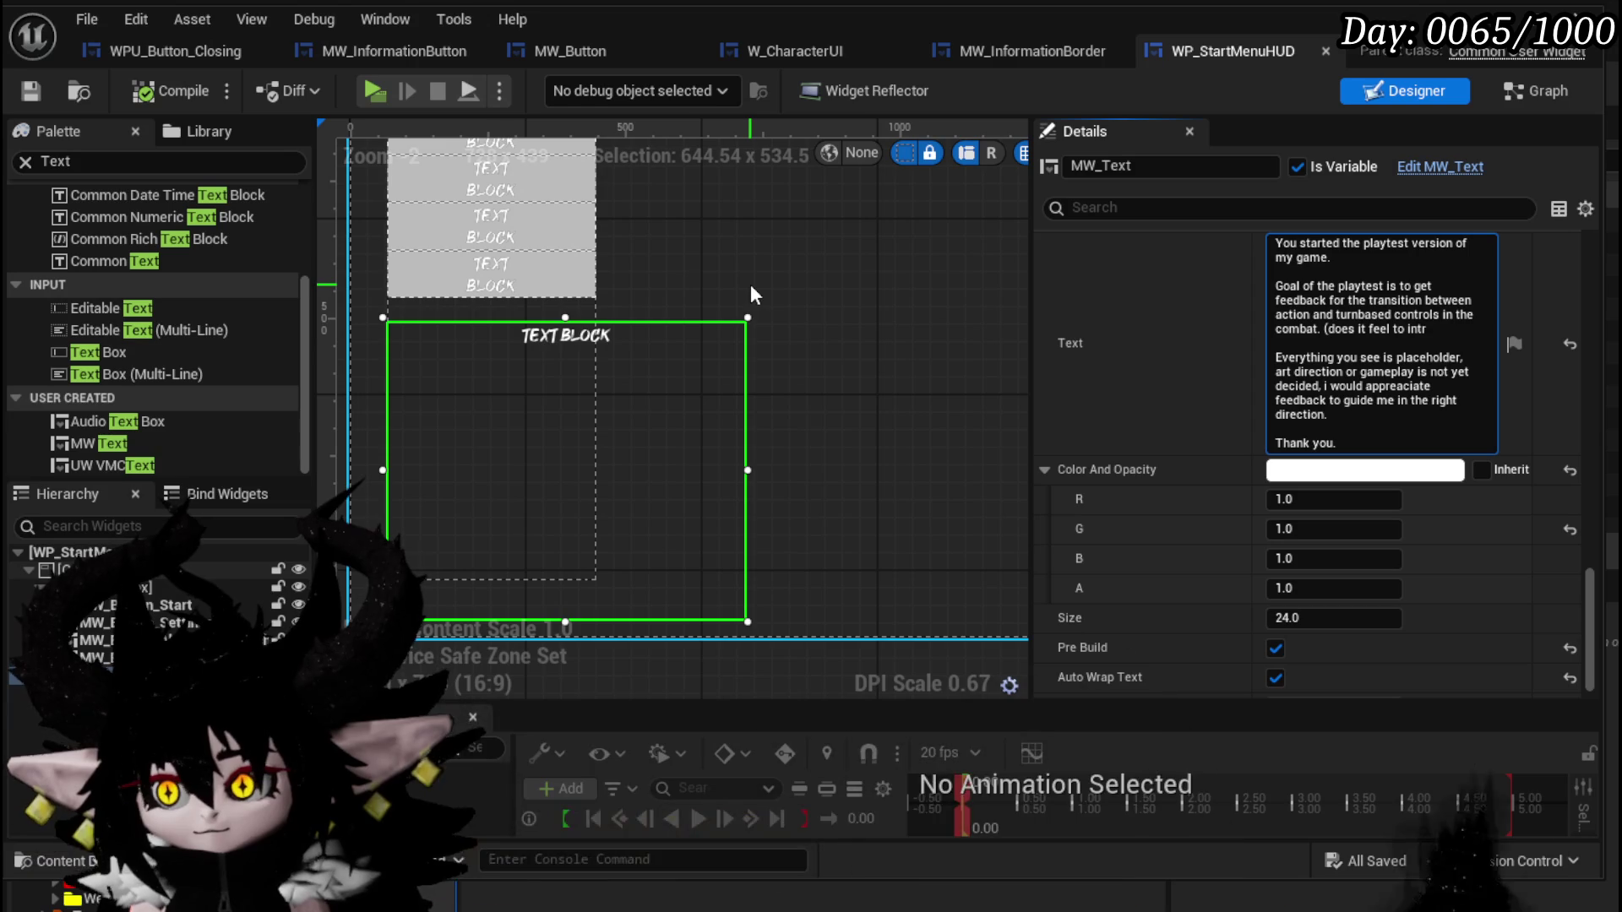
{"action": "type", "text": "usivem"}
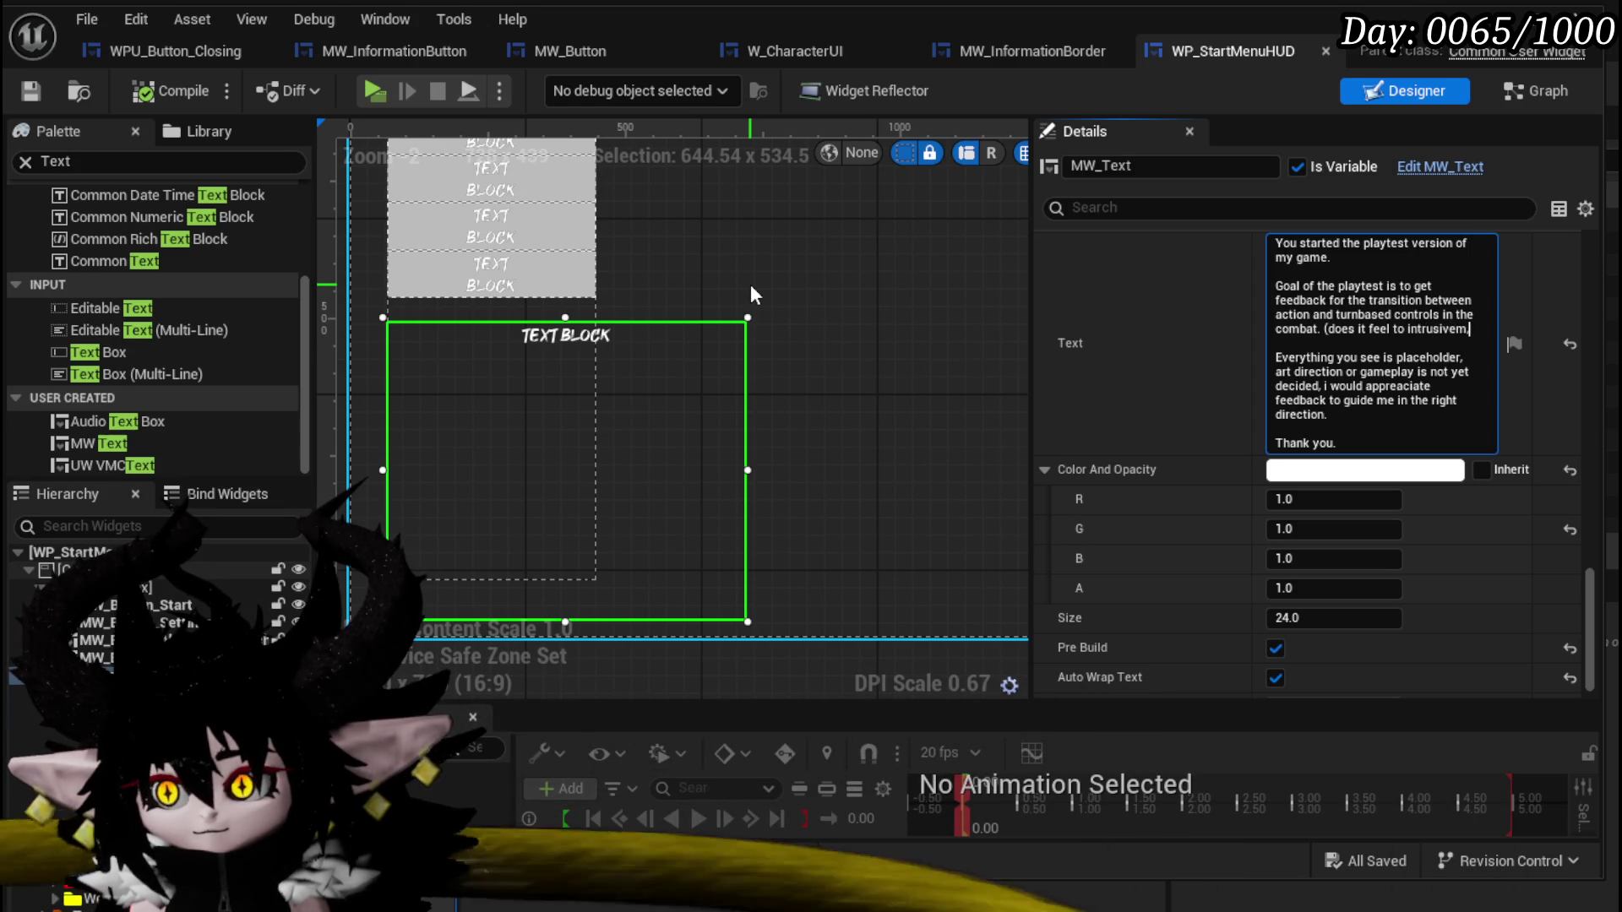
{"action": "key", "text": "BackSpace"}
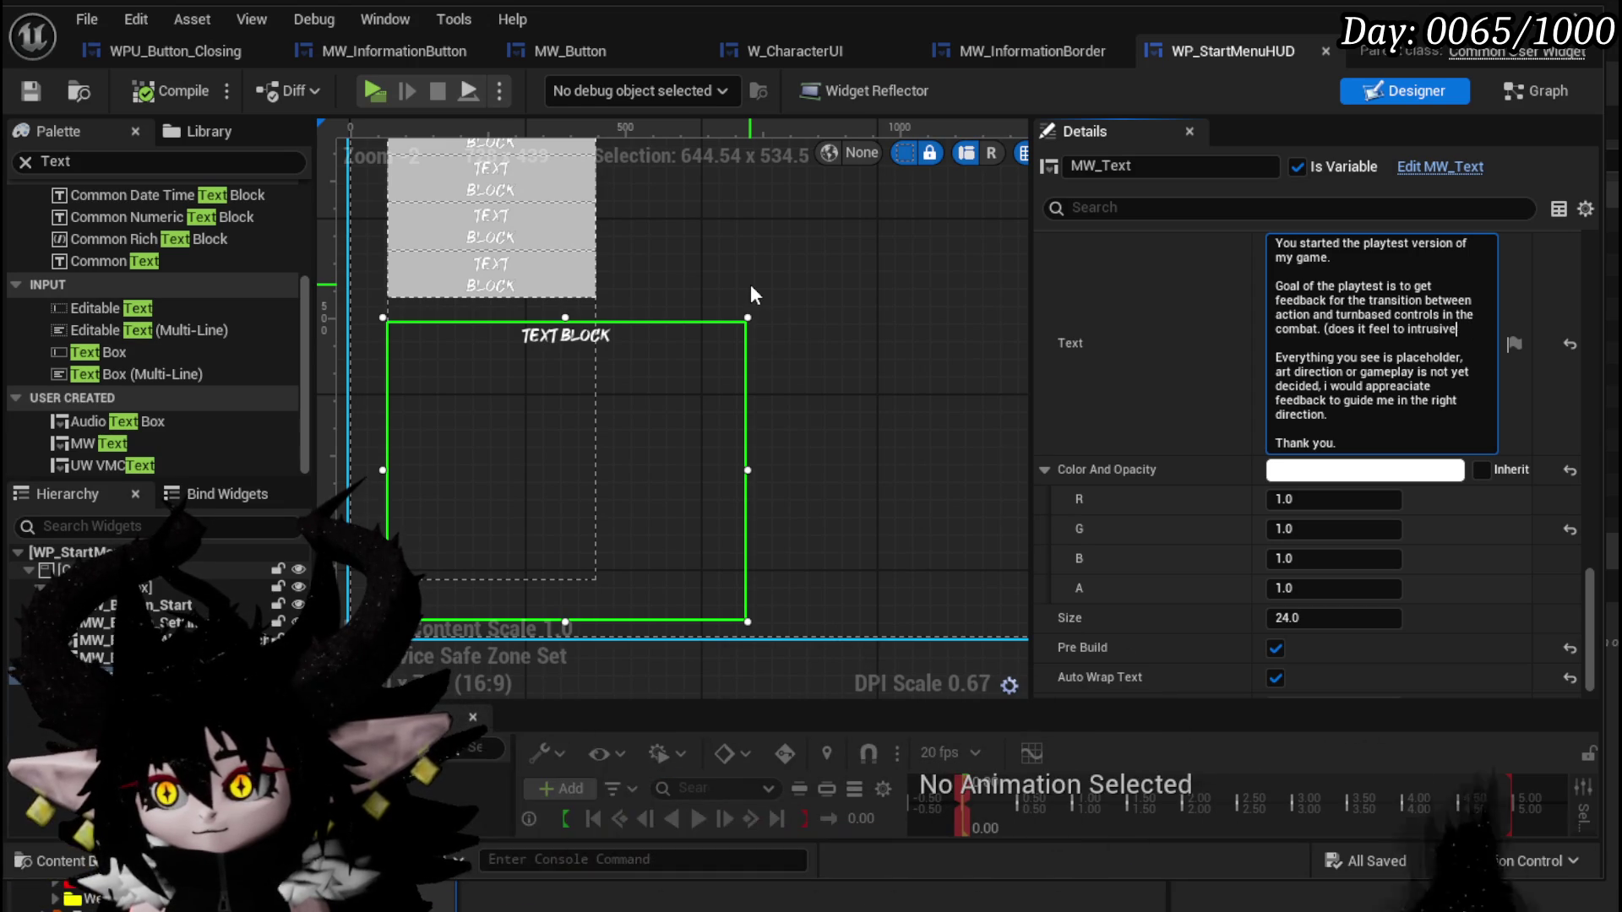
{"action": "type", "text": ", orjawring"}
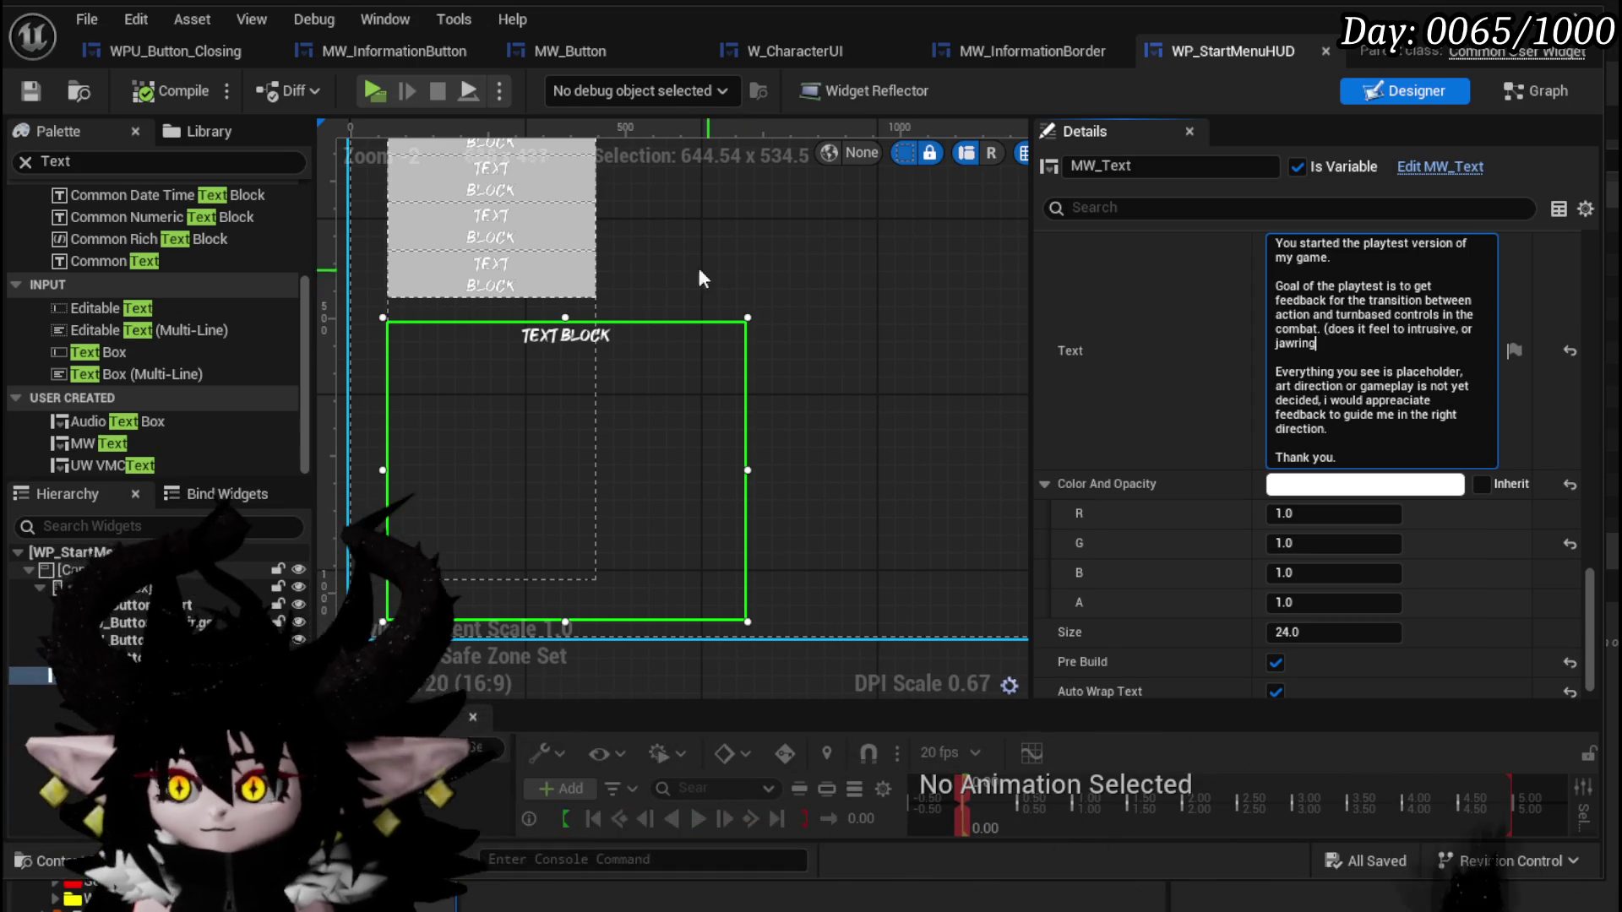
{"action": "double_click", "coordinate": [1304, 342]}
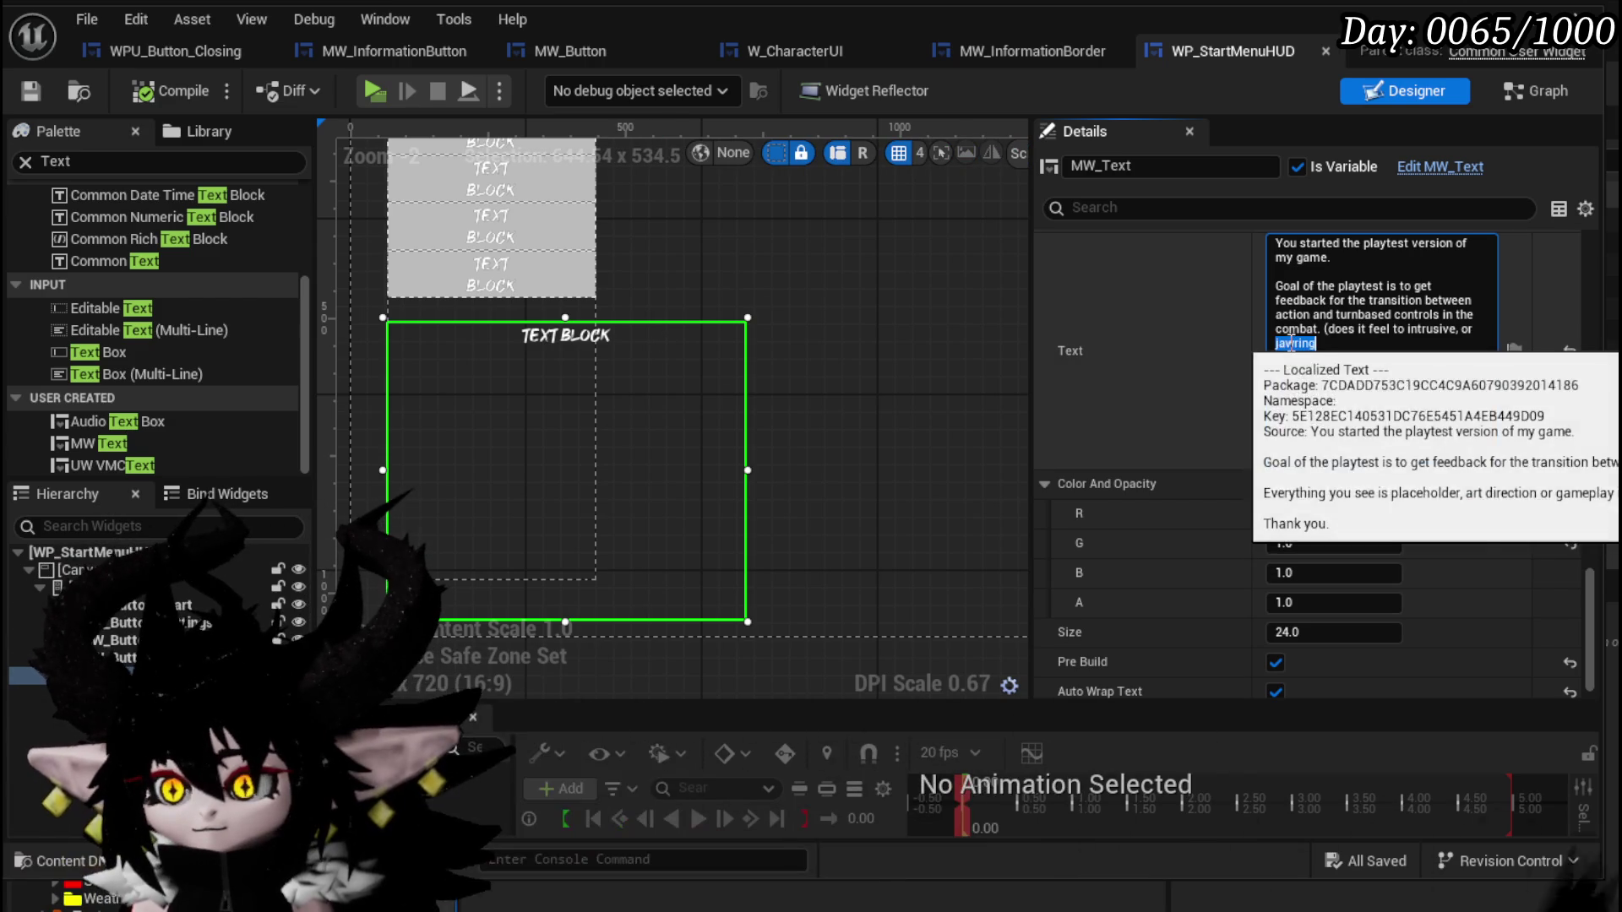
{"action": "left_click", "coordinate": [1299, 343]}
{"action": "key", "text": "BackSpace"}
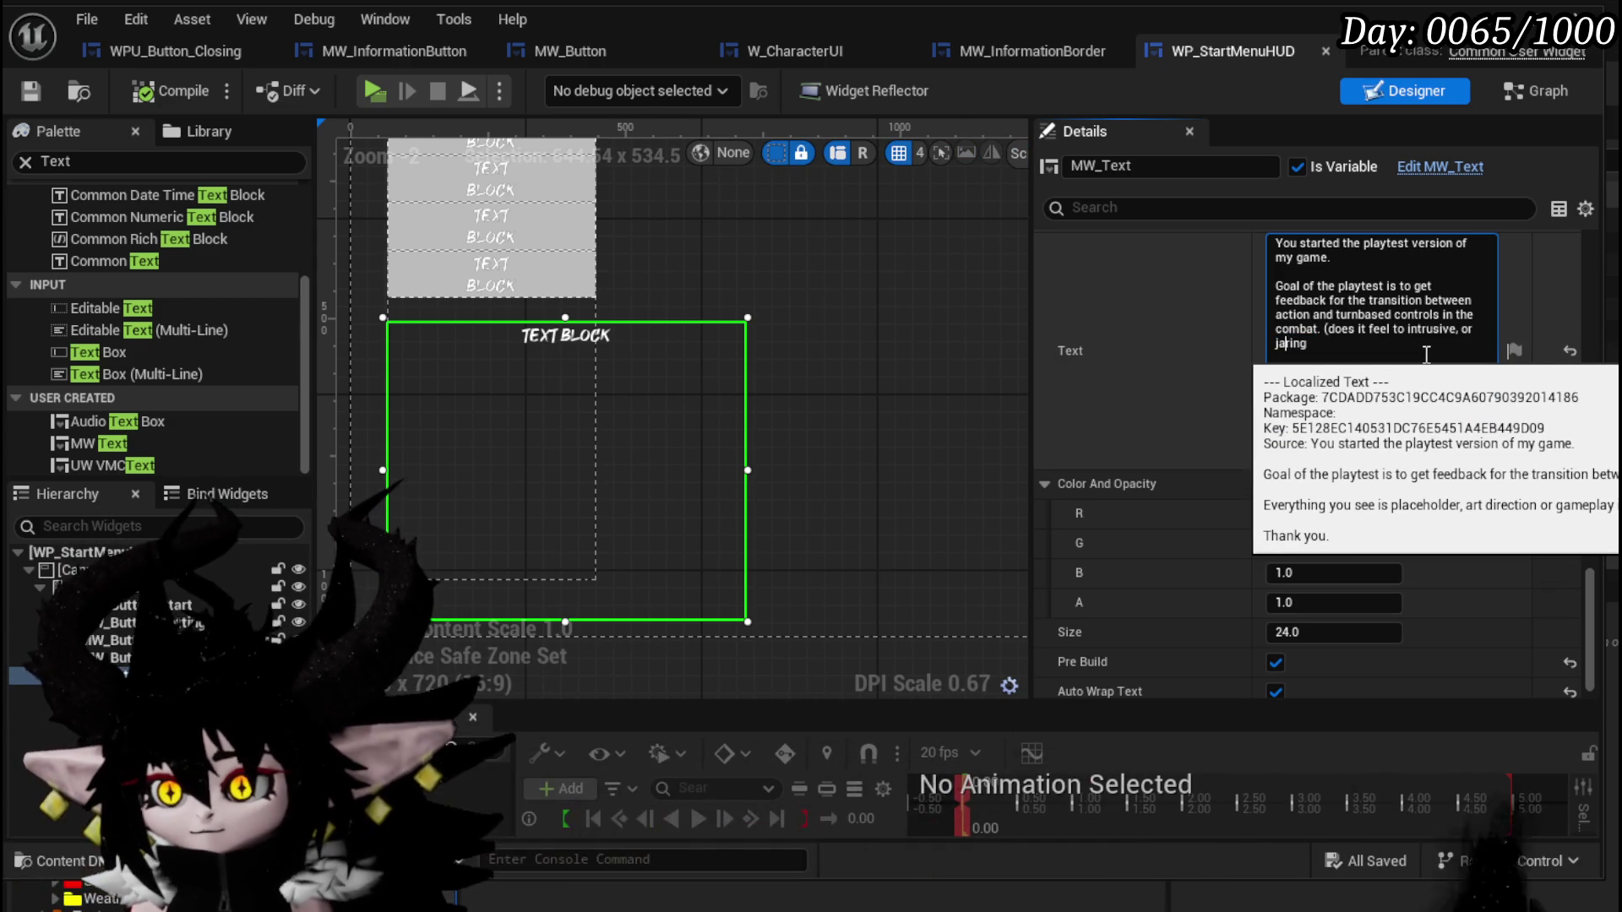
{"action": "type", "text": "rr"}
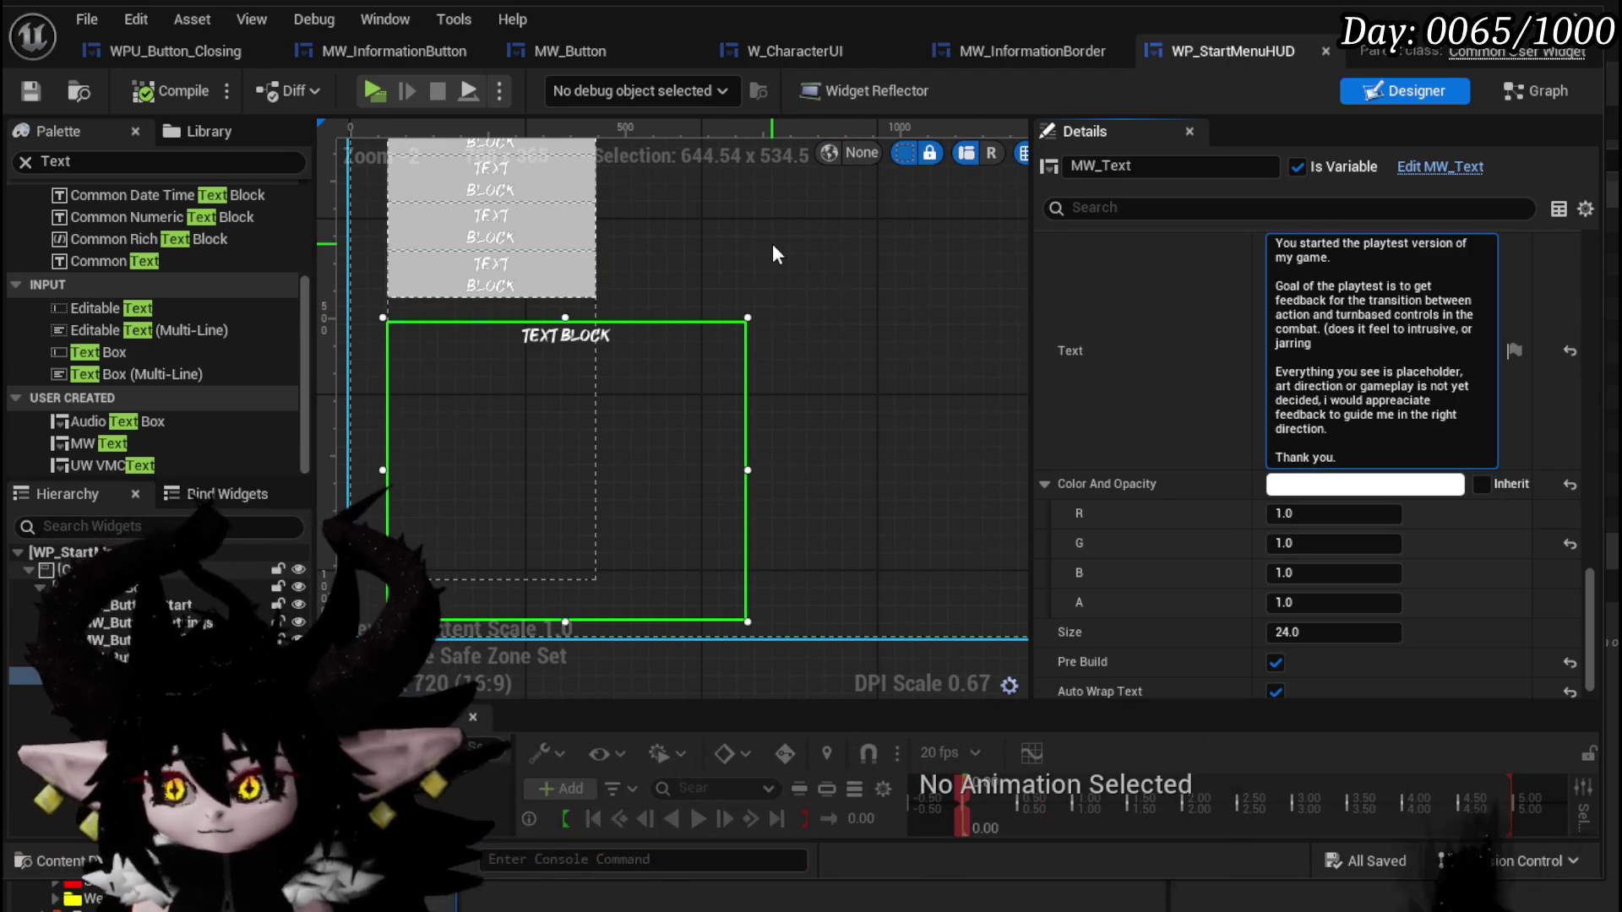
{"action": "type", "text": ", would "}
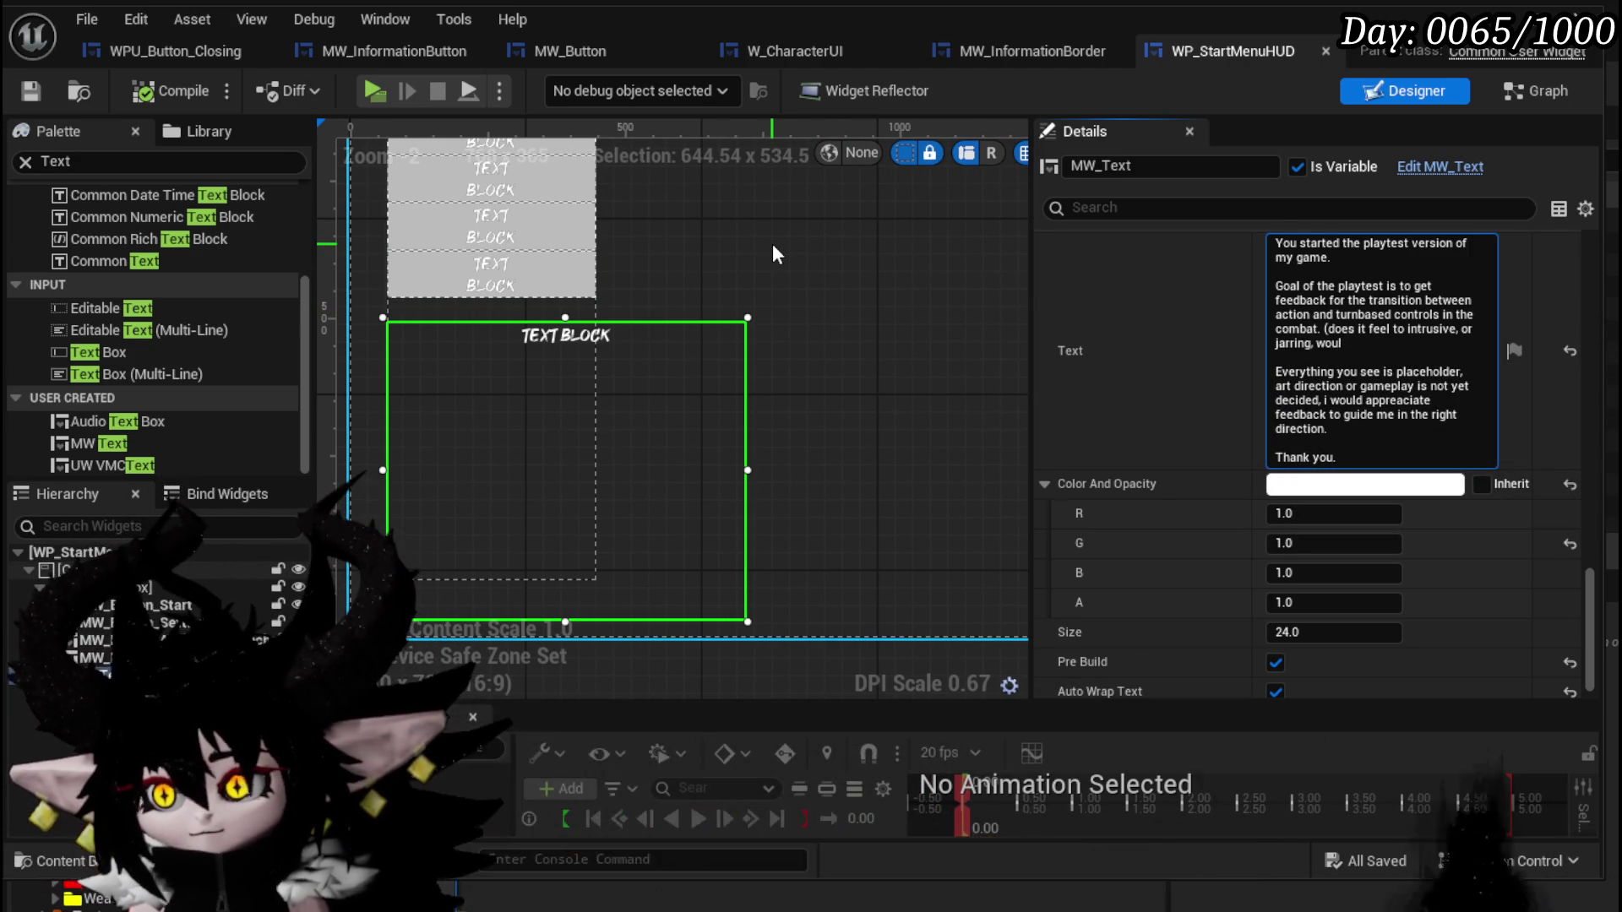
{"action": "type", "text": "other "}
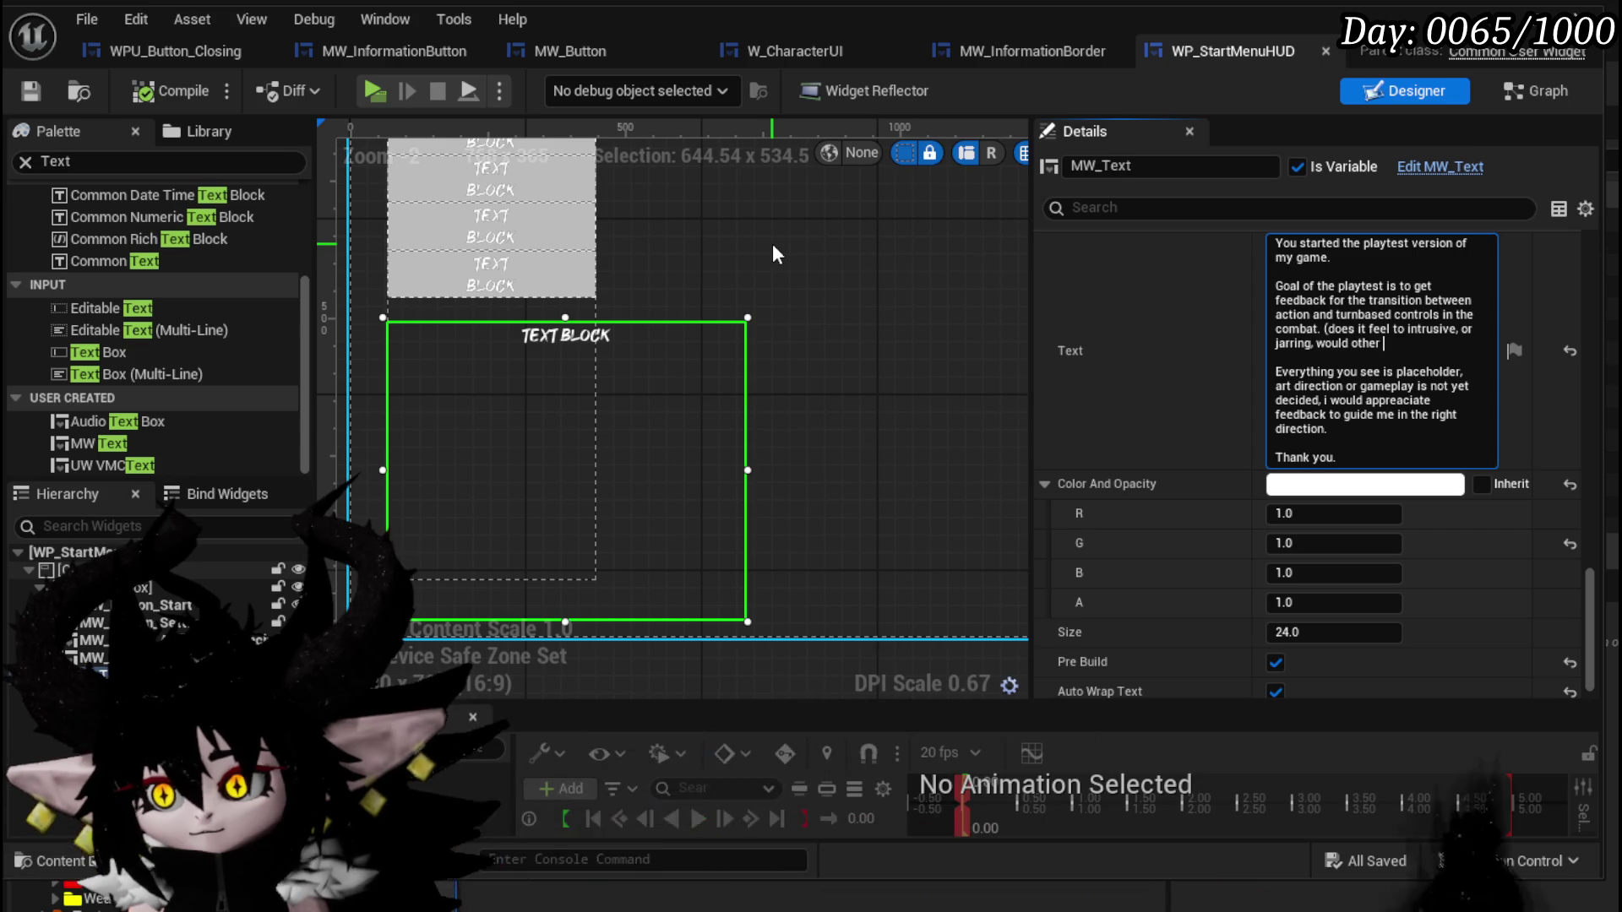
{"action": "type", "text": "options be "}
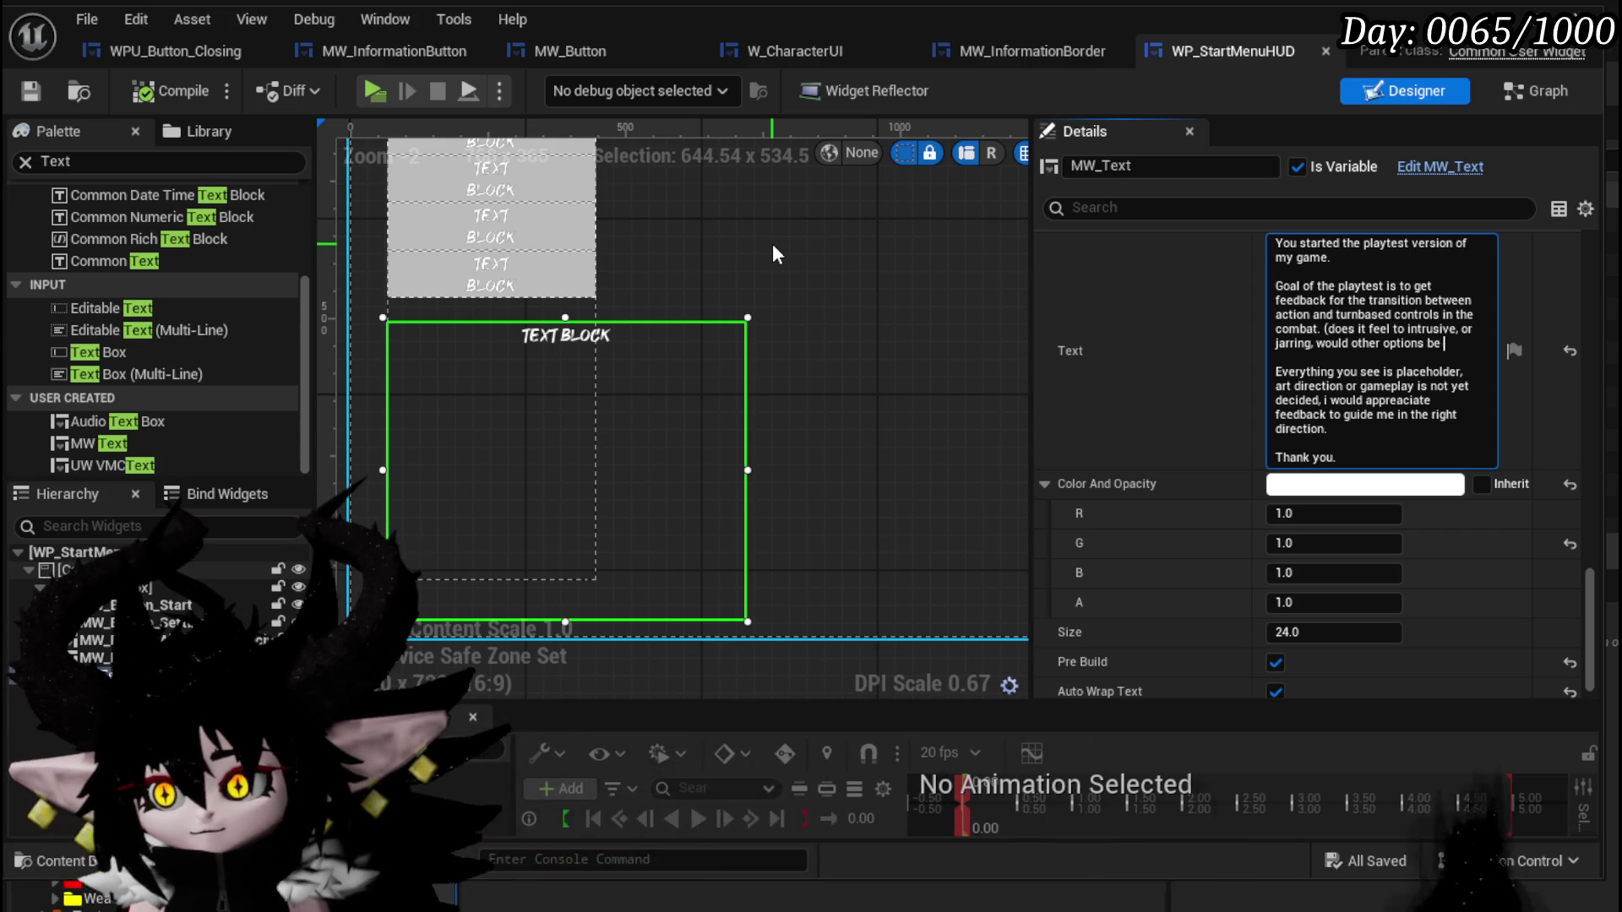
{"action": "type", "text": "prefairable"}
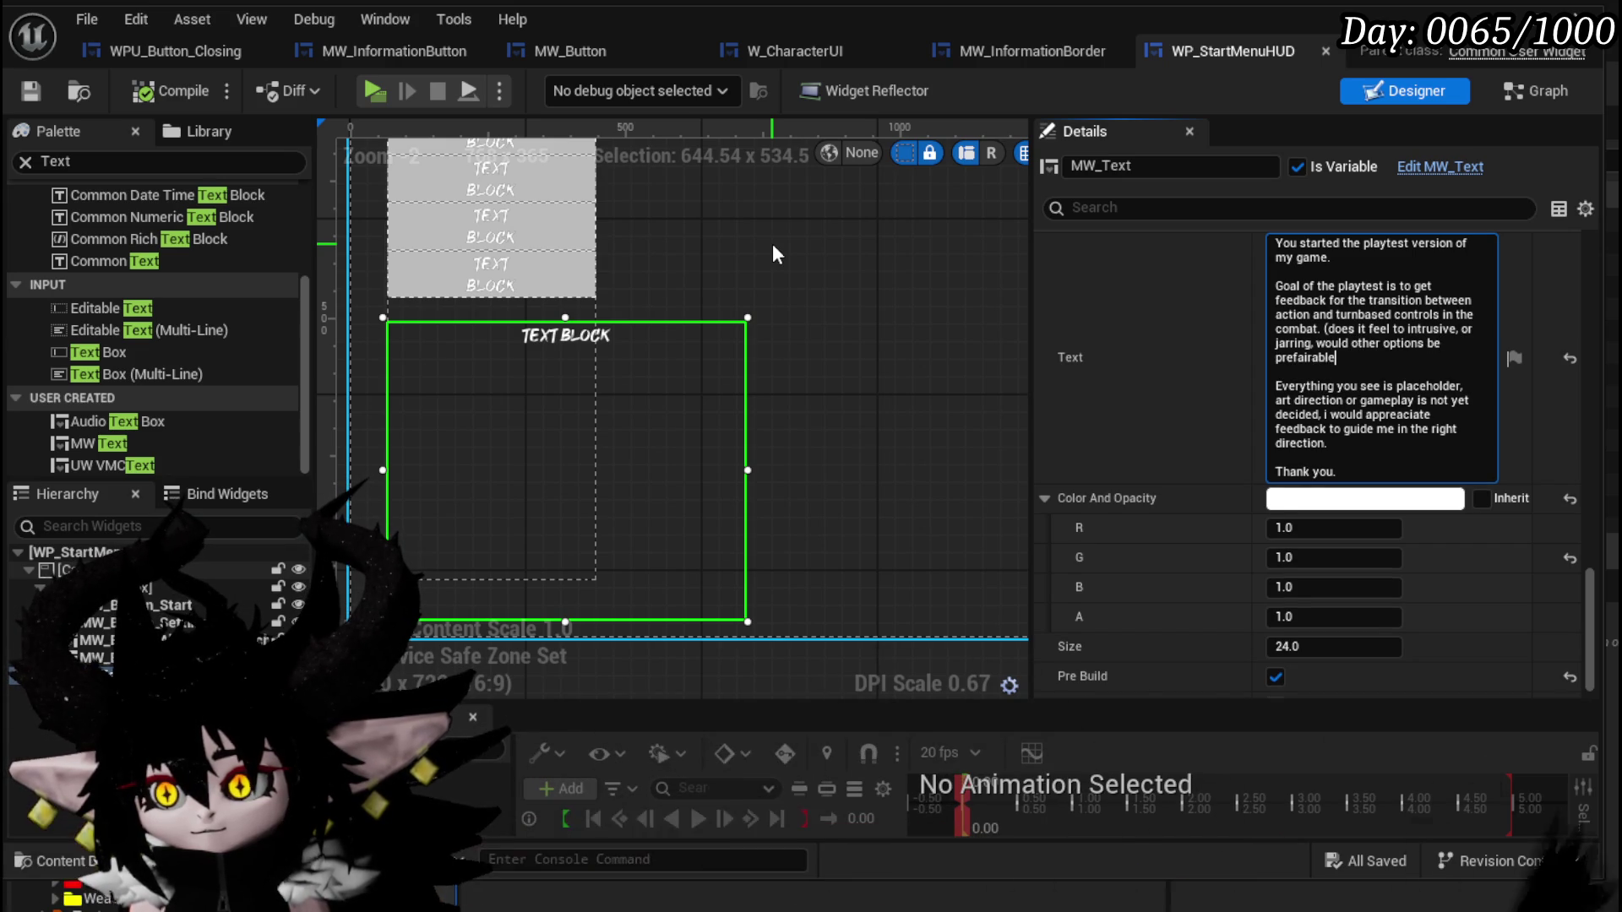
{"action": "double_click", "coordinate": [1304, 357]}
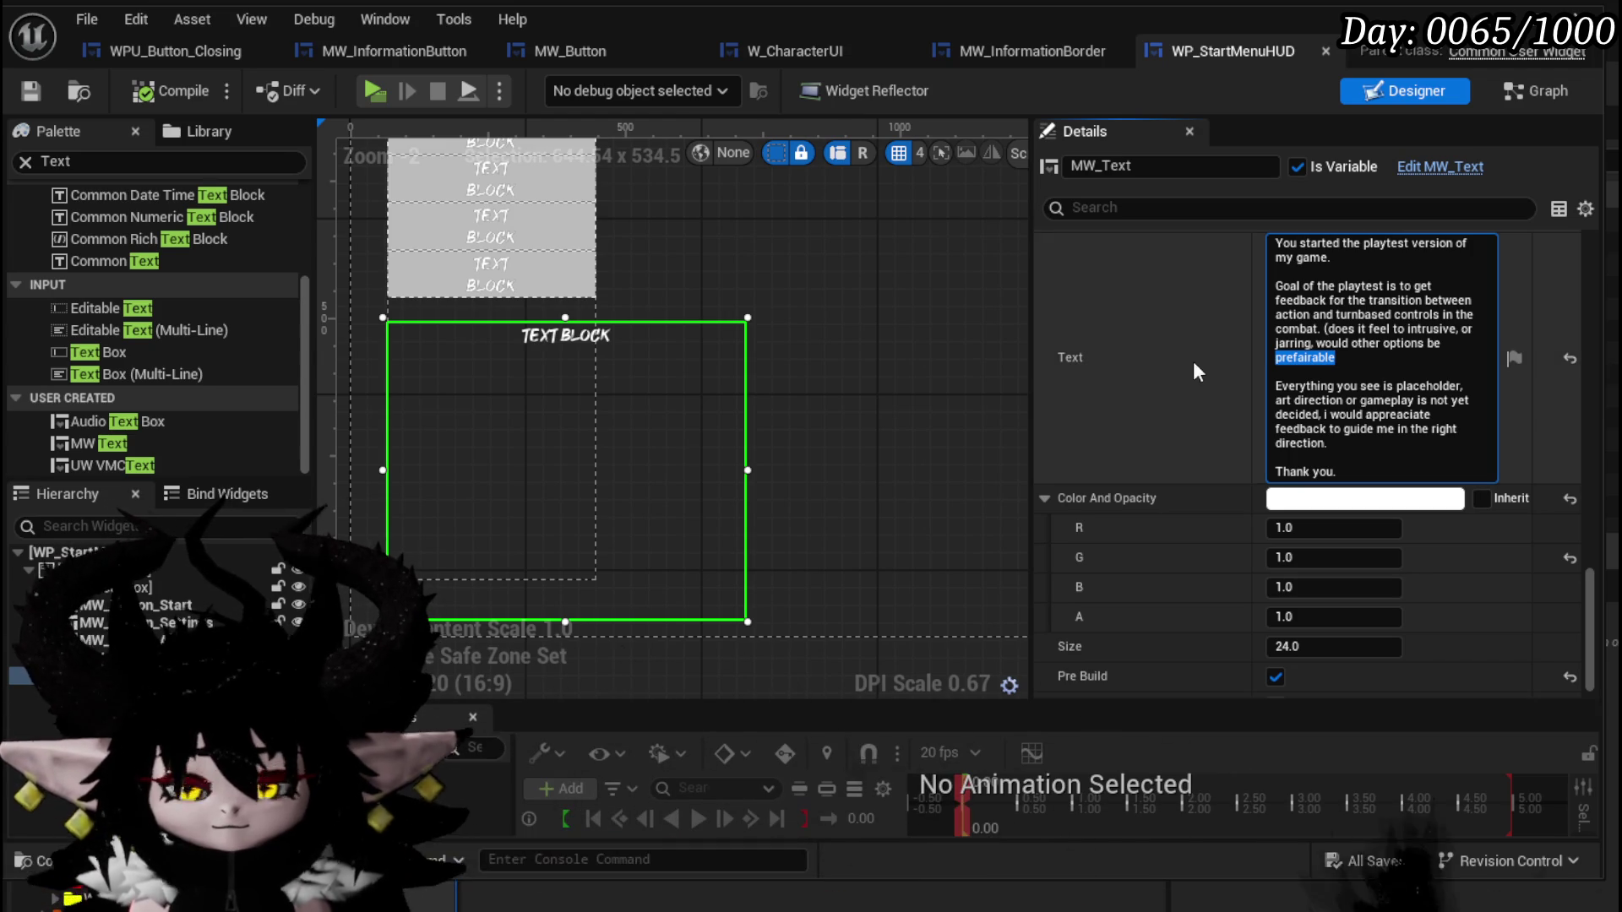
{"action": "type", "text": "preferable"}
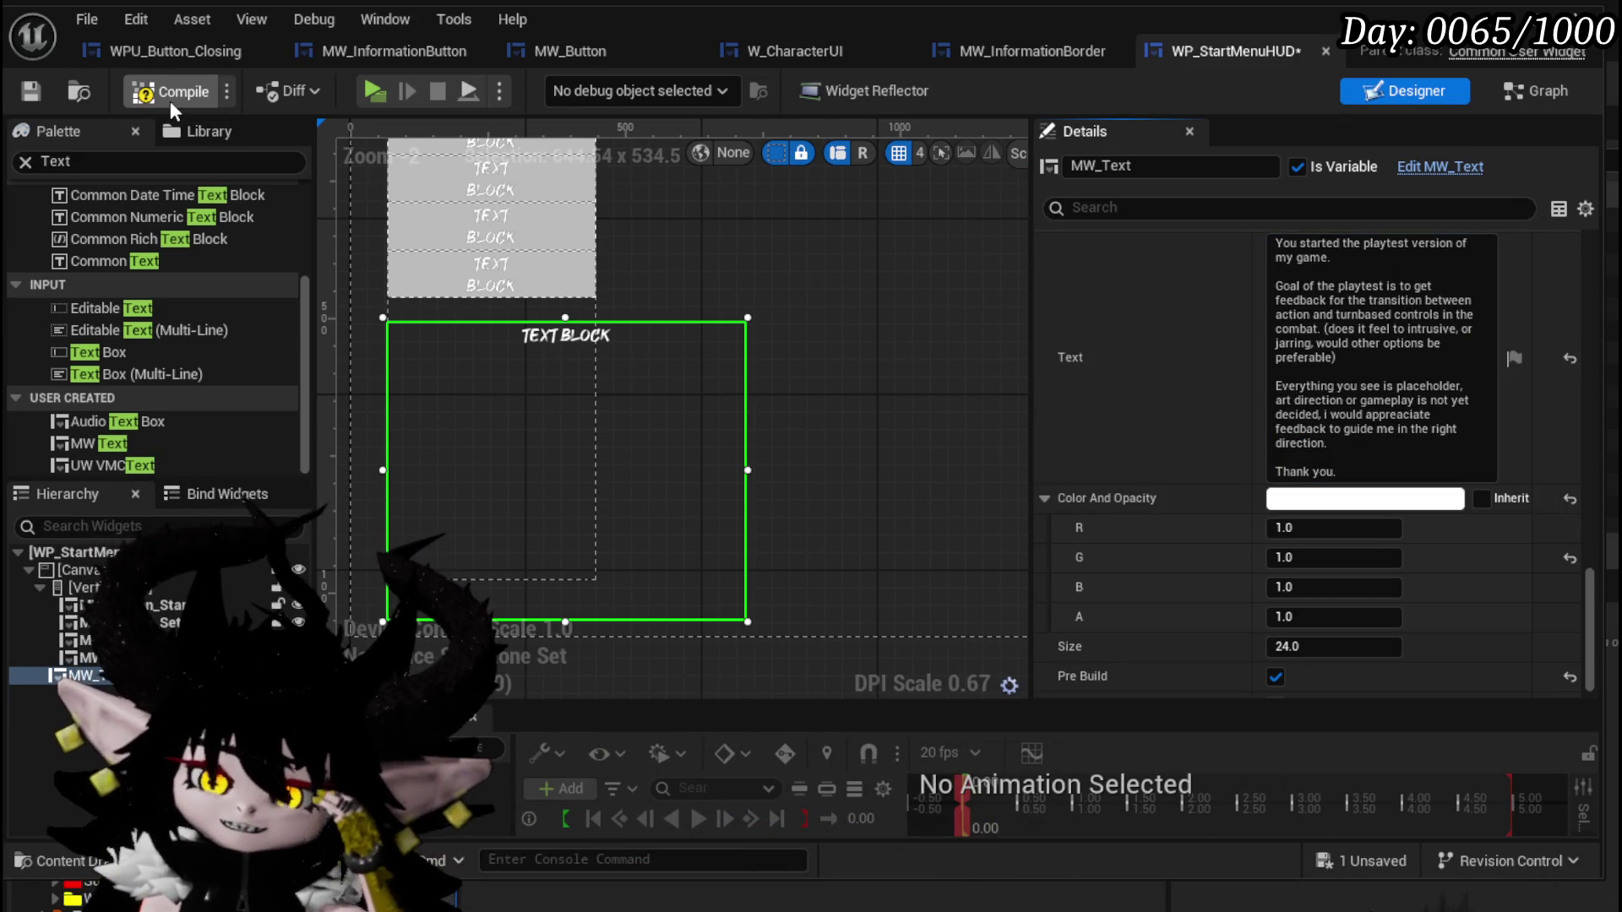
Compile WP_StartMenuHUD and preview the revised playtest message on the start menu.
{"action": "left_click", "coordinate": [32, 92]}
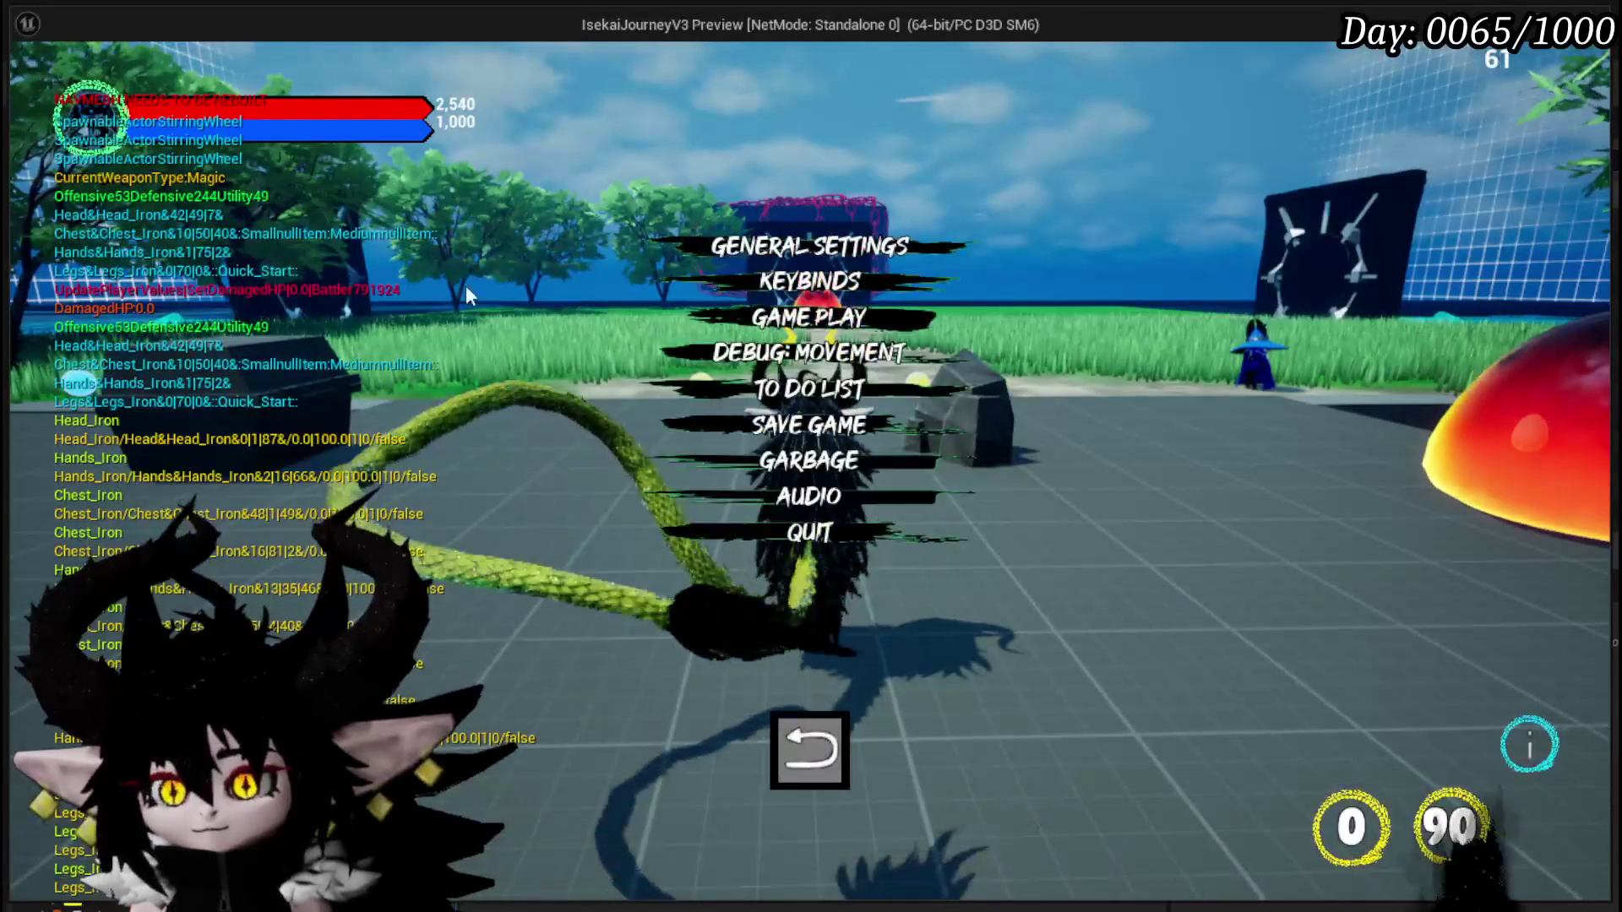
{"action": "left_click", "coordinate": [754, 529]}
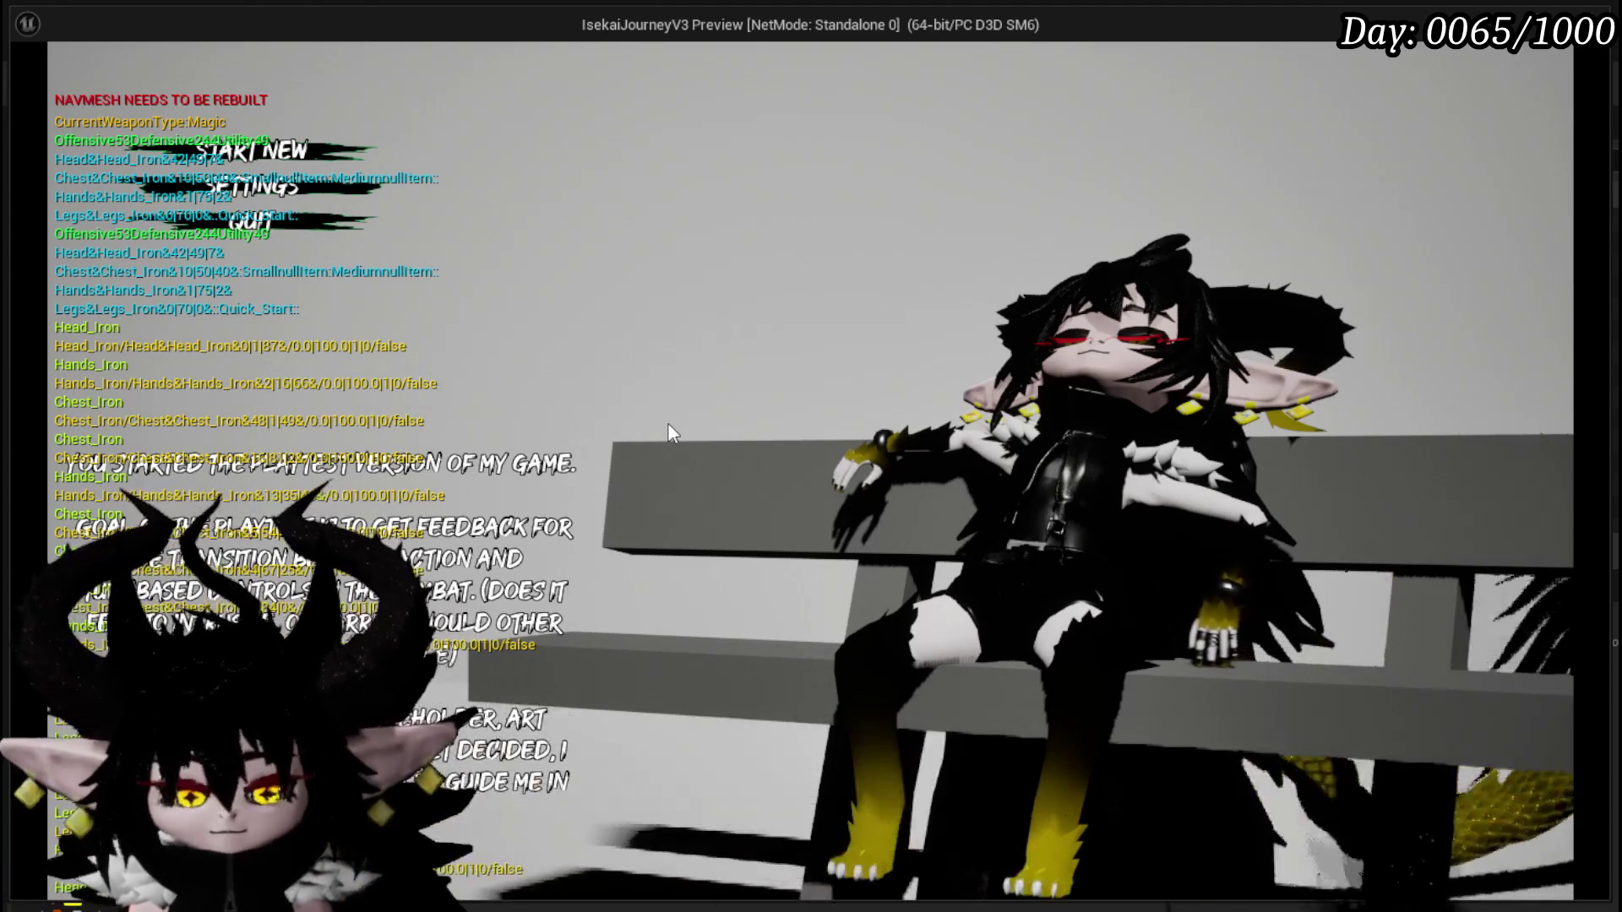
{"action": "key", "text": "Escape"}
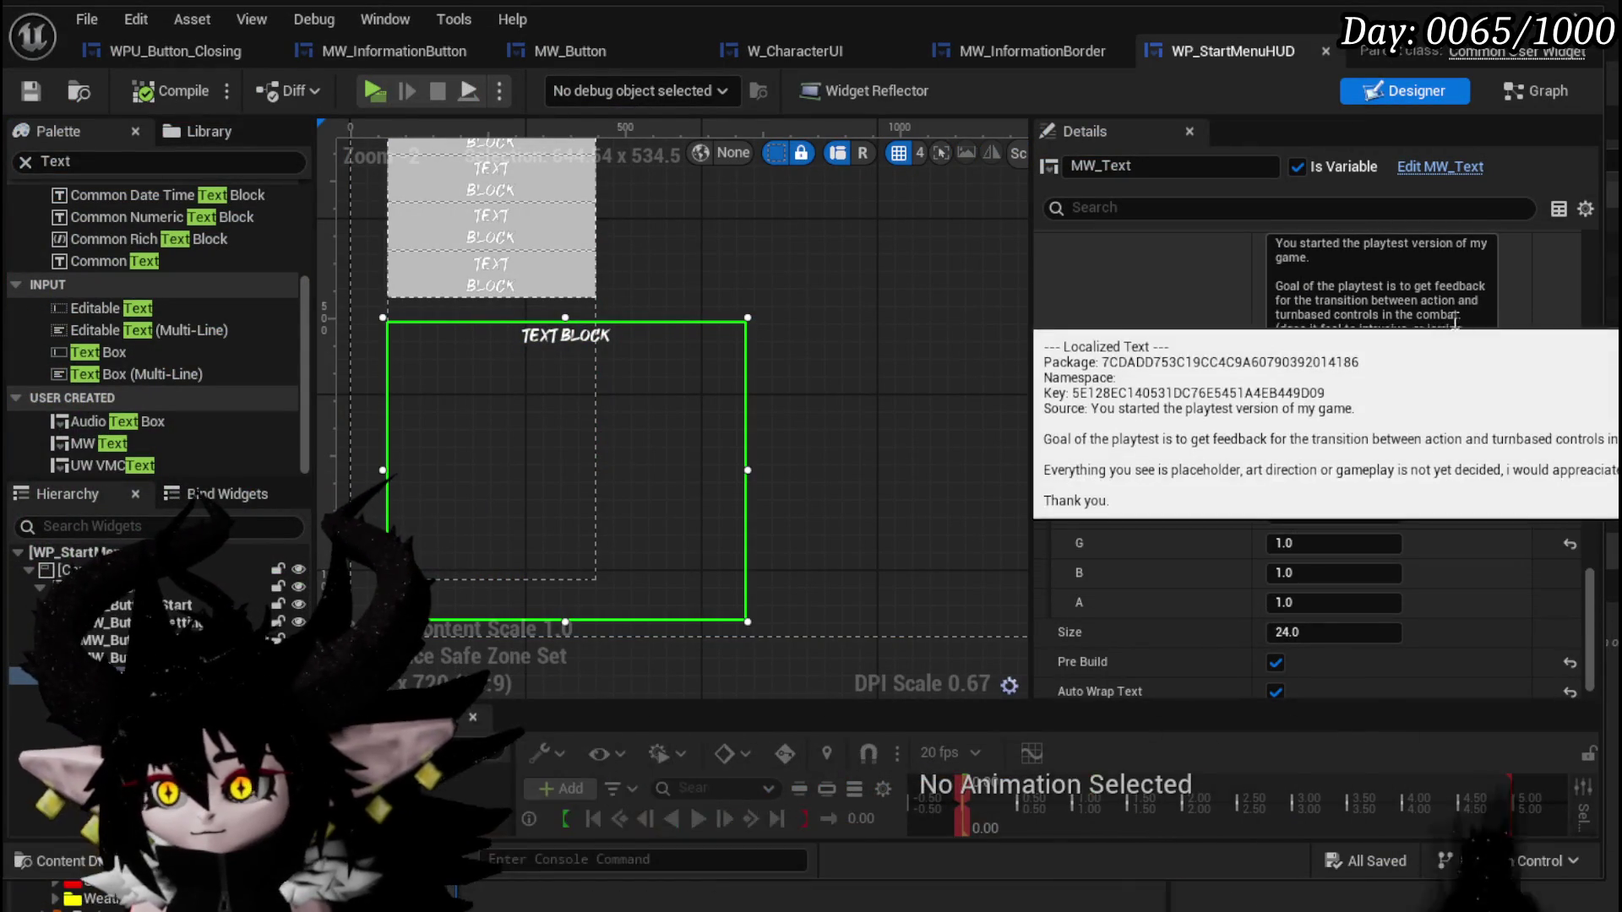
Wrap the feedback question in quotation marks, commit the text, and recompile.
{"action": "left_click", "coordinate": [1285, 328]}
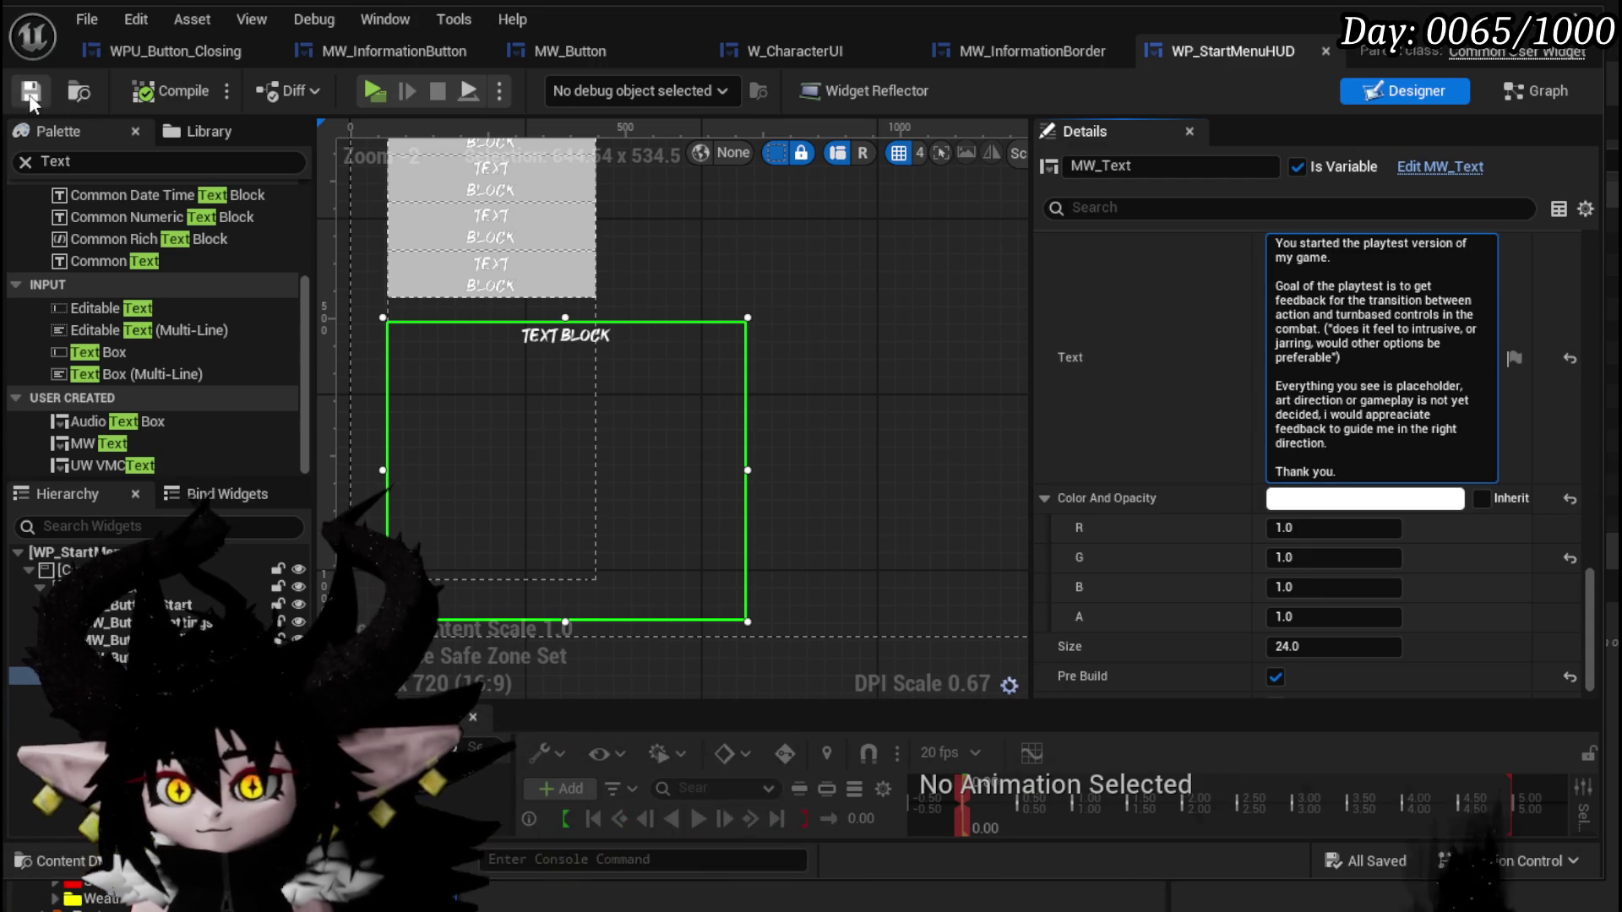
{"action": "left_click", "coordinate": [706, 306]}
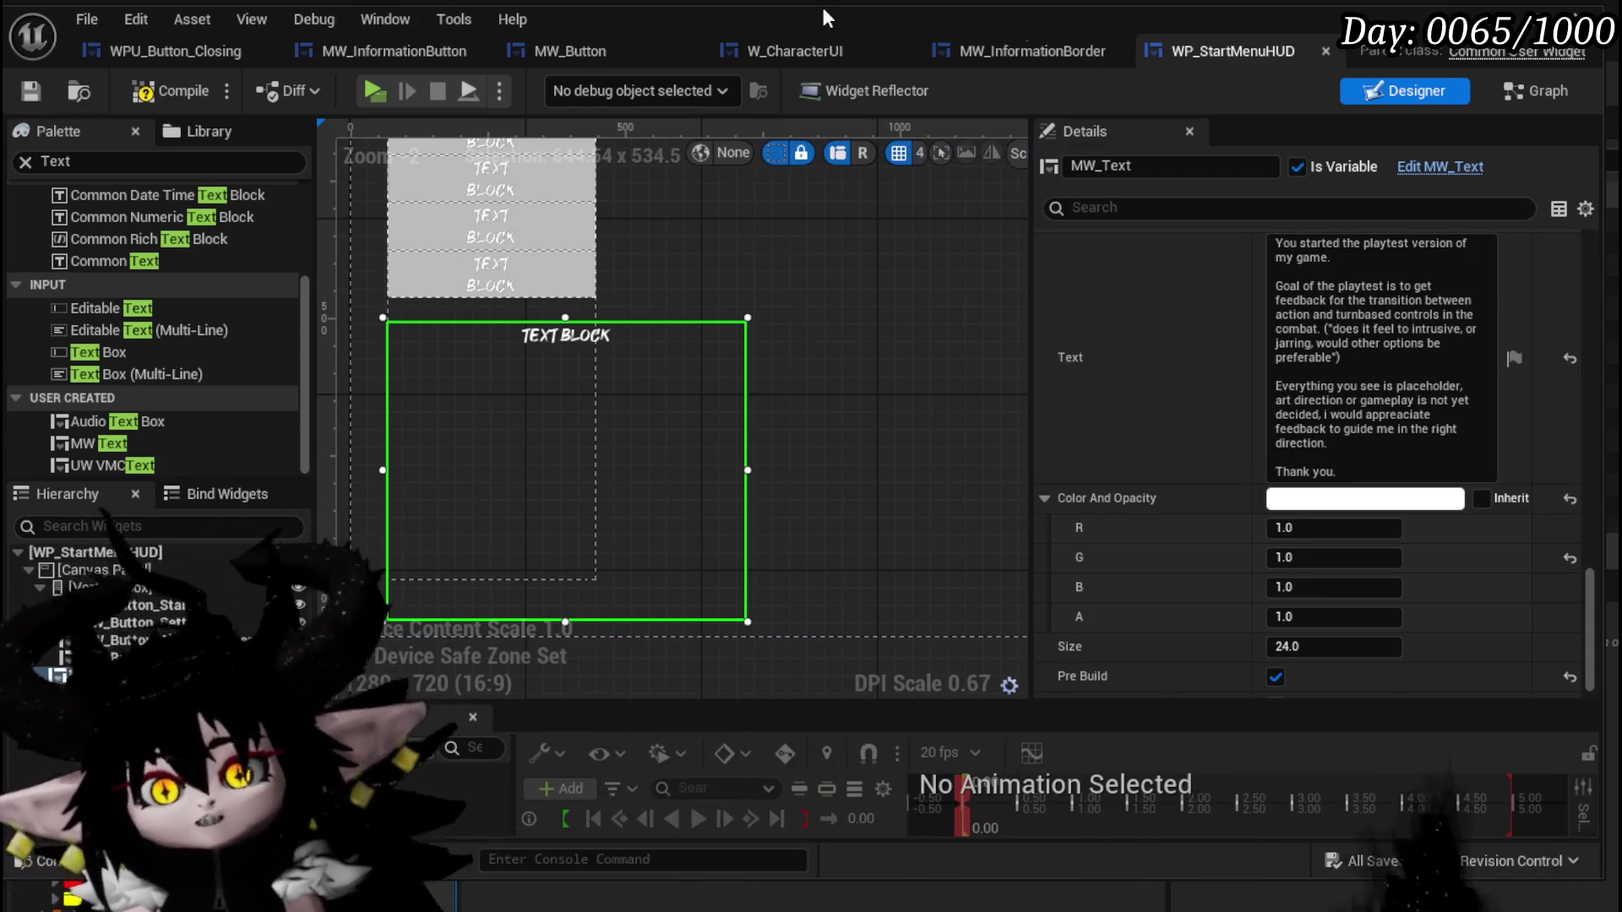
{"action": "left_click", "coordinate": [17, 89]}
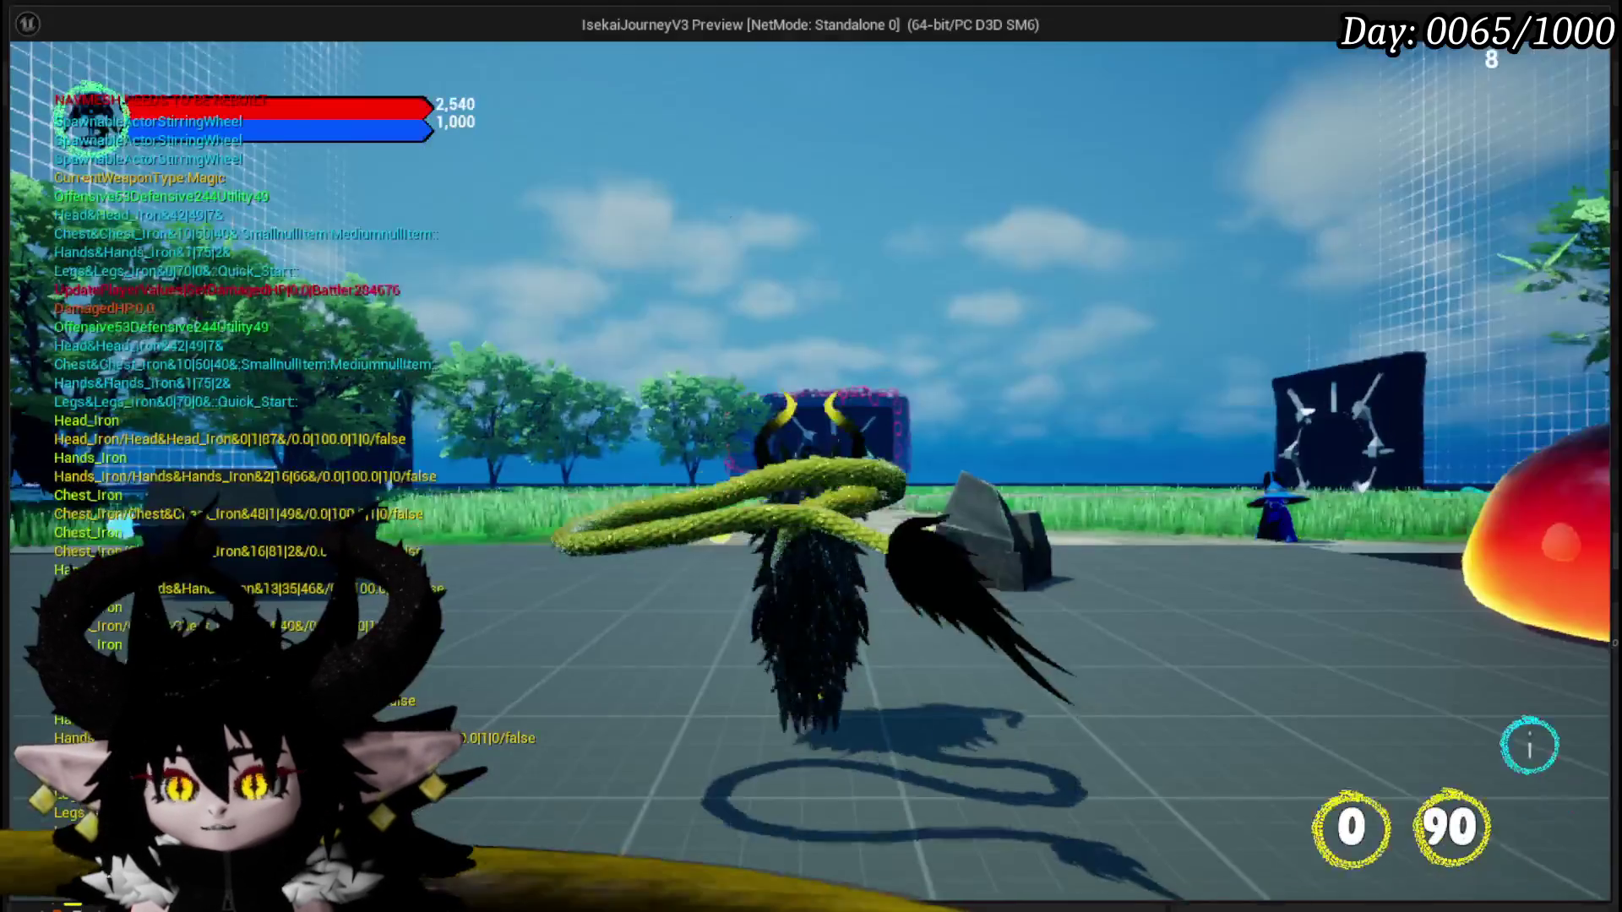
In a standalone preview, remove the Play test message entry from the pause menu's to-do list.
{"action": "key", "text": "Escape"}
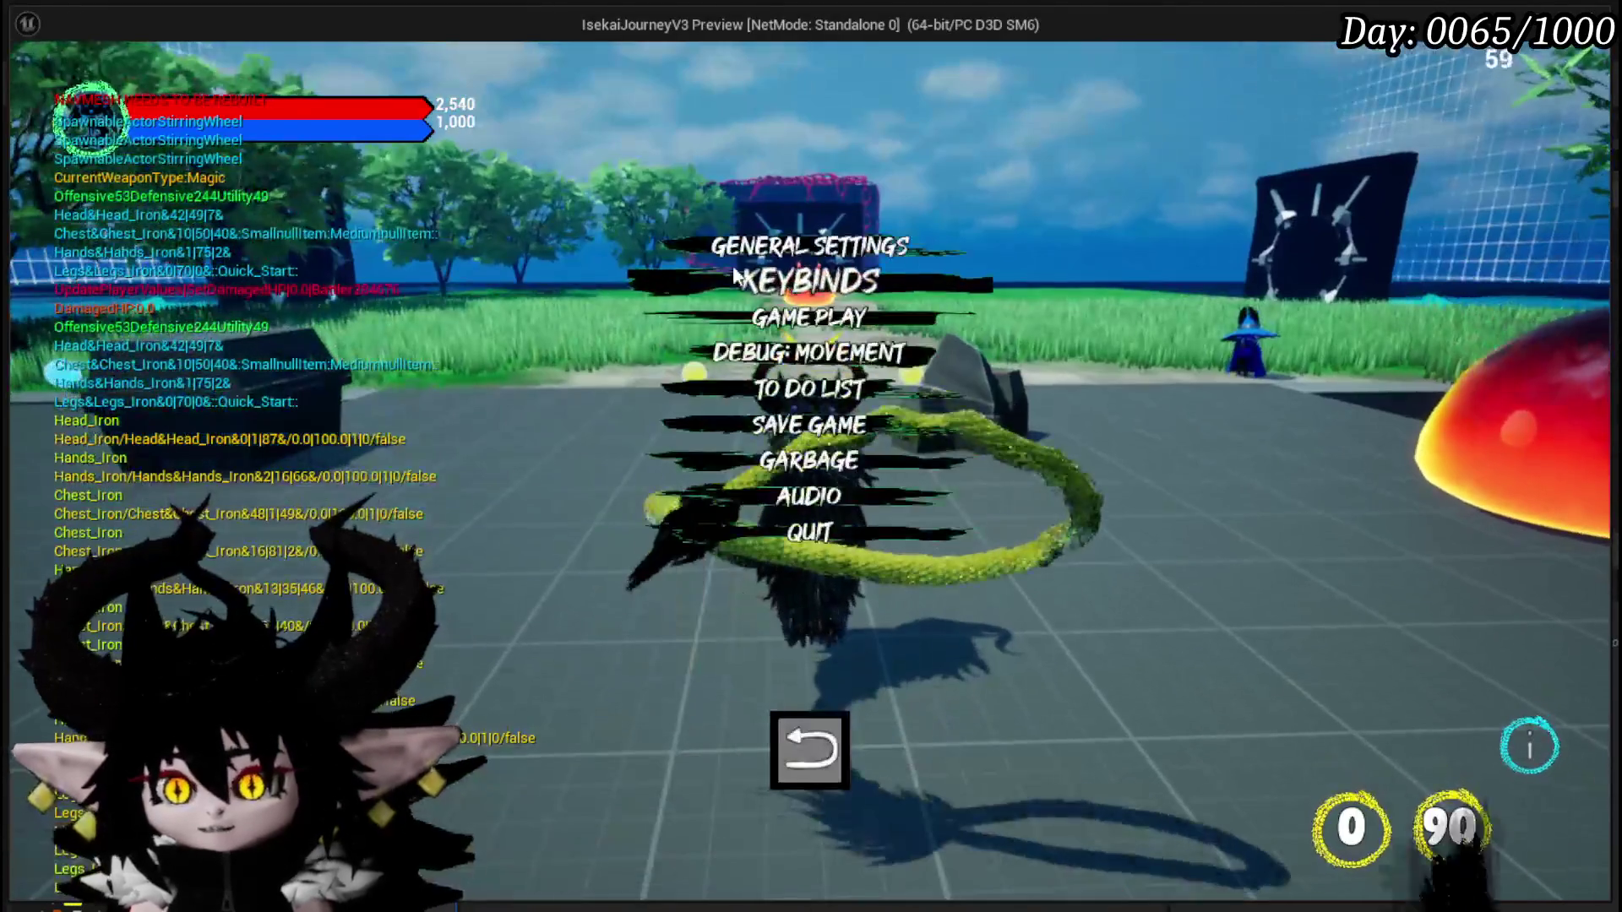
{"action": "left_click", "coordinate": [784, 397]}
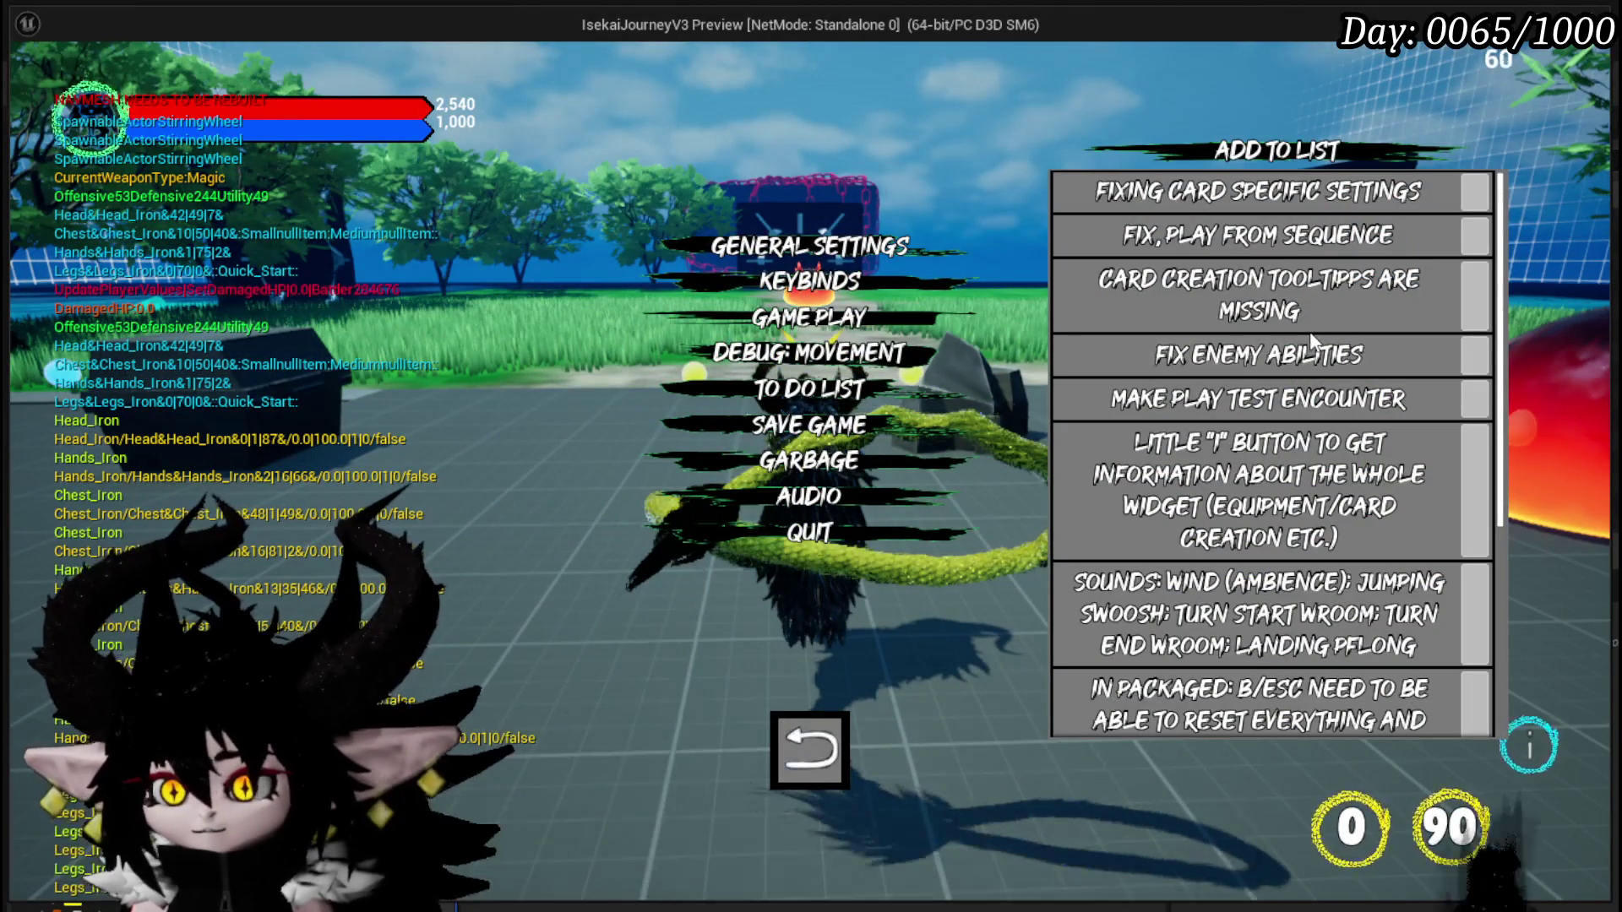
{"action": "scroll", "coordinate": [1309, 331], "scroll_direction": "down", "scroll_amount": 2}
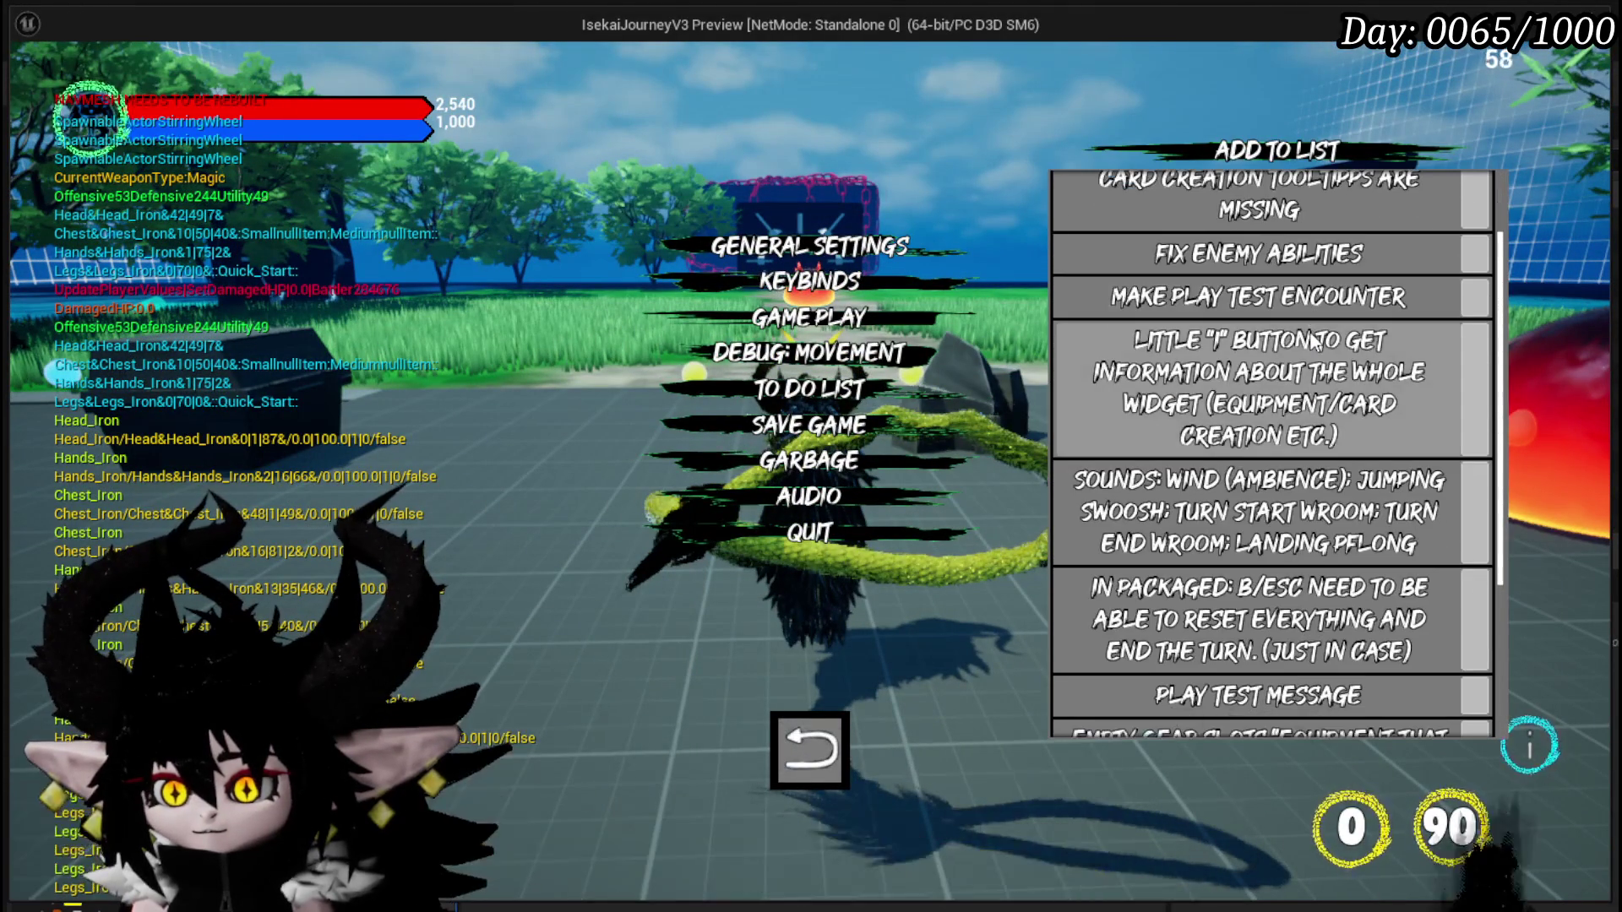
{"action": "scroll", "coordinate": [1315, 340], "scroll_direction": "down", "scroll_amount": 1}
{"action": "scroll", "coordinate": [1311, 340], "scroll_direction": "down", "scroll_amount": 1}
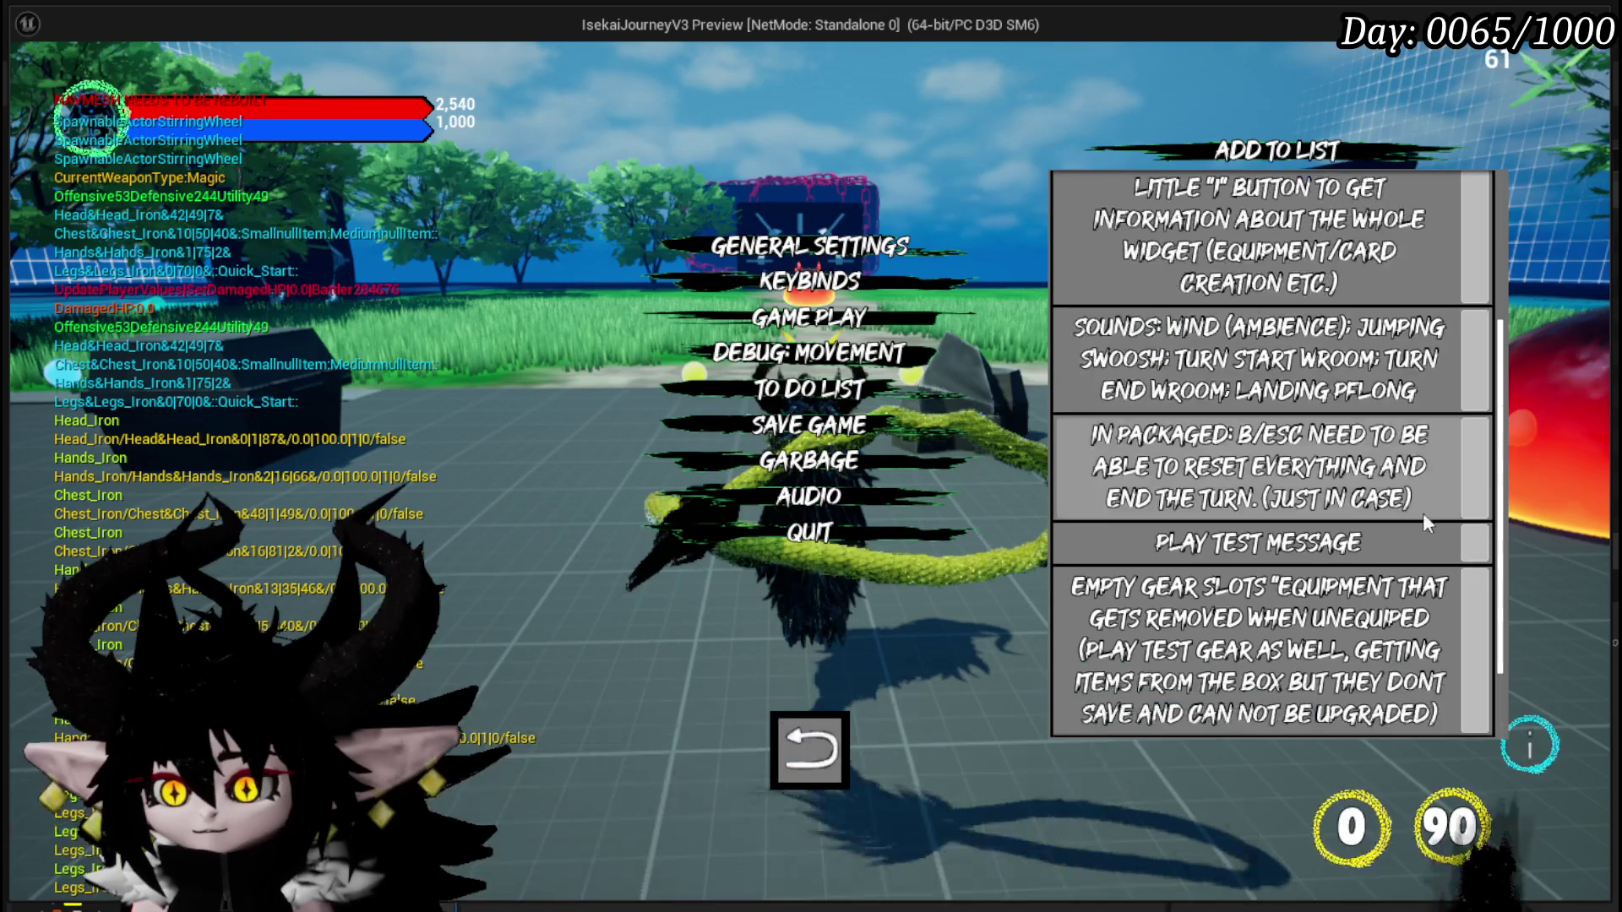
{"action": "left_click", "coordinate": [1121, 532]}
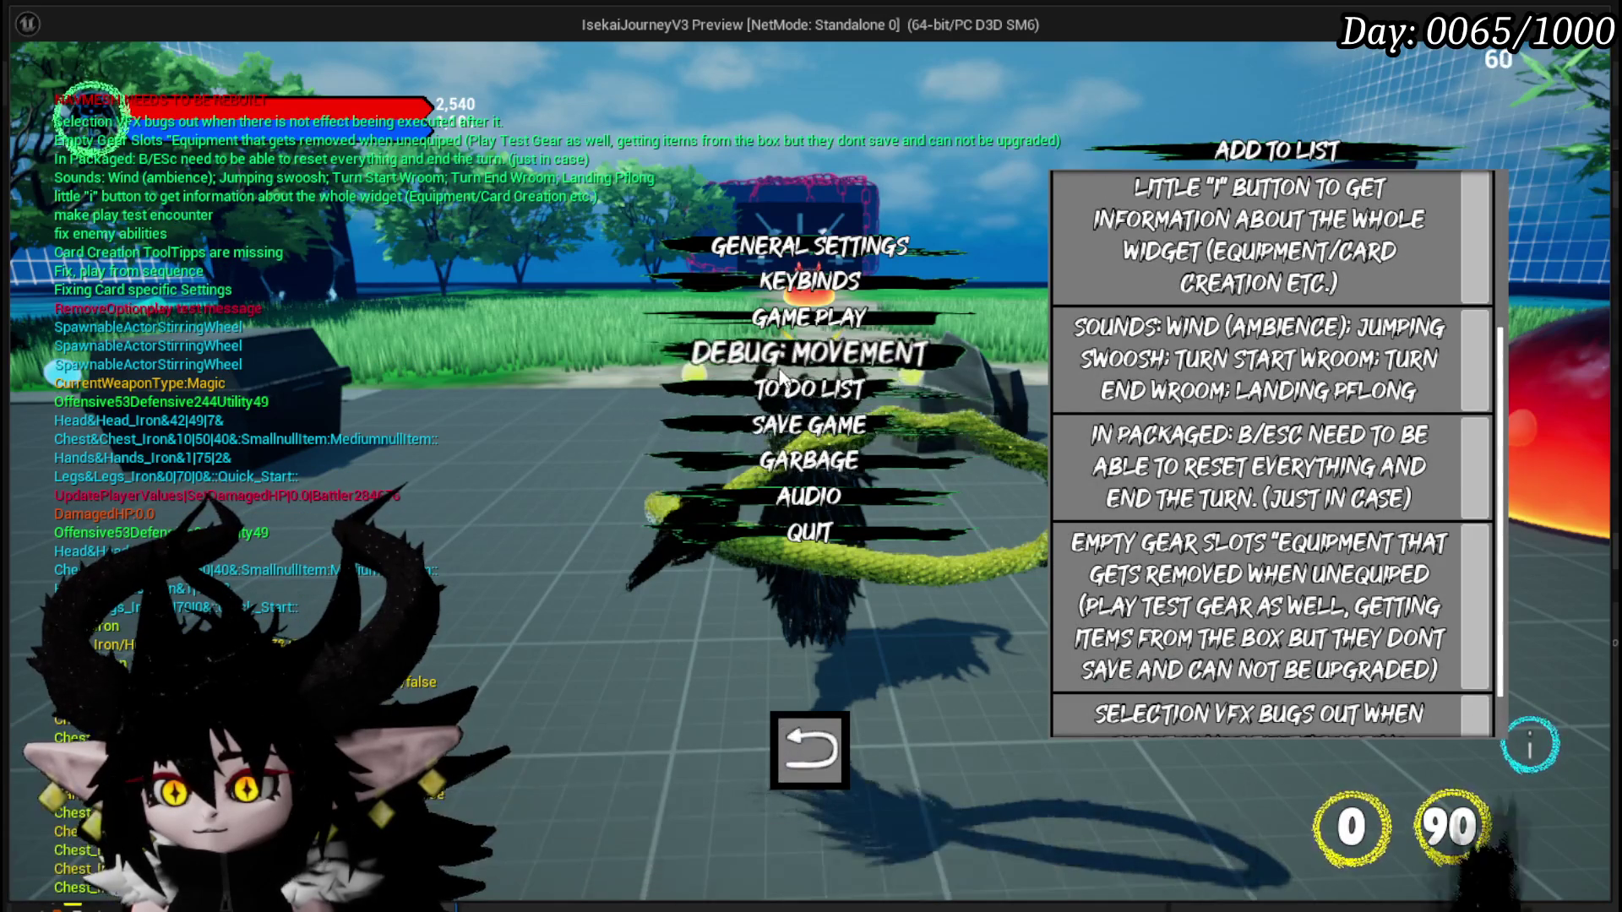
{"action": "scroll", "coordinate": [1290, 531], "scroll_direction": "down", "scroll_amount": 1}
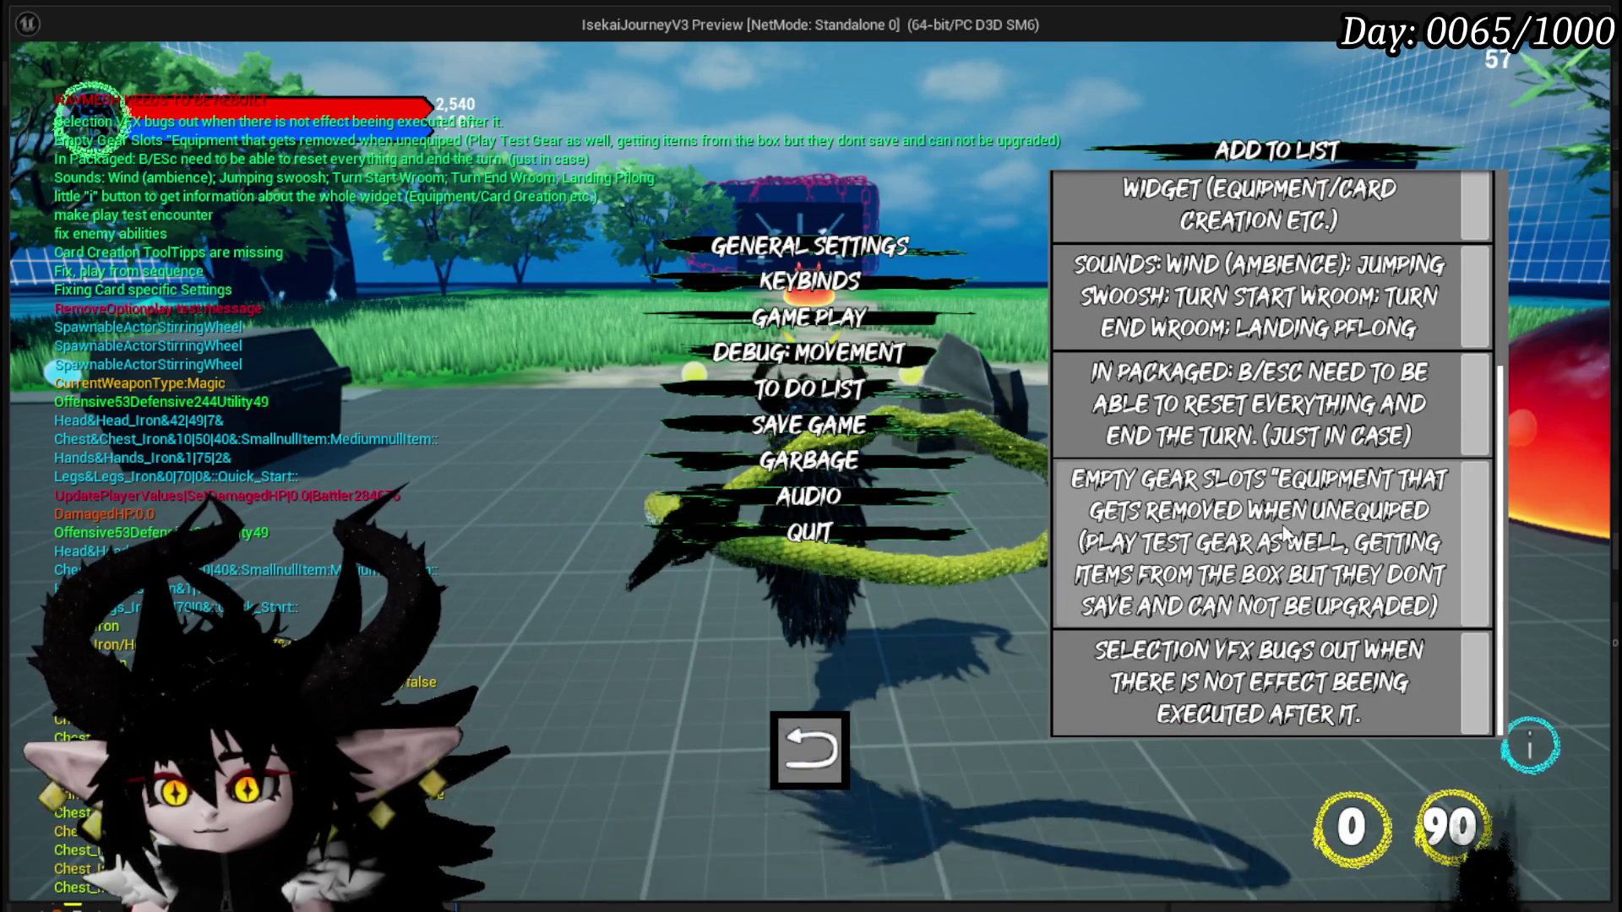
{"action": "scroll", "coordinate": [1282, 524], "scroll_direction": "up", "scroll_amount": 2}
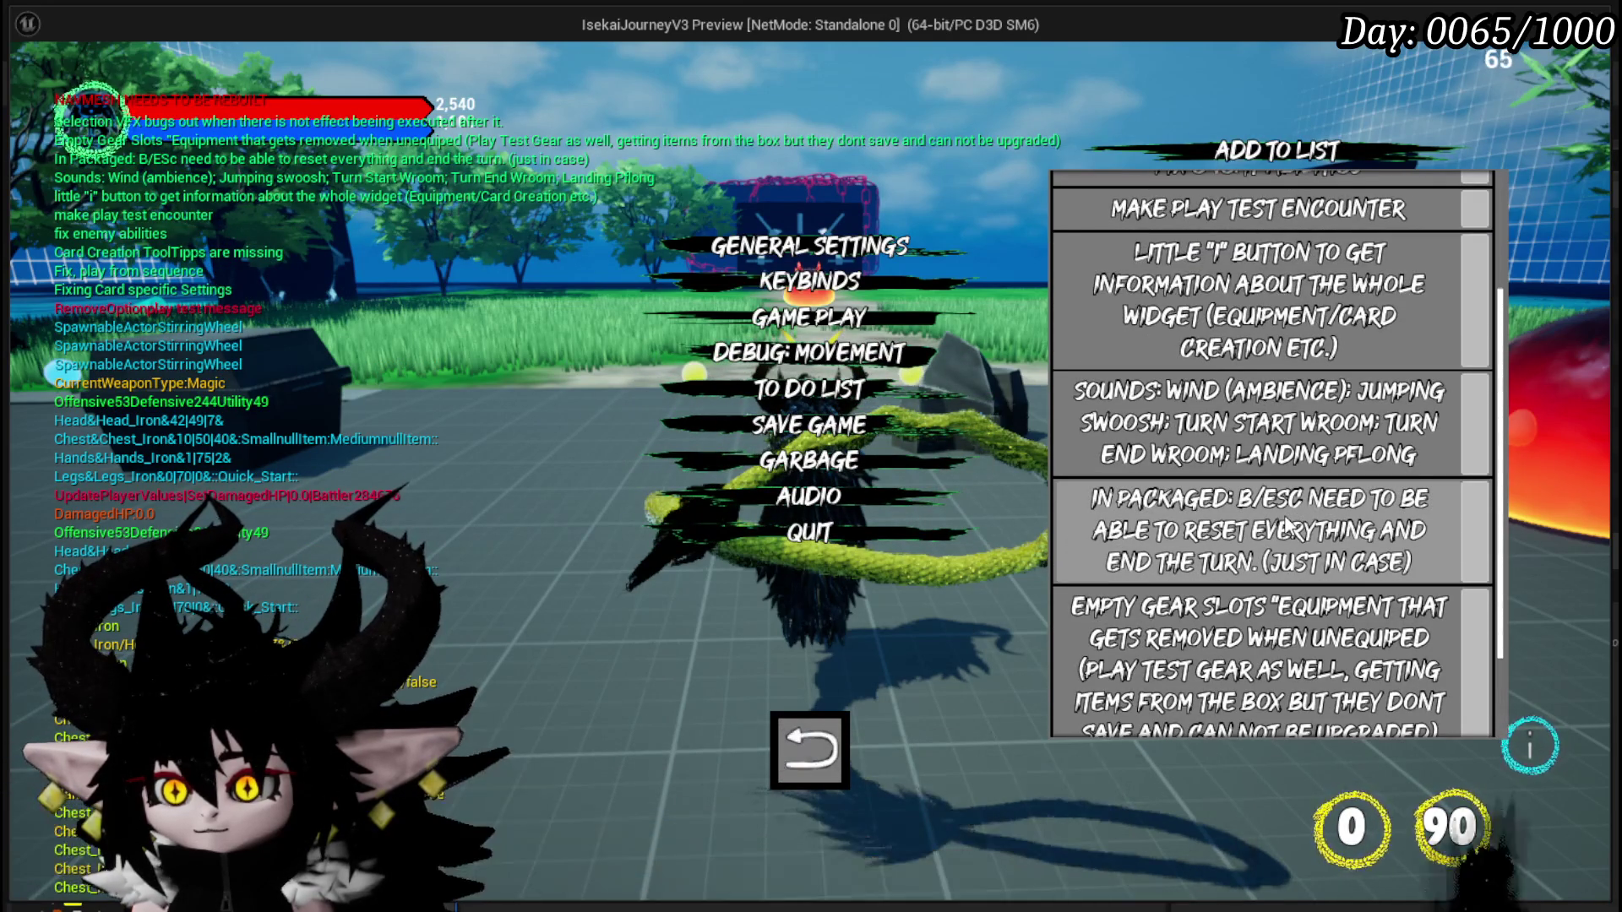
{"action": "scroll", "coordinate": [1286, 524], "scroll_direction": "up", "scroll_amount": 3}
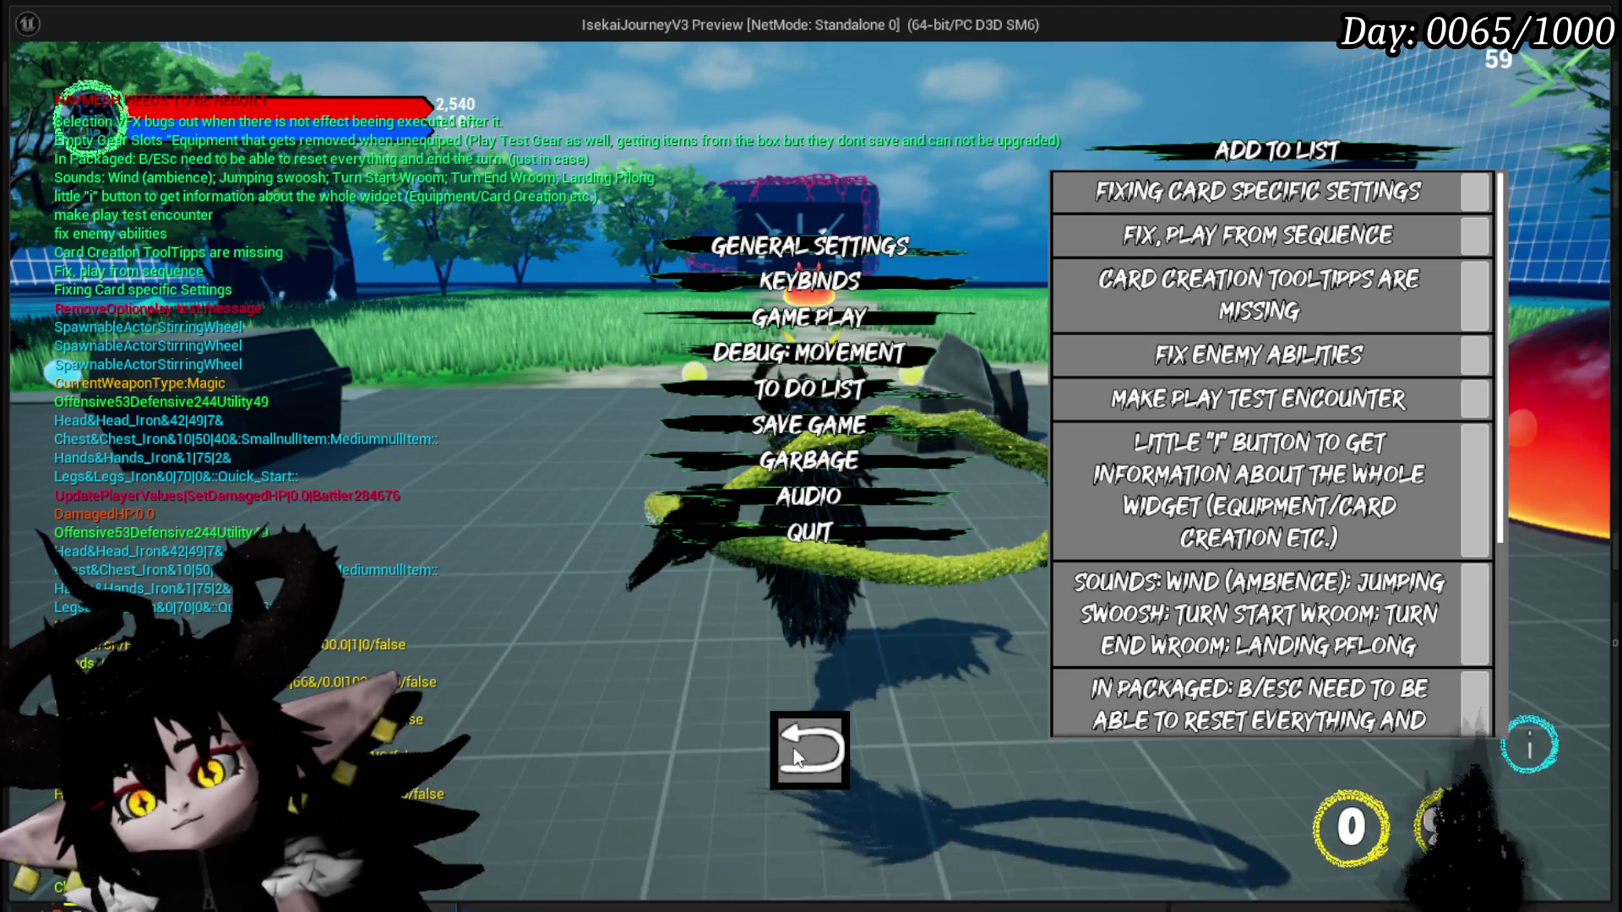
Return to gameplay, stop the preview, and save the level.
{"action": "left_click", "coordinate": [804, 750]}
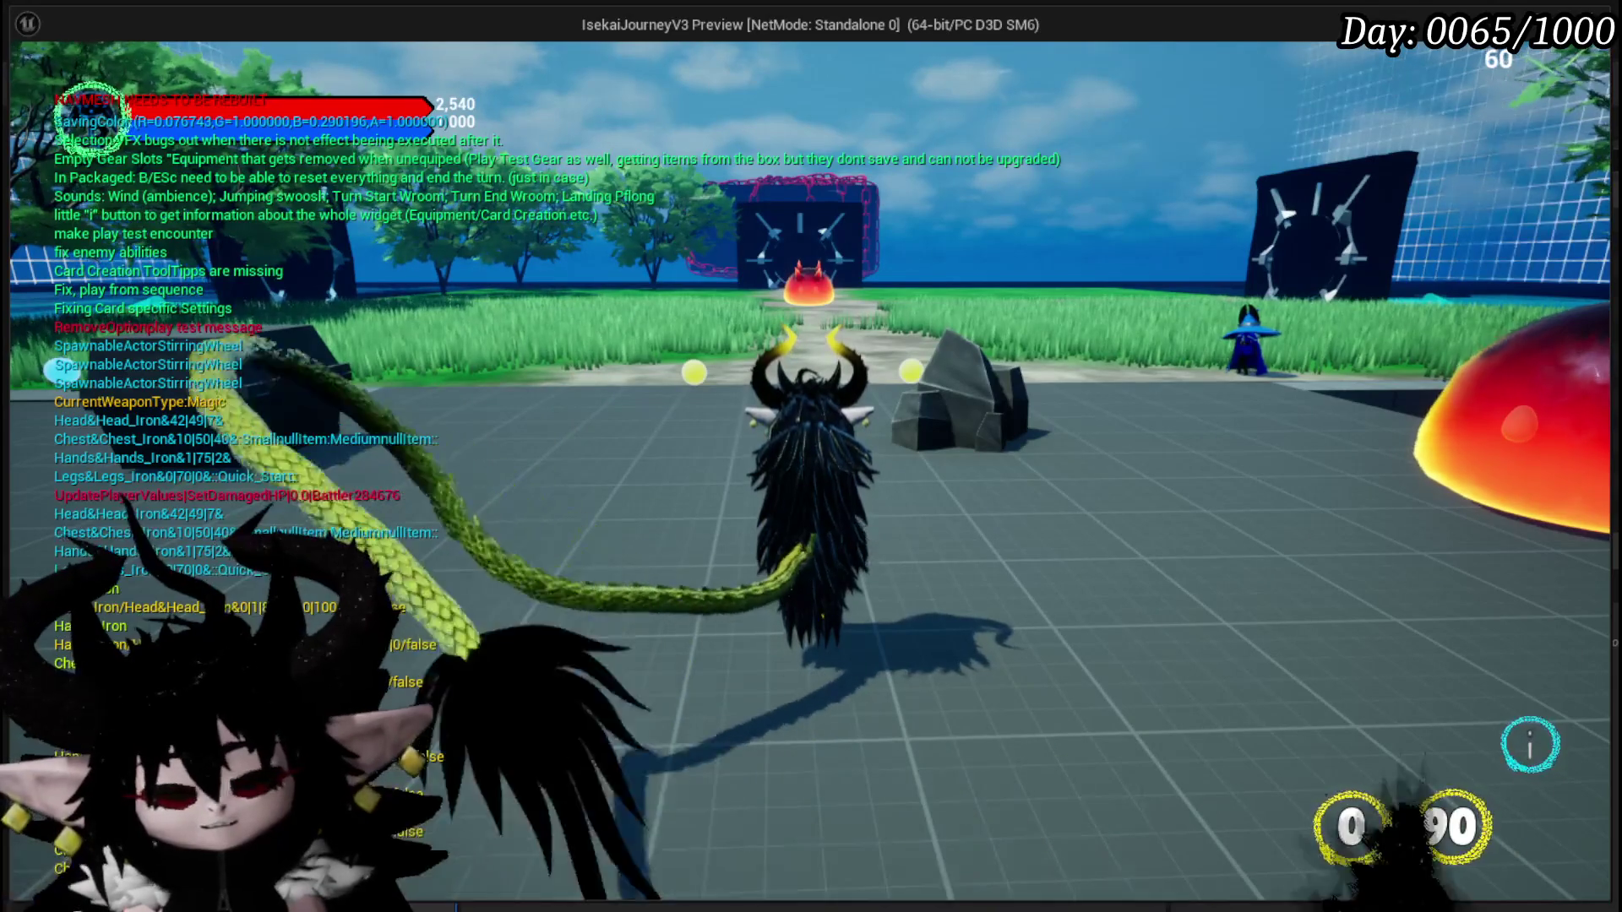
{"action": "key", "text": "Escape"}
{"action": "left_click", "coordinate": [29, 82]}
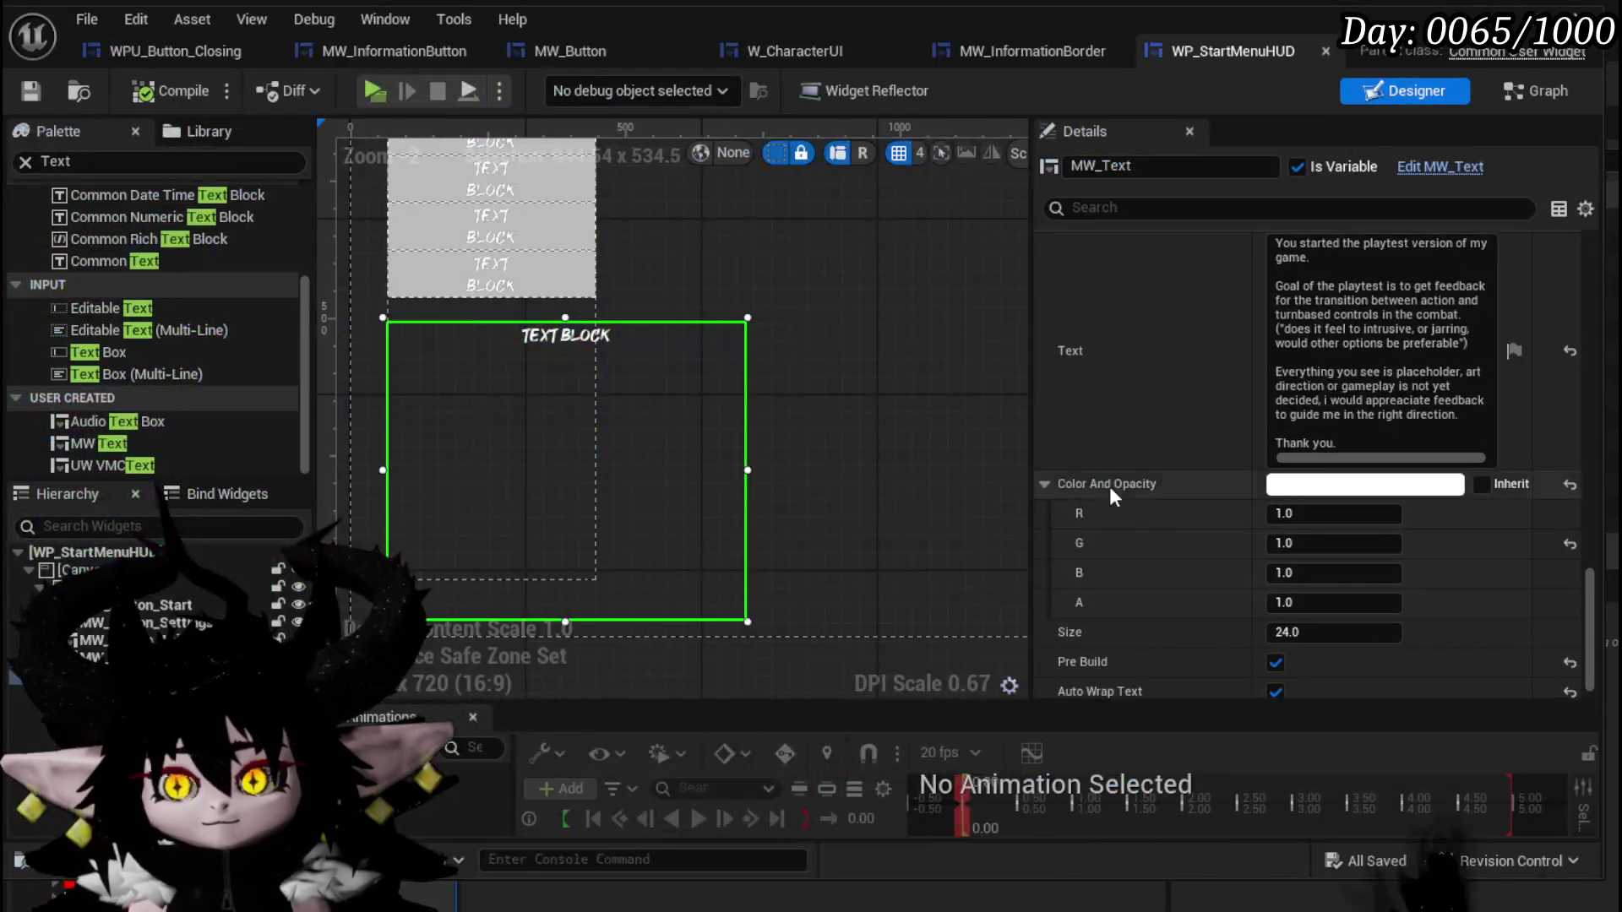
Open W_CharacterUI's event graph and try moving the Set Text node, then undo the move.
{"action": "scroll", "coordinate": [760, 312], "scroll_direction": "down", "scroll_amount": 3}
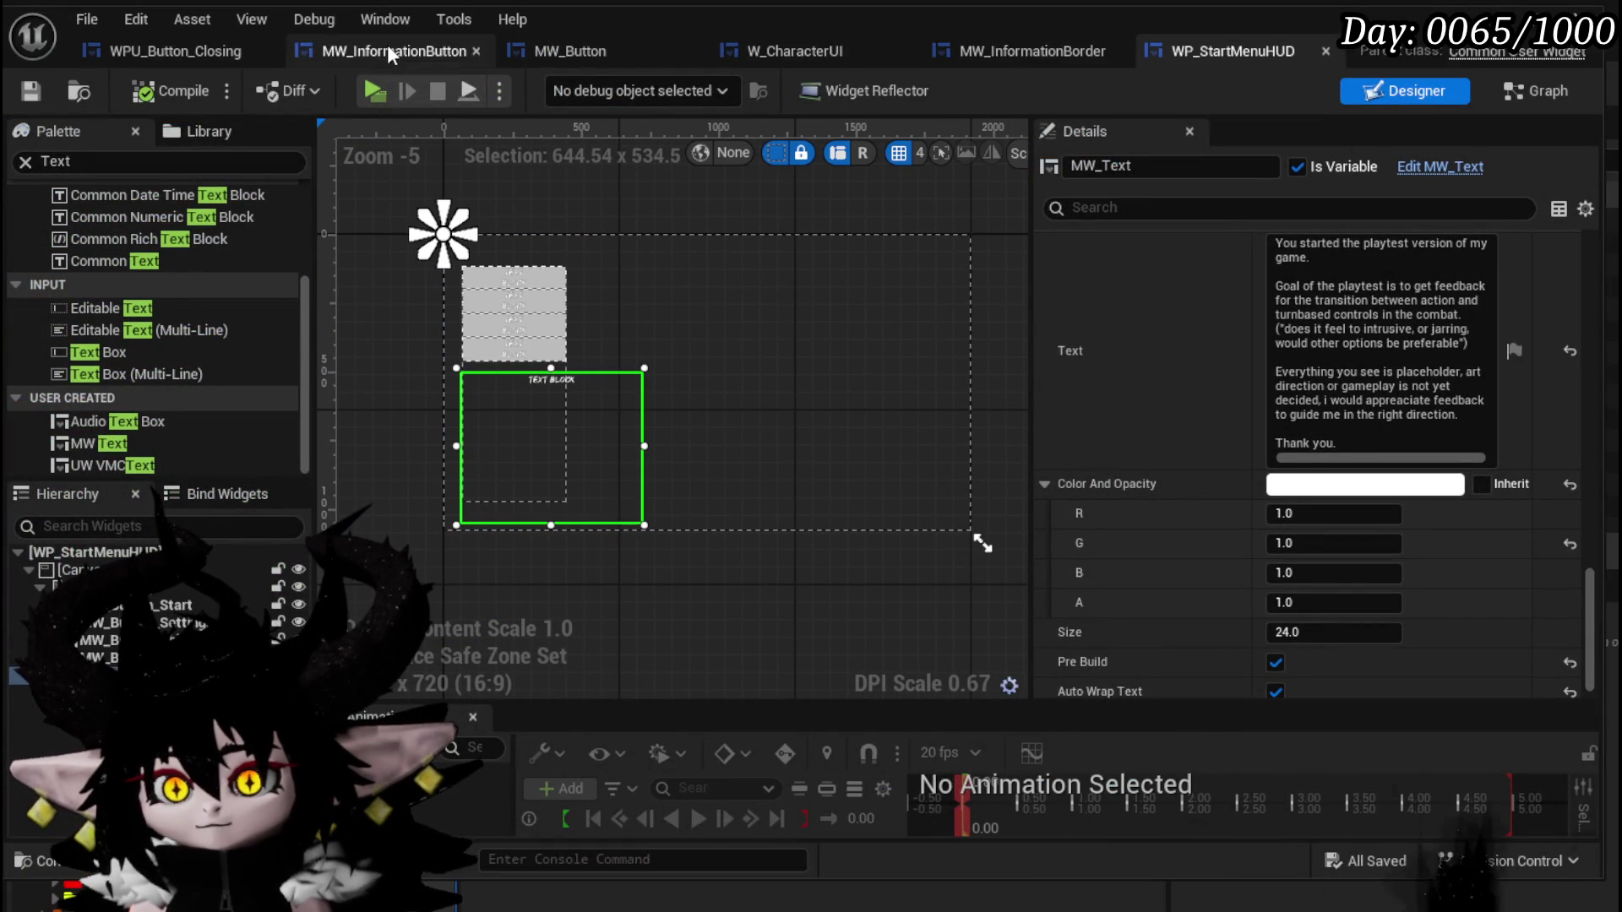
{"action": "left_click", "coordinate": [807, 50]}
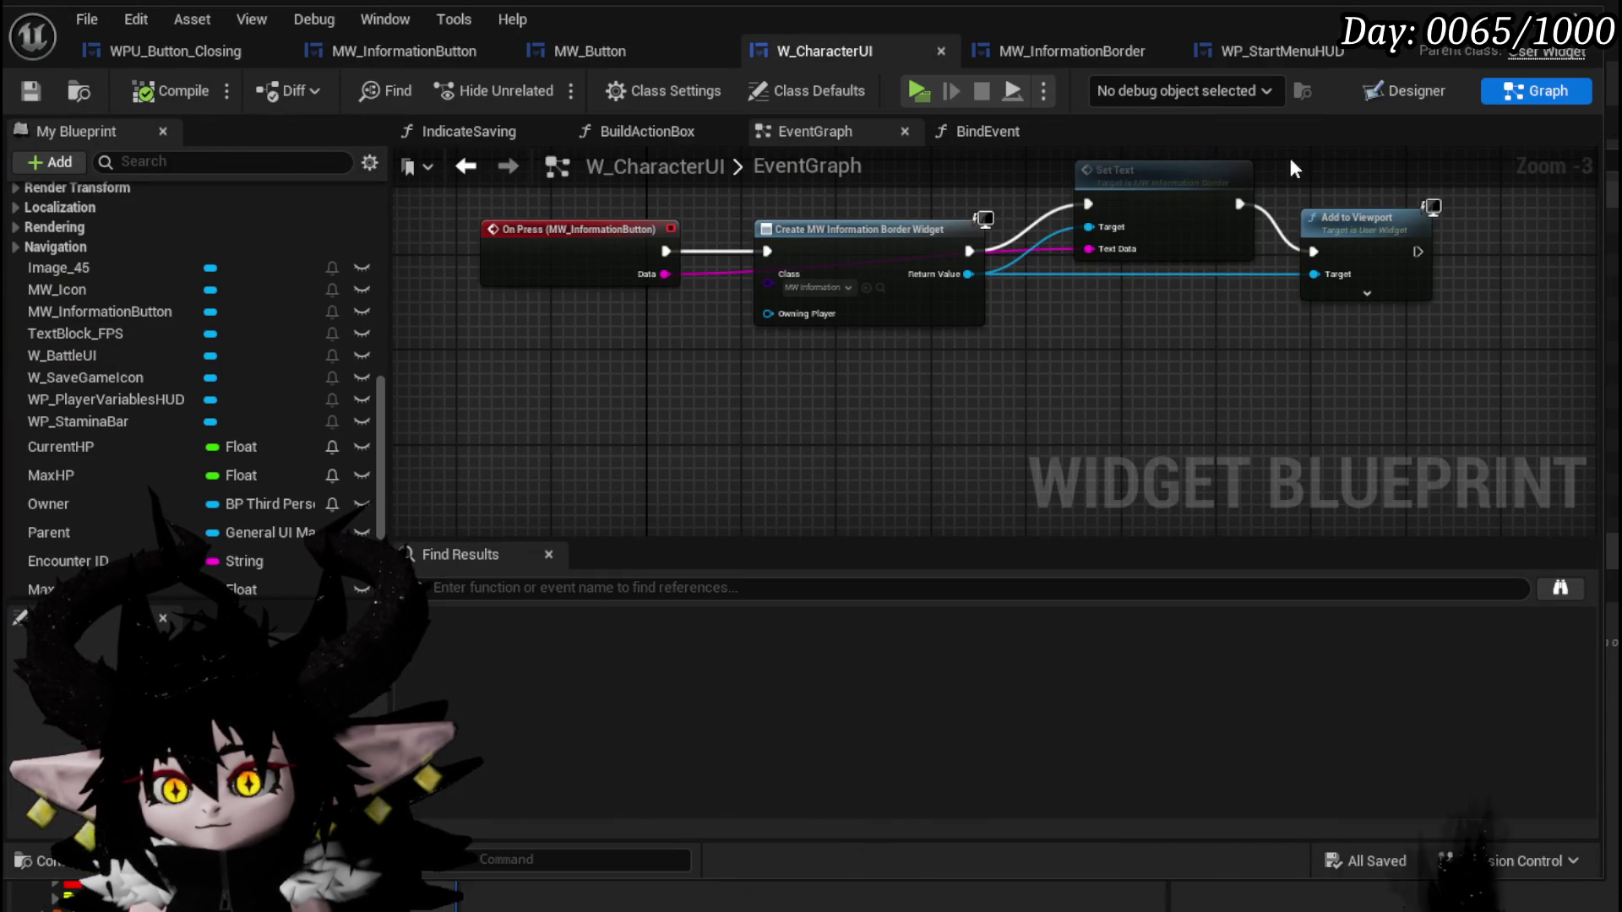
{"action": "left_click_drag", "start_coordinate": [1159, 213], "coordinate": [1152, 262]}
{"action": "key", "text": "ctrl+z"}
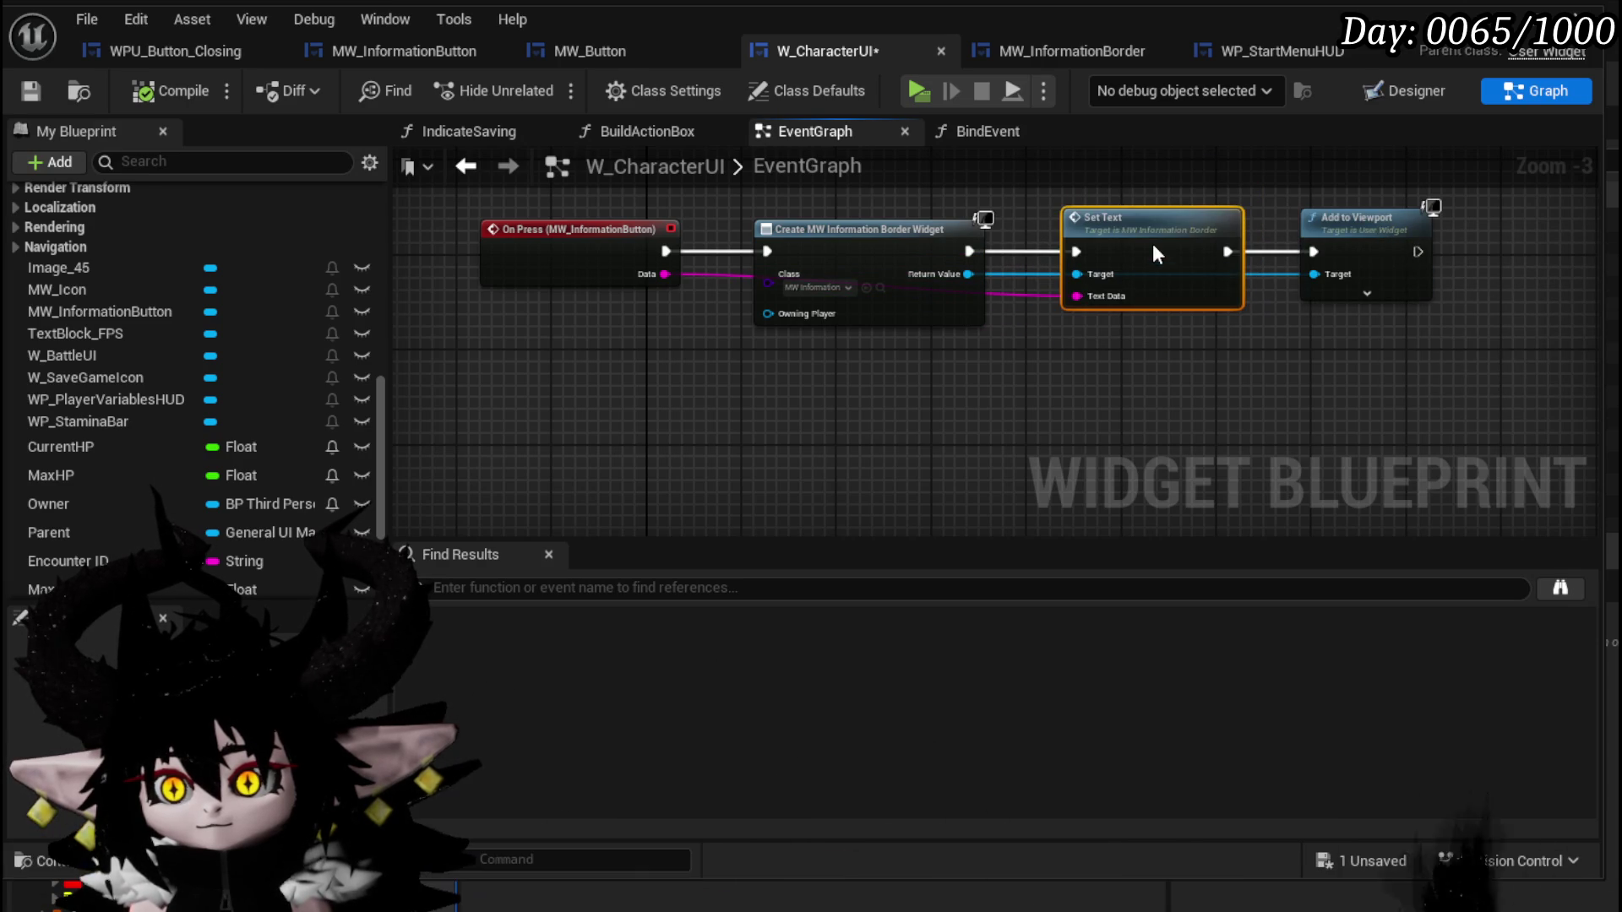
{"action": "left_click", "coordinate": [1073, 358]}
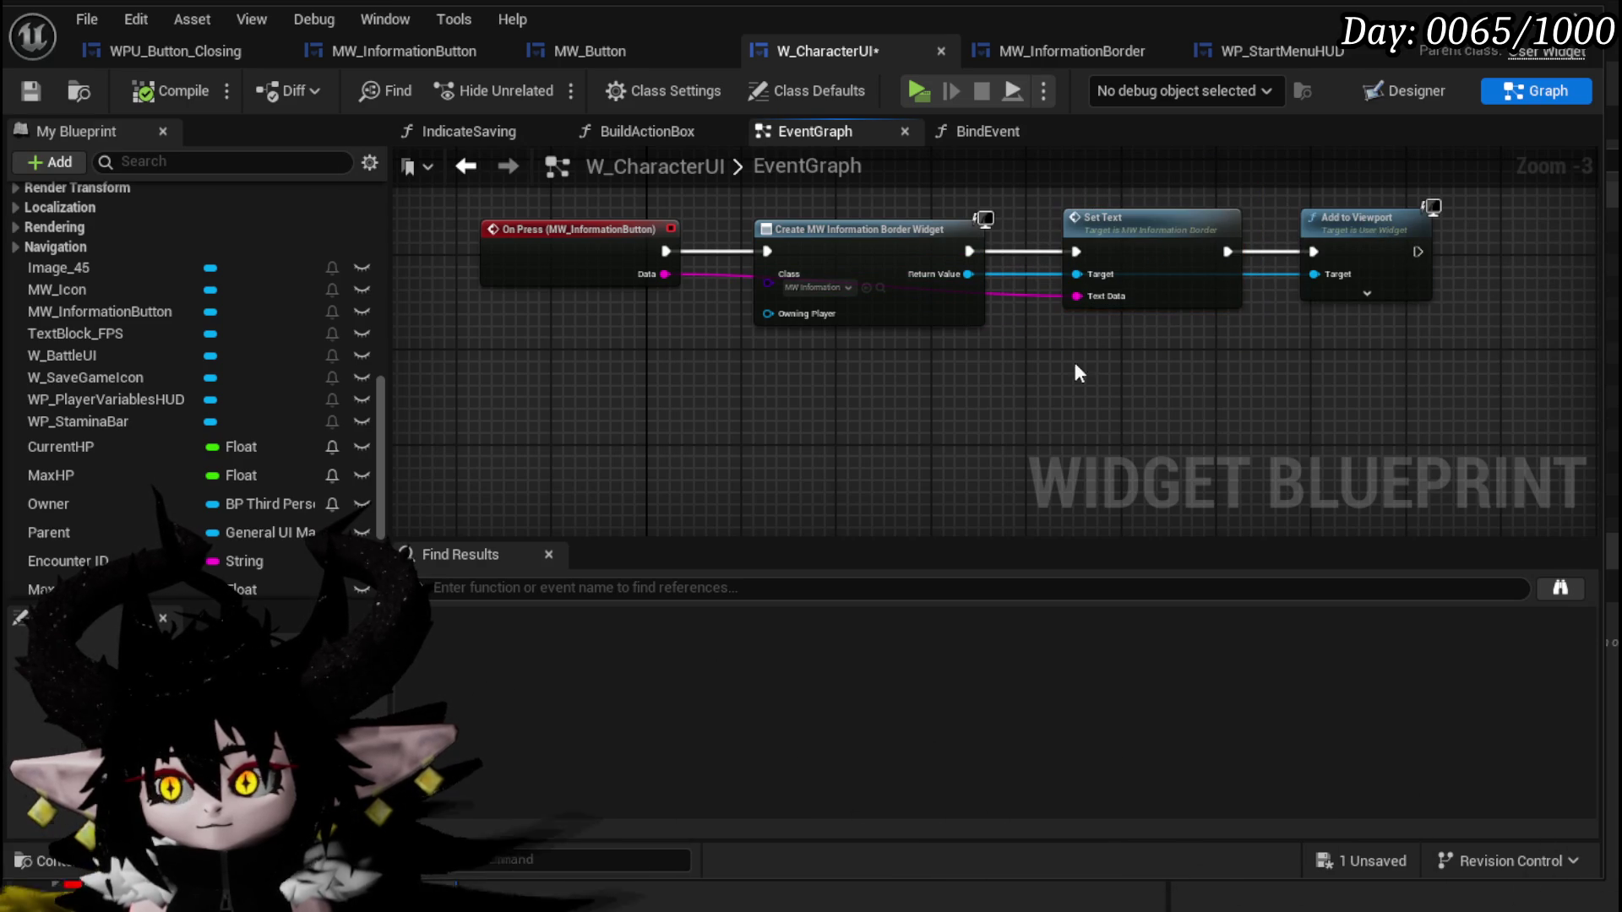
In W_CharacterUI's Designer, undo an accidental W_BattleUI move and lock the W_BattleUI layer.
{"action": "left_click", "coordinate": [1404, 90]}
{"action": "scroll", "coordinate": [667, 486], "scroll_direction": "up", "scroll_amount": 2}
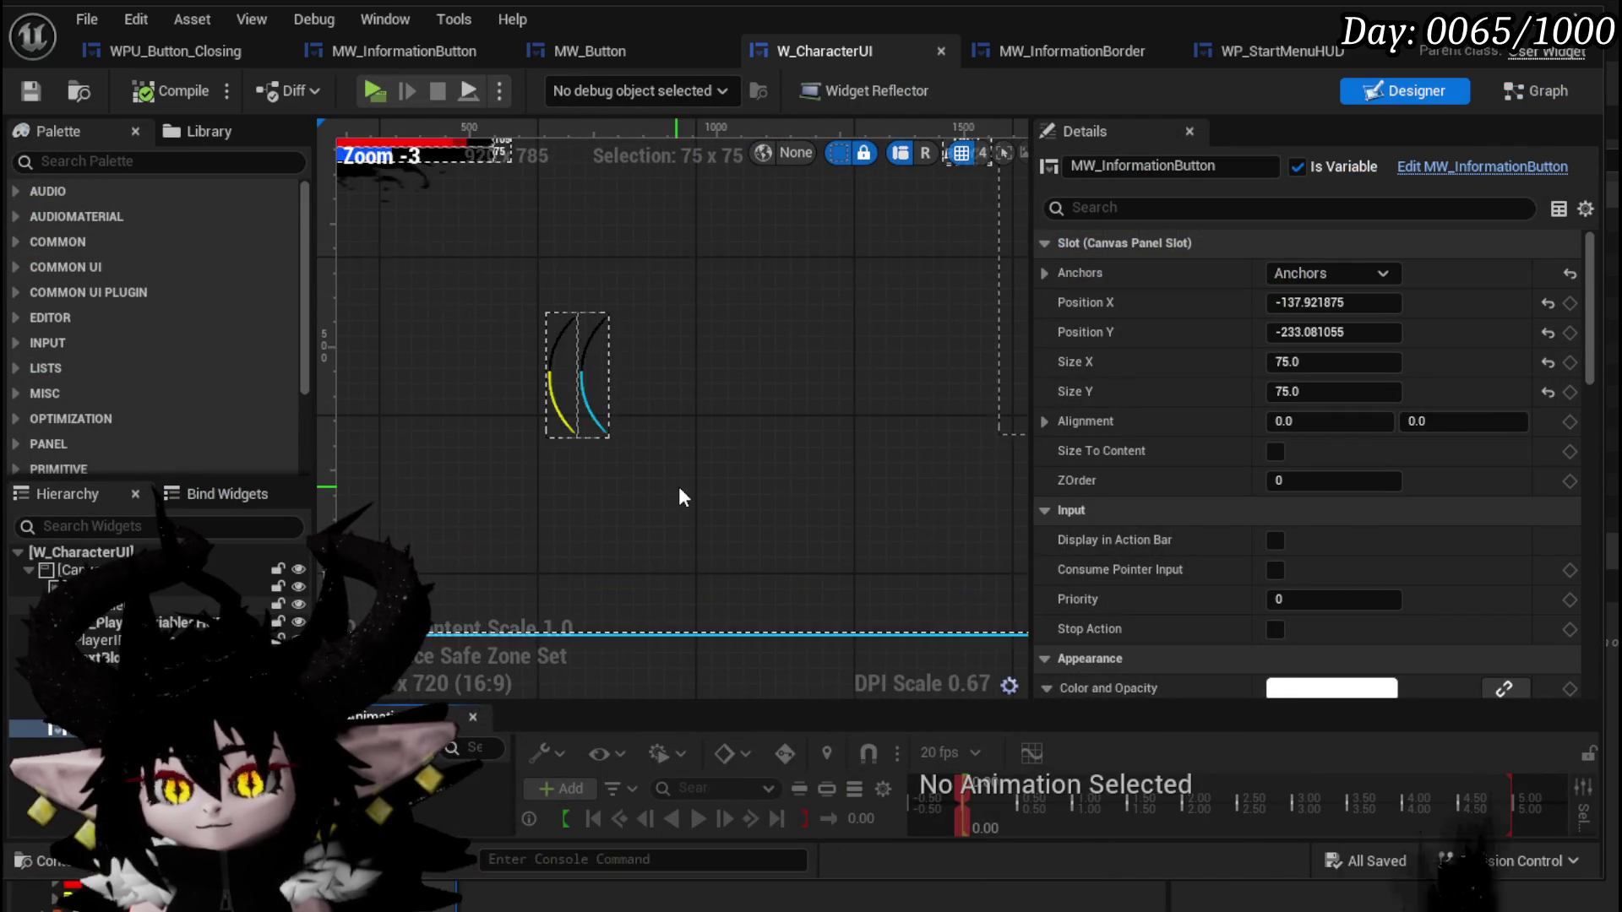
{"action": "left_click_drag", "start_coordinate": [677, 487], "coordinate": [518, 416]}
{"action": "scroll", "coordinate": [608, 406], "scroll_direction": "down", "scroll_amount": 3}
{"action": "scroll", "coordinate": [777, 395], "scroll_direction": "up", "scroll_amount": 1}
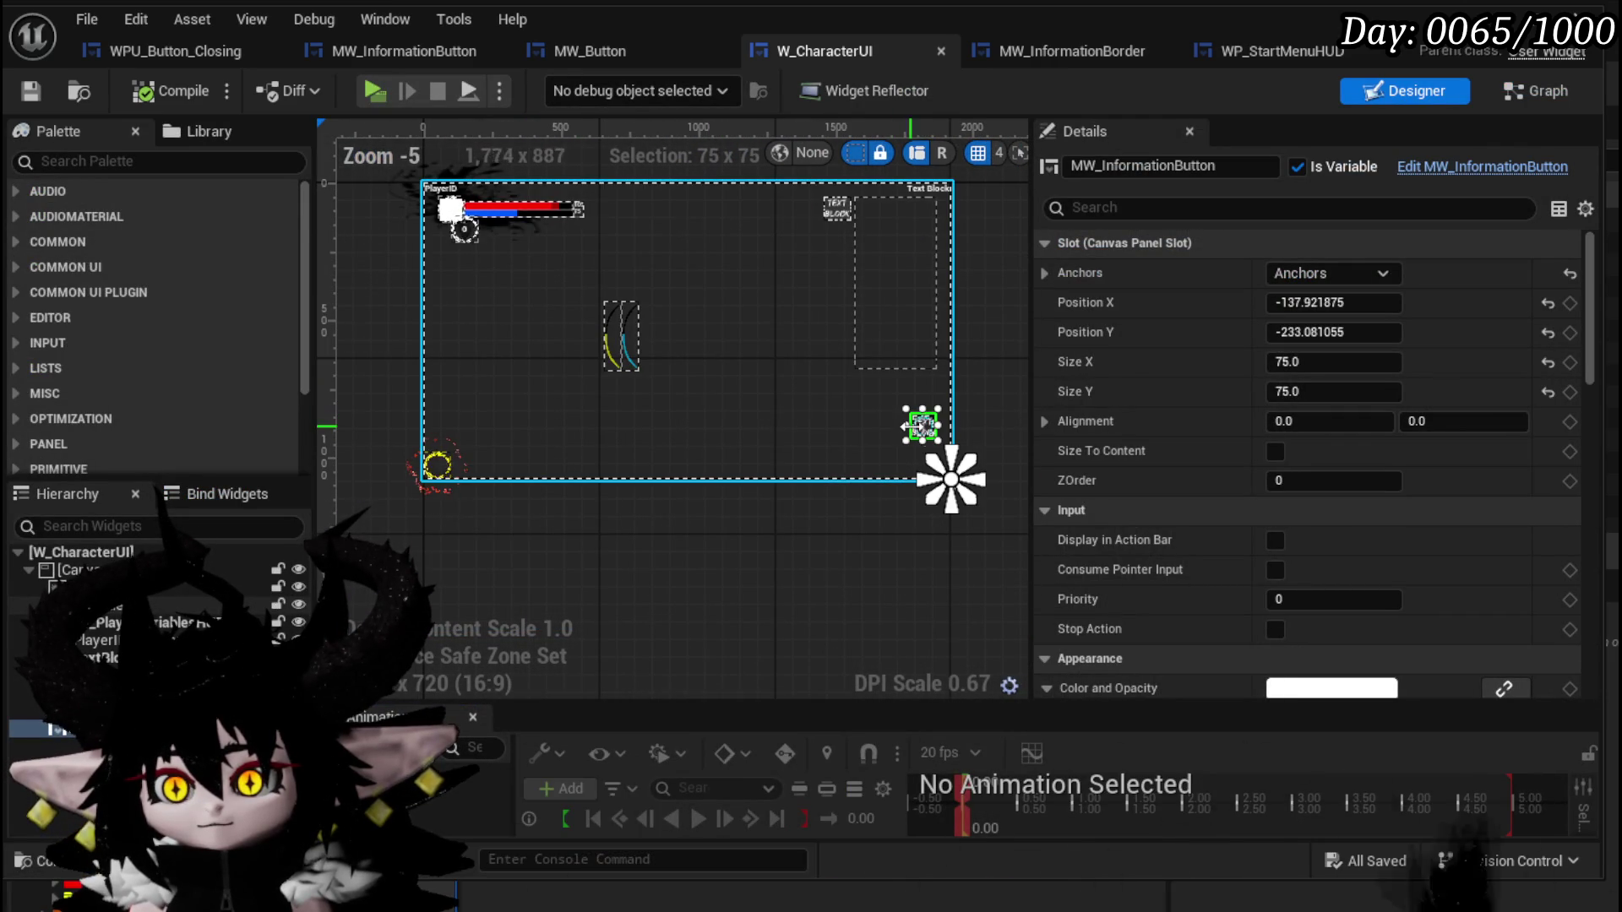
{"action": "mouse_move", "coordinate": [926, 433]}
{"action": "left_mouse_down"}
{"action": "mouse_move", "coordinate": [530, 460]}
{"action": "mouse_move", "coordinate": [609, 459]}
{"action": "left_mouse_up"}
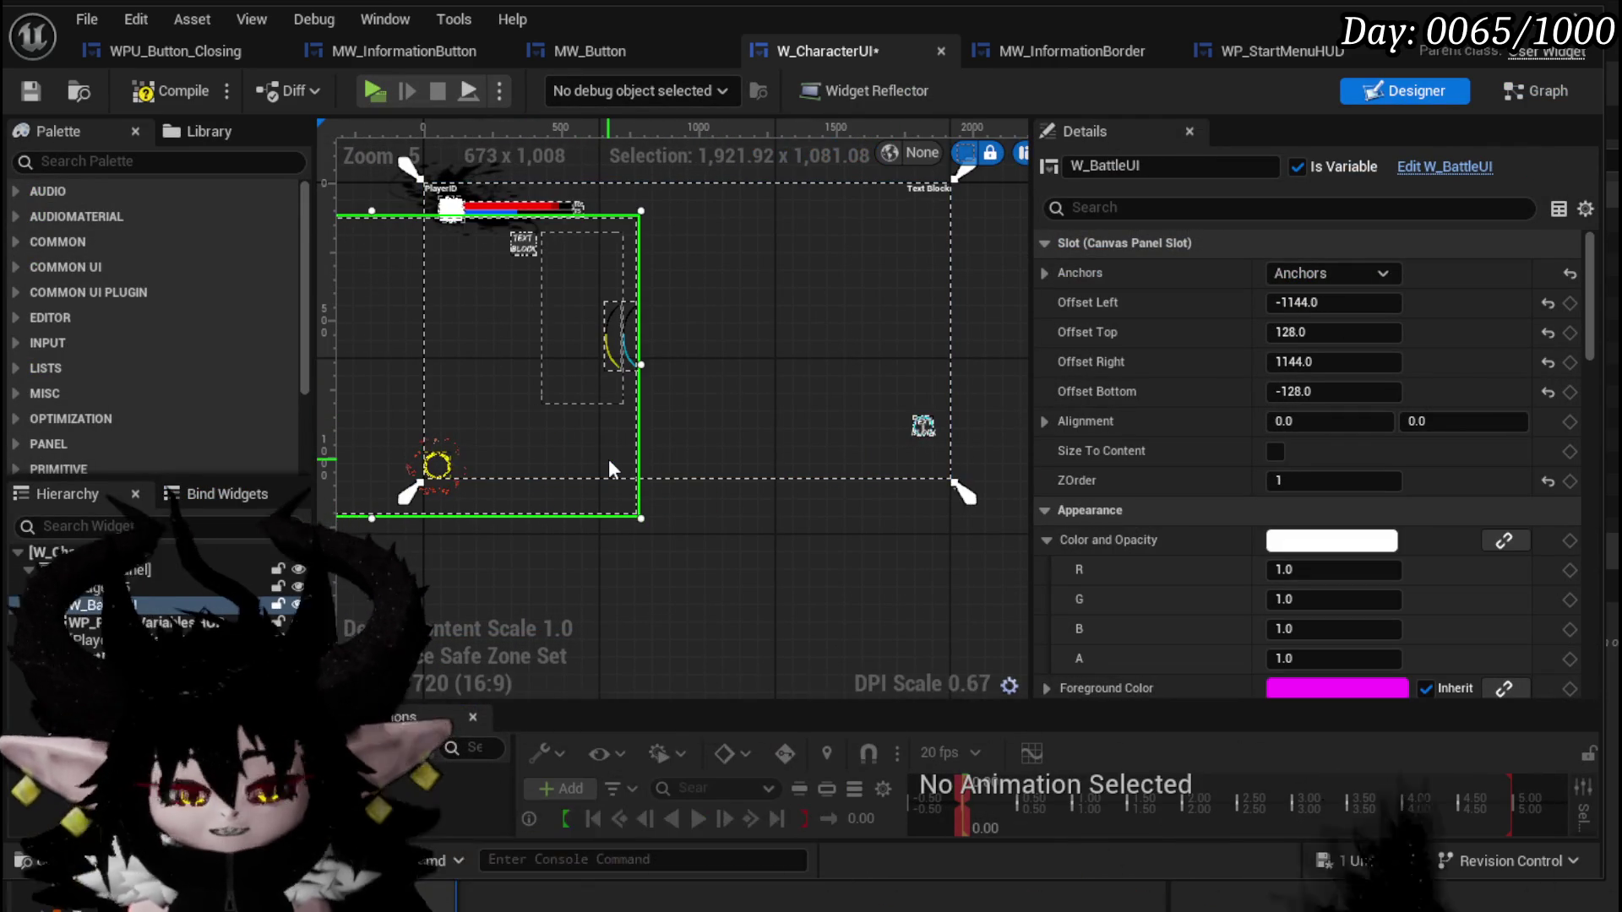
{"action": "key", "text": "ctrl+z"}
{"action": "key", "text": "ctrl+s"}
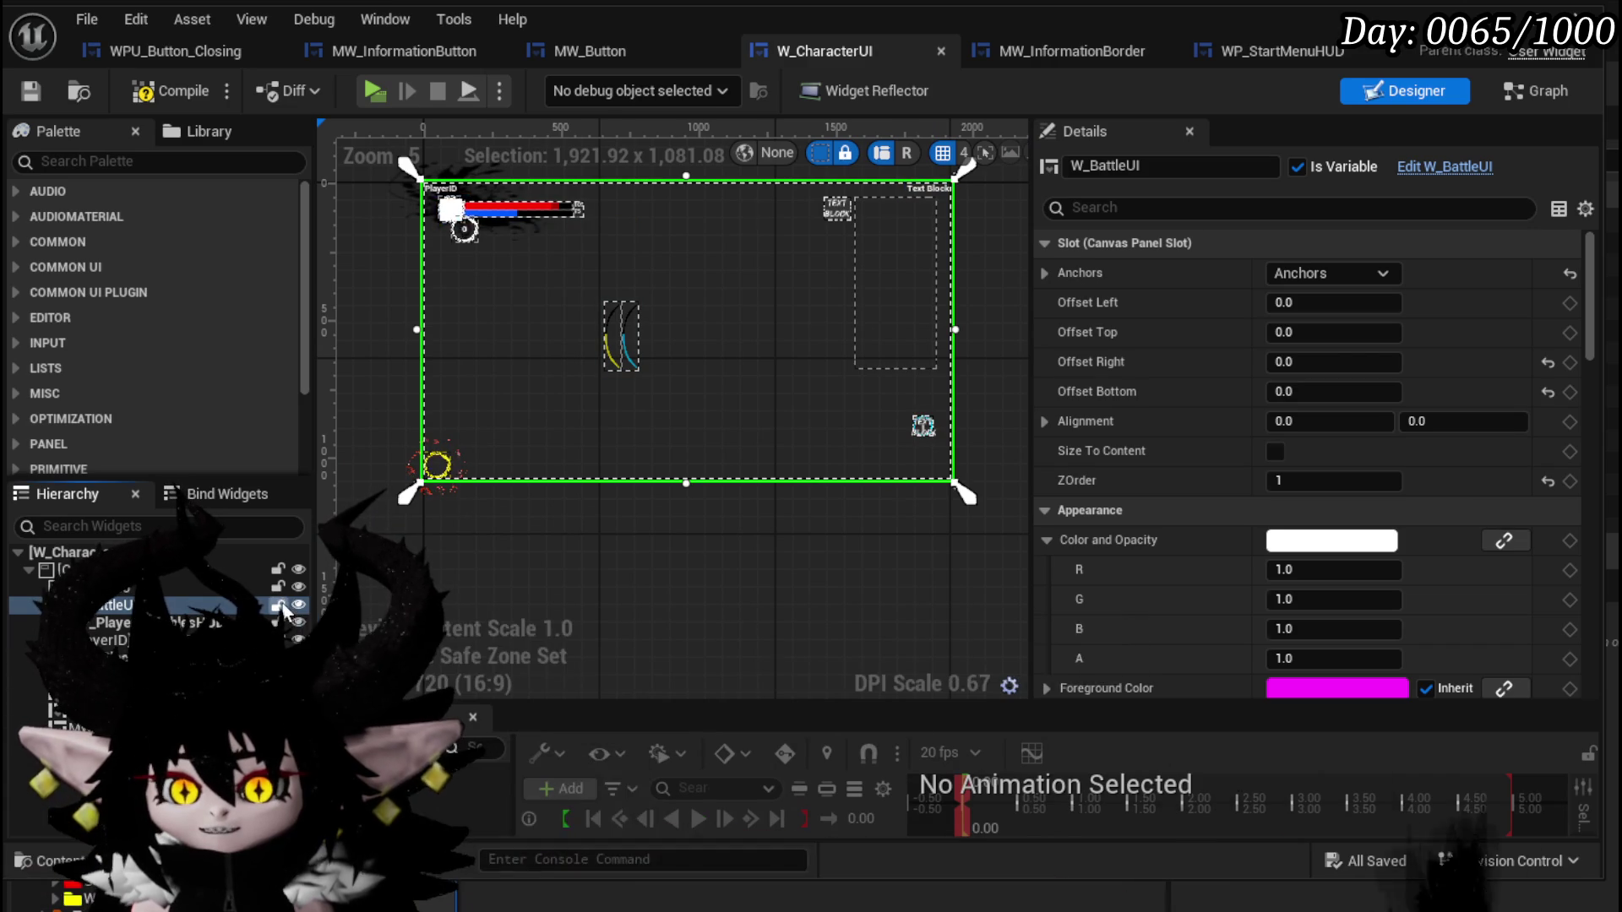
{"action": "left_click", "coordinate": [277, 604]}
Anchor MW_InformationButton at the bottom-left corner at 12, -89.08, then compile and save.
{"action": "mouse_move", "coordinate": [924, 431]}
{"action": "left_mouse_down"}
{"action": "mouse_move", "coordinate": [449, 455]}
{"action": "mouse_move", "coordinate": [435, 470]}
{"action": "left_mouse_up"}
{"action": "left_click", "coordinate": [1309, 272]}
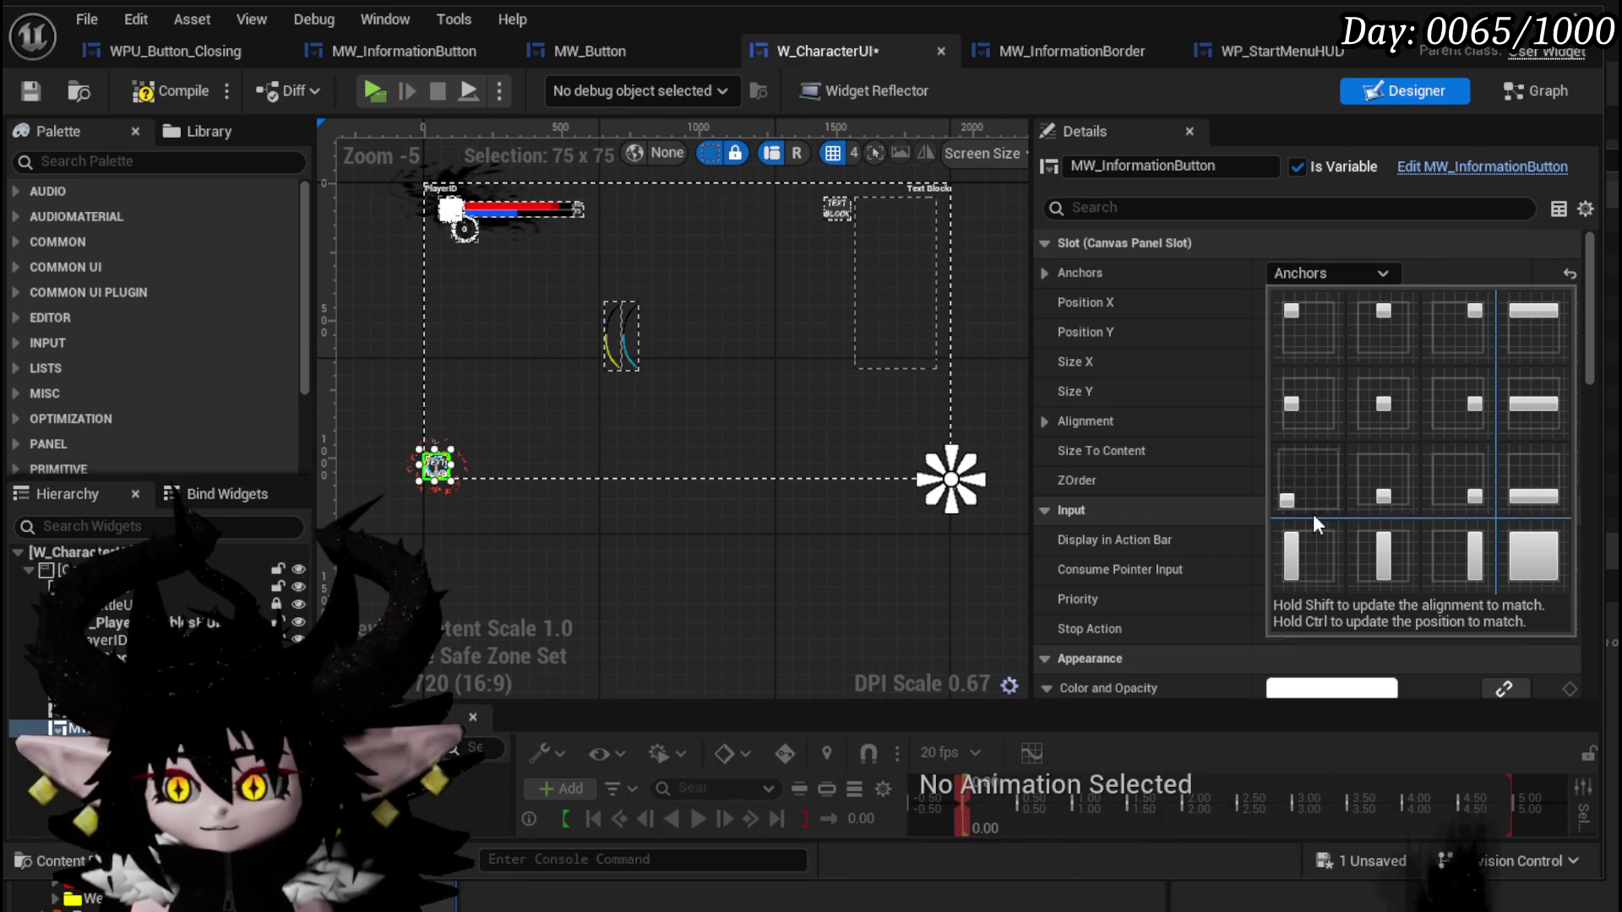
{"action": "left_click", "coordinate": [1309, 486], "text": "ctrl"}
{"action": "scroll", "coordinate": [473, 489], "scroll_direction": "up", "scroll_amount": 8}
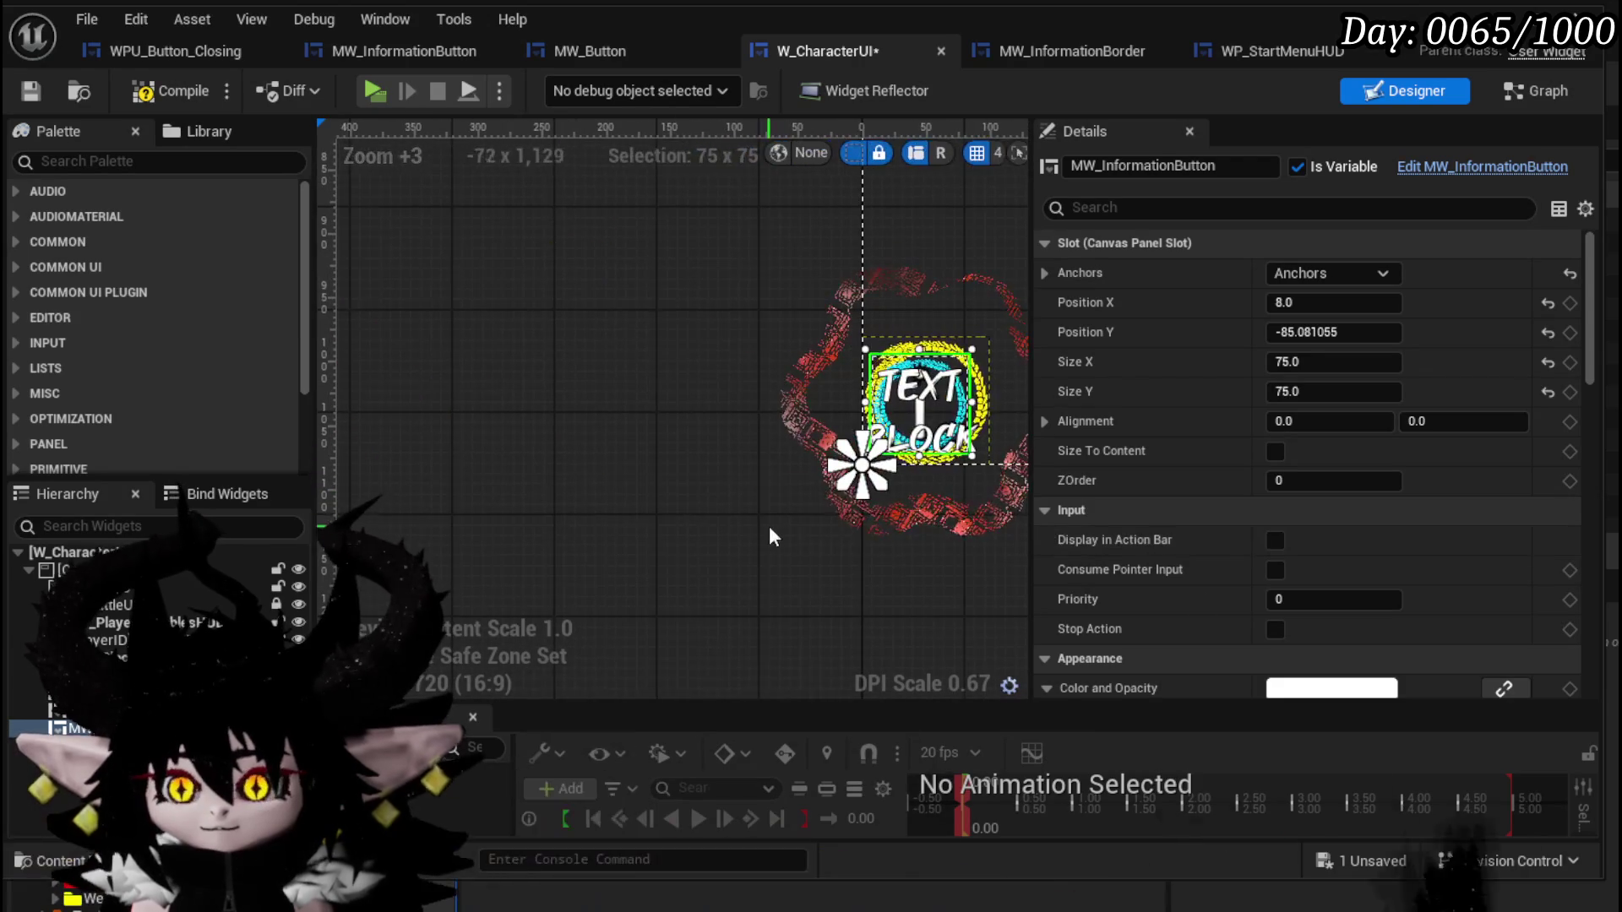
{"action": "scroll", "coordinate": [441, 560], "scroll_direction": "up", "scroll_amount": 4}
{"action": "left_click_drag", "start_coordinate": [629, 354], "coordinate": [638, 347]}
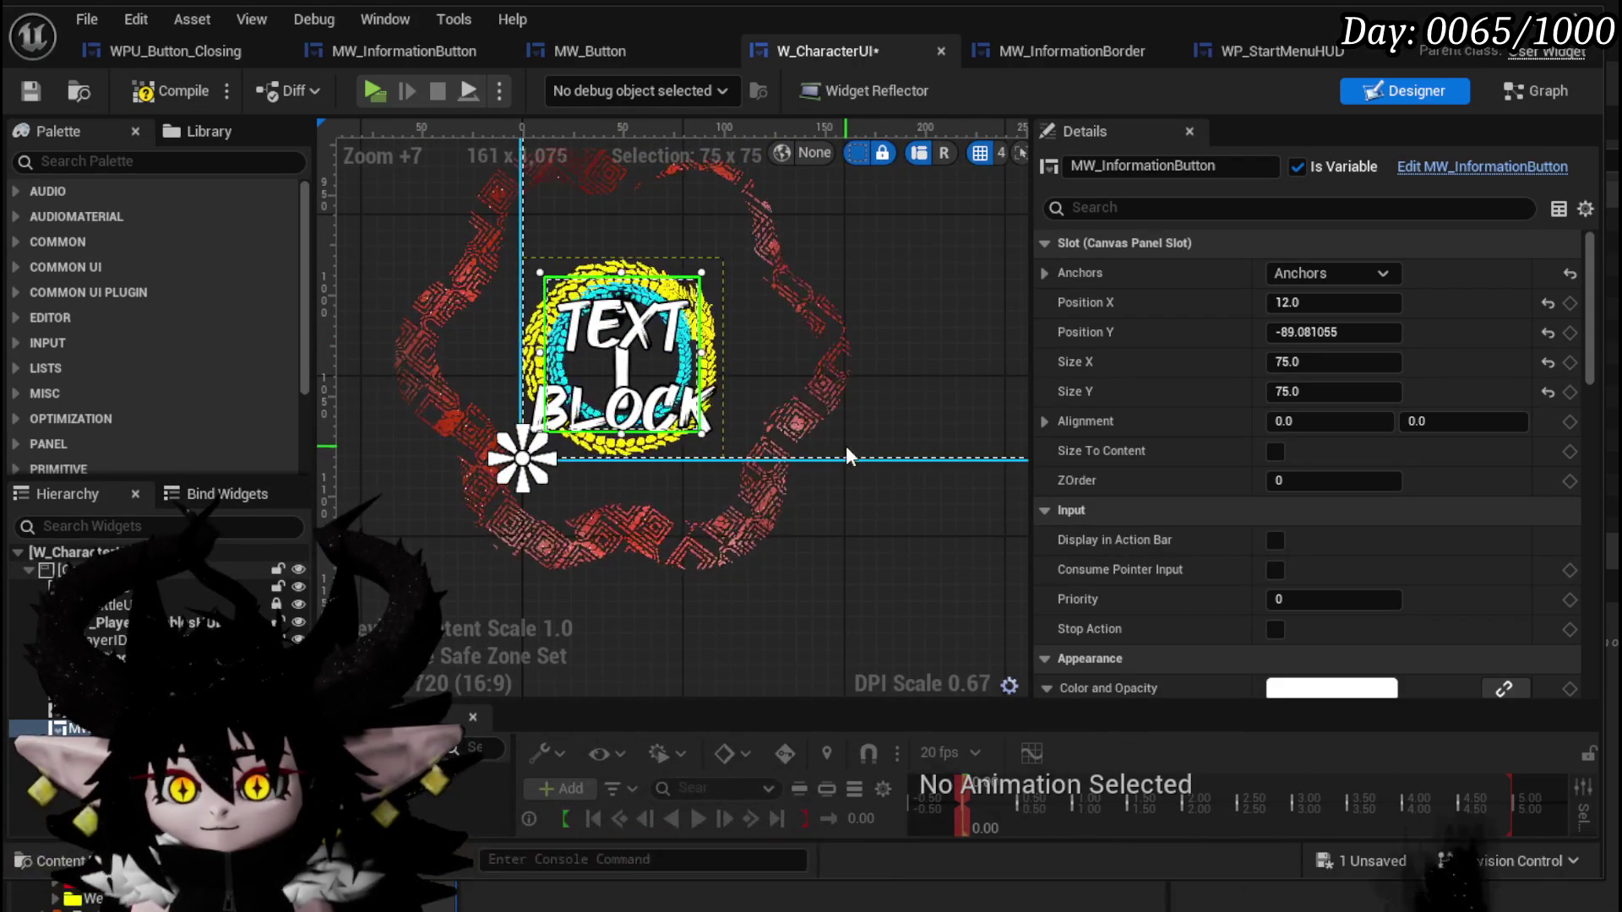
{"action": "left_click", "coordinate": [32, 89]}
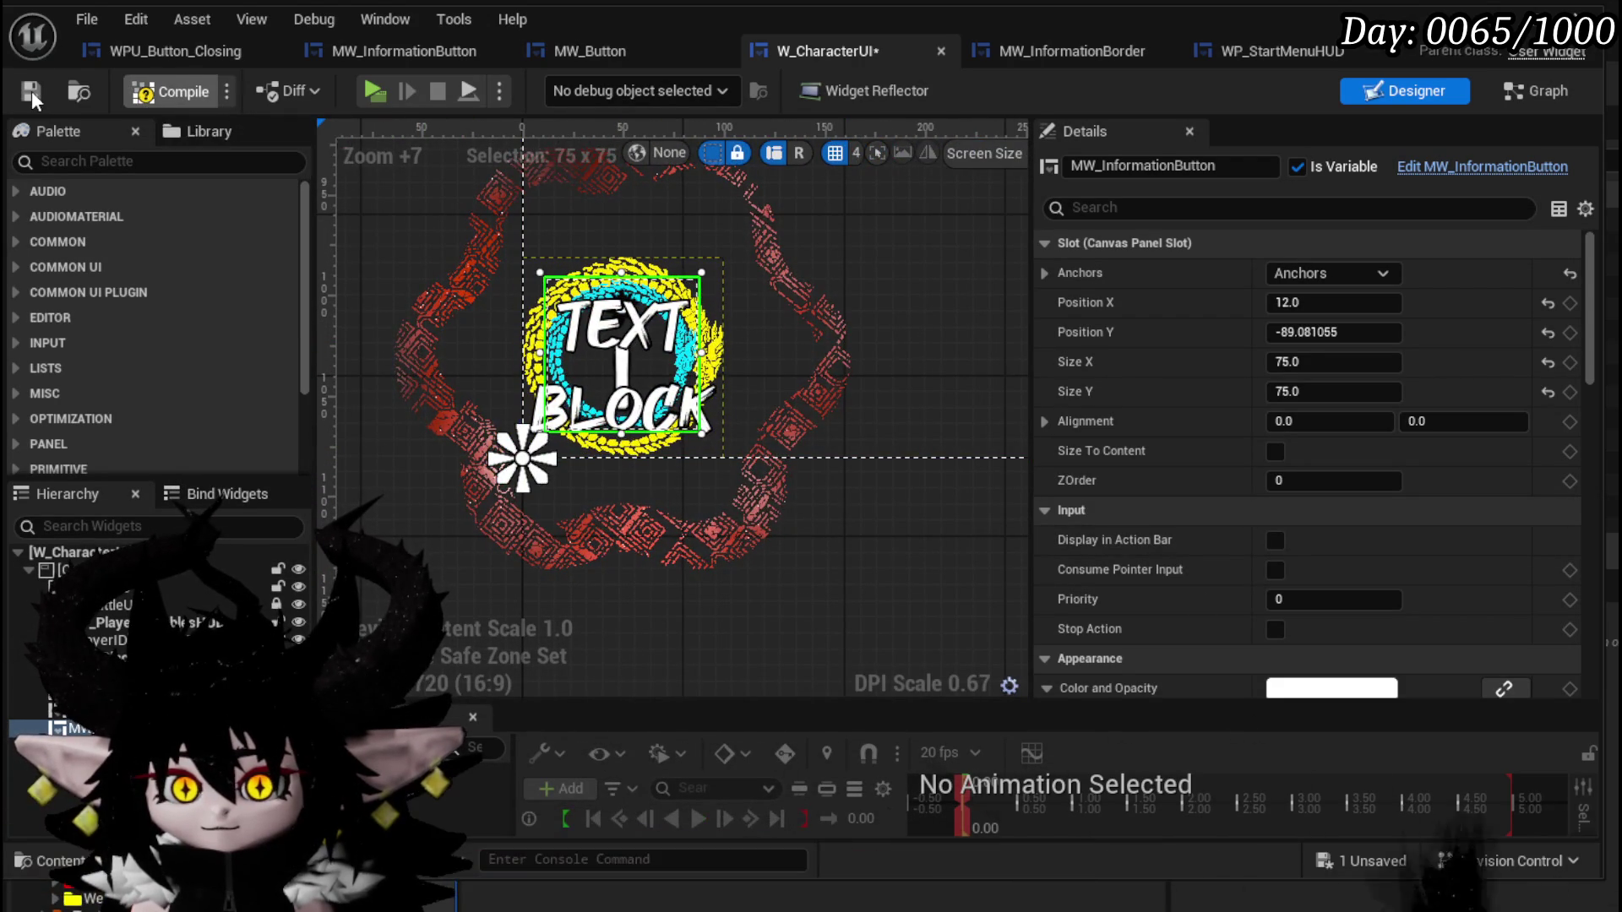
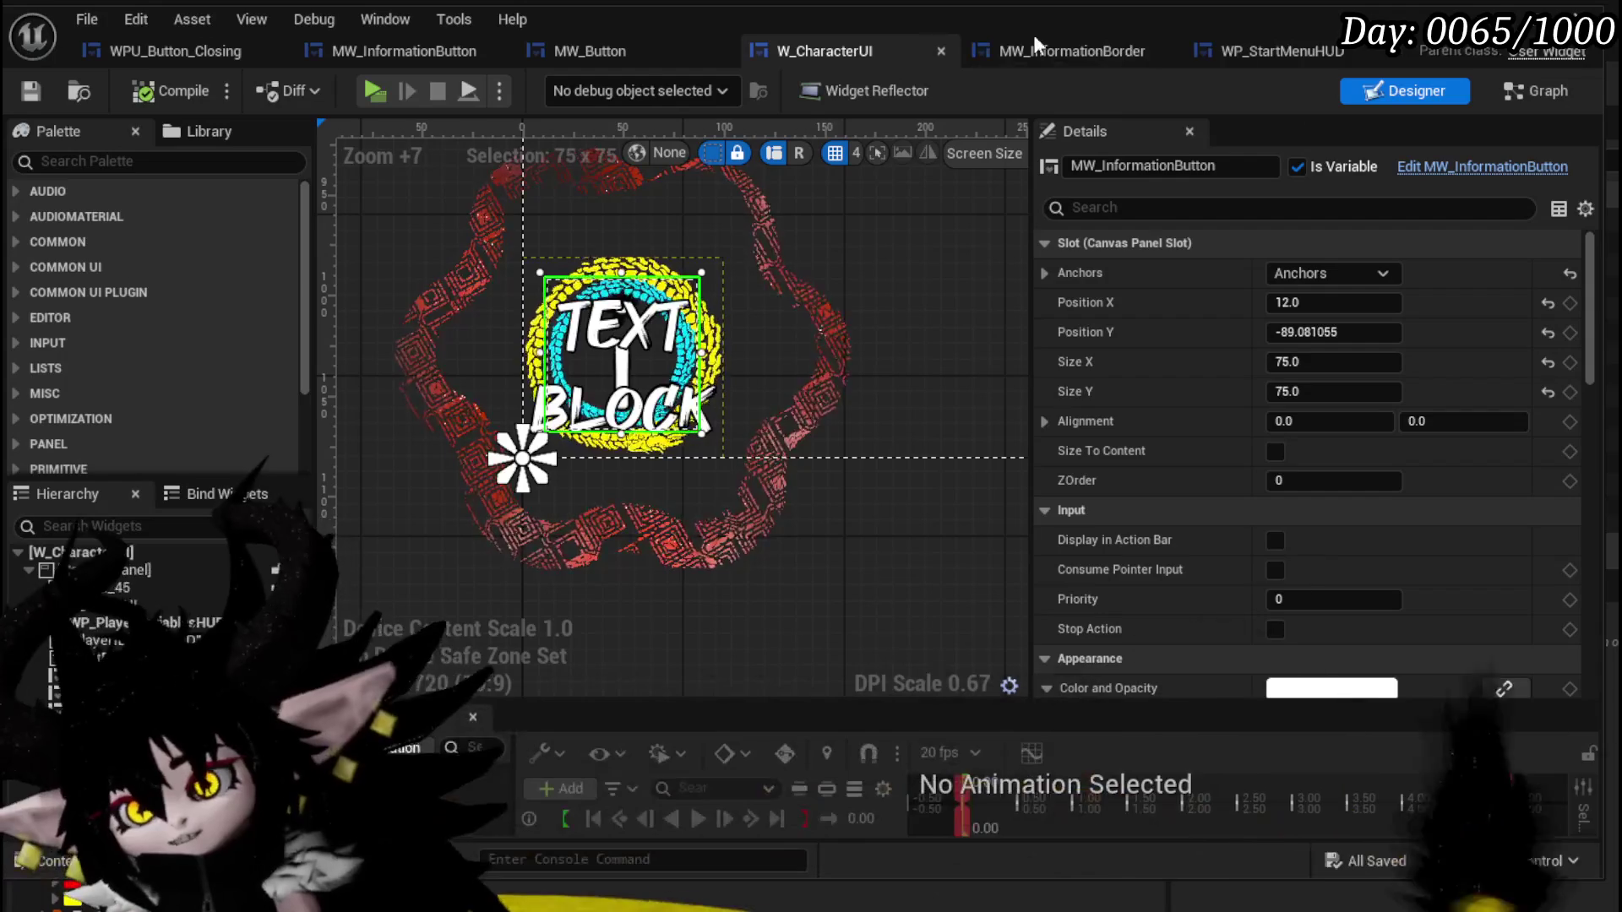
Return from W_CharacterUI to the main level editor showing L_DungeonCreationTest.
{"action": "key", "text": "alt+Tab"}
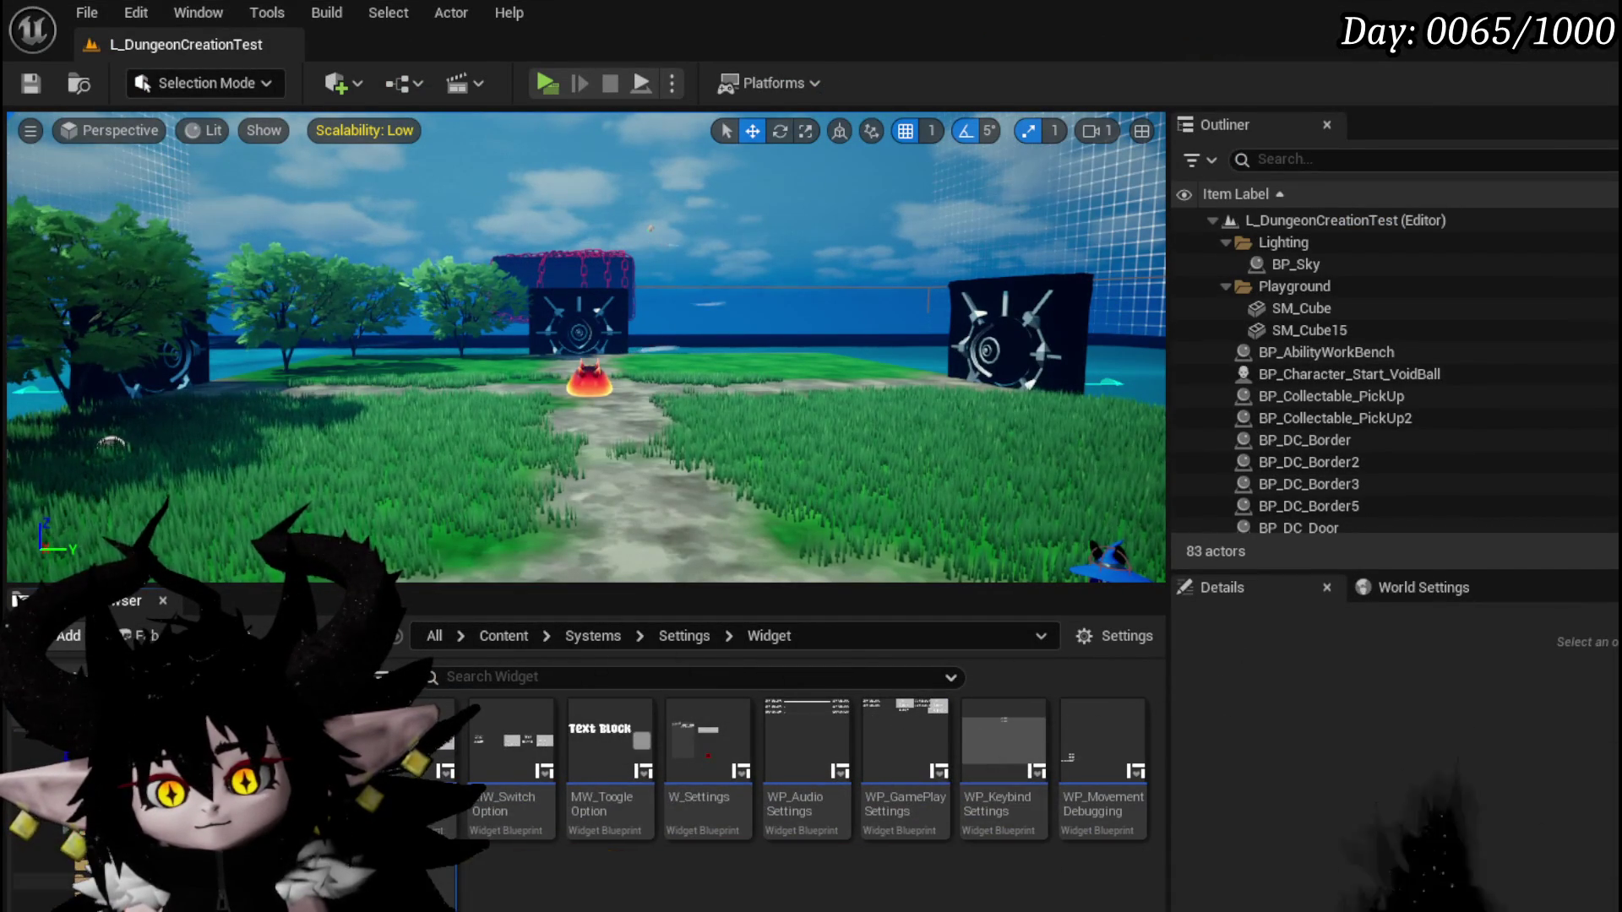
Browse to Content/Systems/CombatSystem/UI and look over the W_BattleUI widget blueprint.
{"action": "key", "text": "alt+Left"}
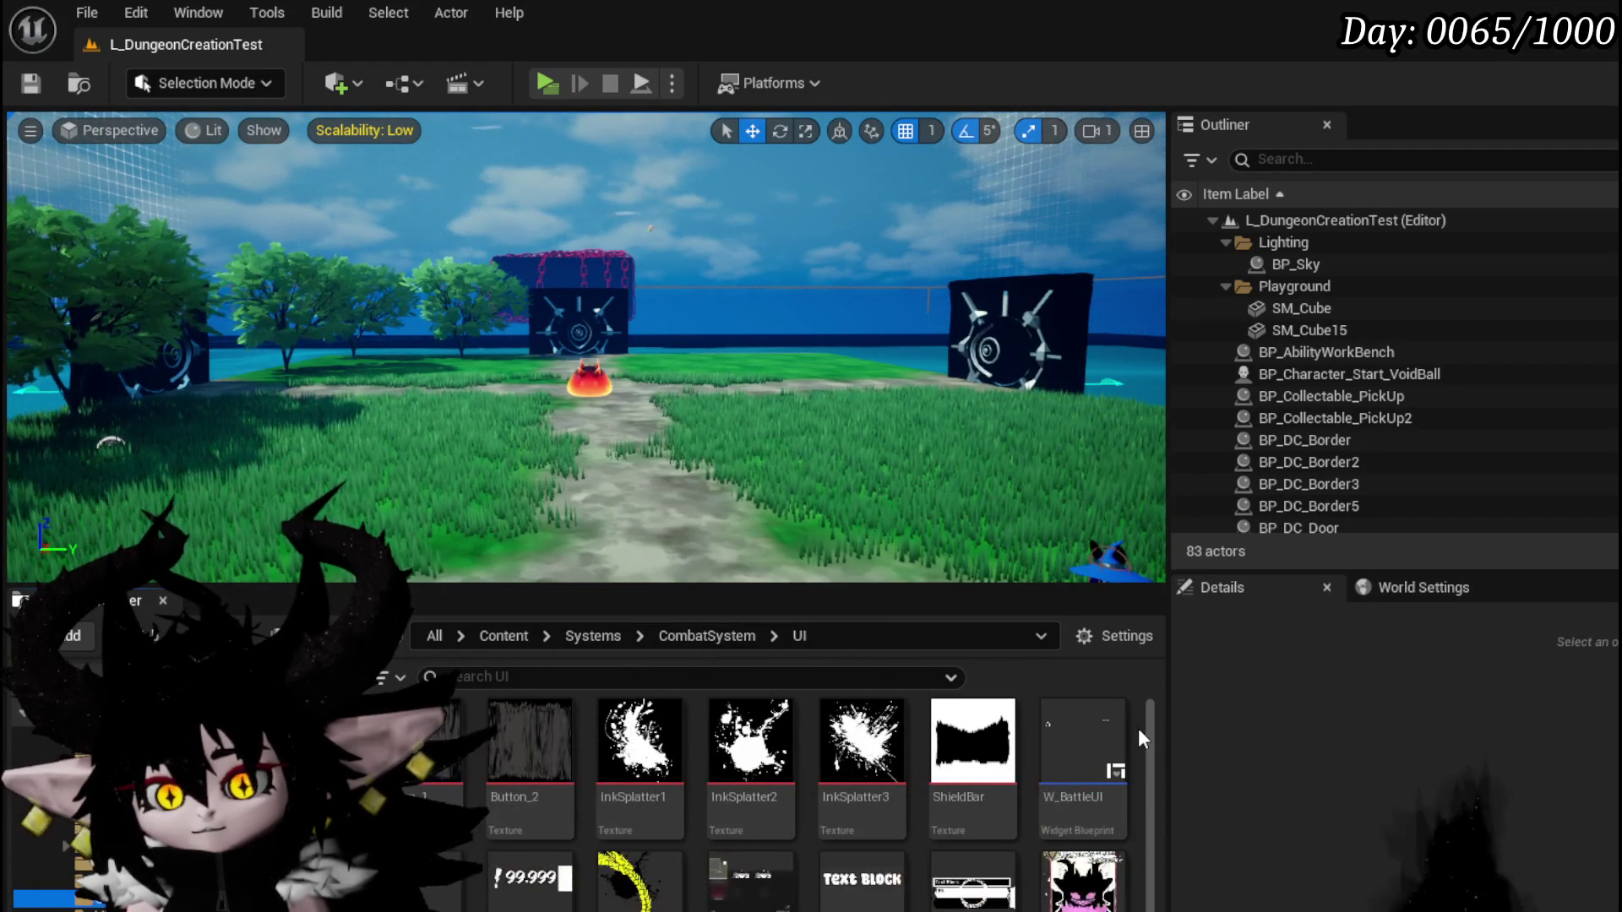
{"action": "mouse_move", "coordinate": [1094, 724]}
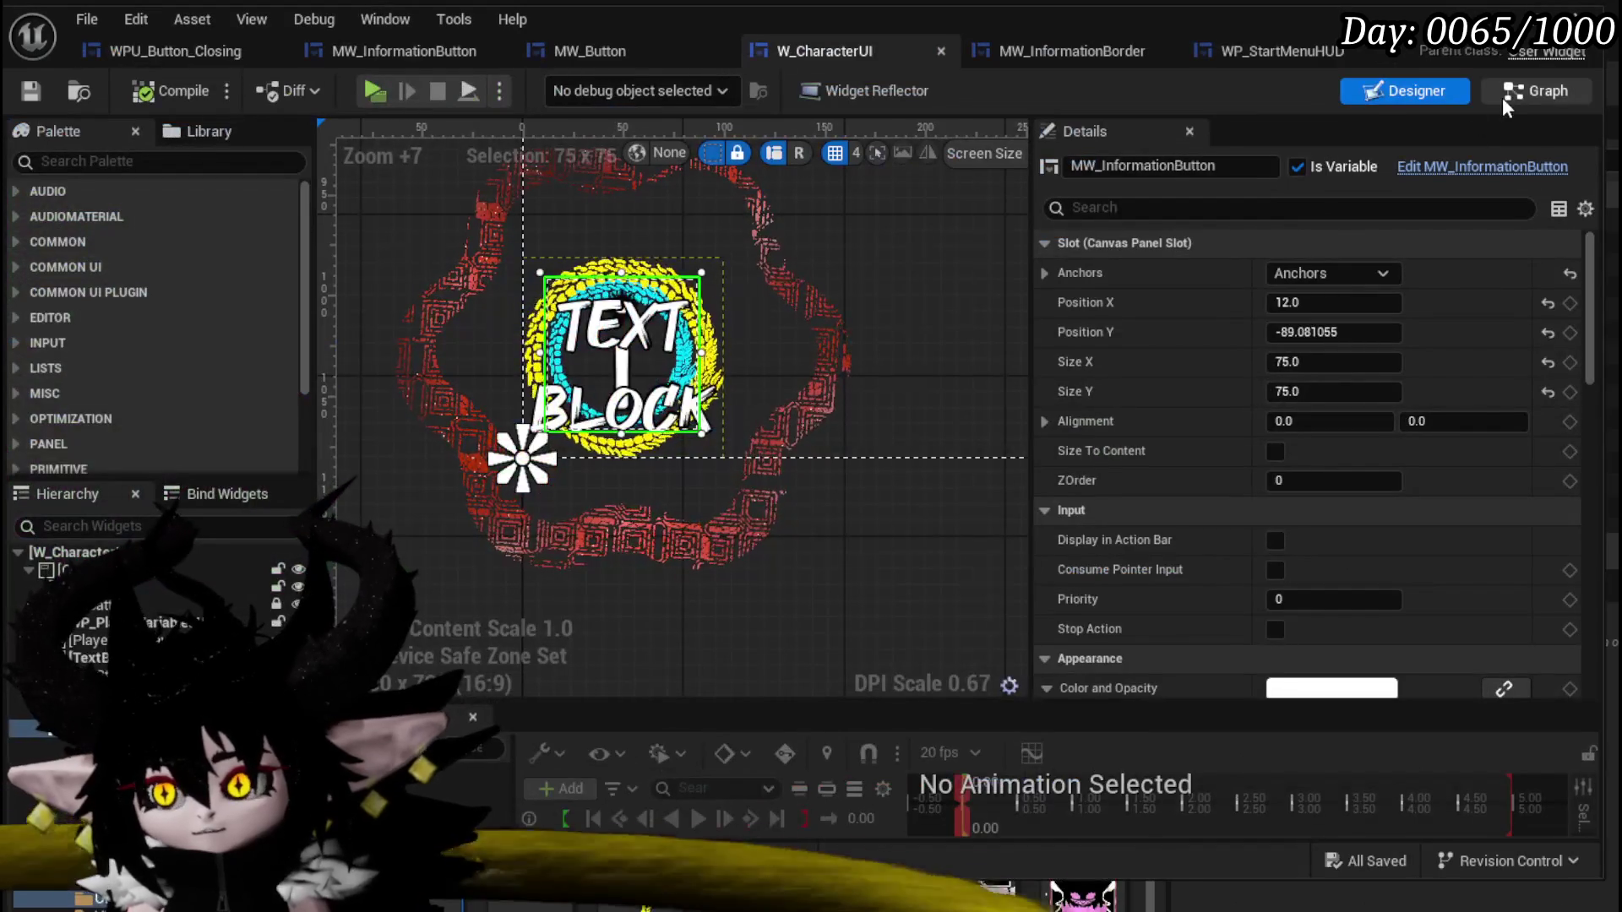
Switch W_CharacterUI to its Graph view and open the BuildActionBox function.
{"action": "left_click", "coordinate": [1505, 99]}
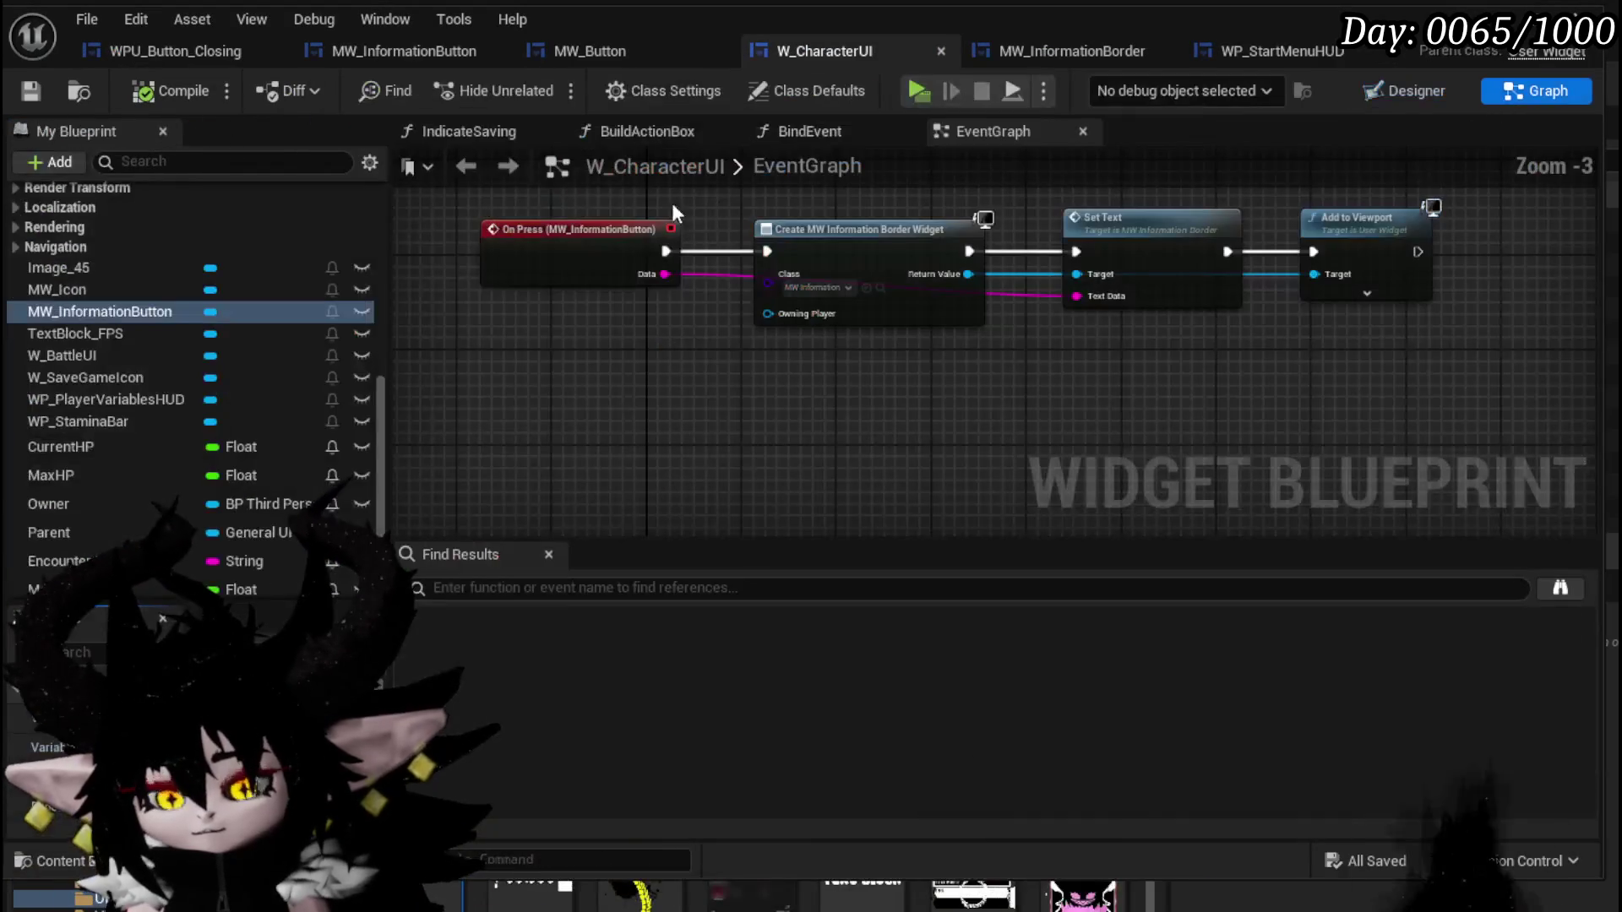
{"action": "scroll", "coordinate": [149, 319], "scroll_direction": "up", "scroll_amount": 5}
{"action": "scroll", "coordinate": [148, 318], "scroll_direction": "up", "scroll_amount": 5}
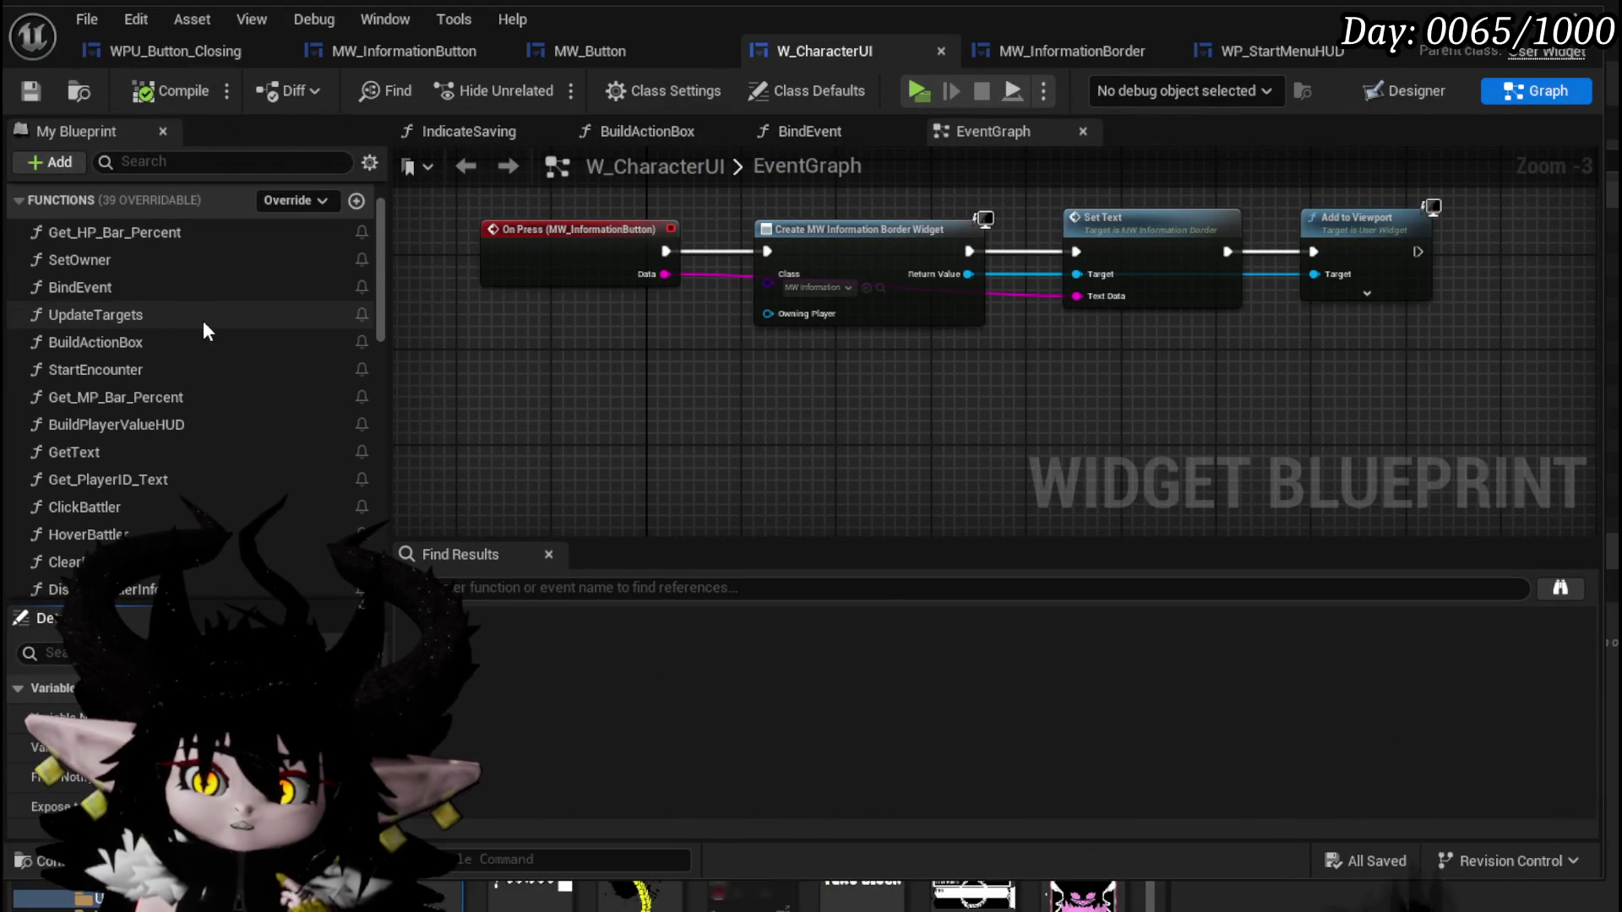
{"action": "double_click", "coordinate": [190, 341]}
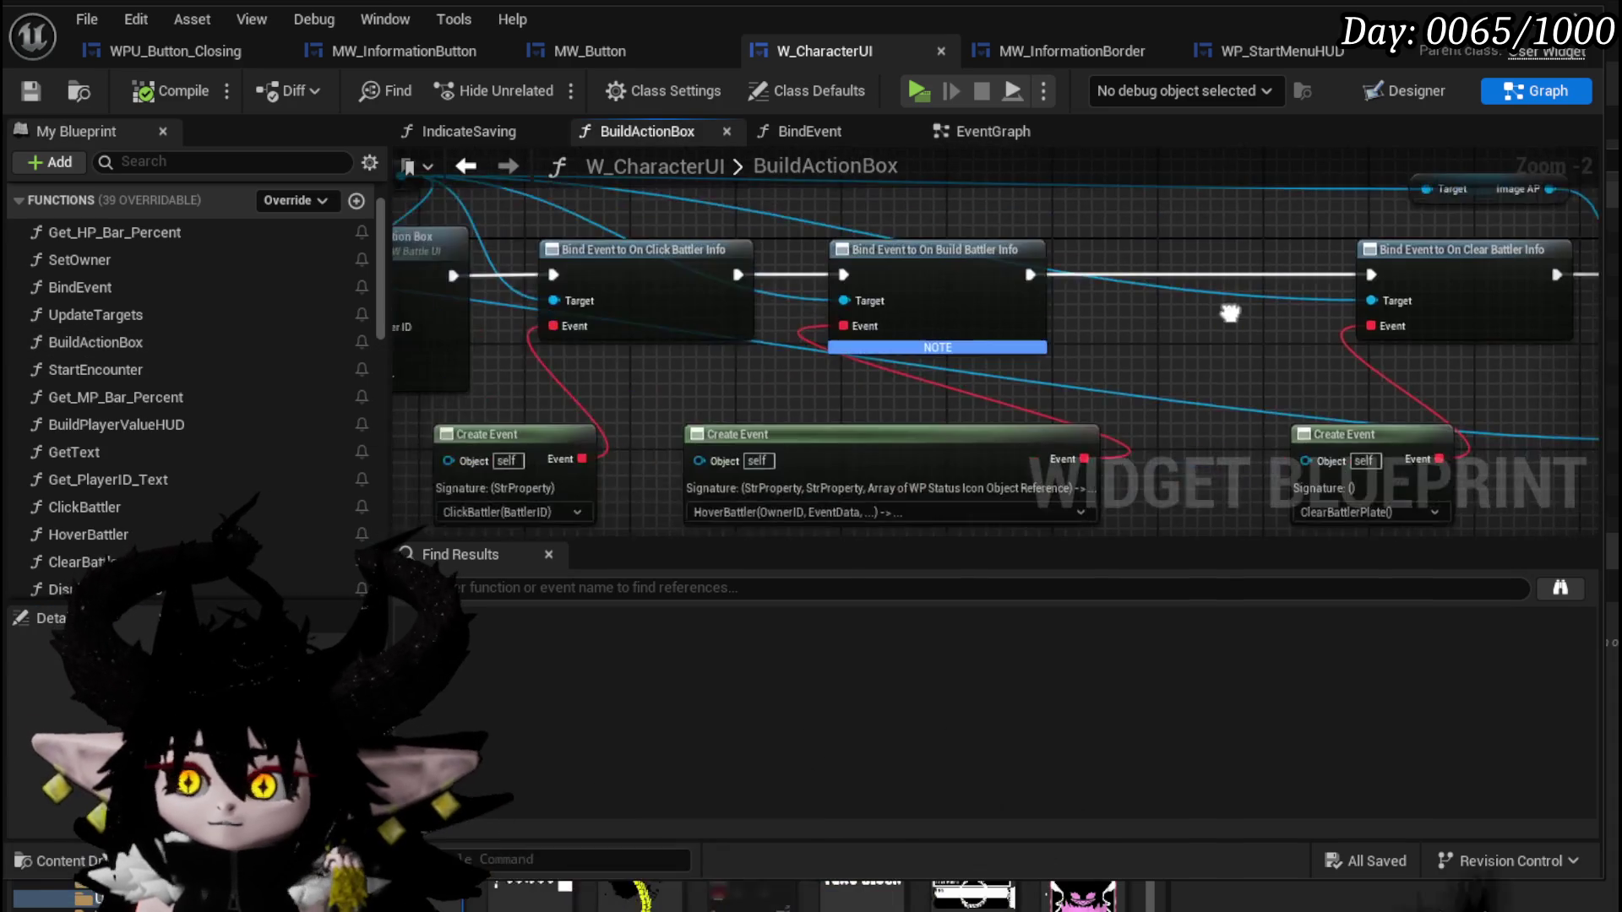
Pan past the Build Action Box call and Clear Battler Info binding to the chain's end.
{"action": "scroll", "coordinate": [784, 369], "scroll_direction": "down", "scroll_amount": 3}
{"action": "scroll", "coordinate": [792, 270], "scroll_direction": "up", "scroll_amount": 3}
{"action": "left_click_drag", "start_coordinate": [740, 232], "coordinate": [660, 244]}
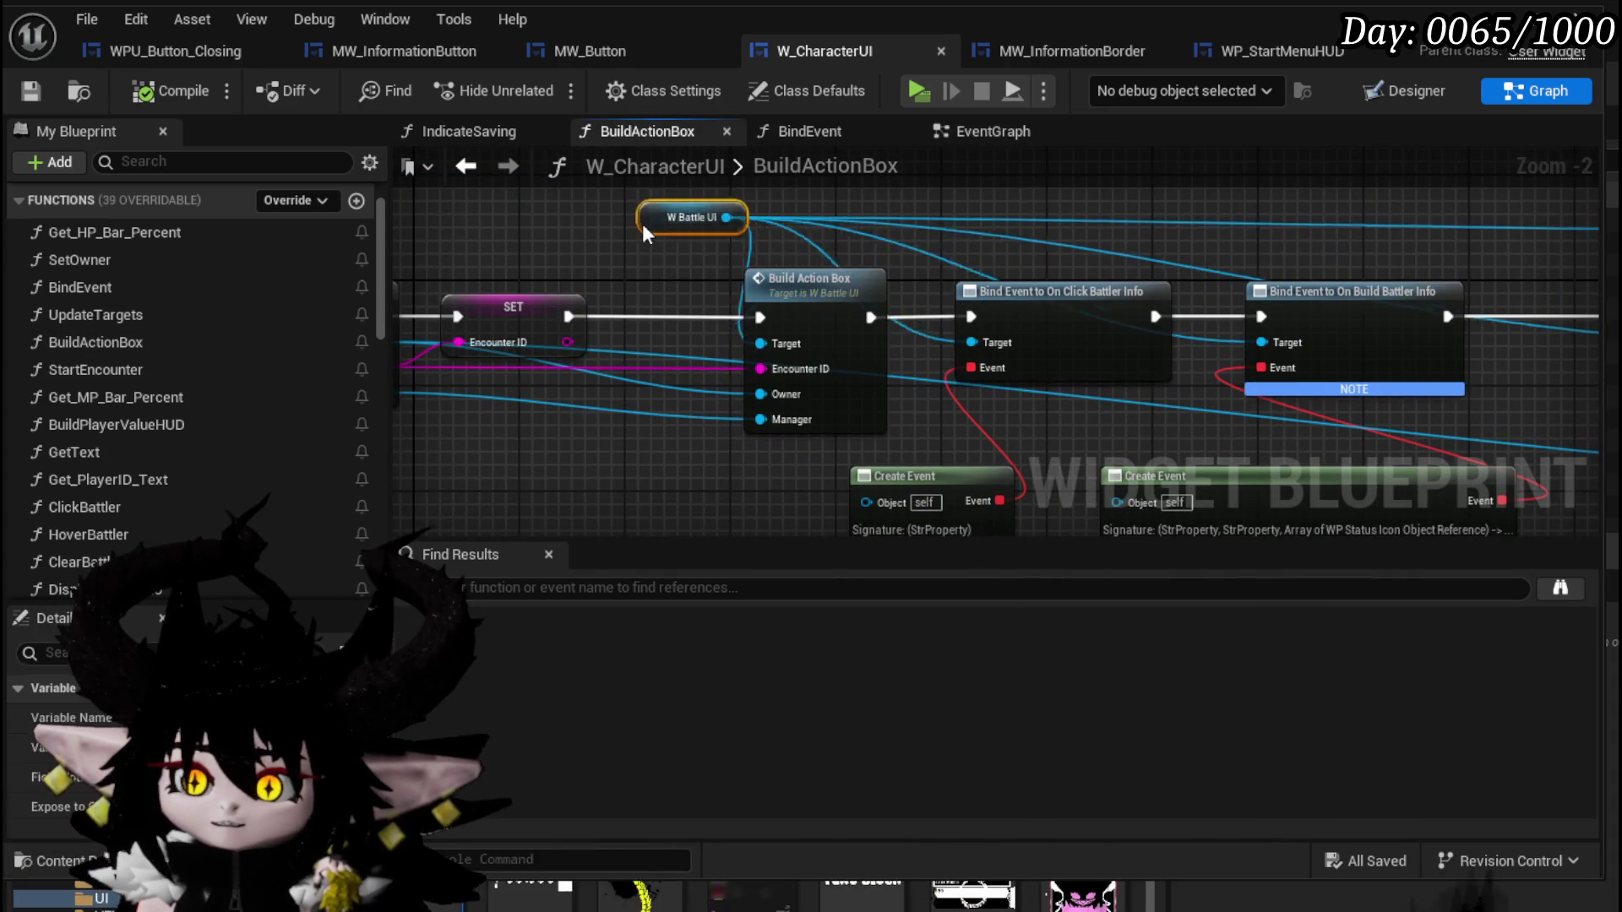
{"action": "left_click_drag", "start_coordinate": [1290, 277], "coordinate": [770, 285]}
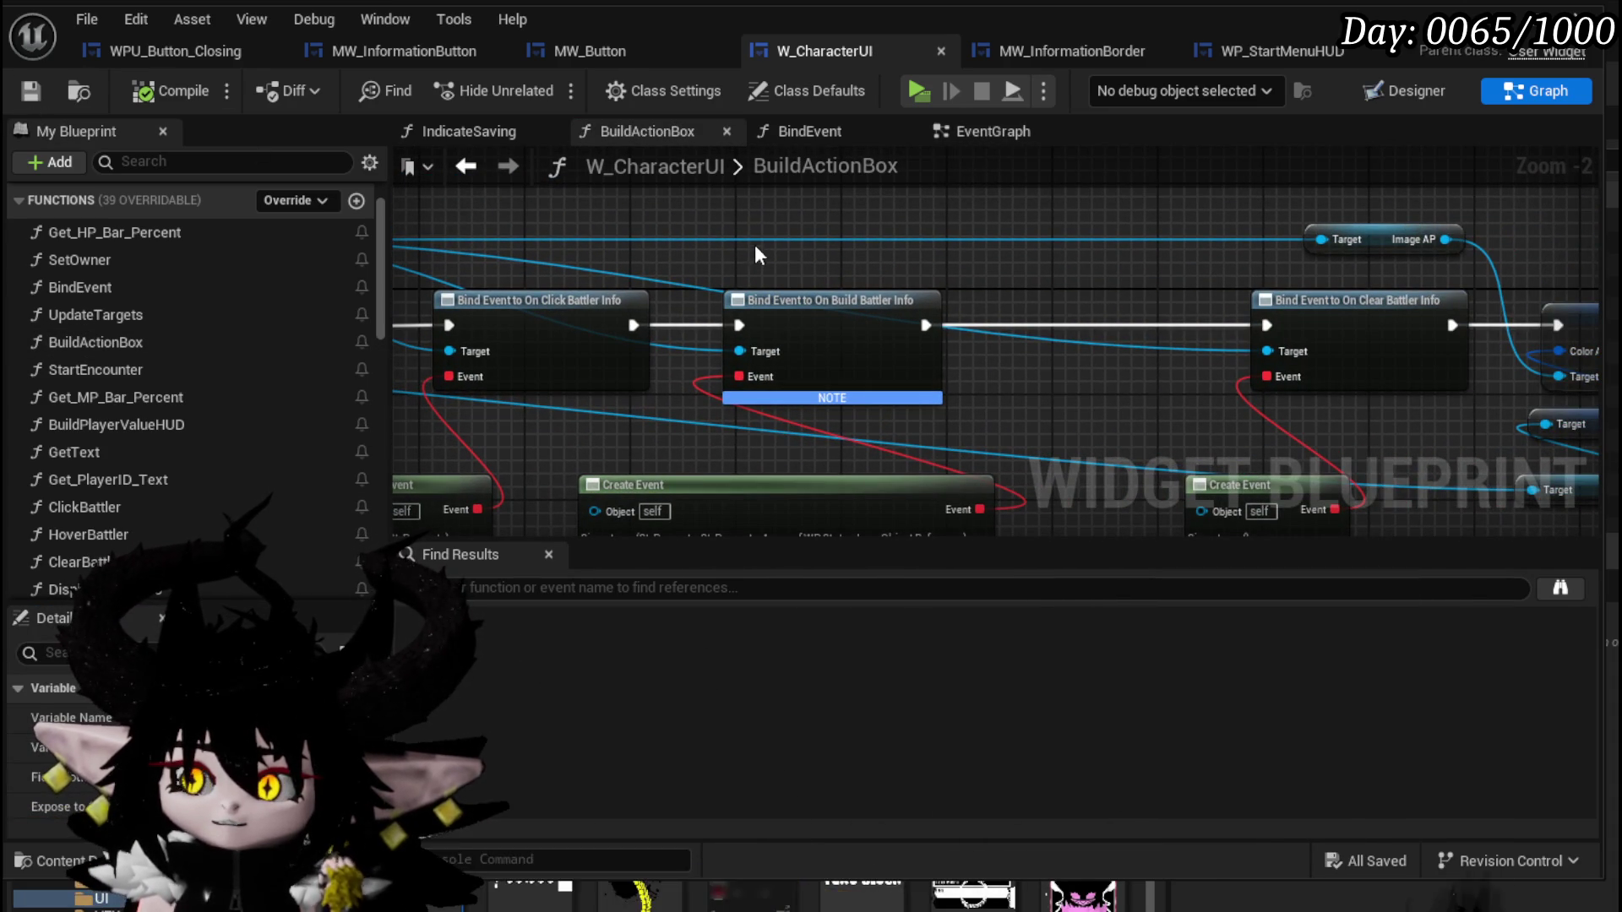
{"action": "left_click_drag", "start_coordinate": [754, 245], "coordinate": [1383, 228]}
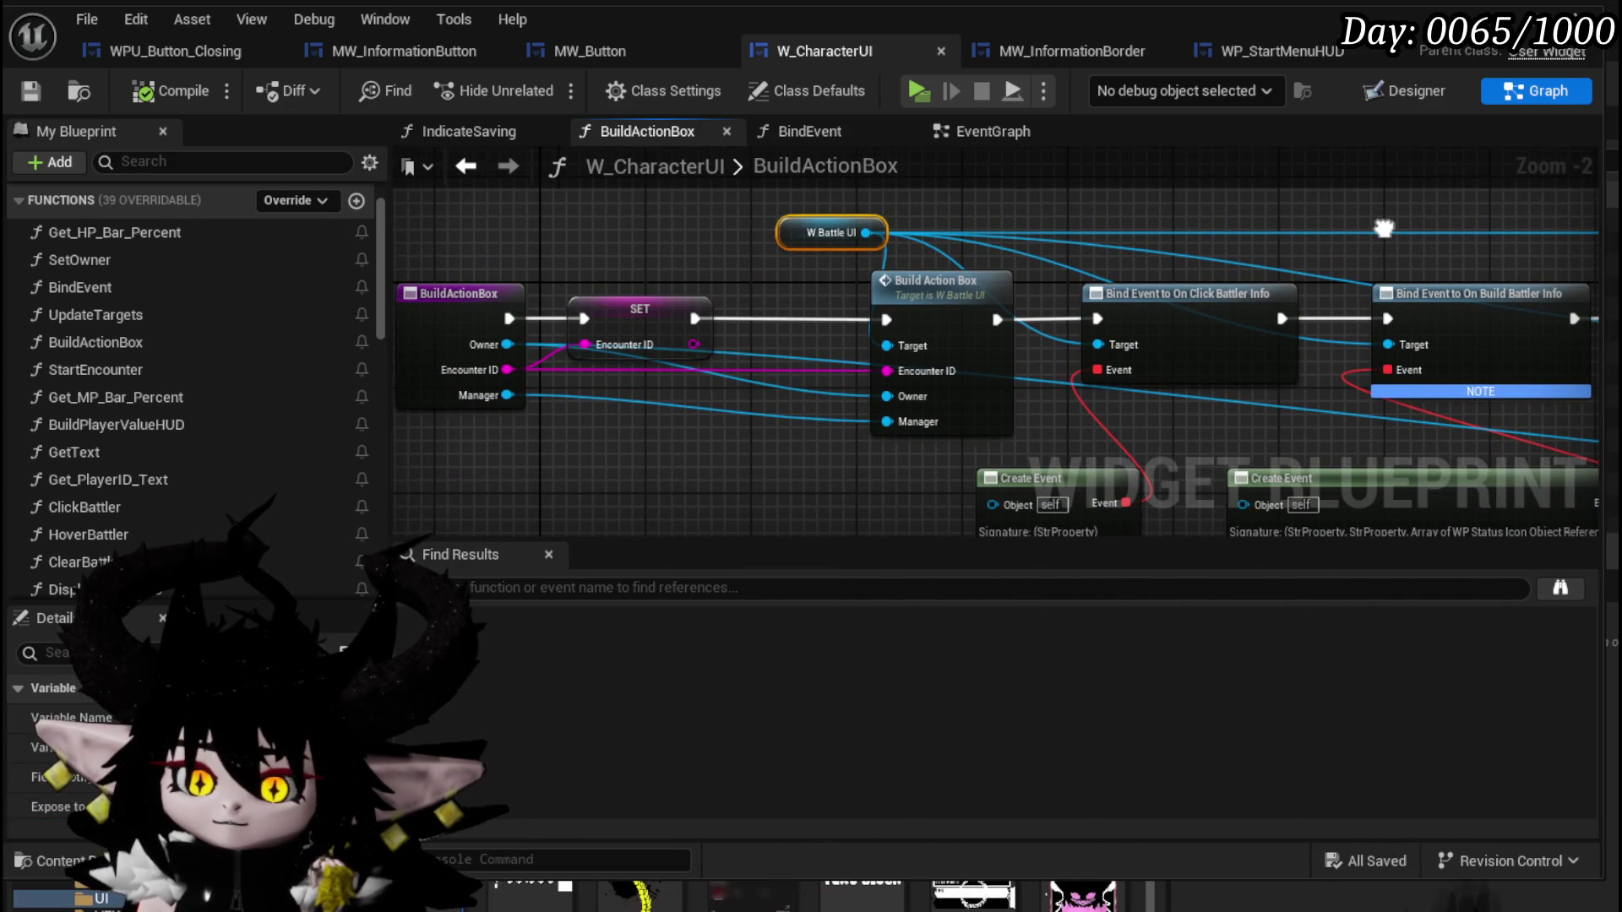
{"action": "left_click_drag", "start_coordinate": [1384, 228], "coordinate": [502, 260]}
{"action": "scroll", "coordinate": [1113, 228], "scroll_direction": "down", "scroll_amount": 1}
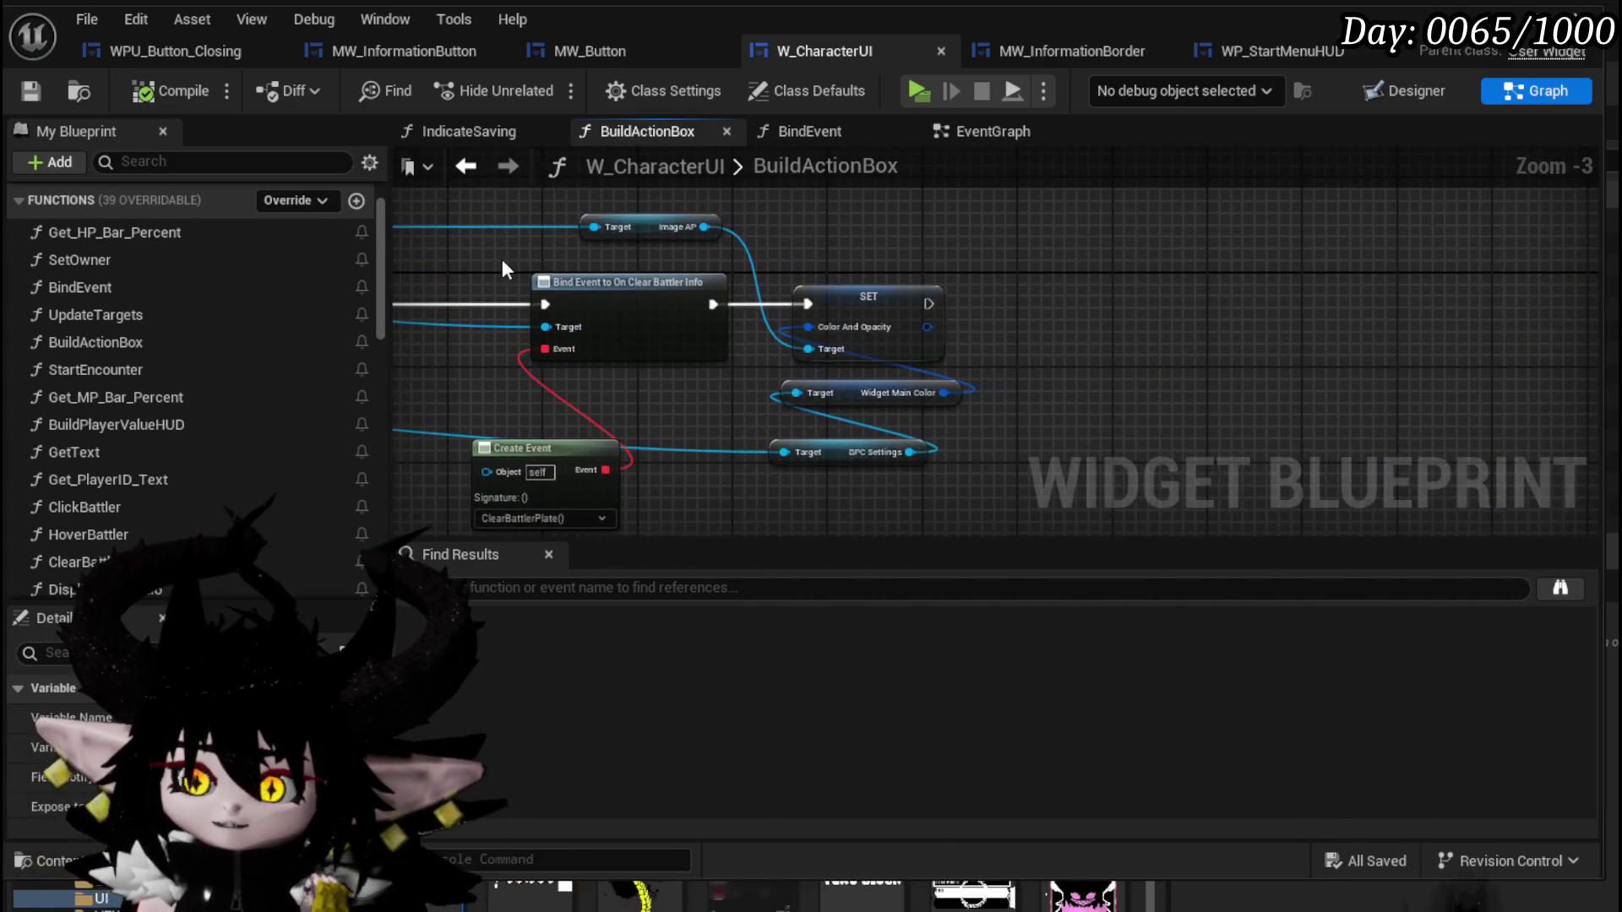
{"action": "mouse_move", "coordinate": [373, 292]}
{"action": "left_mouse_down"}
{"action": "mouse_move", "coordinate": [374, 458]}
{"action": "mouse_move", "coordinate": [372, 439]}
{"action": "left_mouse_up"}
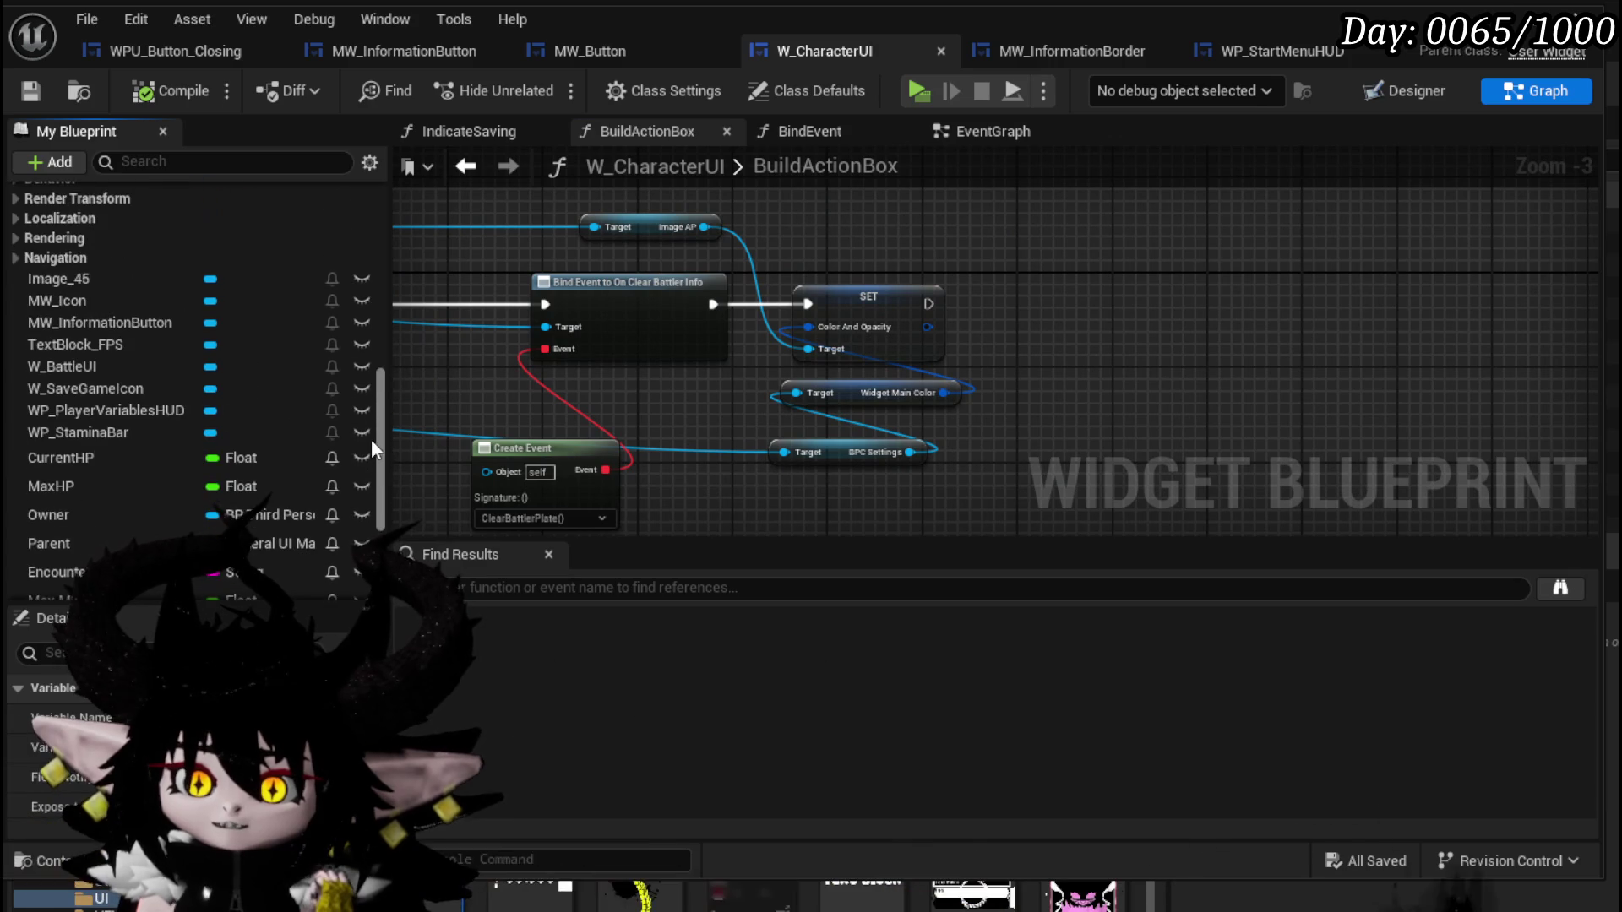
Add a Set Information call on an MW_InformationButton getter, wired after the SET node.
{"action": "left_click_drag", "start_coordinate": [129, 324], "coordinate": [1018, 247]}
{"action": "left_click", "coordinate": [968, 264]}
{"action": "type", "text": "S"}
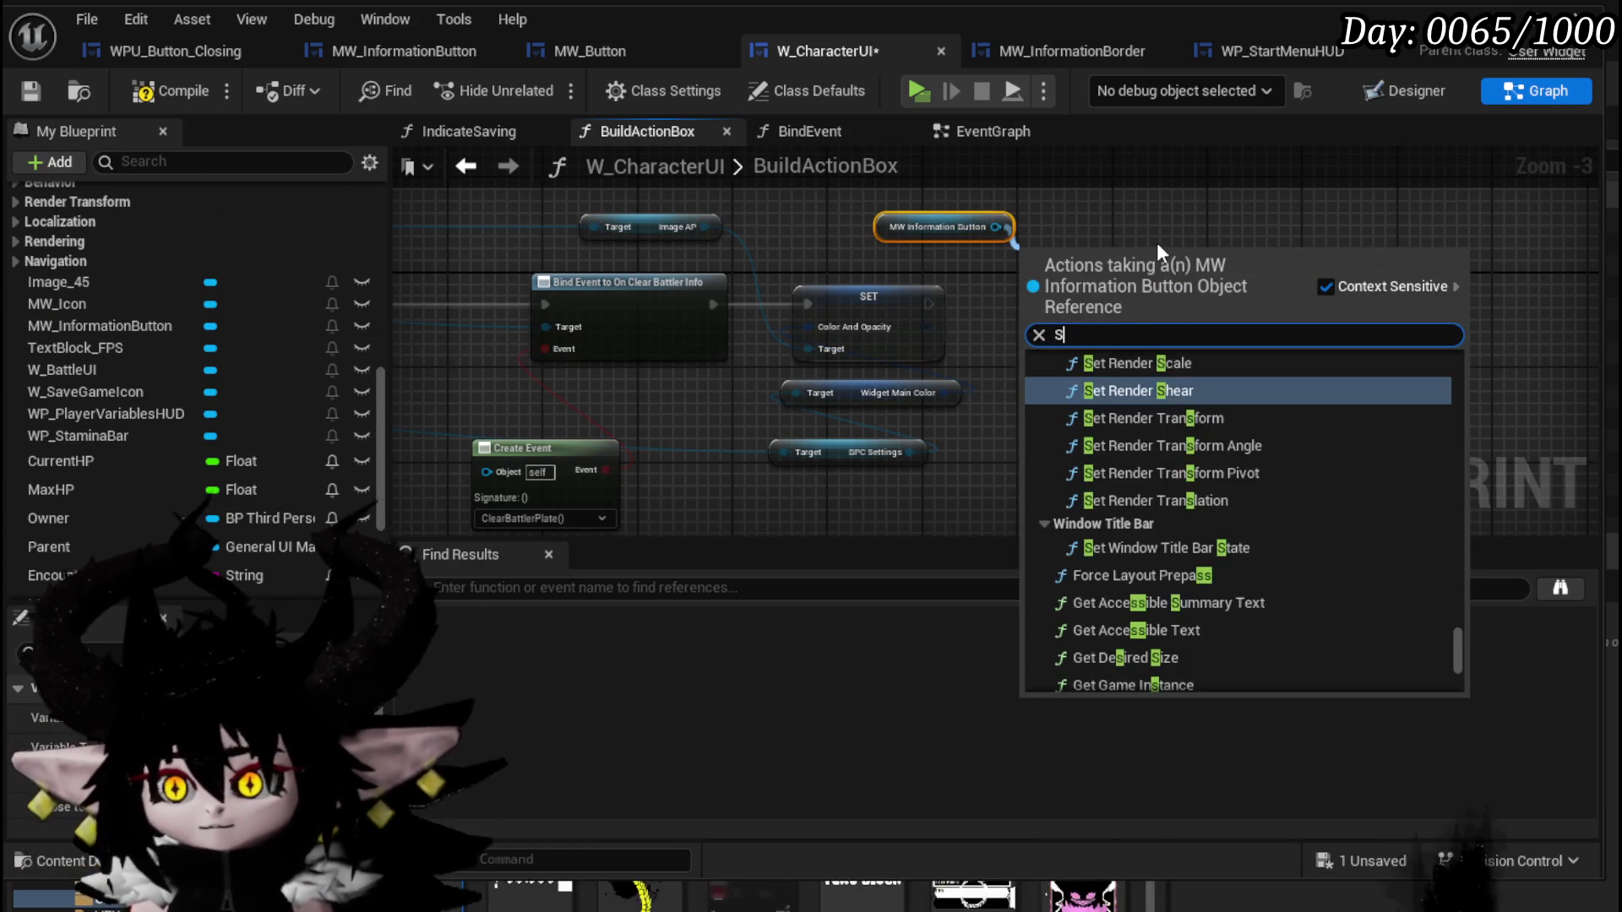
{"action": "type", "text": "et Inform"}
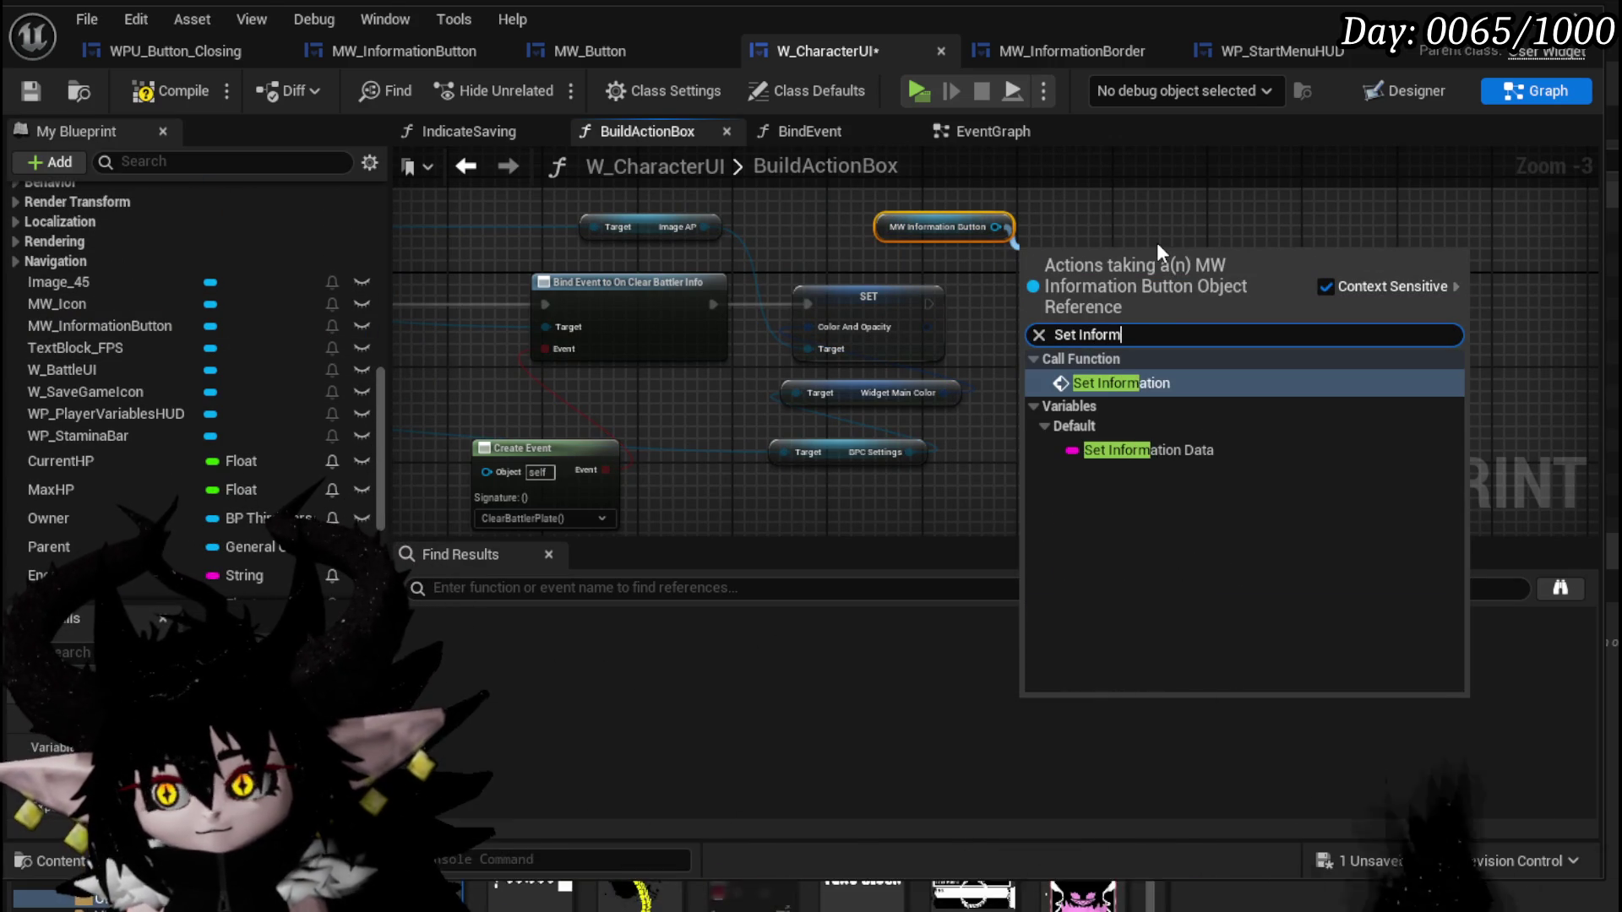
{"action": "type", "text": "ation"}
{"action": "key", "text": "Return"}
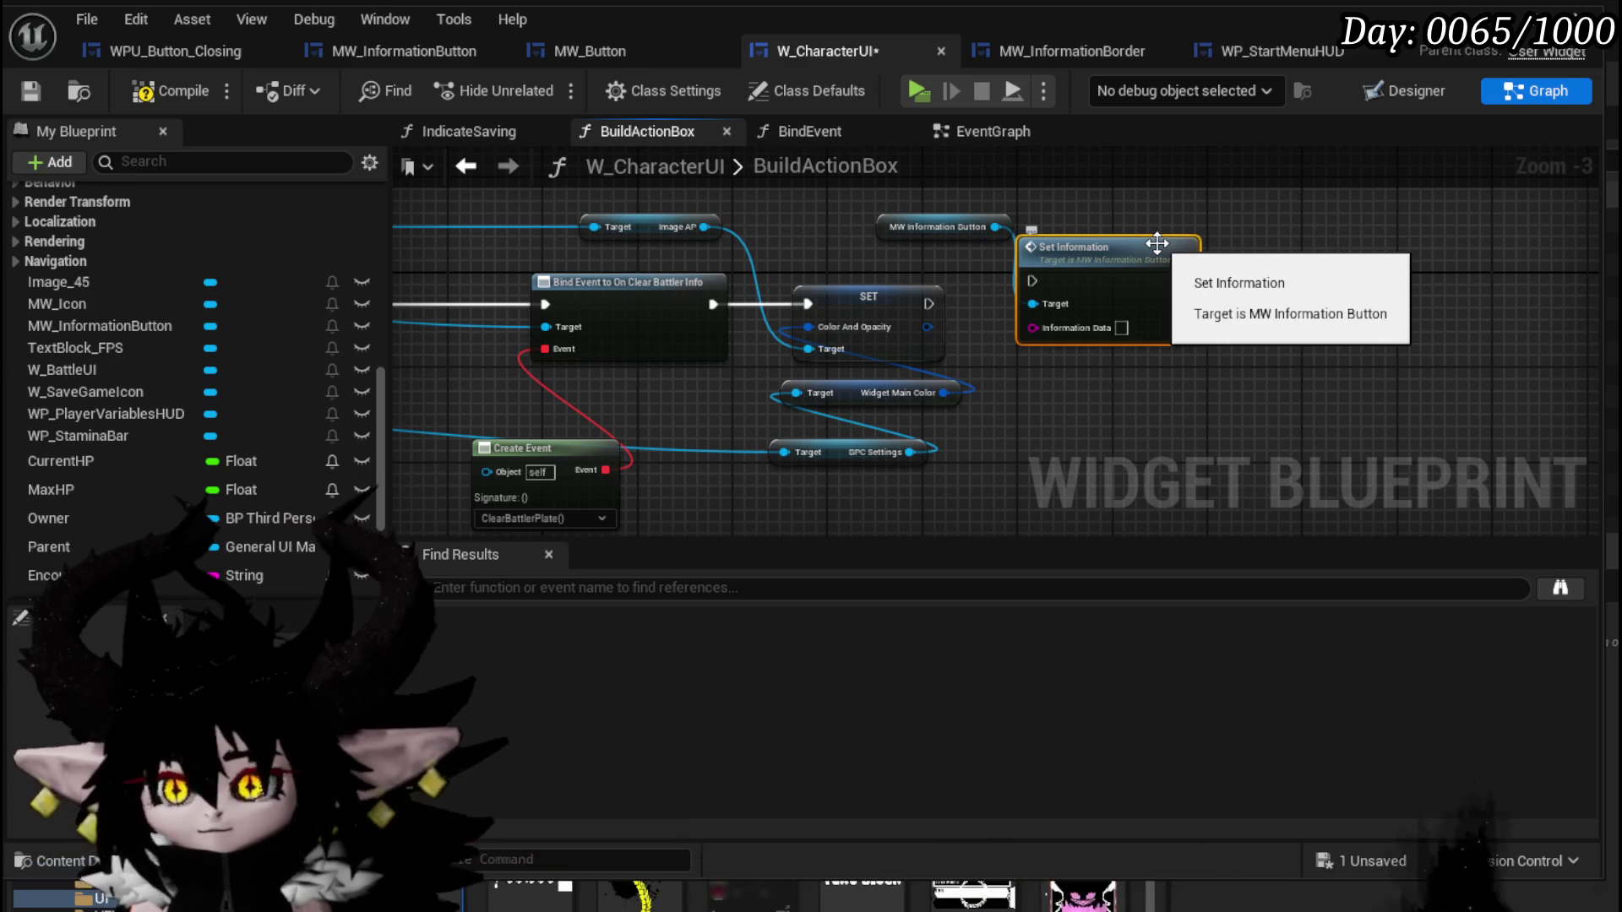
{"action": "mouse_move", "coordinate": [929, 304]}
{"action": "left_mouse_down"}
{"action": "mouse_move", "coordinate": [1032, 281]}
{"action": "mouse_move", "coordinate": [1225, 307]}
{"action": "left_mouse_up"}
{"action": "mouse_move", "coordinate": [897, 228]}
{"action": "left_mouse_down"}
{"action": "mouse_move", "coordinate": [1186, 230]}
{"action": "mouse_move", "coordinate": [1166, 258]}
{"action": "left_mouse_up"}
Feed Set Information's Information Data from a new Make Literal String node.
{"action": "scroll", "coordinate": [767, 237], "scroll_direction": "up", "scroll_amount": 3}
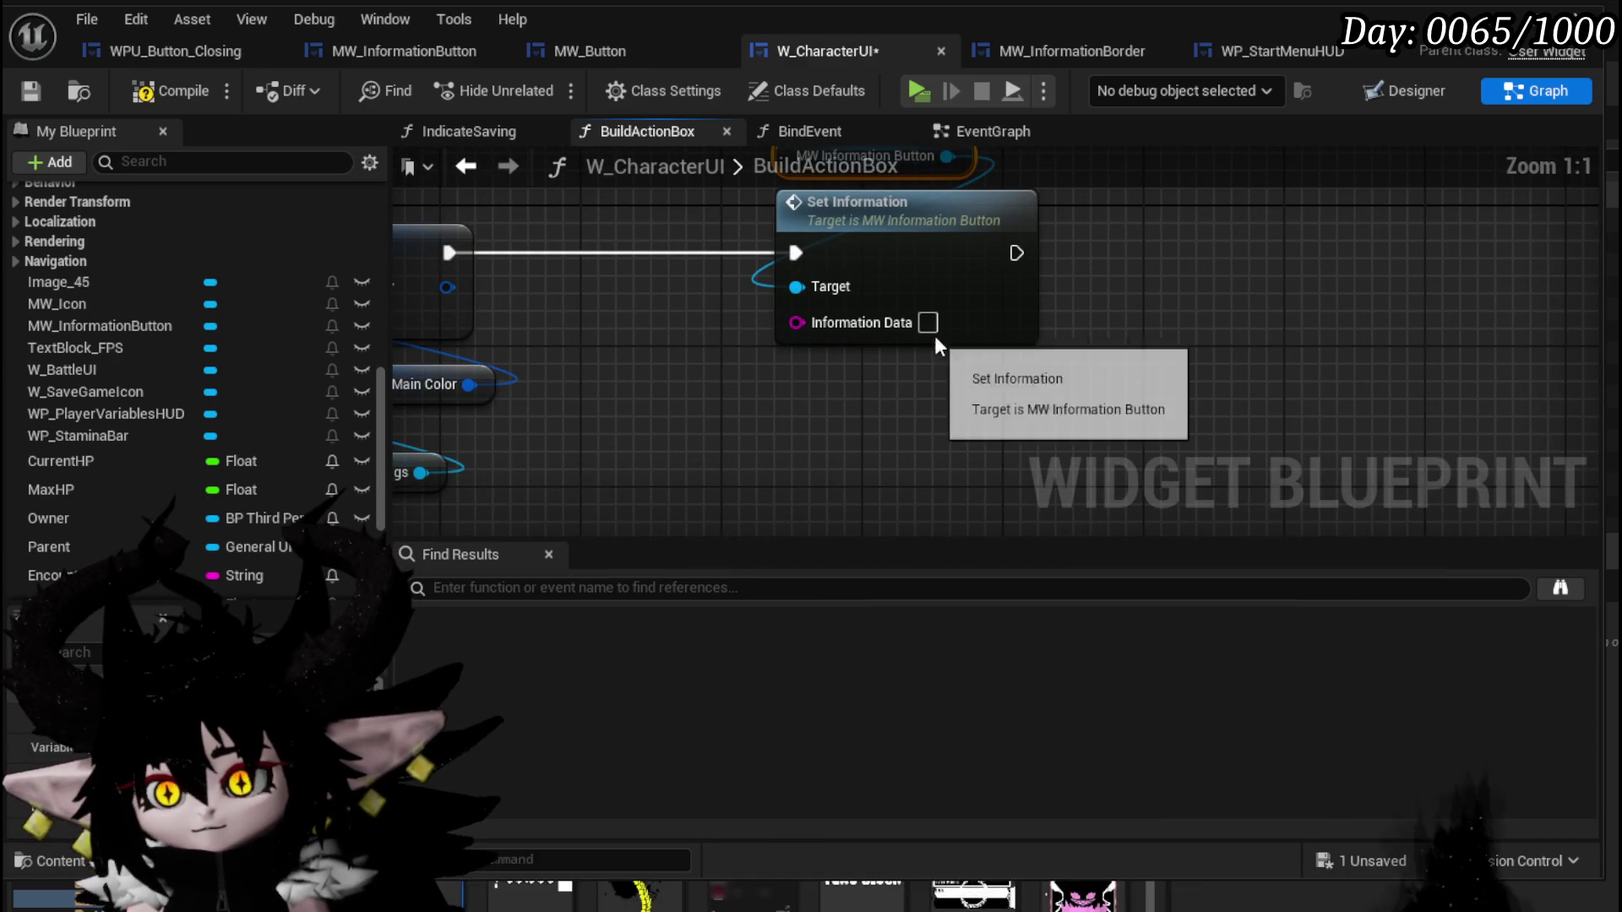
{"action": "left_click_drag", "start_coordinate": [798, 321], "coordinate": [836, 385]}
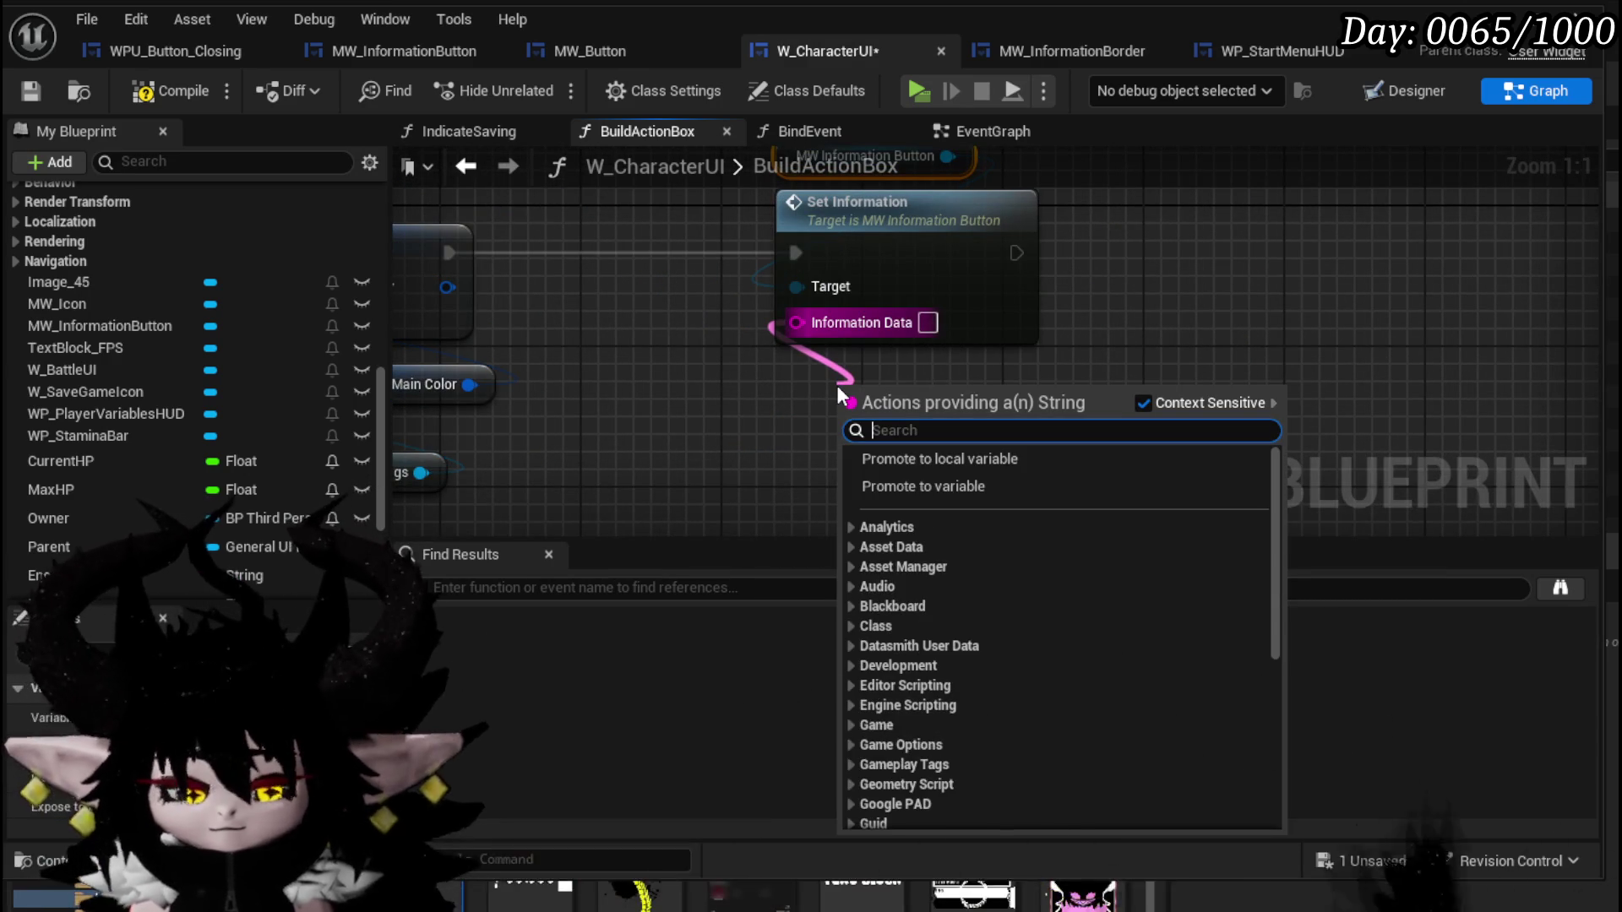
{"action": "type", "text": "Make"}
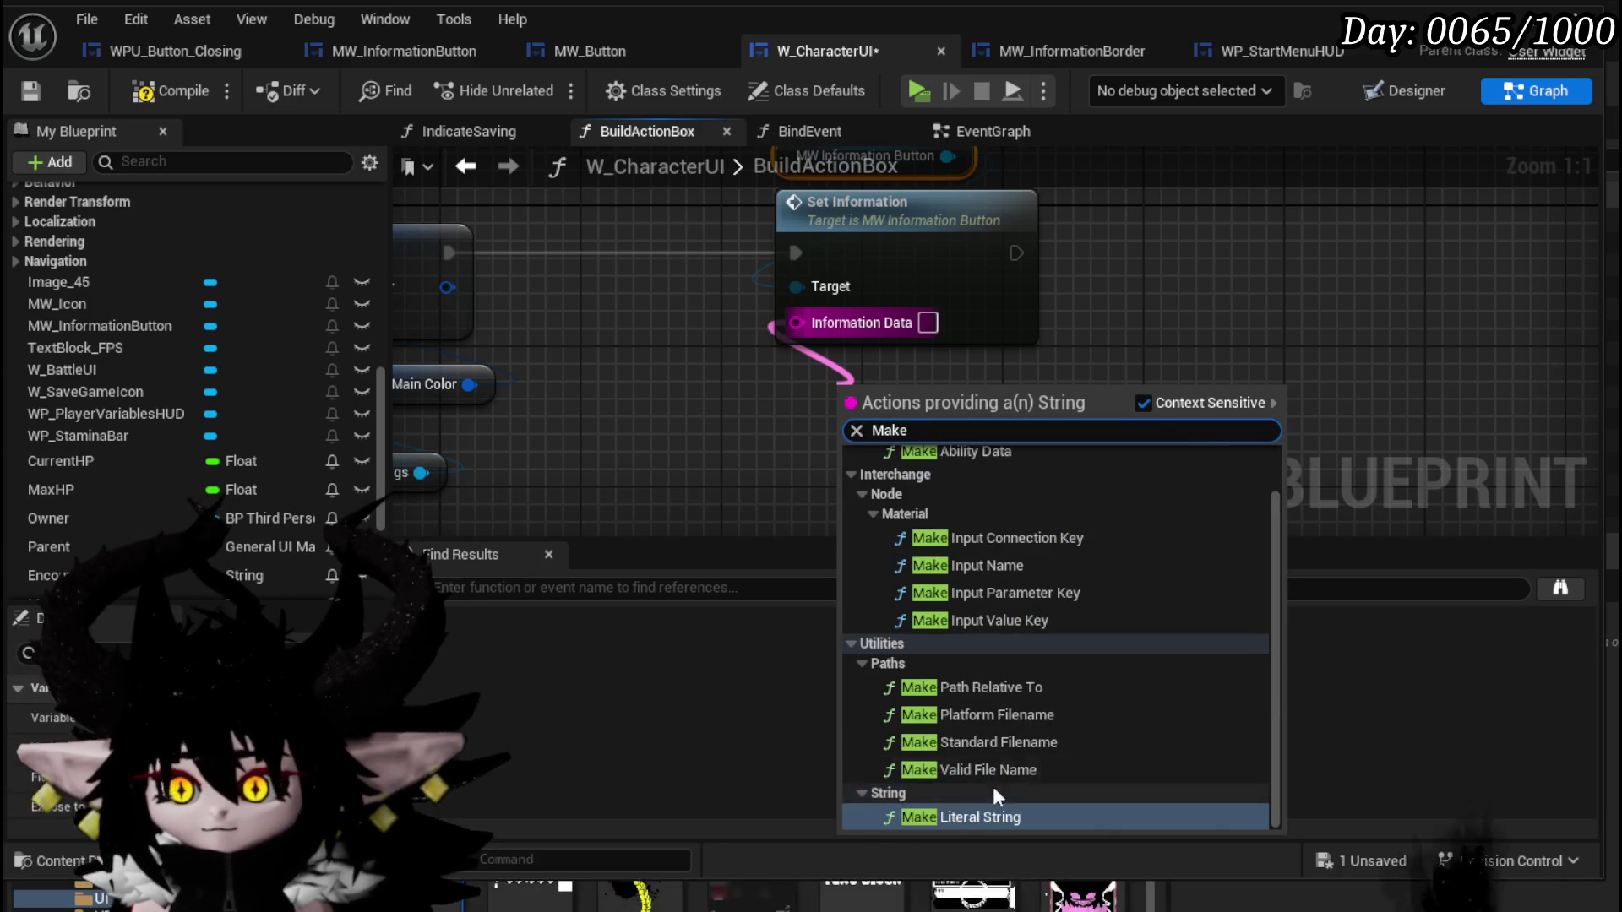
{"action": "left_click", "coordinate": [971, 817]}
{"action": "mouse_move", "coordinate": [786, 391]}
{"action": "left_mouse_down"}
{"action": "mouse_move", "coordinate": [885, 362]}
{"action": "mouse_move", "coordinate": [856, 393]}
{"action": "left_mouse_up"}
Type 'The Combat is split between two phases, imagen like Undertale.' and start a new line.
{"action": "type", "text": "Th"}
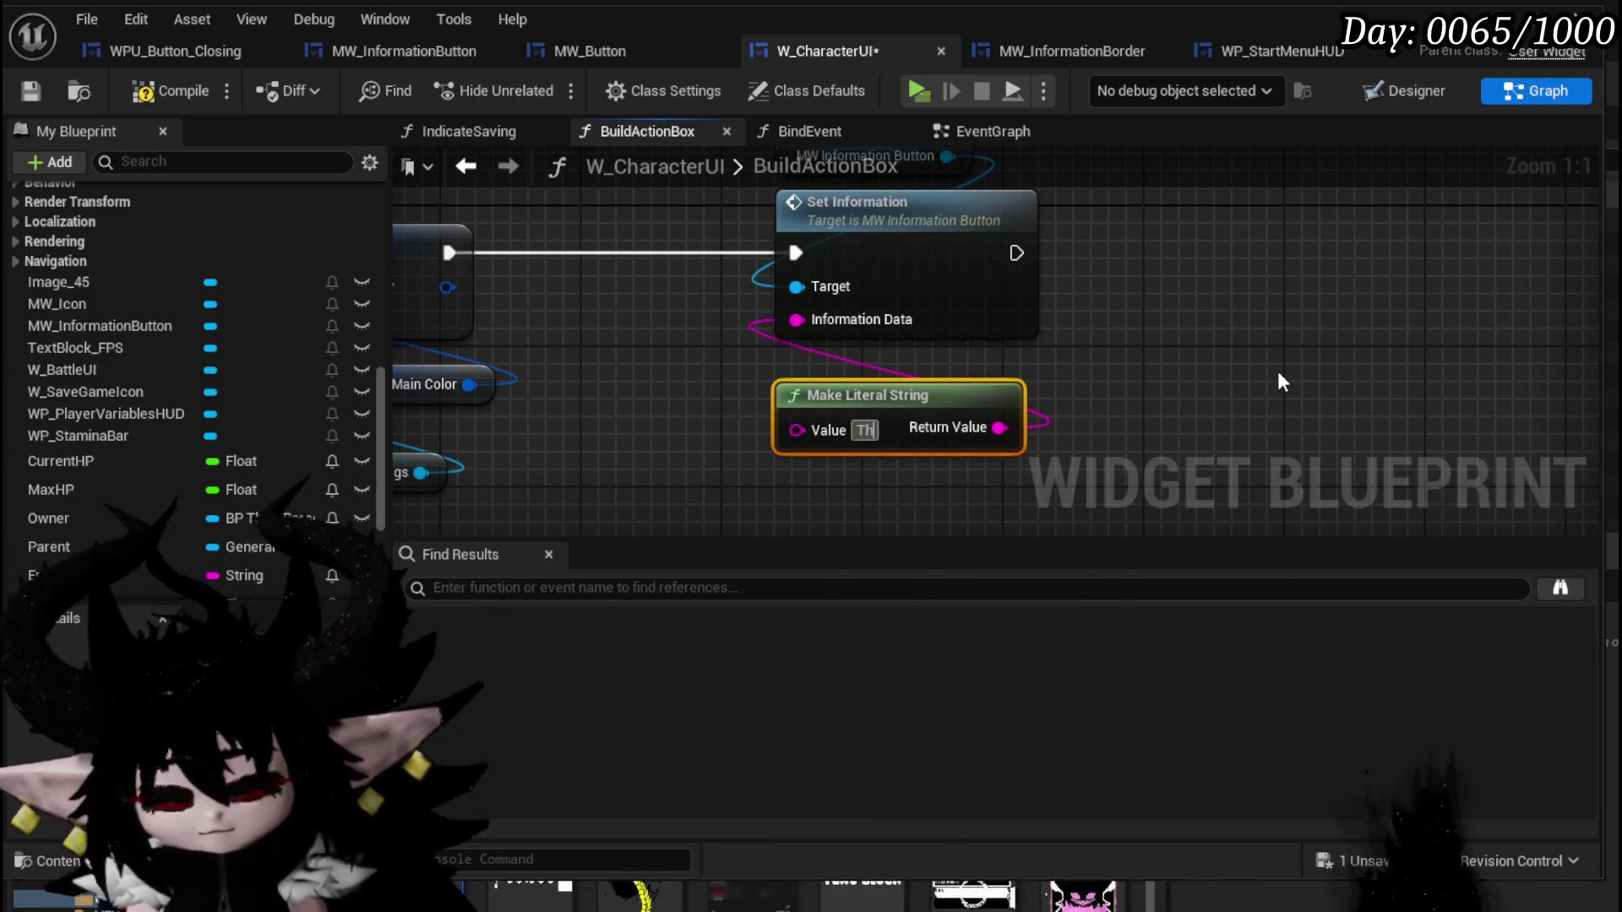
{"action": "type", "text": "e Combat is d"}
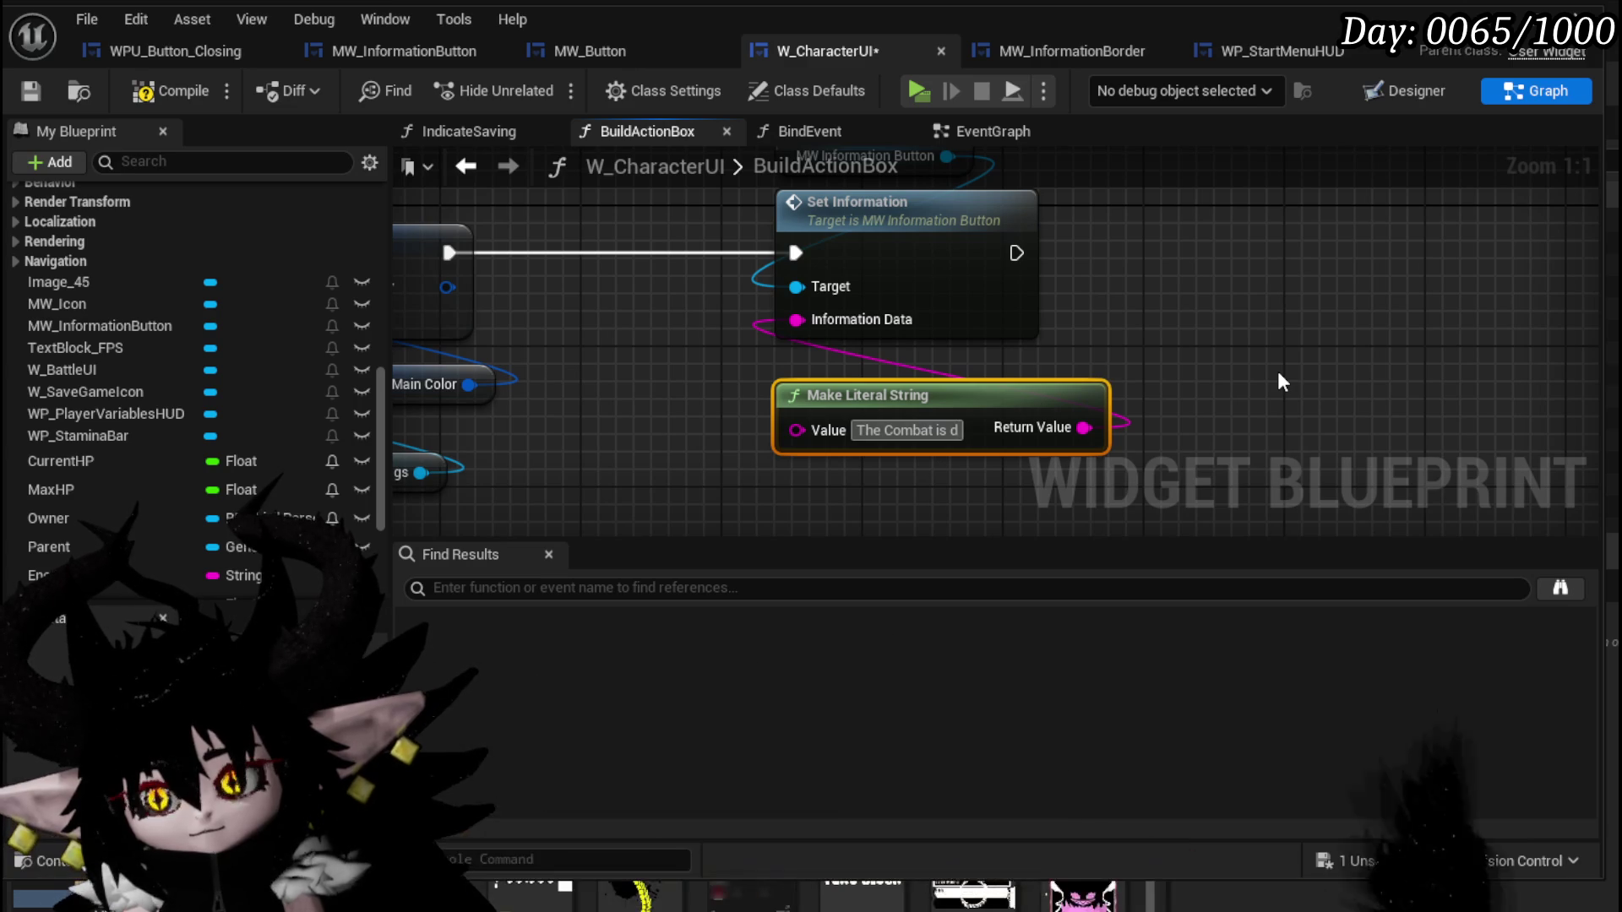
{"action": "key", "text": "BackSpace"}
{"action": "type", "text": "split"}
{"action": "type", "text": " b"}
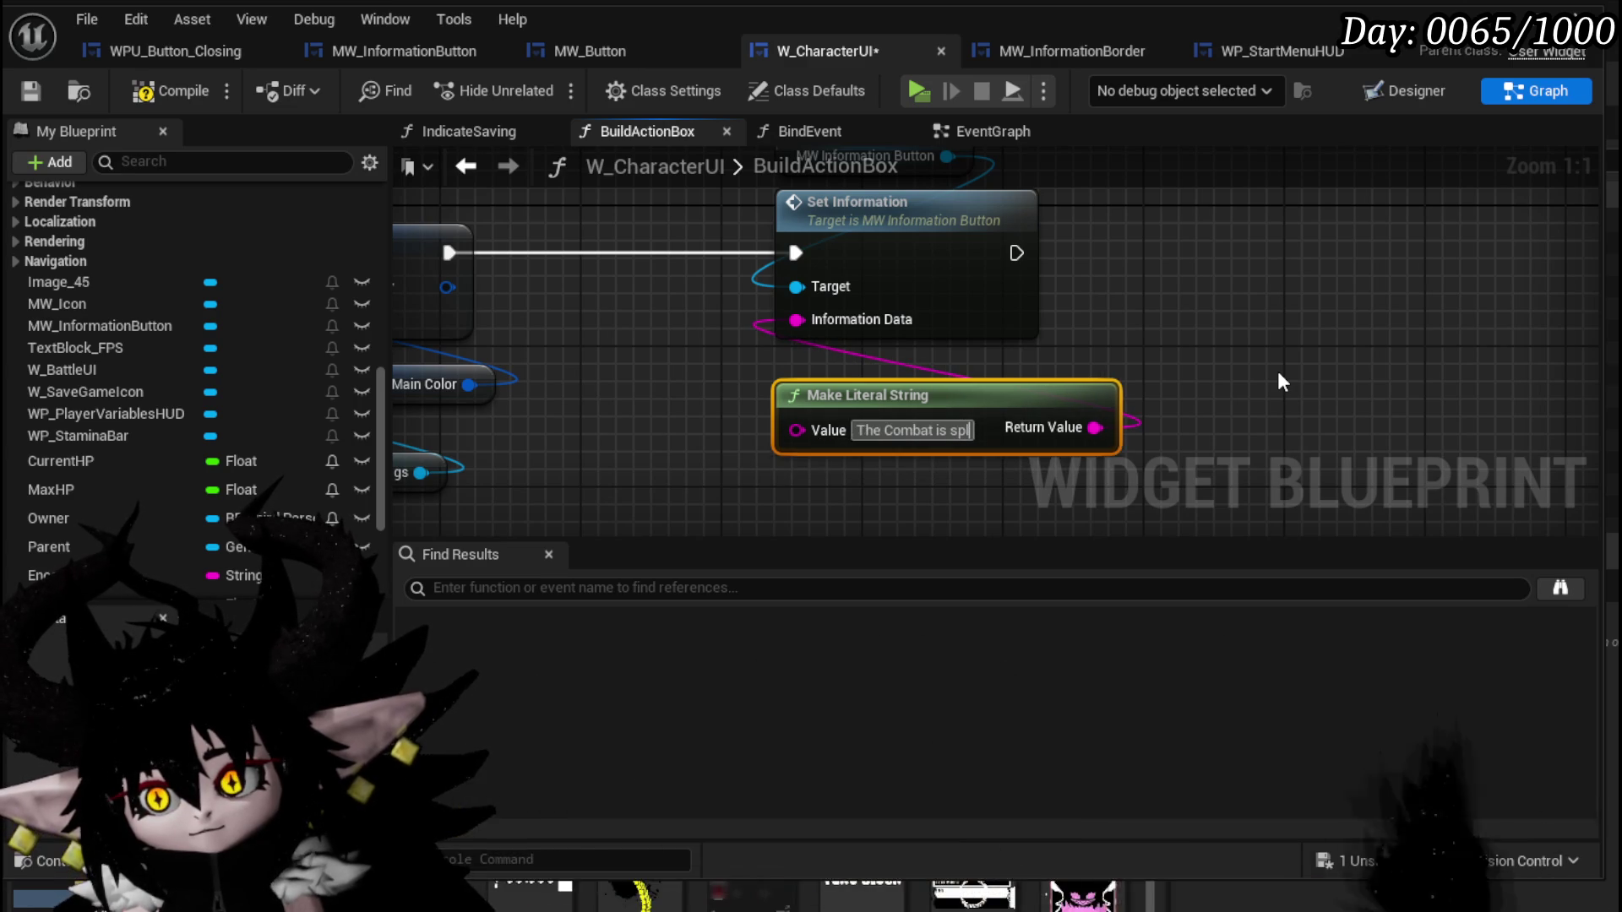
{"action": "type", "text": "etw"}
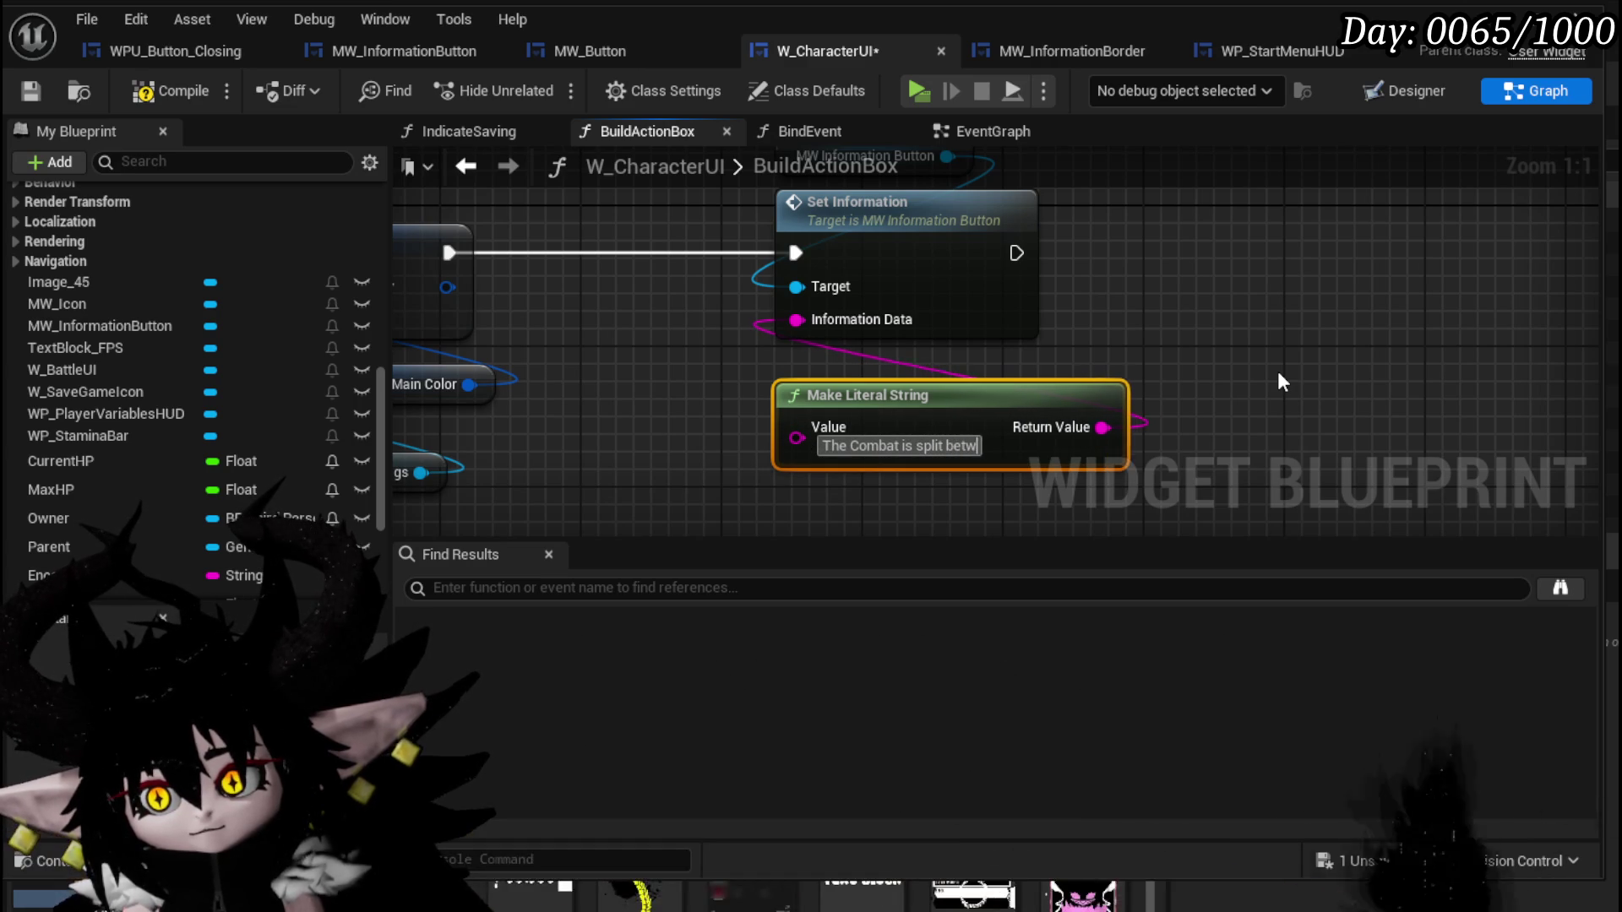
{"action": "type", "text": "een two p"}
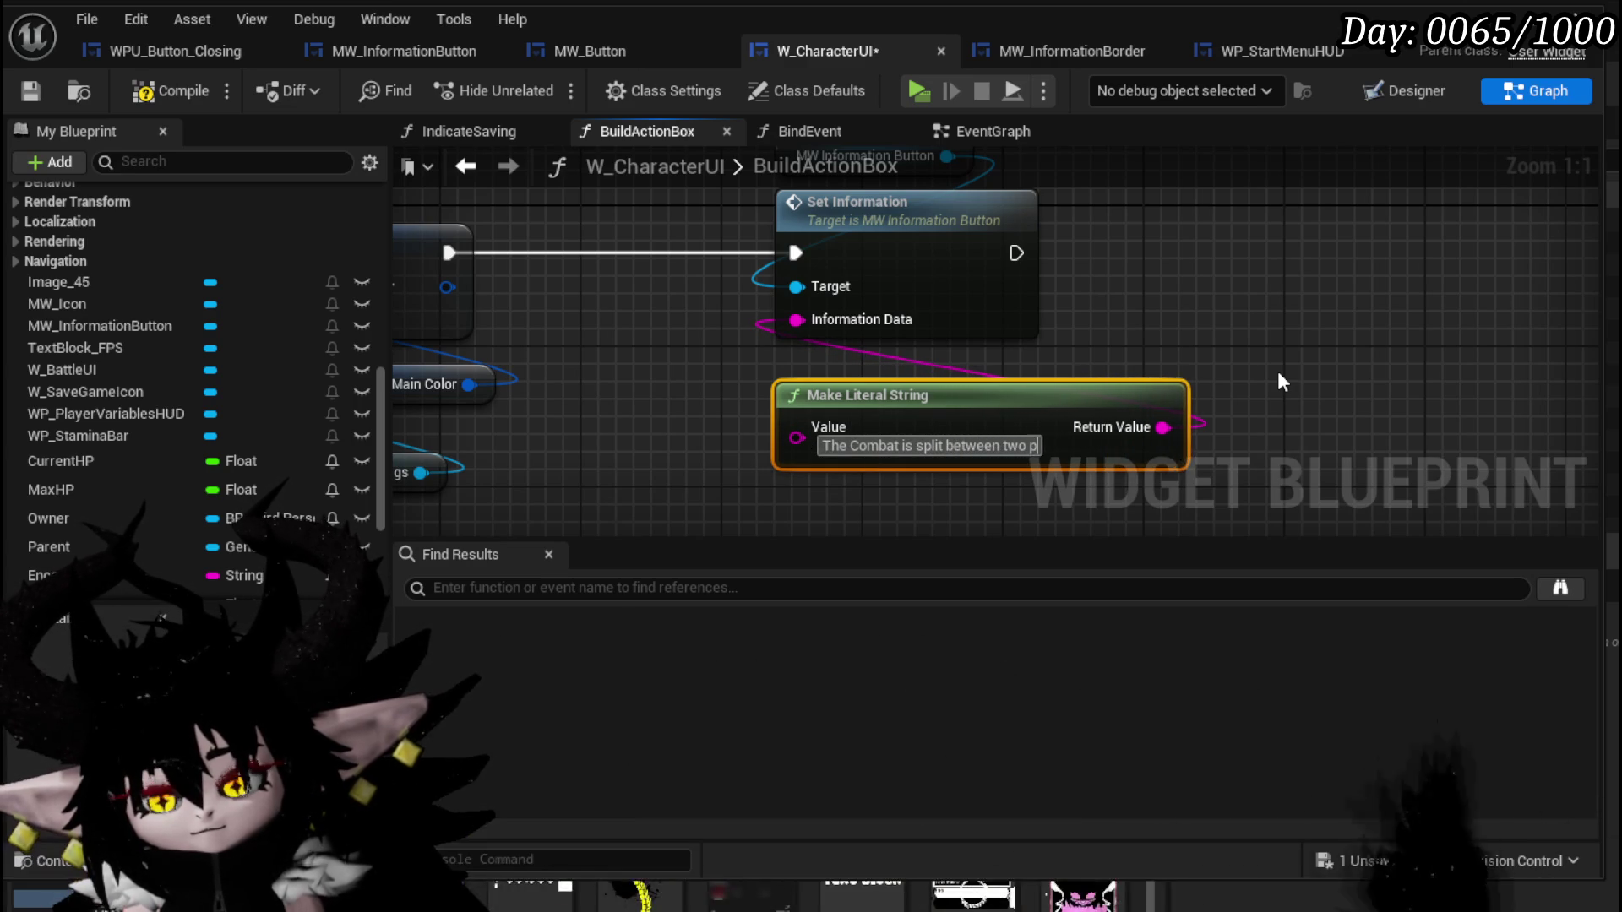
{"action": "type", "text": "hases"}
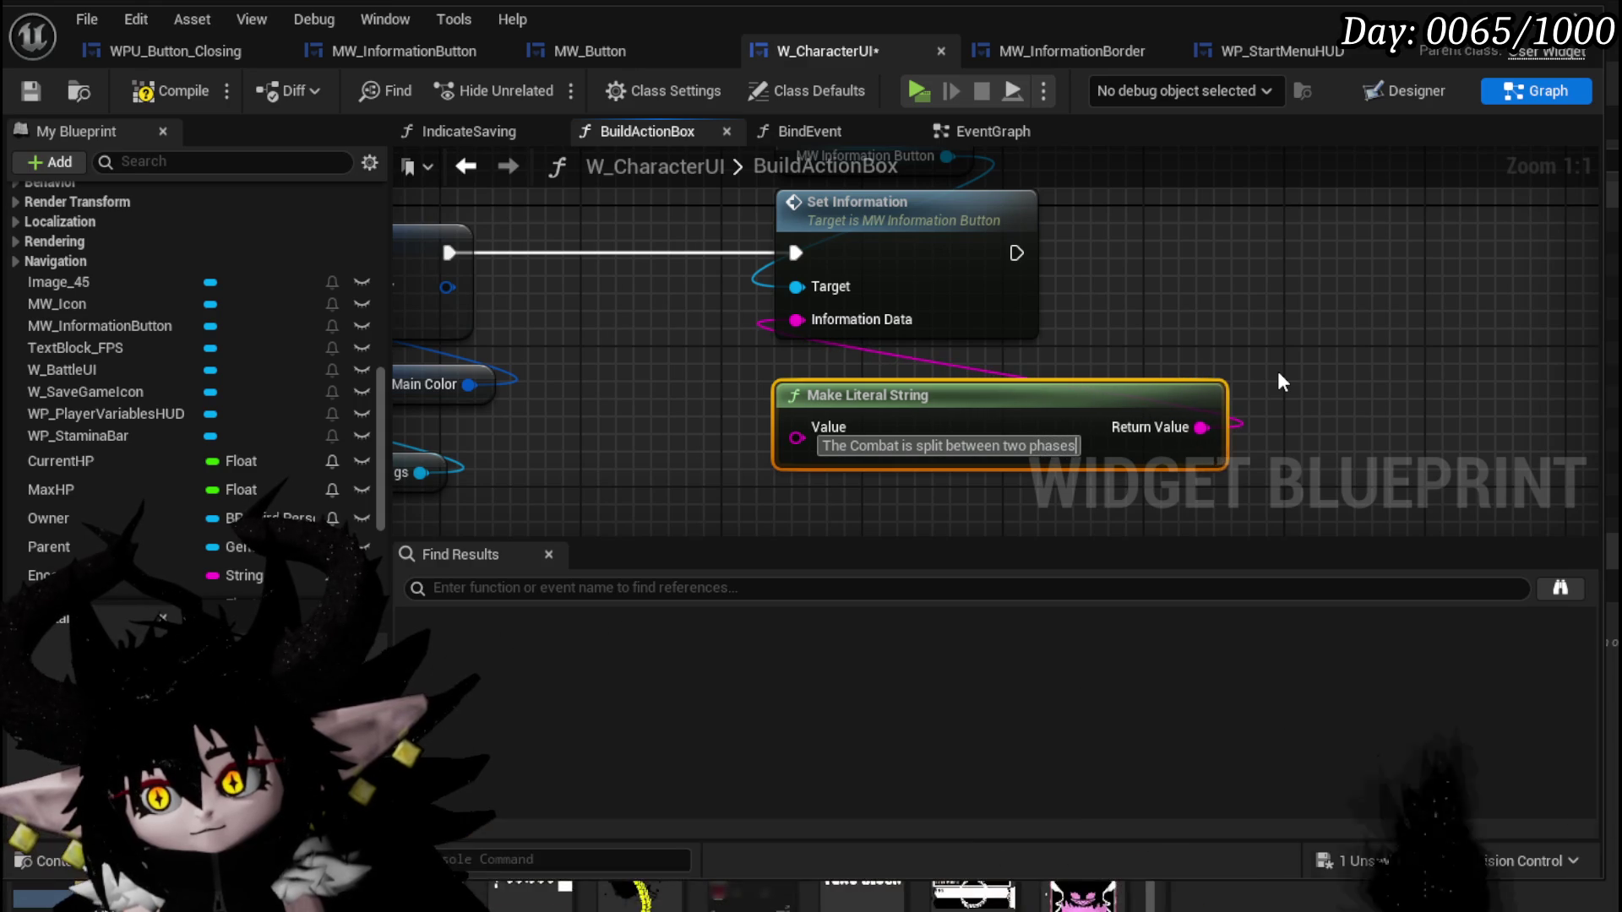
{"action": "type", "text": ", imagen"}
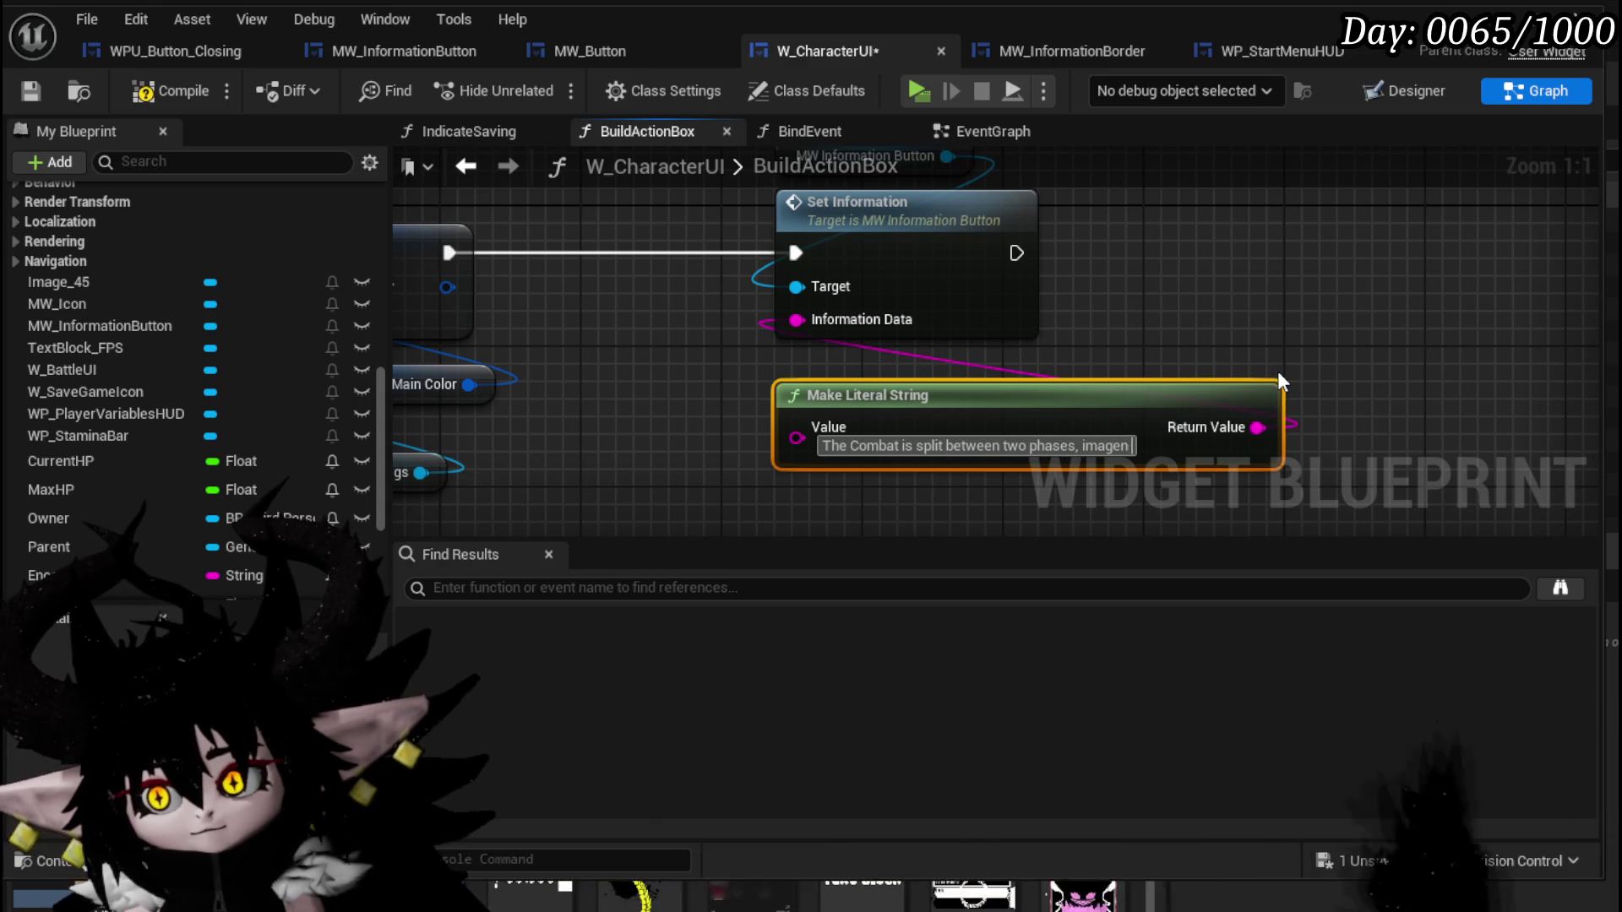
{"action": "type", "text": " like"}
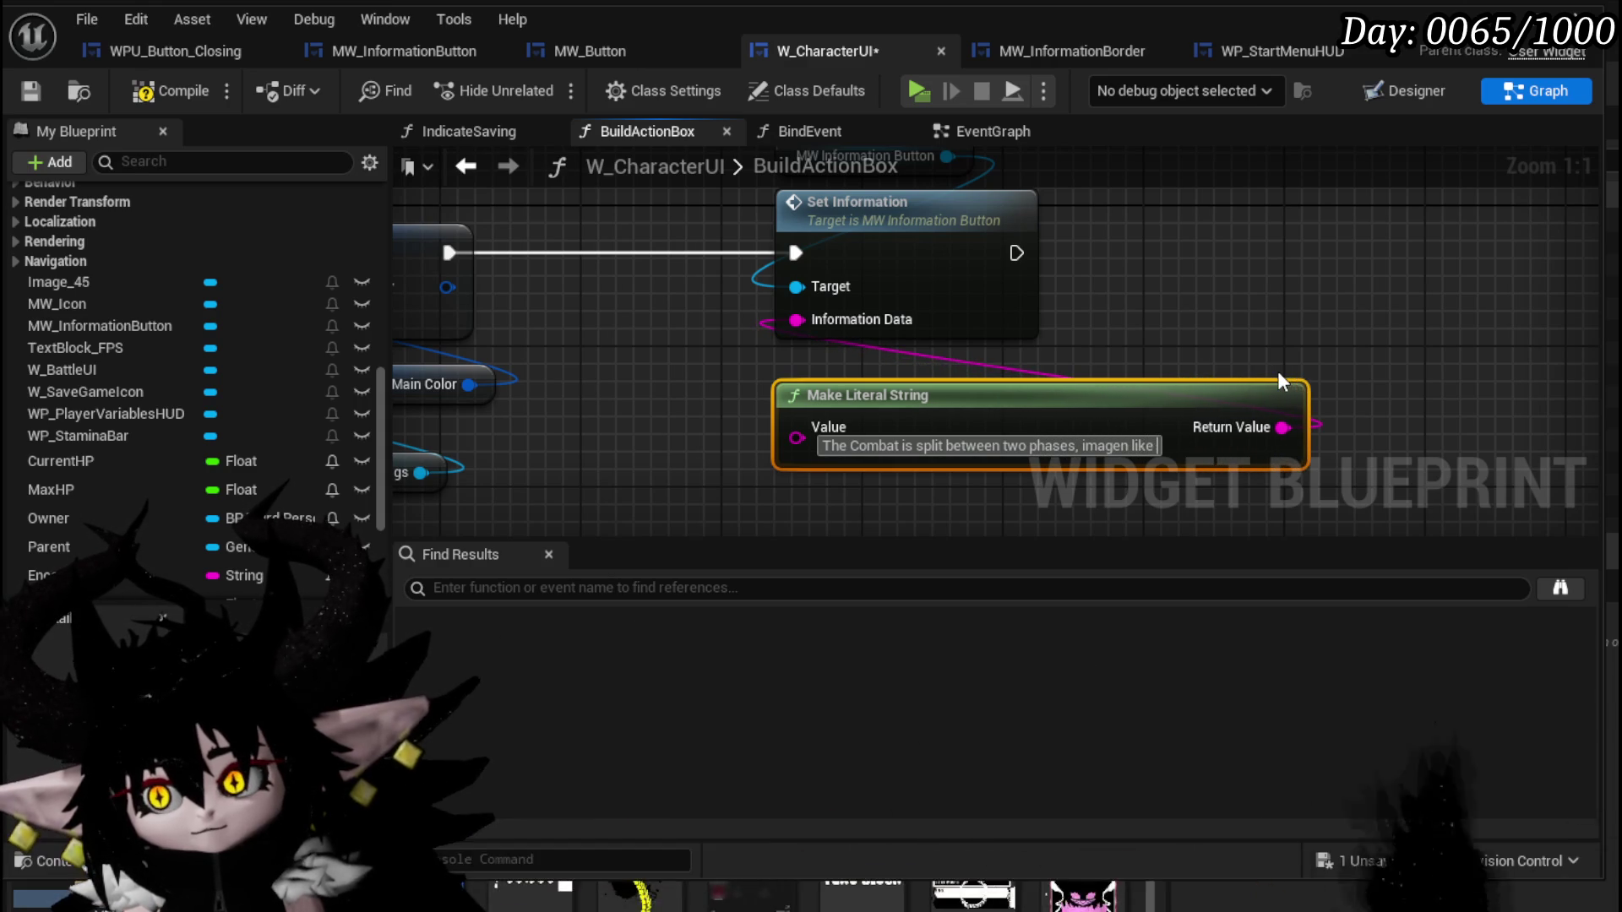
{"action": "type", "text": " Undertale,"}
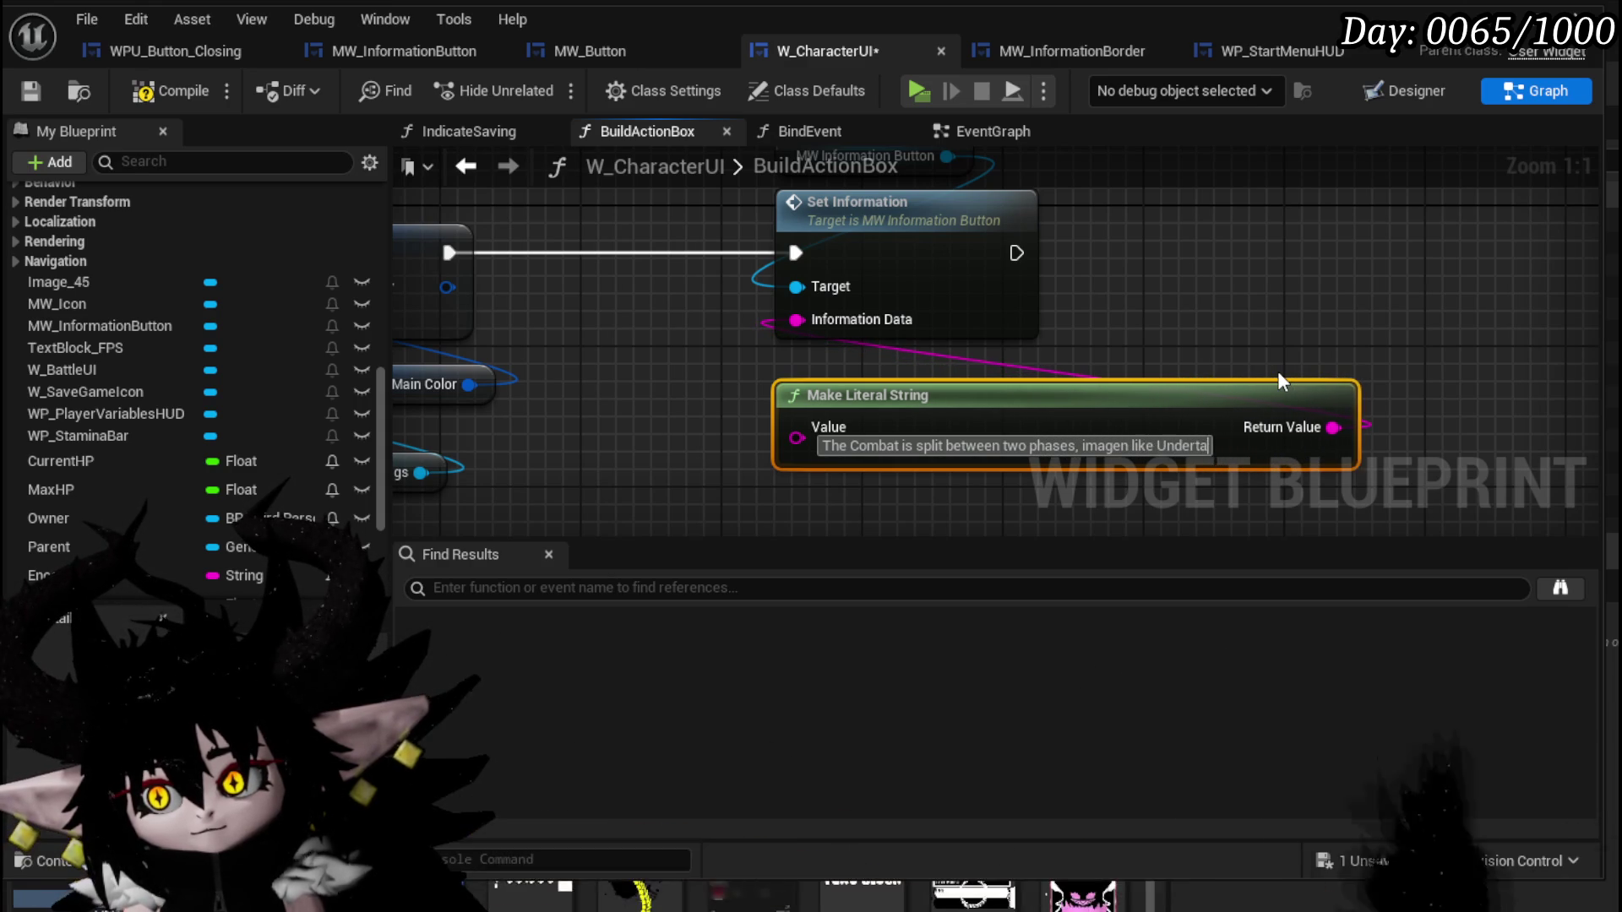
{"action": "key", "text": "BackSpace"}
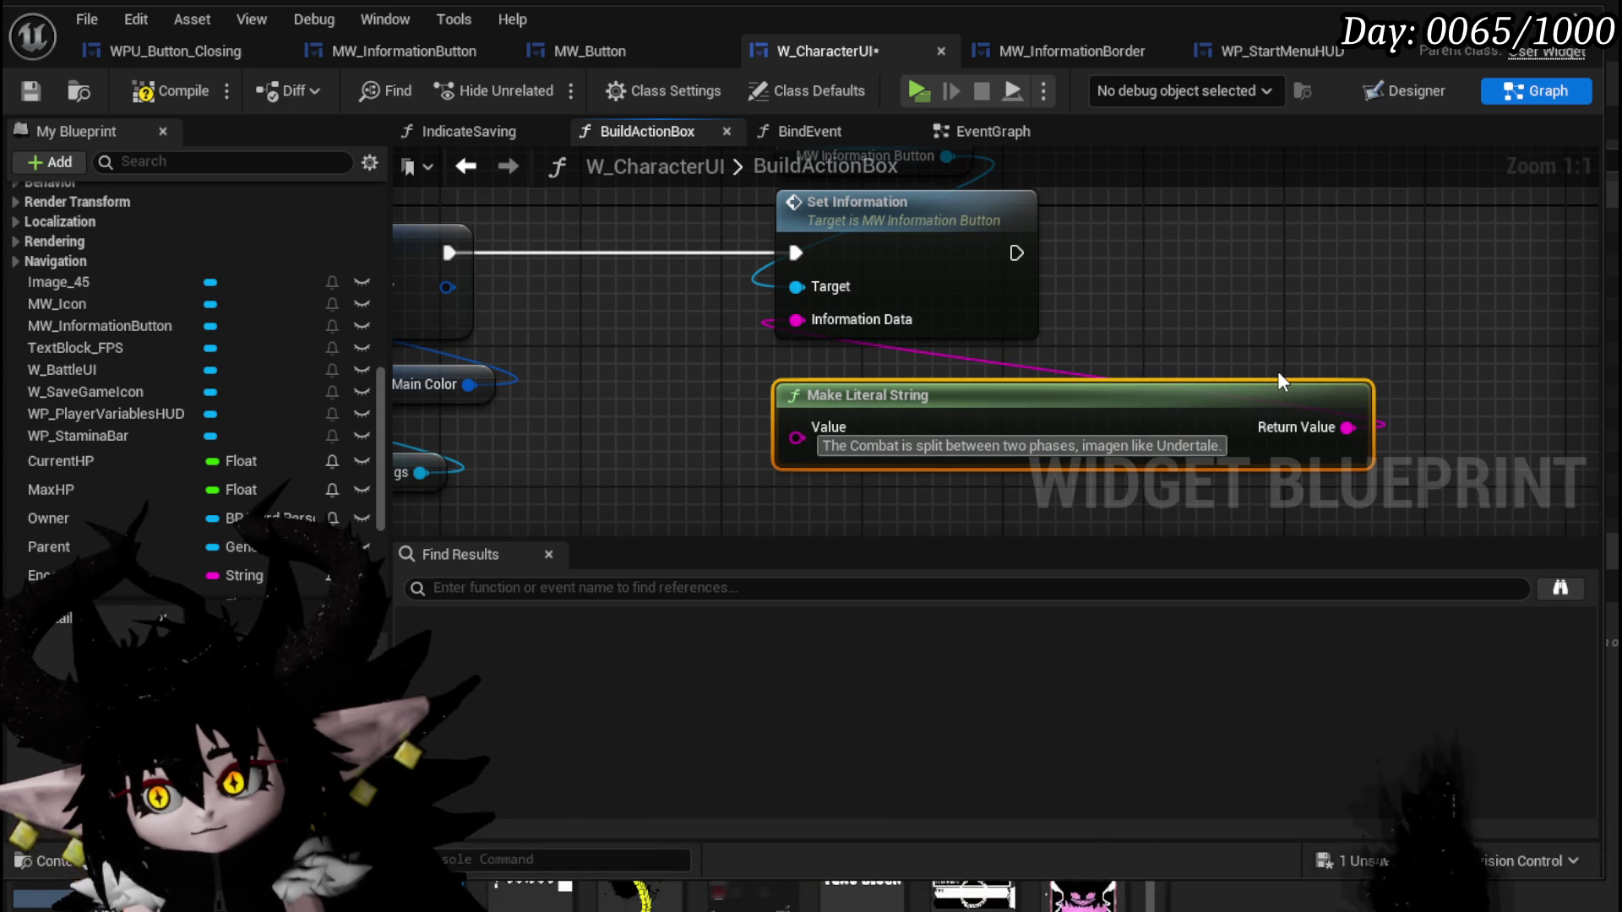
{"action": "type", "text": "."}
{"action": "key", "text": "shift+Return"}
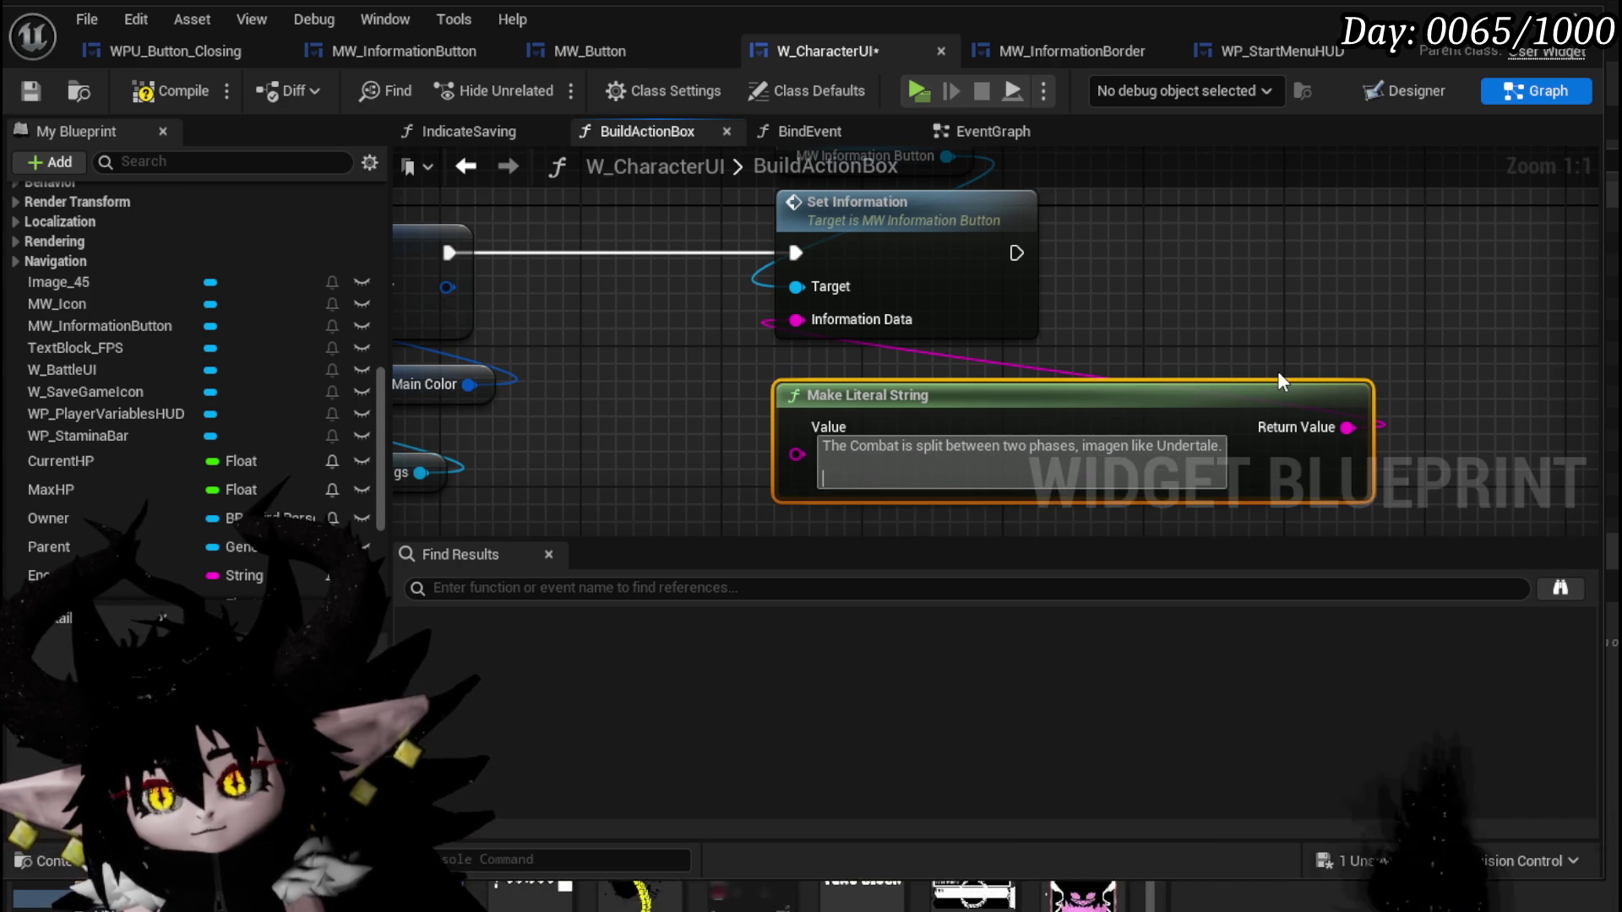
Add the action-phase line ending 'dodge (shit) Block/ Perfect Block (Q)'.
{"action": "type", "text": "you have a"}
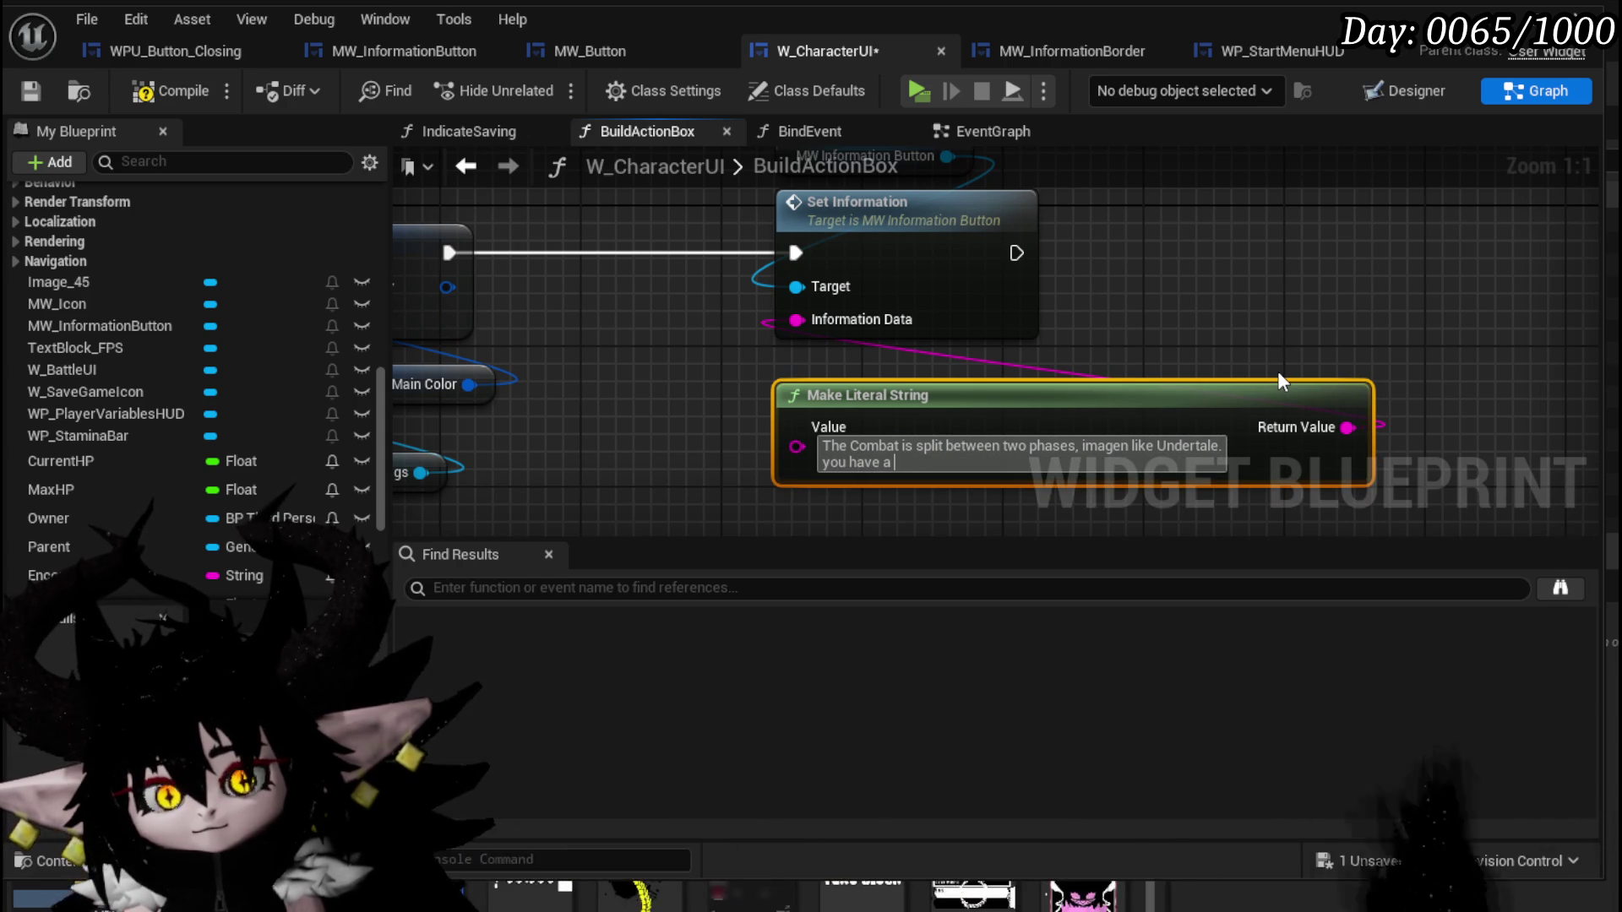
{"action": "type", "text": " action phas"}
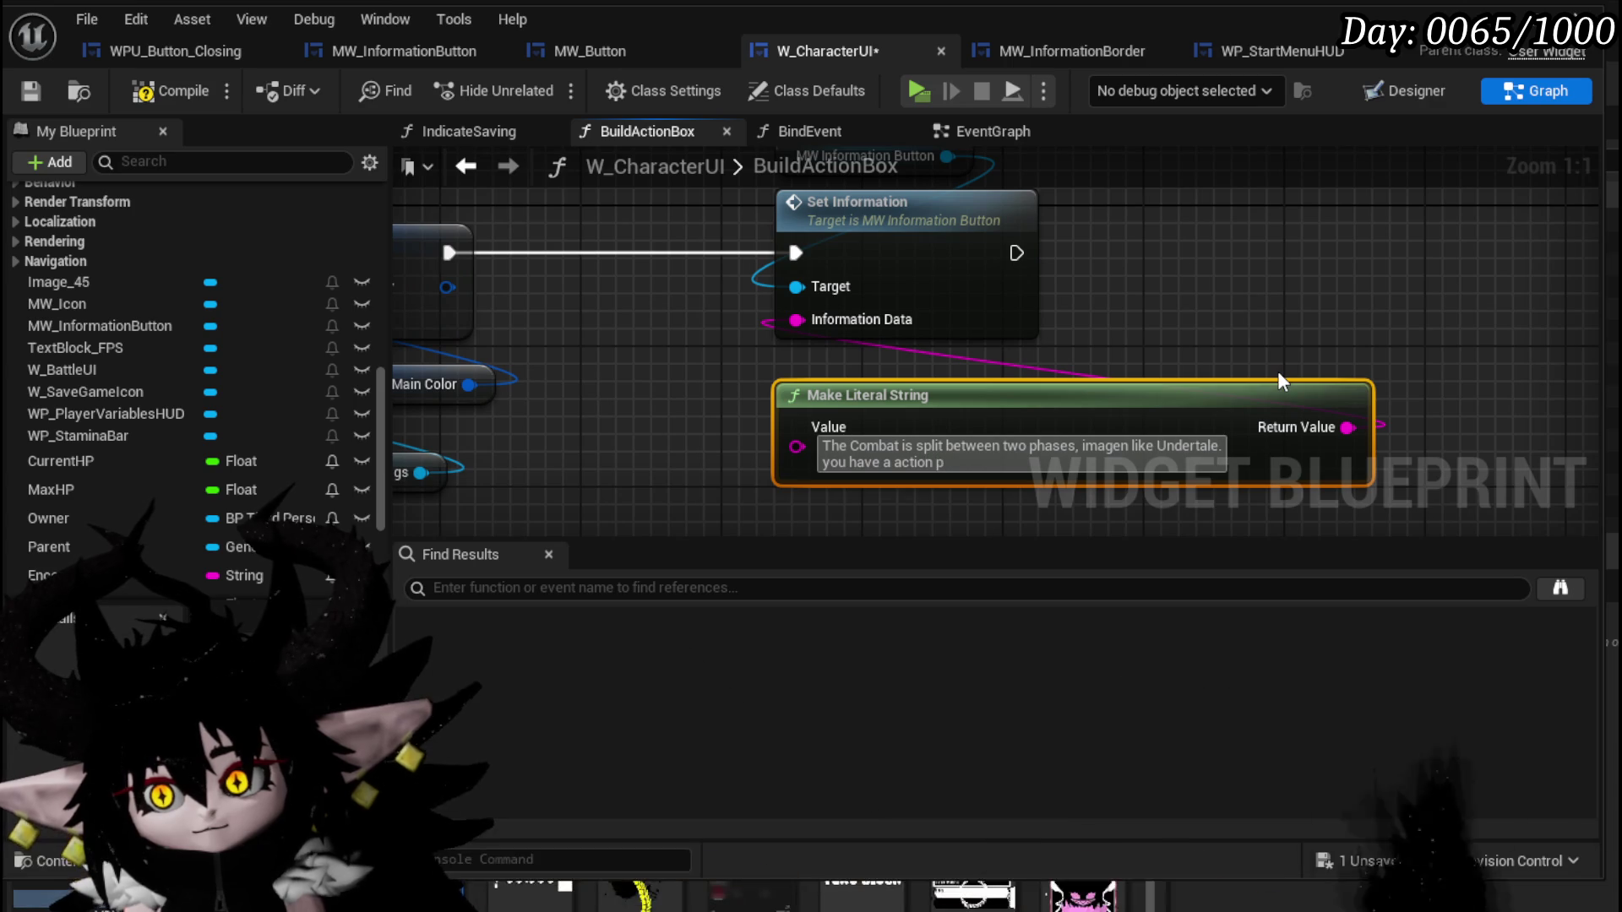
{"action": "type", "text": "e "}
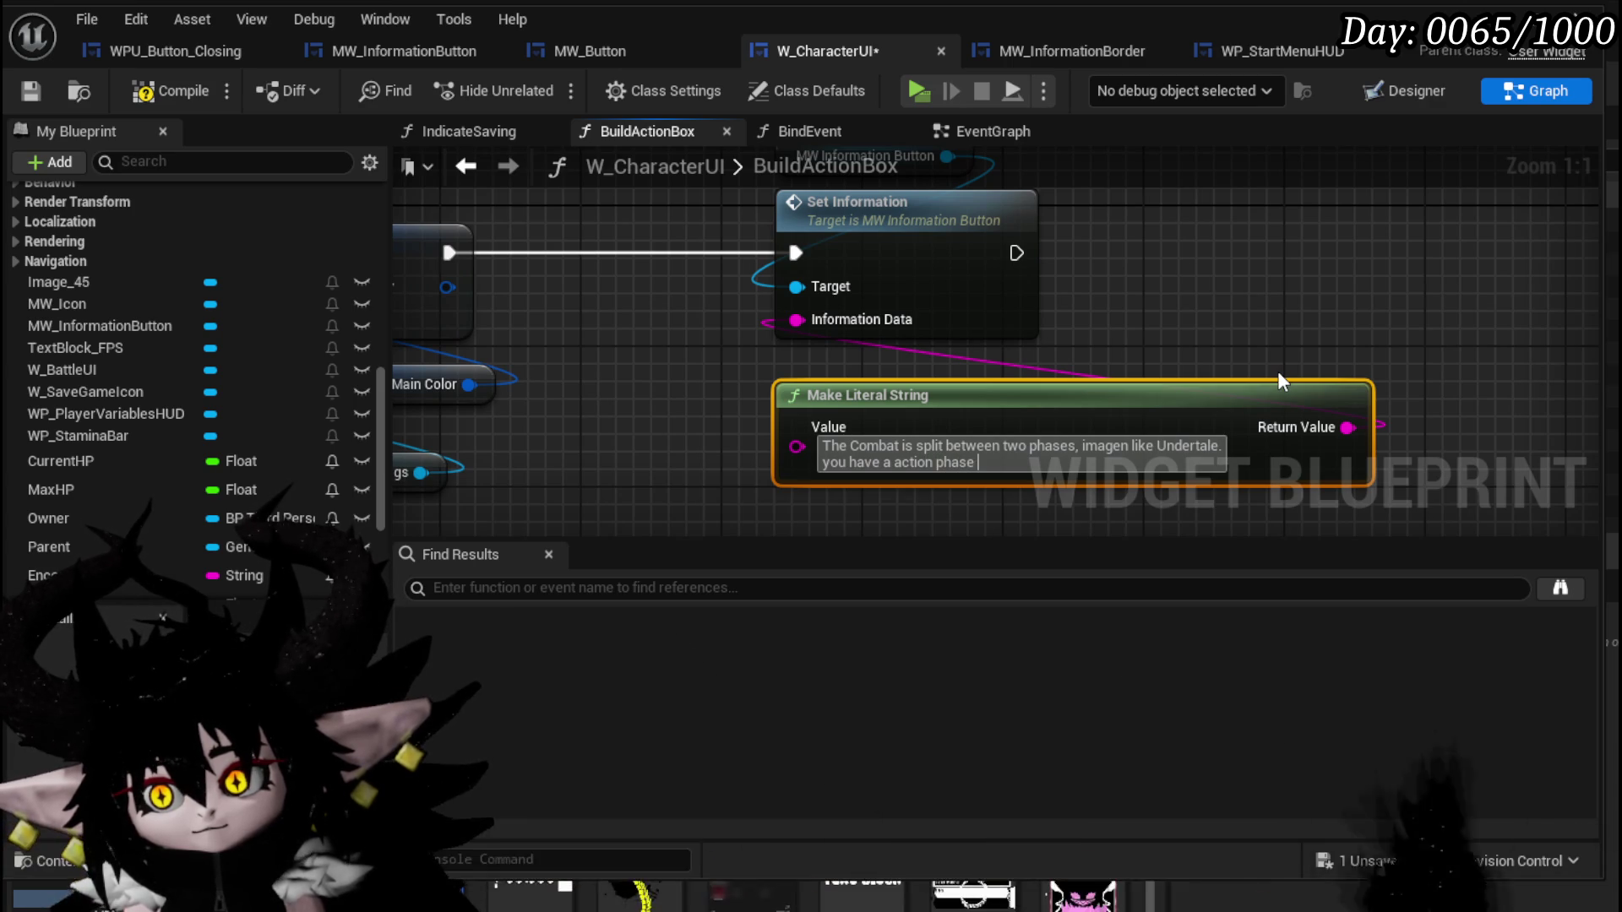
{"action": "type", "text": "where you n"}
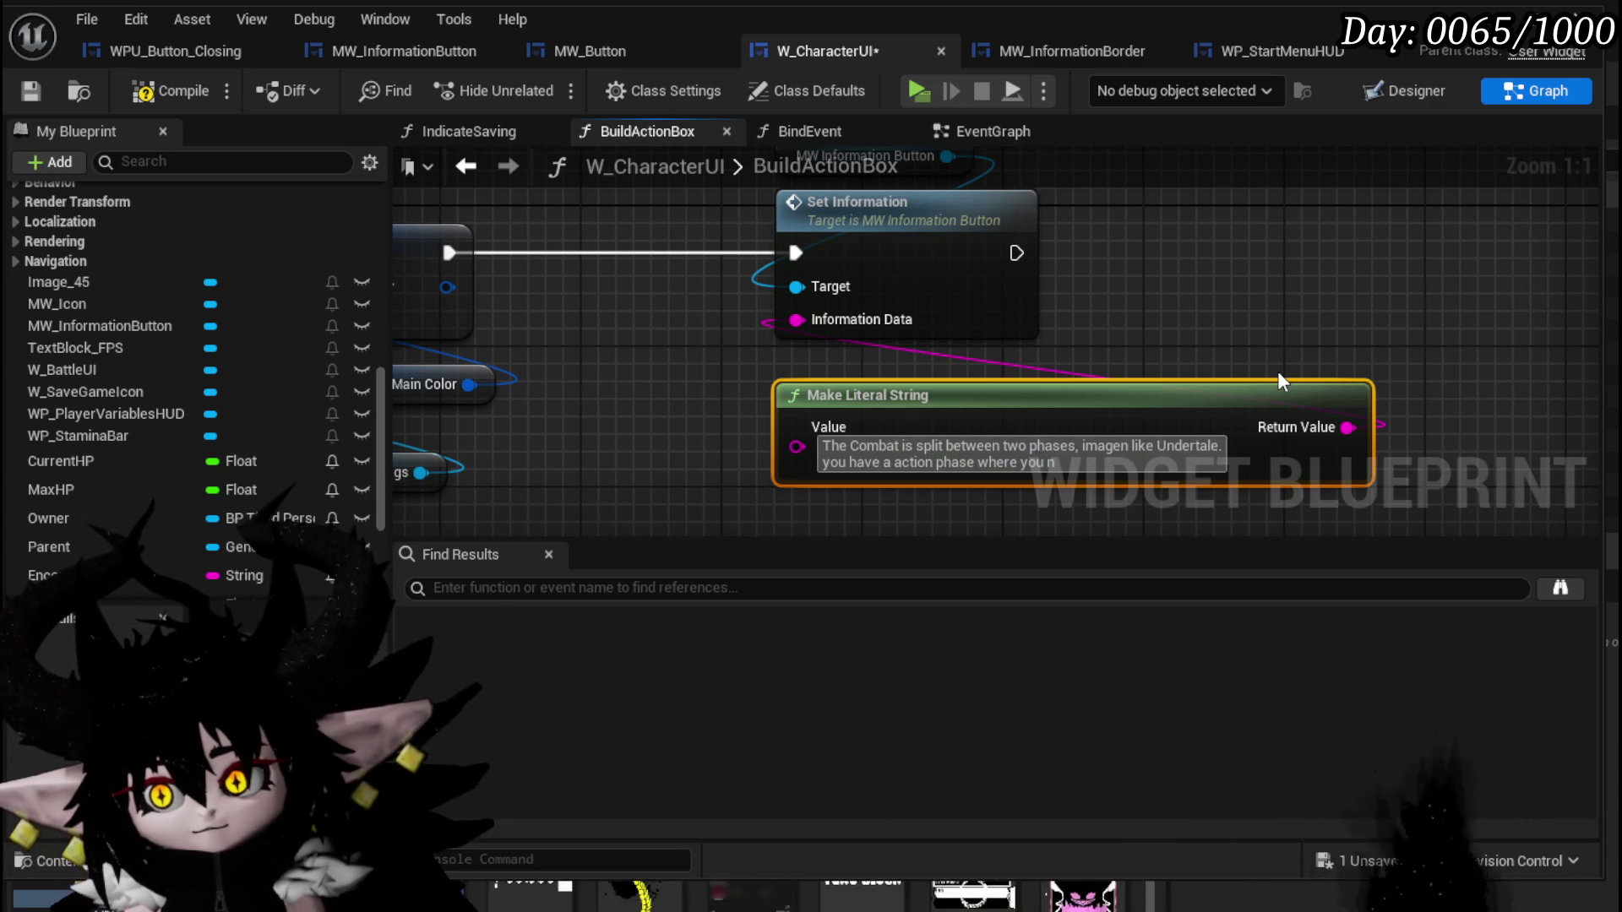
{"action": "type", "text": "eed to dod"}
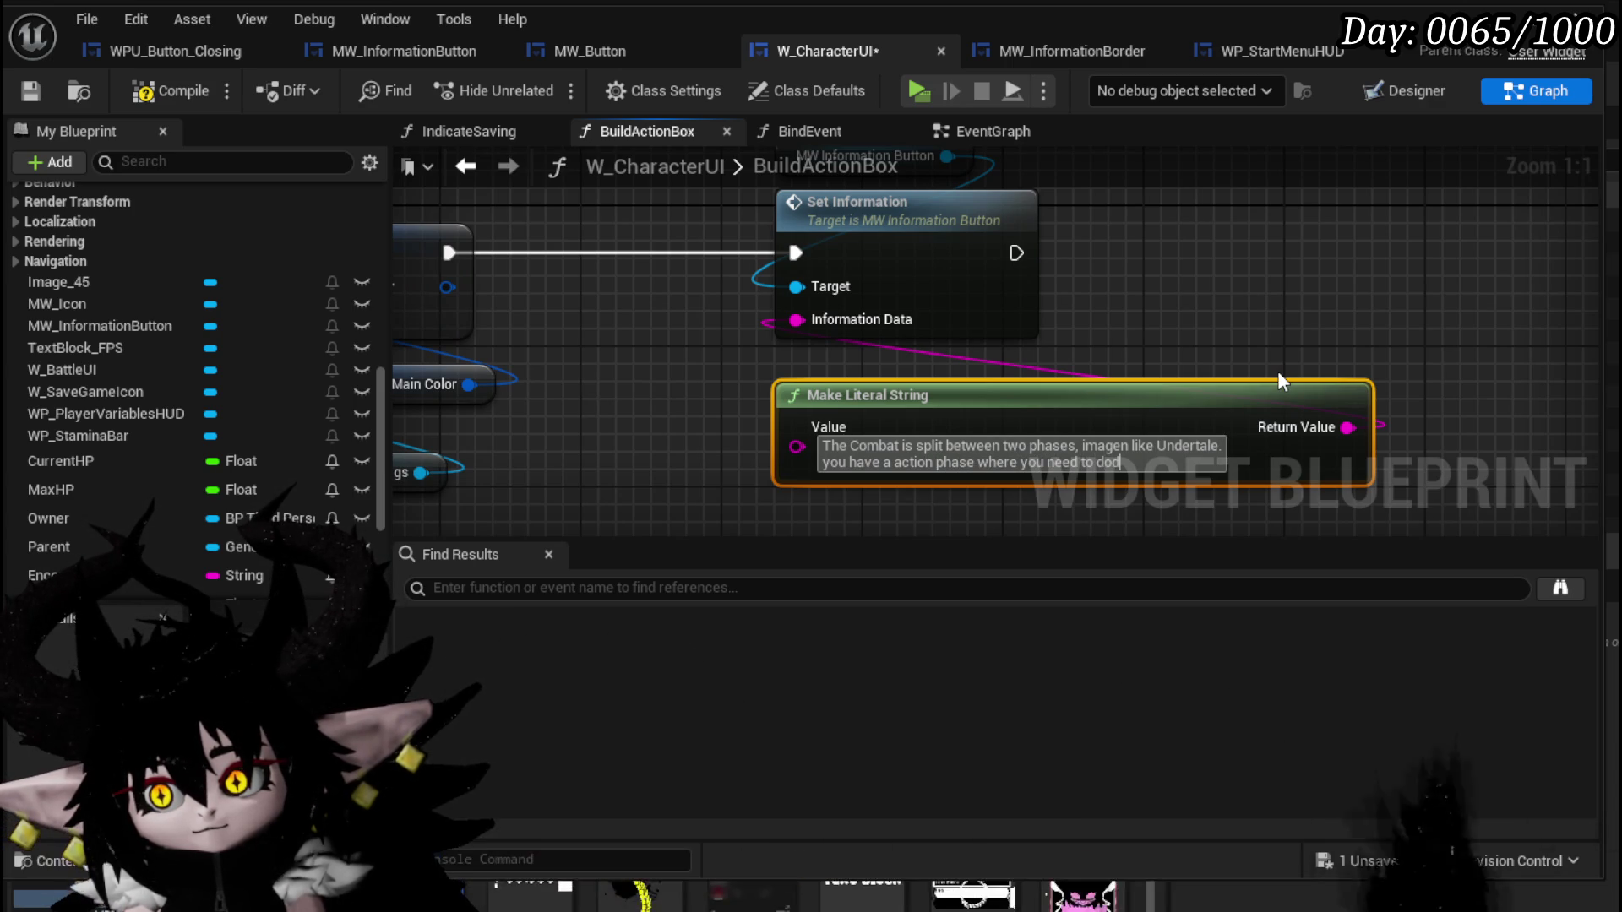
{"action": "type", "text": "ge "}
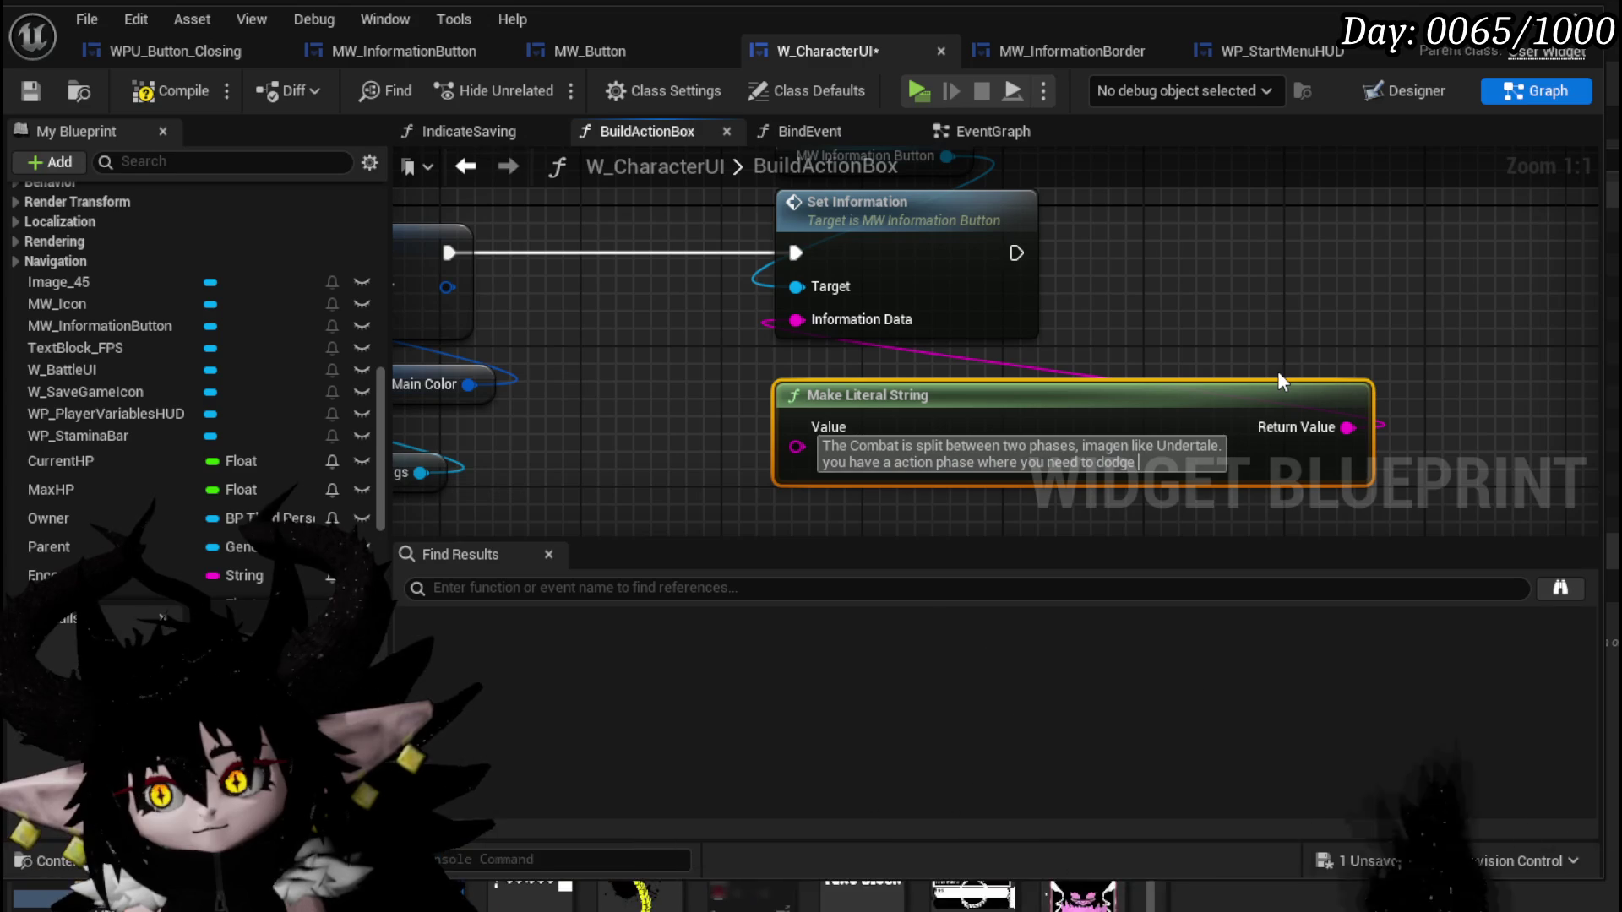
{"action": "type", "text": "(shit"}
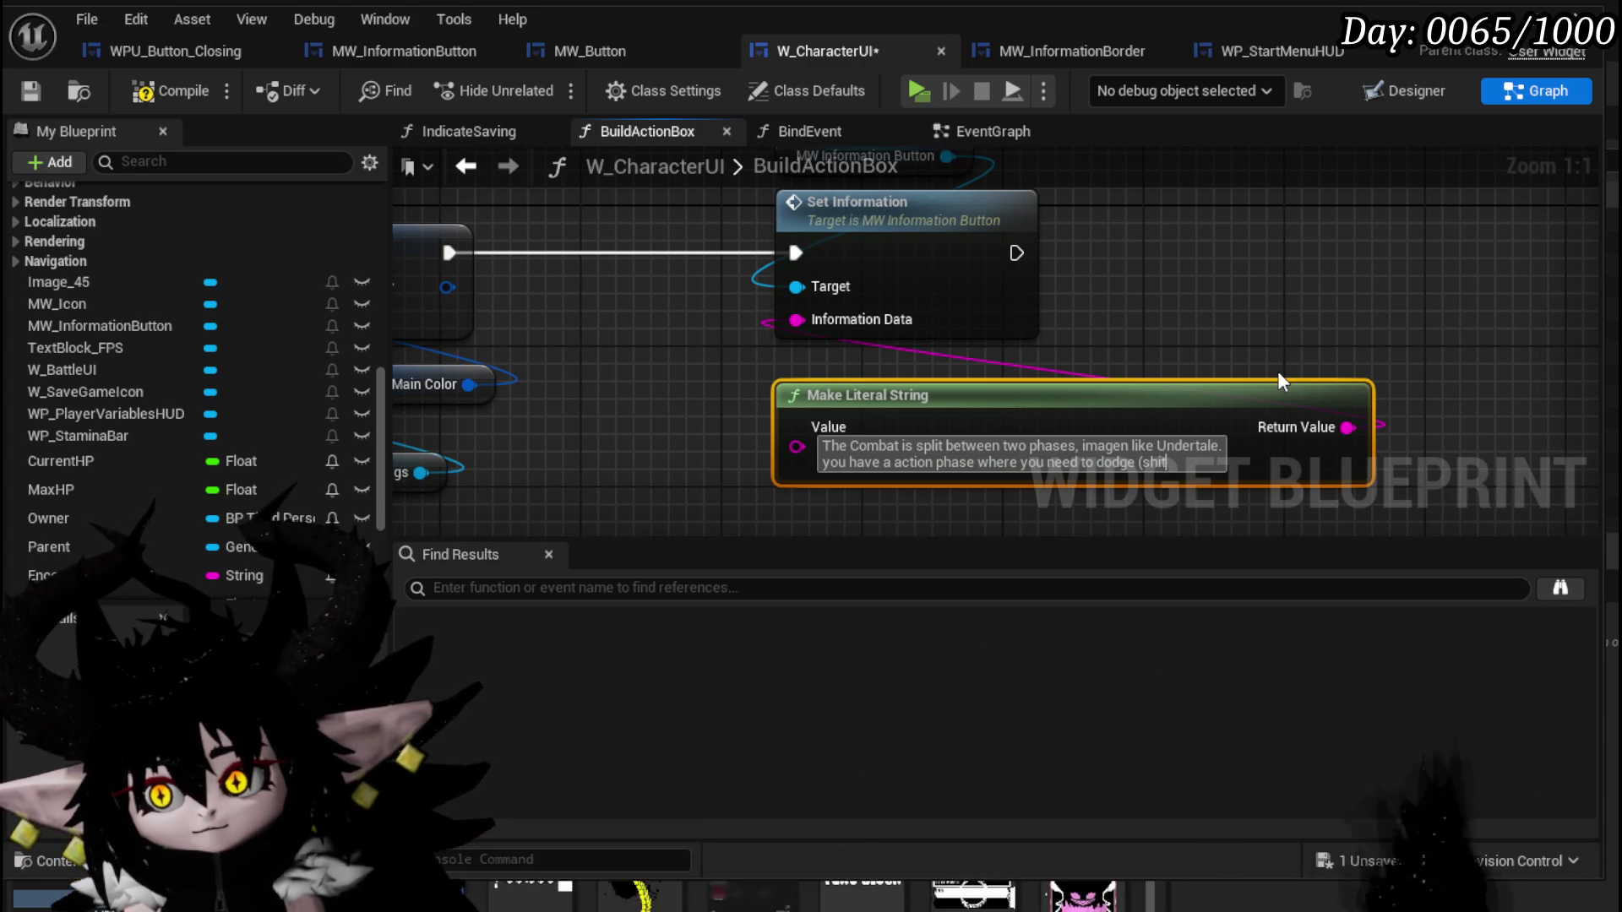
{"action": "type", "text": ") Bloc"}
{"action": "type", "text": "k/"}
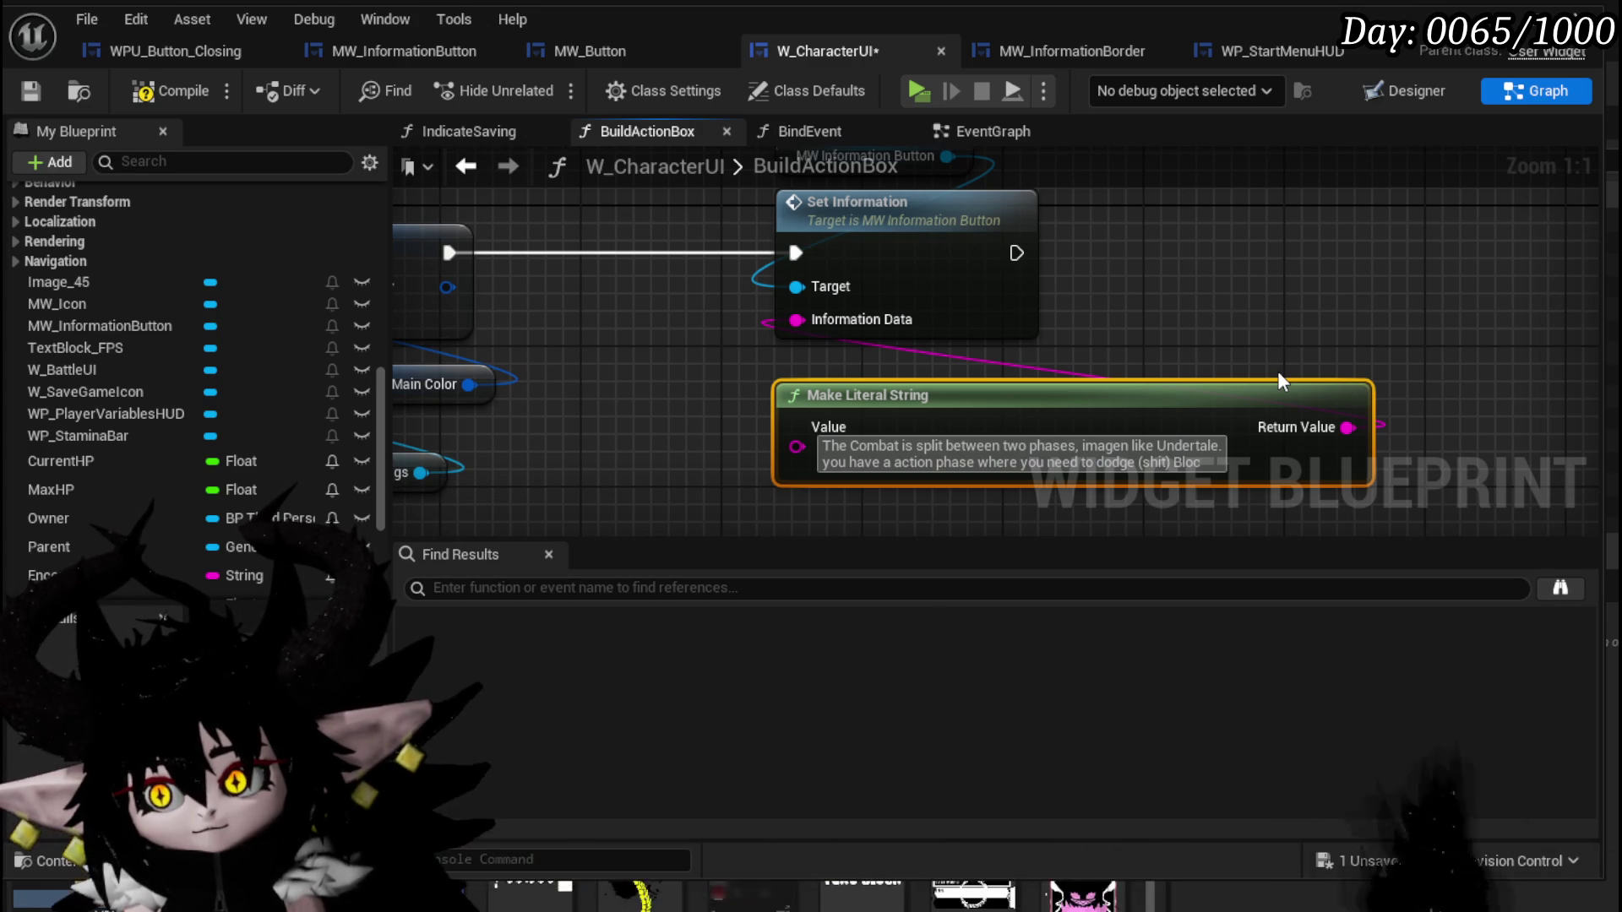
{"action": "type", "text": " Pe"}
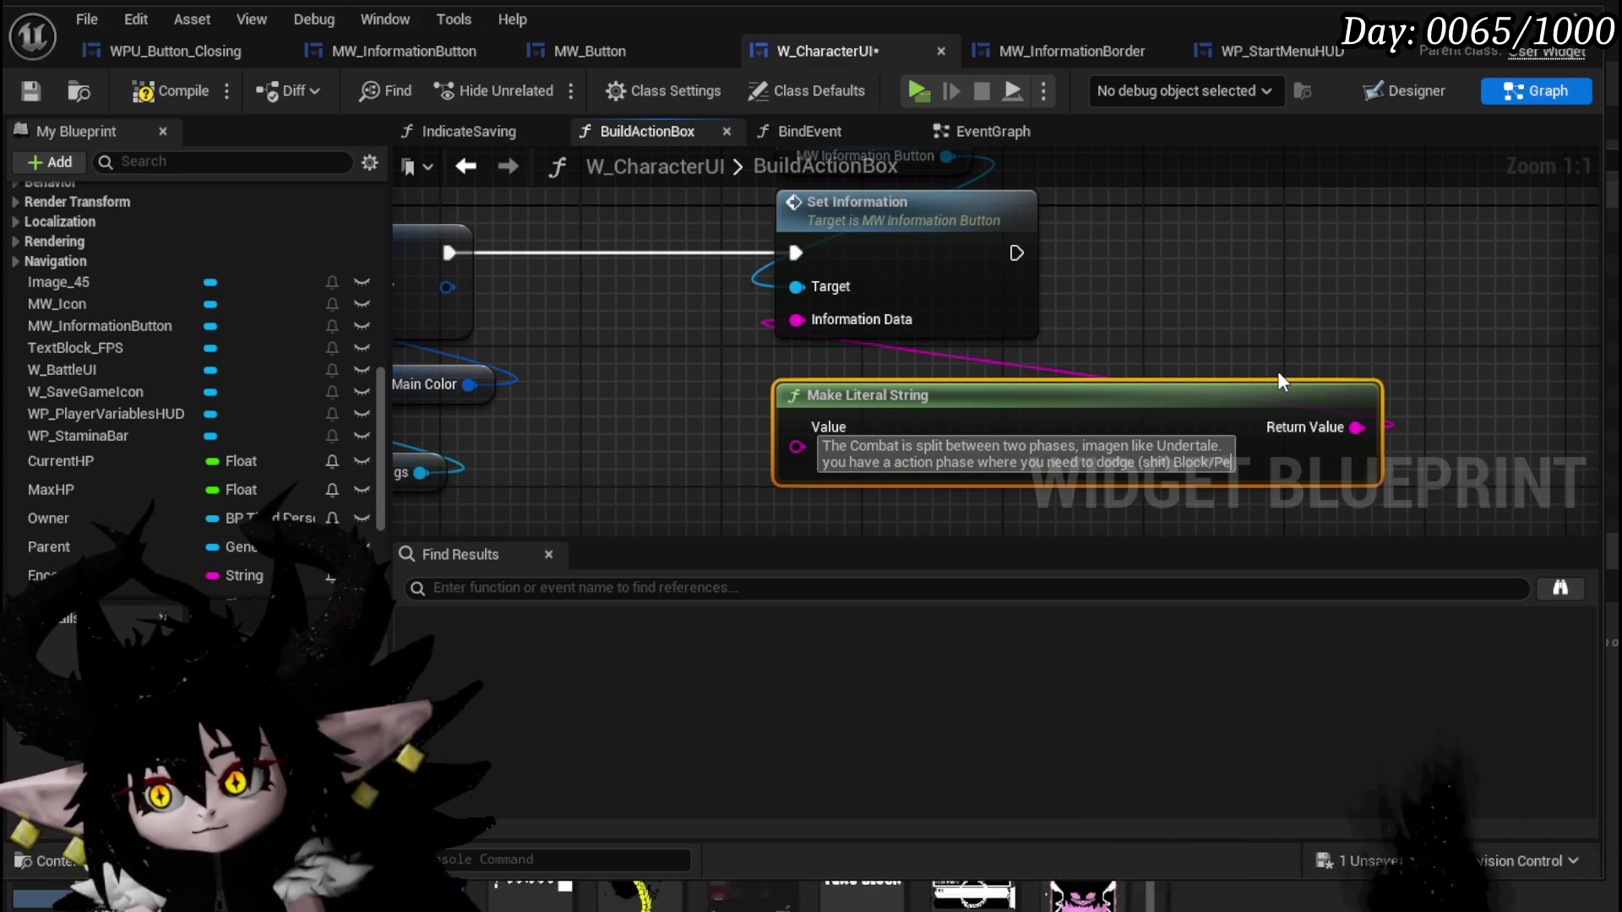
{"action": "type", "text": "rfect B"}
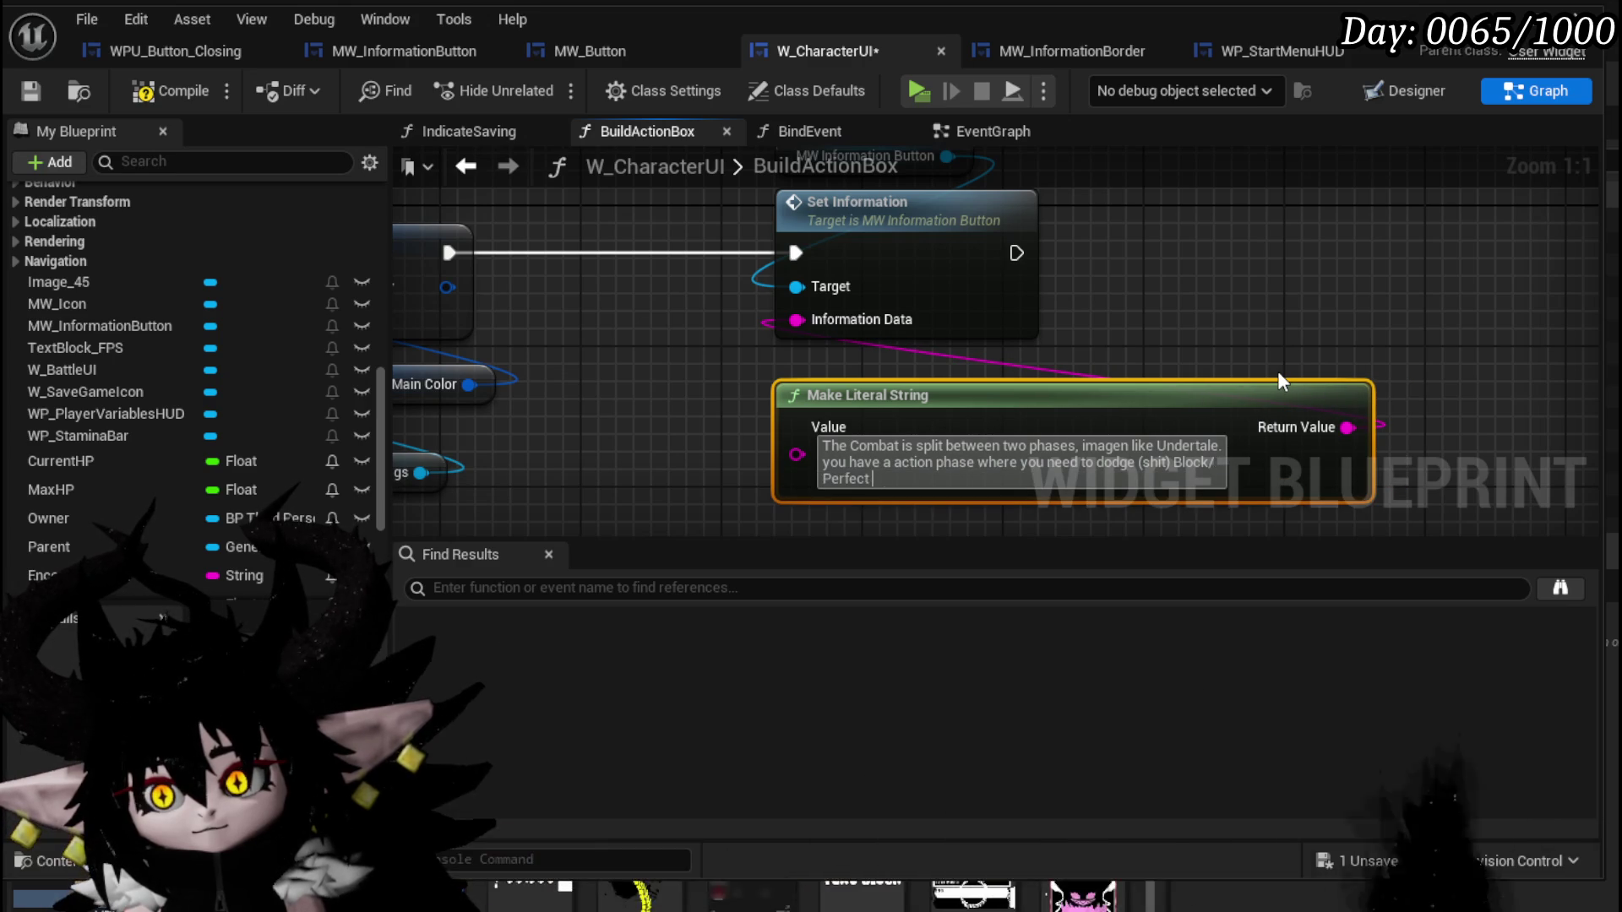
{"action": "key", "text": "BackSpace"}
{"action": "key", "text": "BackSpace"}
{"action": "key", "text": "BackSpace"}
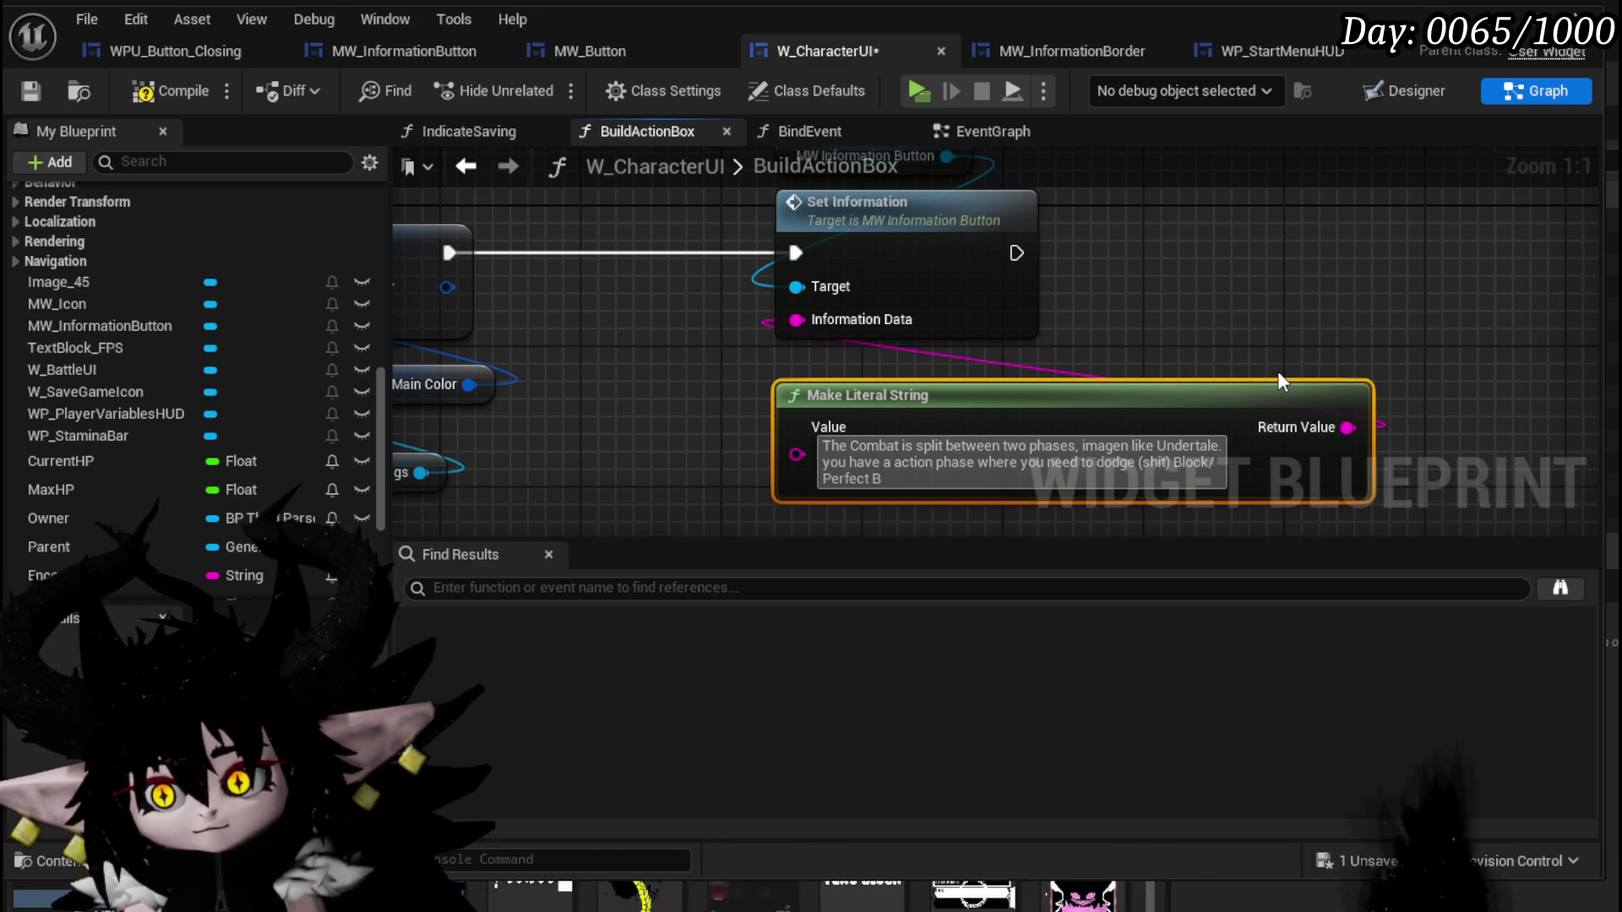
{"action": "type", "text": "lock (Q"}
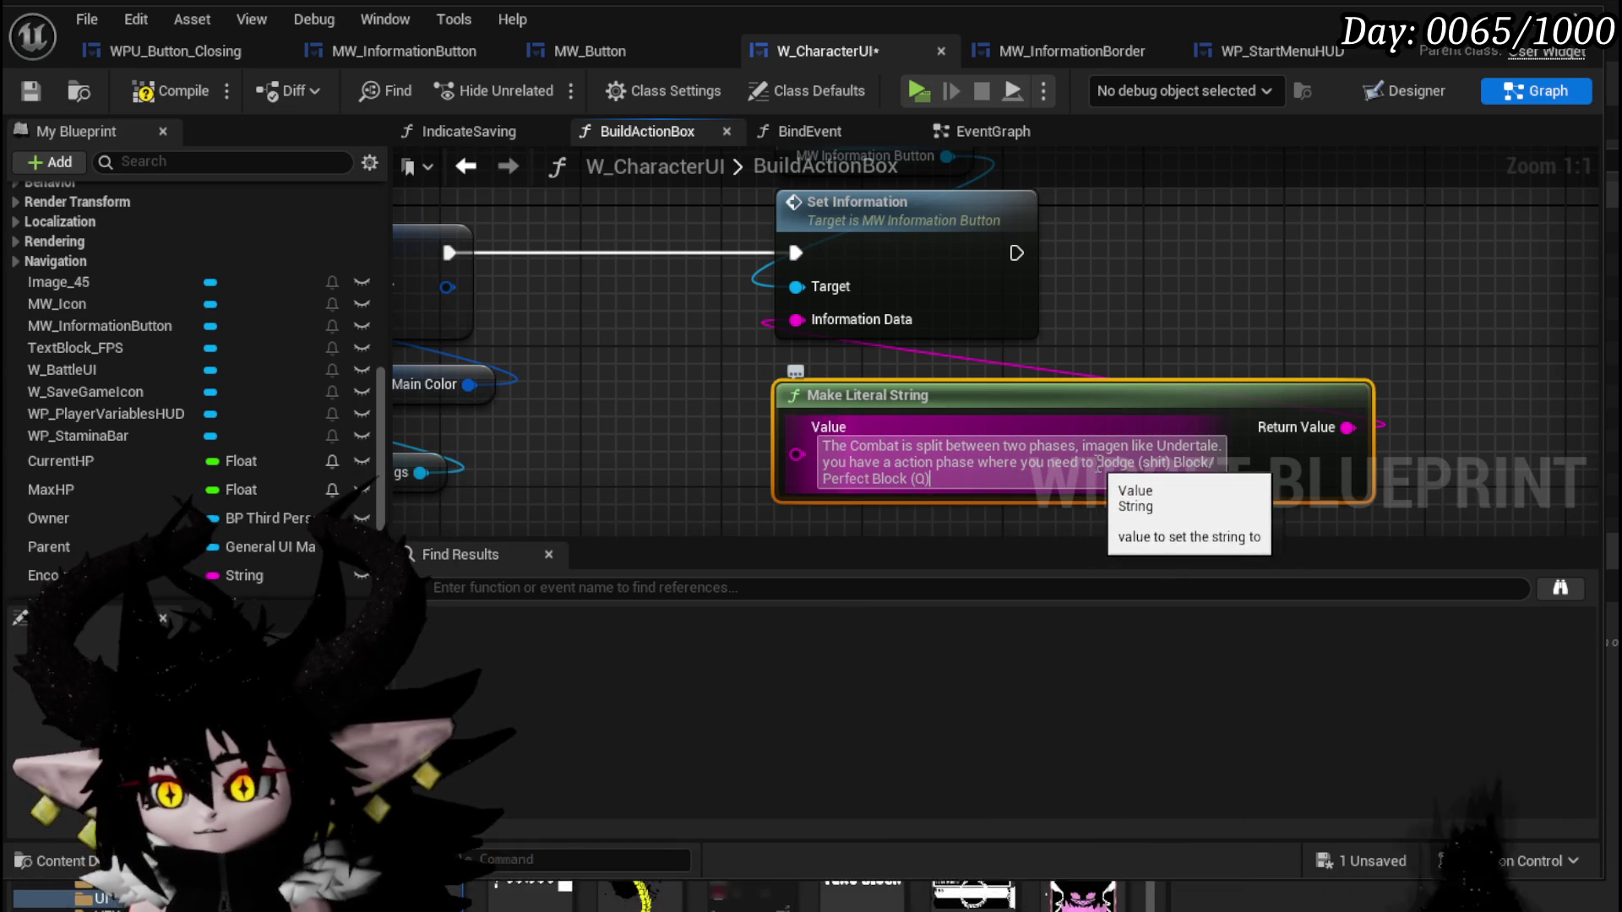
Insert 'avoid enemy attack, using', 'or' and 'can move freely using WASD and' into the action-phase line.
{"action": "type", "text": "avoid e"}
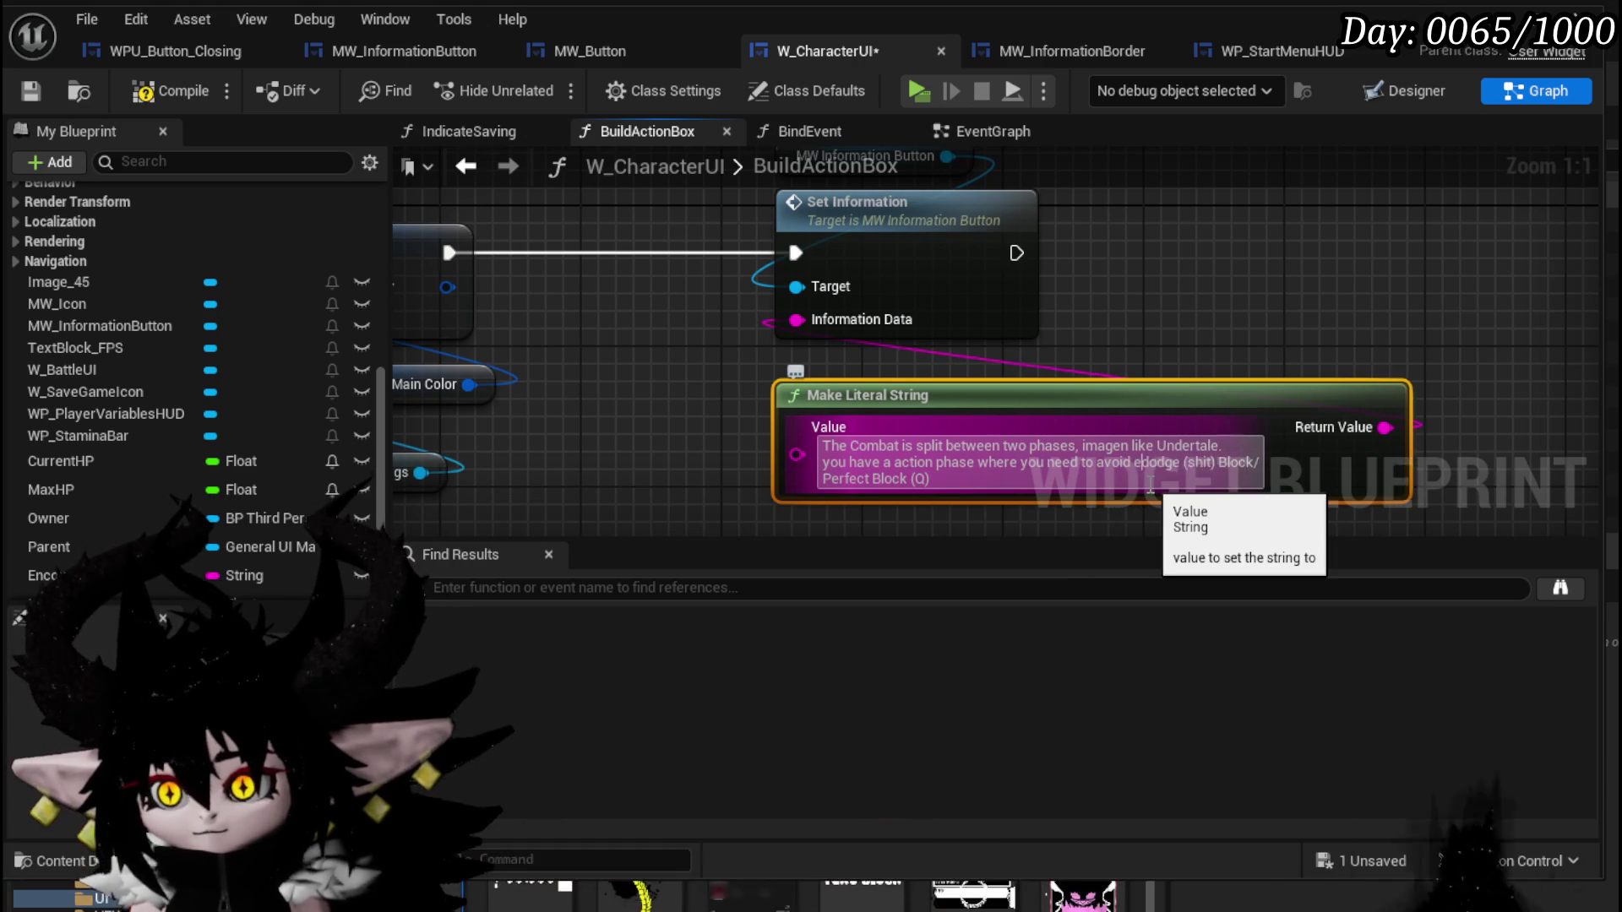
{"action": "type", "text": "nemy "}
{"action": "type", "text": "attack"}
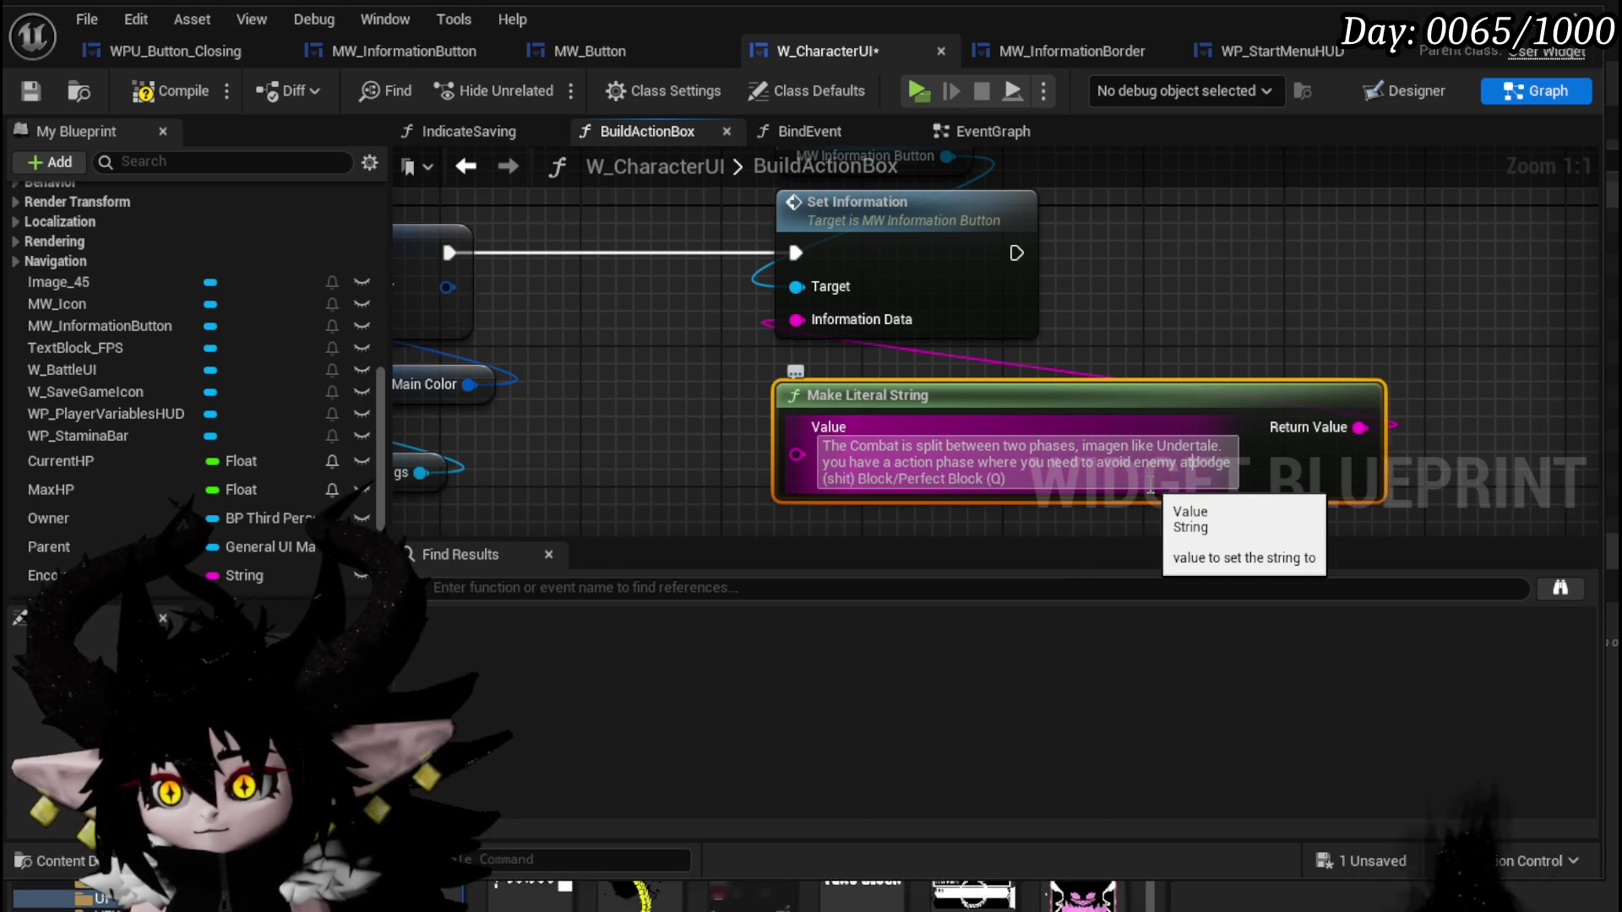
{"action": "type", "text": ", usi"}
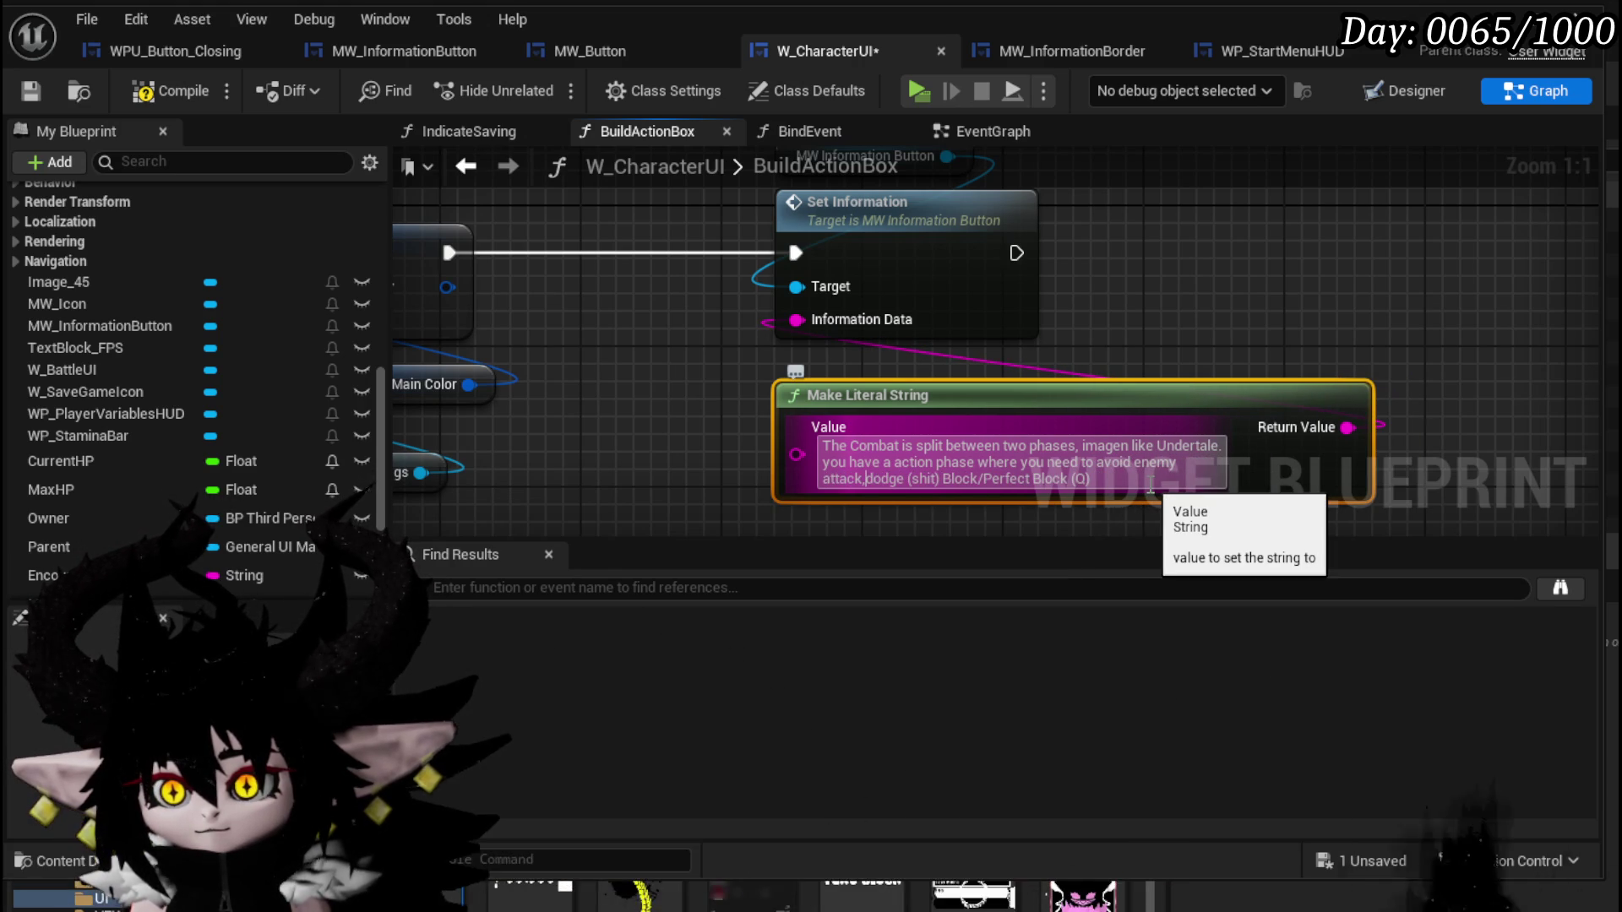
{"action": "type", "text": "ng"}
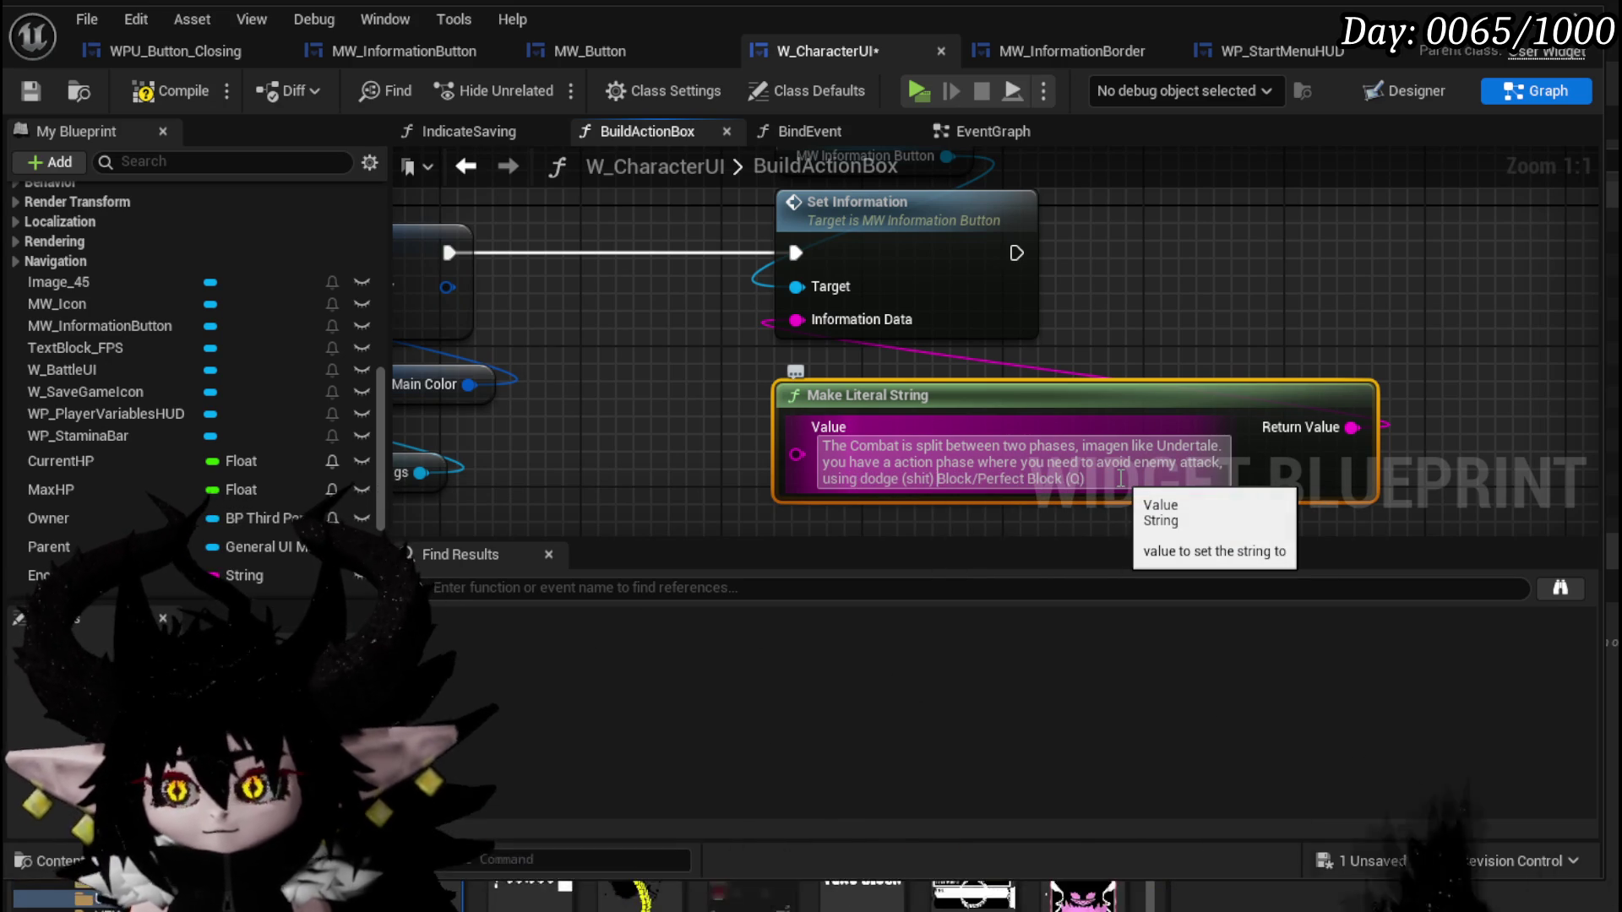
{"action": "type", "text": "or"}
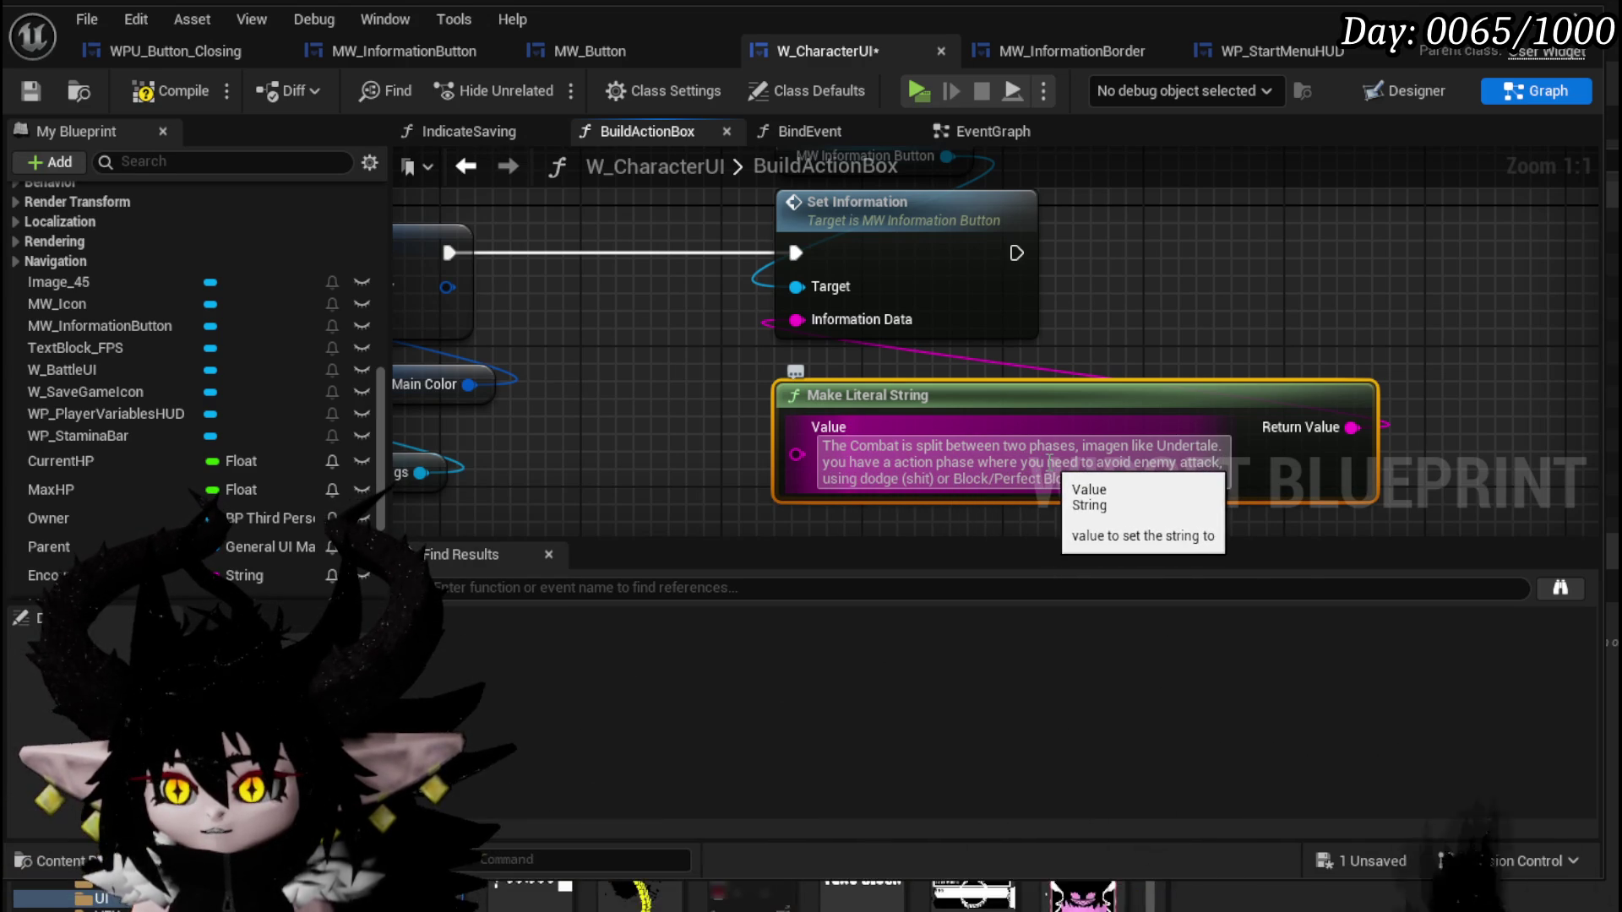
{"action": "type", "text": "an move "}
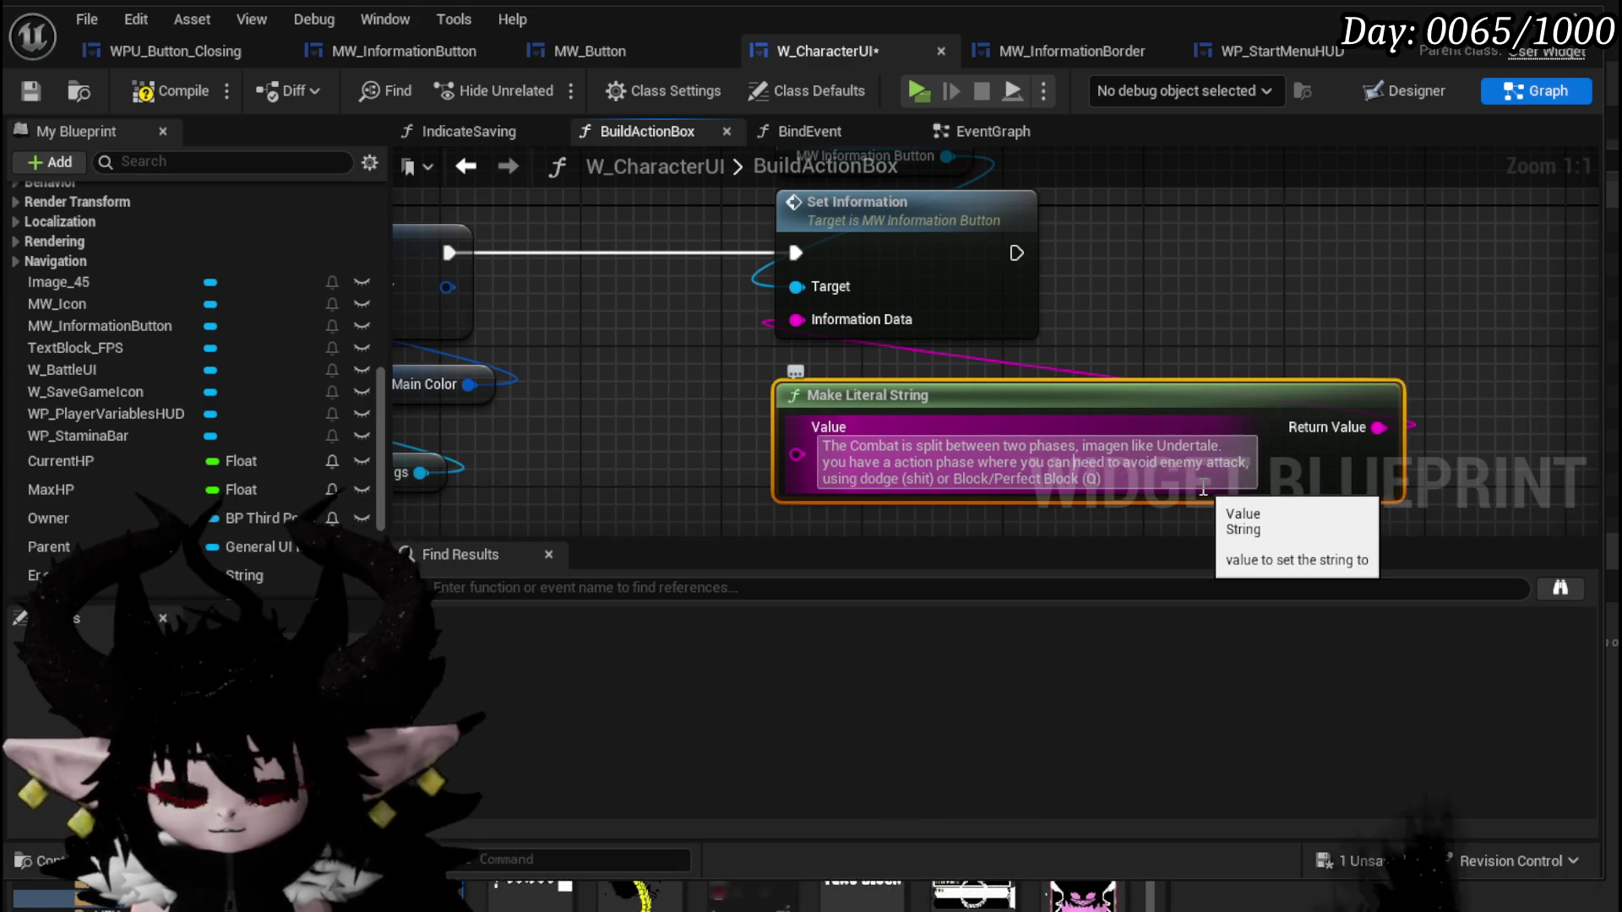
{"action": "type", "text": "free"}
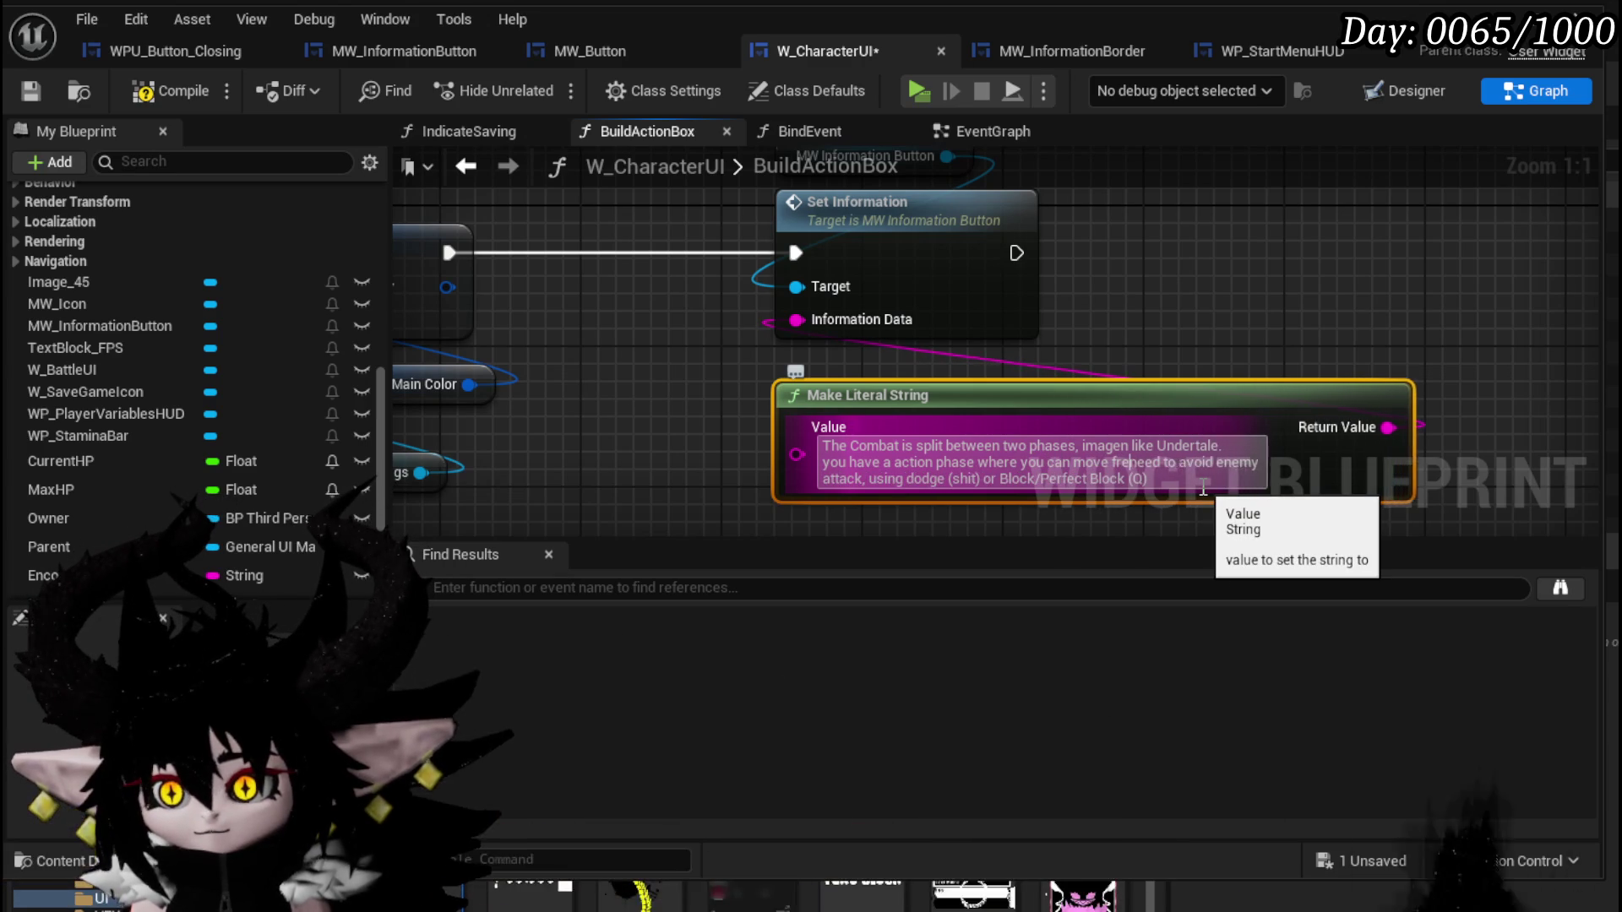
{"action": "type", "text": "ly usi"}
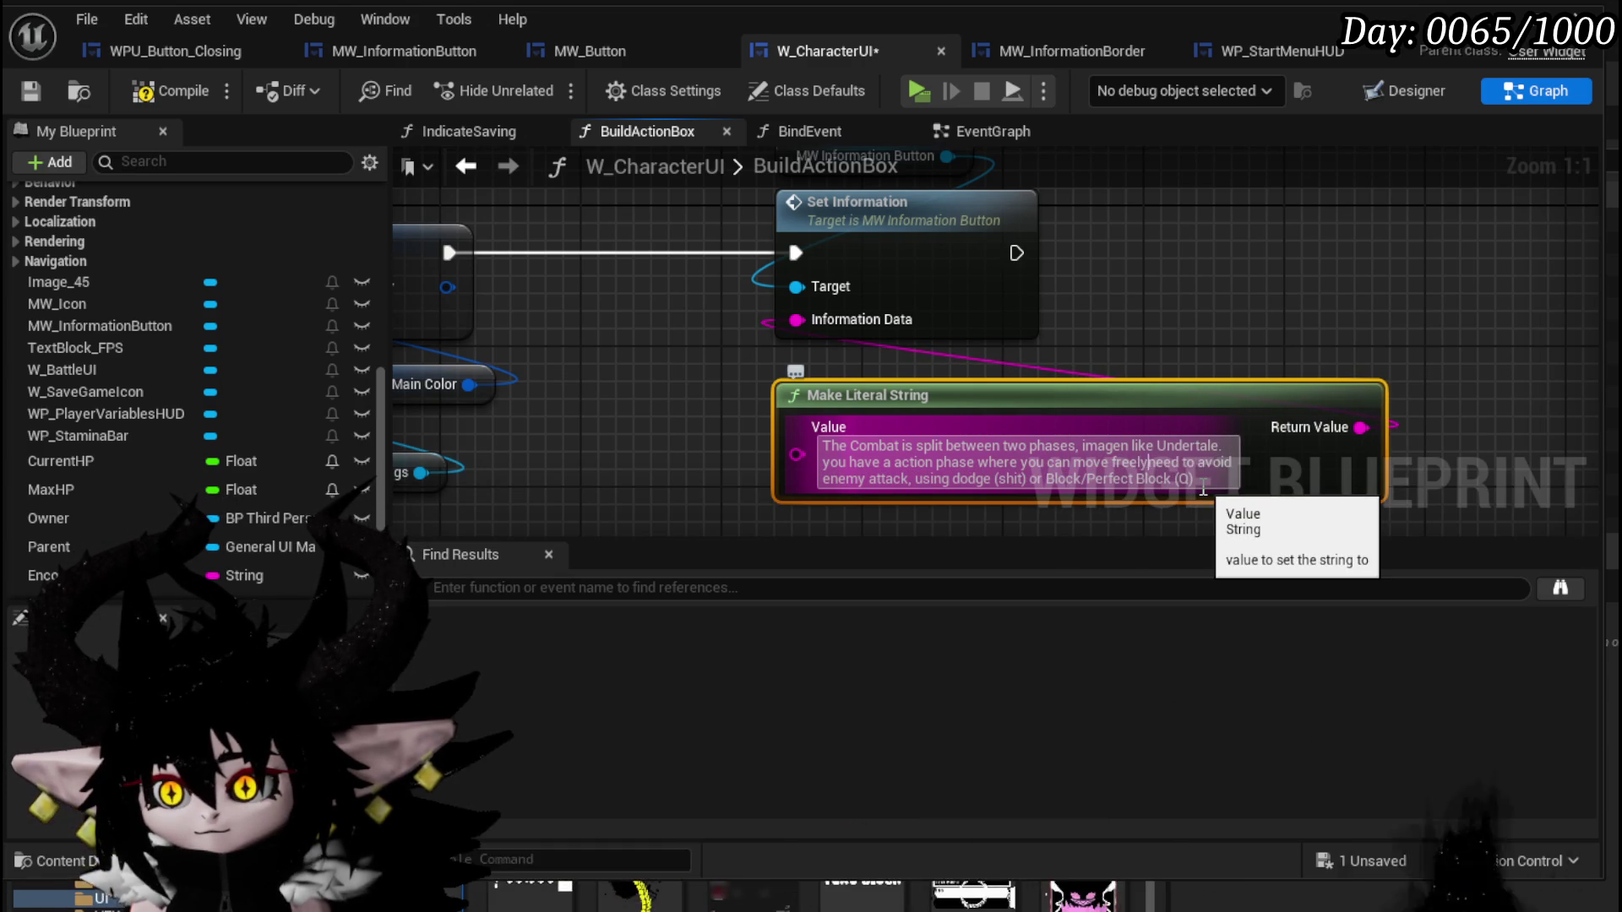
{"action": "type", "text": "ng WASD"}
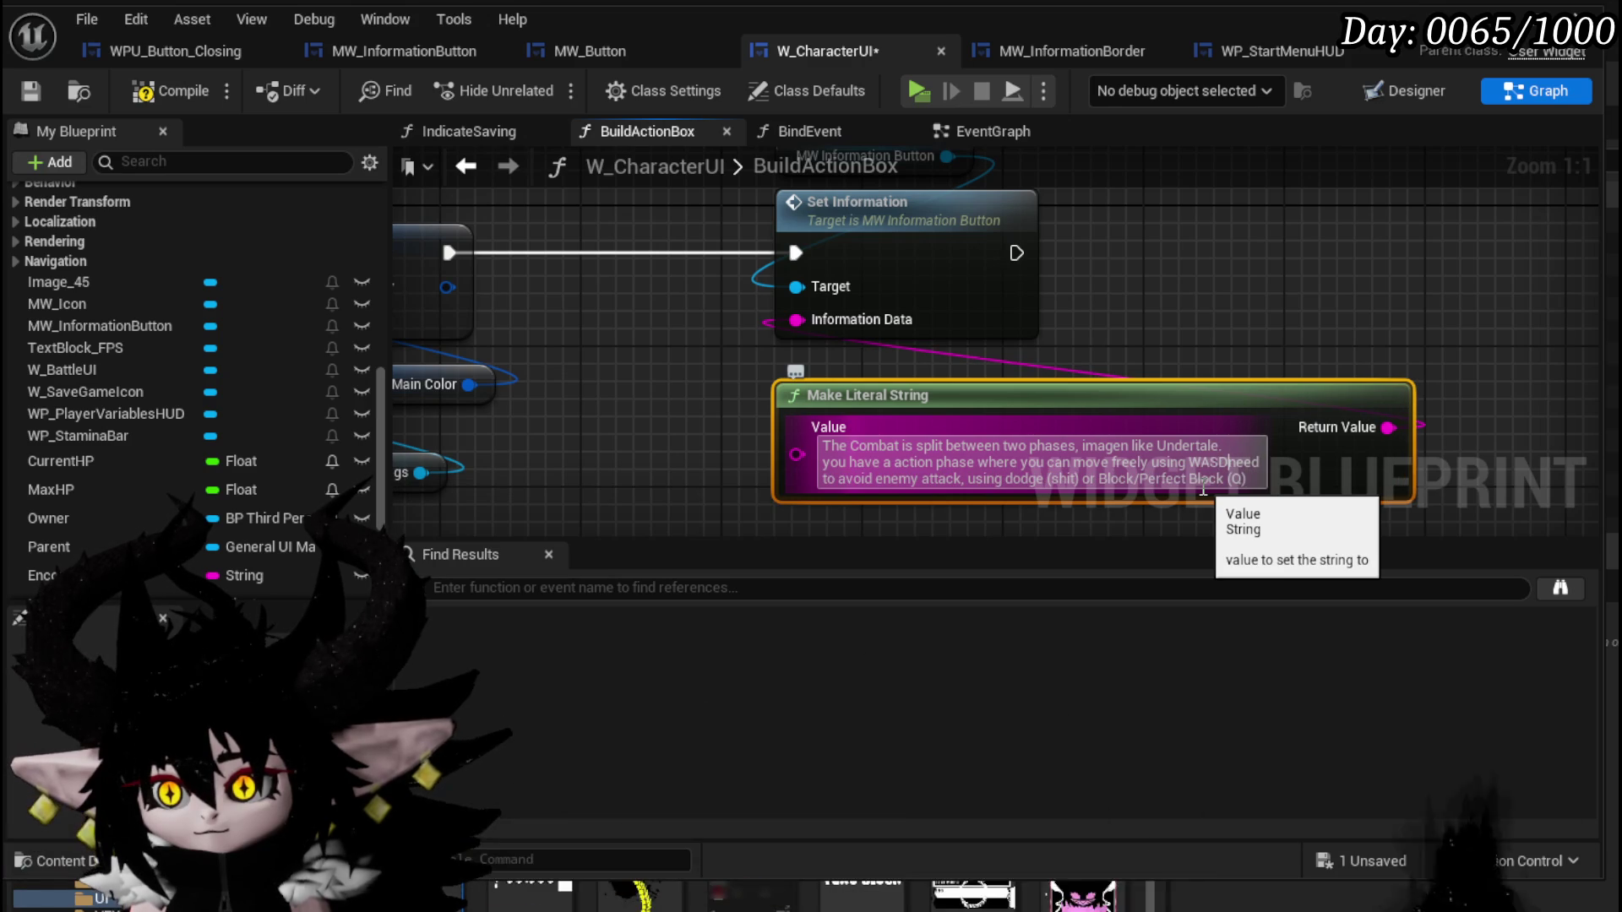
{"action": "type", "text": " a"}
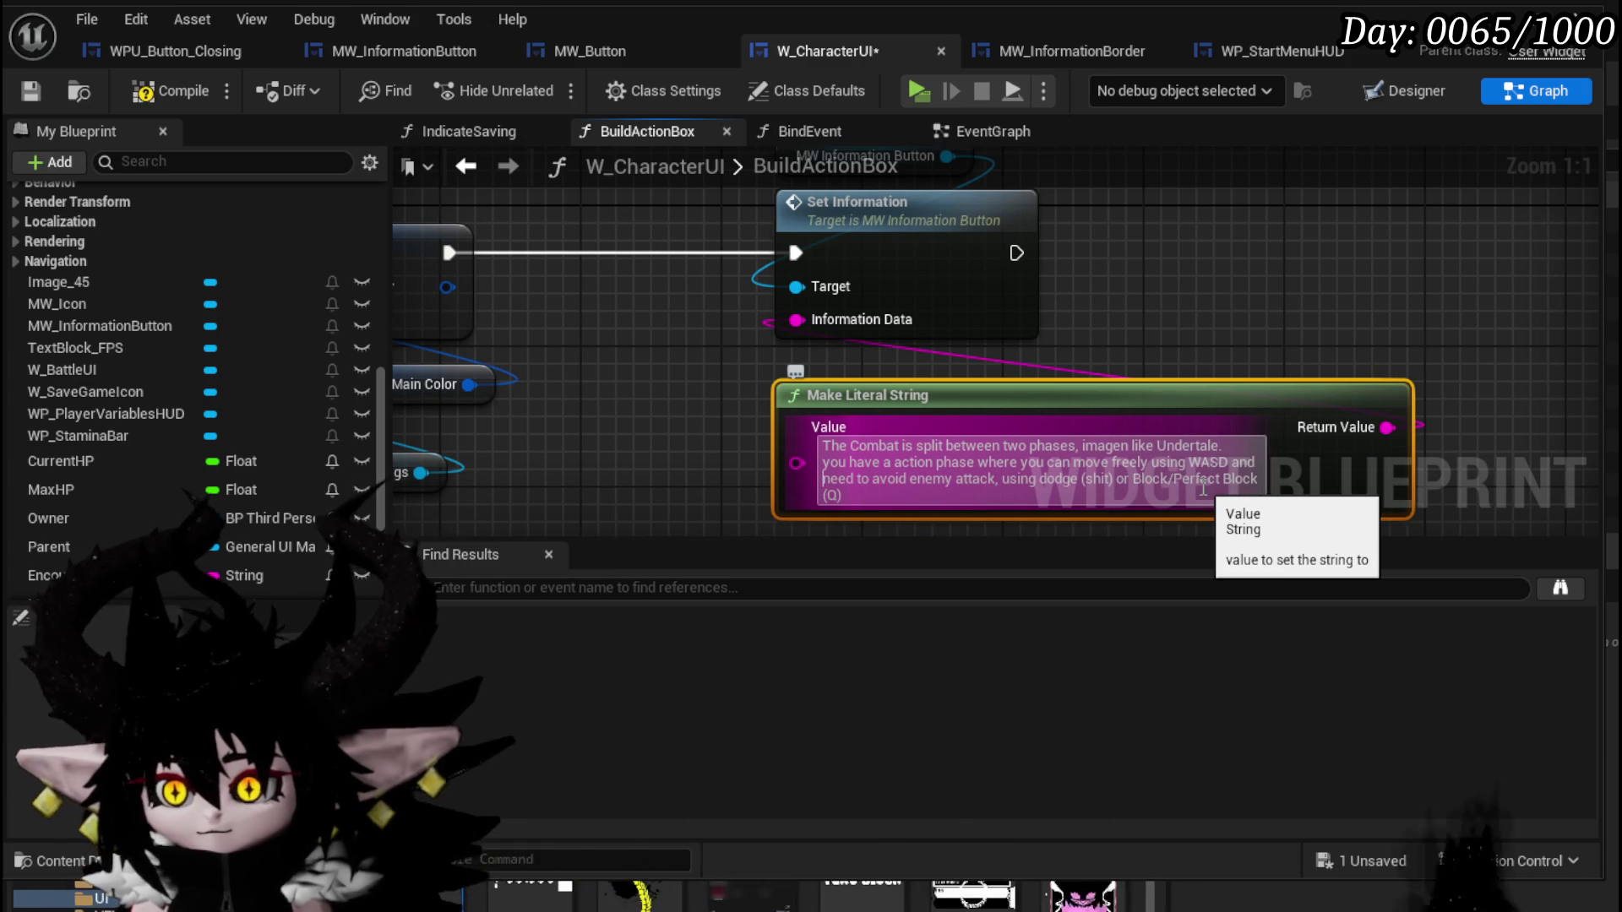
{"action": "key", "text": "ctrl+End"}
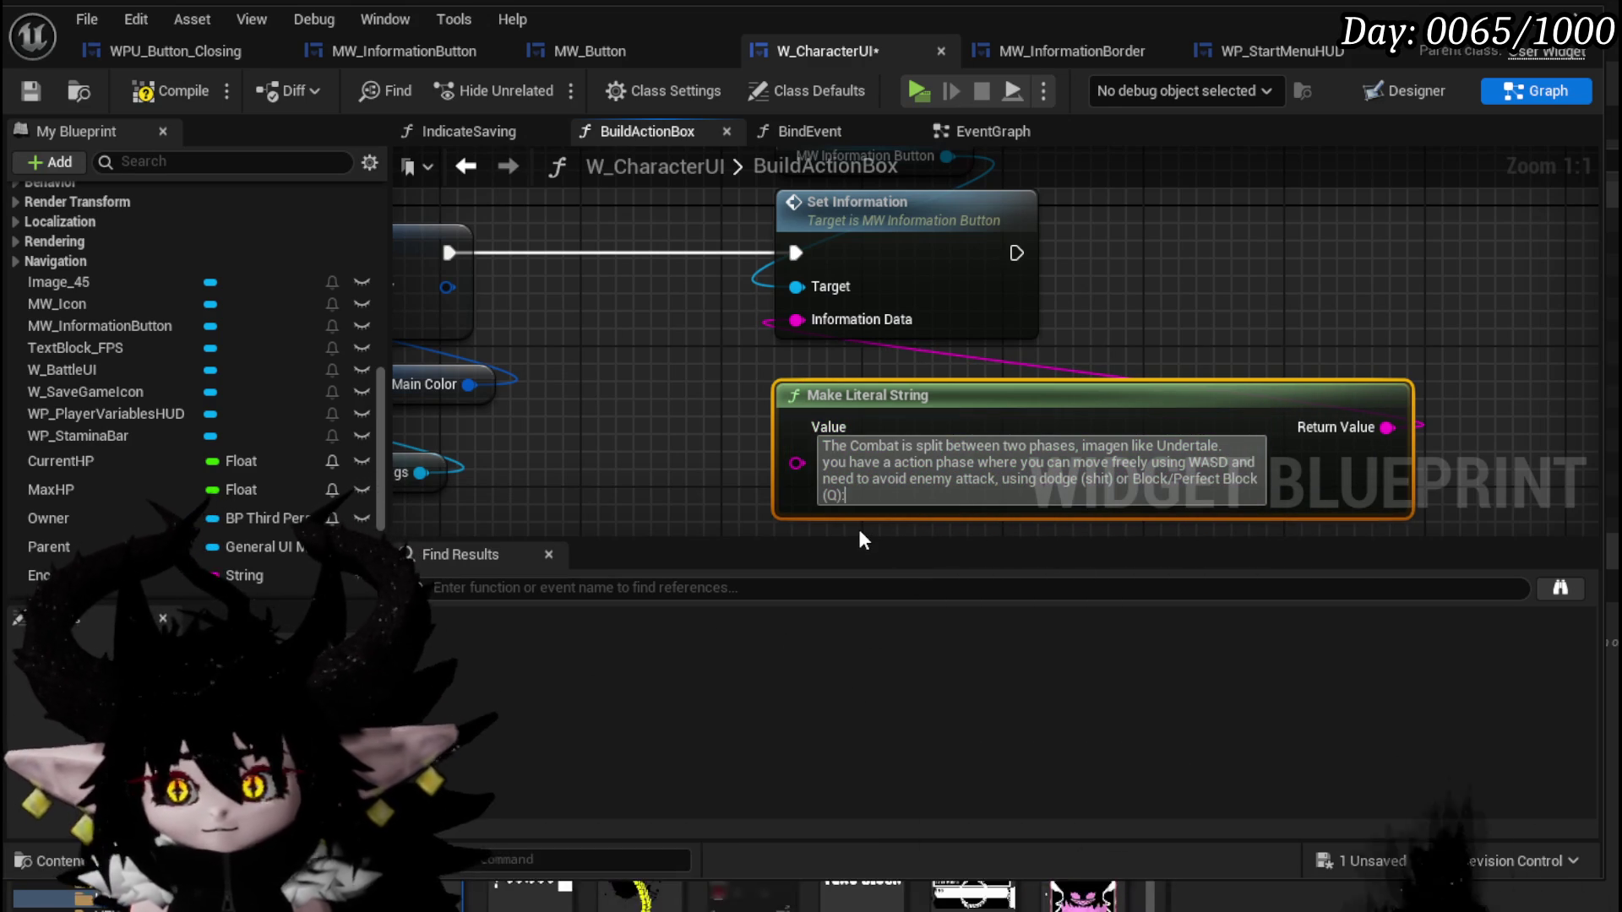
Continue with the Turnbar sentence: fills over time, sped up by haste abilities or gear's utility stat.
{"action": "type", "text": ":"}
{"action": "type", "text": "."}
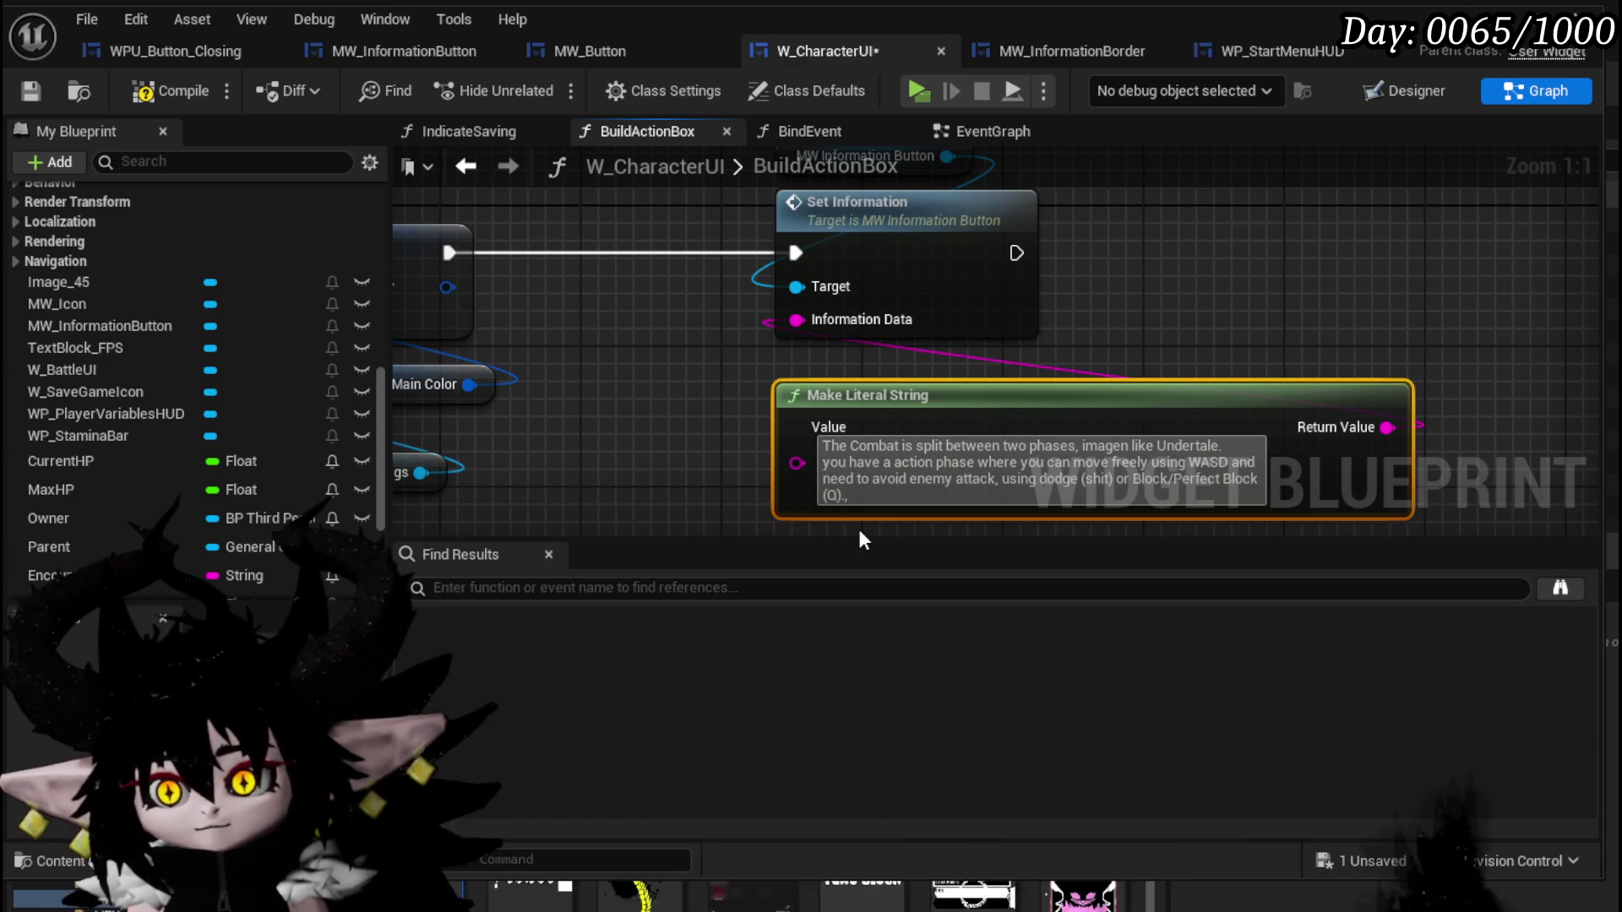
{"action": "type", "text": " C"}
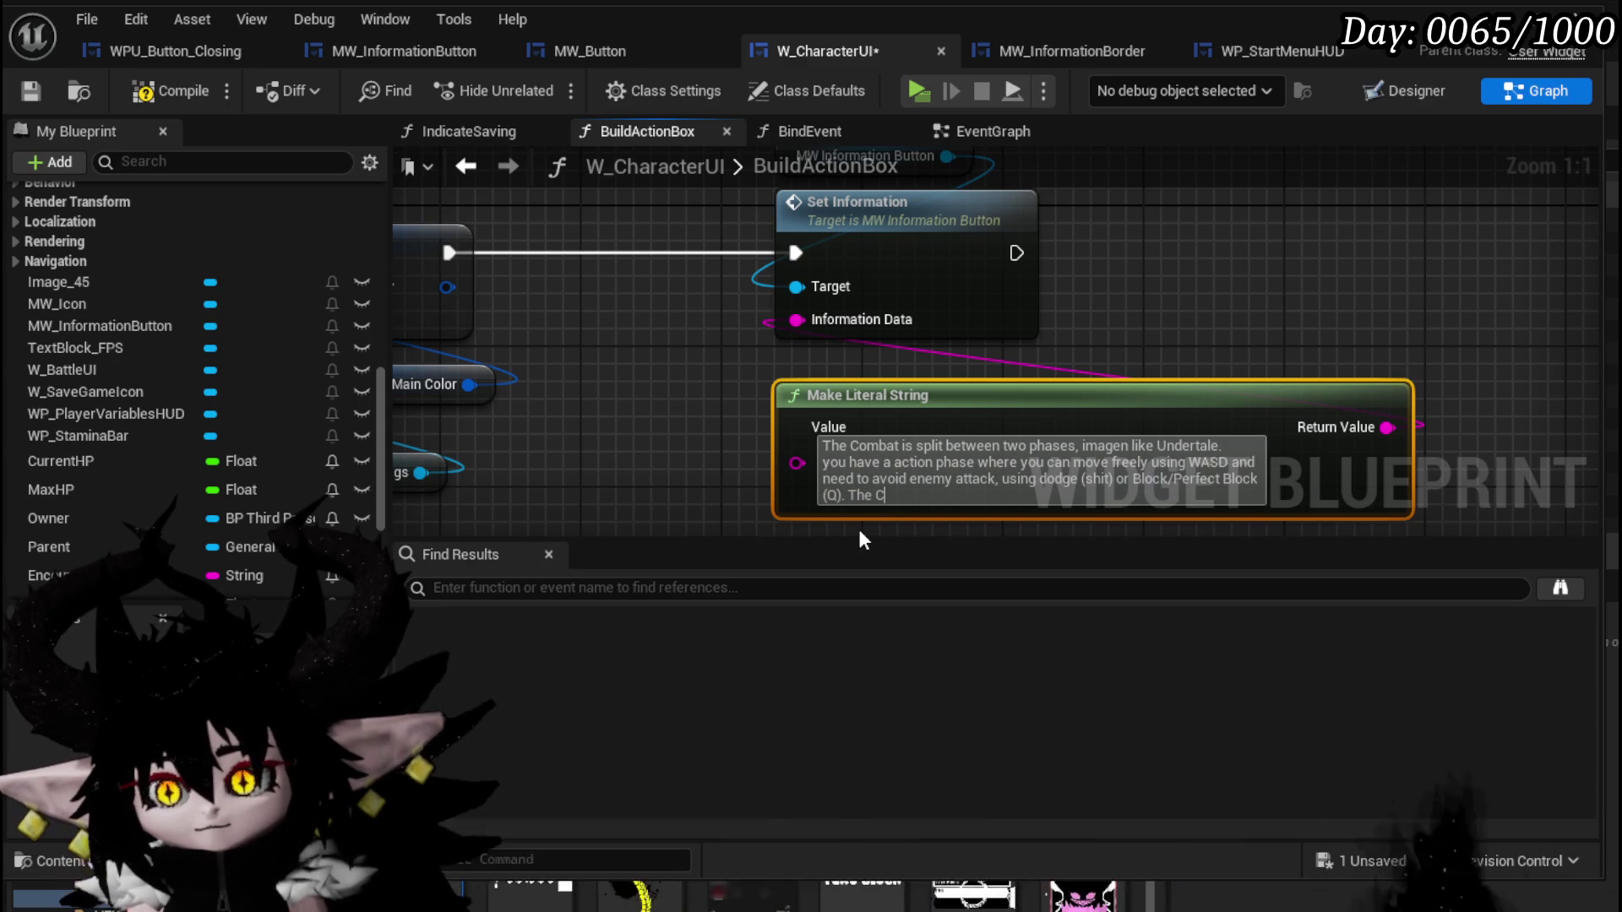
{"action": "type", "text": "haracter has a Turn"}
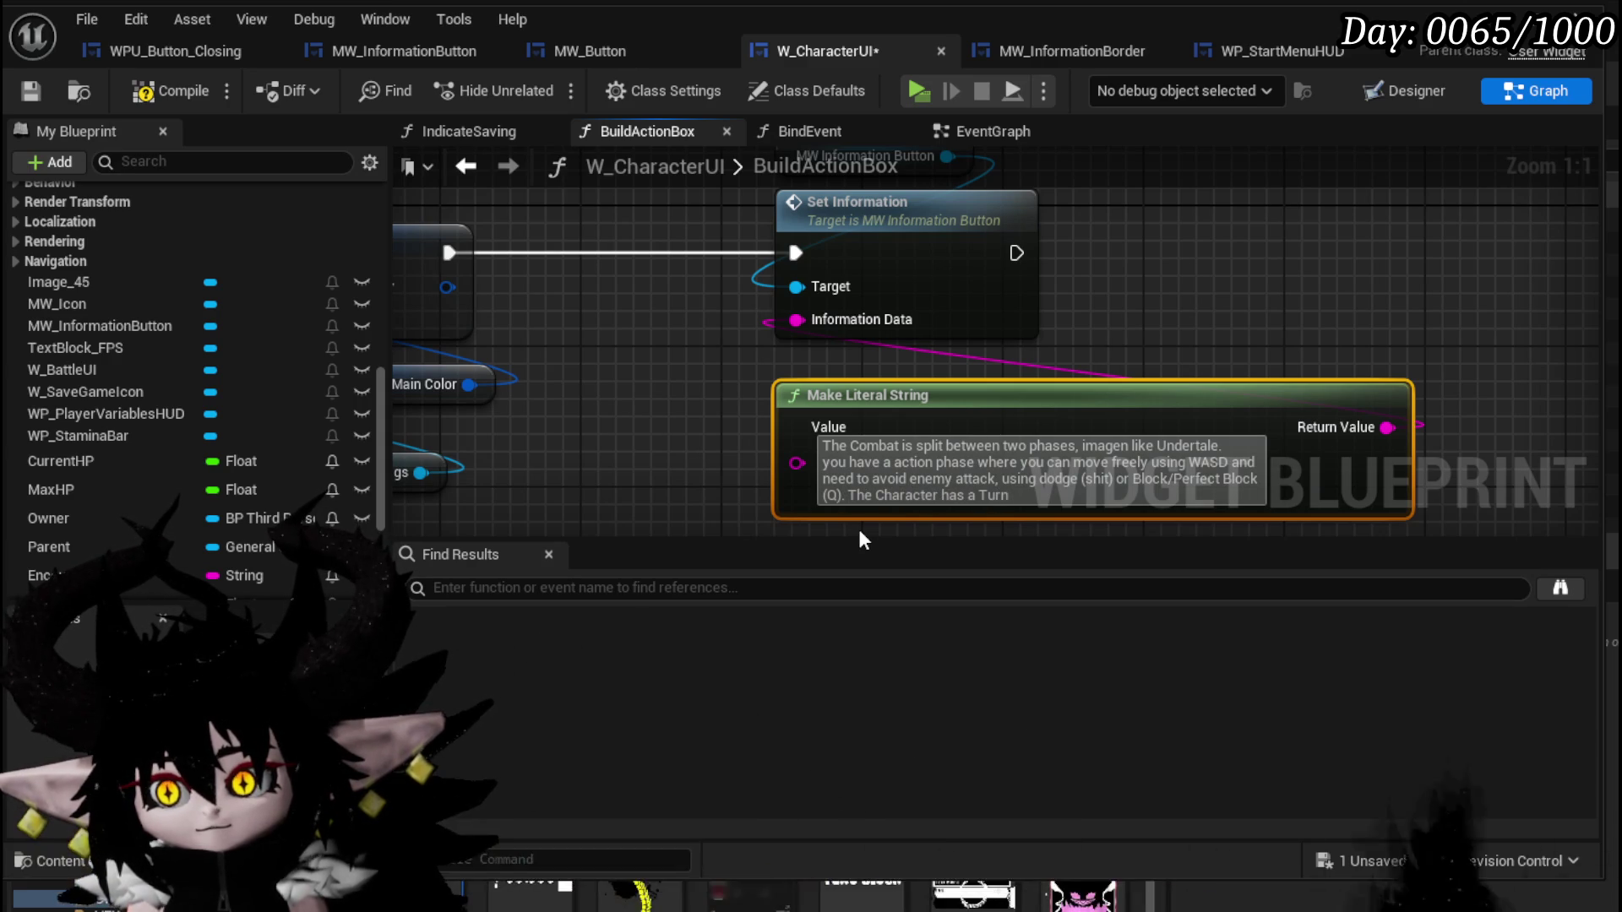
{"action": "type", "text": "bar, that is filli"}
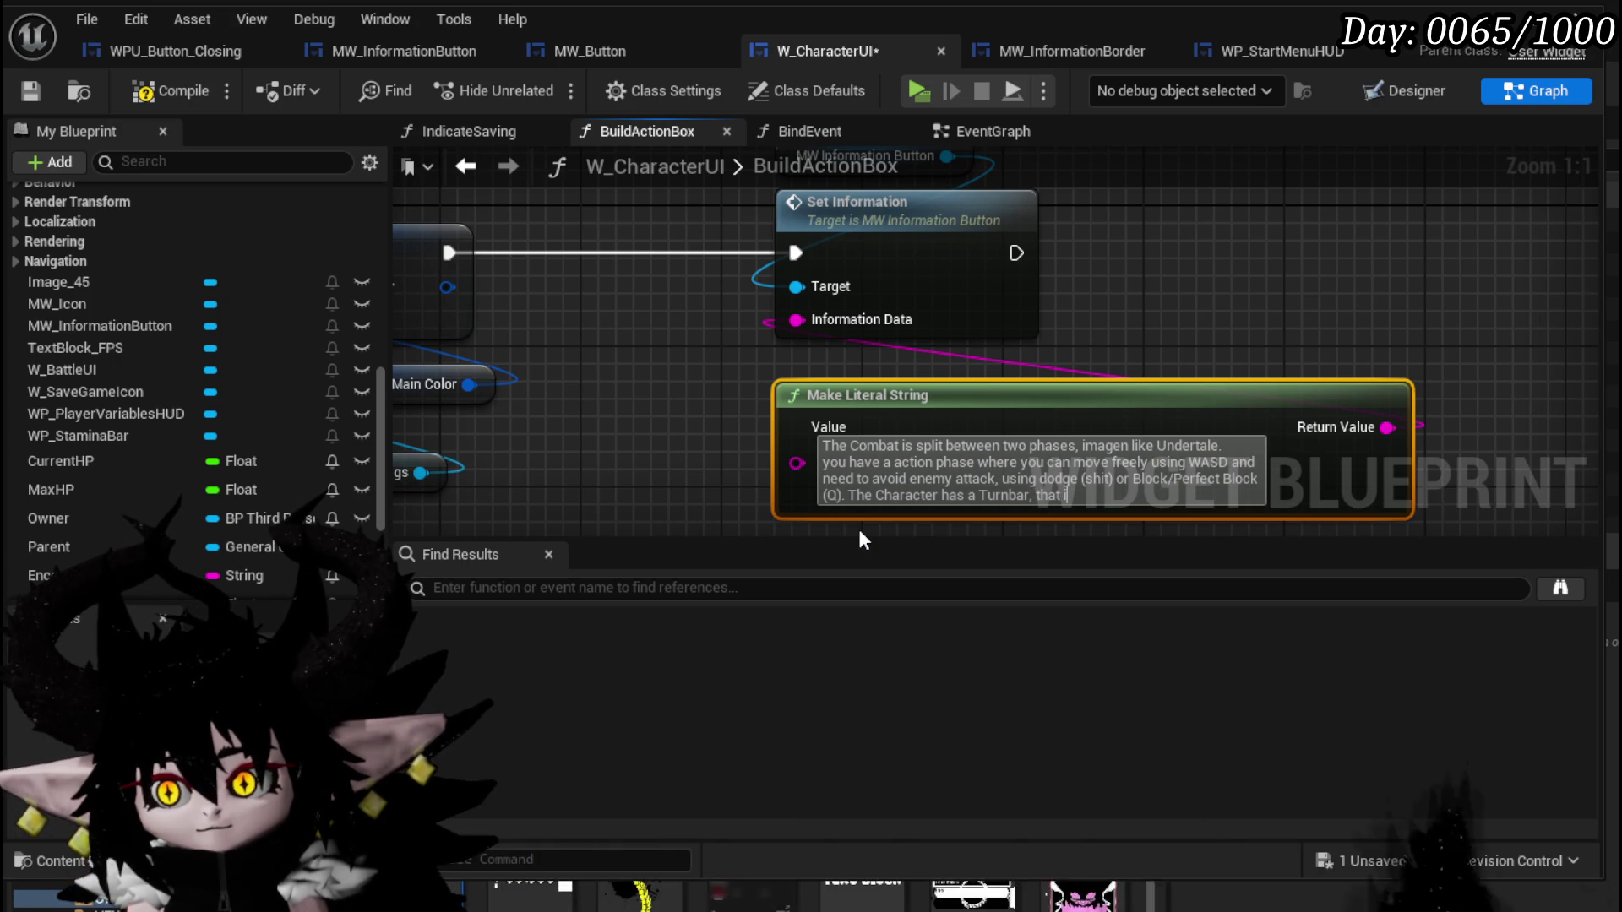
{"action": "type", "text": "ng"}
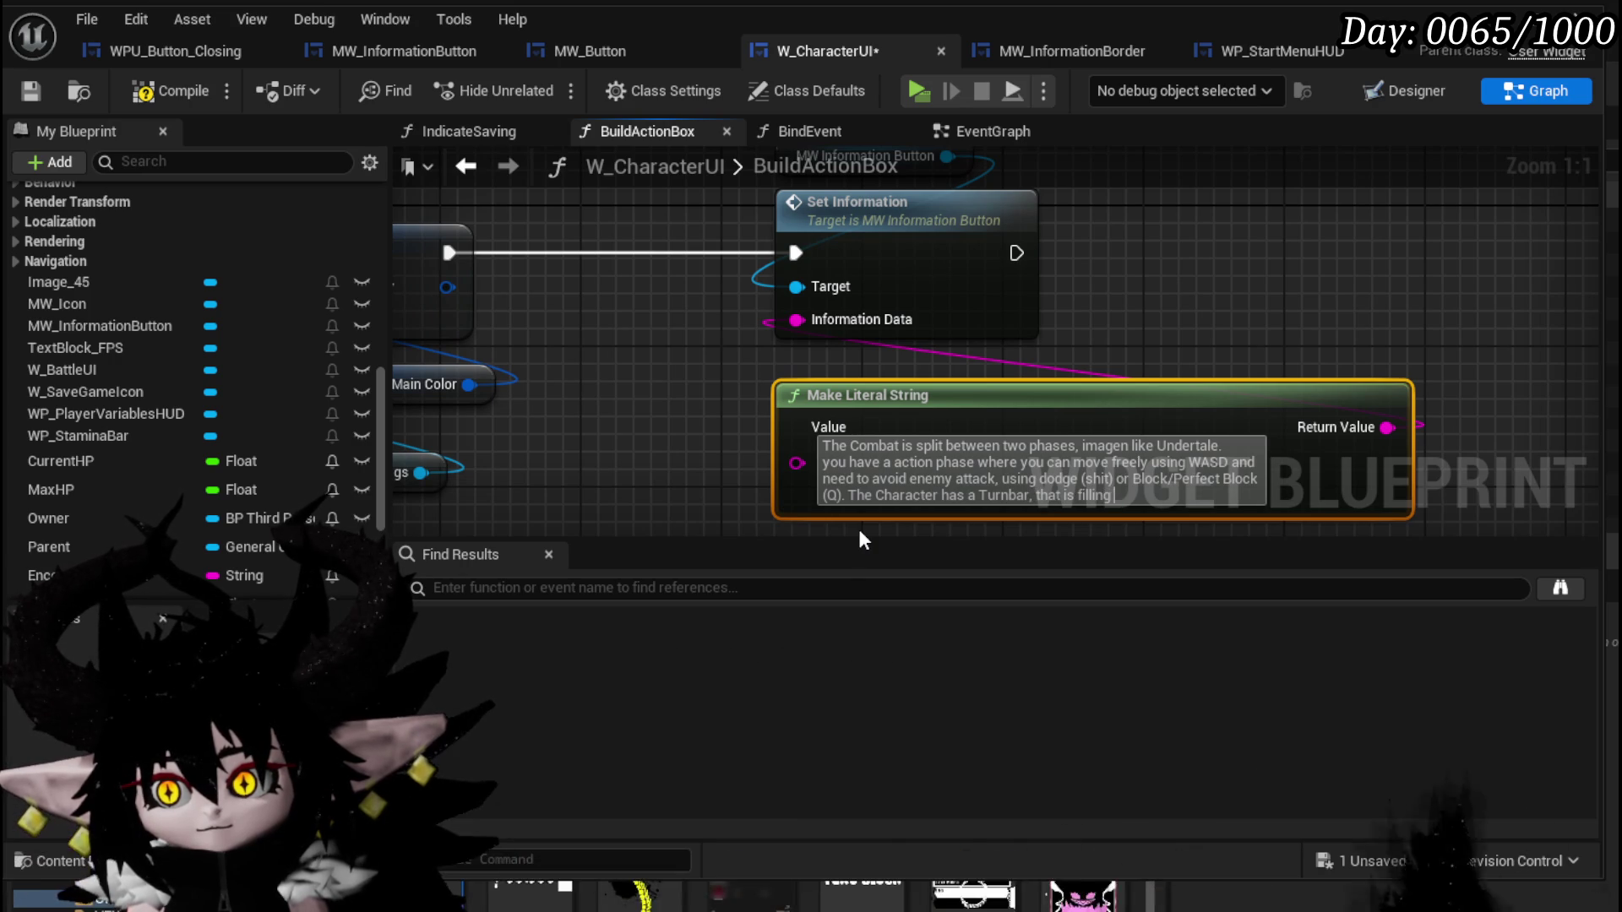
{"action": "type", "text": " ovetime"}
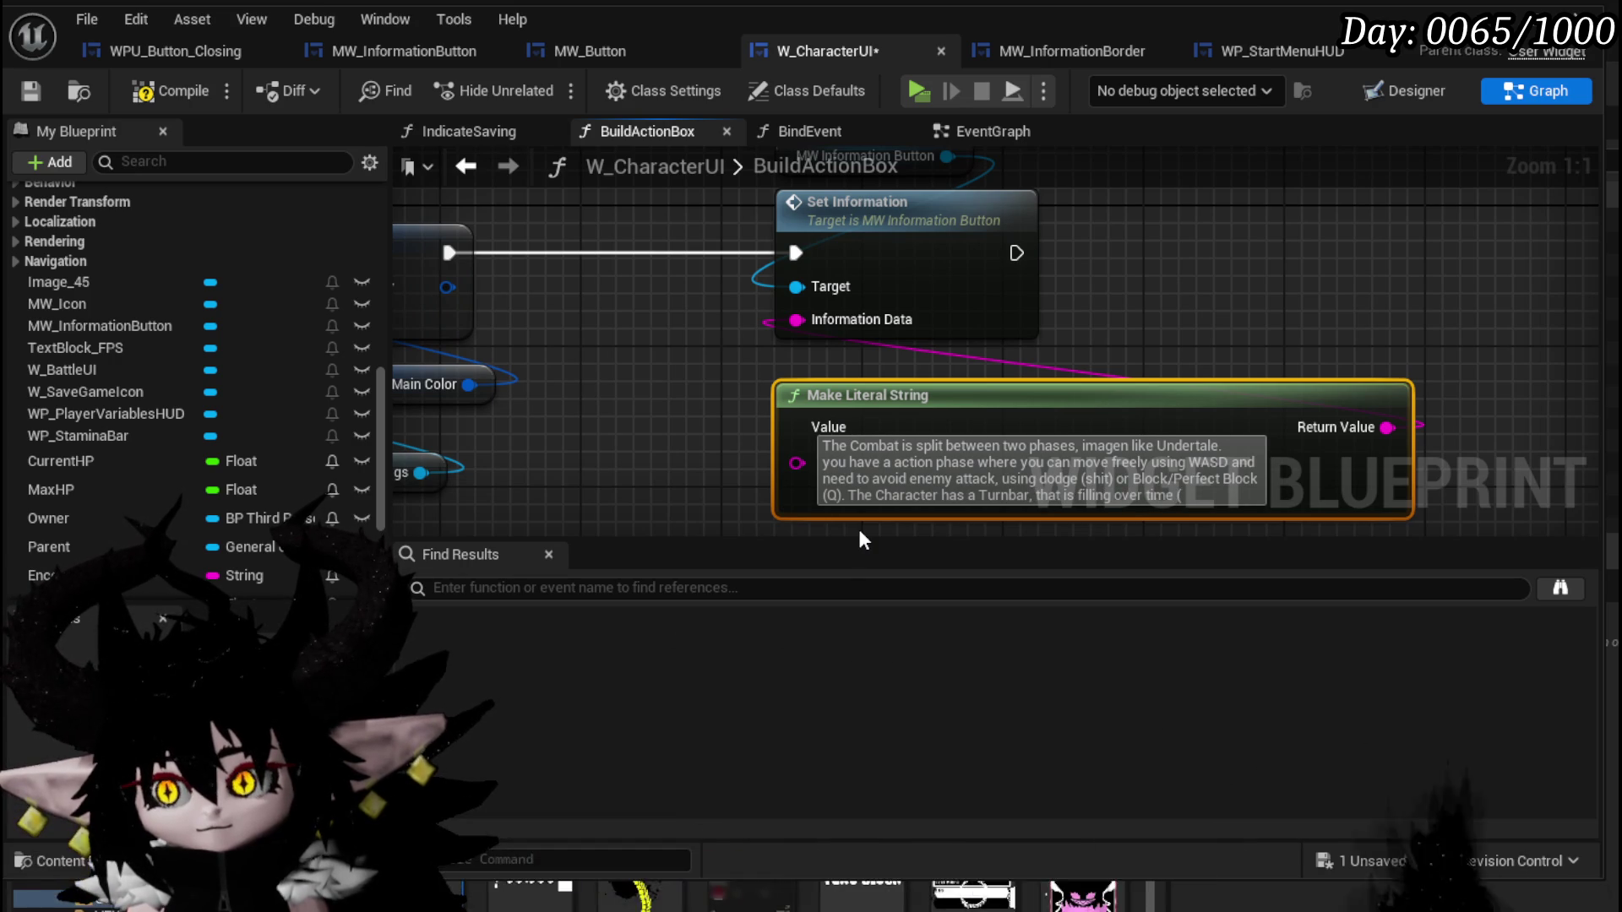
{"action": "type", "text": "(which can"}
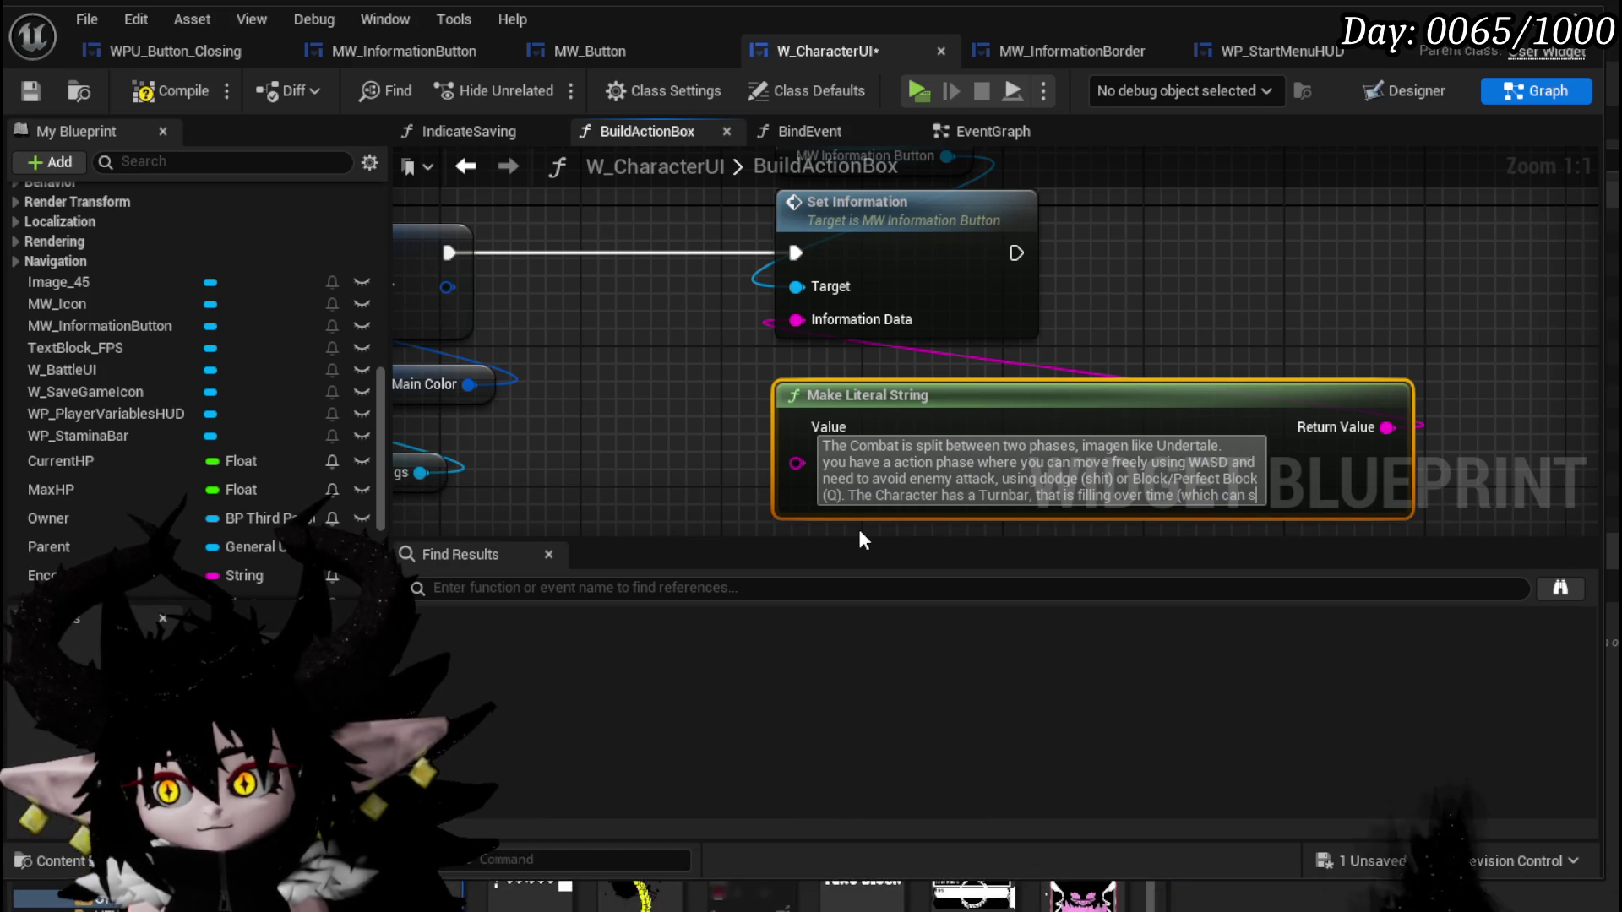
{"action": "type", "text": "speed up with"}
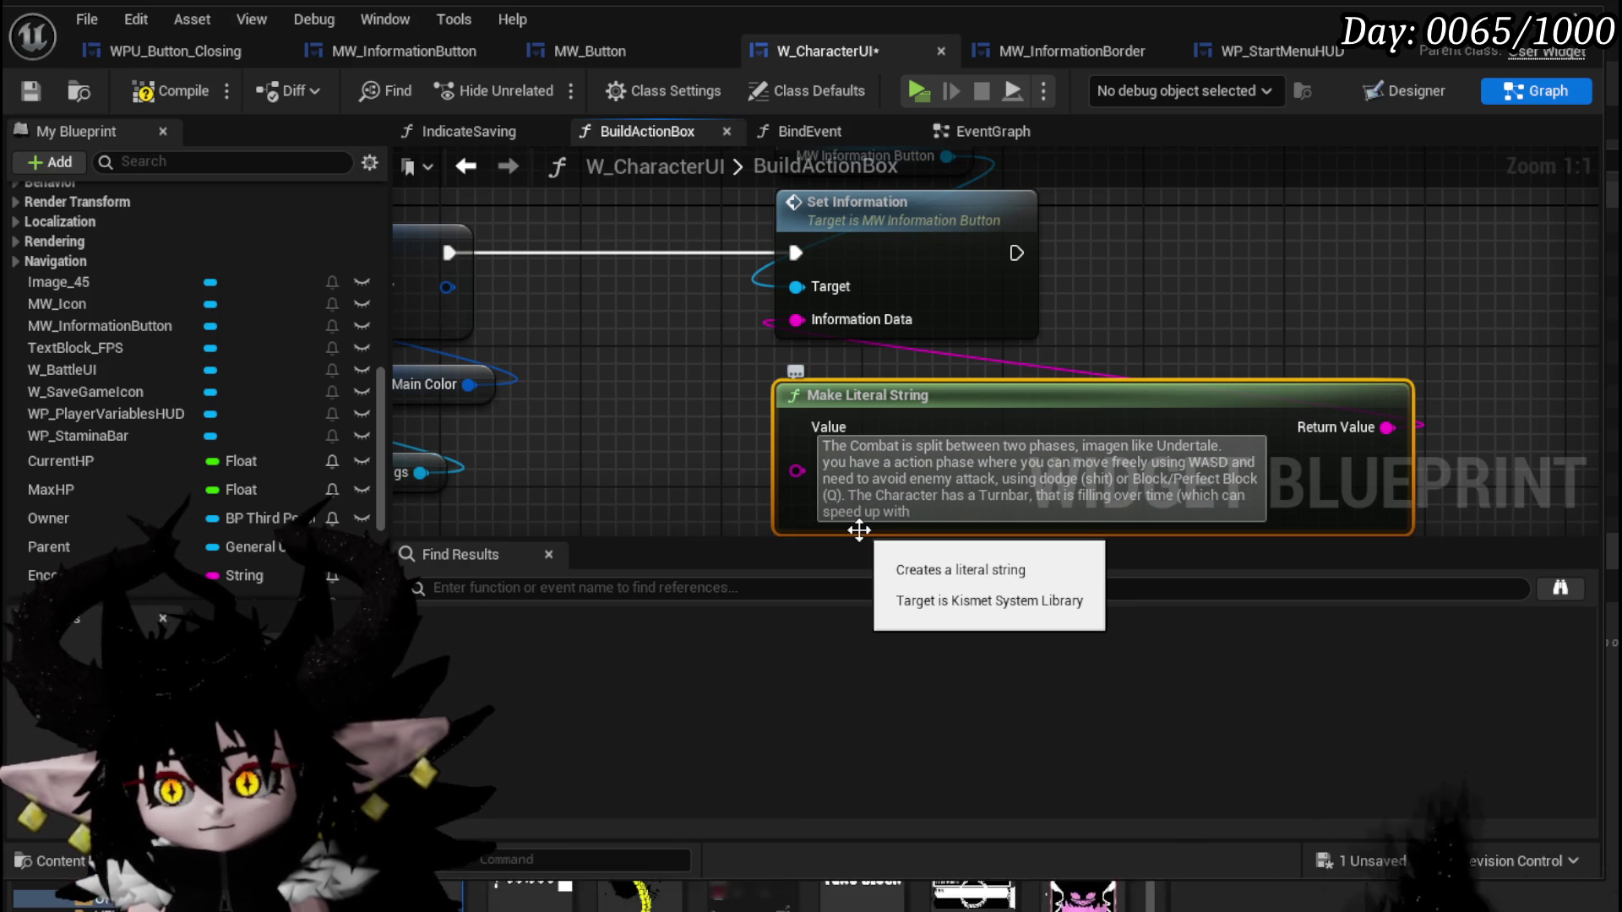
{"action": "type", "text": " hase"}
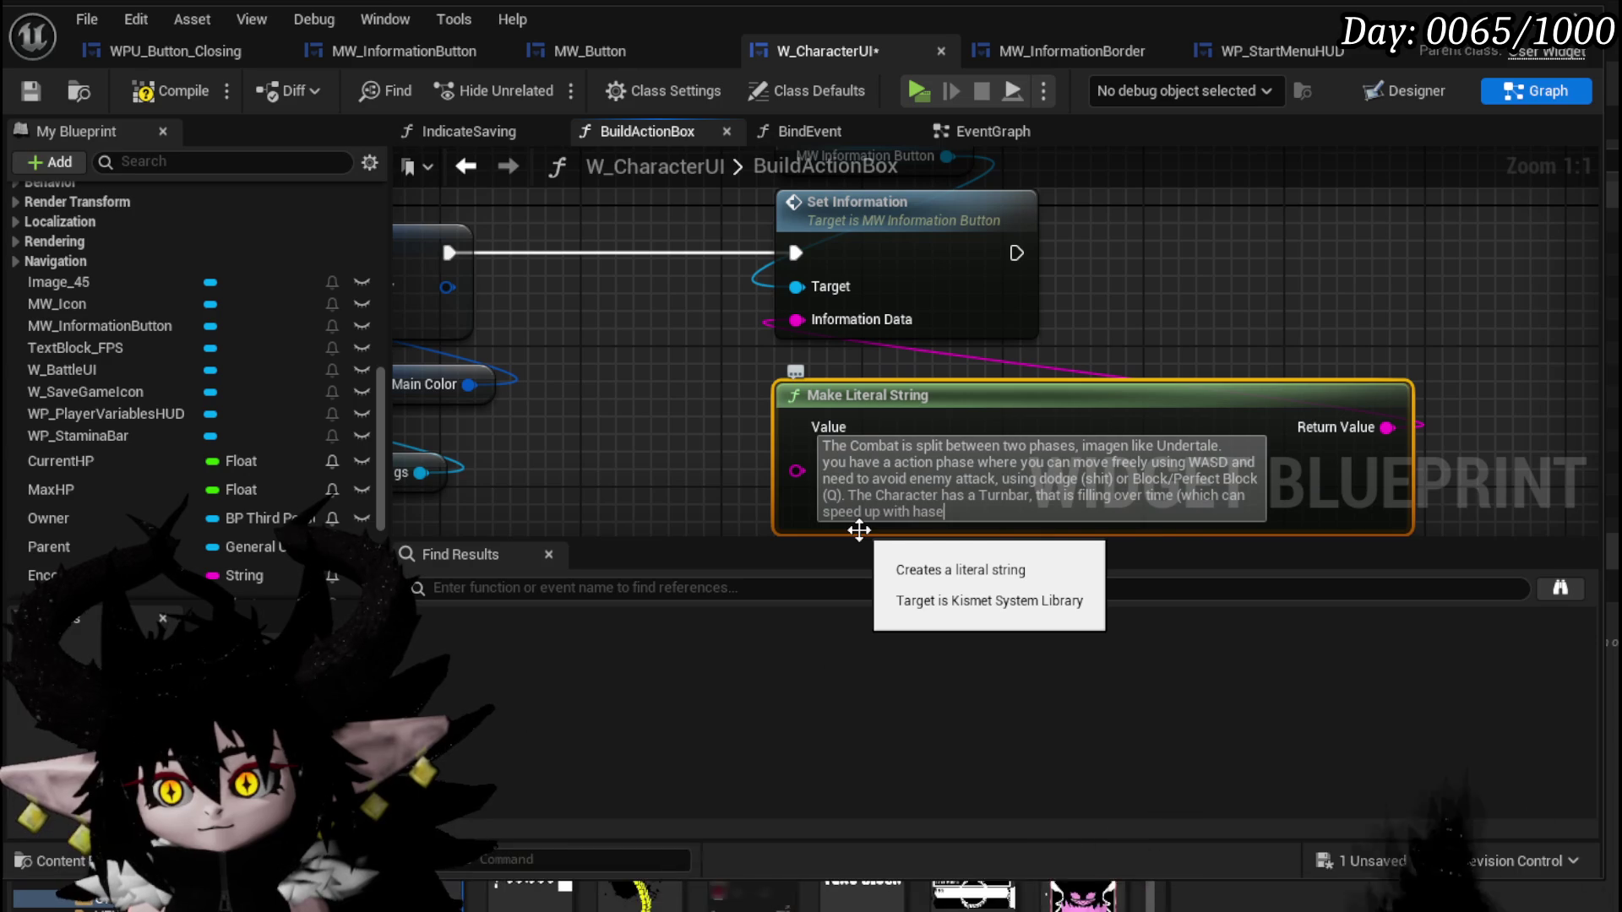
{"action": "key", "text": "BackSpace"}
{"action": "type", "text": "te abili"}
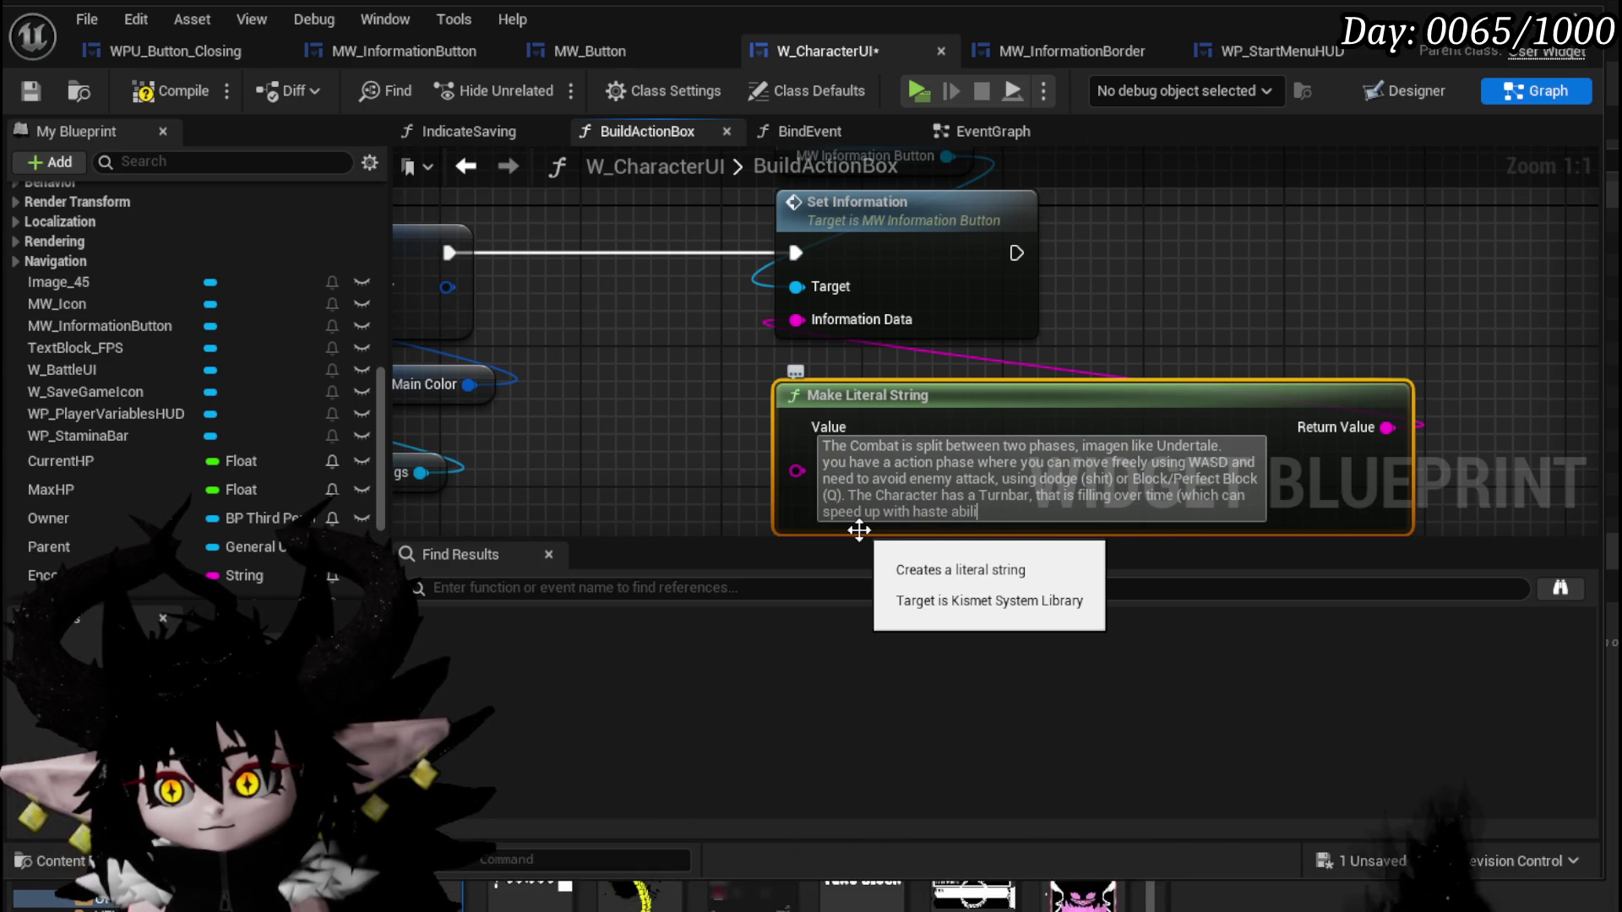
{"action": "type", "text": "tieby"}
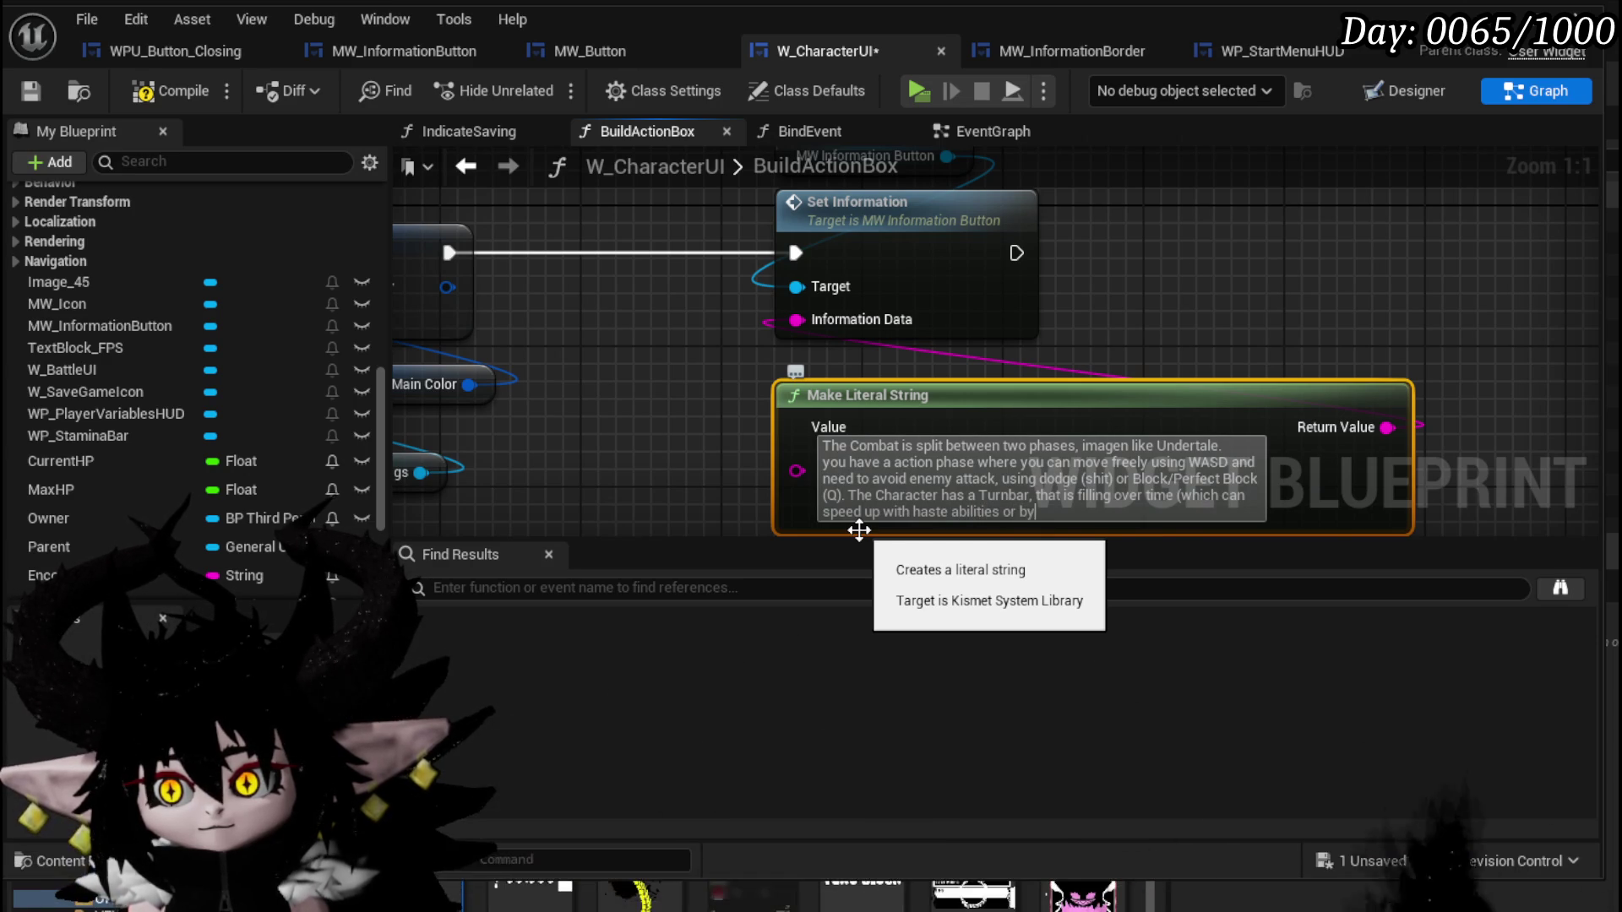
{"action": "type", "text": " i"}
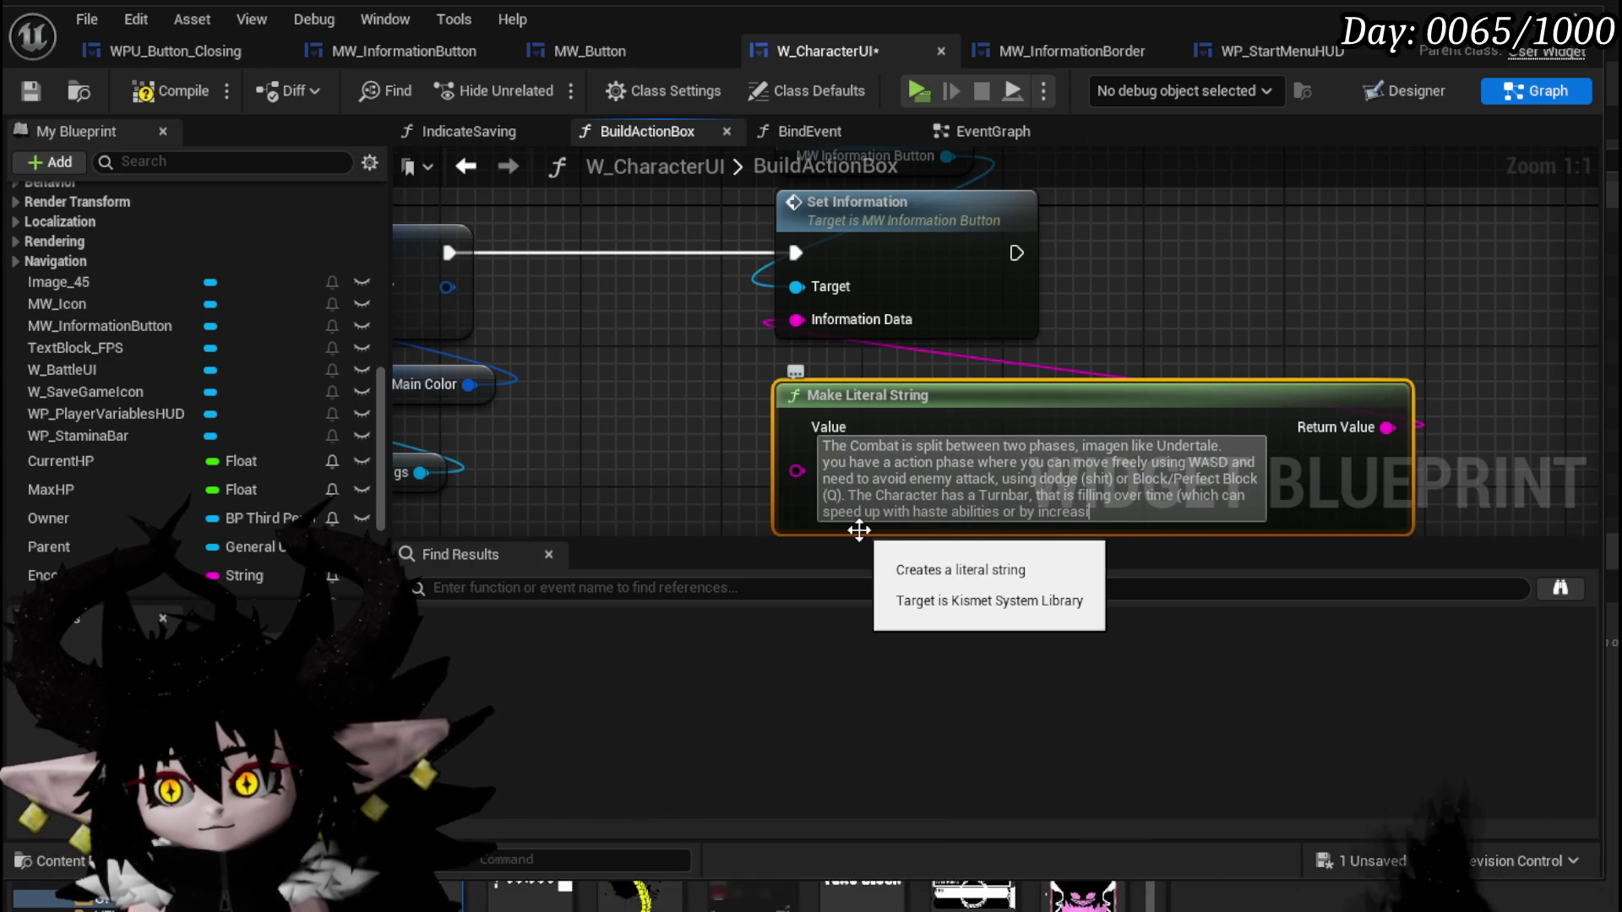
{"action": "type", "text": "easing ttility stat"}
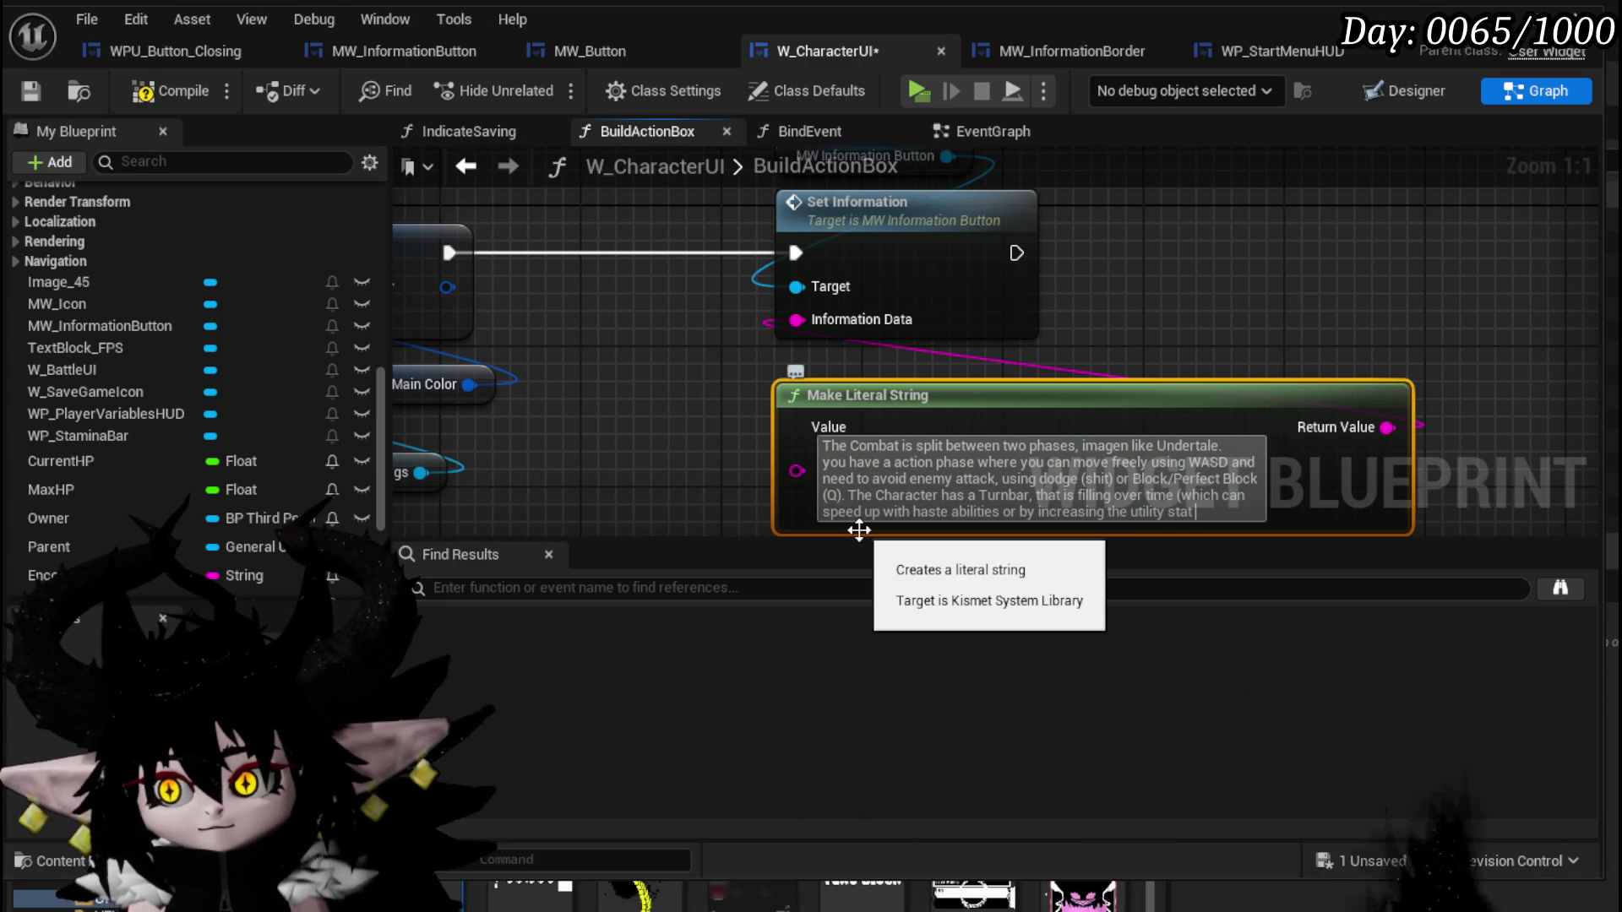
{"action": "type", "text": " on gear"}
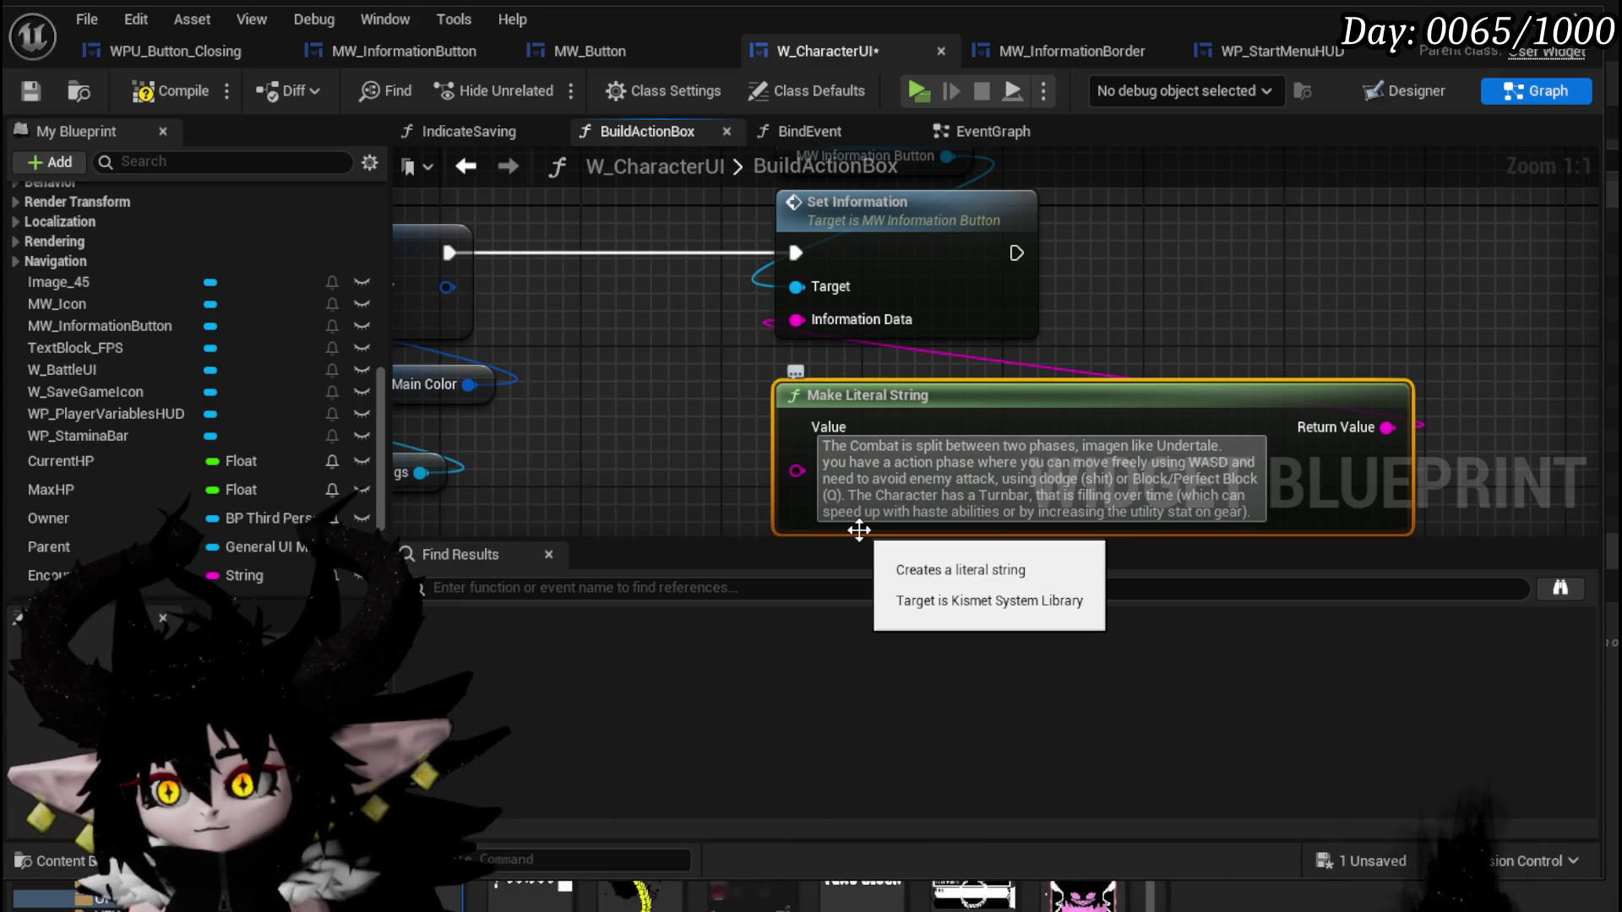
{"action": "type", "text": "."}
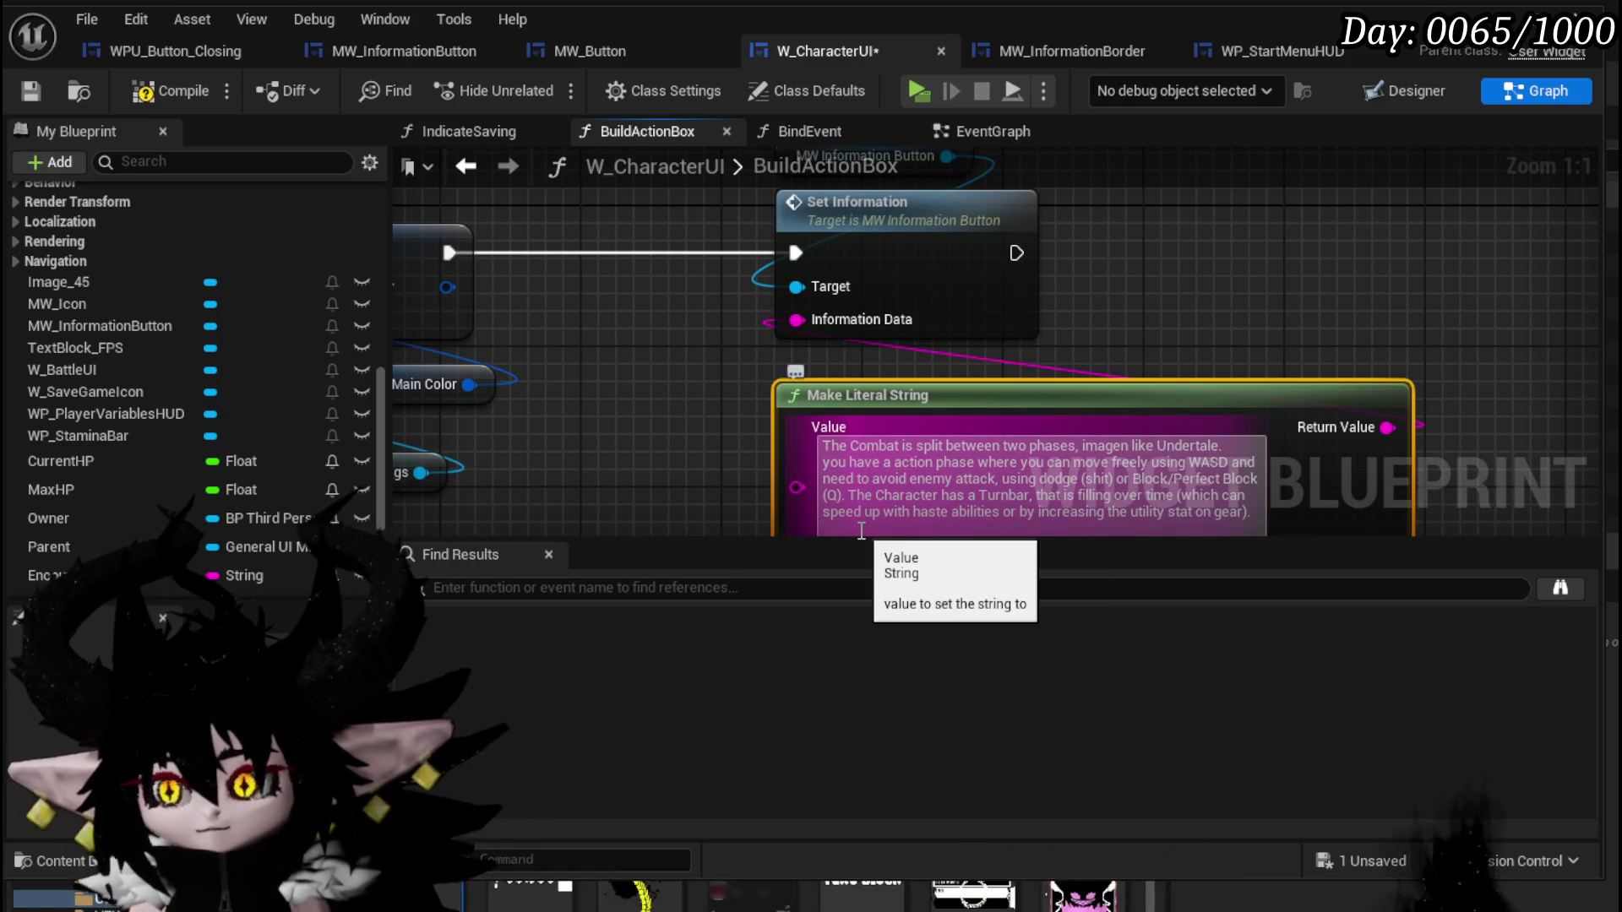
Start a new paragraph 'When the' at the end of the combat string.
{"action": "left_click_drag", "start_coordinate": [862, 530], "coordinate": [820, 385]}
{"action": "left_click", "coordinate": [810, 372]}
{"action": "key", "text": "ctrl+a"}
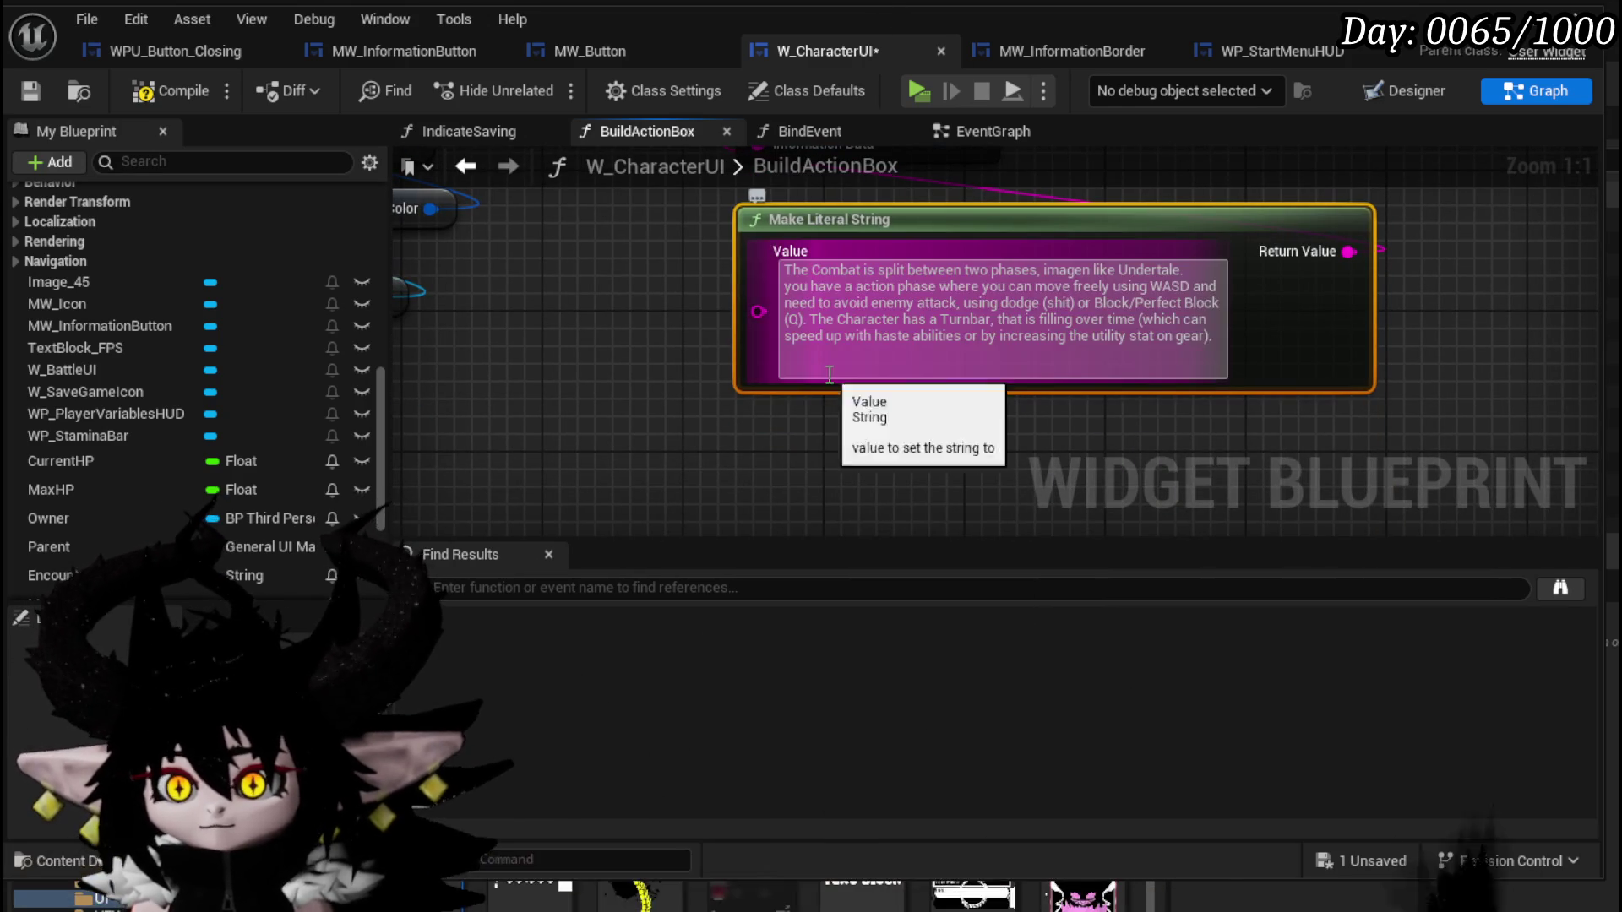
{"action": "left_click", "coordinate": [828, 420]}
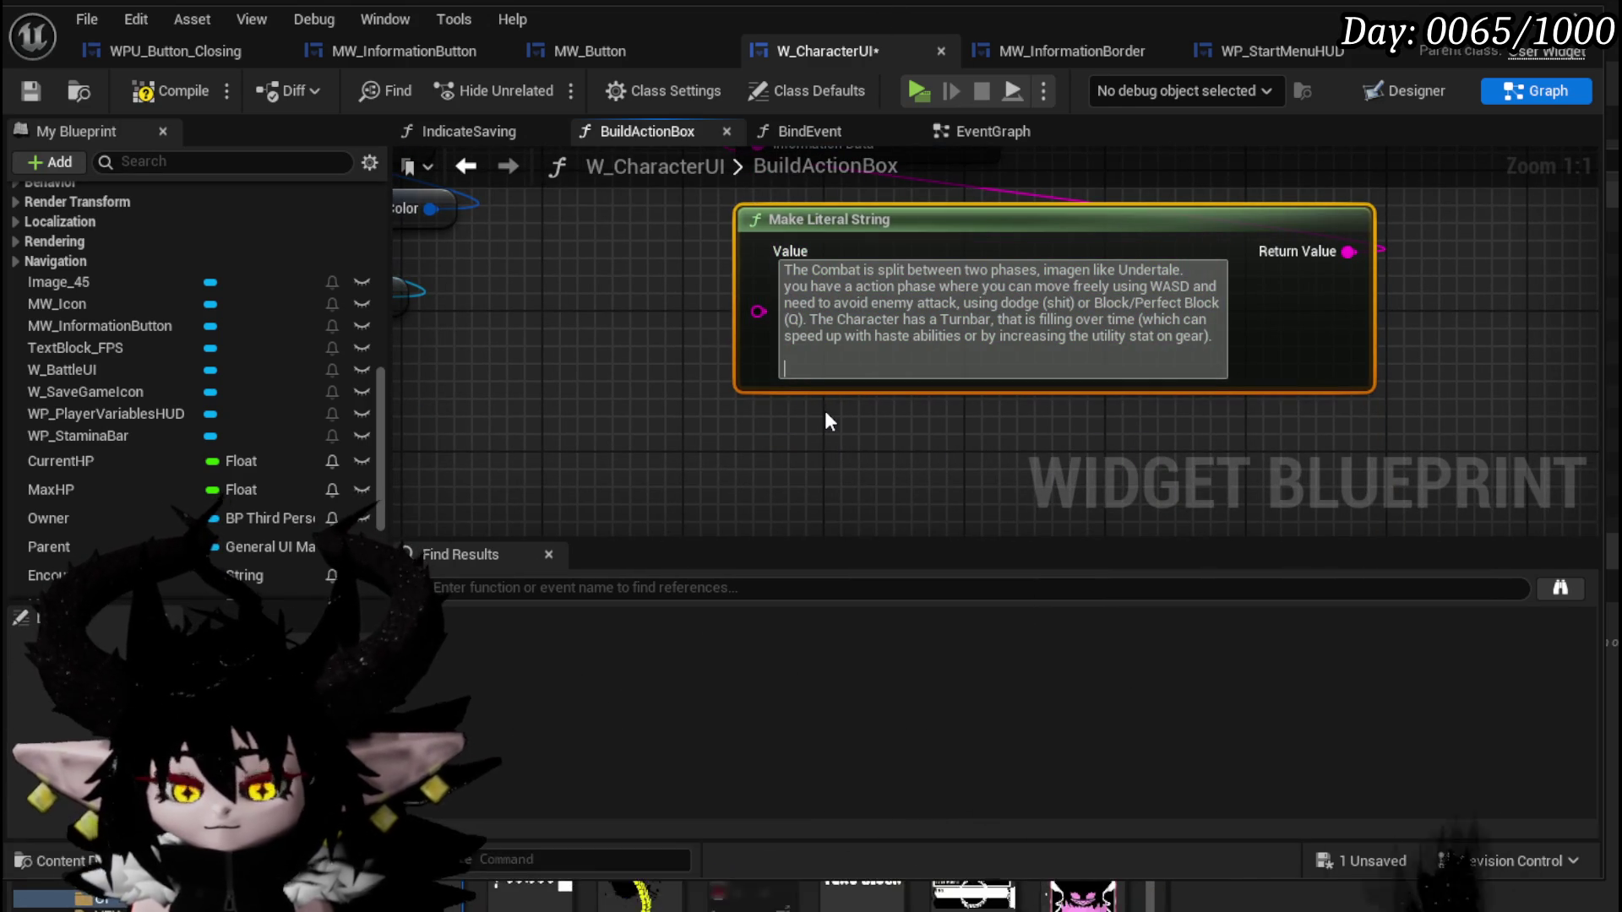
{"action": "type", "text": "When the"}
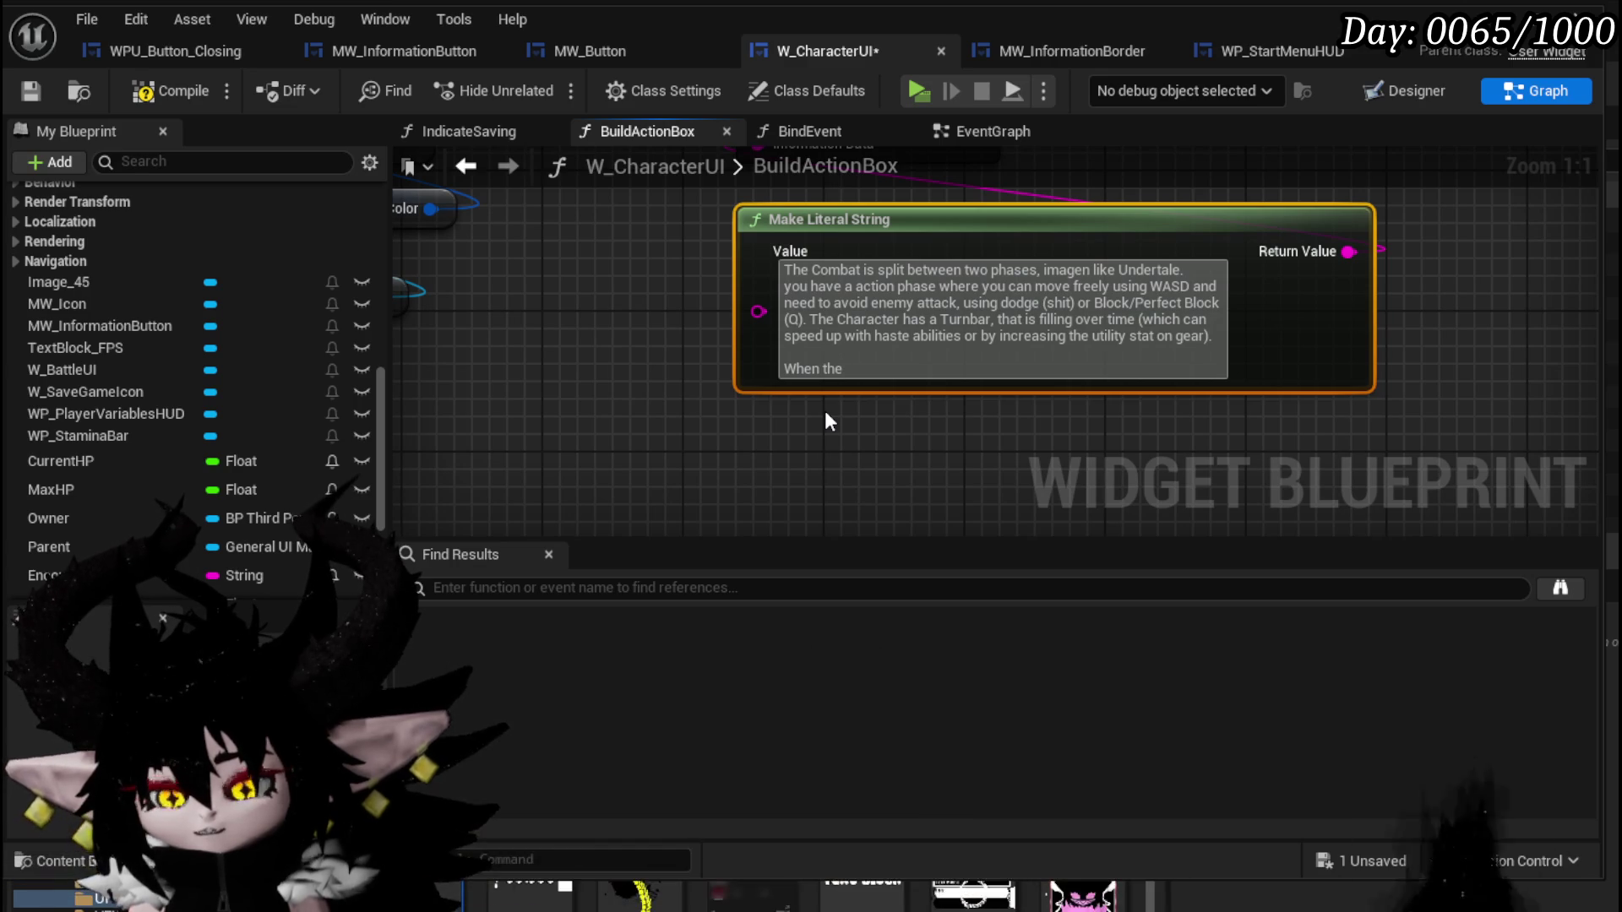
Type that at 100% Turnbar the player turn starts, time stops and you draw abilities.
{"action": "type", "text": " Turn"}
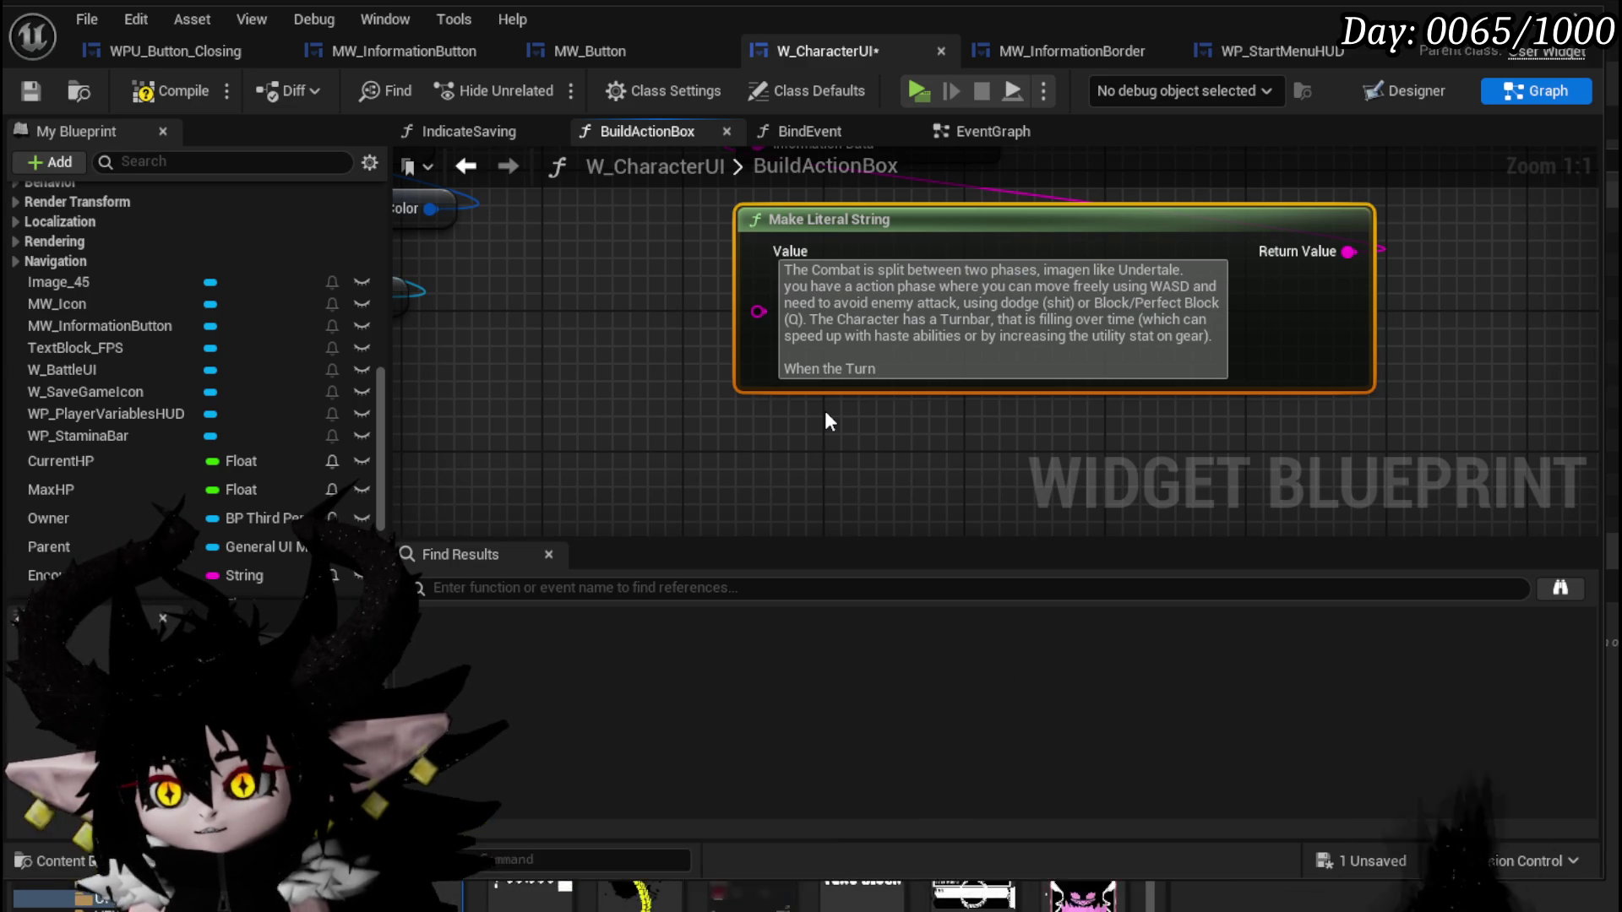
{"action": "type", "text": "bar reaches"}
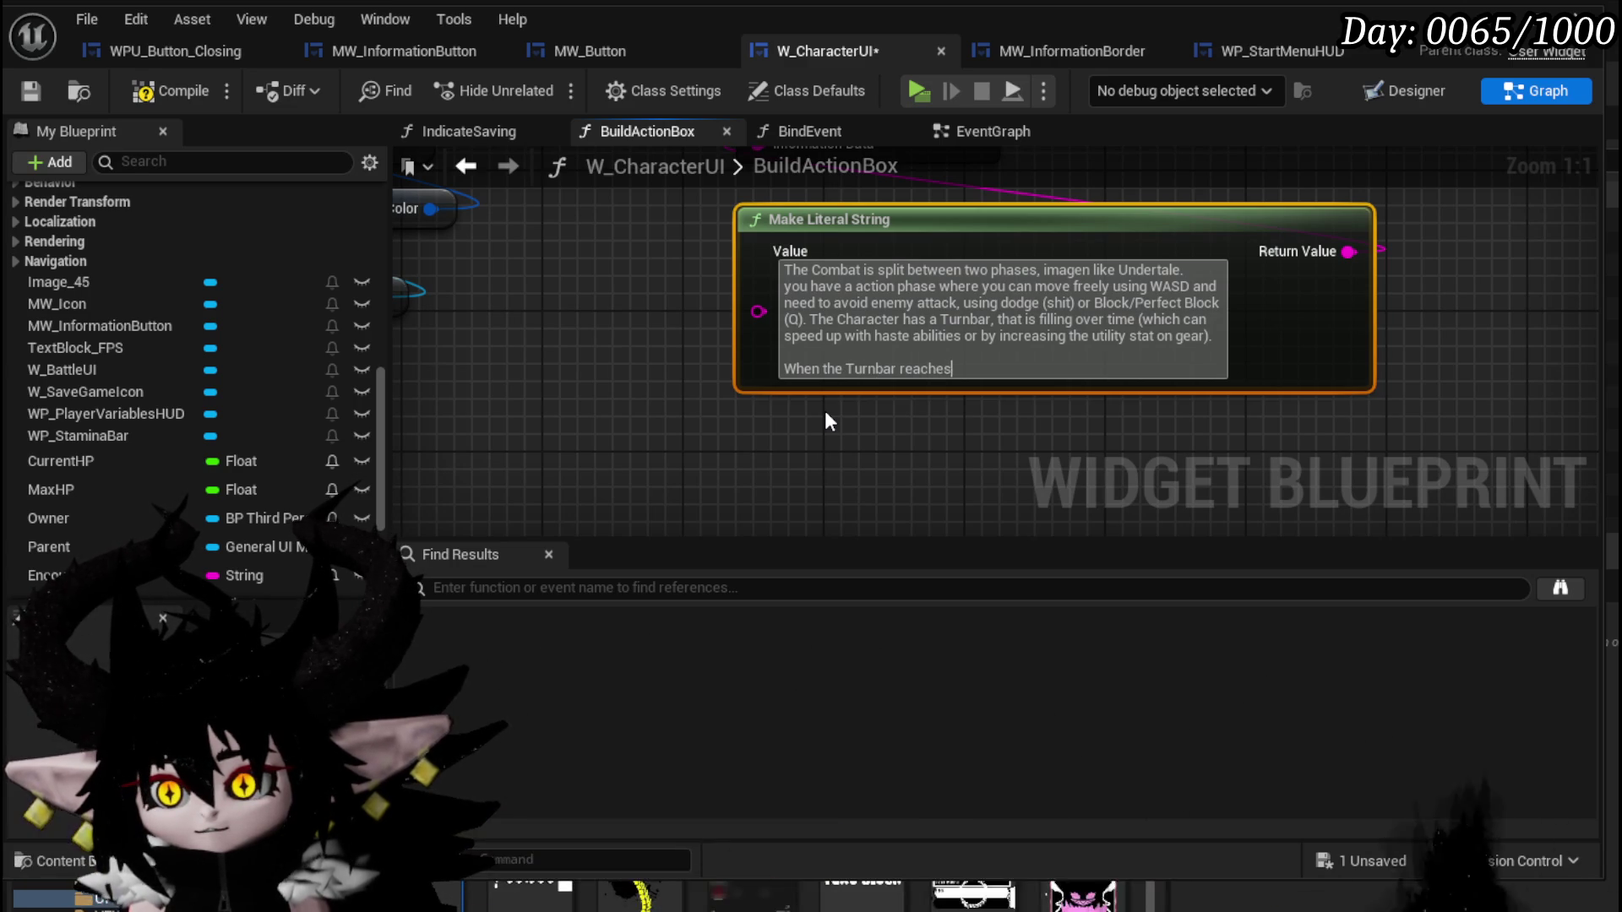
{"action": "type", "text": " 100%"}
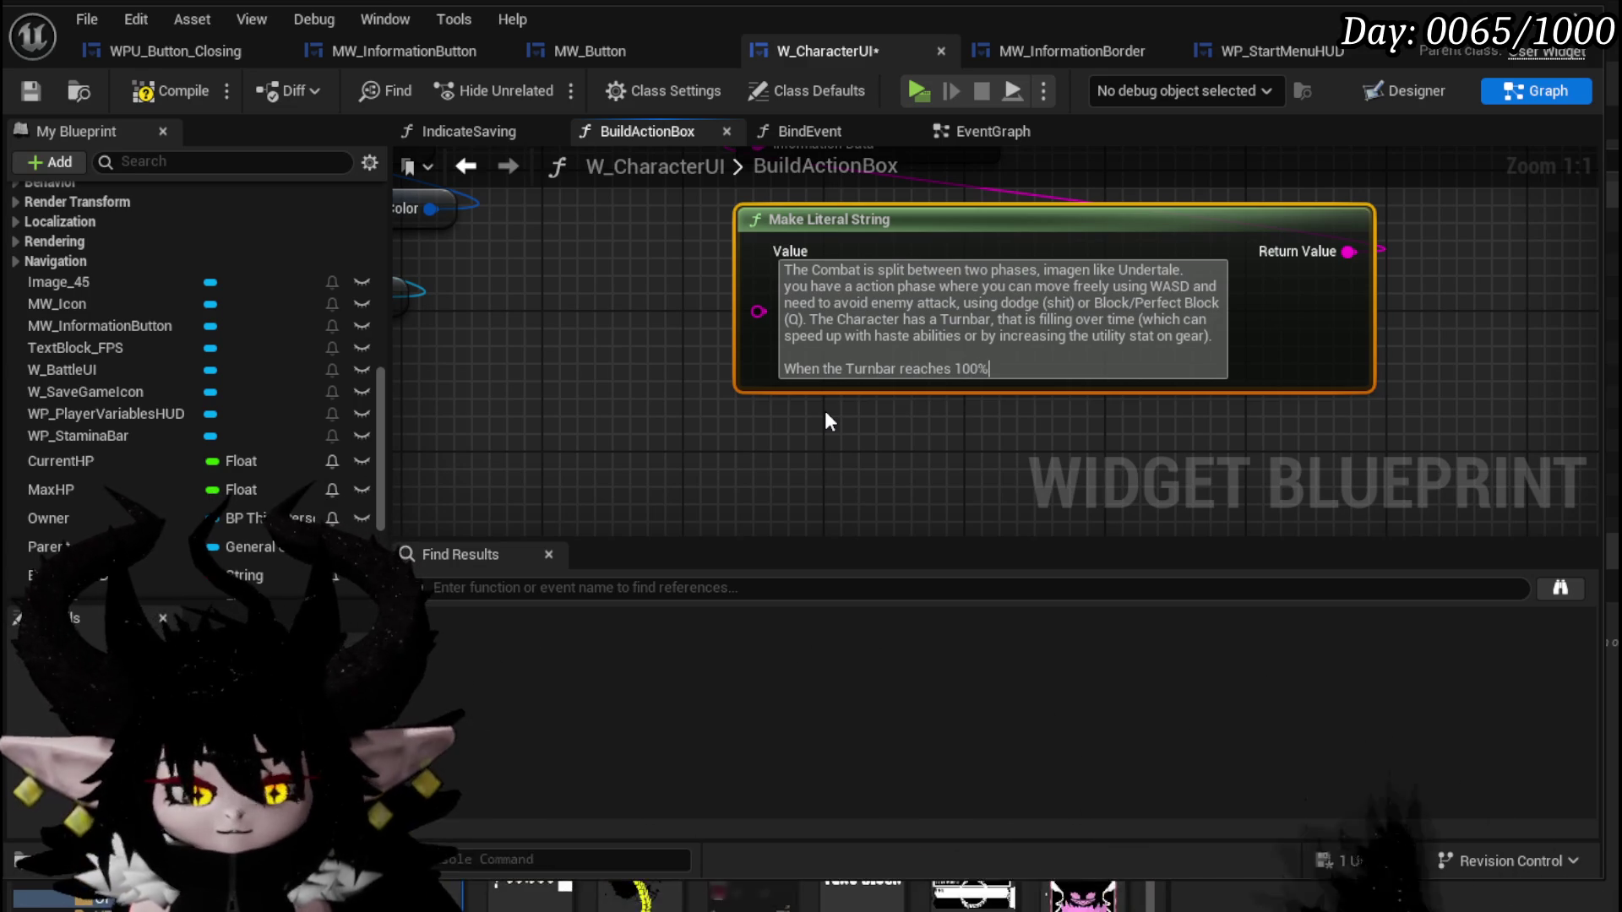
{"action": "type", "text": " the player "}
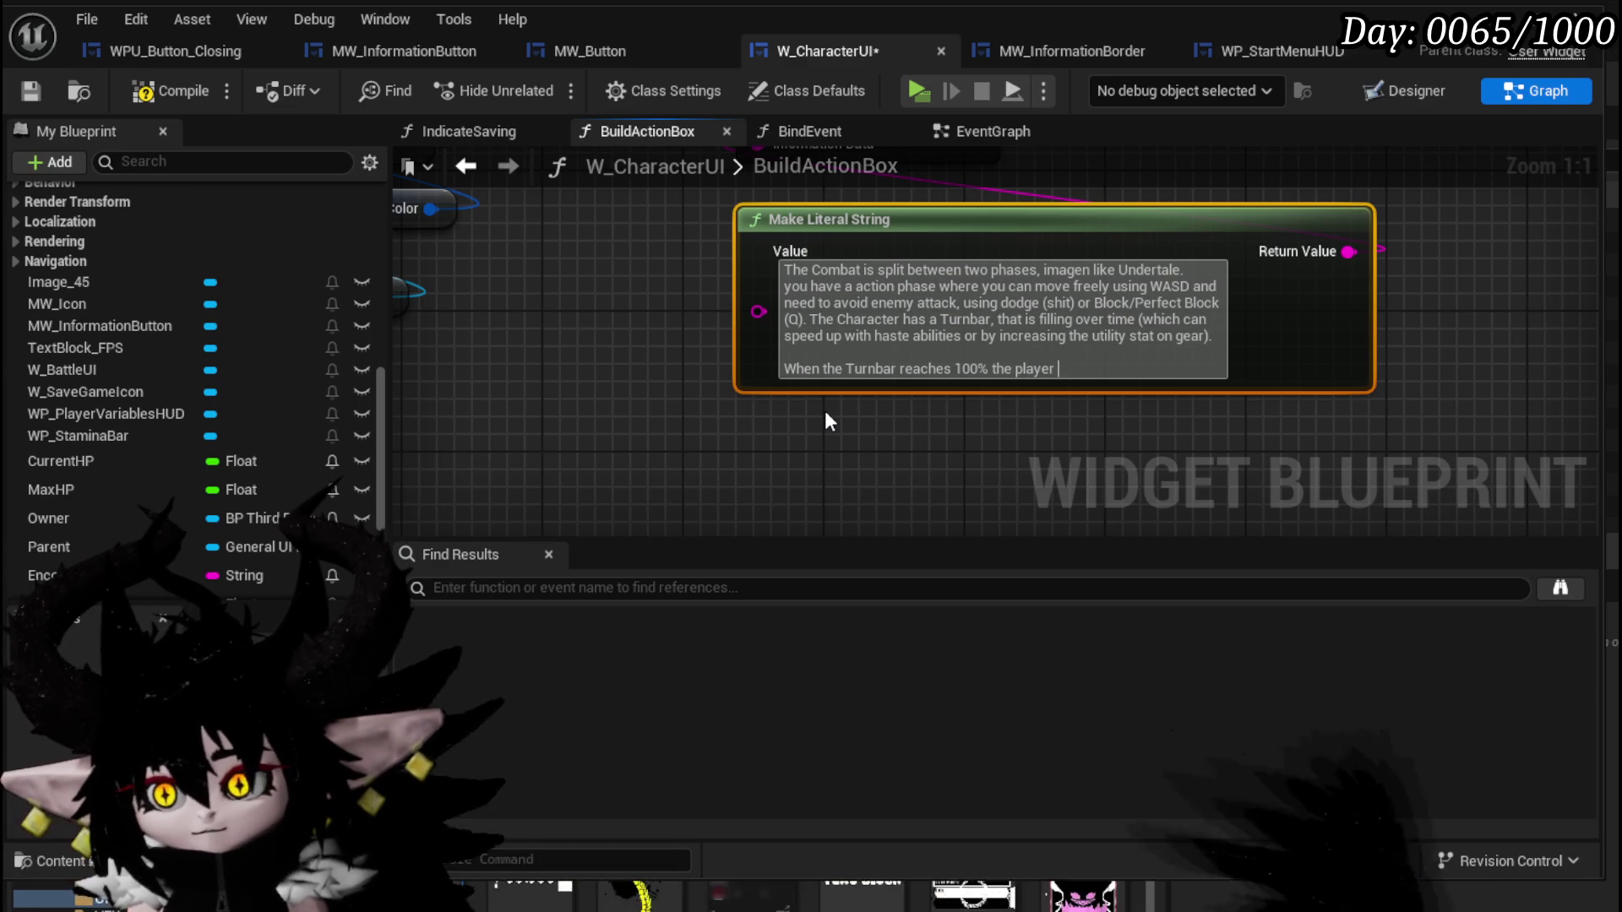
{"action": "type", "text": "tu"}
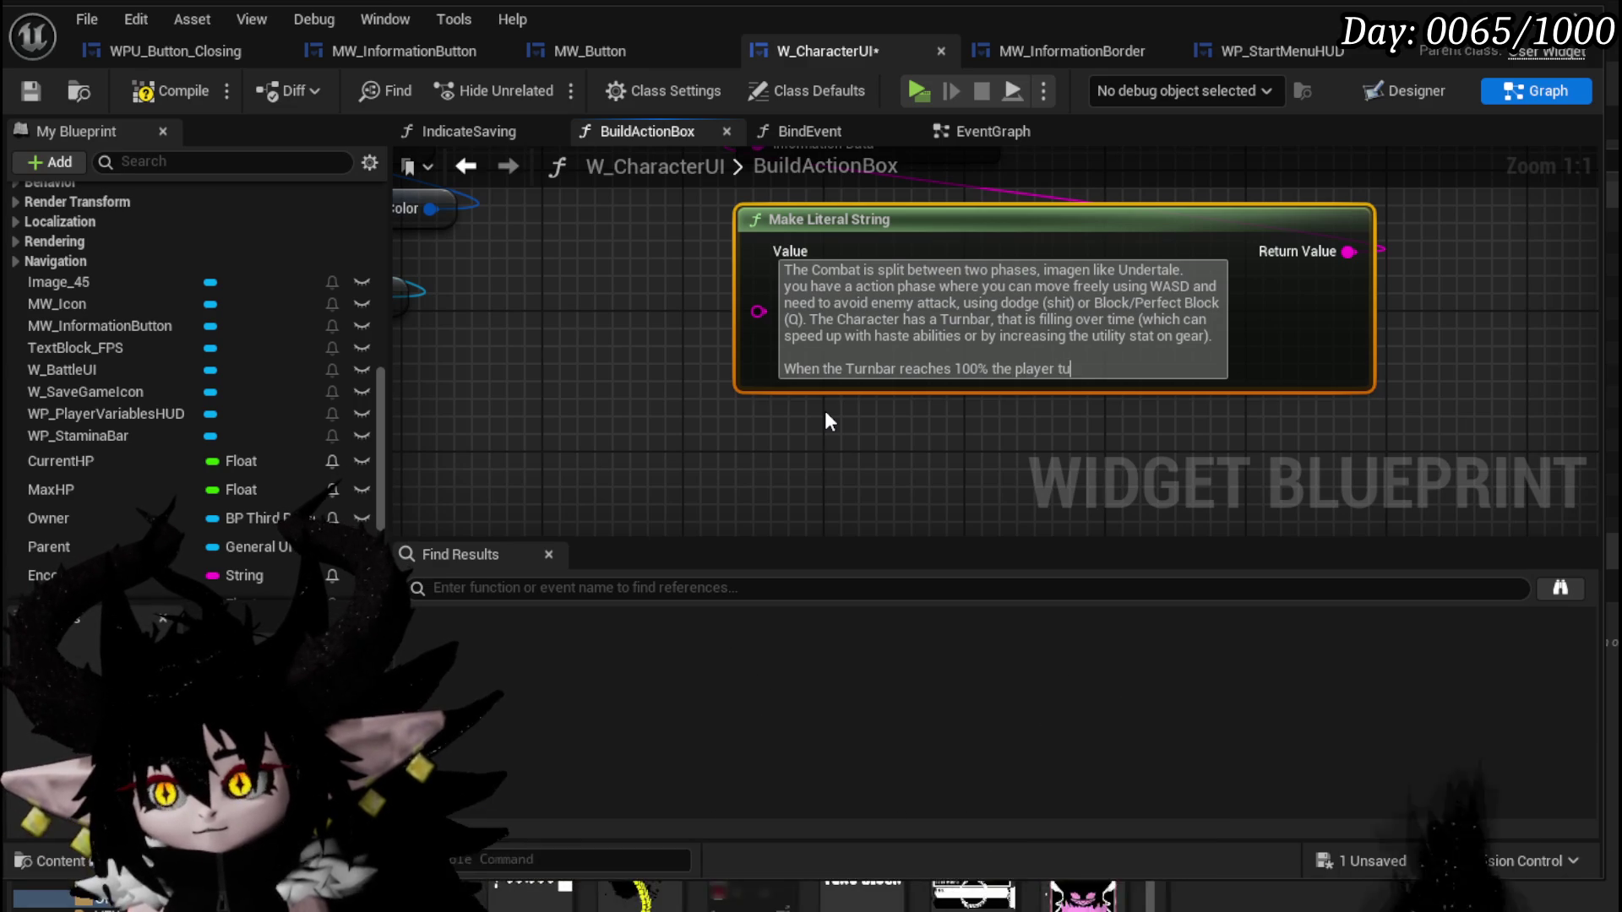
{"action": "type", "text": "rn start"}
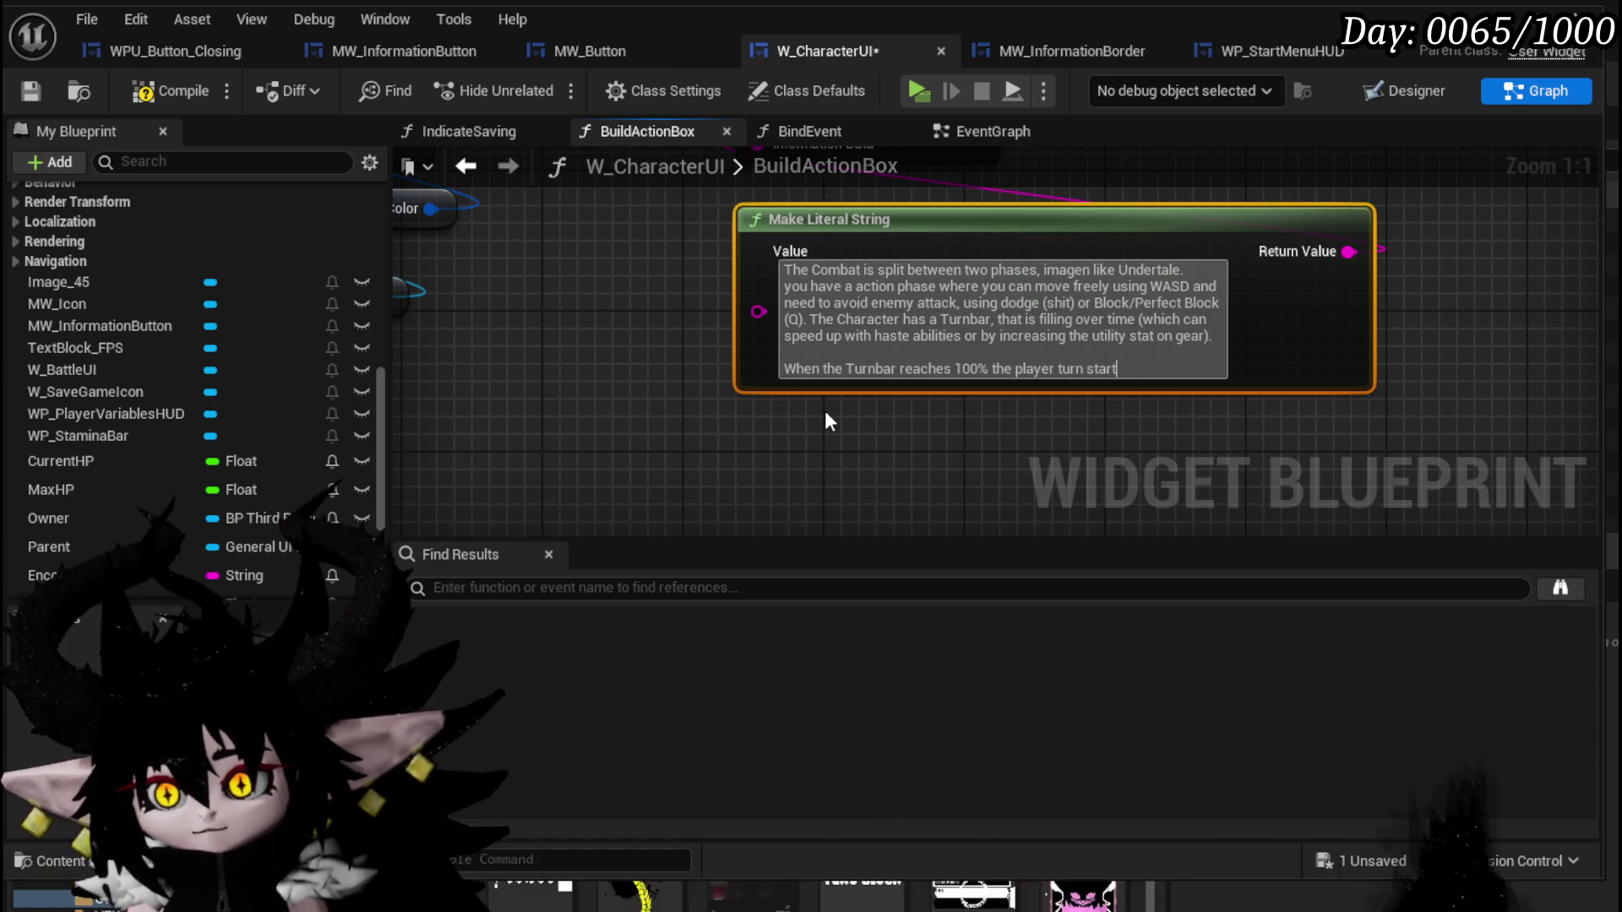
{"action": "type", "text": "s."}
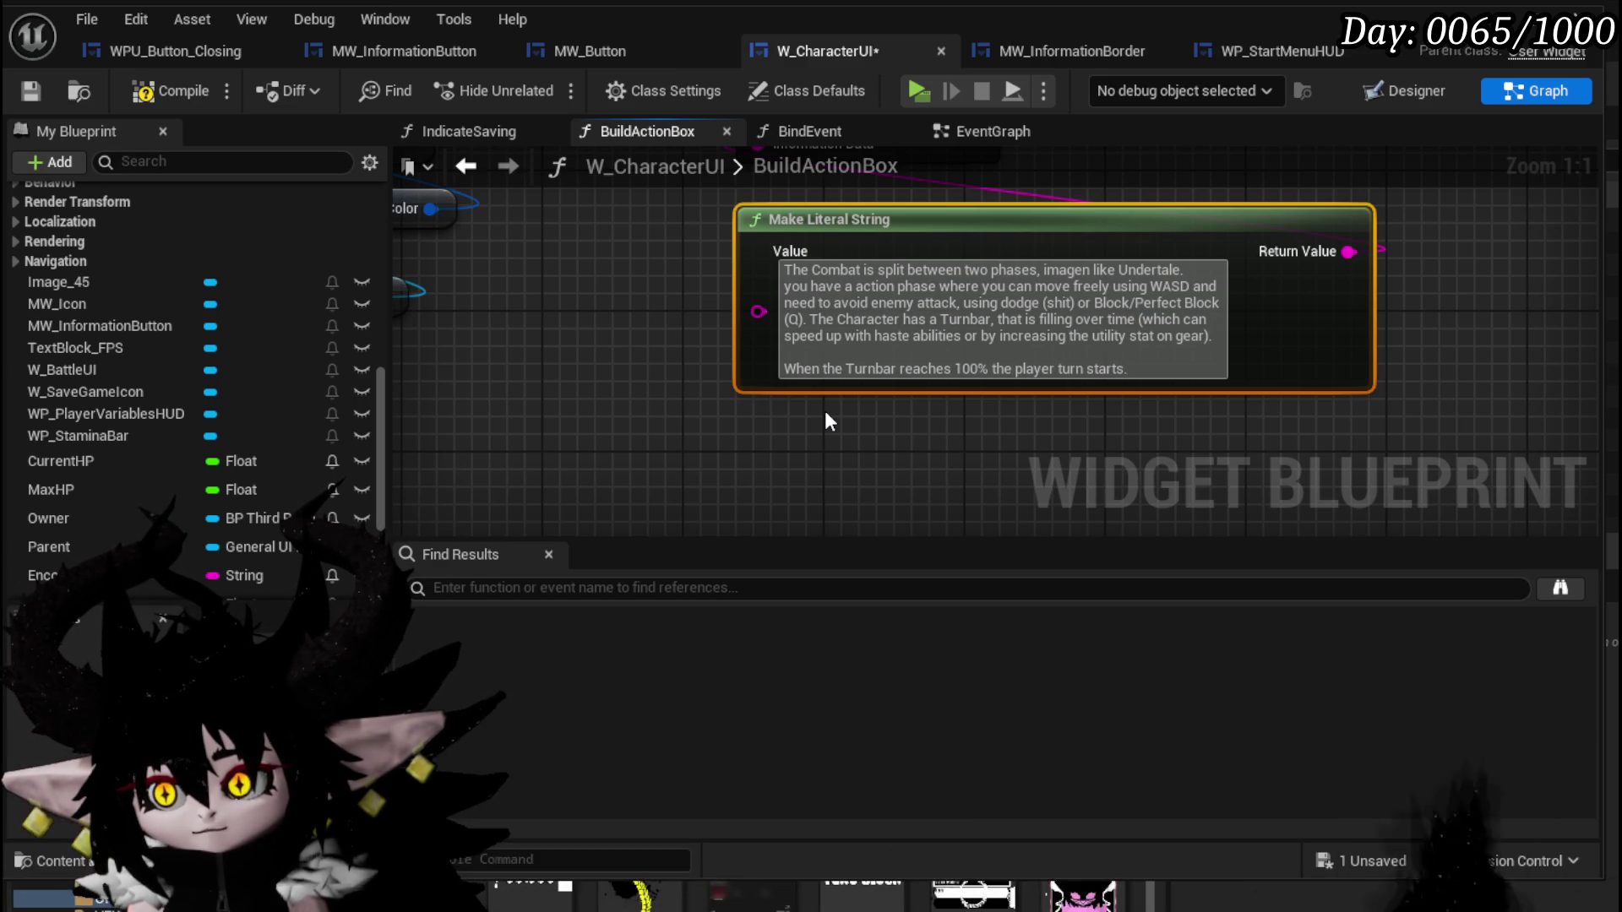
{"action": "type", "text": " the "}
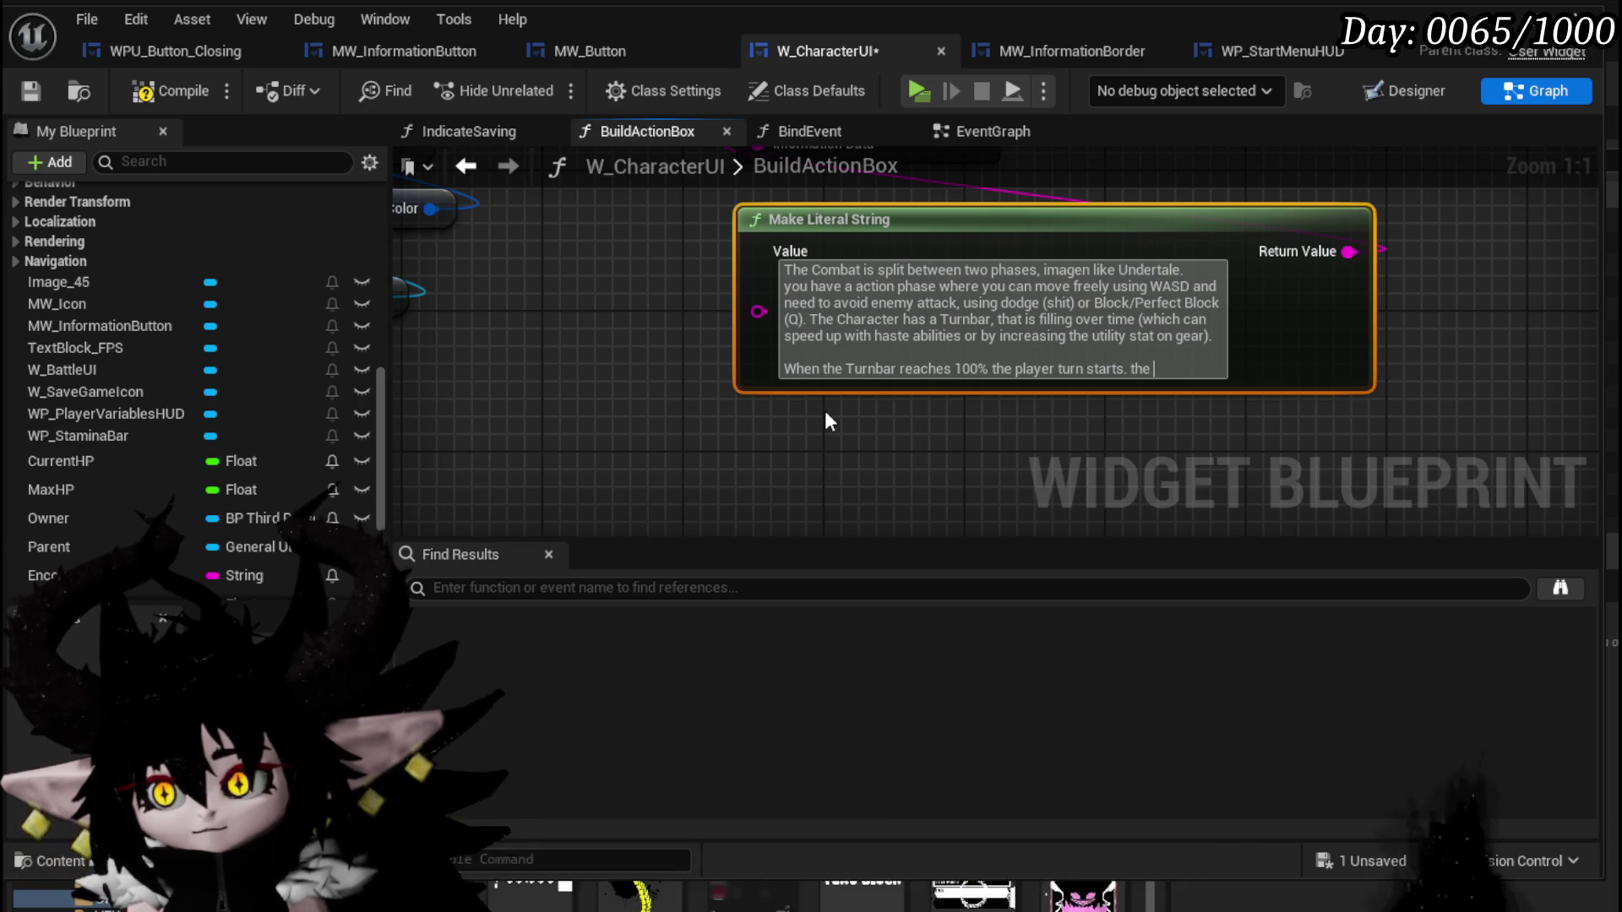
{"action": "type", "text": "Time wills"}
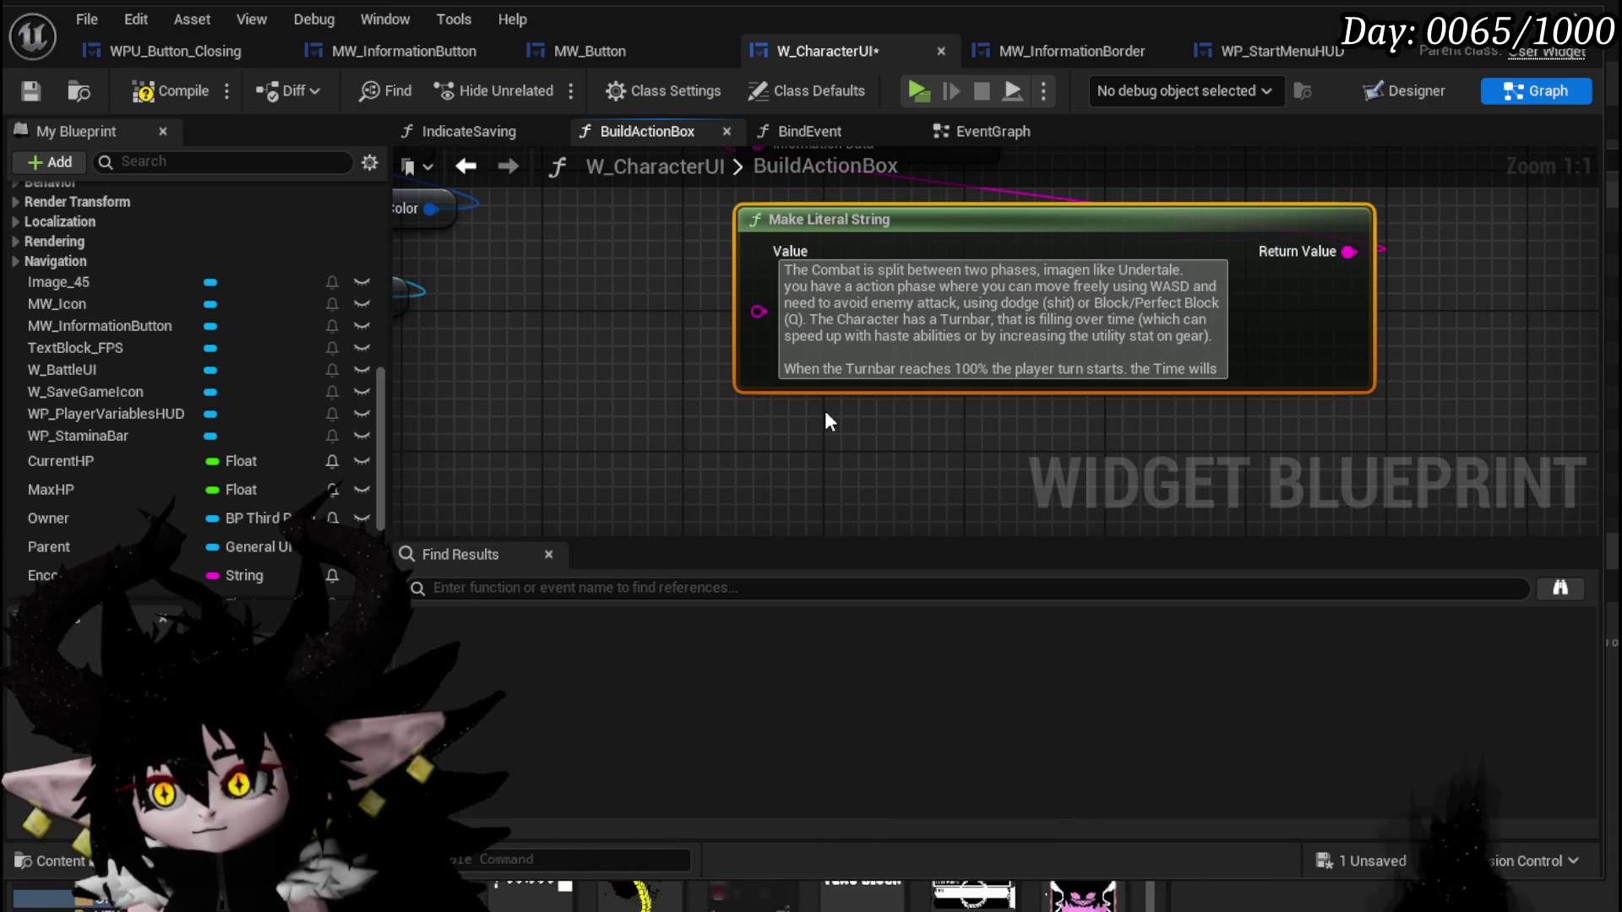
{"action": "key", "text": "BackSpace"}
{"action": "type", "text": " stop"}
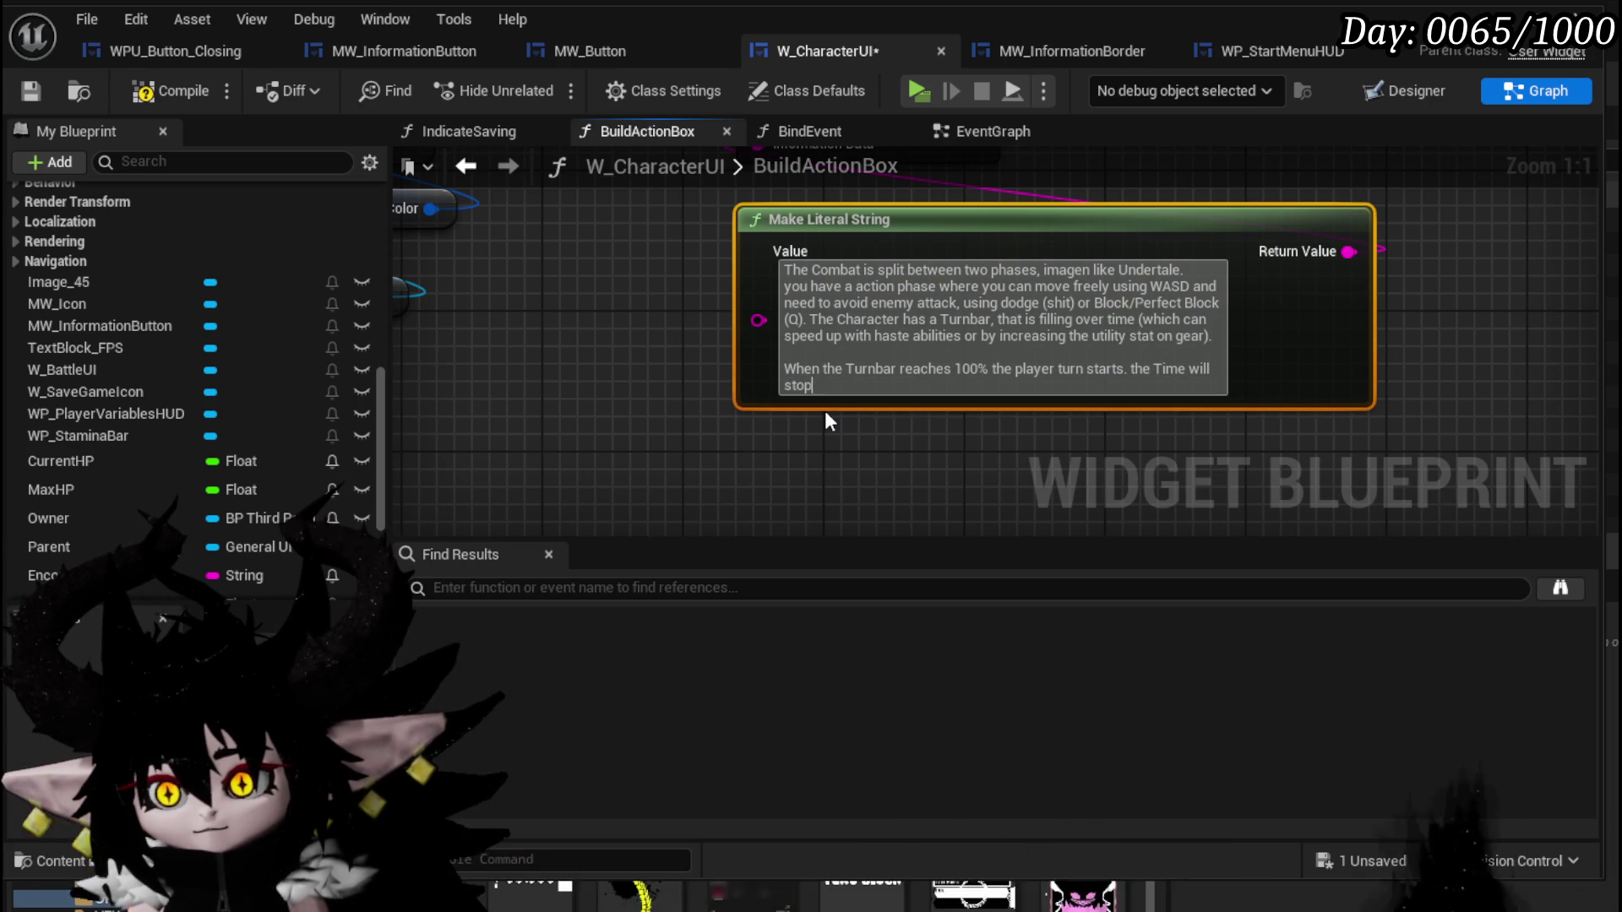
{"action": "type", "text": ", y"}
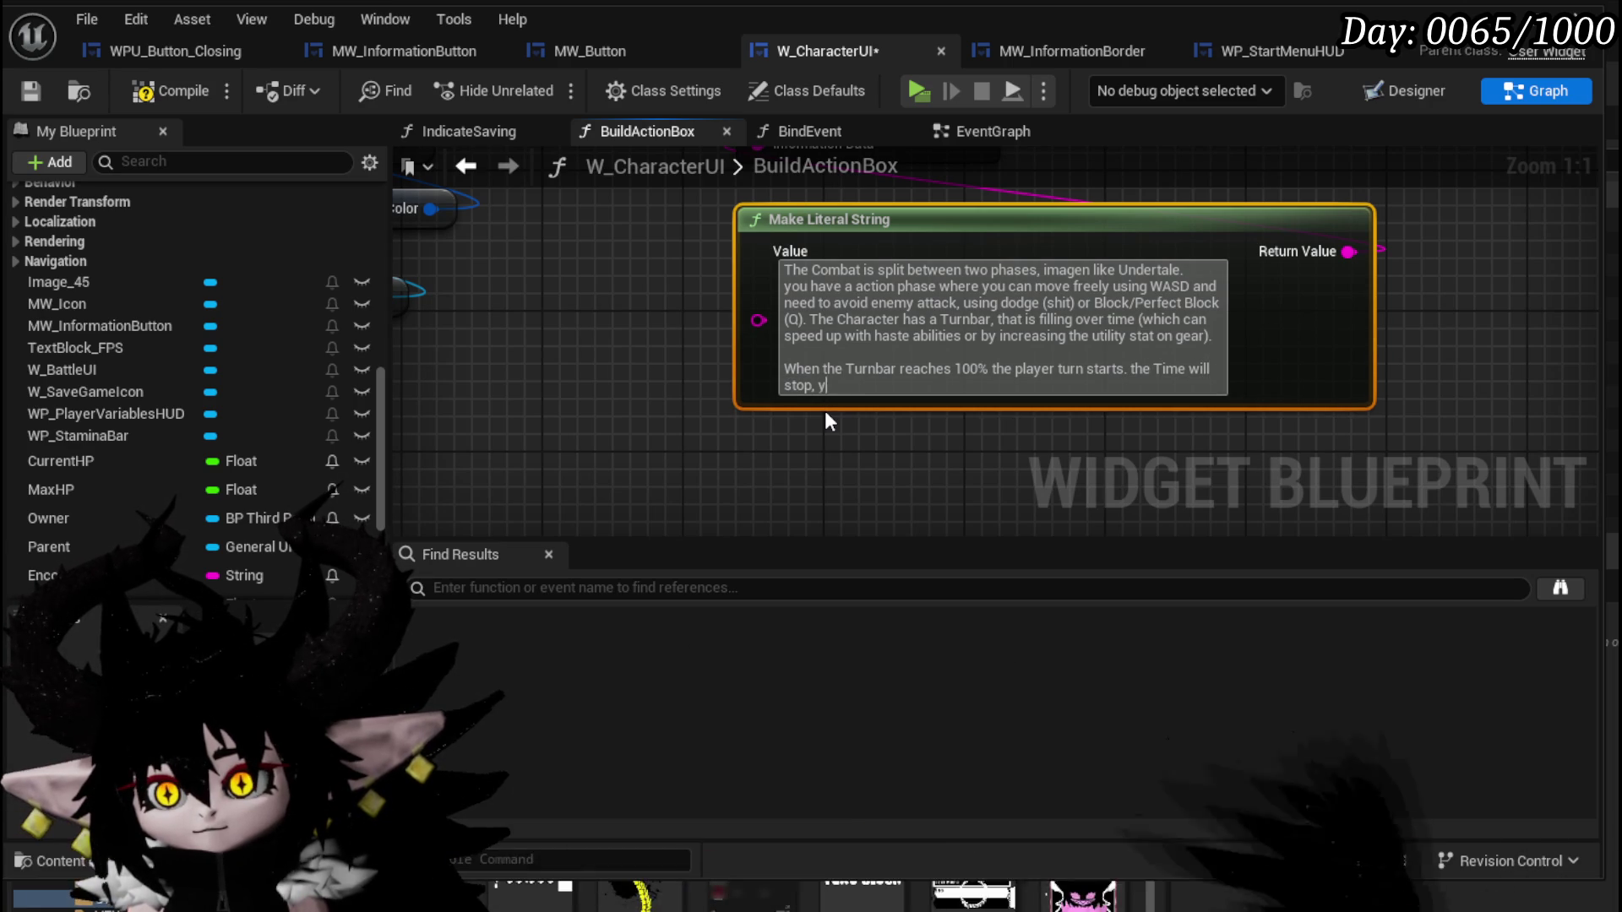
{"action": "type", "text": "ou will d"}
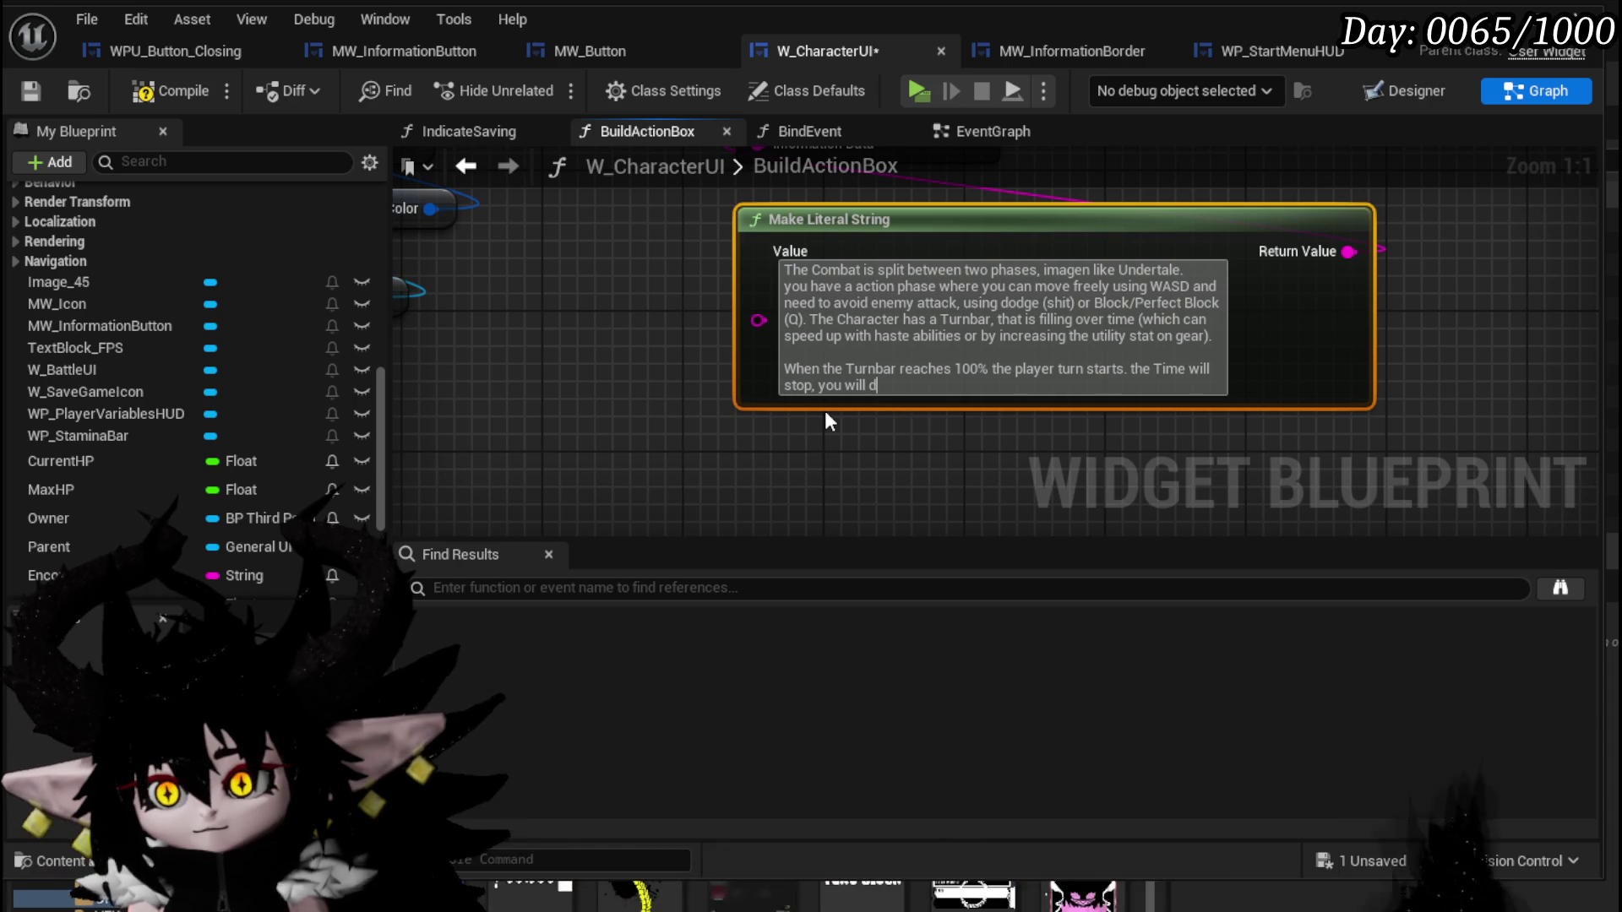
{"action": "type", "text": "raw abilities"}
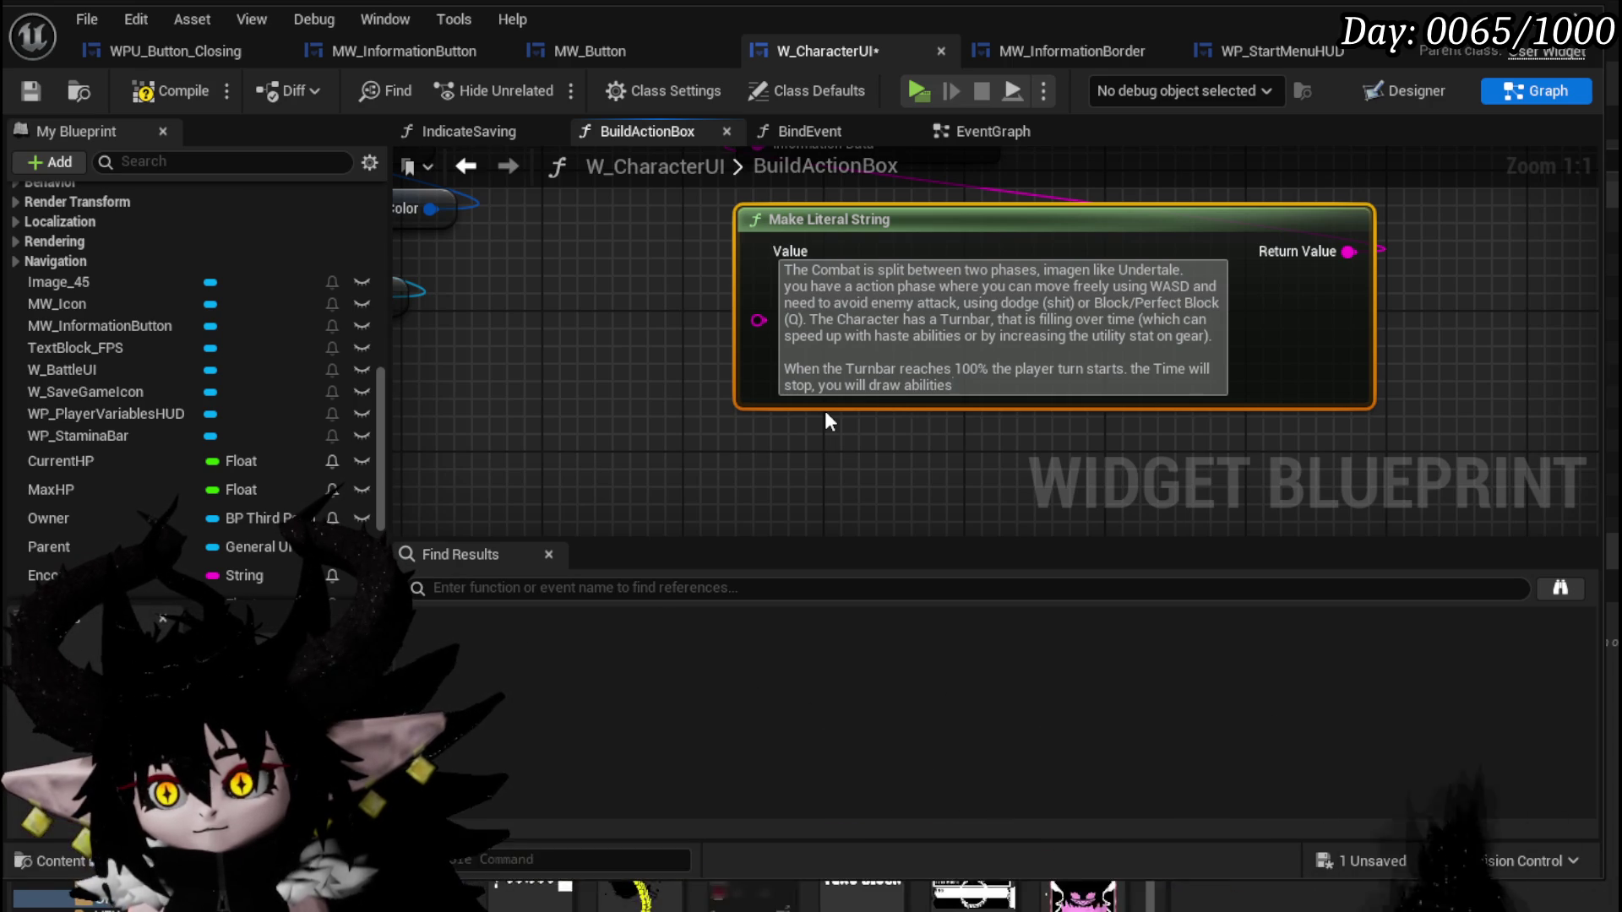
{"action": "key", "text": "Left"}
{"action": "key", "text": "Left"}
{"action": "key", "text": "Left"}
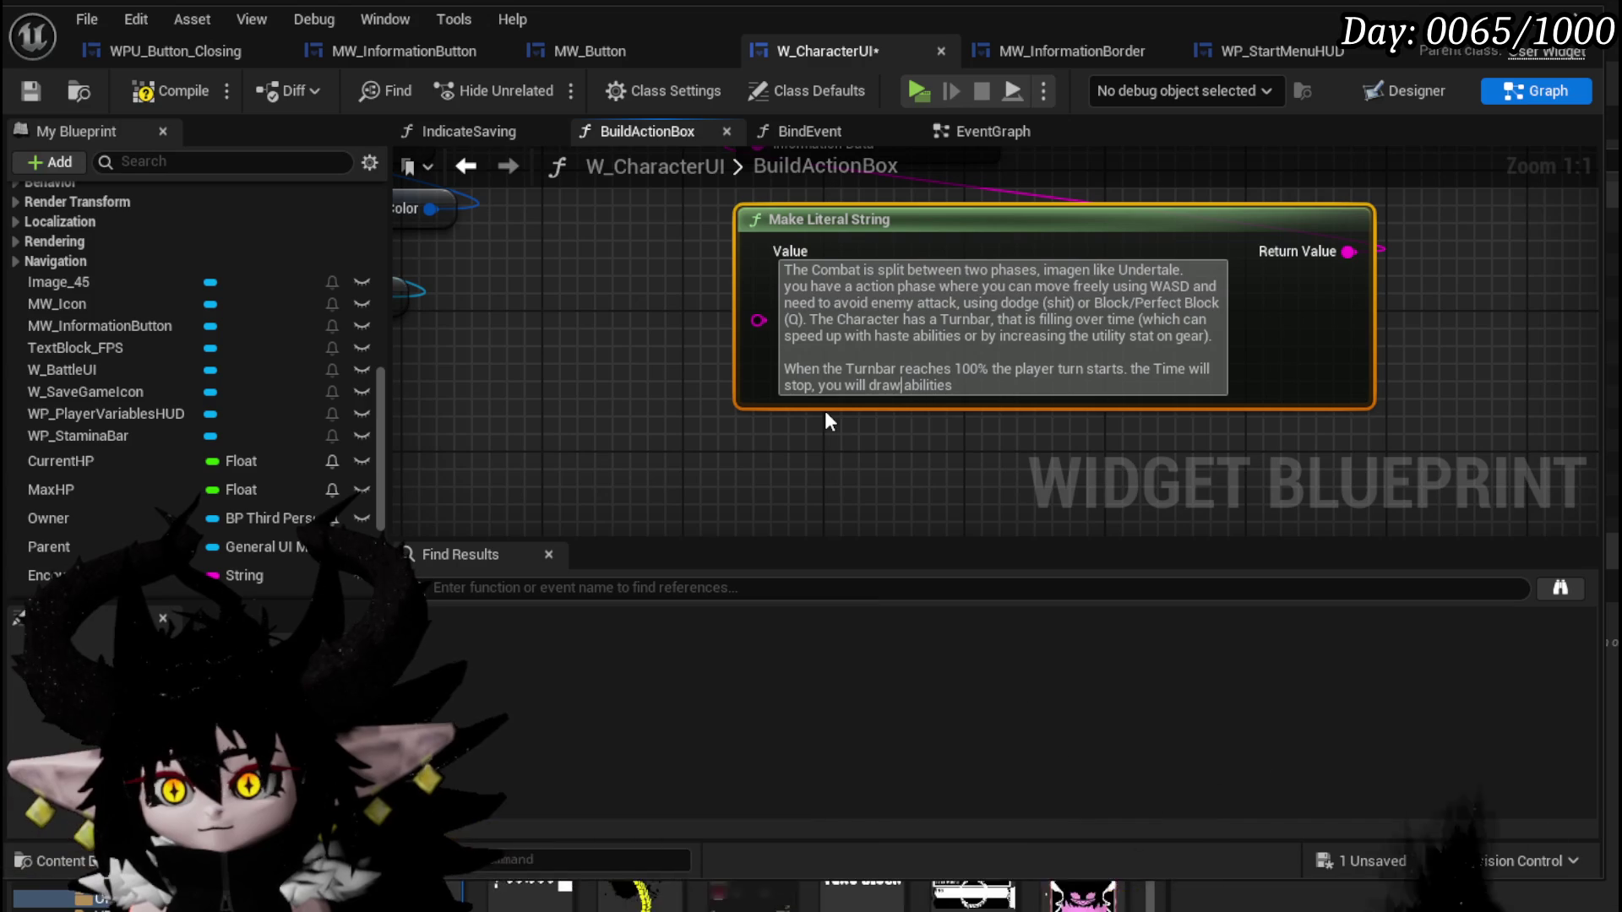
{"action": "key", "text": "BackSpace"}
{"action": "type", "text": "and"}
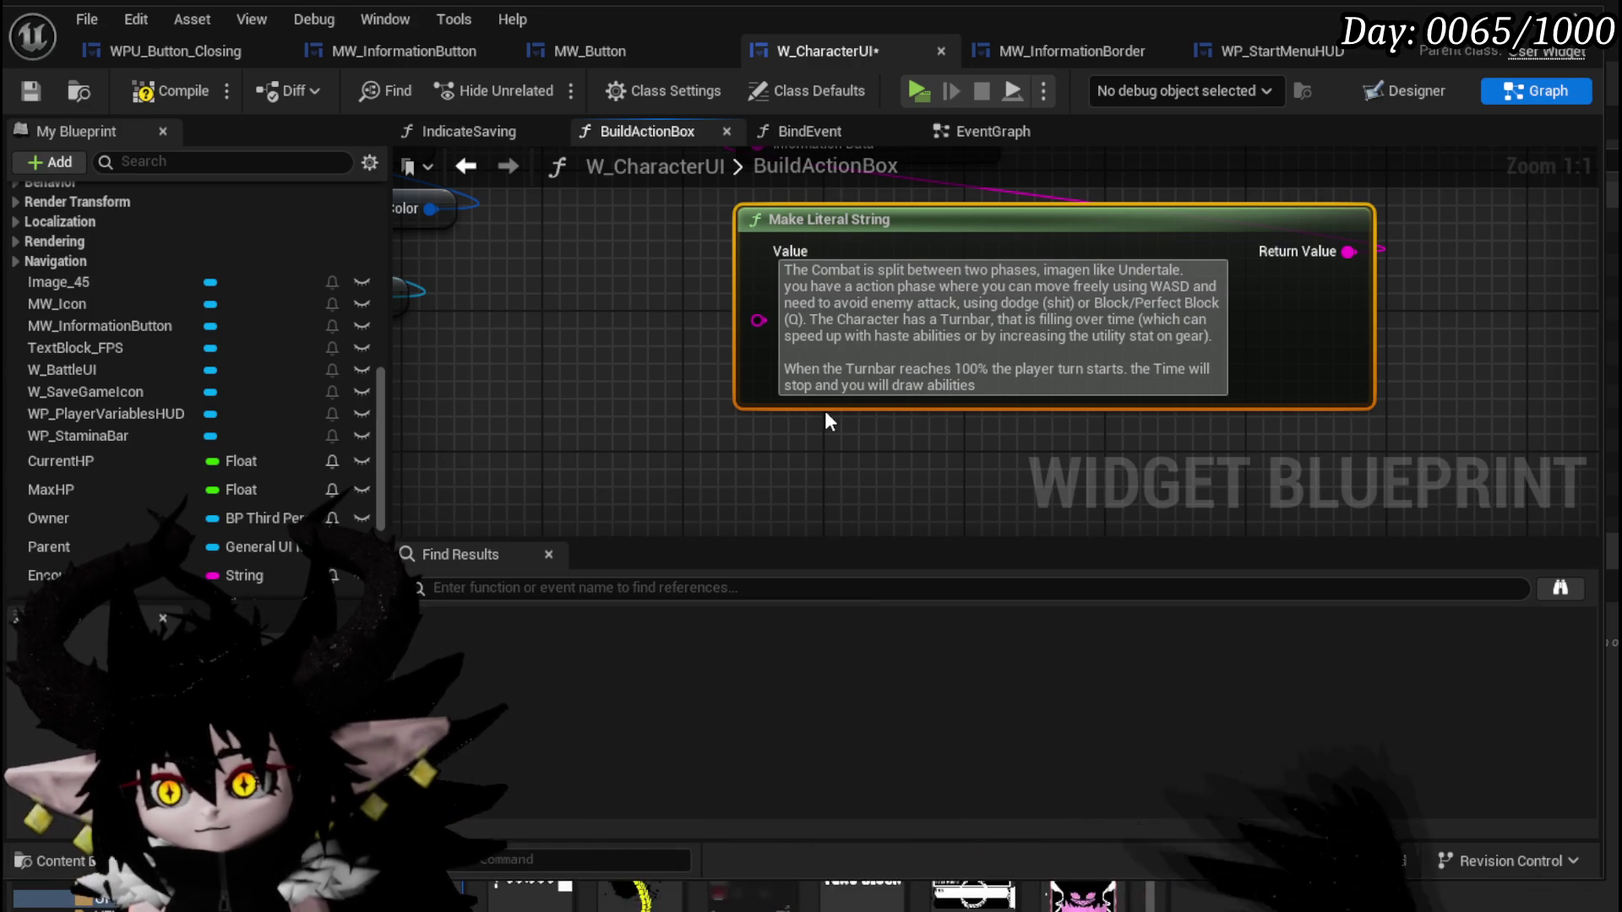
Finish with 'that you can use during this phase.' and begin a new paragraph.
{"action": "key", "text": "Right"}
{"action": "key", "text": "Right"}
{"action": "key", "text": "Right"}
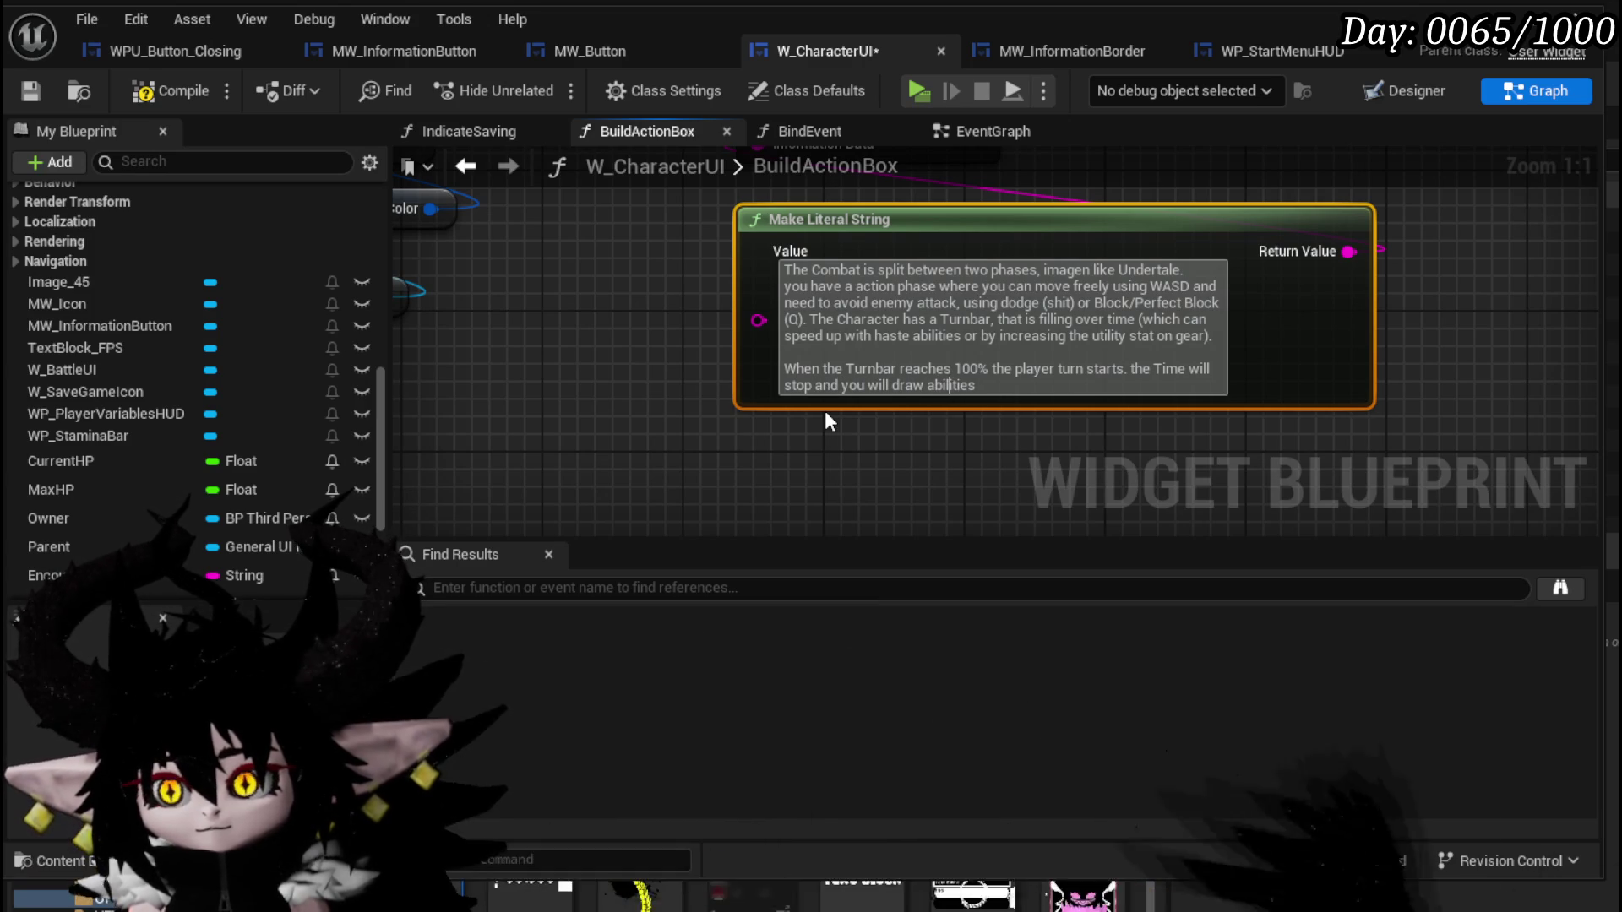
{"action": "key", "text": "Right"}
{"action": "key", "text": "Right"}
{"action": "key", "text": "Right"}
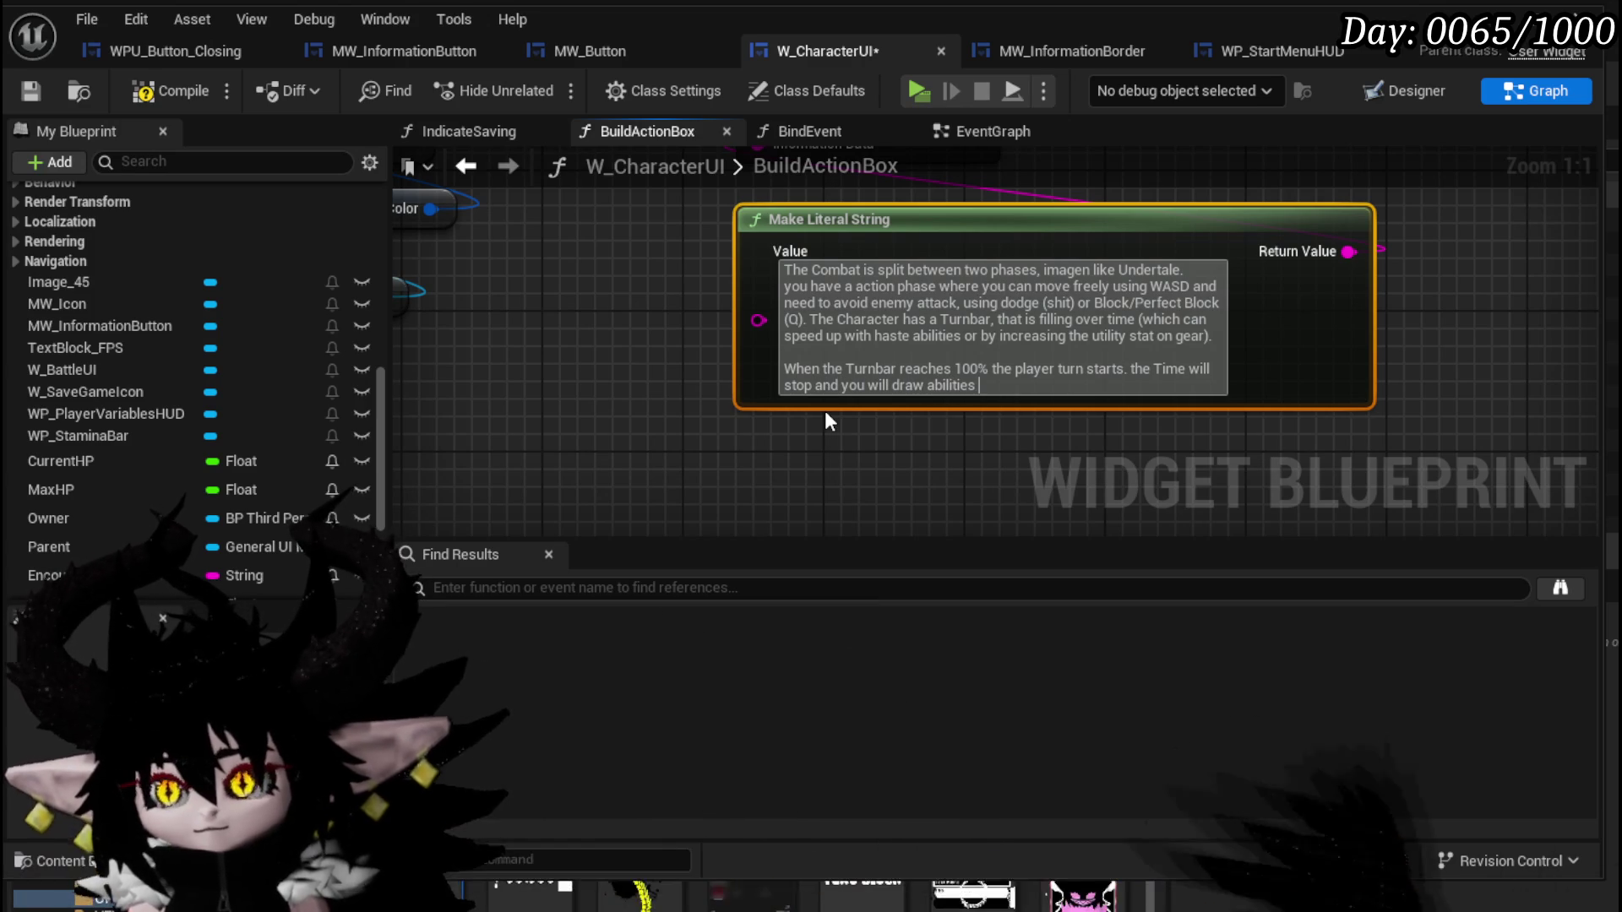
{"action": "type", "text": "that you can use duri"}
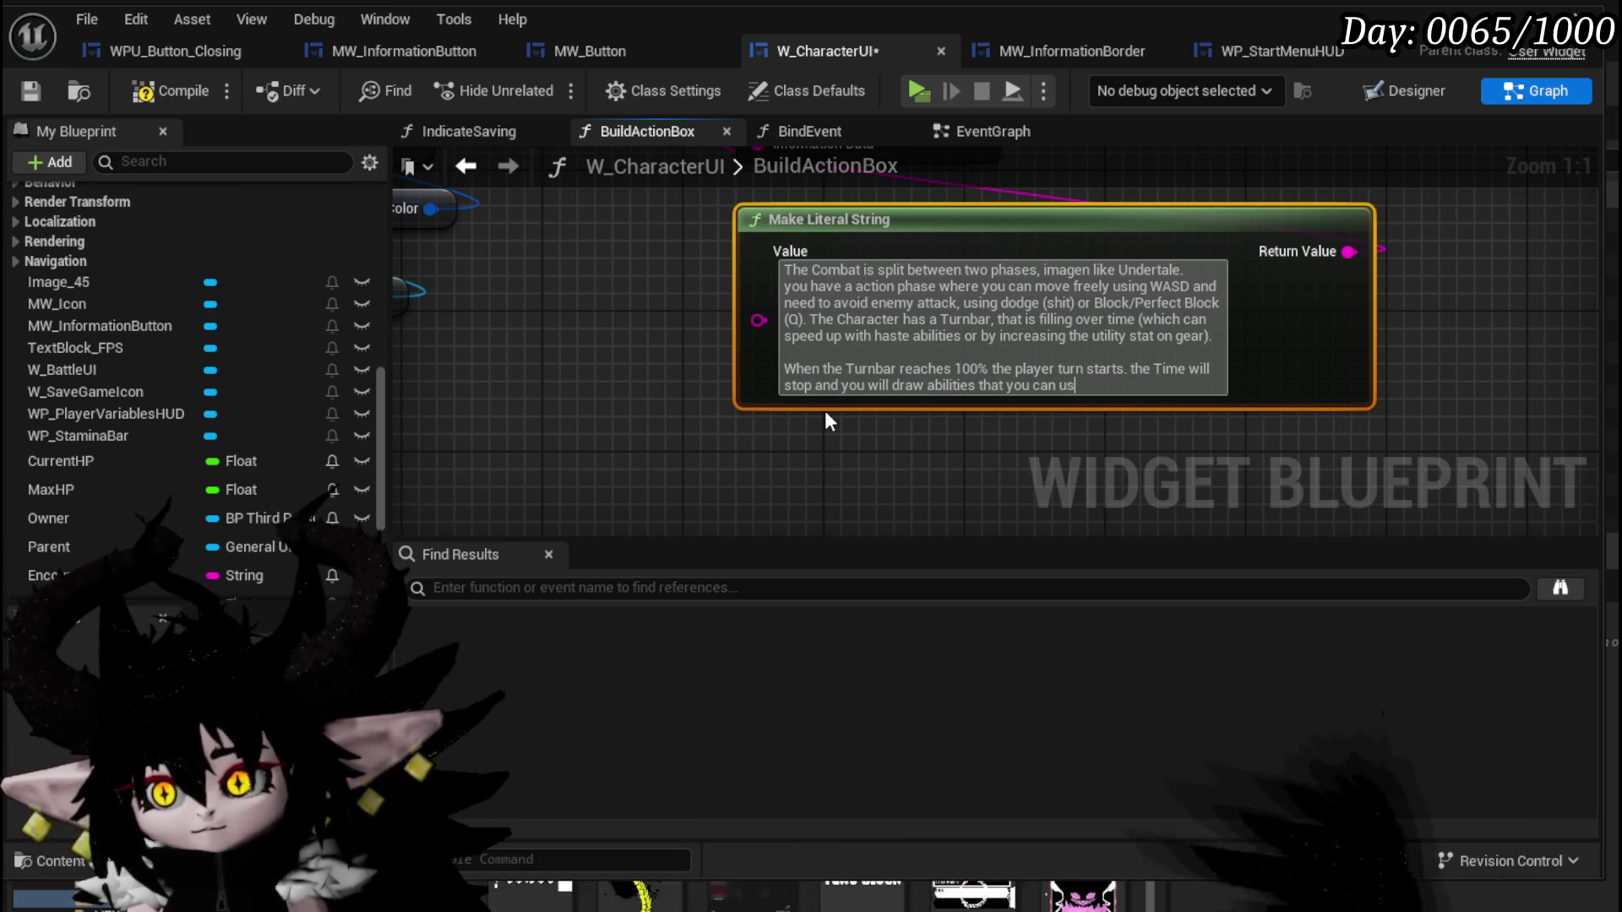
{"action": "type", "text": "ng th"}
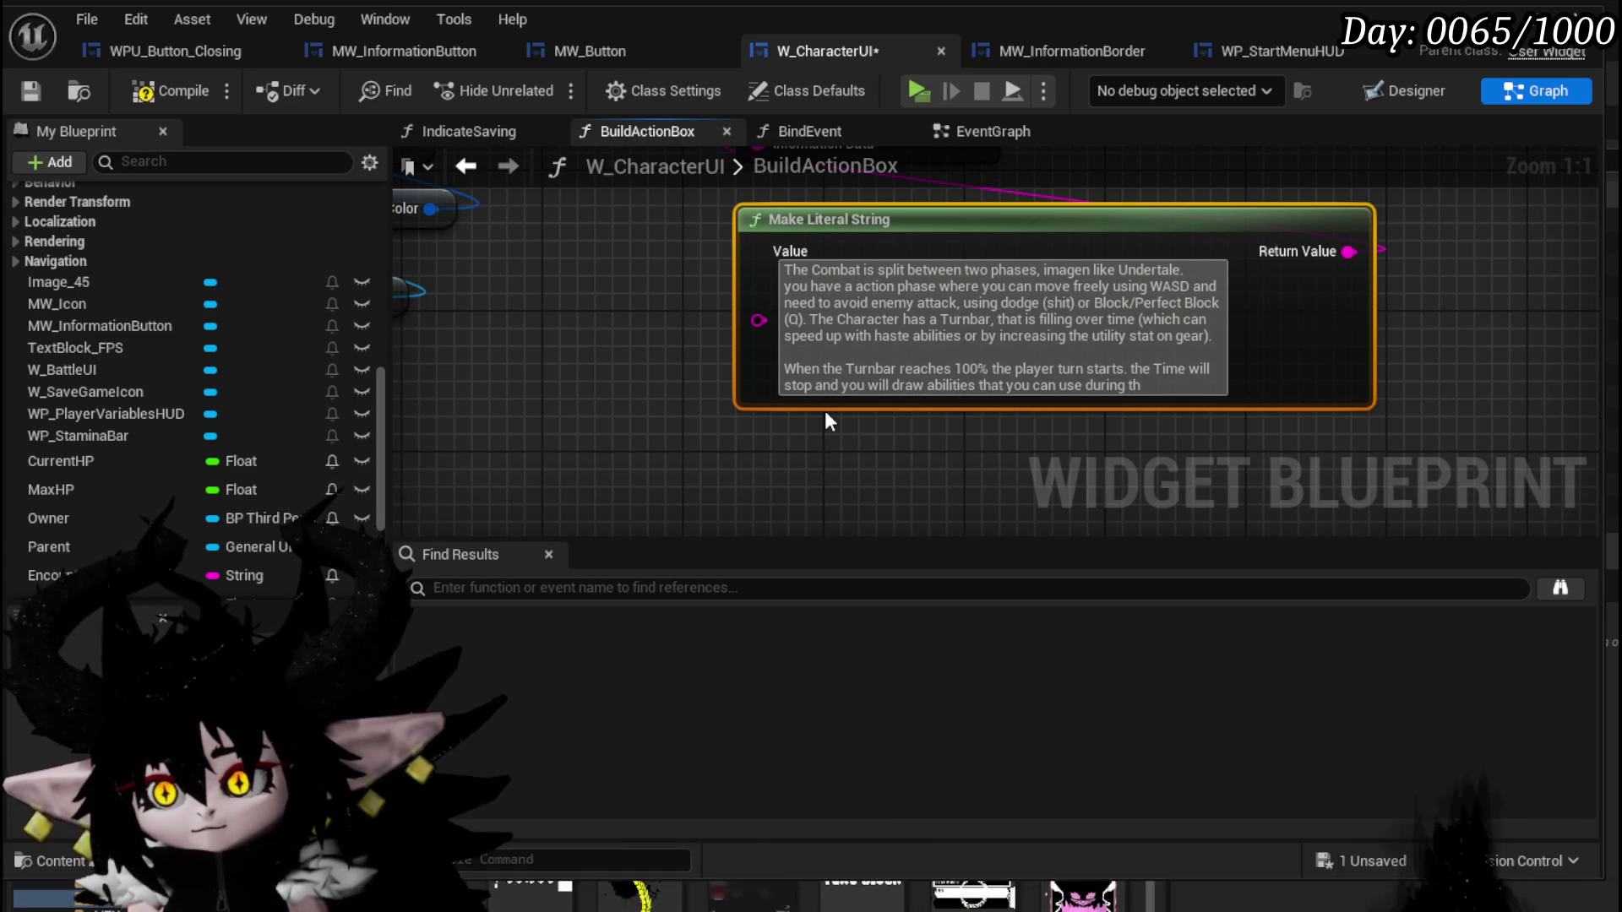
{"action": "type", "text": "is phase."}
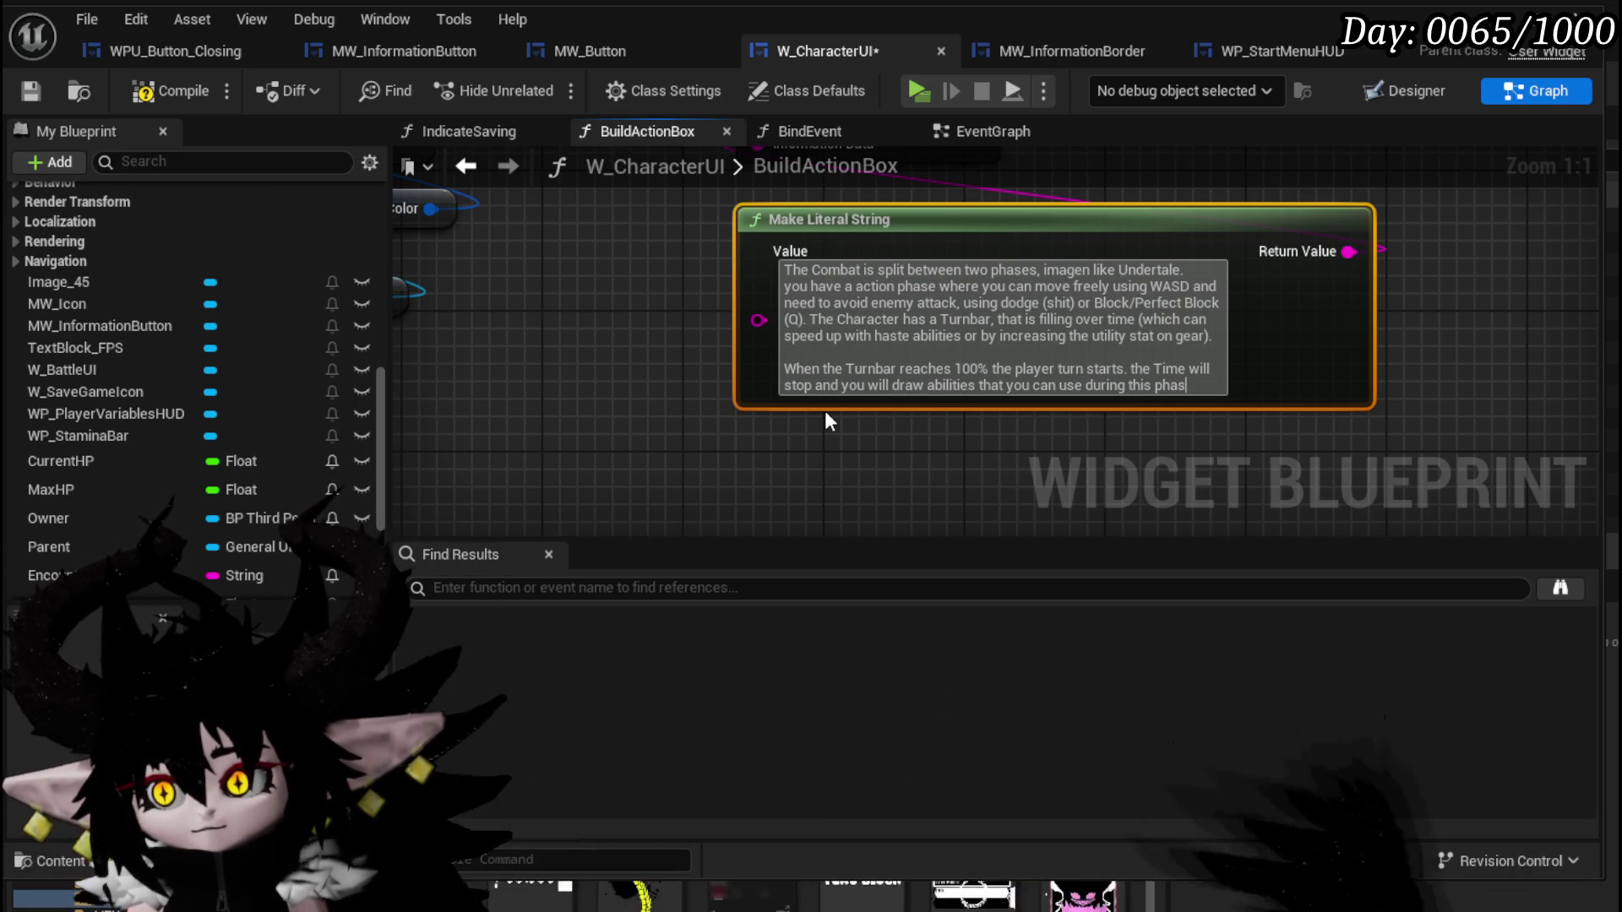
{"action": "key", "text": "shift+Return"}
{"action": "key", "text": "shift+Return"}
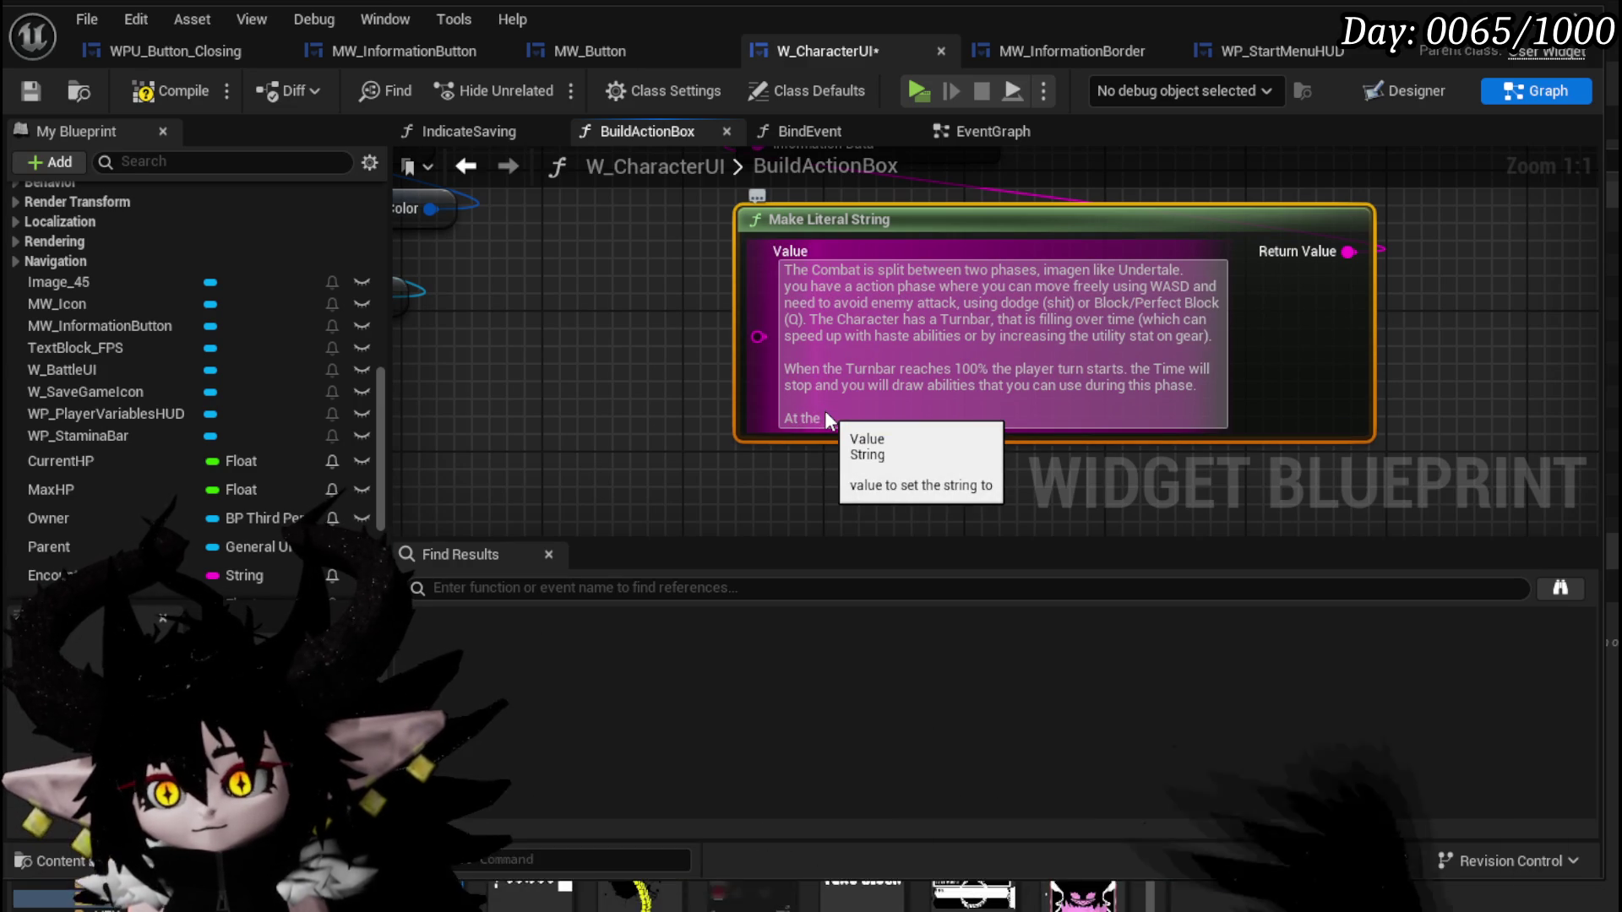
Add the paragraph about generating two ActionPoint (AP) per turn for Abilities, then commit the string.
{"action": "type", "text": "the star"}
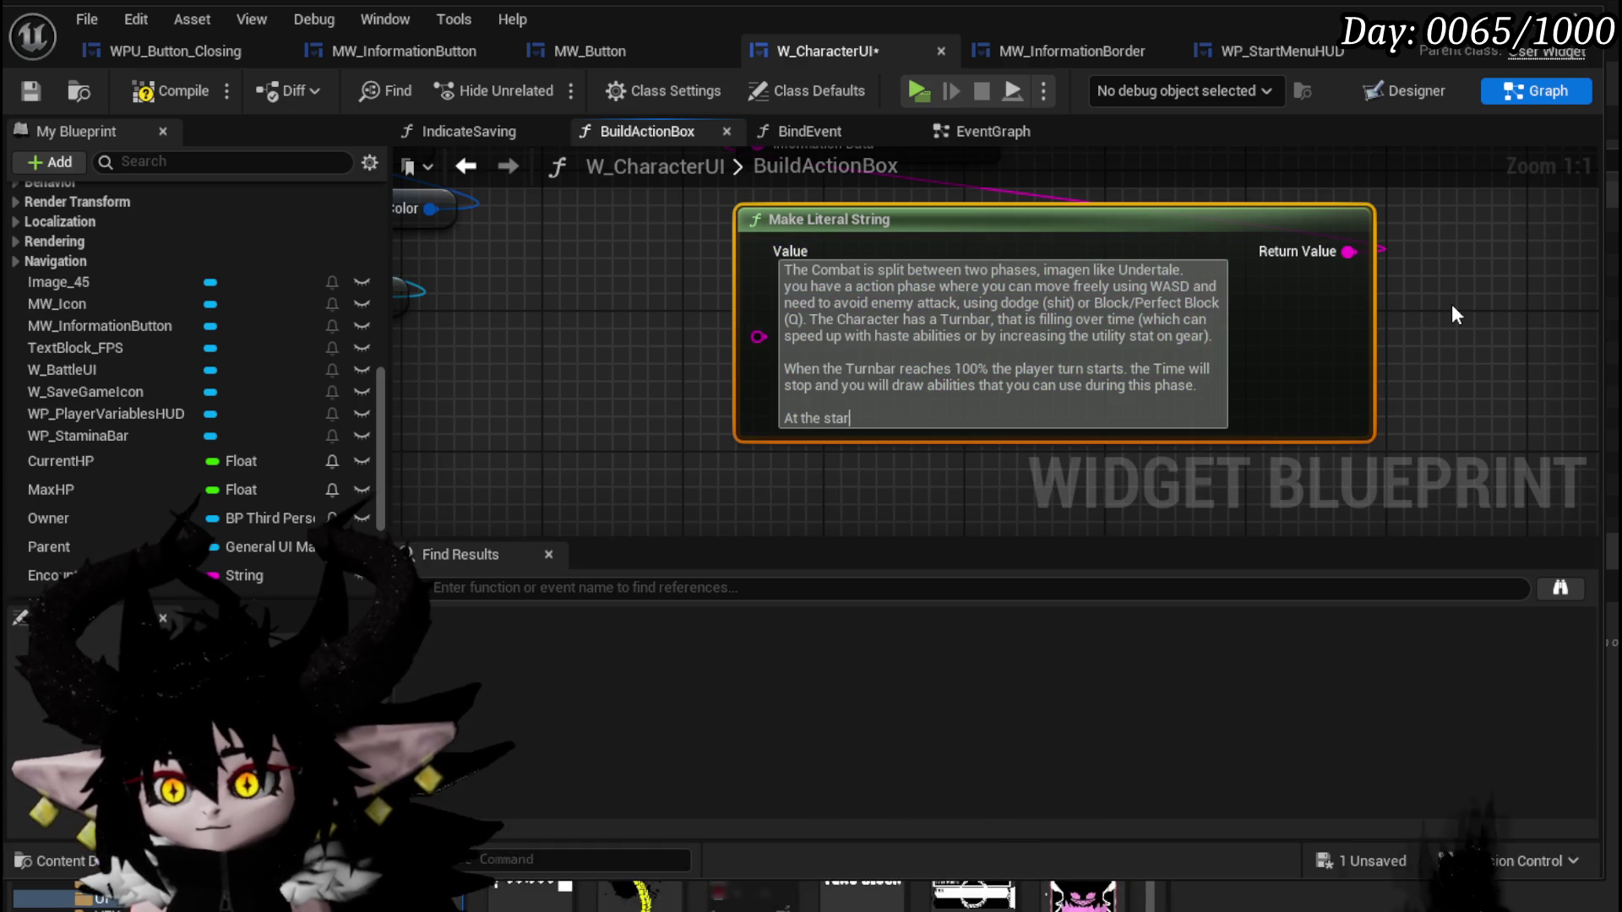
{"action": "type", "text": "t of ev"}
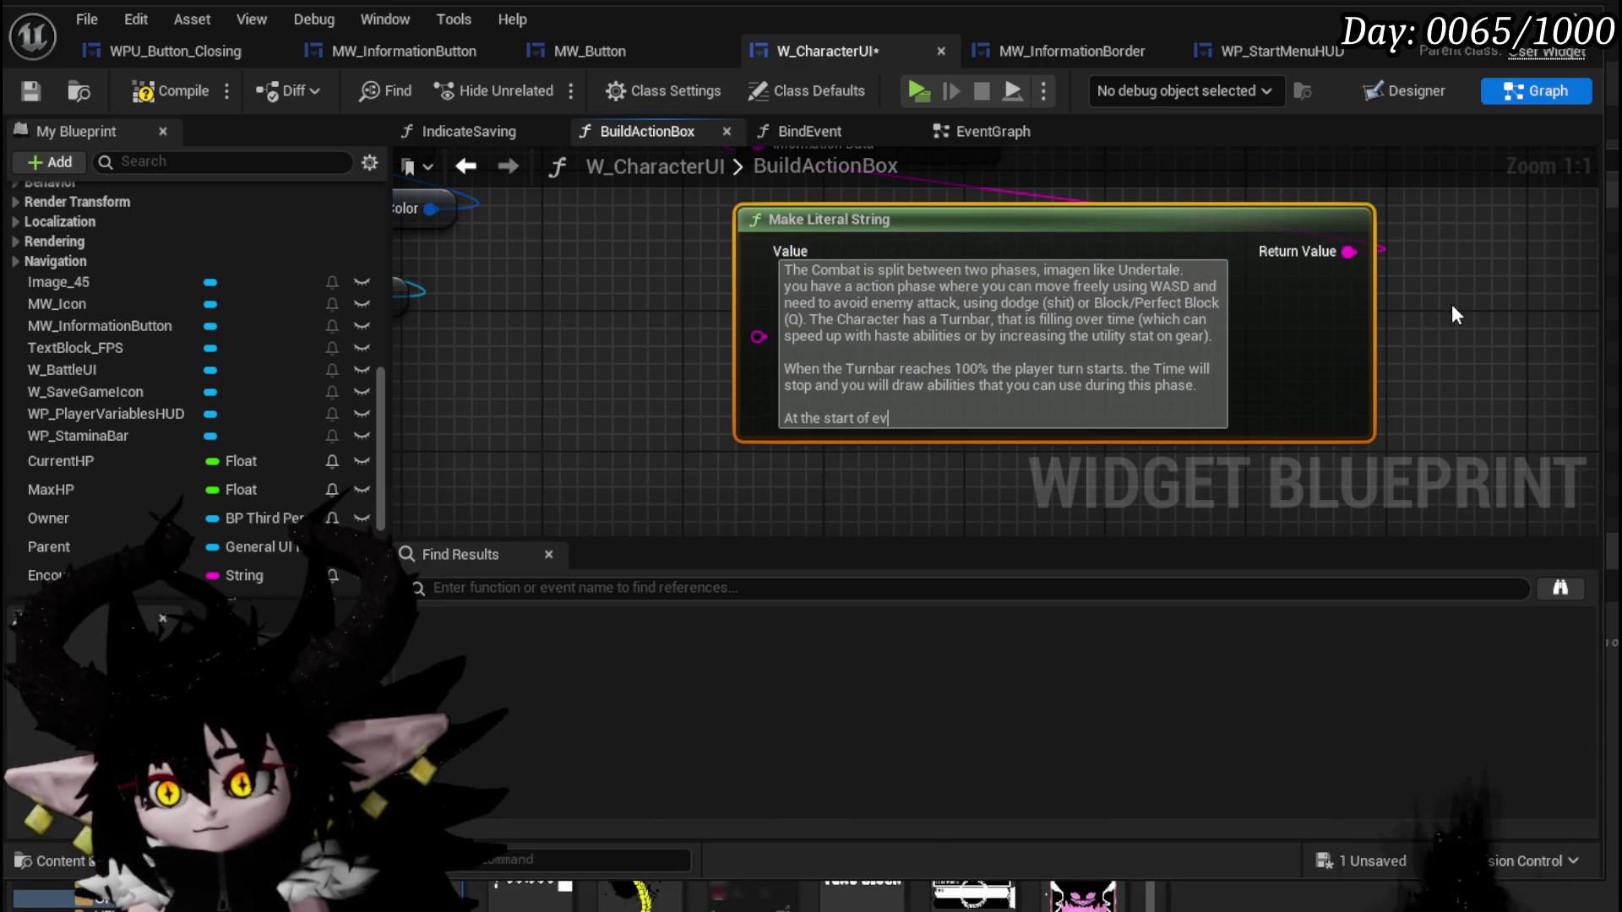
{"action": "type", "text": "ery turn the"}
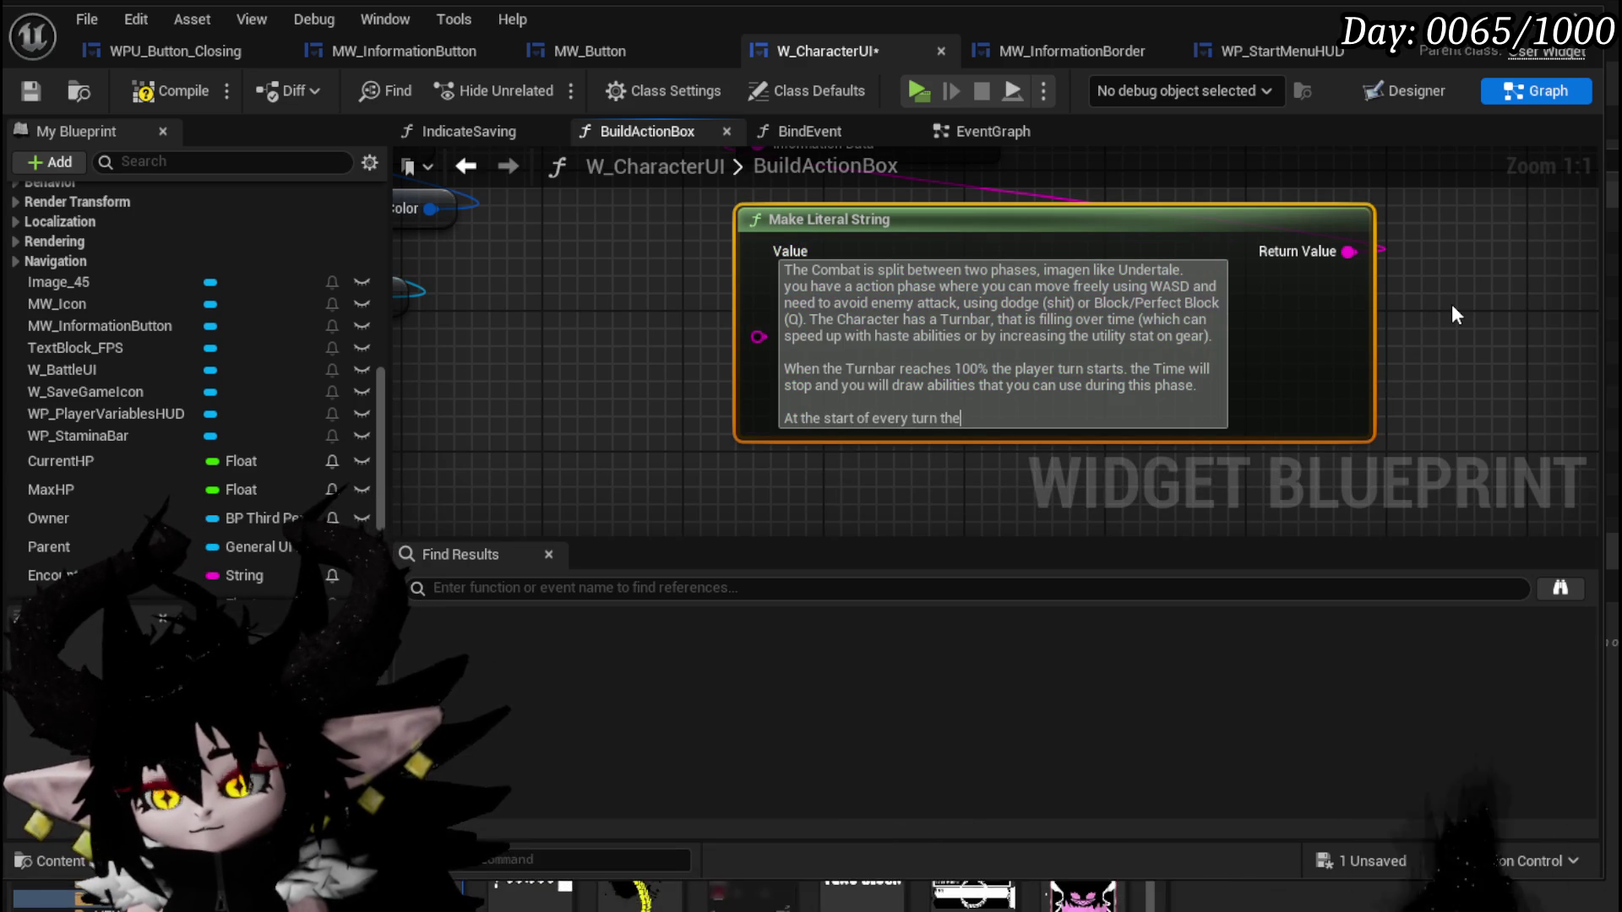
{"action": "type", "text": " player gen"}
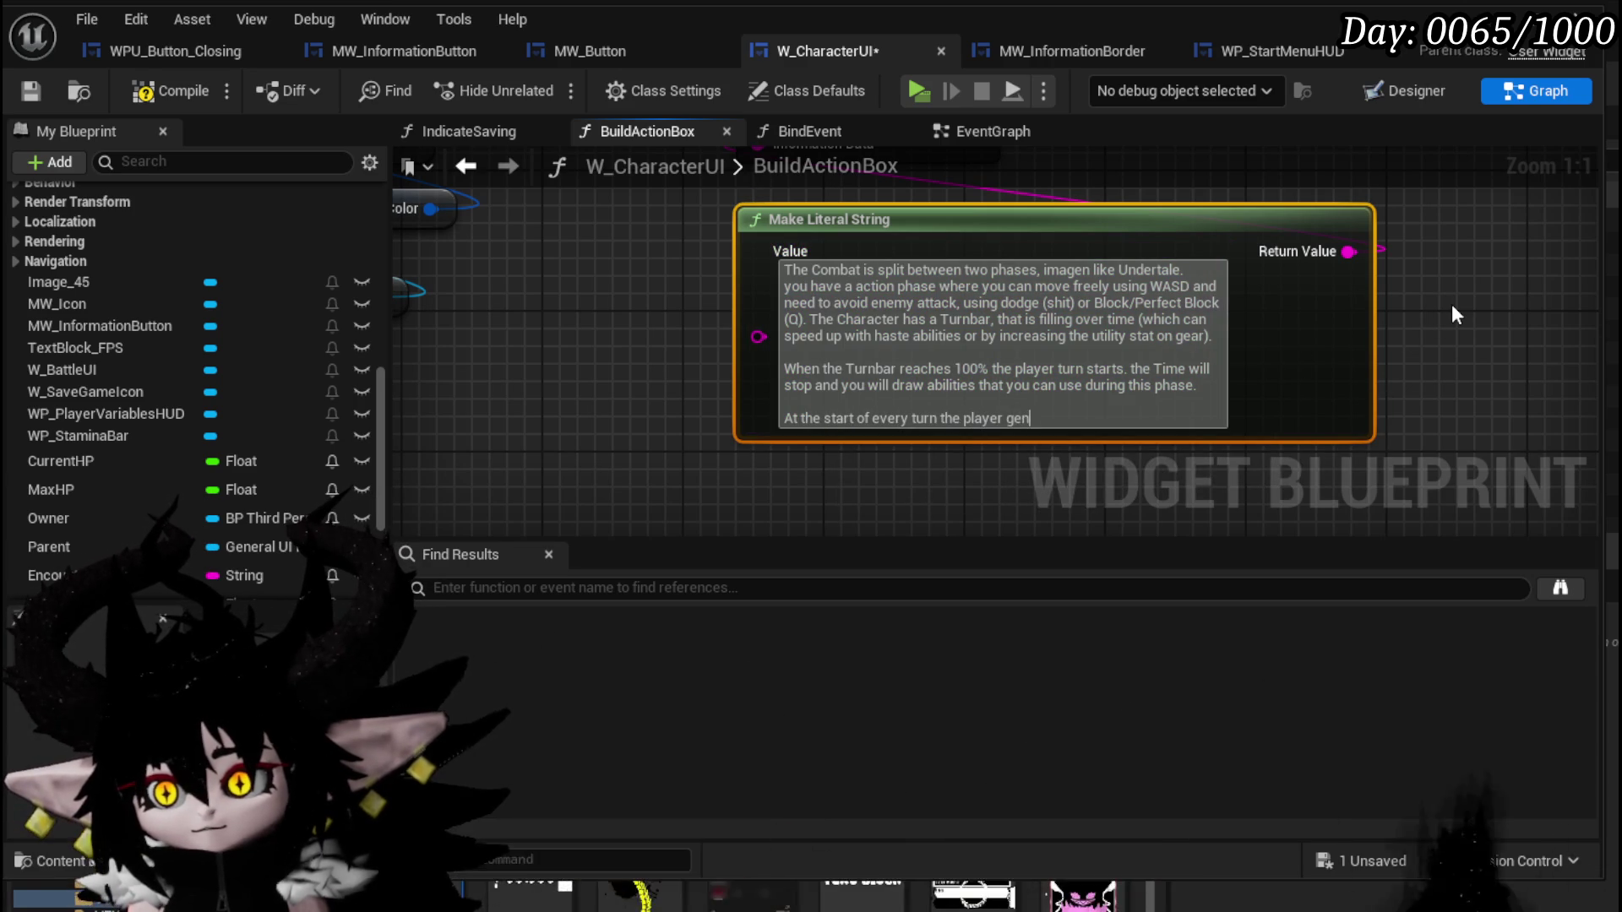
{"action": "type", "text": "erates tw"}
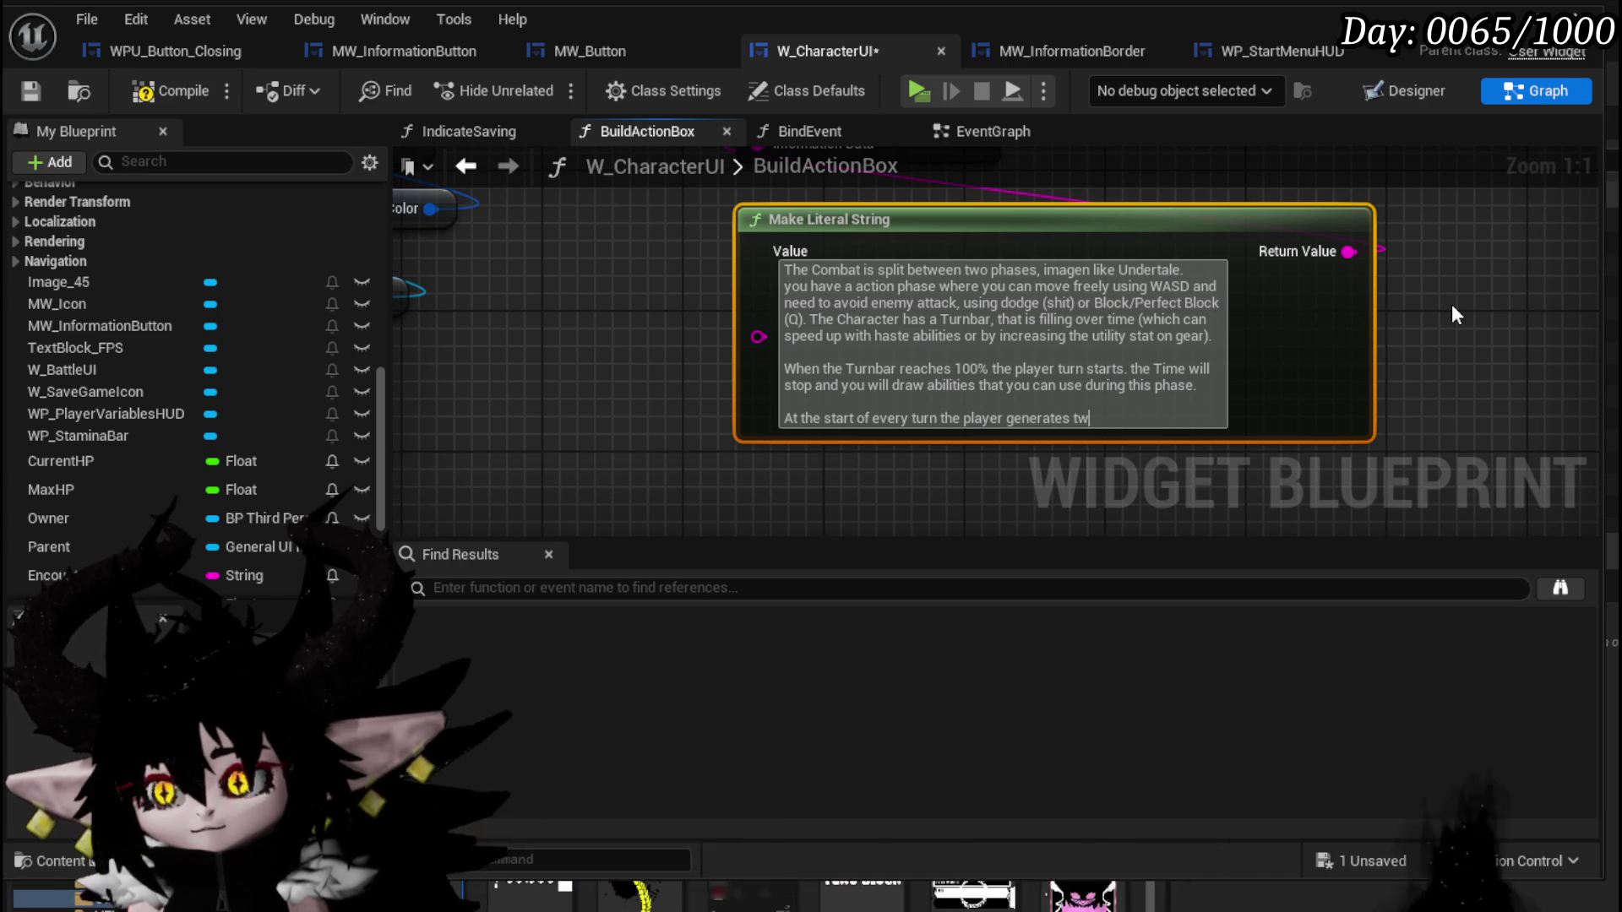
{"action": "type", "text": "o Action"}
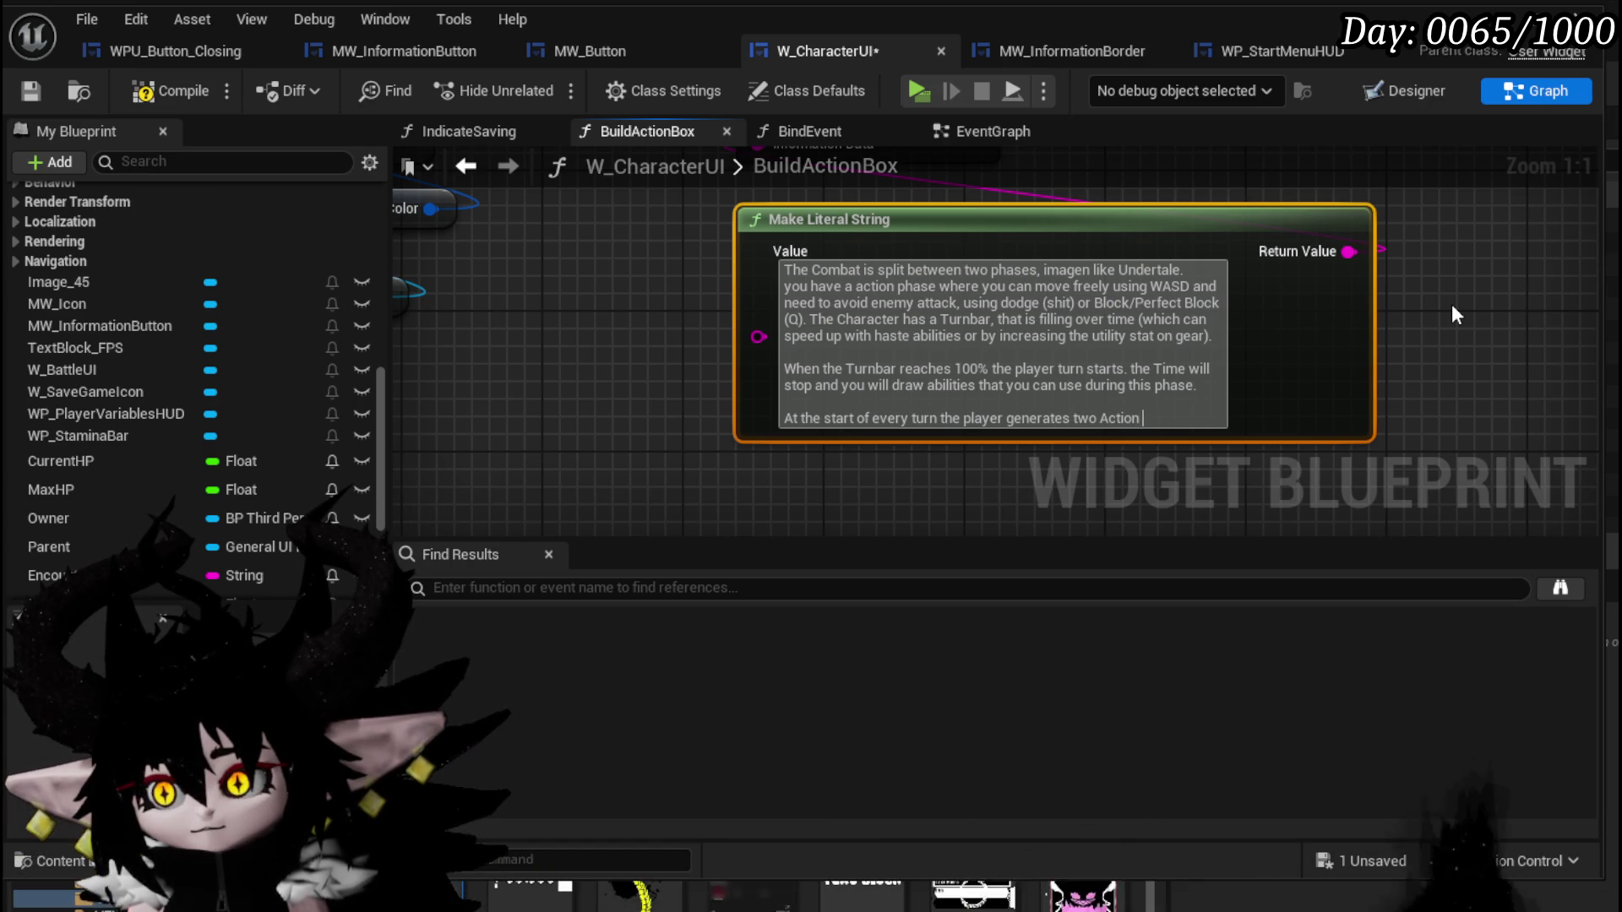
{"action": "type", "text": "Point"}
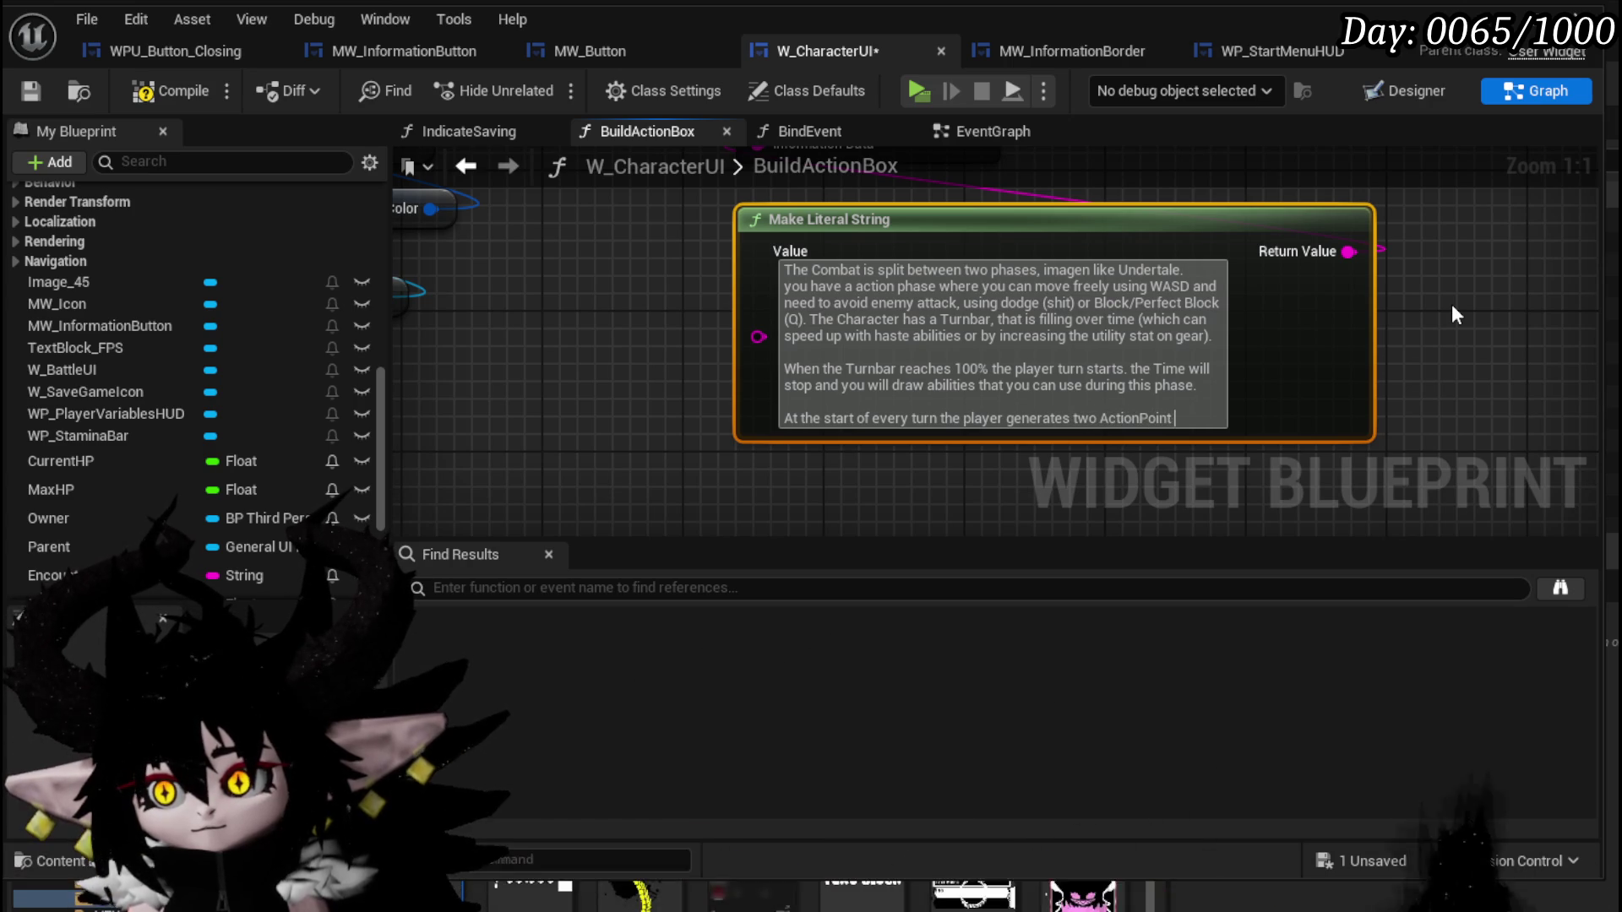
{"action": "type", "text": " (AP)"}
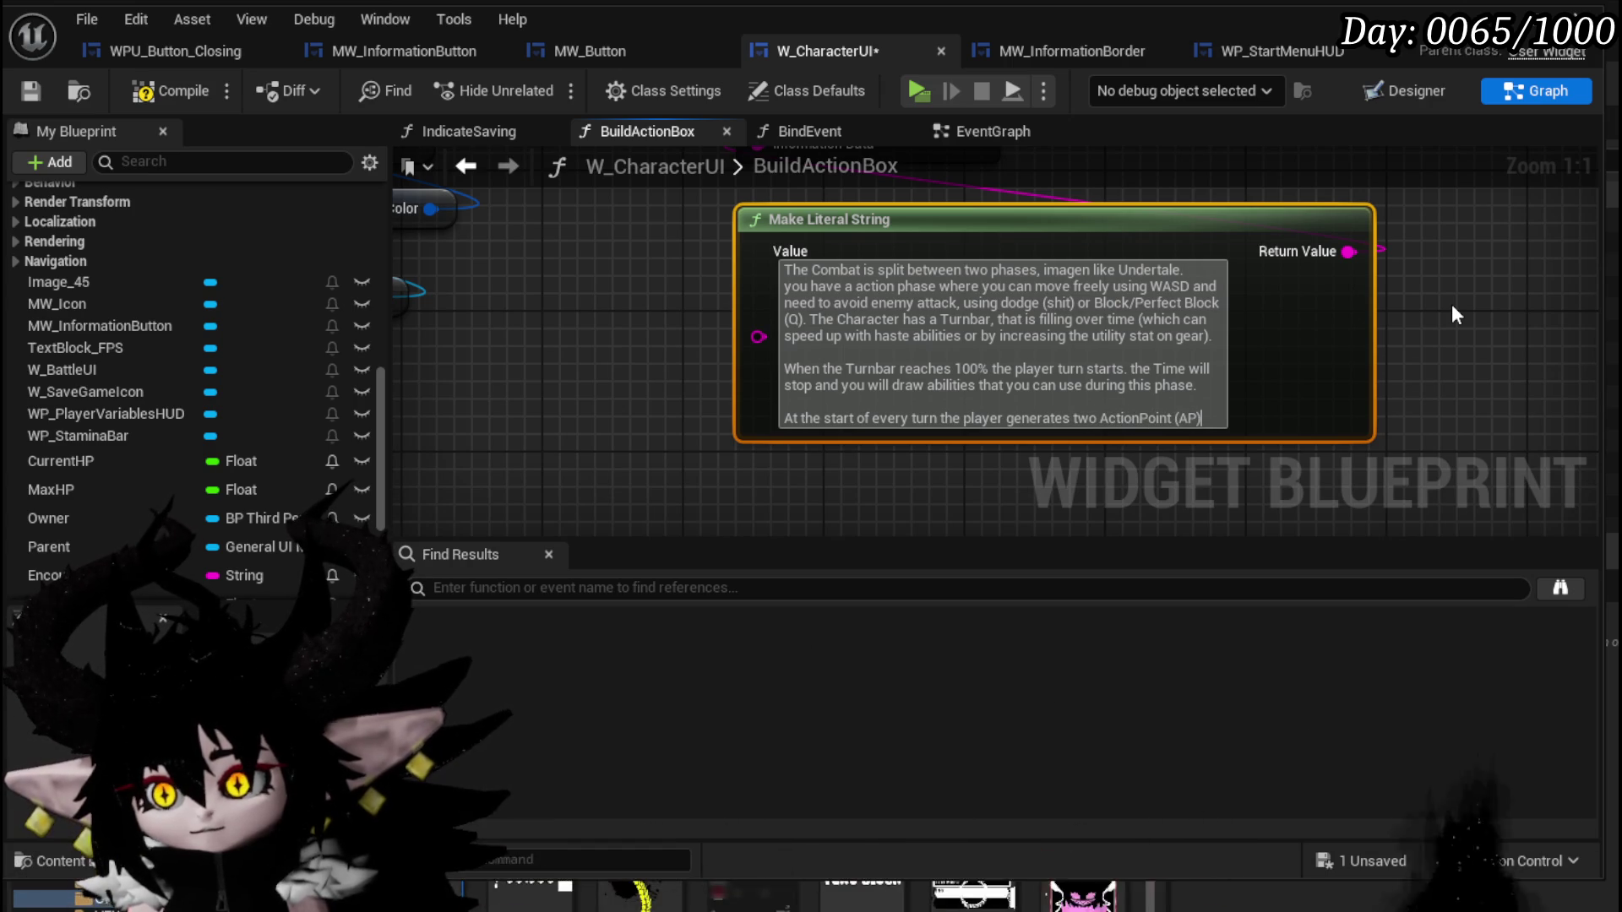
{"action": "type", "text": ", wh"}
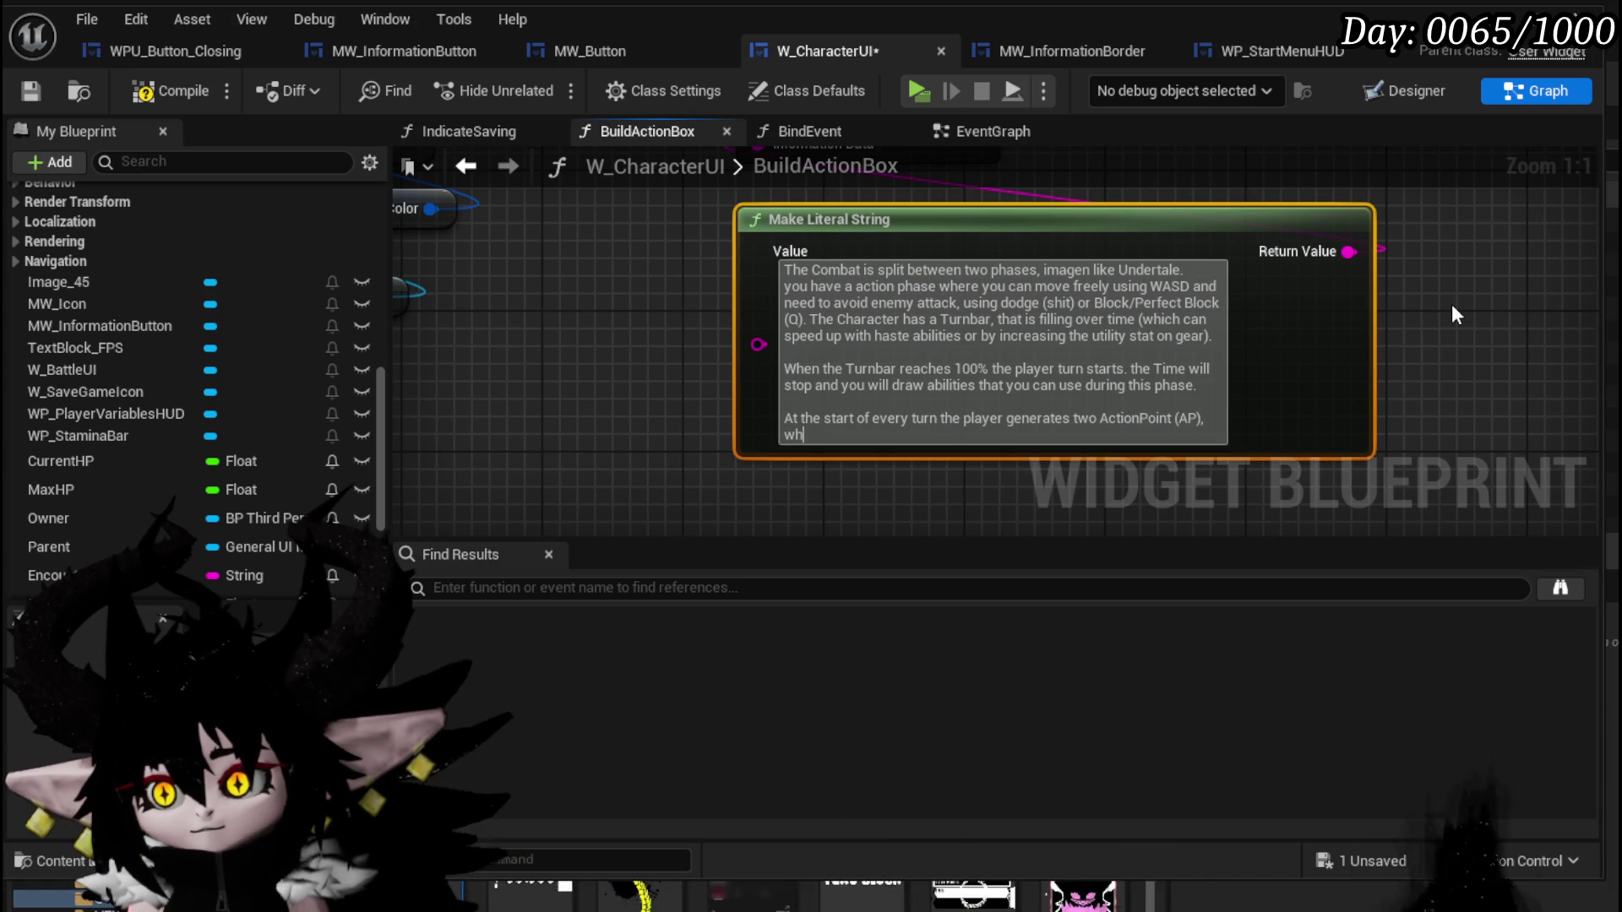
{"action": "type", "text": "ich can be "}
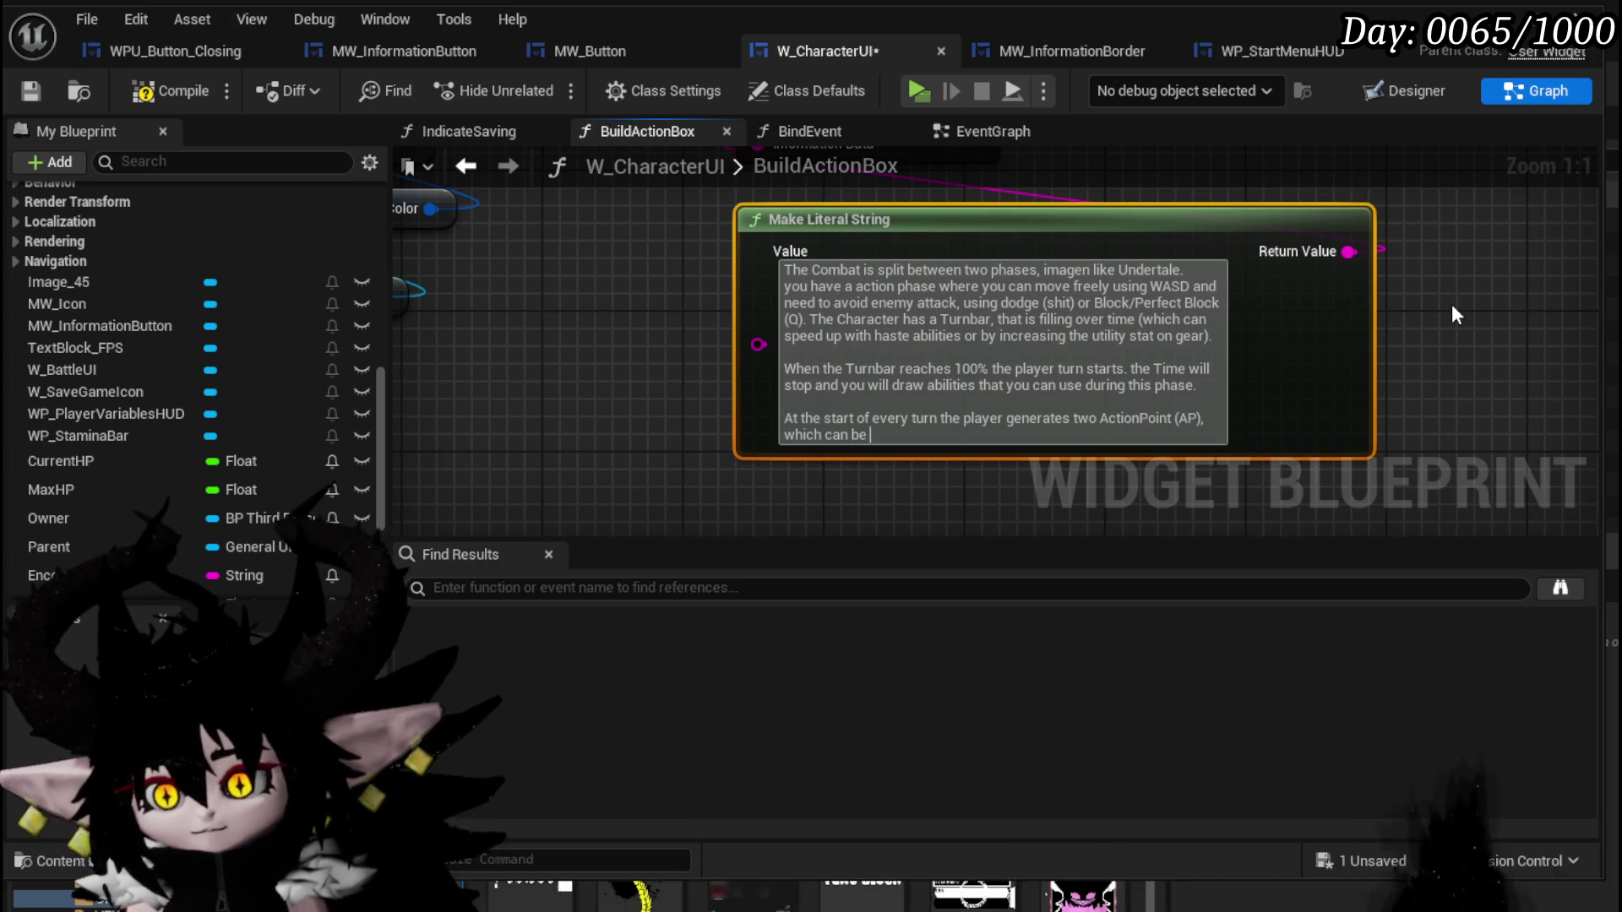
{"action": "type", "text": "spend for A"}
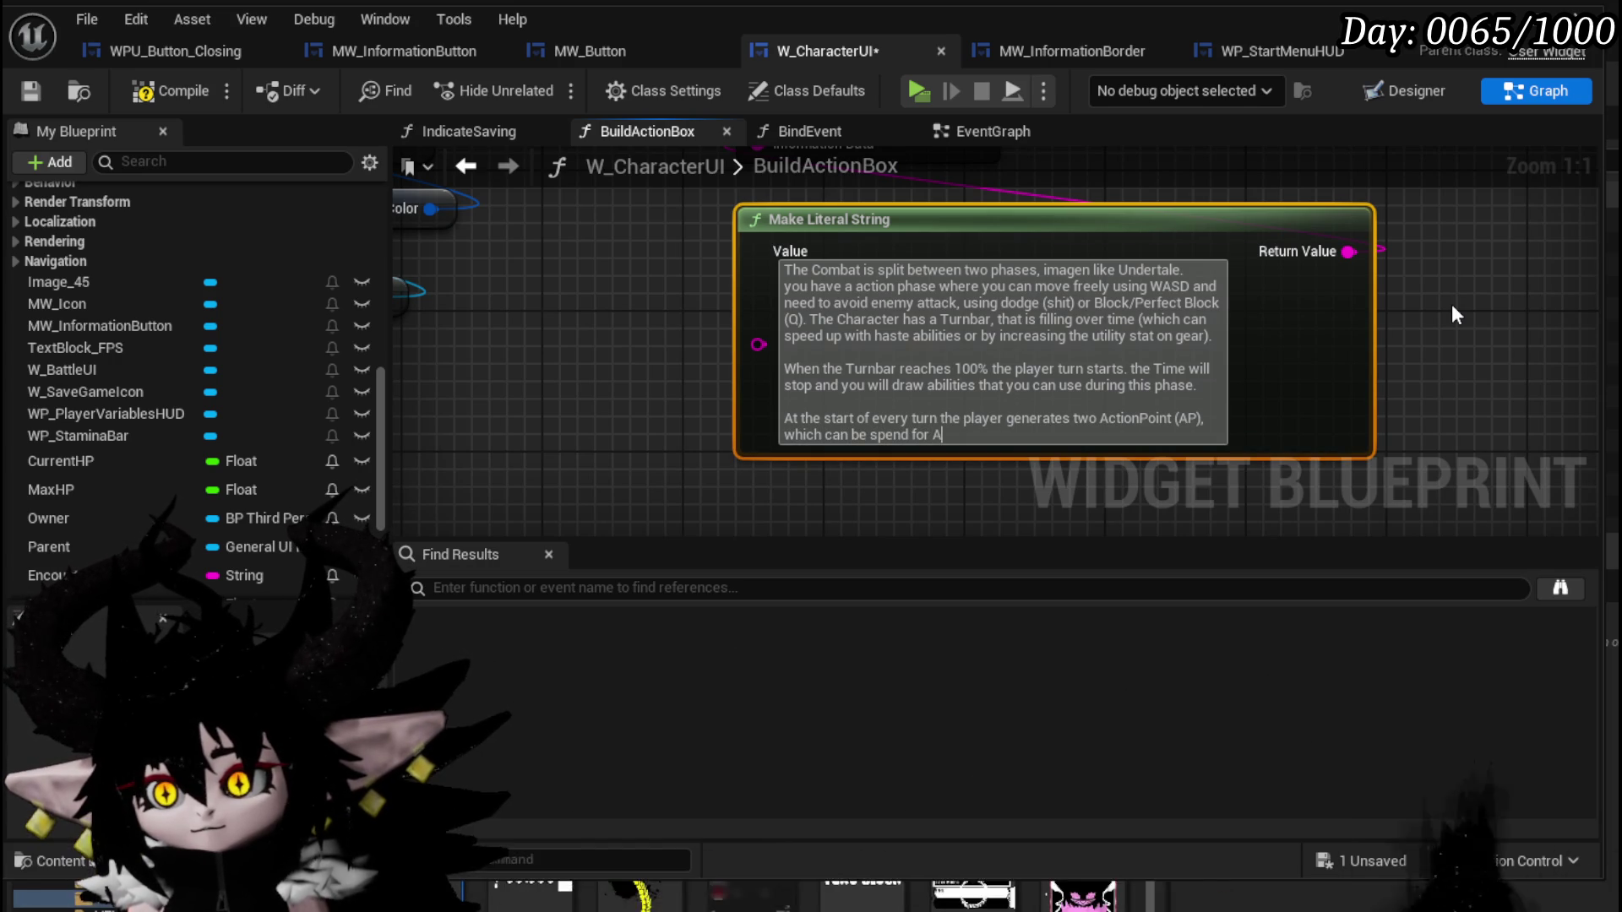
{"action": "type", "text": "bilities."}
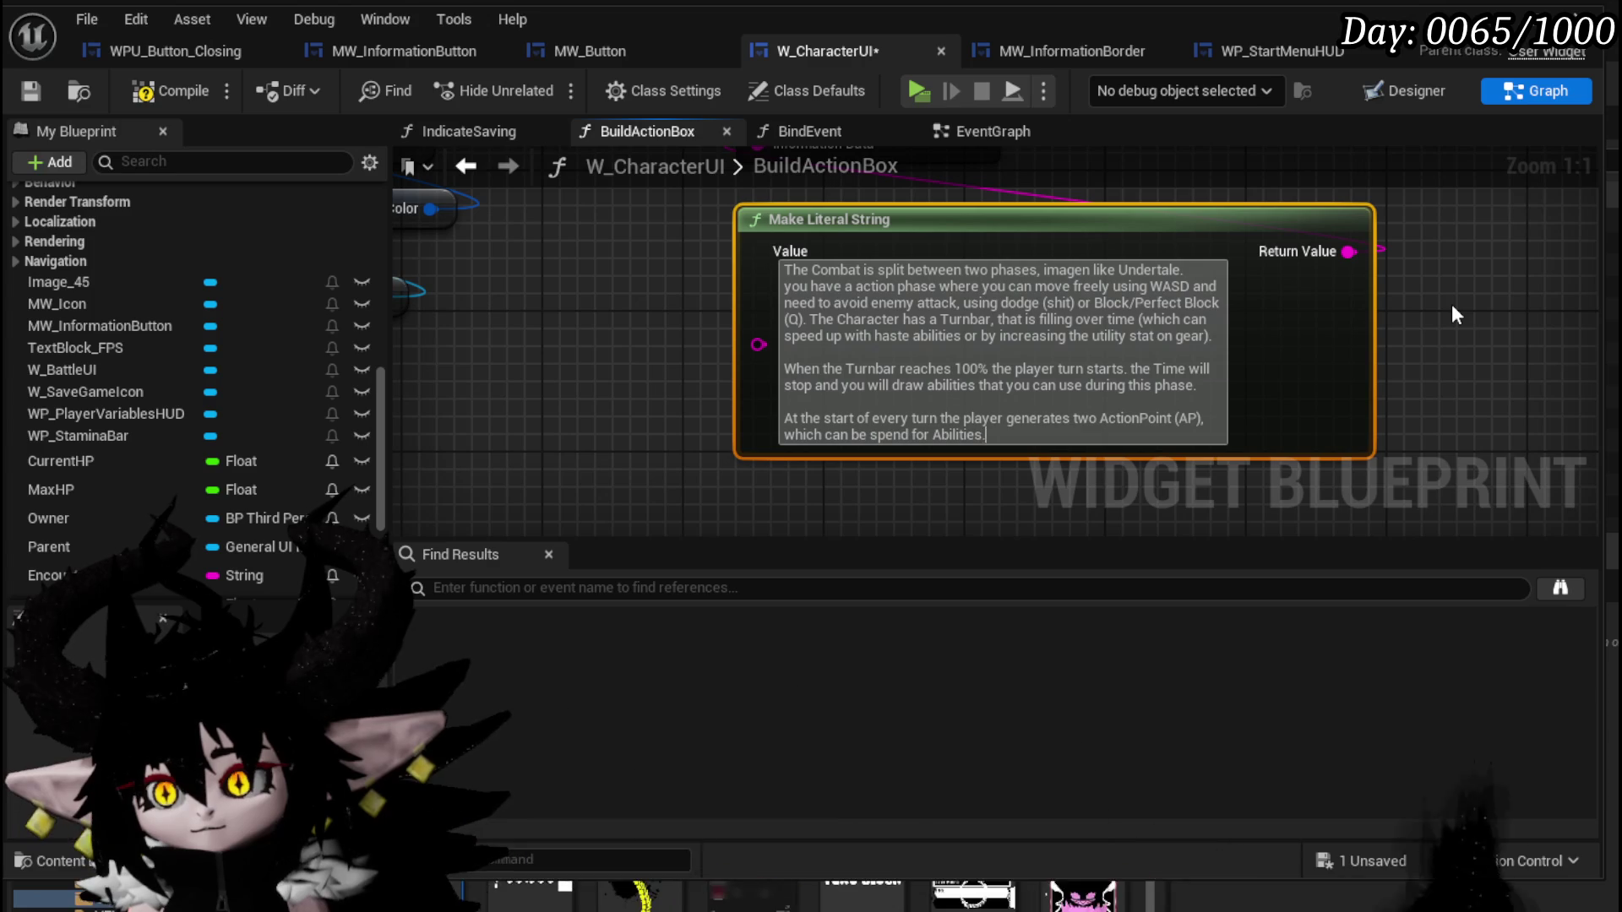
{"action": "key", "text": "BackSpace"}
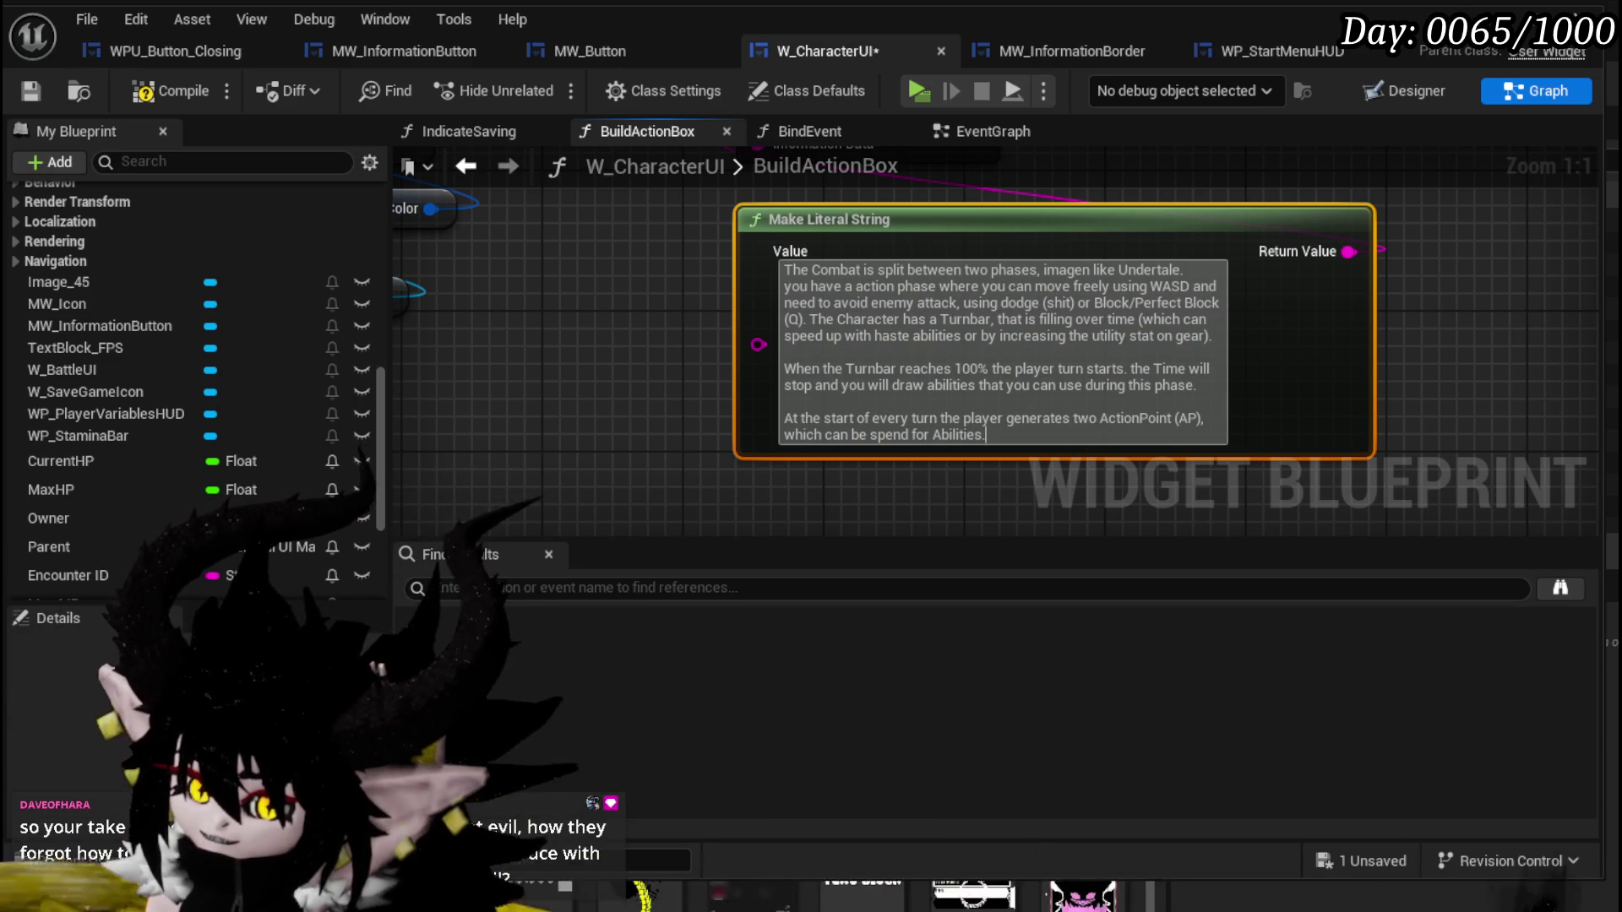
{"action": "left_click", "coordinate": [169, 91]}
Compile and save W_CharacterUI, play-test by walking into the fire slime, then stop the preview.
{"action": "left_click", "coordinate": [49, 90]}
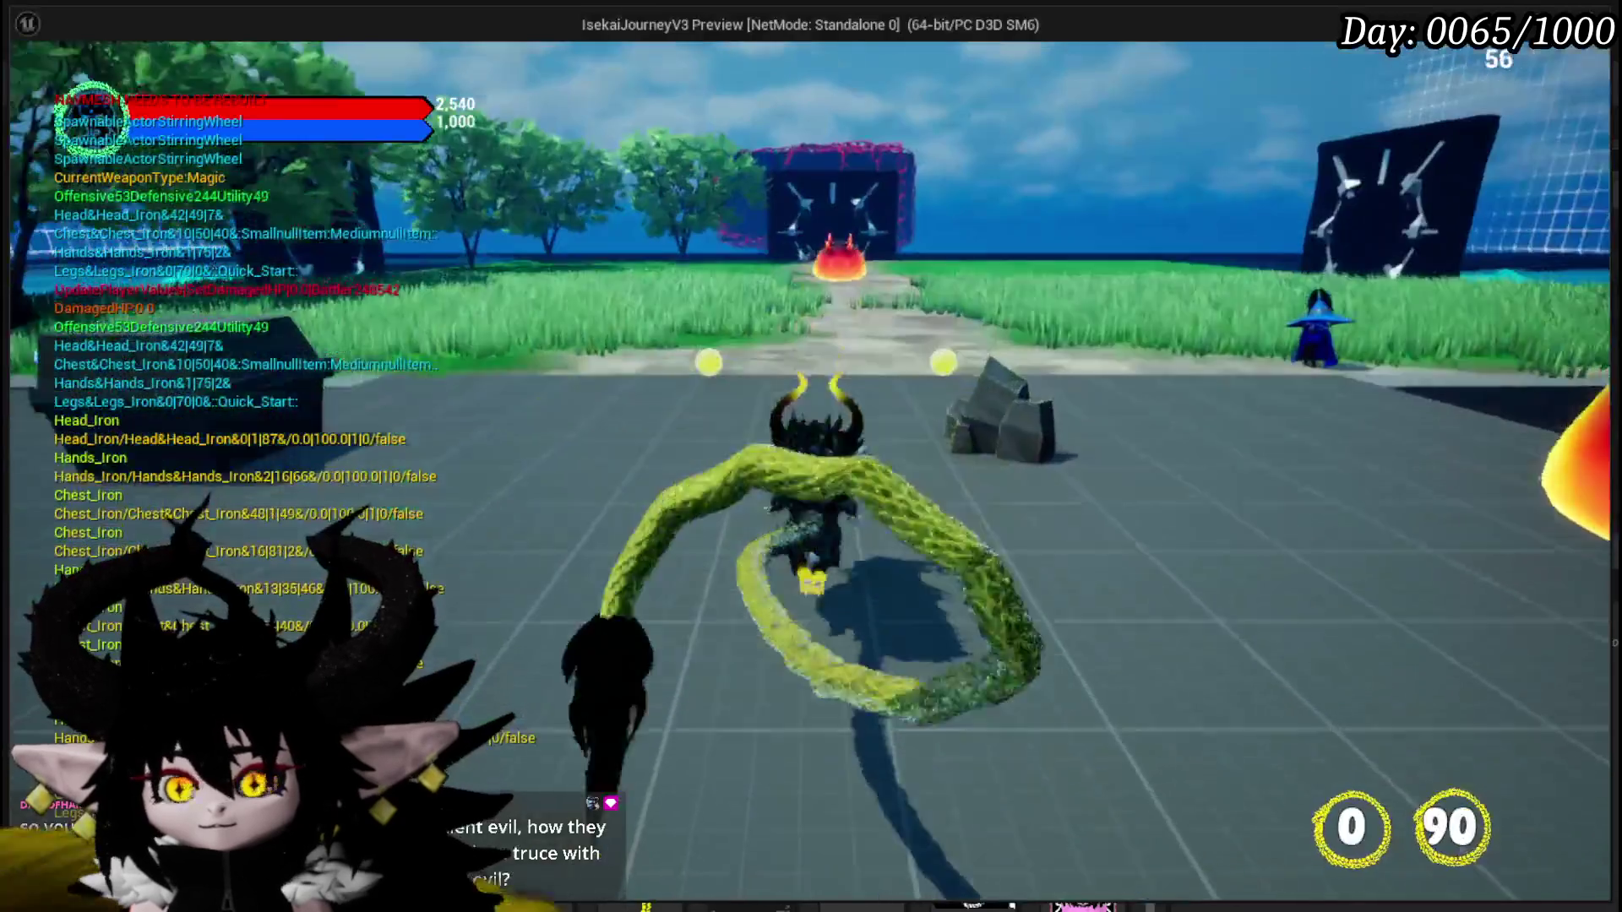
{"action": "key", "text": "w"}
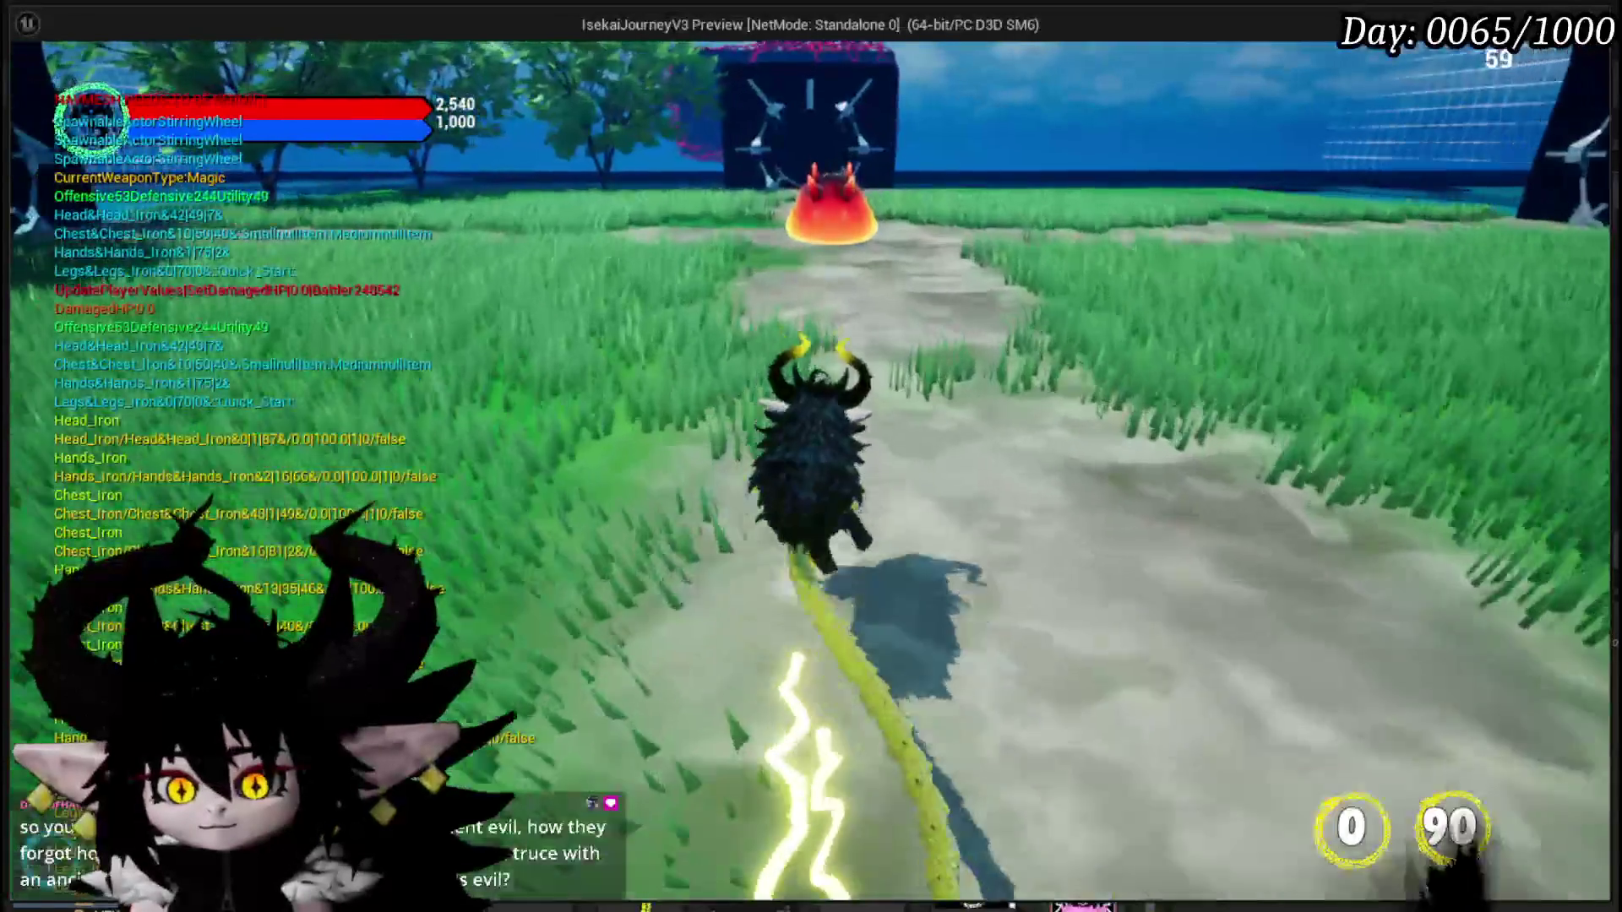
{"action": "key", "text": "w"}
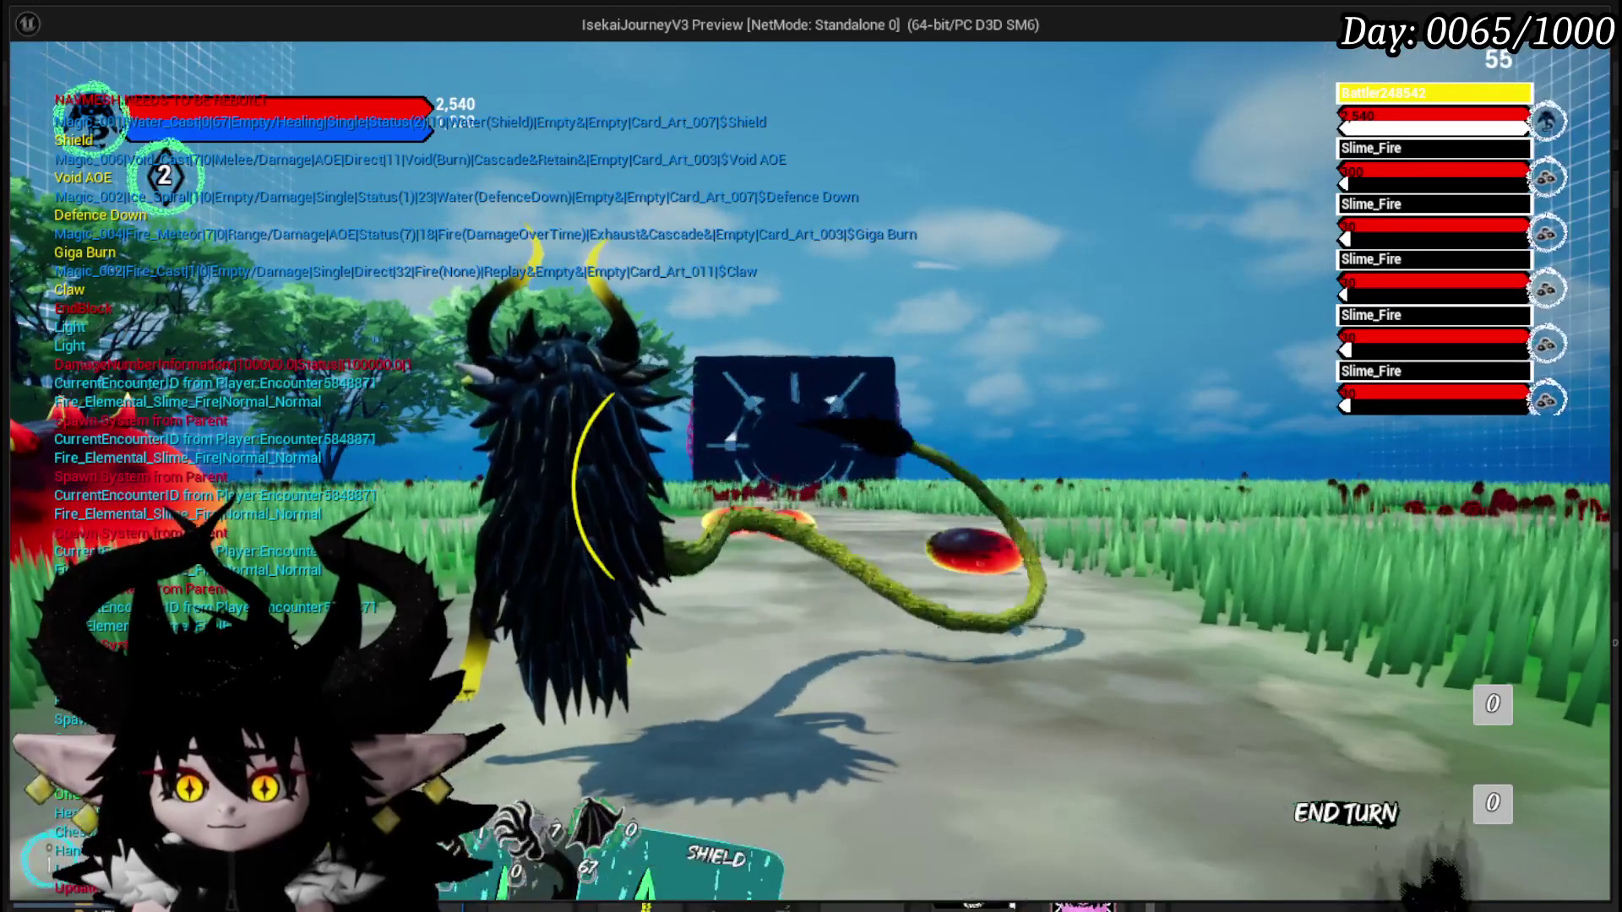
{"action": "key", "text": "Escape"}
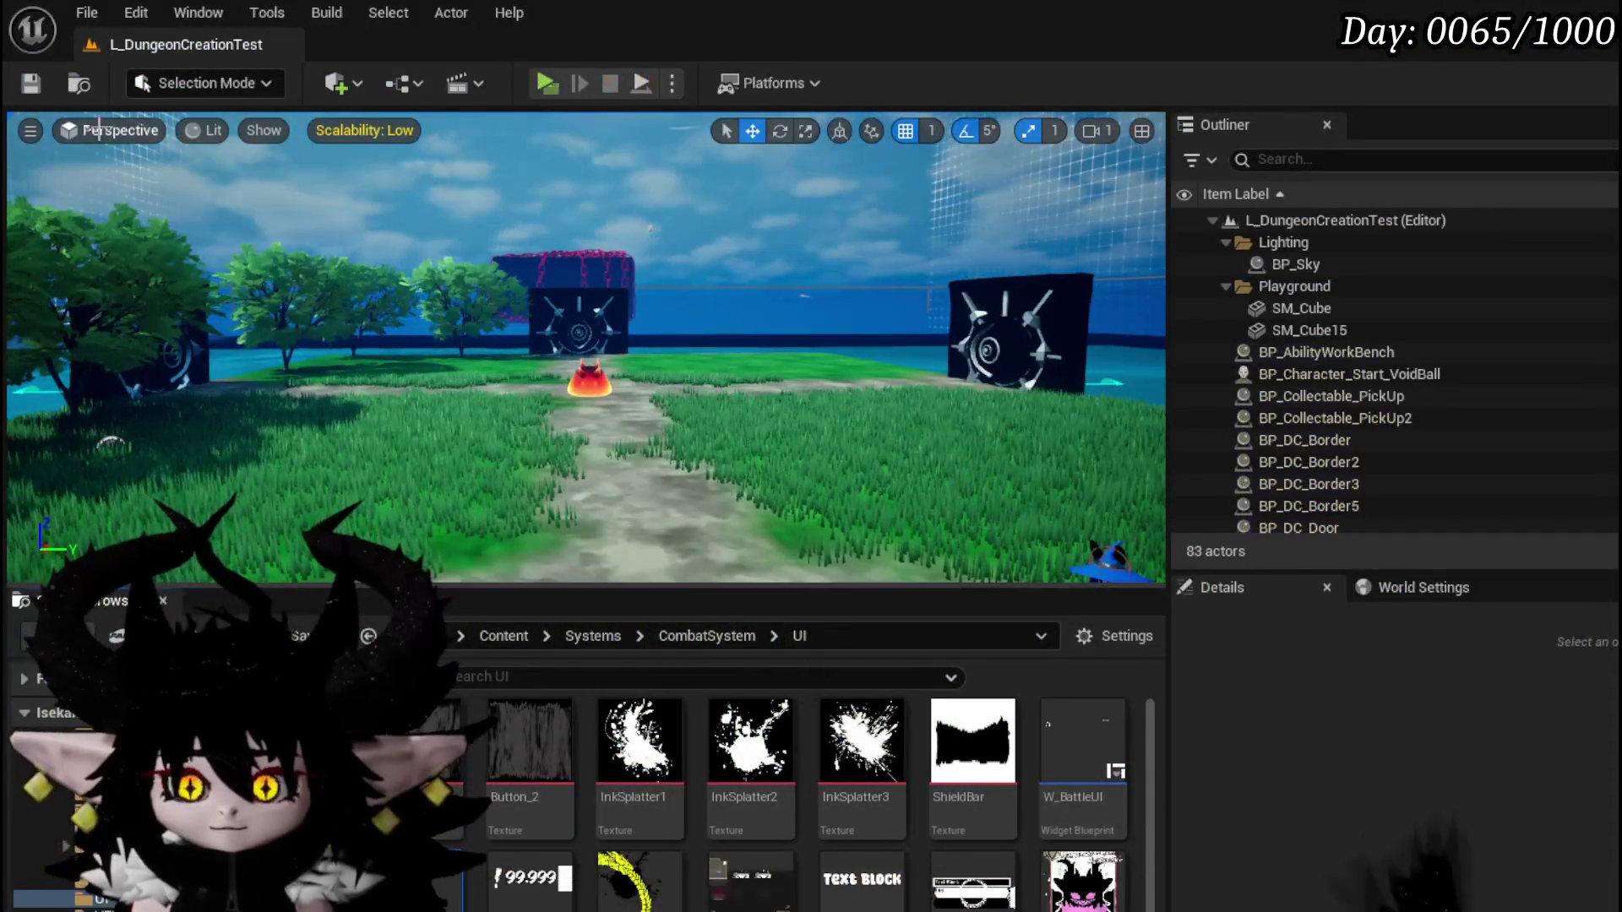
{"action": "key", "text": "ctrl+s"}
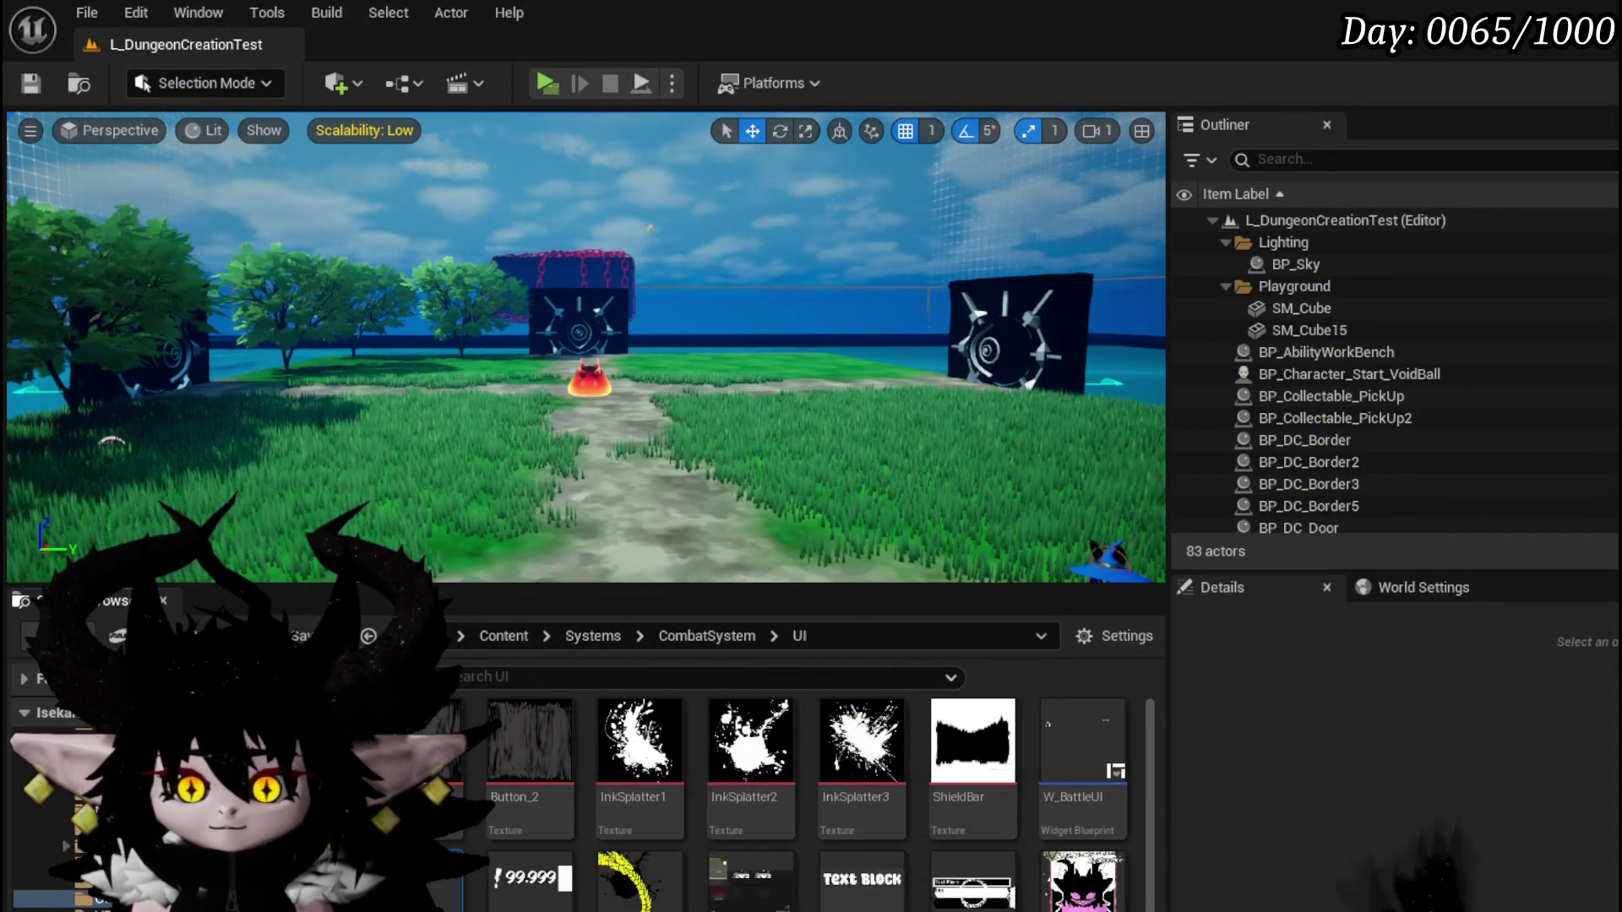
Back in W_CharacterUI's BuildActionBox graph, widen the canvas around the Make Literal String node.
{"action": "key", "text": "alt+Tab"}
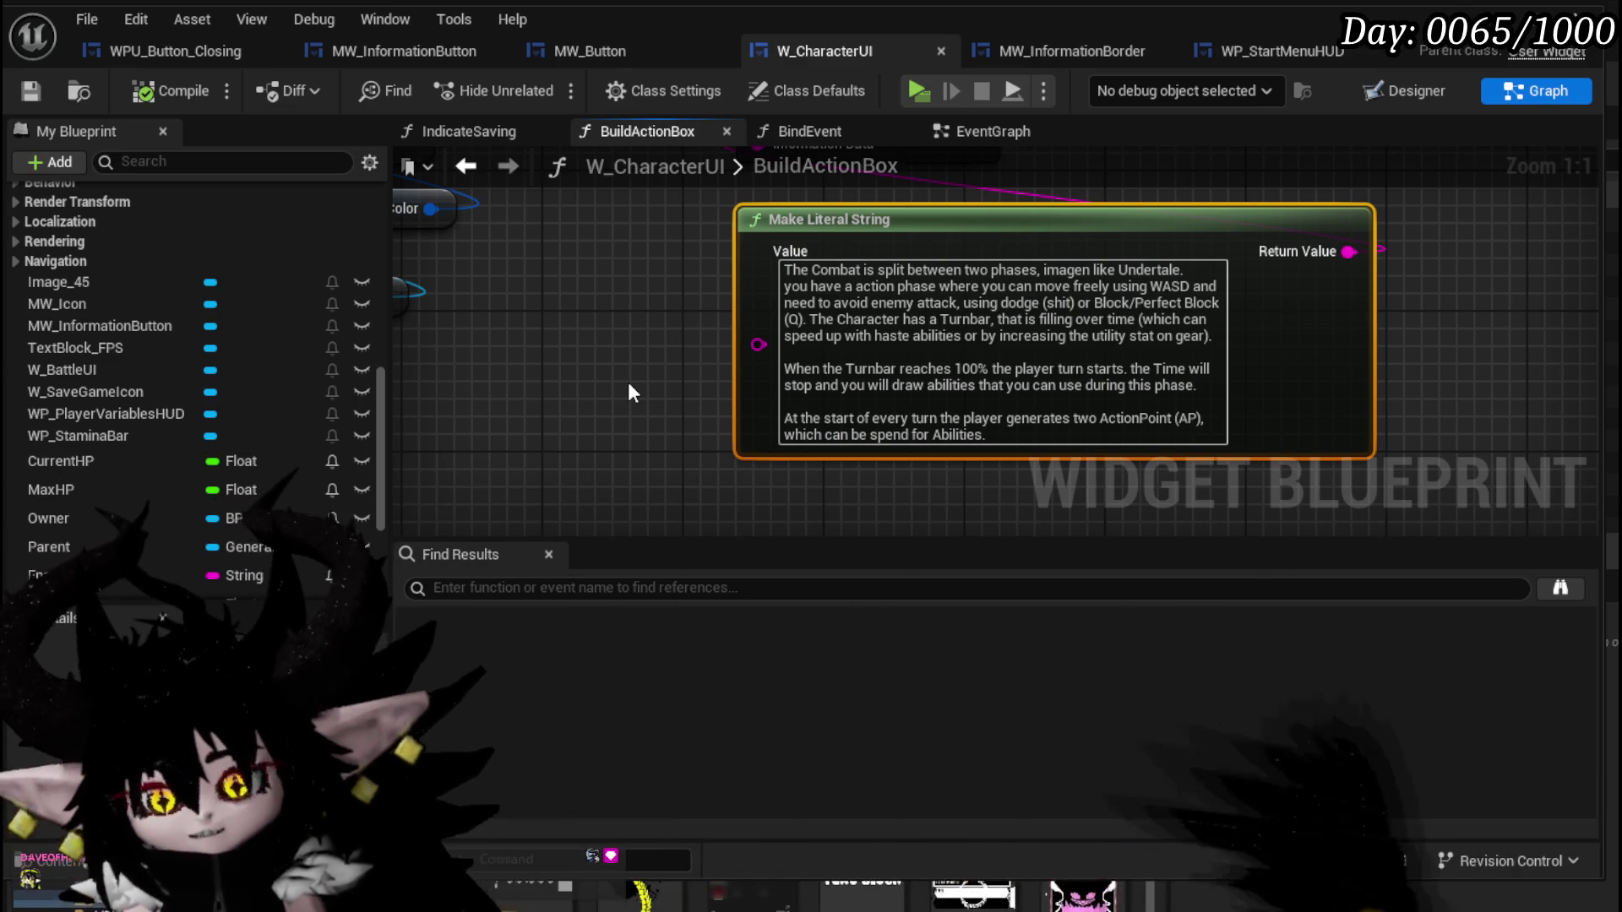
{"action": "scroll", "coordinate": [662, 332], "scroll_direction": "down", "scroll_amount": 1}
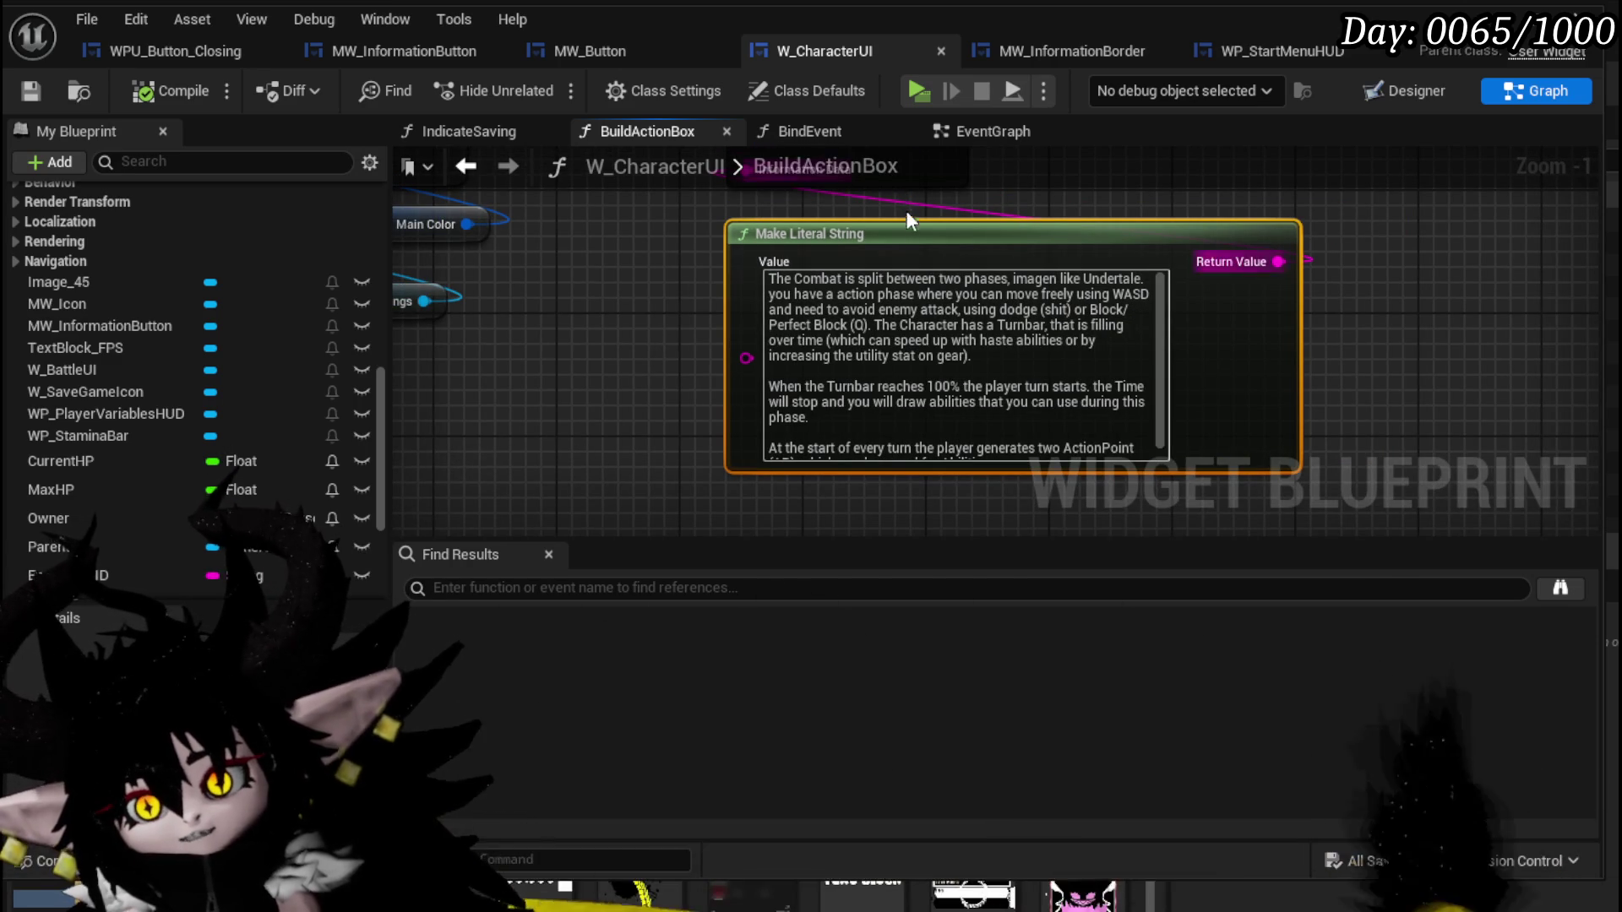
{"action": "left_click_drag", "start_coordinate": [900, 233], "coordinate": [762, 249]}
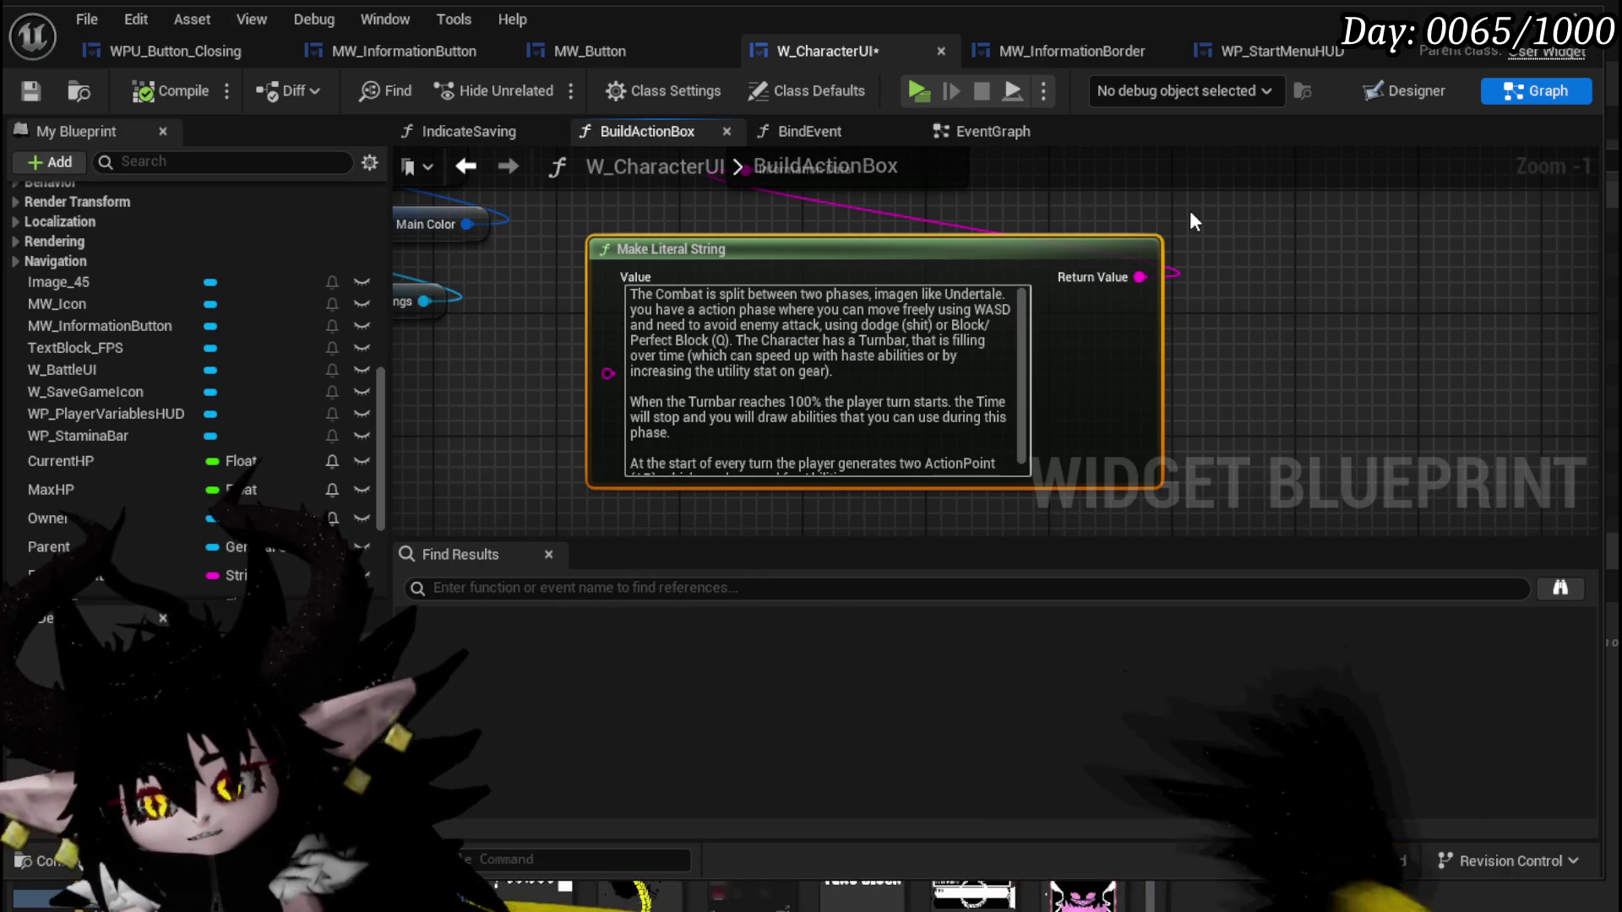
{"action": "left_click_drag", "start_coordinate": [845, 540], "coordinate": [844, 615]}
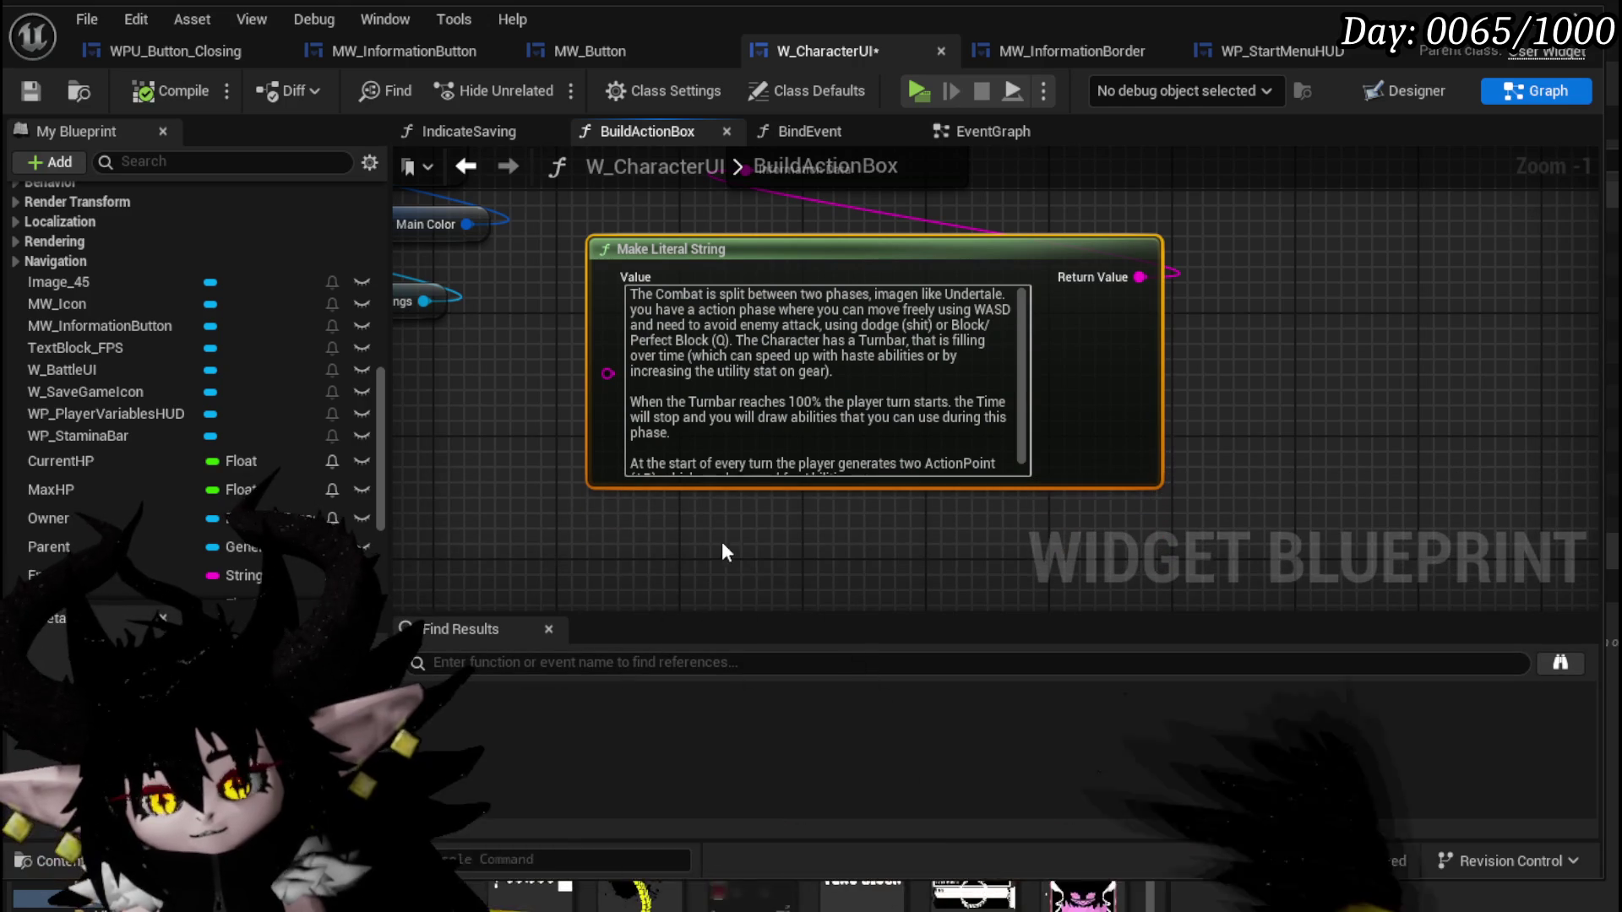
{"action": "left_click", "coordinate": [431, 507]}
{"action": "left_click_drag", "start_coordinate": [390, 473], "coordinate": [340, 477]}
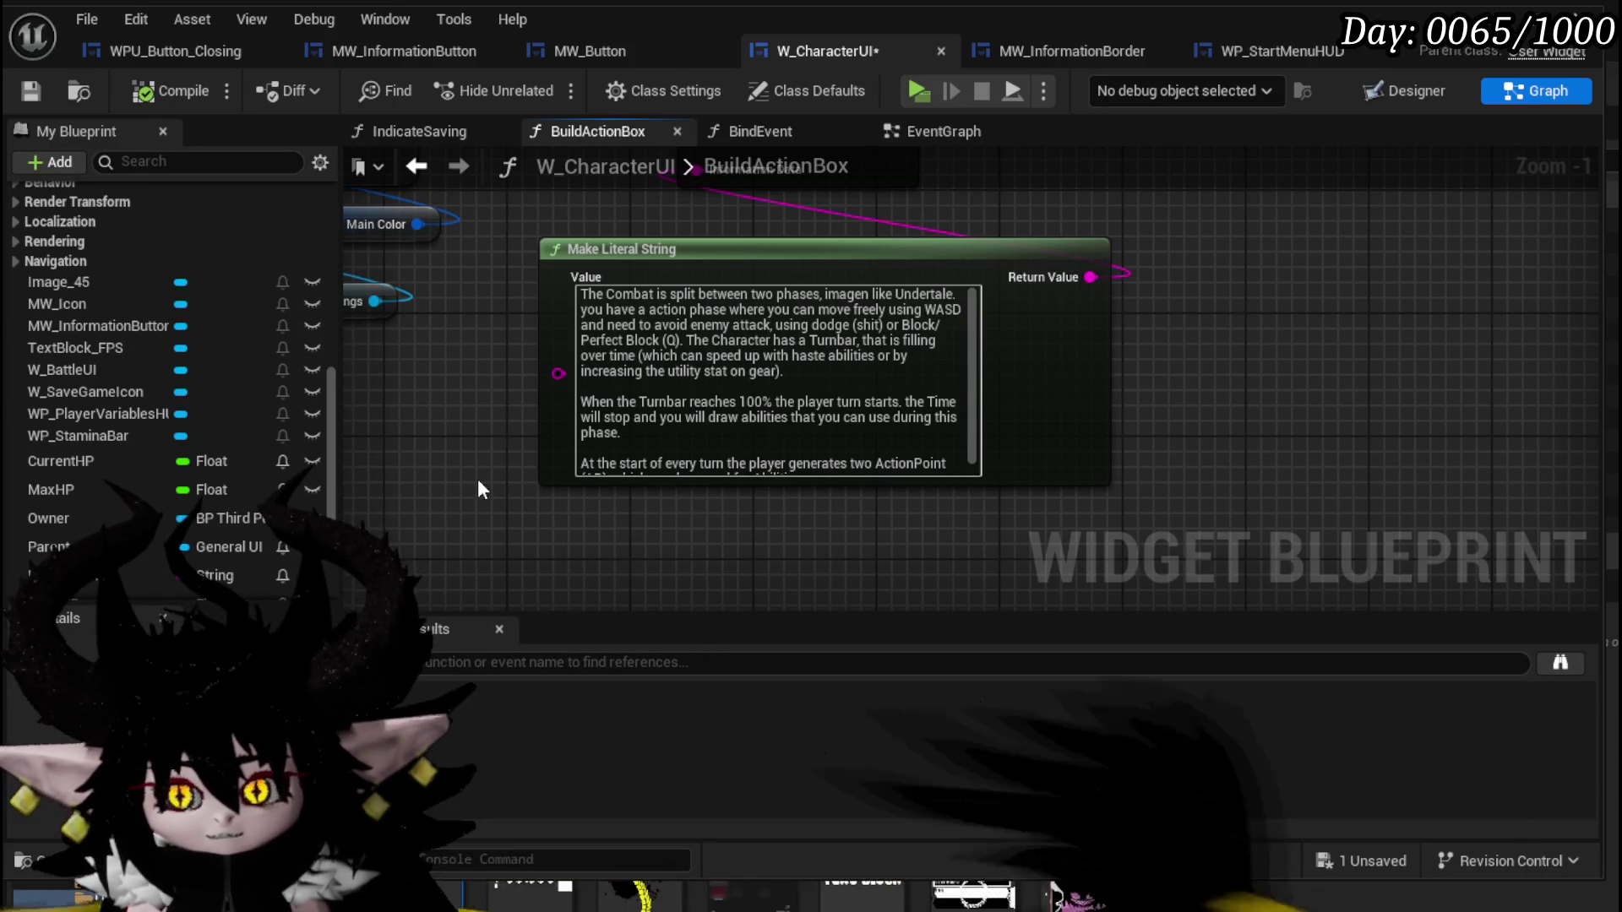
Move the Set Information and MW Information Button nodes further right and save W_CharacterUI.
{"action": "scroll", "coordinate": [478, 480], "scroll_direction": "down", "scroll_amount": 1}
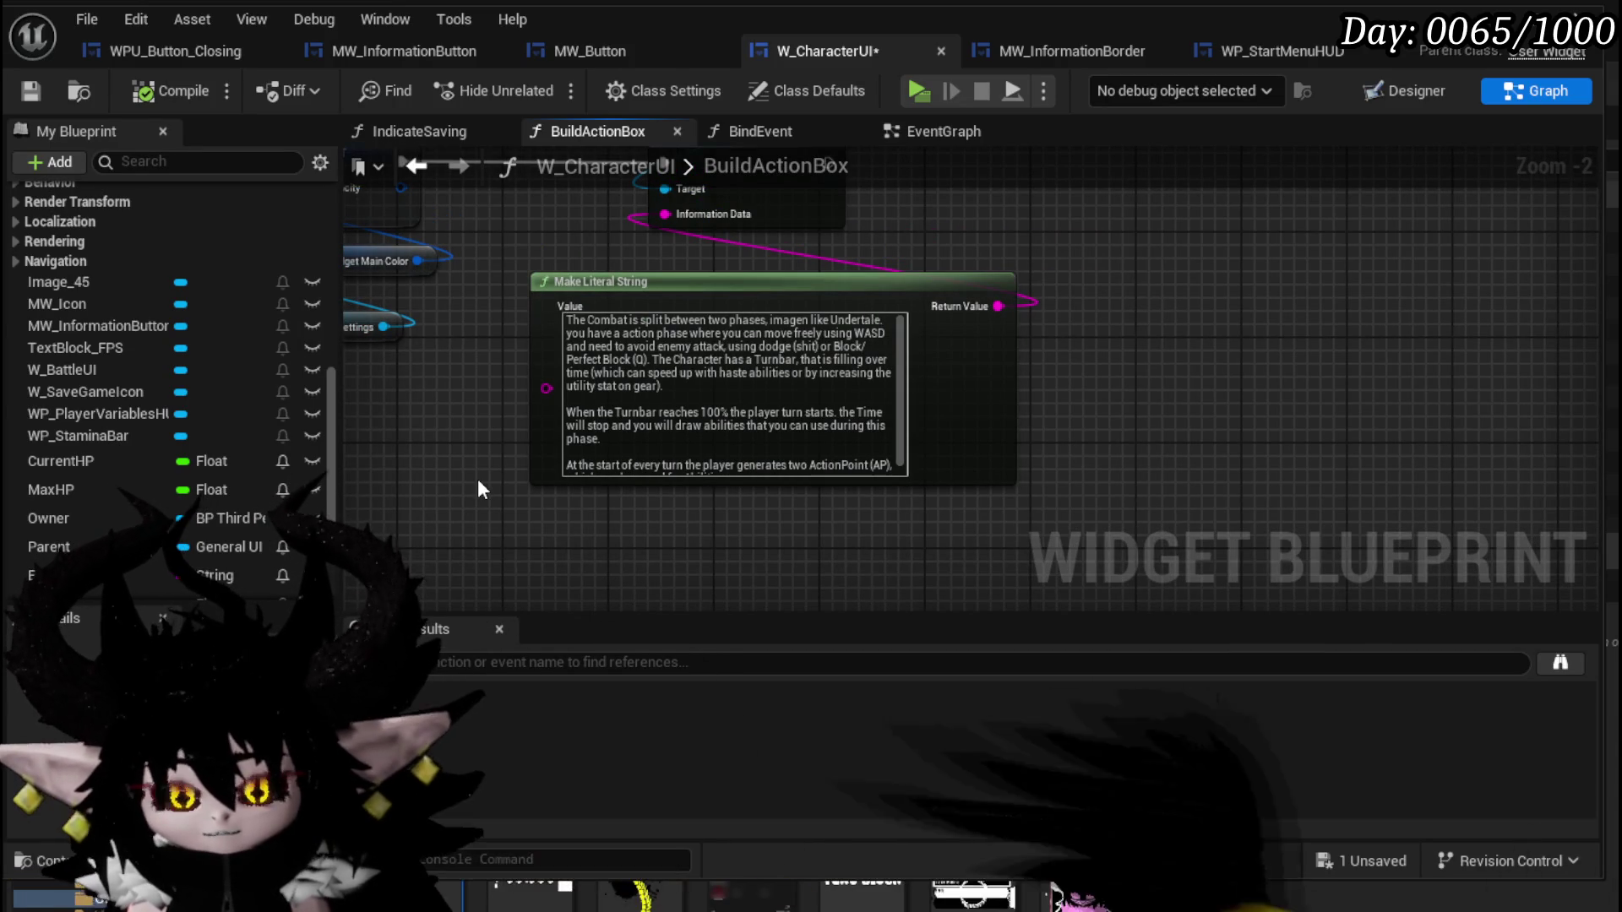
{"action": "left_click_drag", "start_coordinate": [473, 473], "coordinate": [489, 517]}
{"action": "left_click_drag", "start_coordinate": [934, 257], "coordinate": [917, 344]}
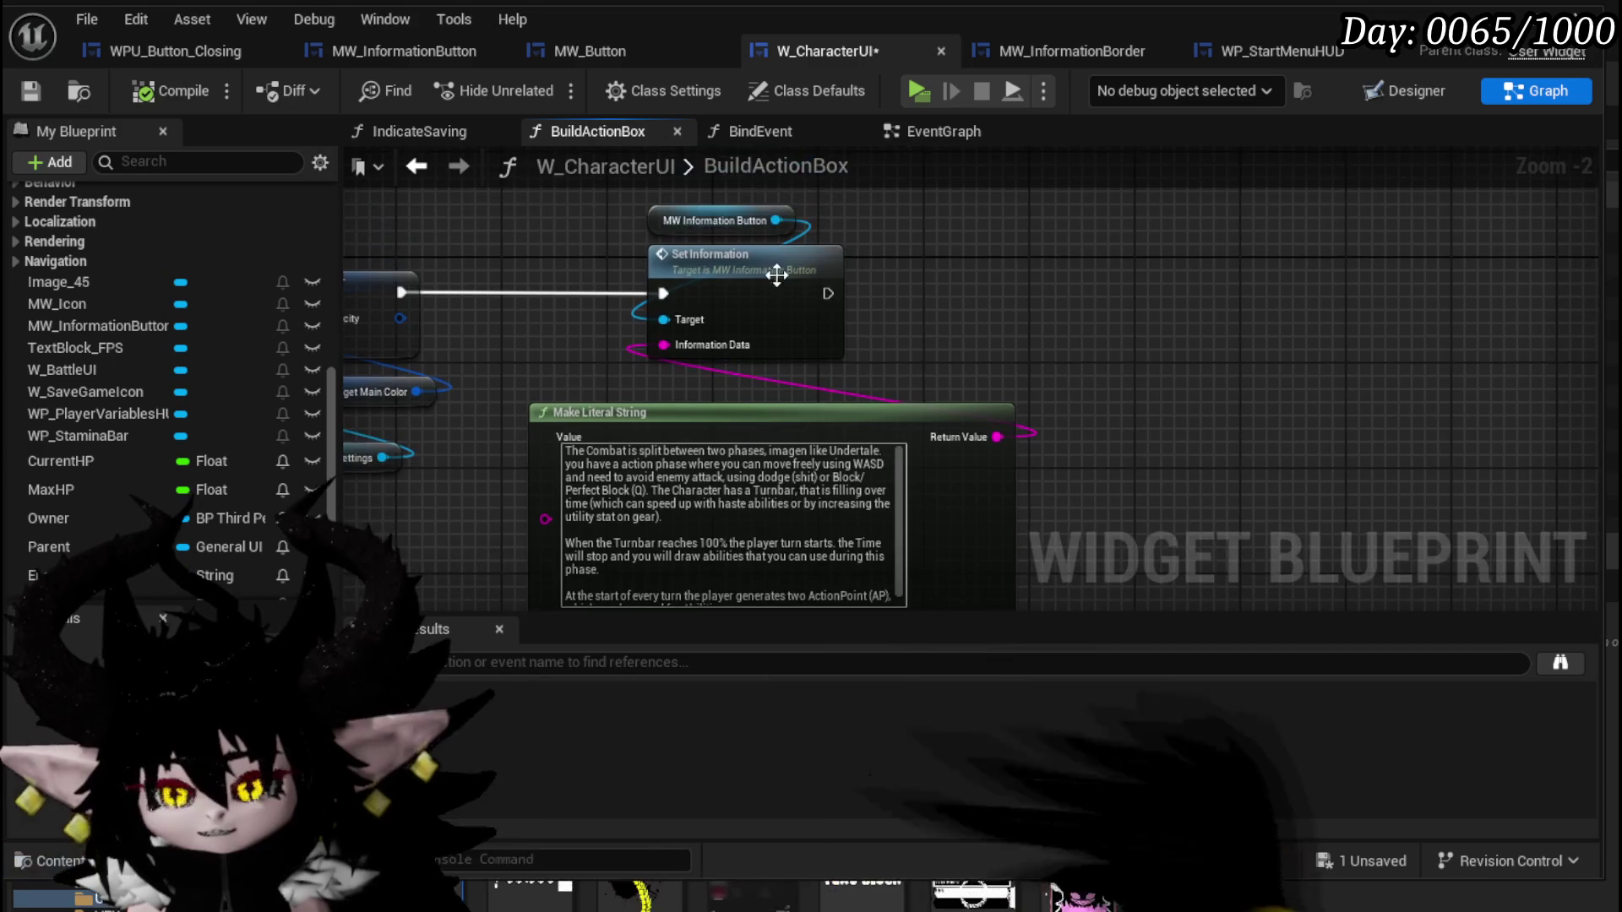
{"action": "mouse_move", "coordinate": [596, 215]}
{"action": "left_mouse_down"}
{"action": "mouse_move", "coordinate": [792, 293]}
{"action": "mouse_move", "coordinate": [1109, 293]}
{"action": "left_mouse_up"}
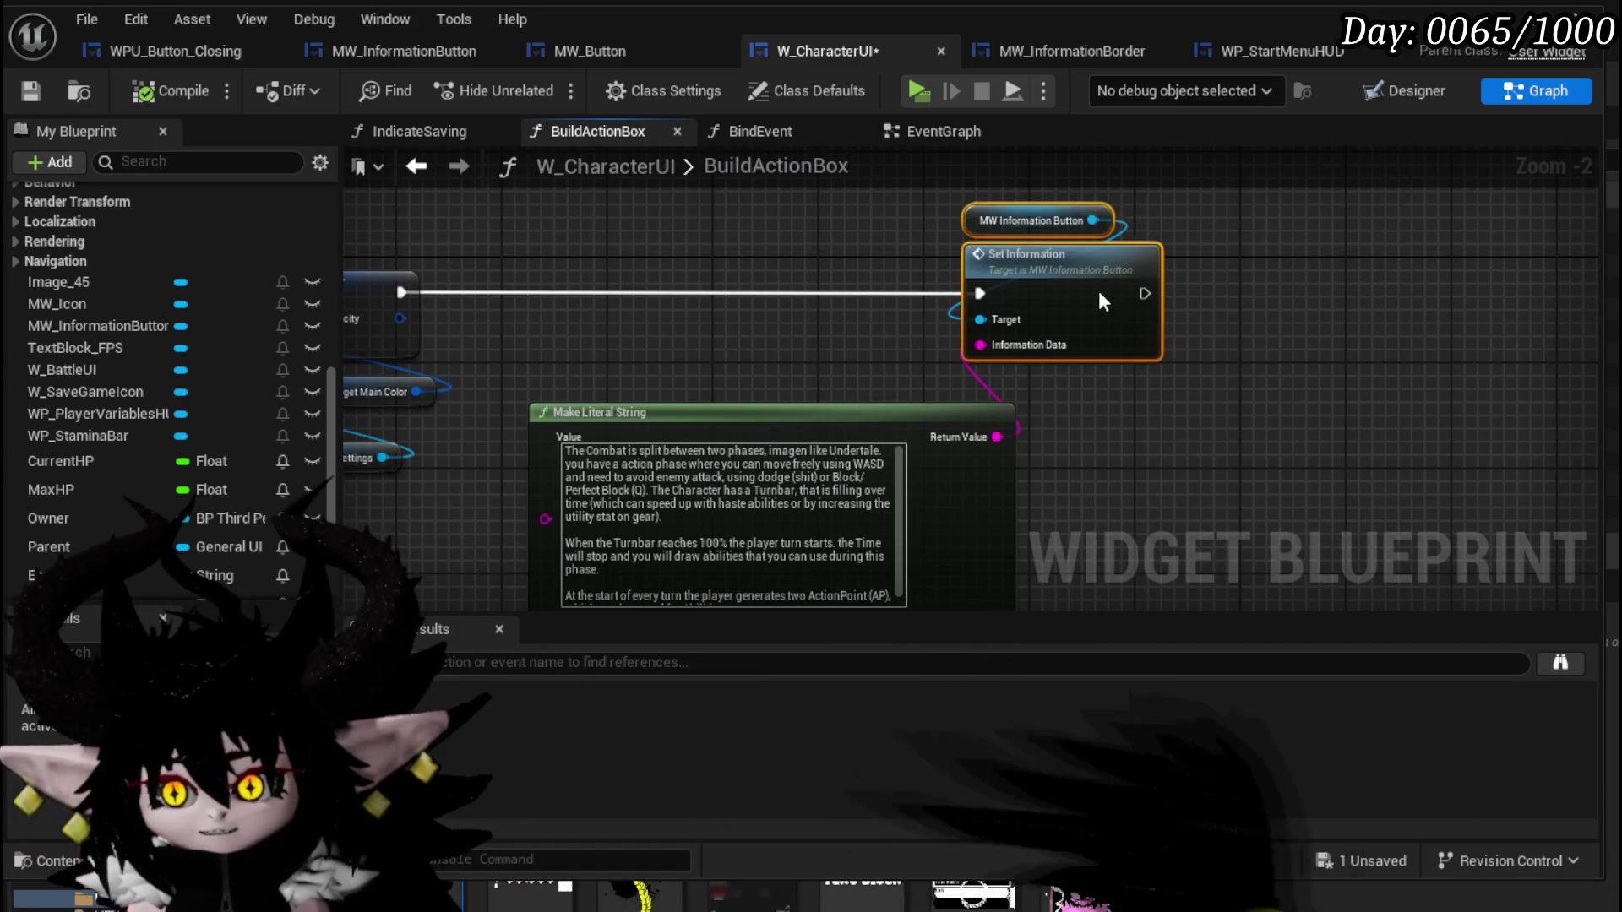
{"action": "left_click", "coordinate": [722, 261]}
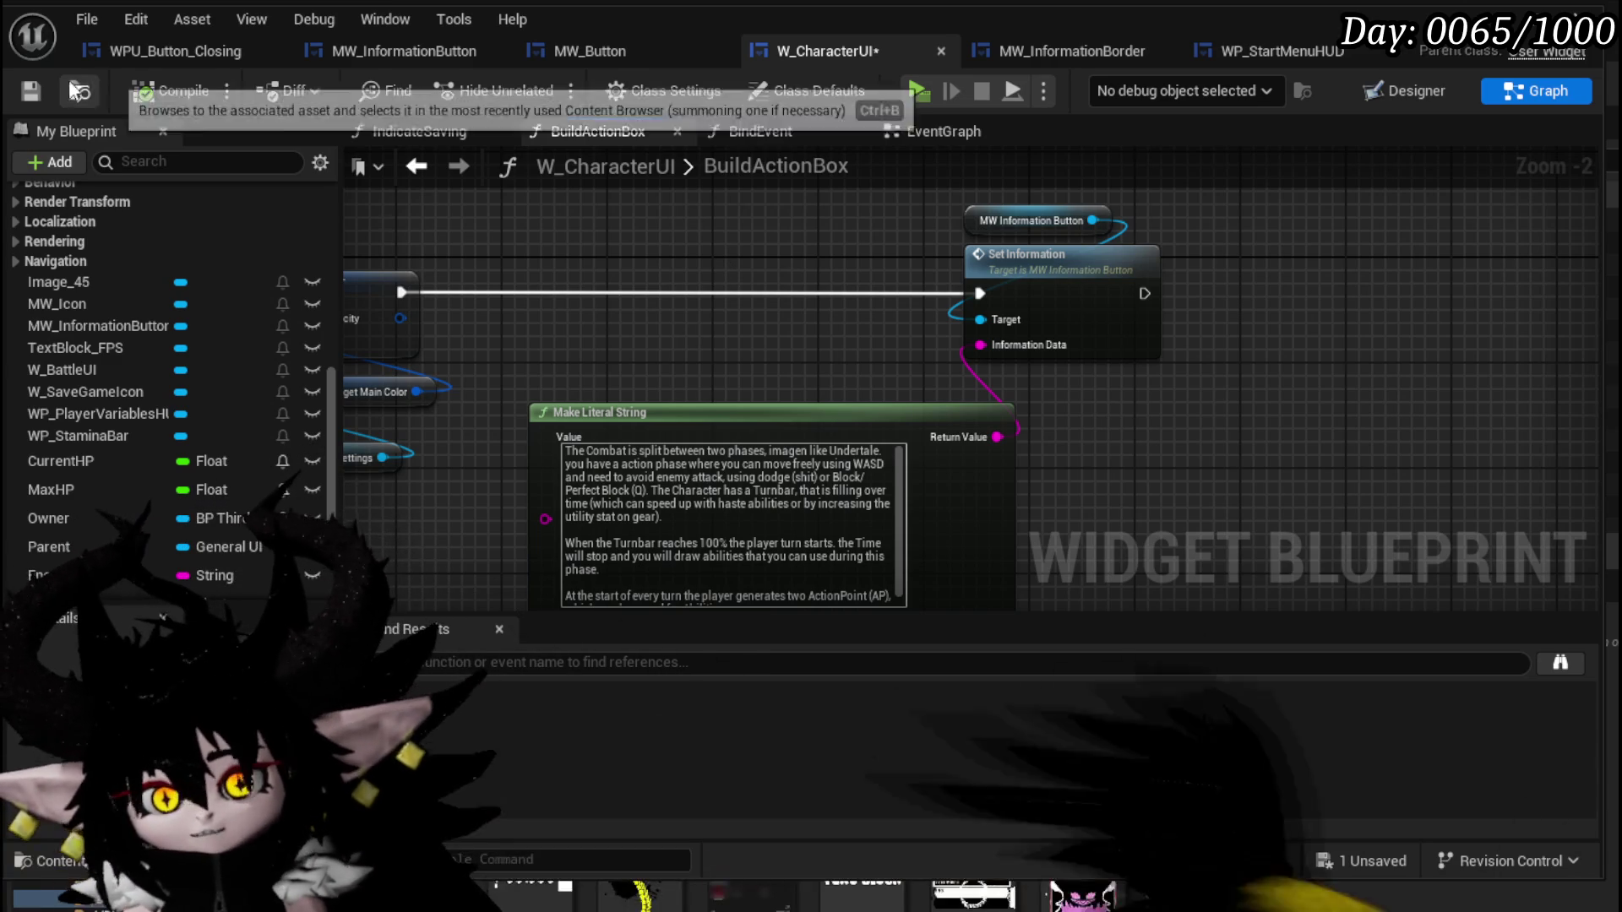
{"action": "left_click", "coordinate": [31, 91]}
Nudge the combat explanation Make Literal String node up and right, then save again.
{"action": "scroll", "coordinate": [734, 251], "scroll_direction": "down", "scroll_amount": 2}
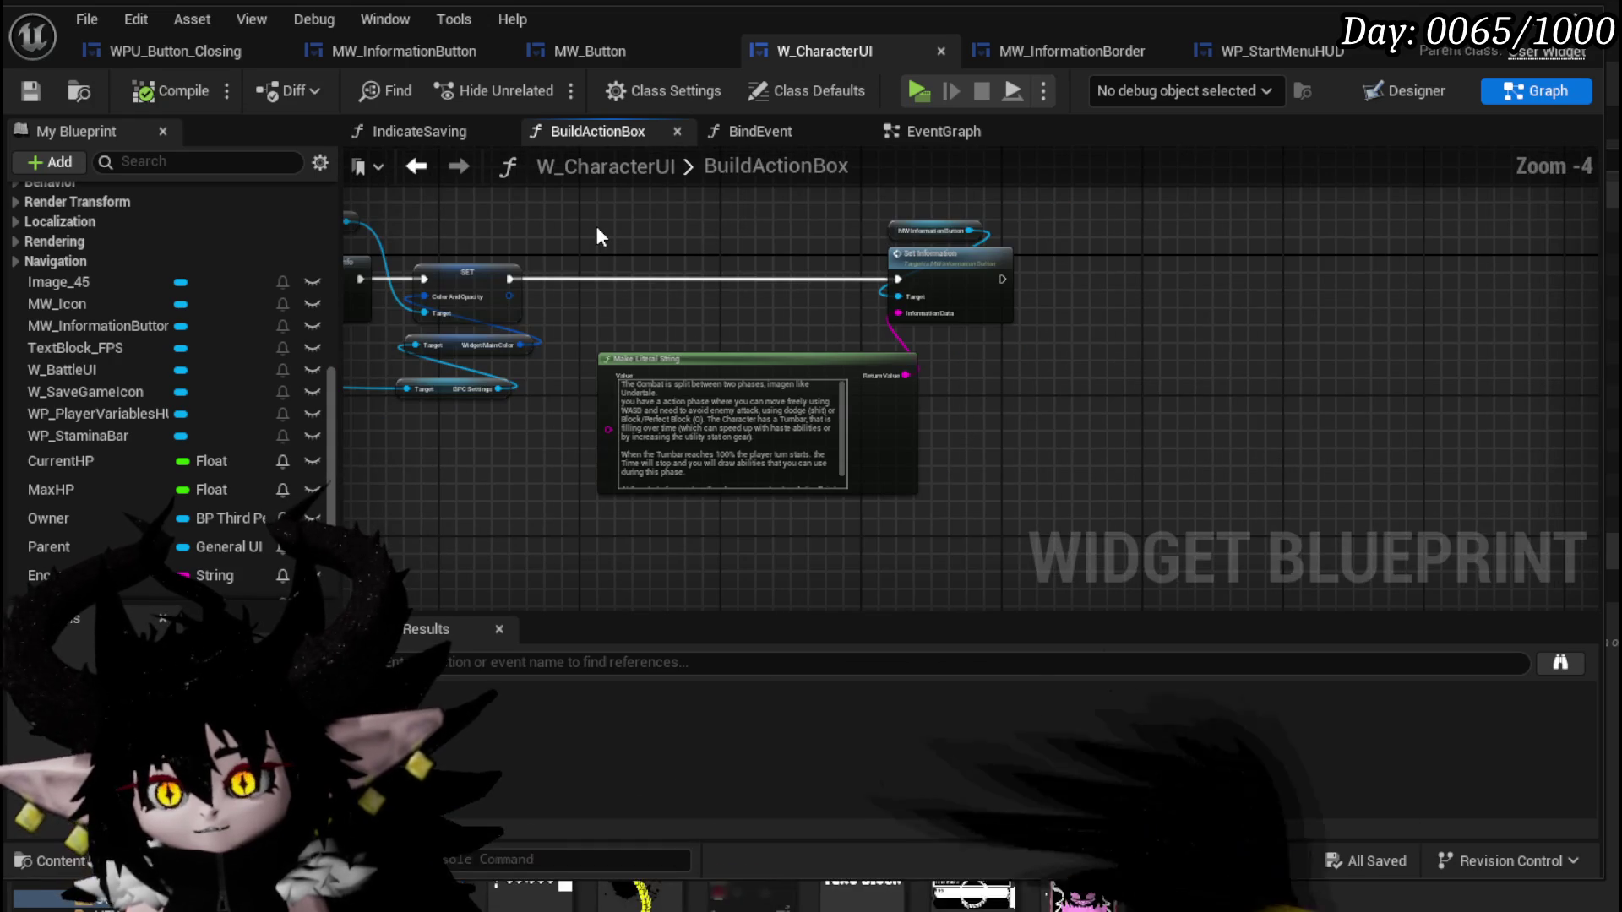
{"action": "mouse_move", "coordinate": [595, 225]}
{"action": "left_mouse_down"}
{"action": "mouse_move", "coordinate": [655, 245]}
{"action": "mouse_move", "coordinate": [1062, 269]}
{"action": "mouse_move", "coordinate": [571, 226]}
{"action": "left_mouse_up"}
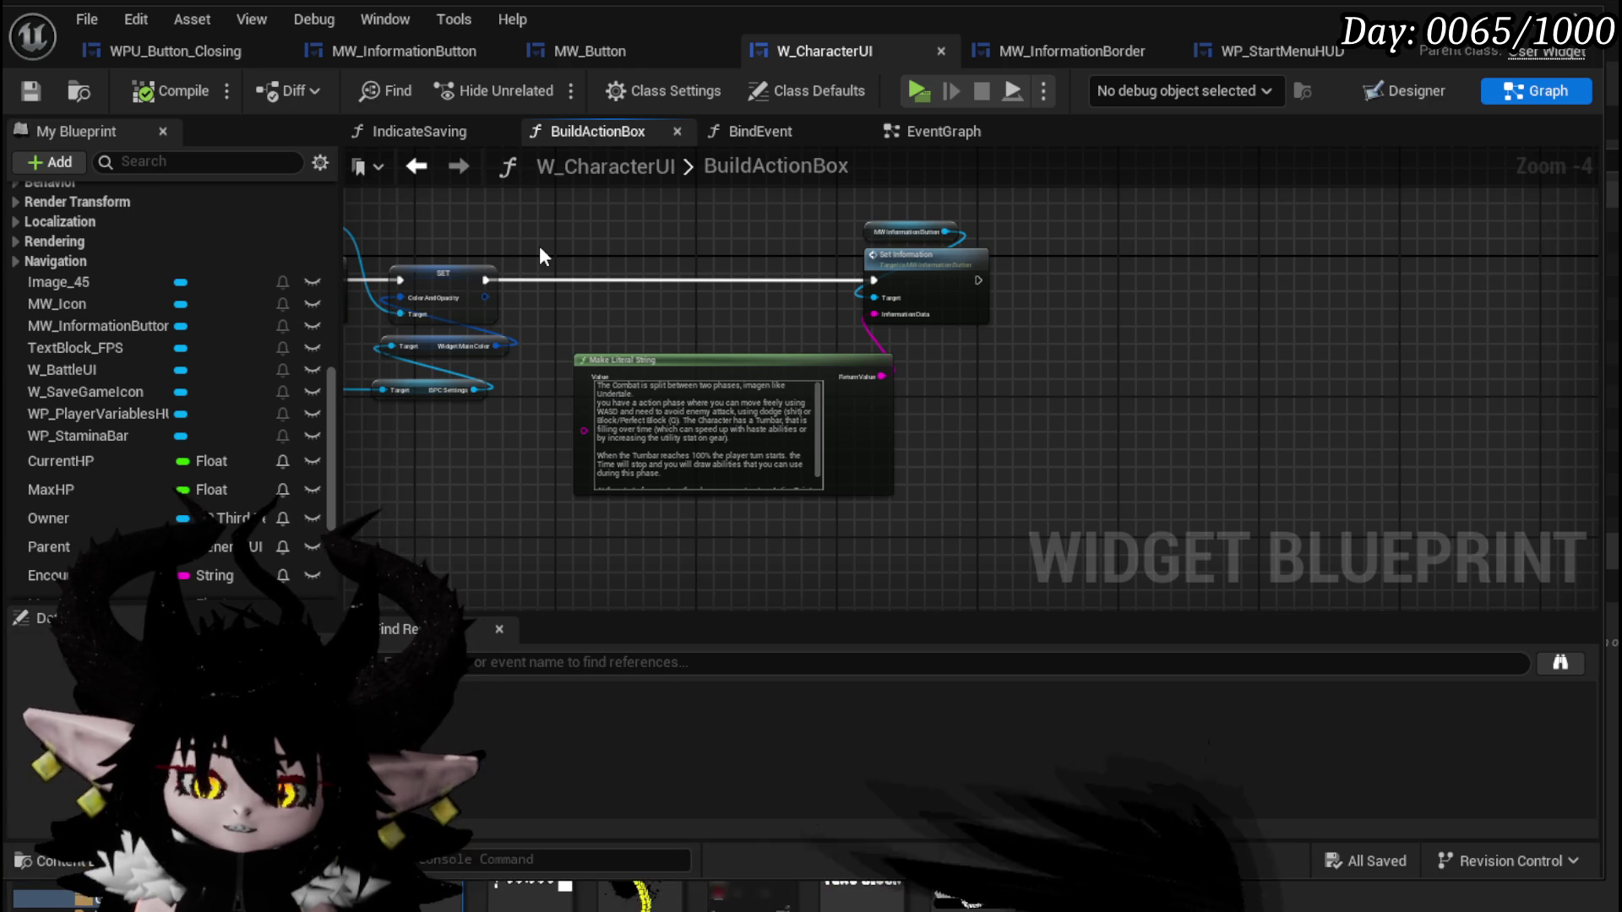
{"action": "scroll", "coordinate": [630, 326], "scroll_direction": "up", "scroll_amount": 2}
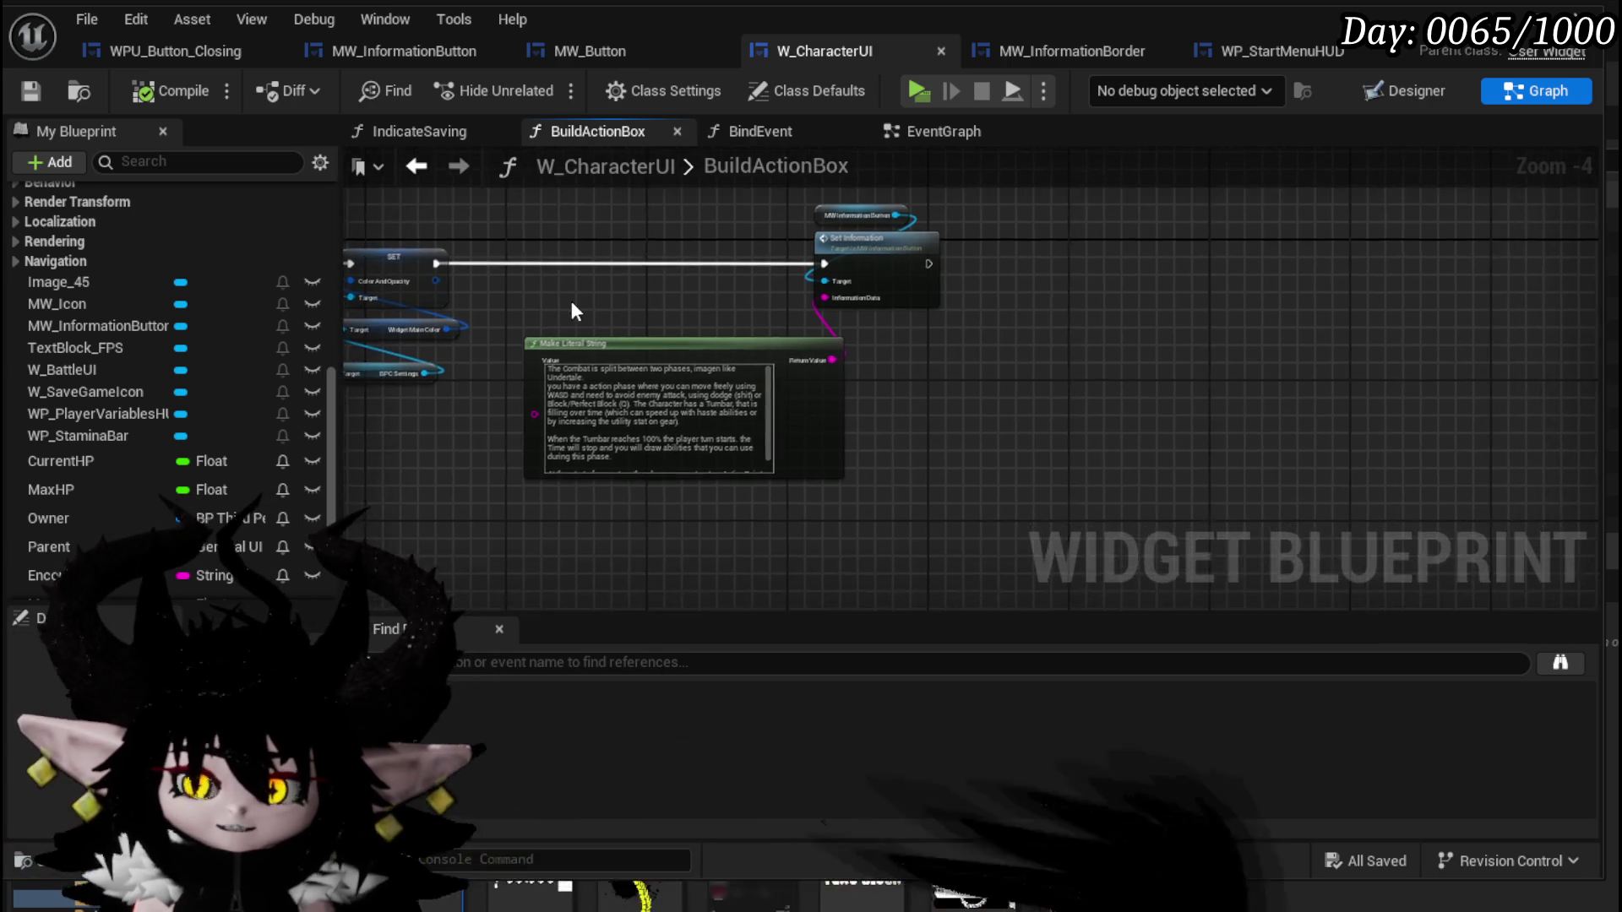
{"action": "left_click", "coordinate": [689, 355]}
{"action": "left_click_drag", "start_coordinate": [688, 355], "coordinate": [702, 341]}
{"action": "left_click", "coordinate": [759, 297]}
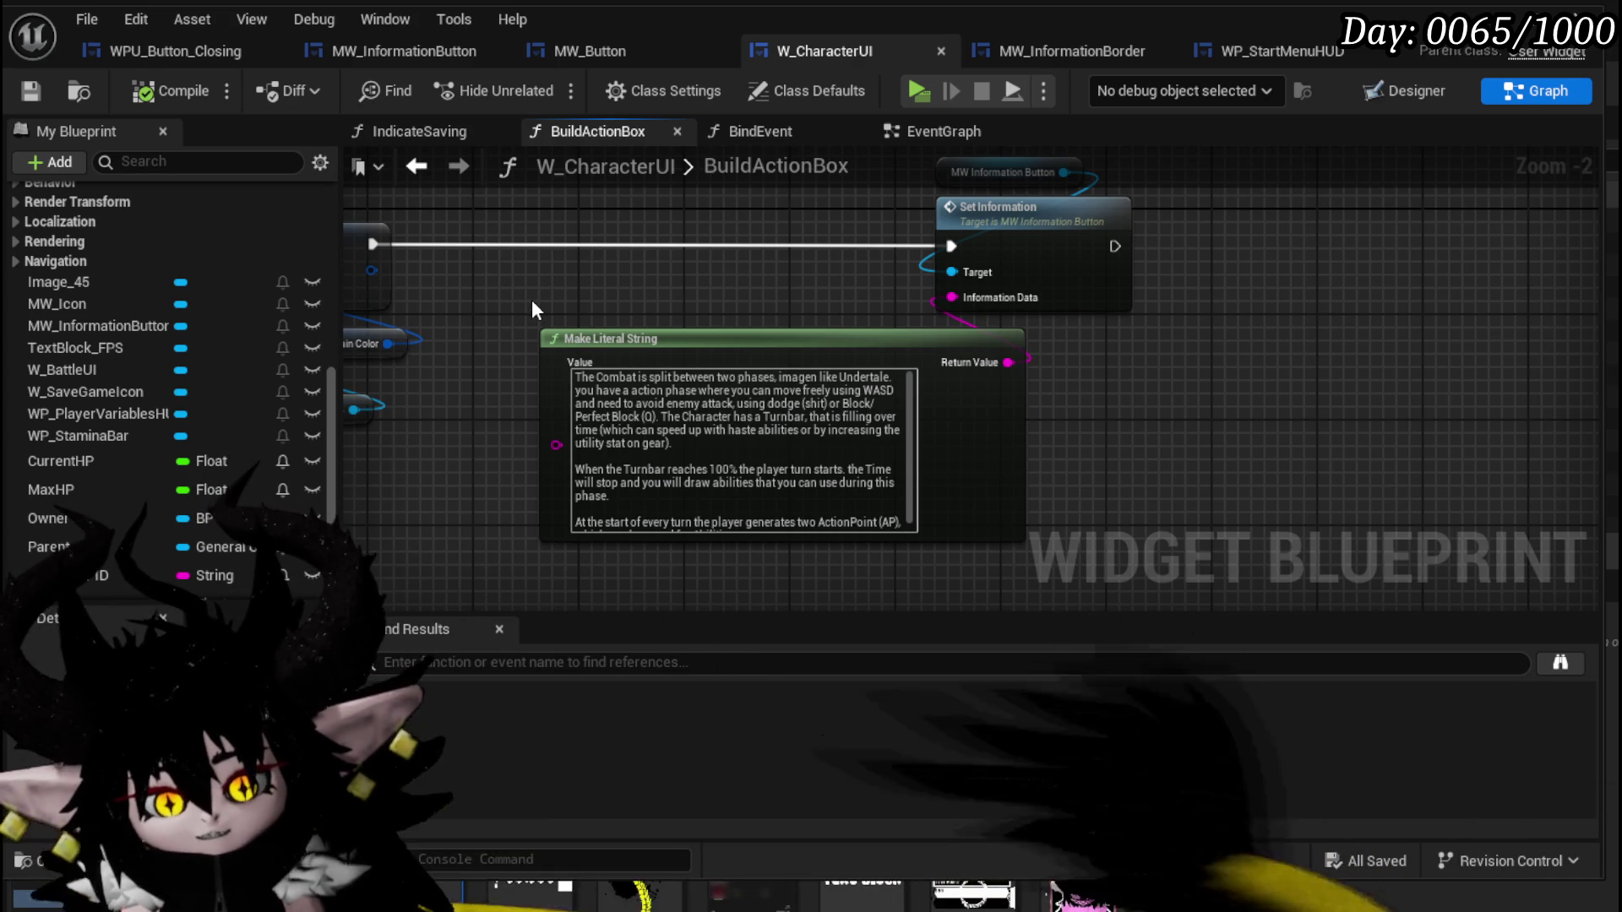
{"action": "left_click", "coordinate": [32, 91]}
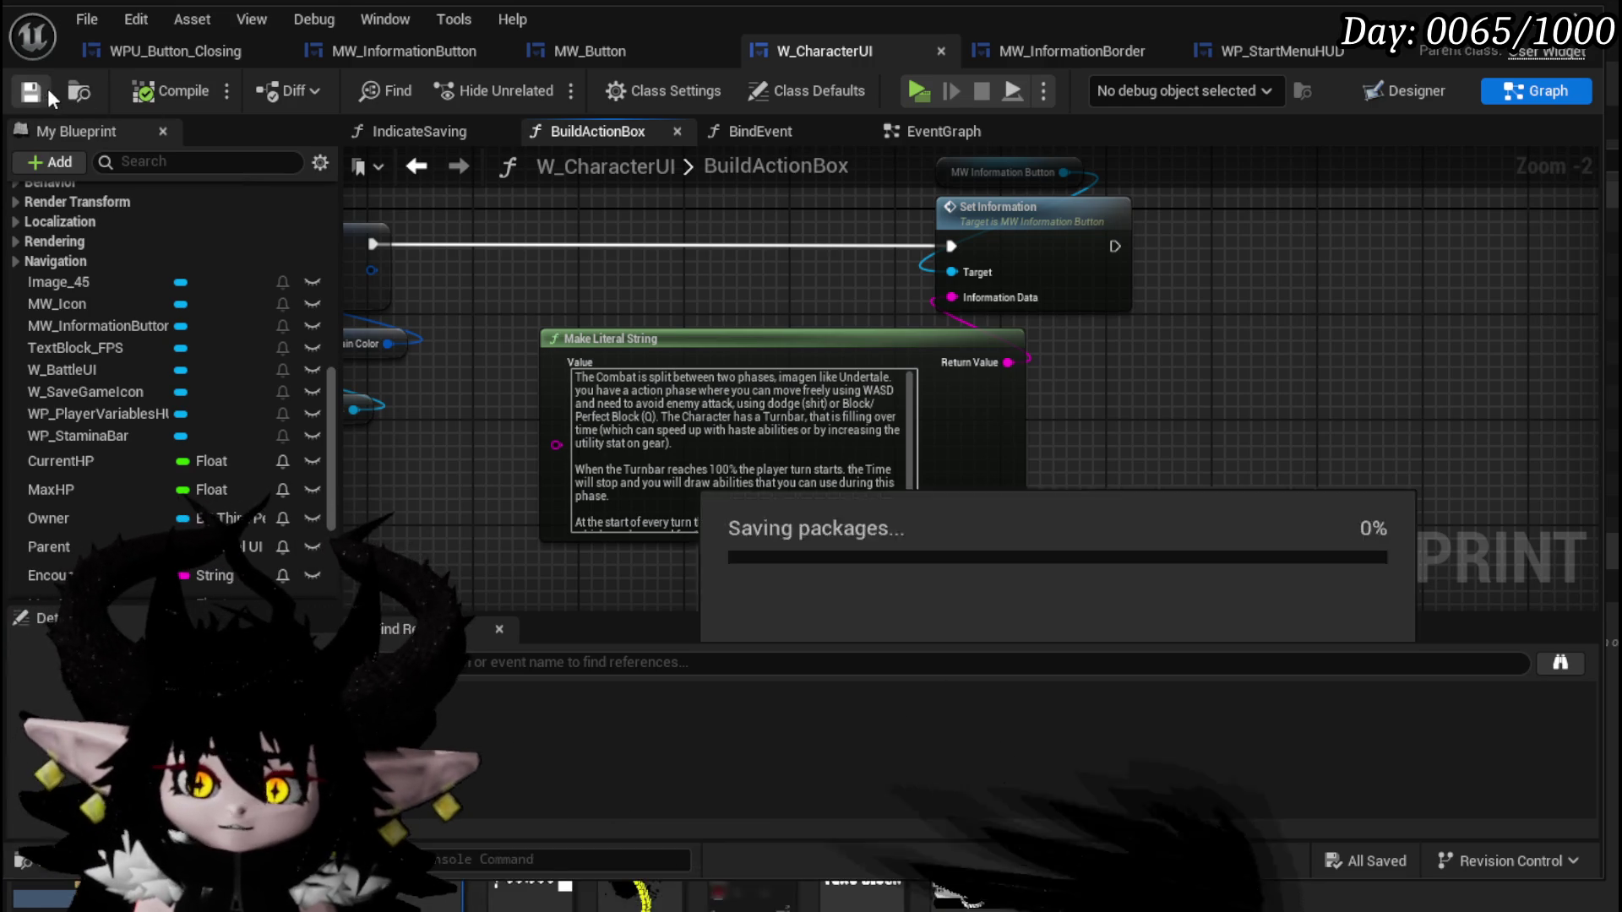
{"action": "scroll", "coordinate": [619, 303], "scroll_direction": "up", "scroll_amount": 1}
{"action": "scroll", "coordinate": [609, 321], "scroll_direction": "down", "scroll_amount": 1}
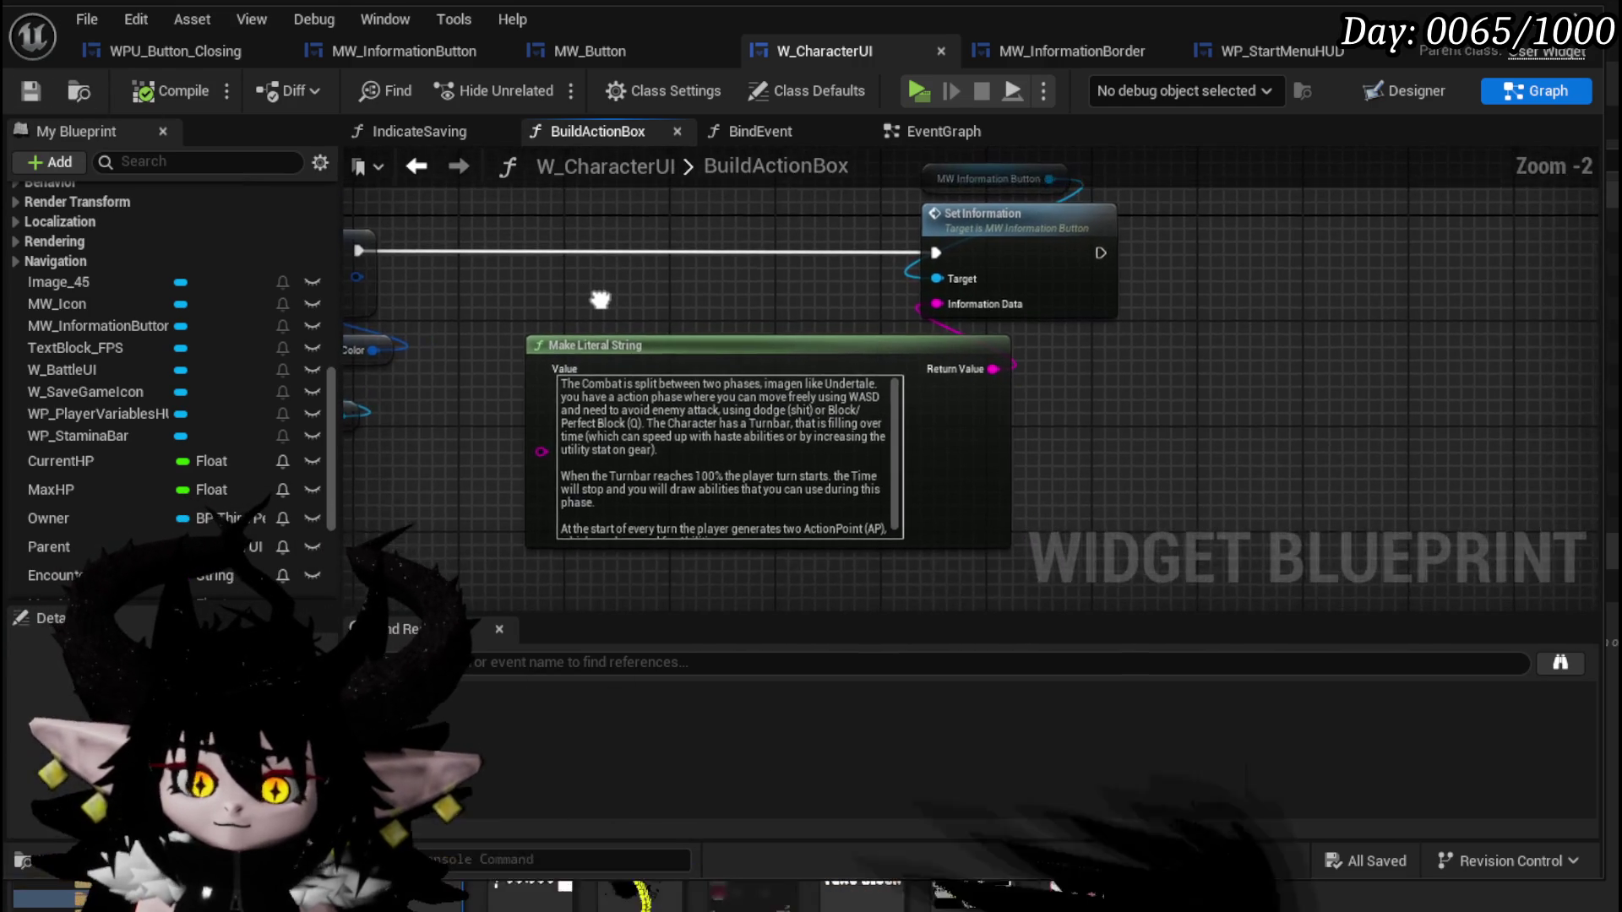
{"action": "mouse_move", "coordinate": [610, 321]}
{"action": "left_mouse_down"}
{"action": "mouse_move", "coordinate": [581, 316]}
{"action": "mouse_move", "coordinate": [661, 346]}
{"action": "left_mouse_up"}
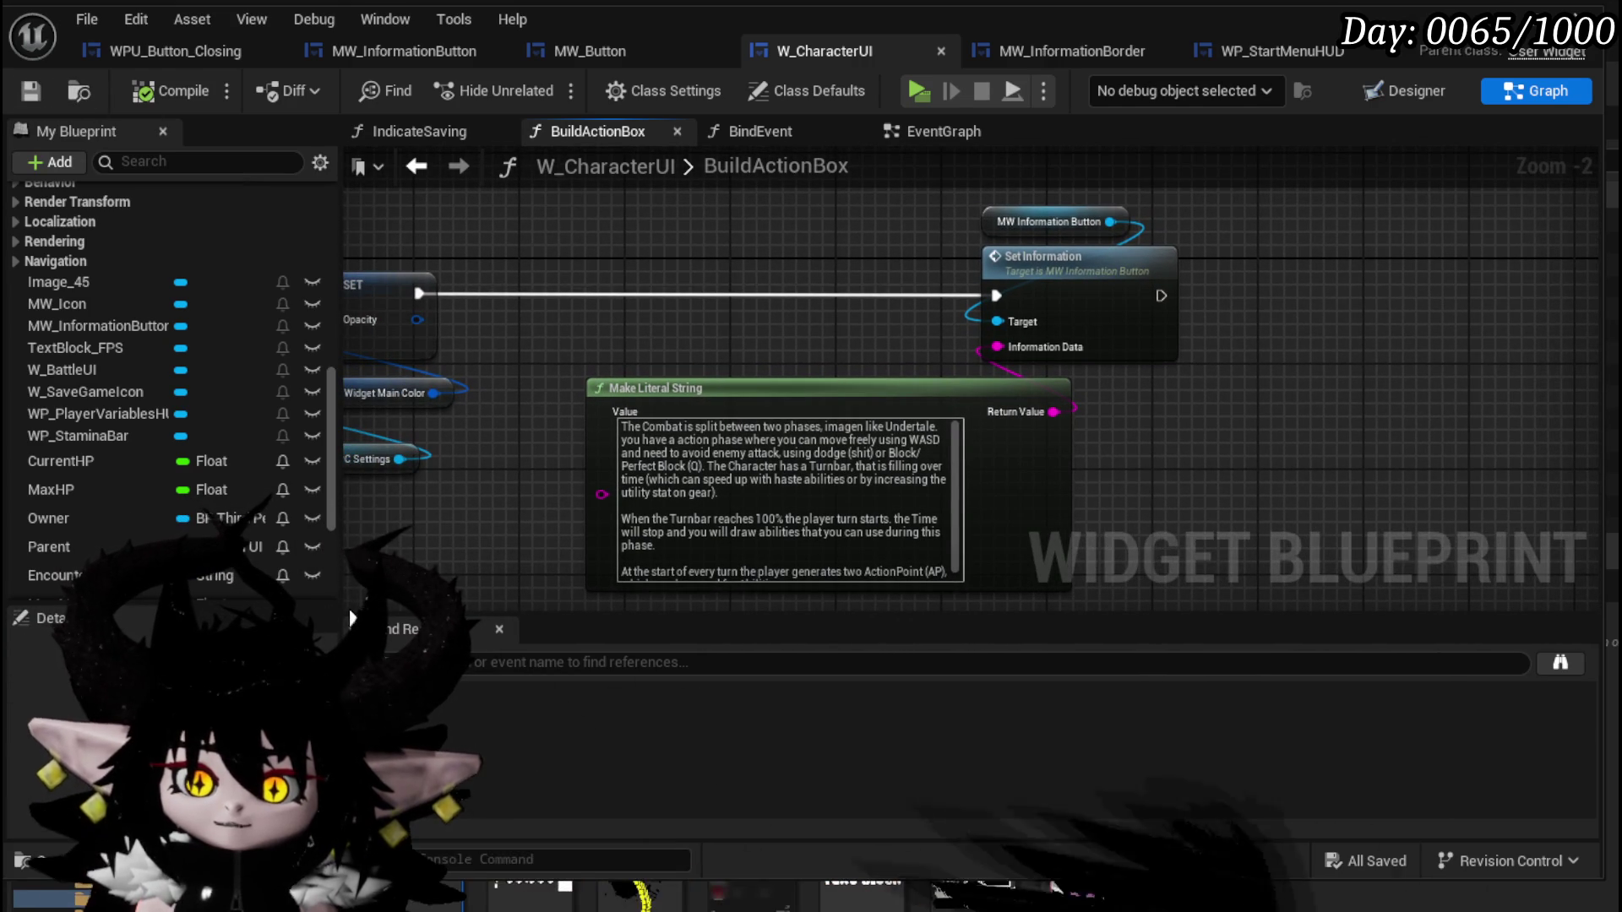
{"action": "mouse_move", "coordinate": [398, 554]}
{"action": "left_mouse_down"}
{"action": "mouse_move", "coordinate": [463, 489]}
{"action": "mouse_move", "coordinate": [531, 480]}
{"action": "left_mouse_up"}
{"action": "scroll", "coordinate": [531, 479], "scroll_direction": "down", "scroll_amount": 1}
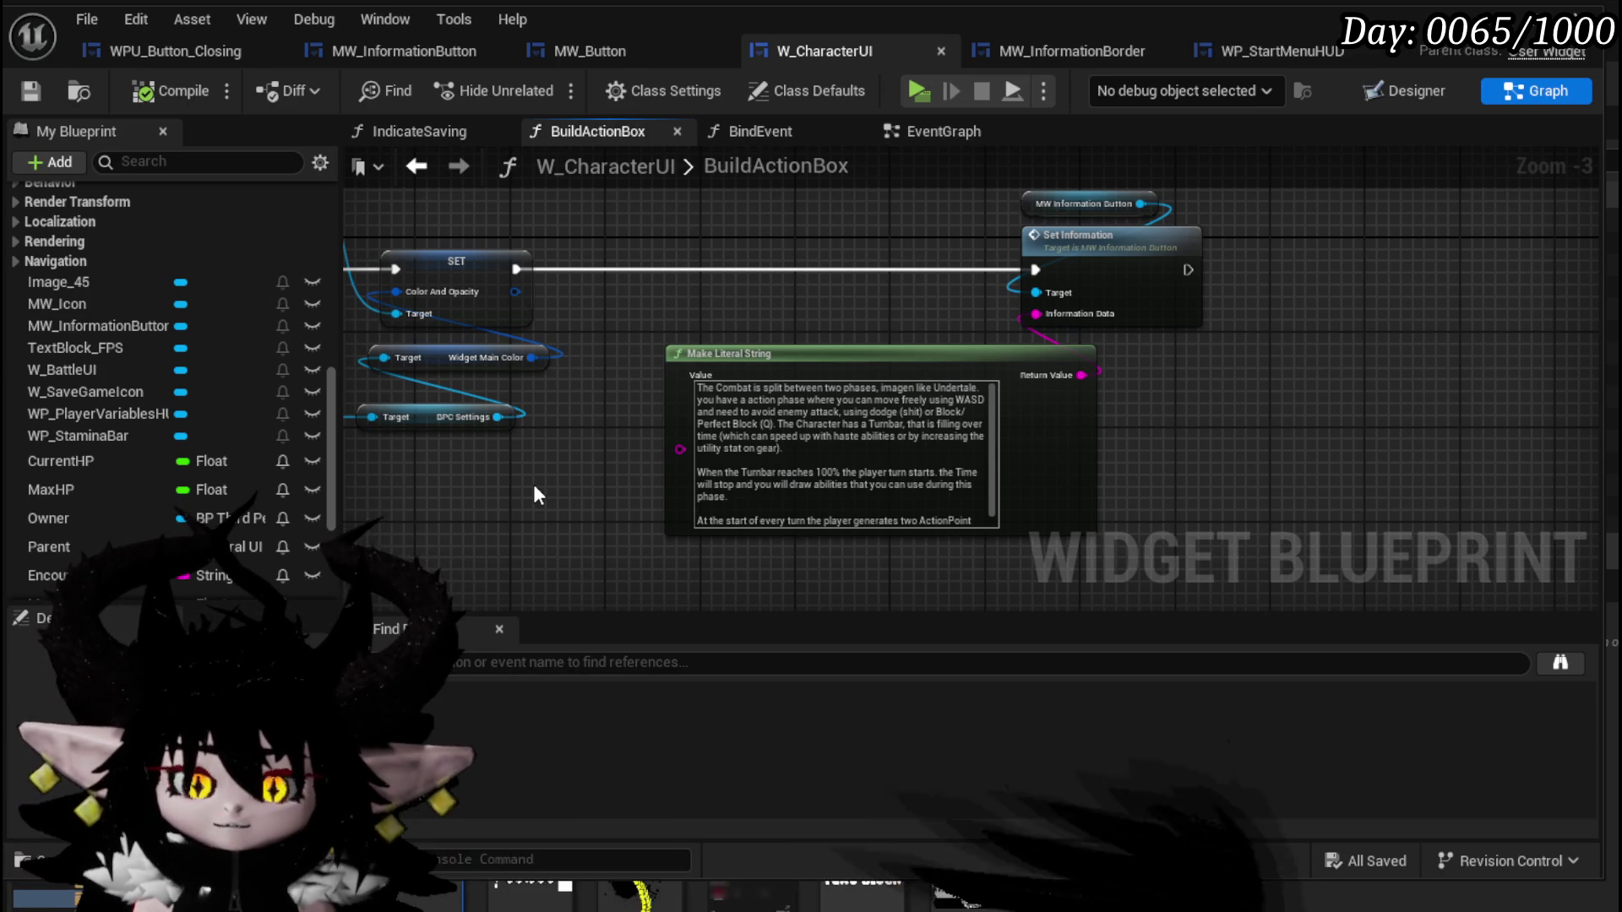
{"action": "scroll", "coordinate": [534, 484], "scroll_direction": "down", "scroll_amount": 2}
{"action": "mouse_move", "coordinate": [534, 484]}
{"action": "left_mouse_down"}
{"action": "mouse_move", "coordinate": [872, 505]}
{"action": "mouse_move", "coordinate": [823, 495]}
{"action": "left_mouse_up"}
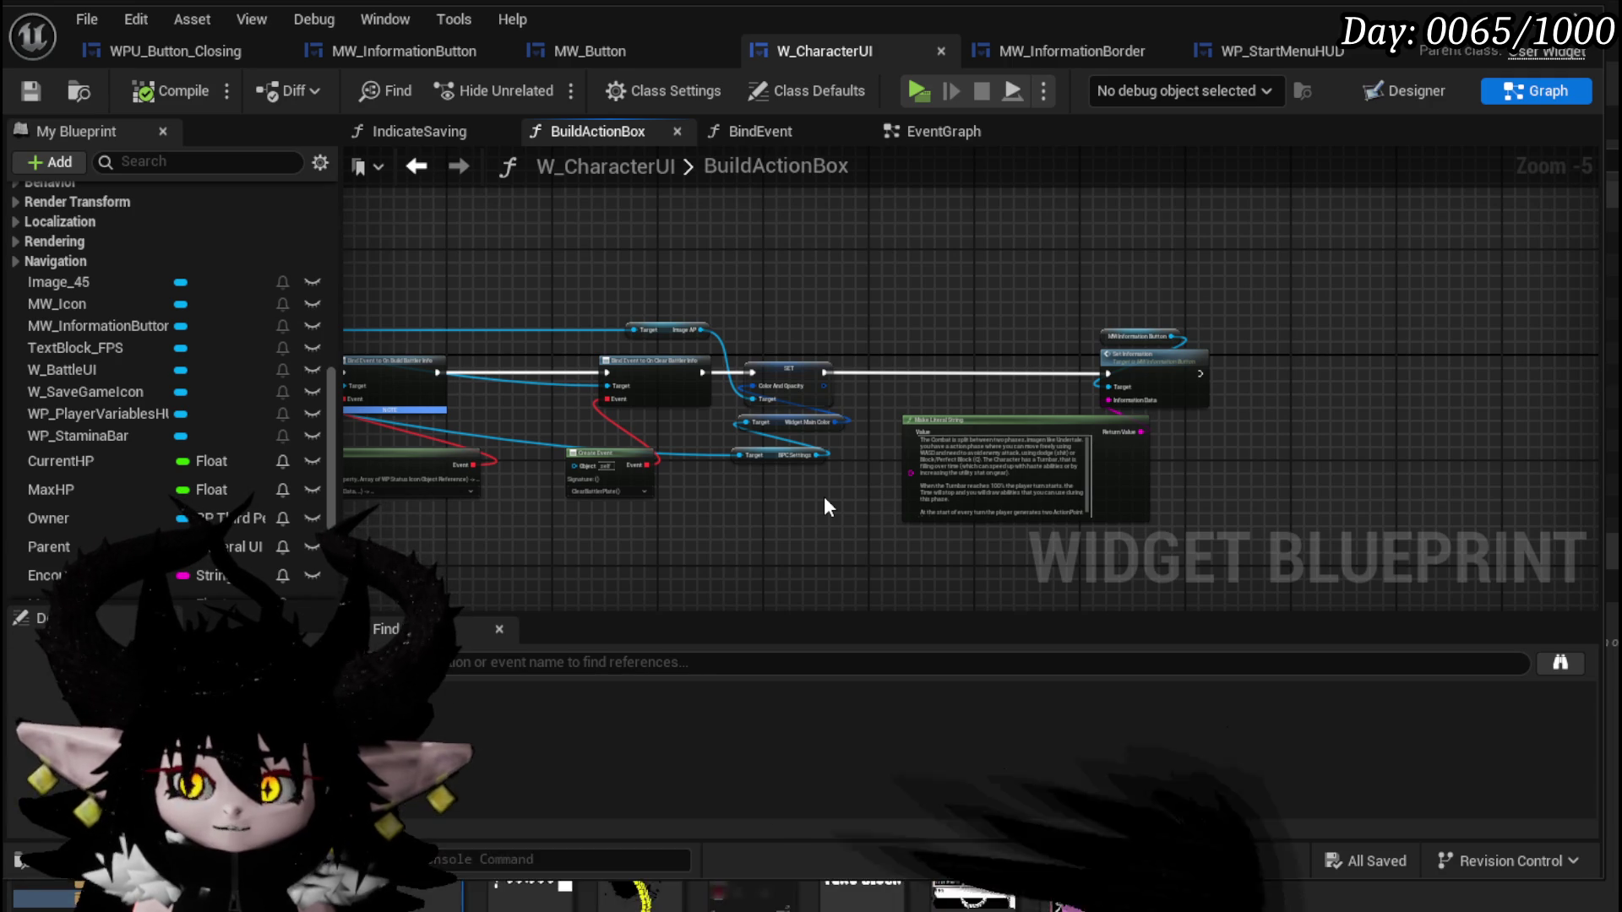
{"action": "left_click_drag", "start_coordinate": [823, 495], "coordinate": [661, 459]}
{"action": "scroll", "coordinate": [816, 365], "scroll_direction": "up", "scroll_amount": 2}
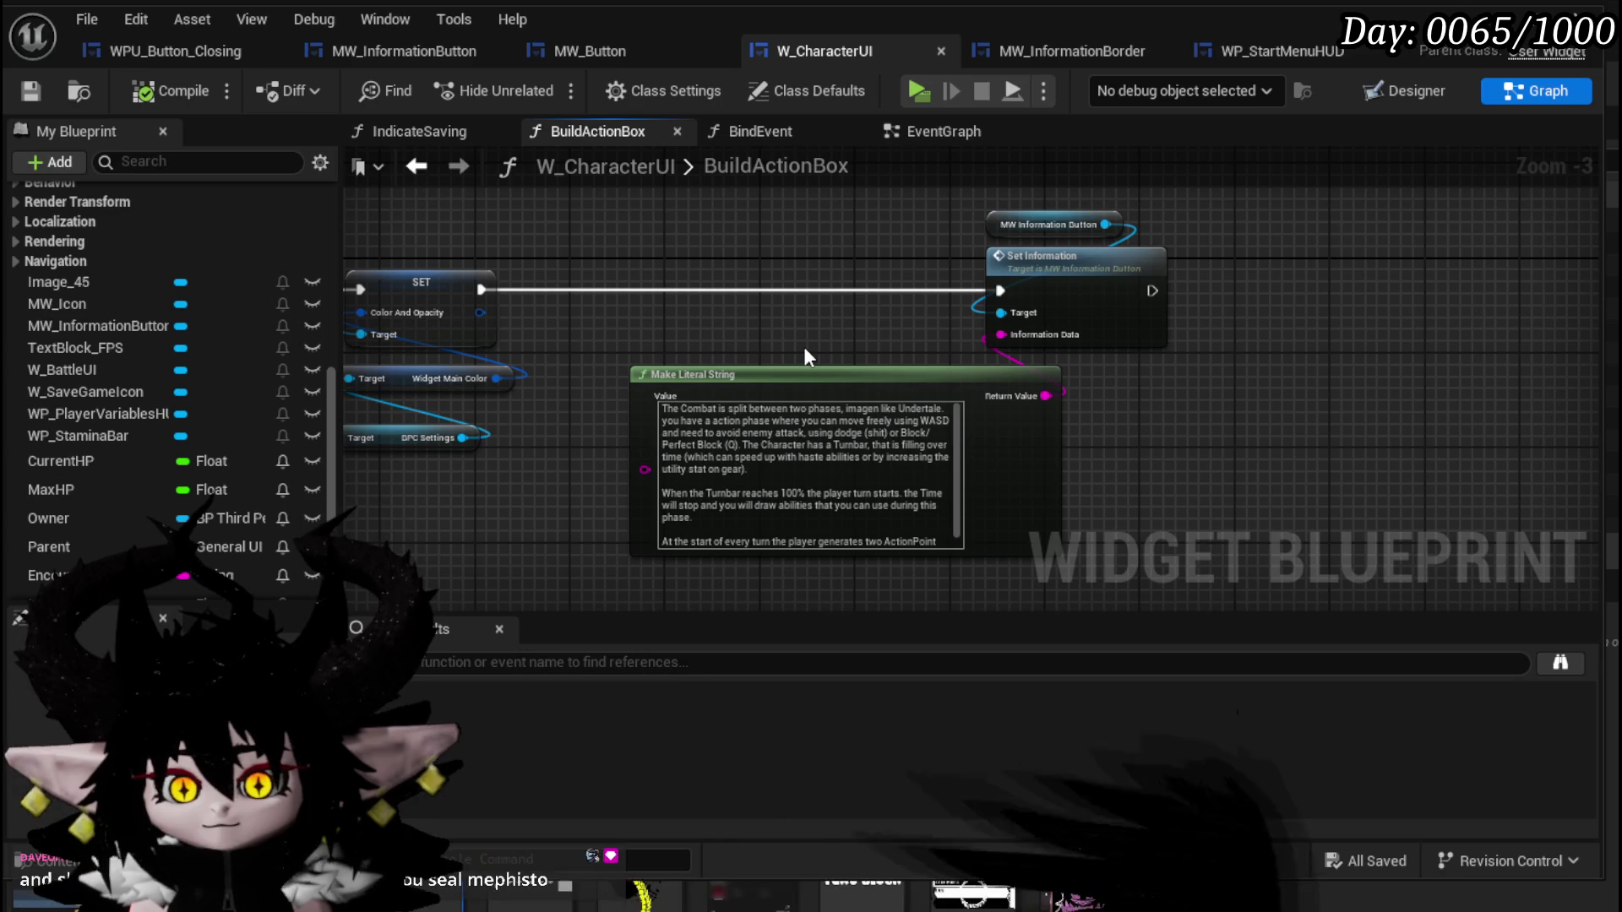
{"action": "mouse_move", "coordinate": [804, 348]}
{"action": "left_mouse_down"}
{"action": "mouse_move", "coordinate": [735, 354]}
{"action": "mouse_move", "coordinate": [1036, 387]}
{"action": "mouse_move", "coordinate": [1369, 364]}
{"action": "mouse_move", "coordinate": [961, 351]}
{"action": "mouse_move", "coordinate": [862, 446]}
{"action": "mouse_move", "coordinate": [1118, 473]}
{"action": "mouse_move", "coordinate": [630, 474]}
{"action": "left_mouse_up"}
{"action": "scroll", "coordinate": [734, 353], "scroll_direction": "down", "scroll_amount": 1}
{"action": "scroll", "coordinate": [1037, 387], "scroll_direction": "down", "scroll_amount": 1}
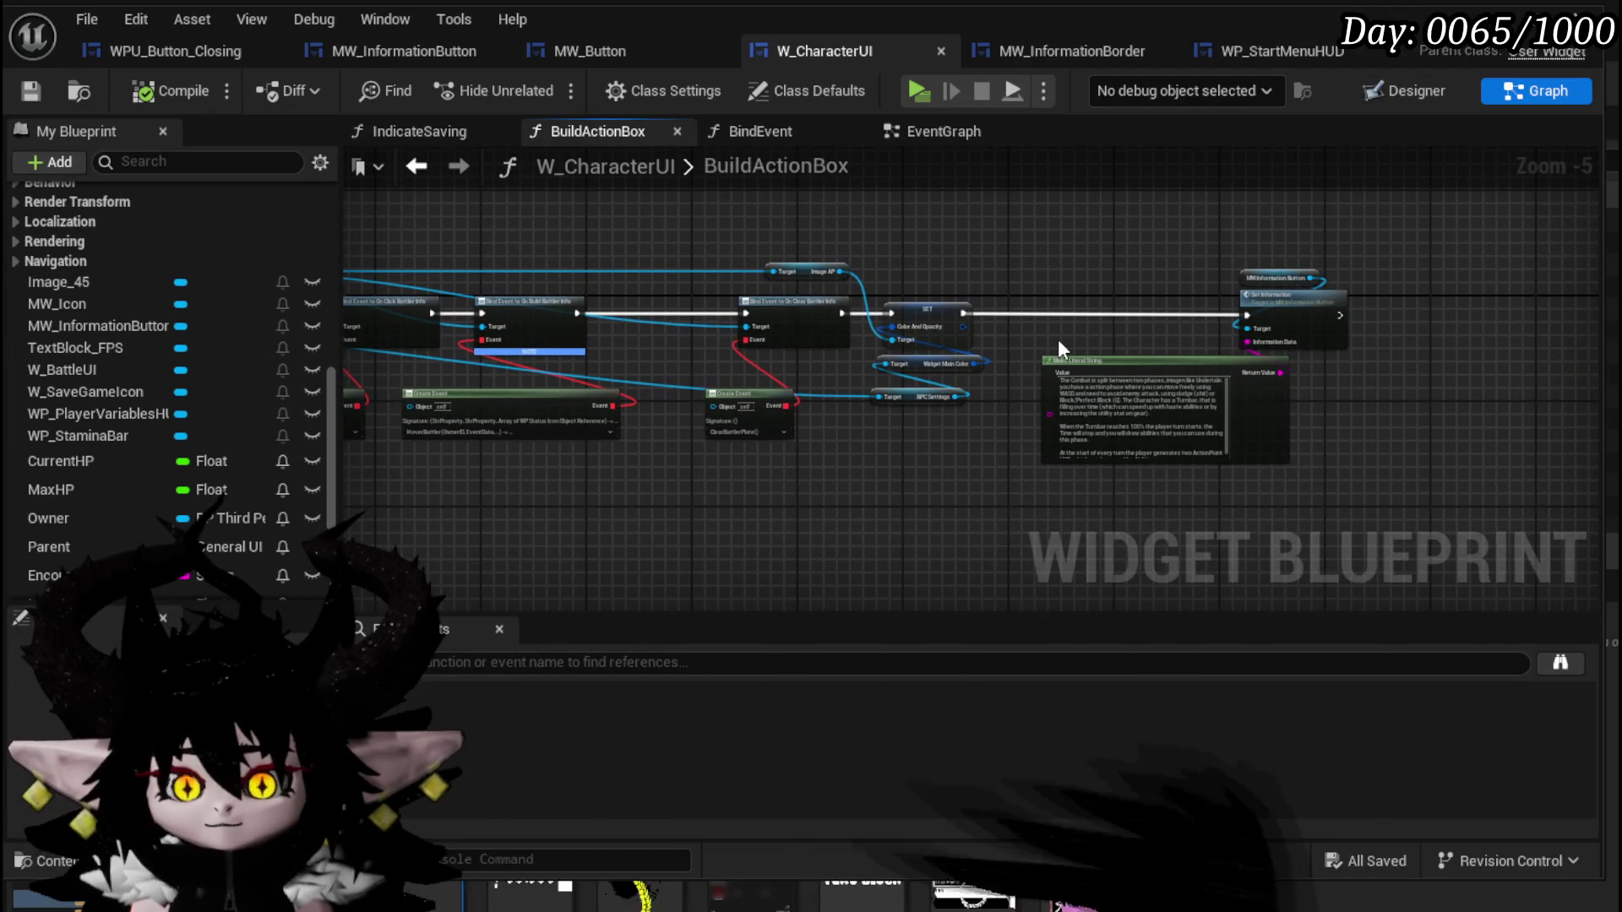
{"action": "left_click_drag", "start_coordinate": [1058, 338], "coordinate": [862, 353]}
{"action": "scroll", "coordinate": [995, 349], "scroll_direction": "up", "scroll_amount": 1}
{"action": "scroll", "coordinate": [919, 348], "scroll_direction": "up", "scroll_amount": 1}
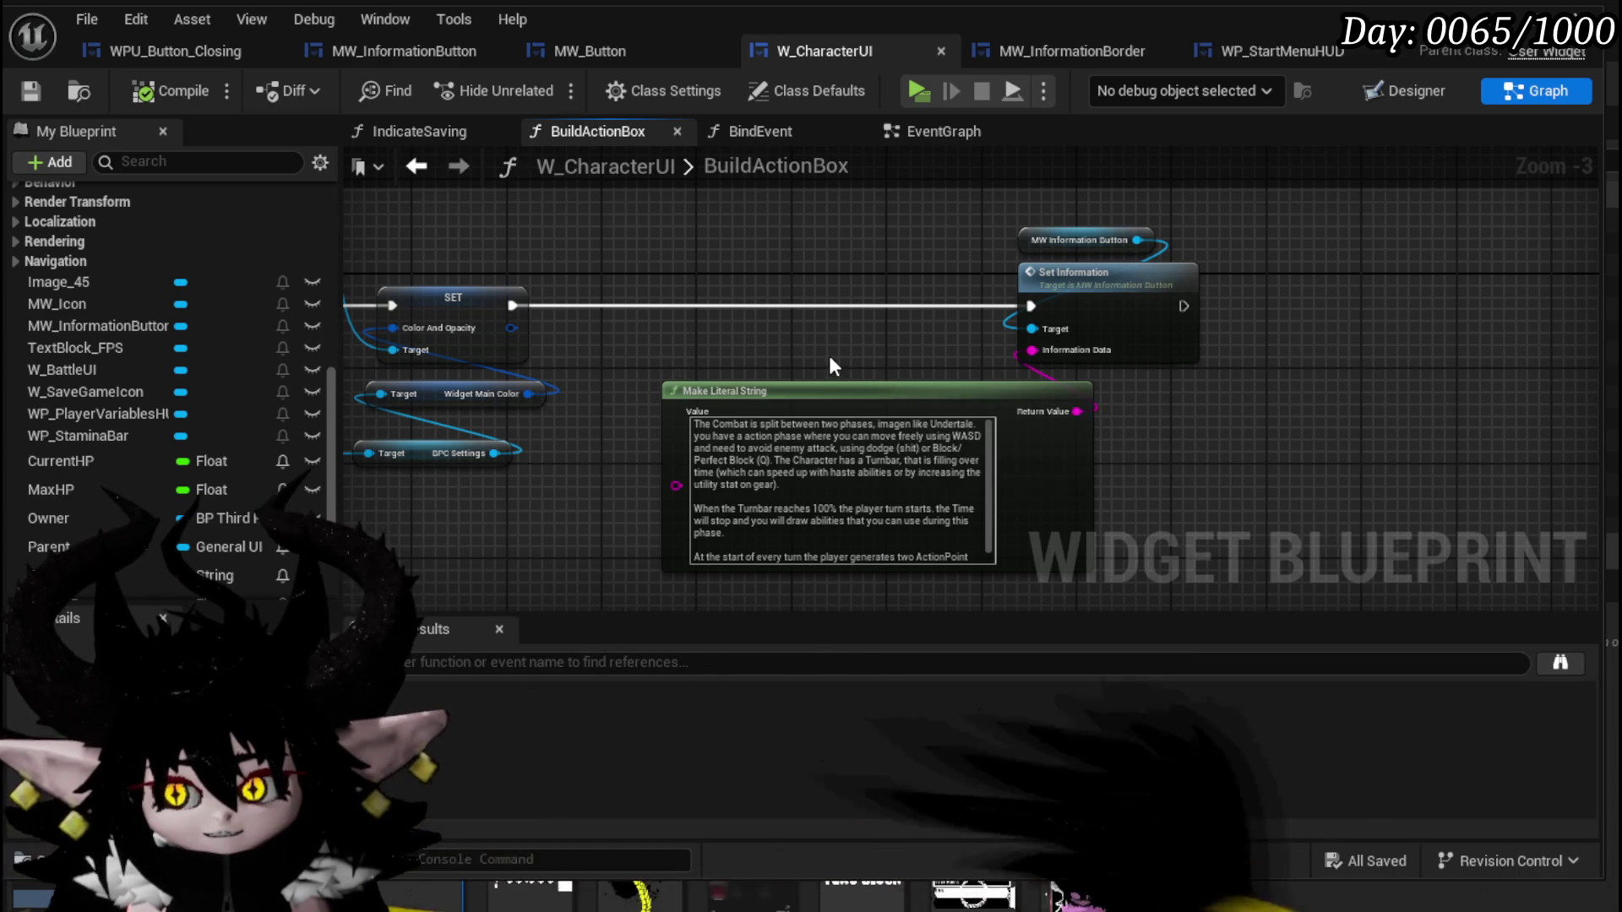
Review the combat explanation string node, then bring up the WP_StartMenuHUD designer.
{"action": "left_click_drag", "start_coordinate": [829, 357], "coordinate": [774, 352]}
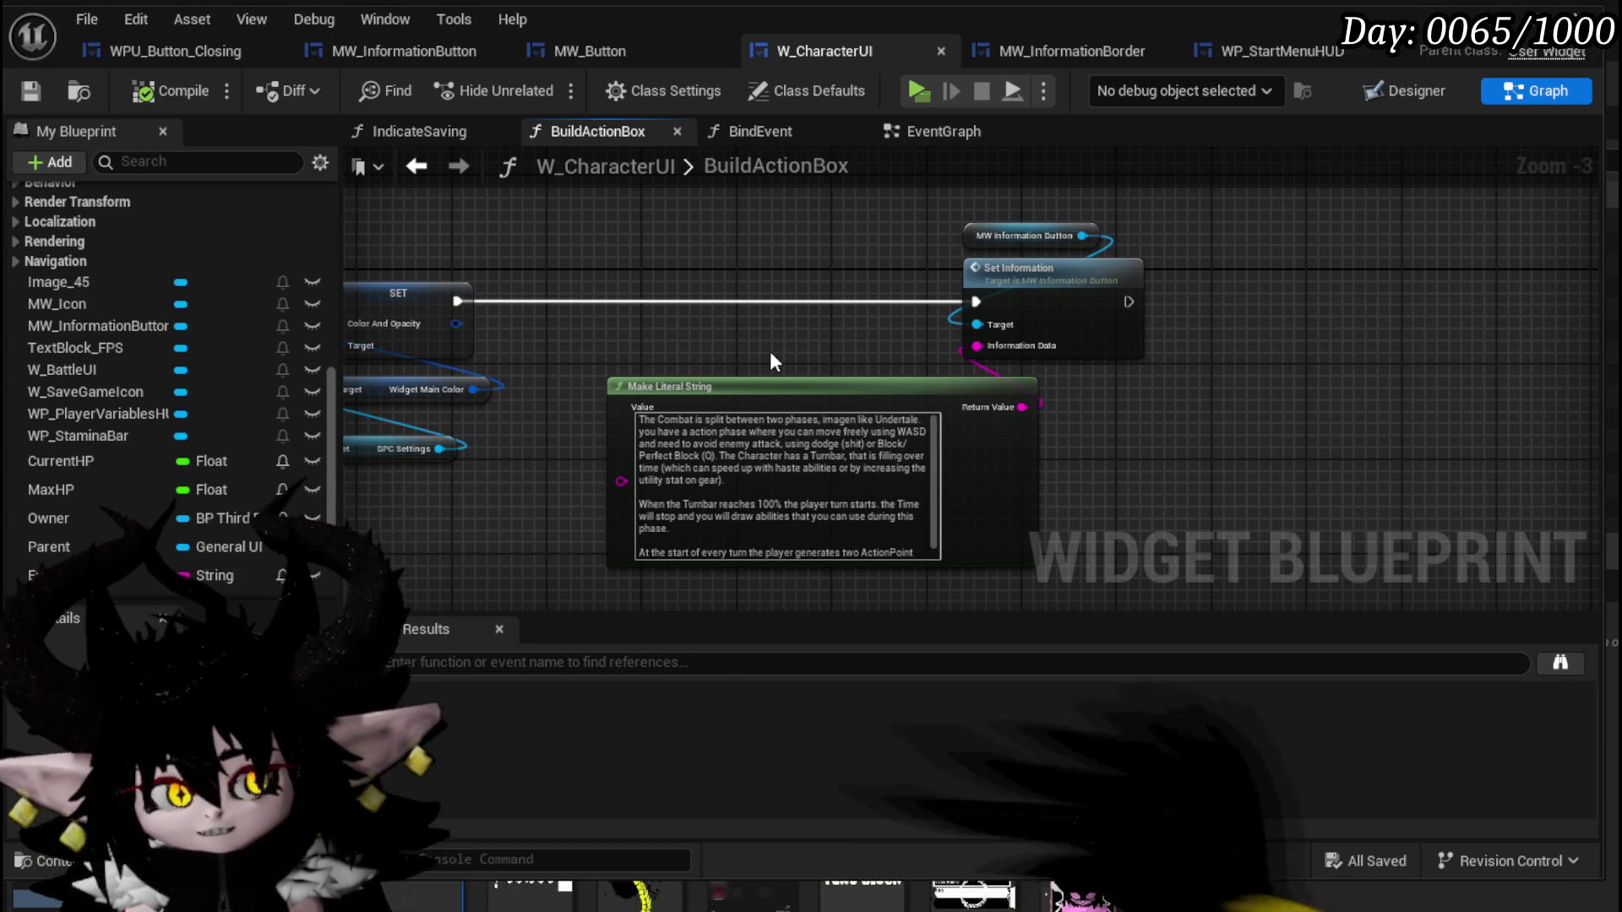
{"action": "left_click_drag", "start_coordinate": [770, 355], "coordinate": [709, 325]}
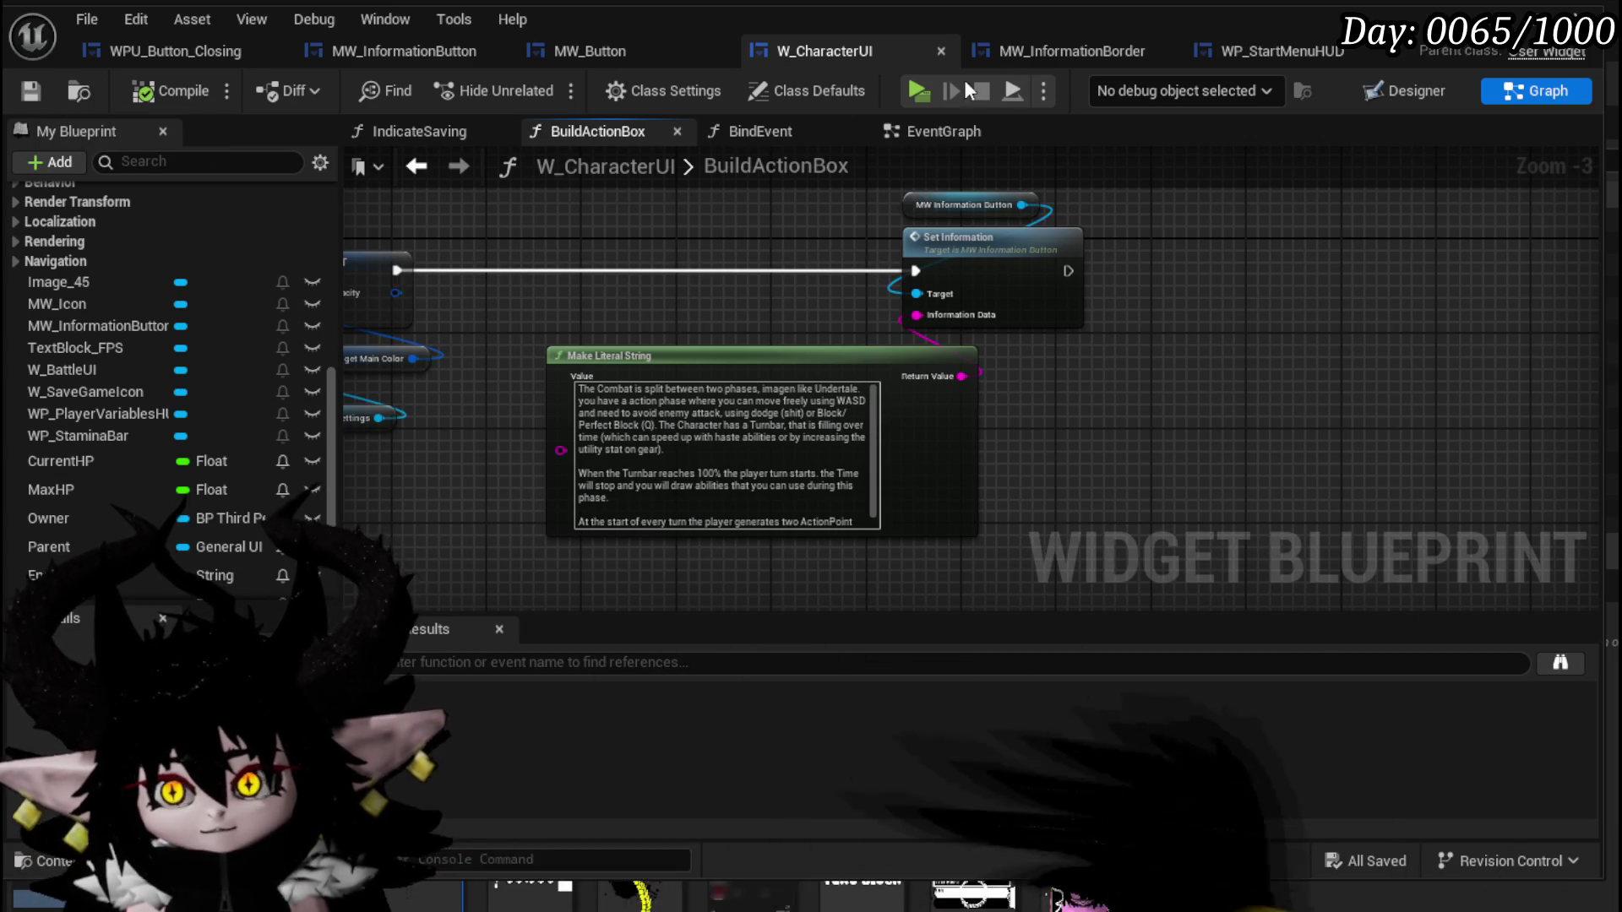
{"action": "left_click", "coordinate": [1297, 62]}
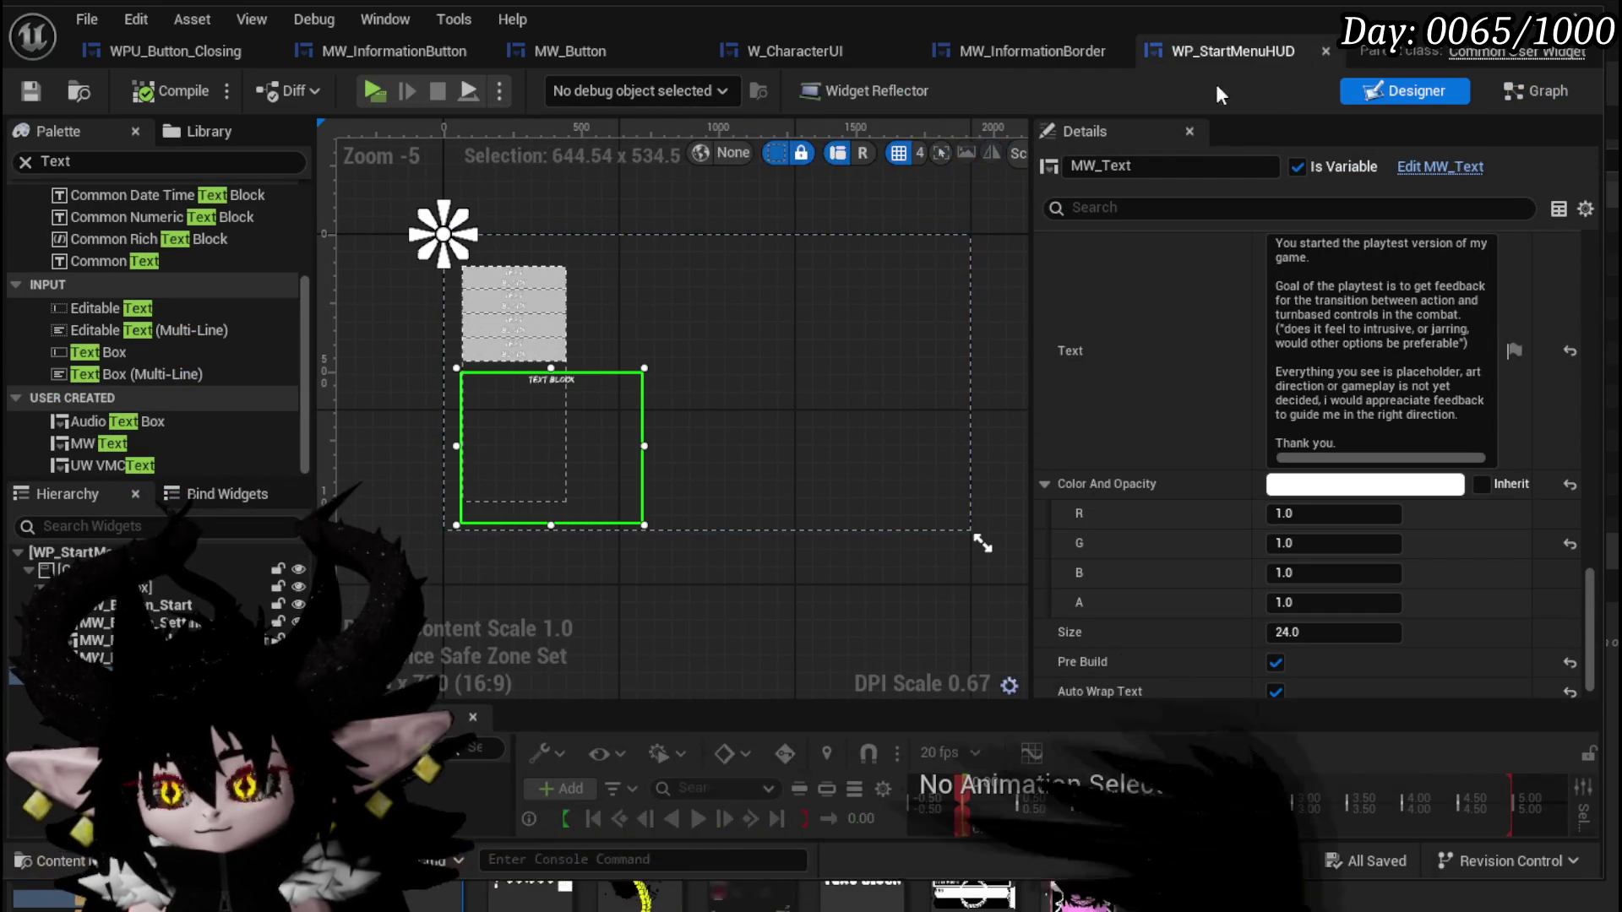
Set MW_InformationButton's Slot ZOrder to 2 in W_CharacterUI's Designer, then compile and save.
{"action": "left_click", "coordinate": [385, 49]}
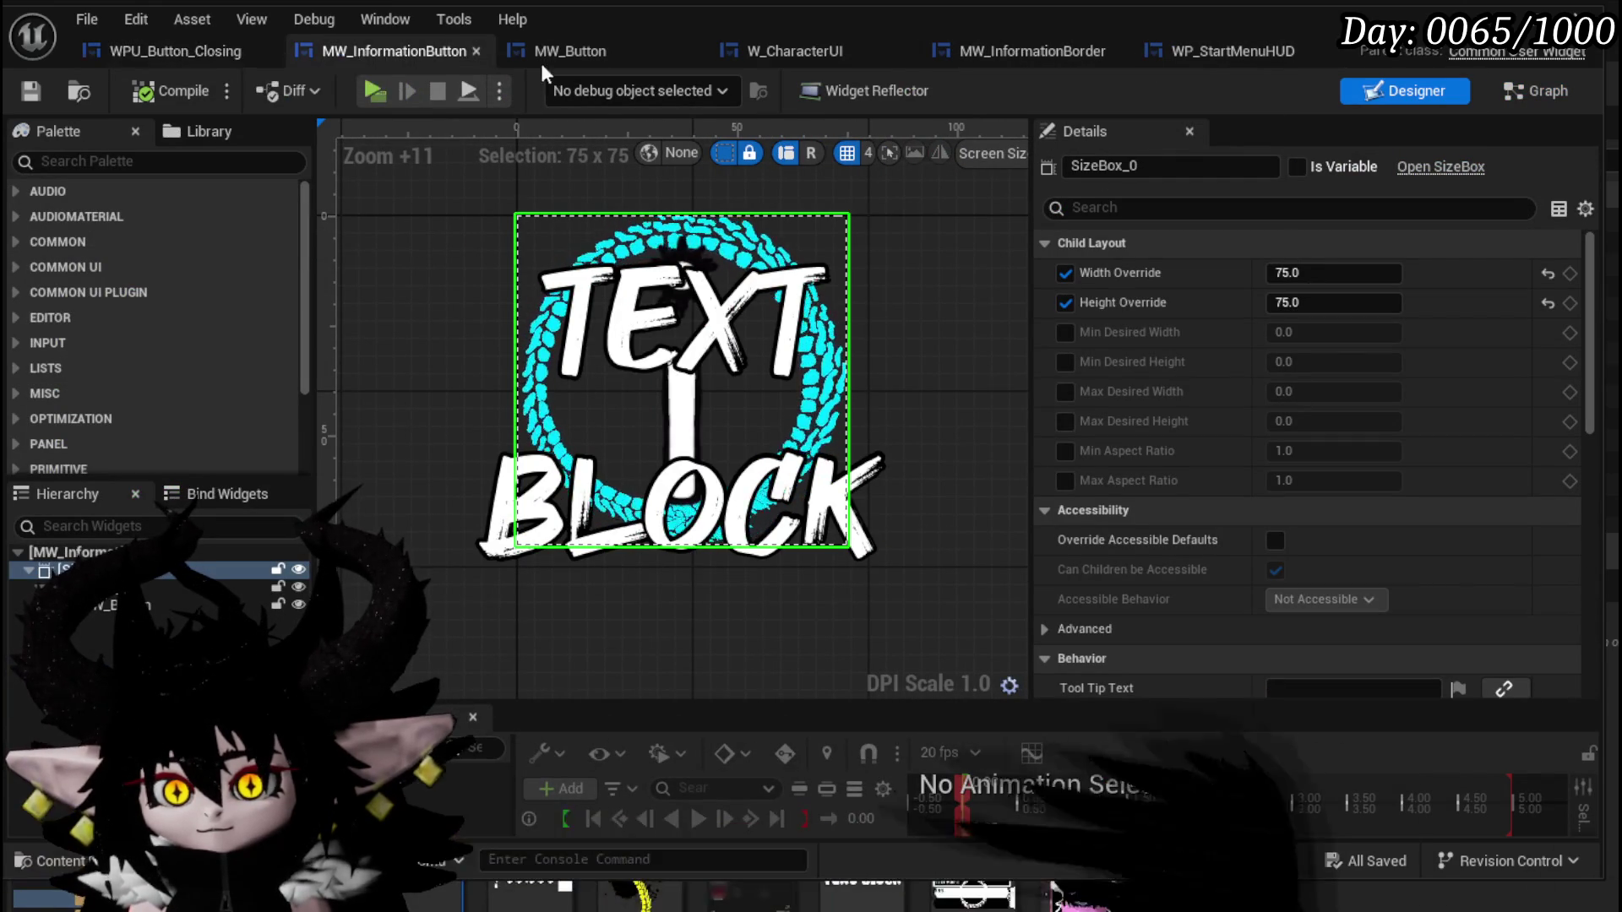
{"action": "left_click", "coordinate": [809, 52]}
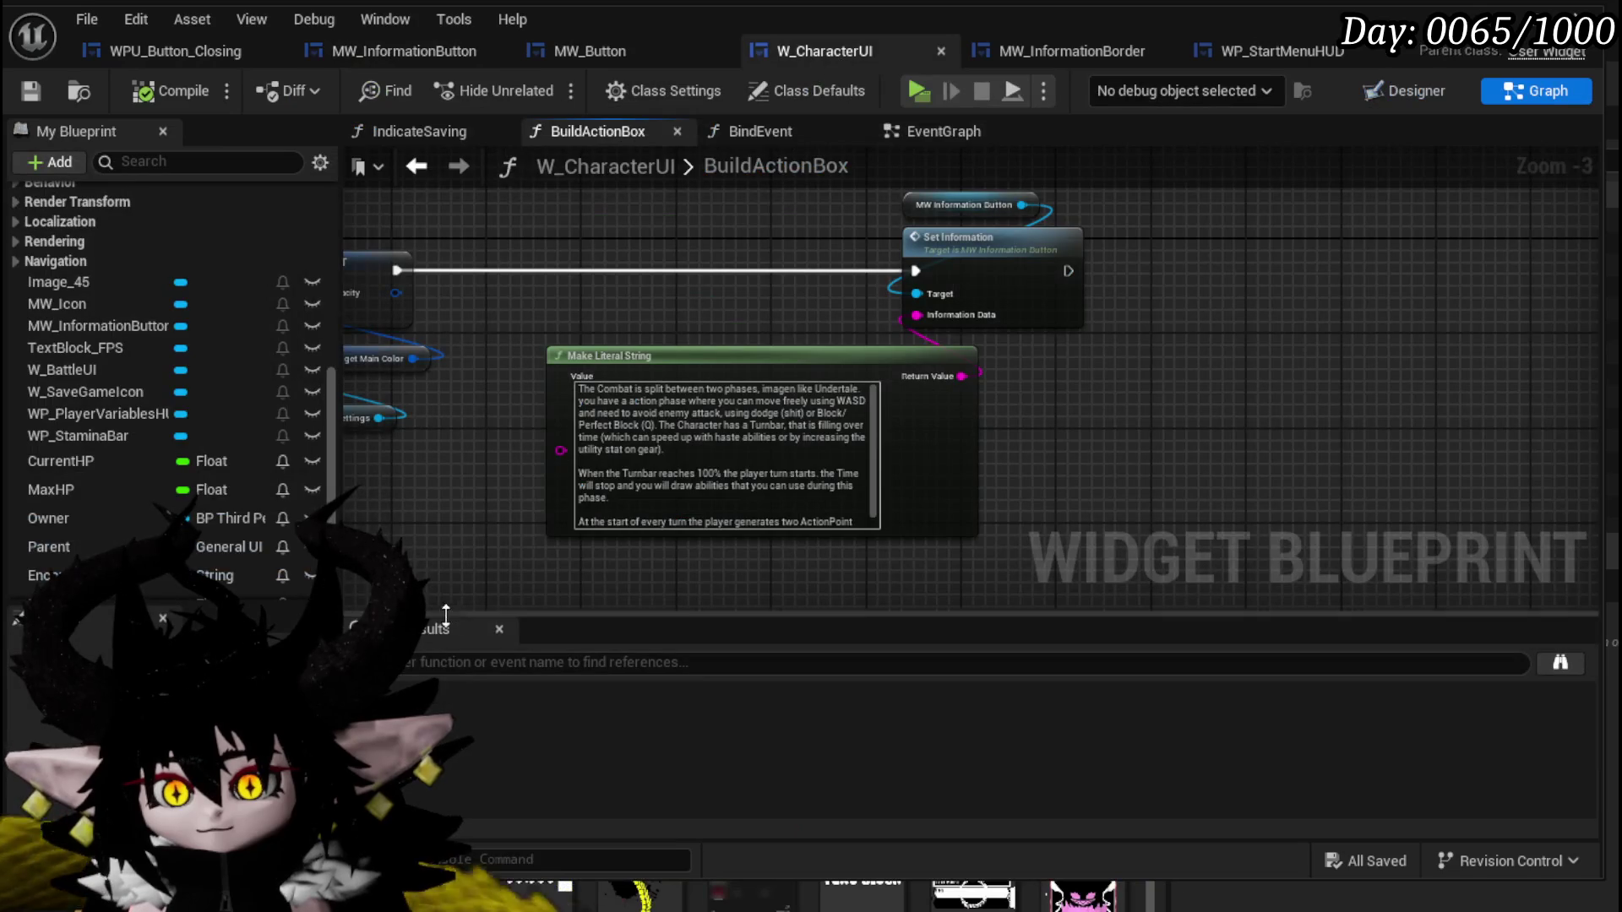
{"action": "left_click", "coordinate": [1368, 91]}
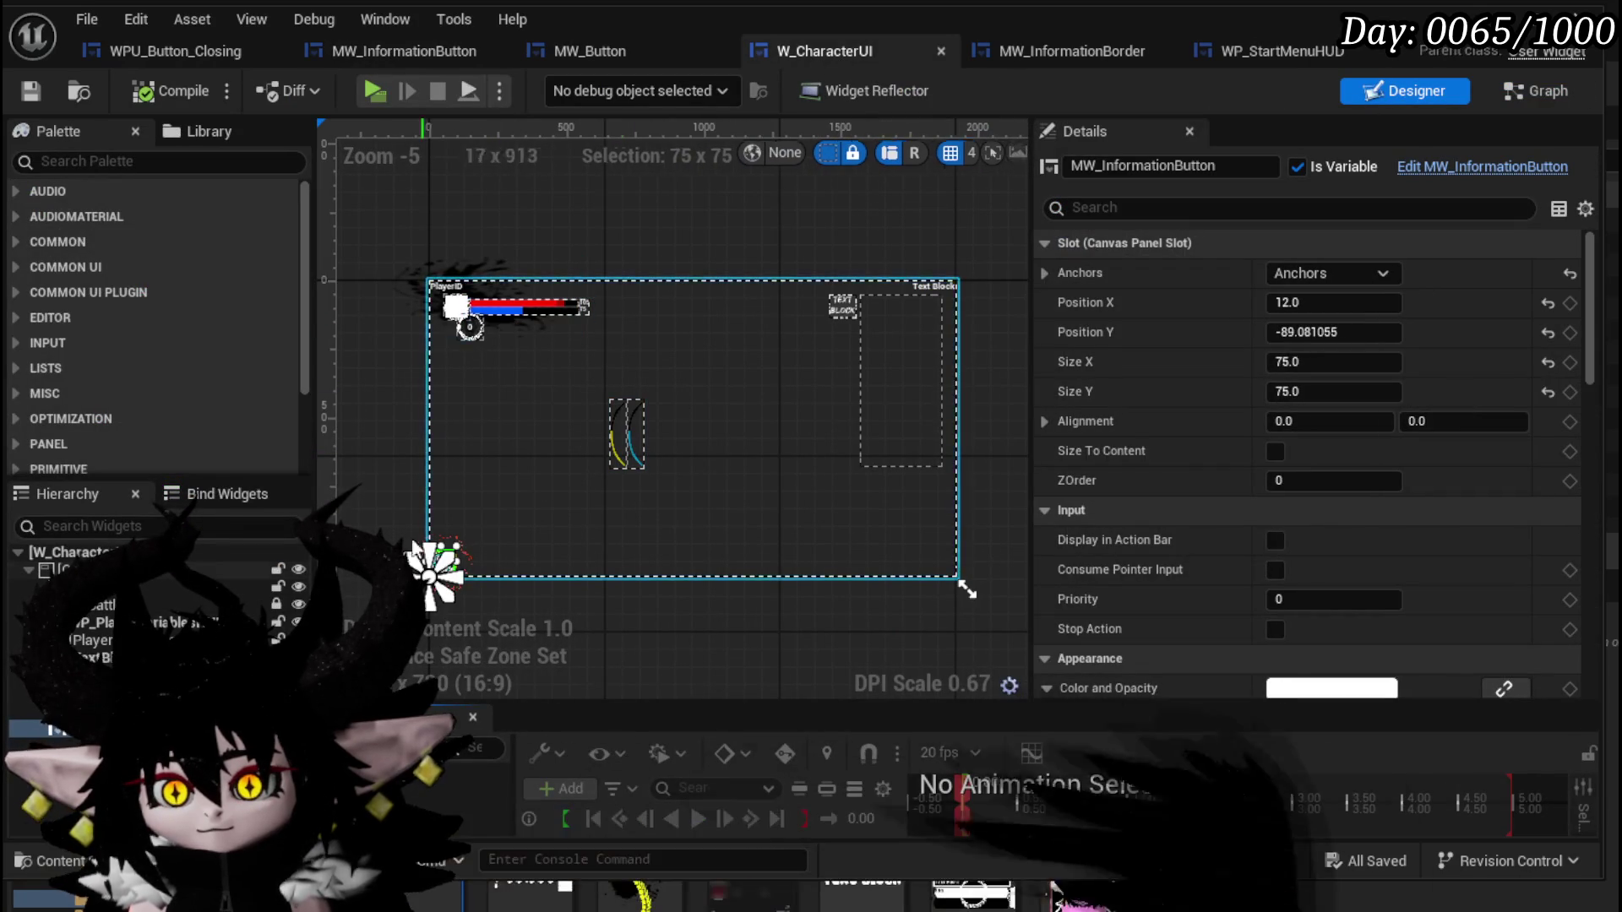
{"action": "left_click", "coordinate": [93, 606]}
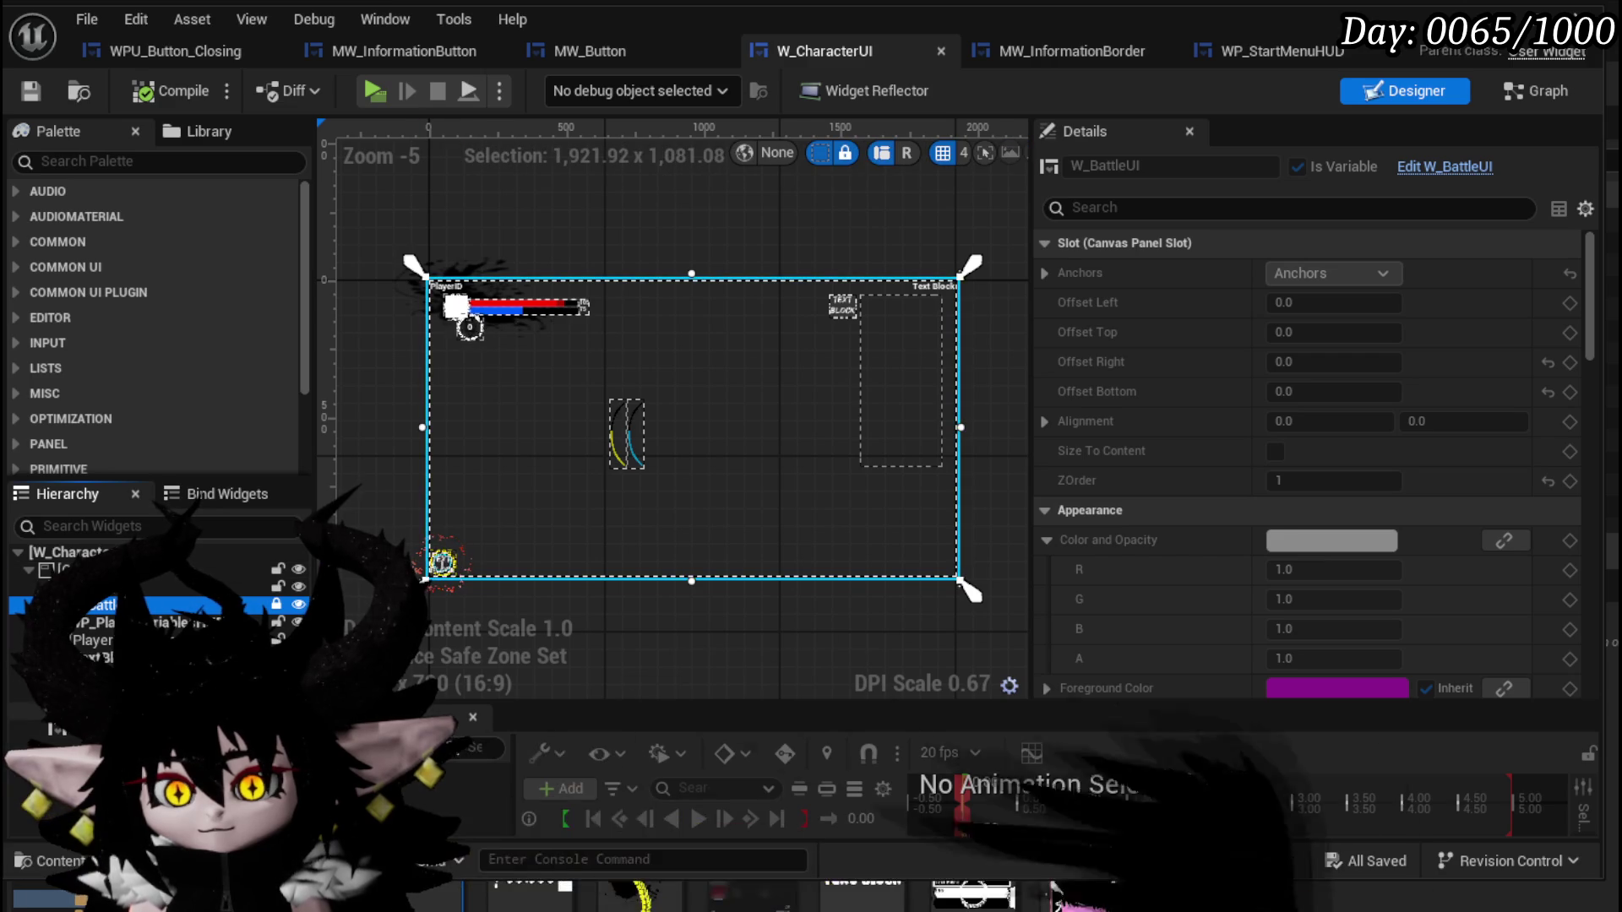
{"action": "left_click", "coordinate": [442, 562]}
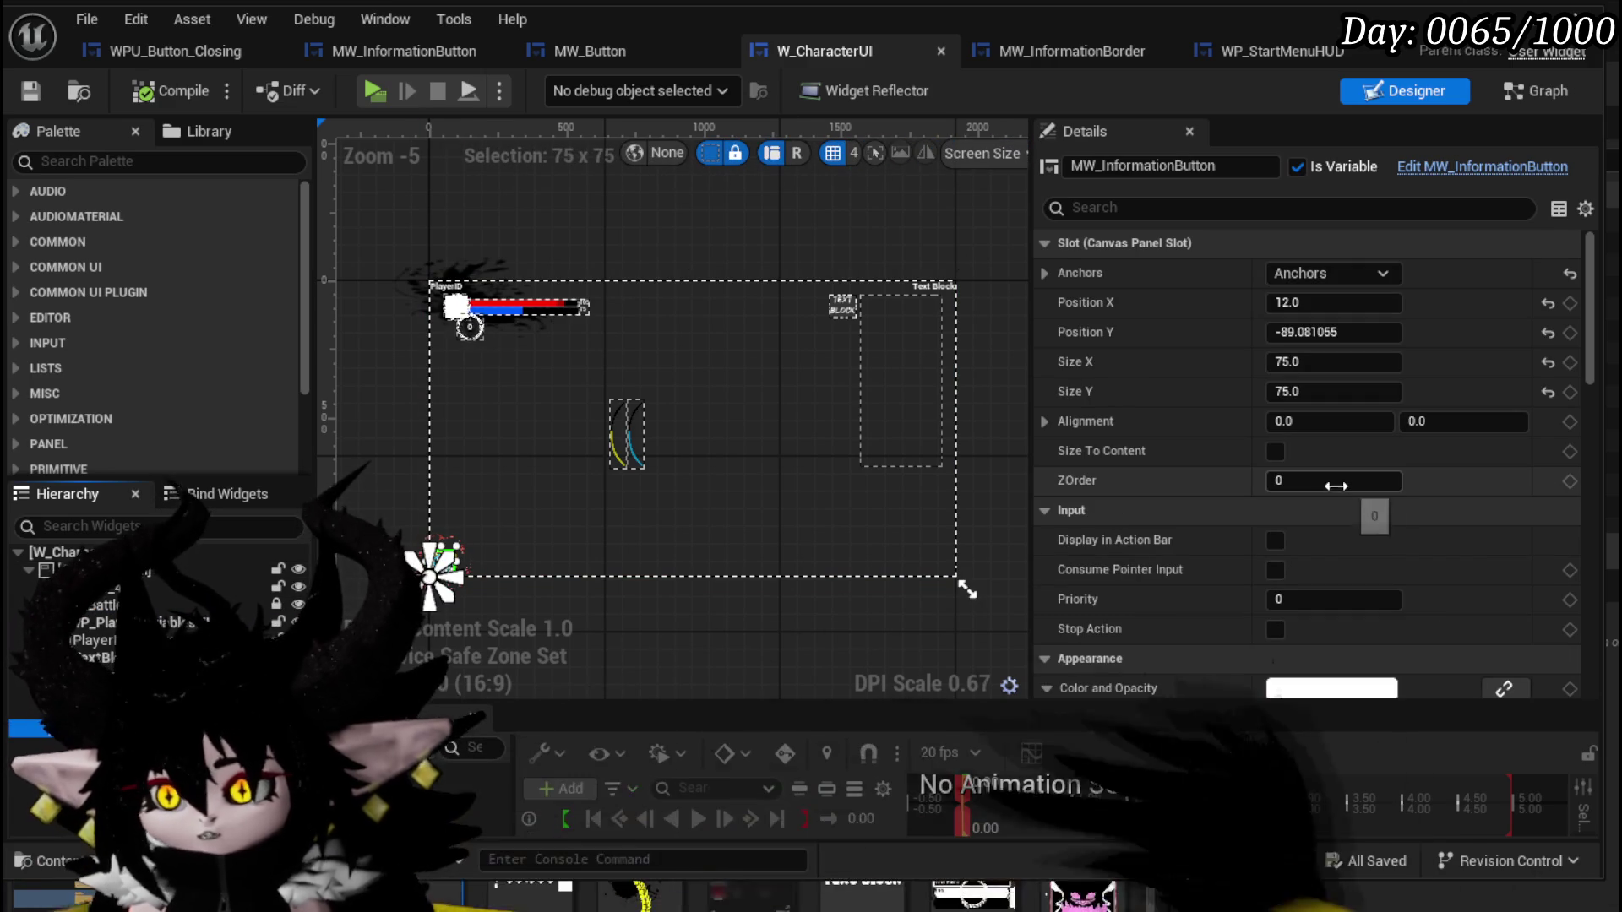
{"action": "type", "text": "2"}
{"action": "key", "text": "Return"}
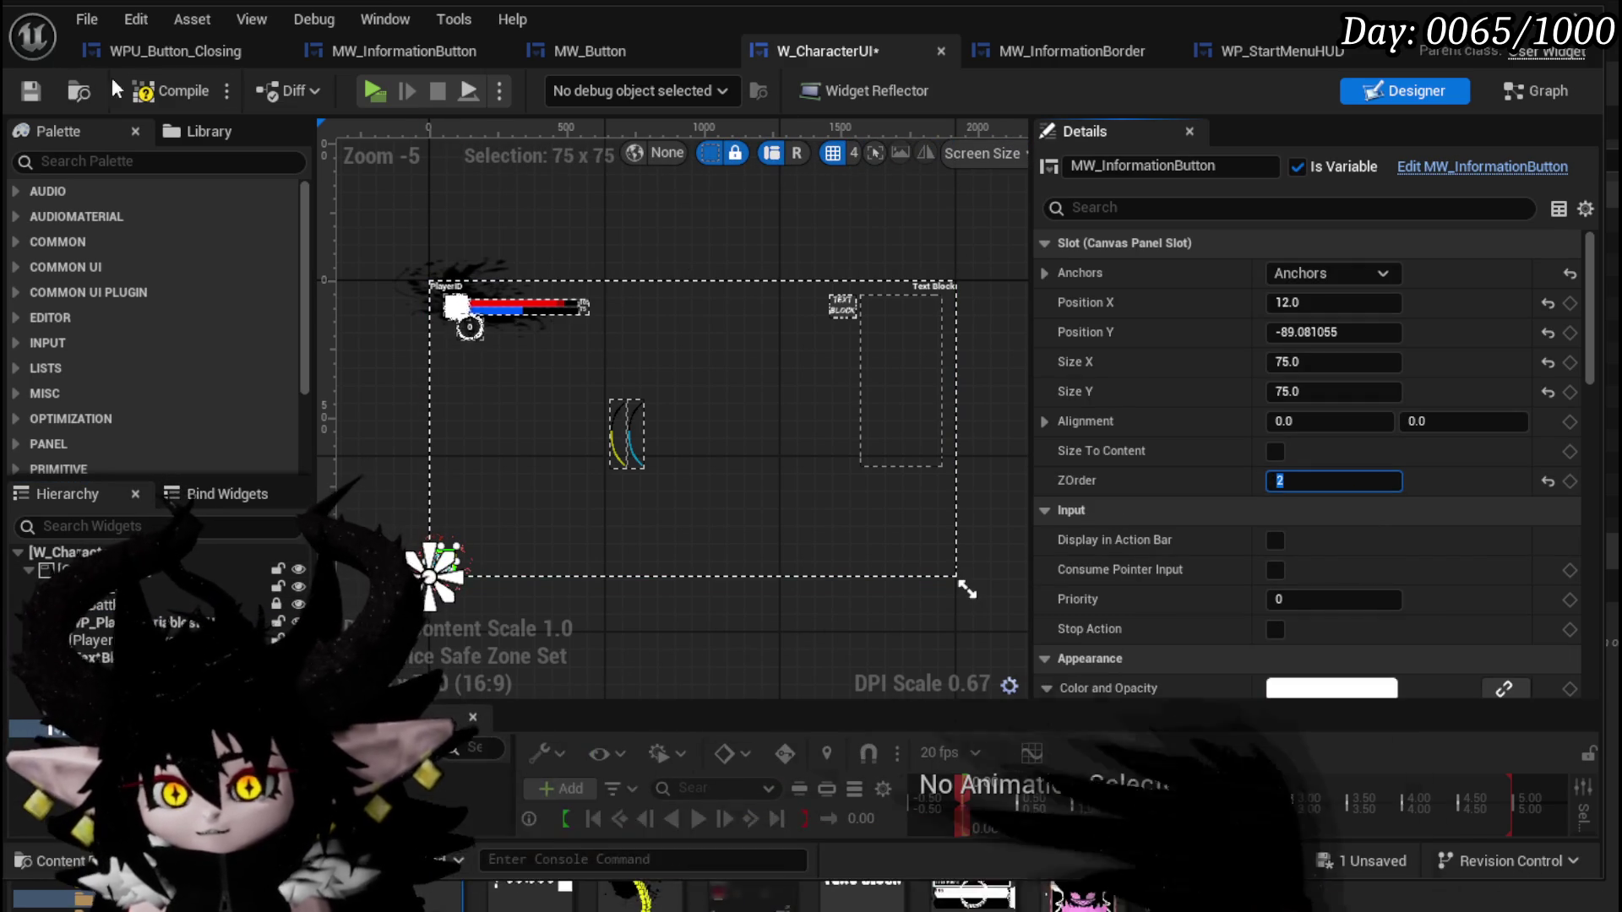
{"action": "left_click", "coordinate": [148, 96]}
{"action": "key", "text": "ctrl+s"}
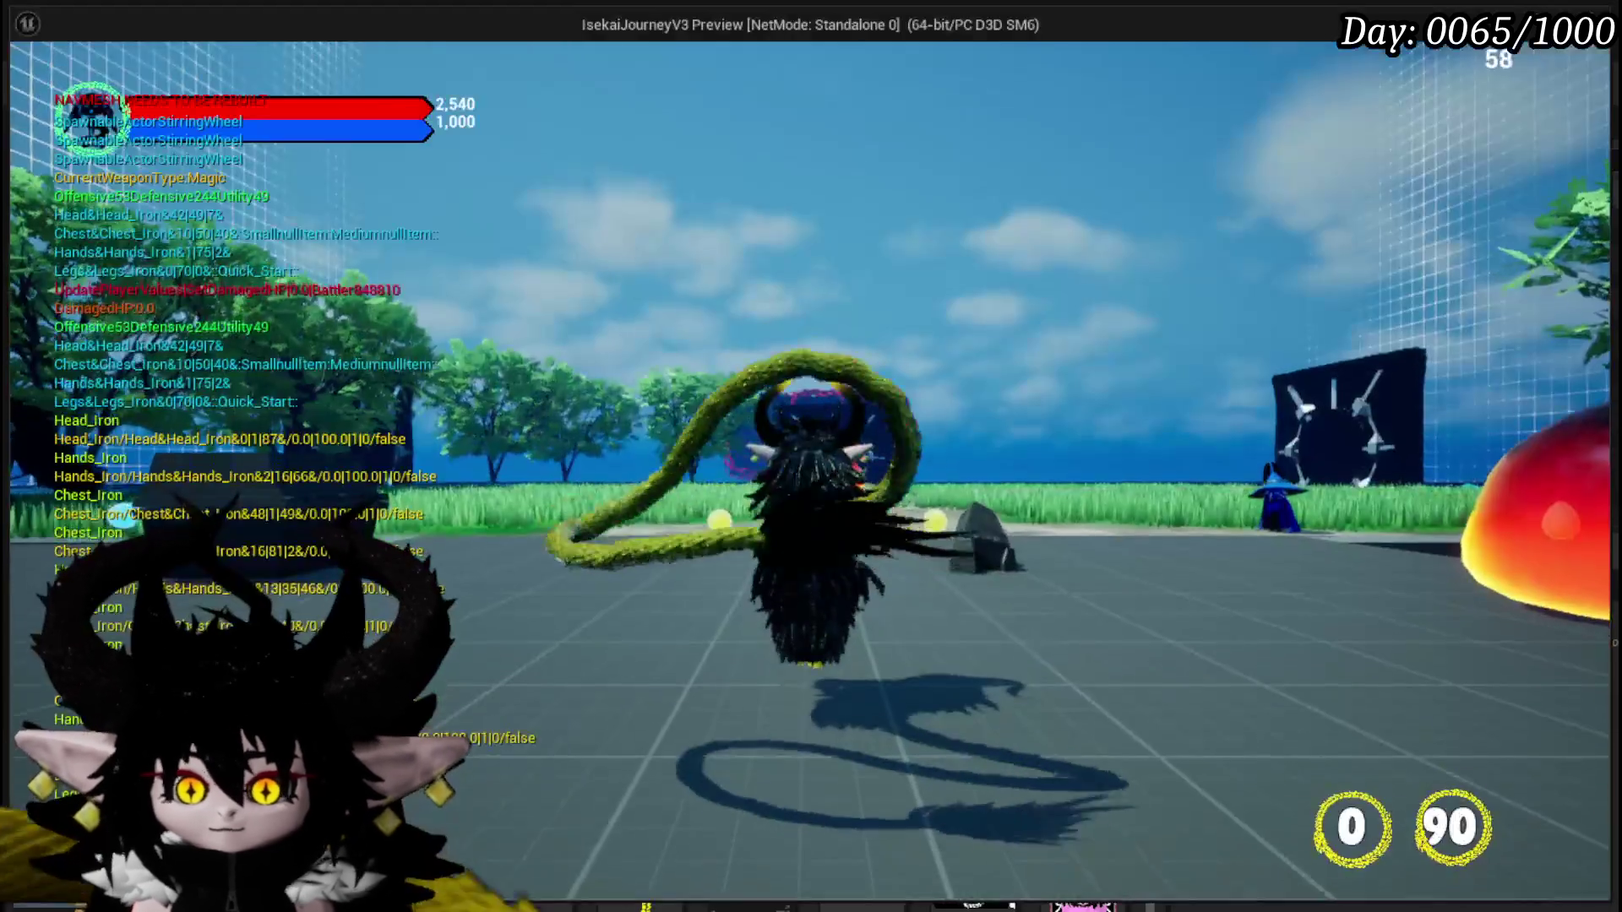
Run into the fire slime to start a battle, read and close the combat popup, then stop playing.
{"action": "key", "text": "w"}
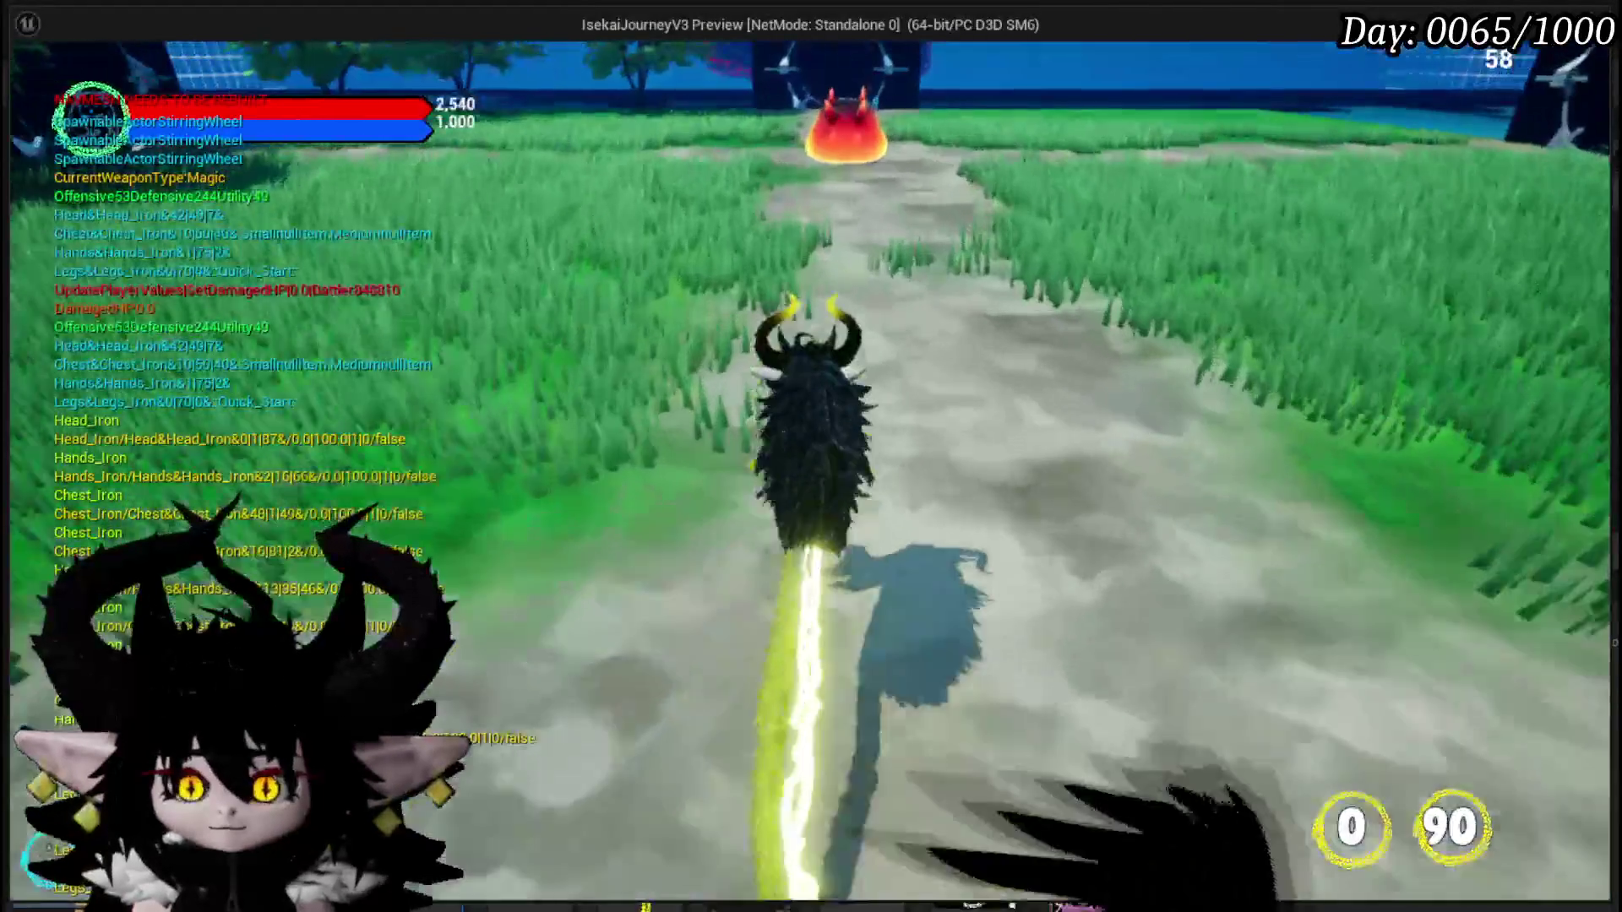
{"action": "key", "text": "w"}
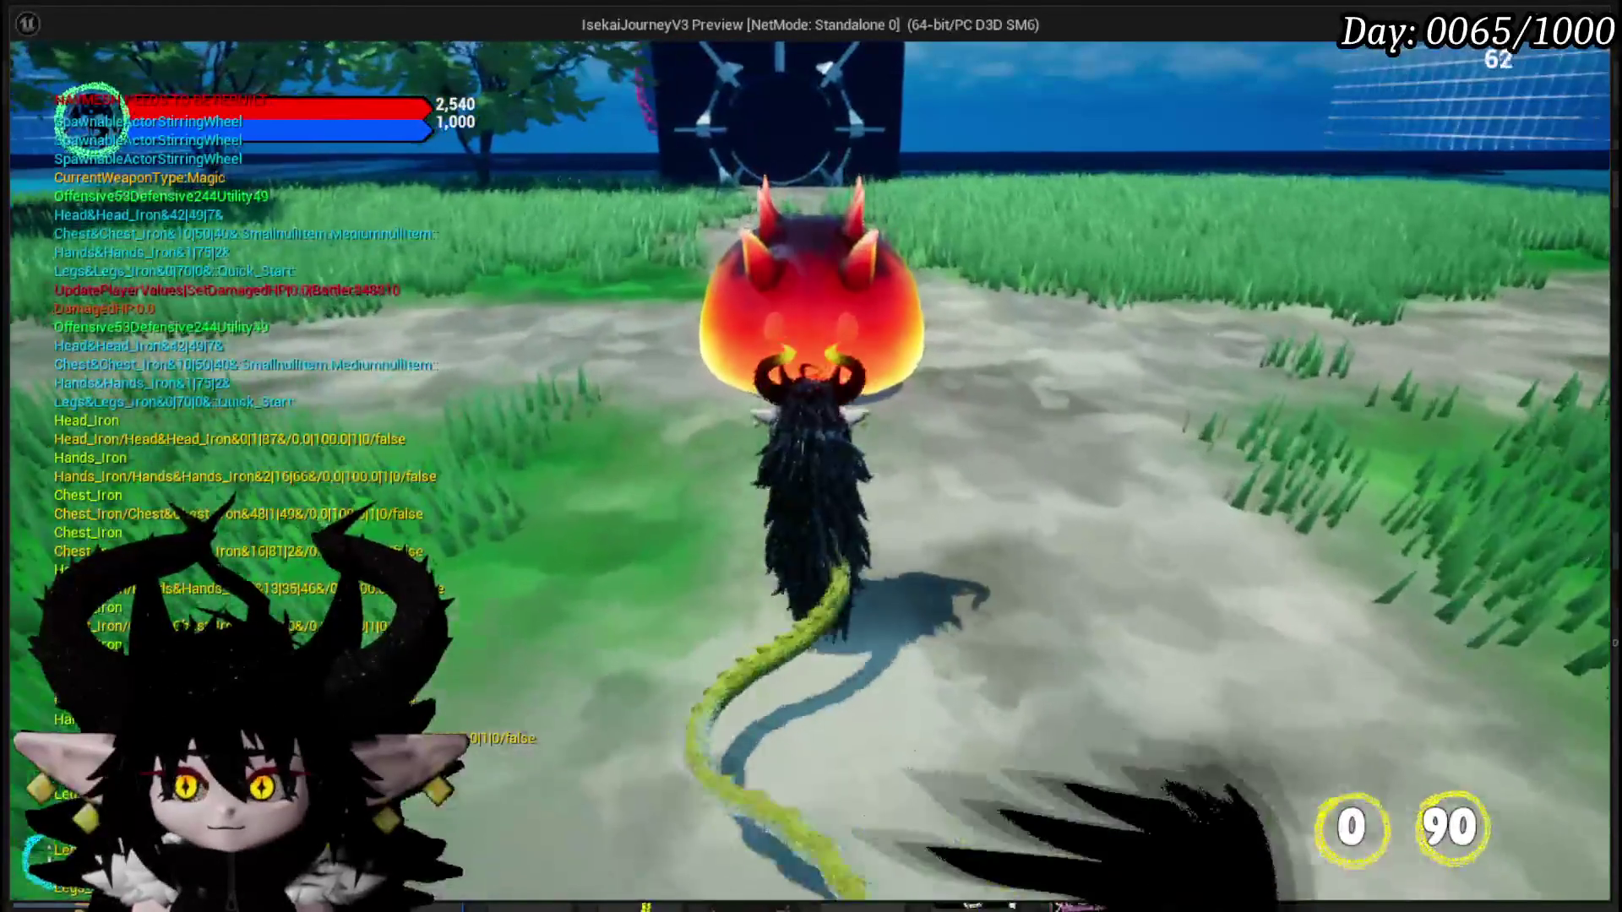
{"action": "key", "text": "e"}
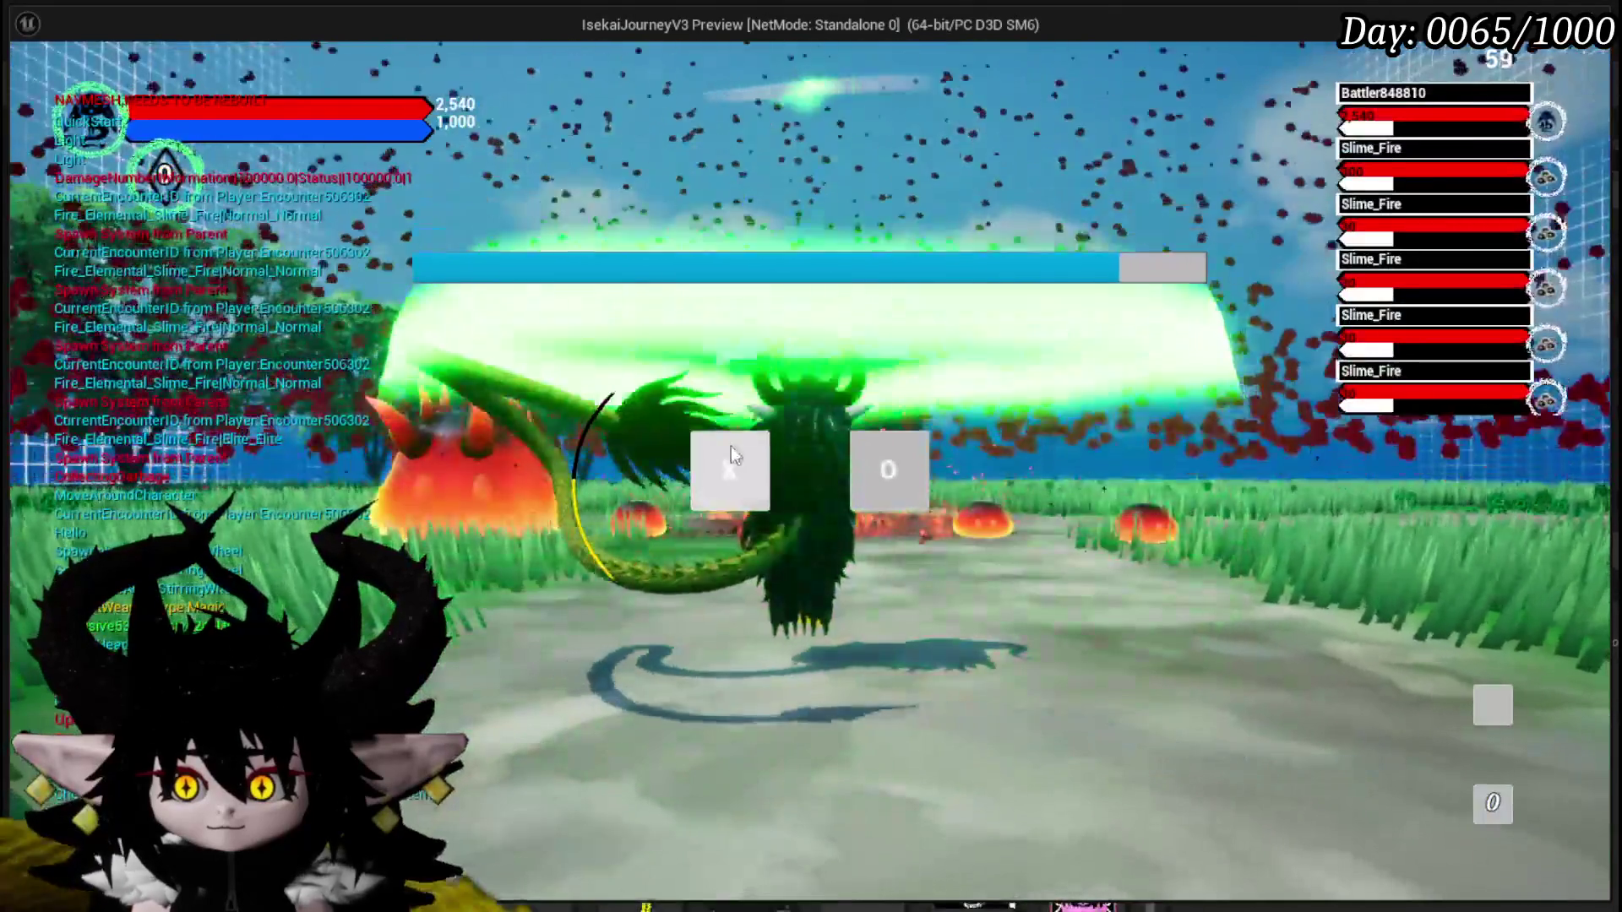
{"action": "left_click", "coordinate": [731, 448]}
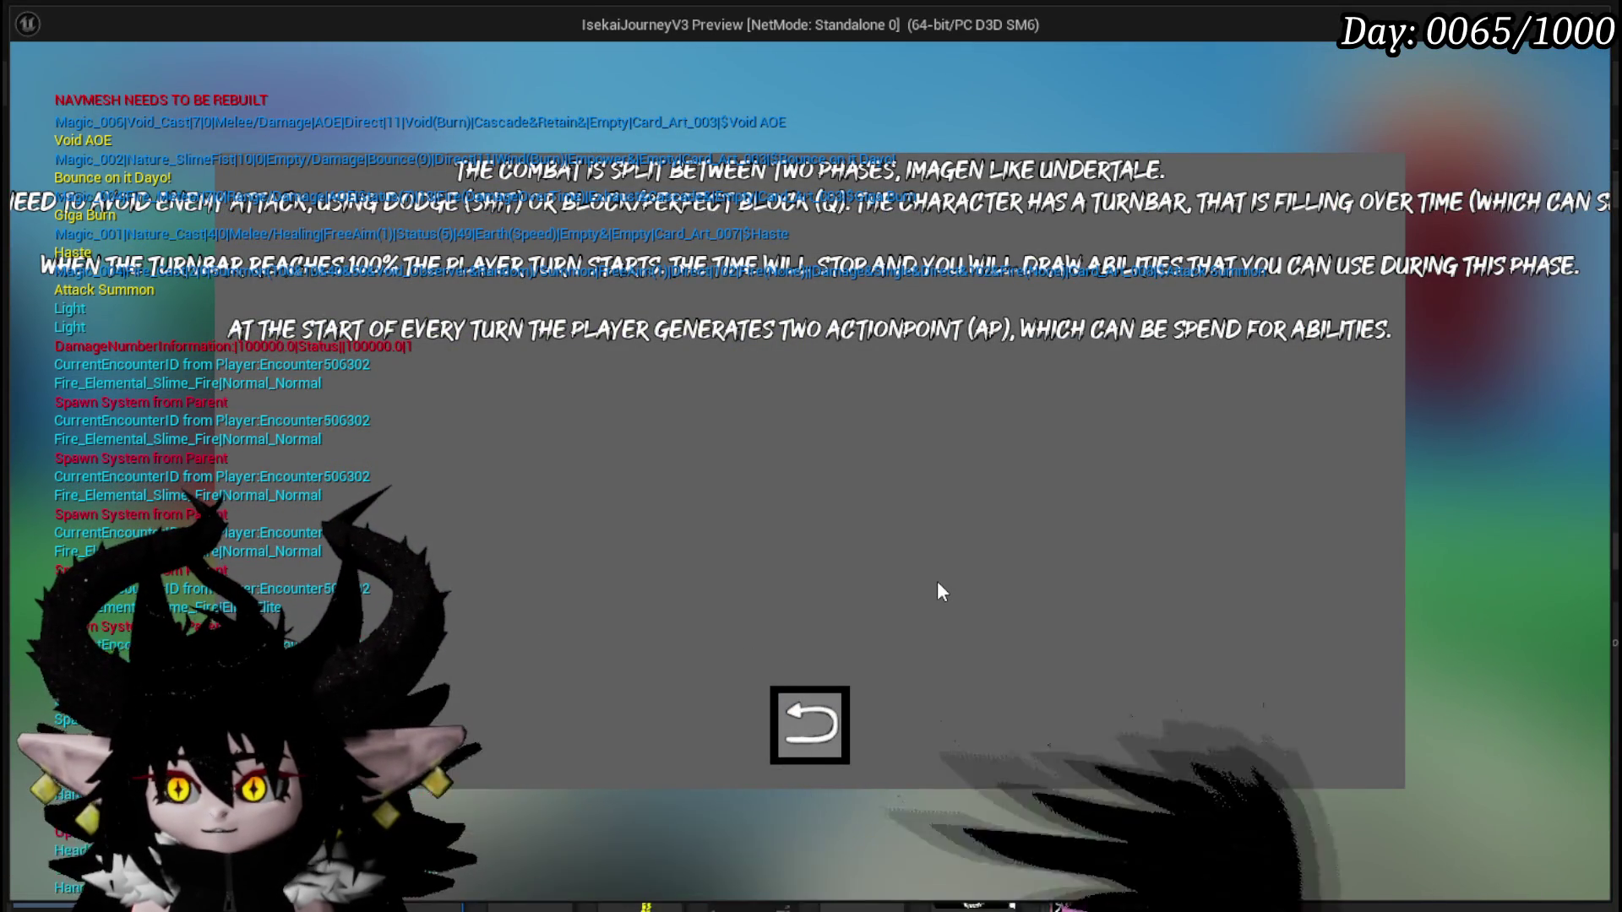
{"action": "left_click", "coordinate": [828, 708]}
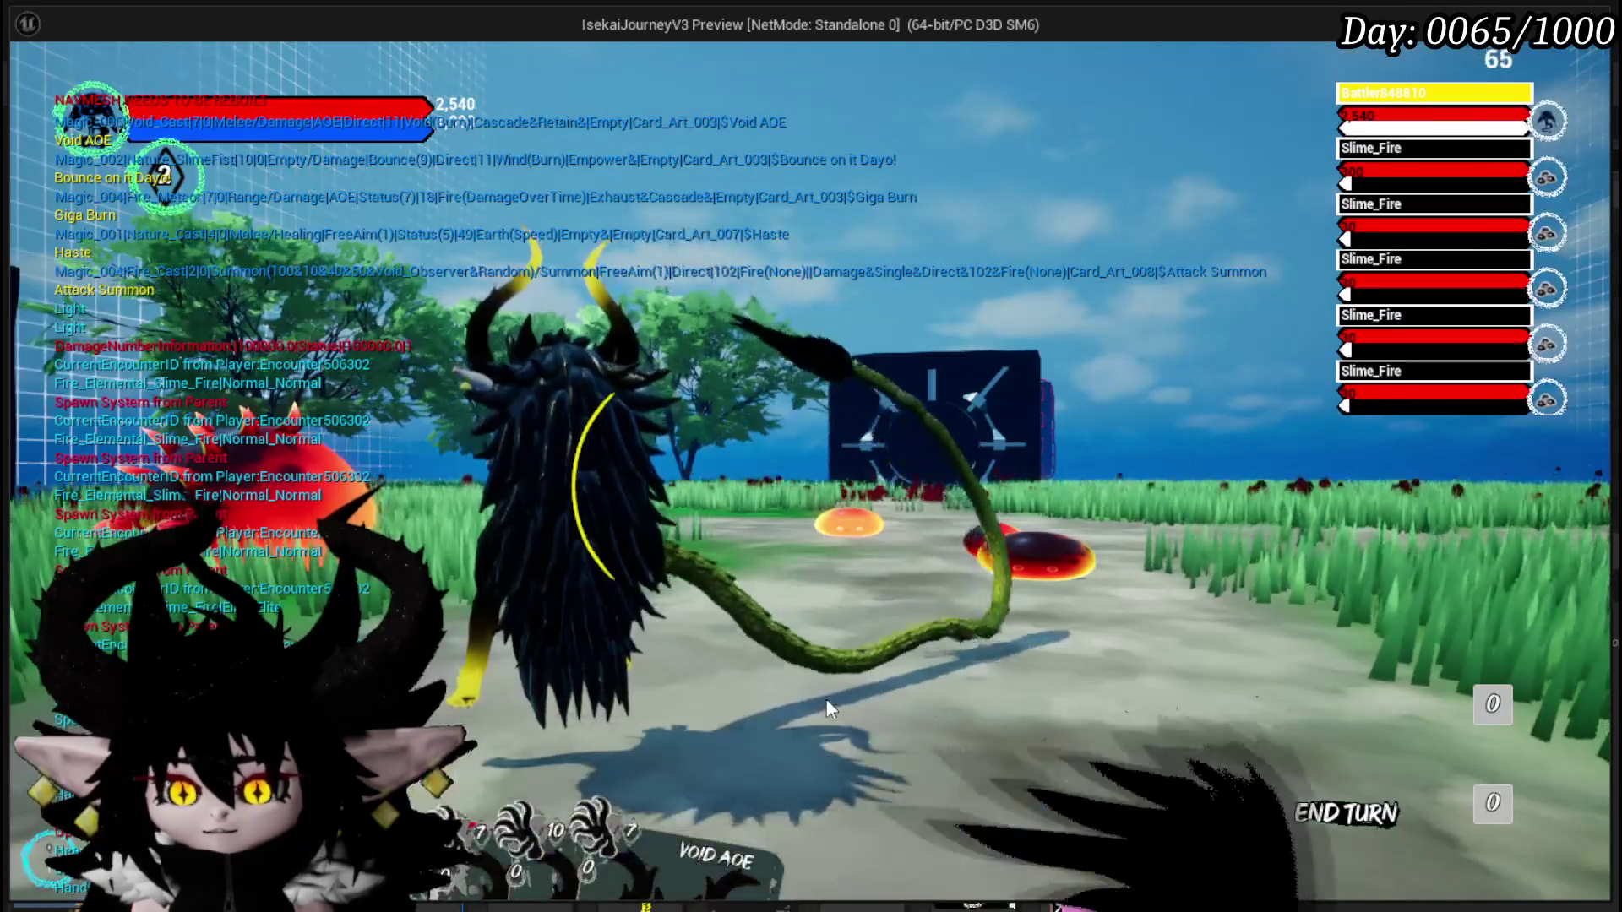
{"action": "key", "text": "Escape"}
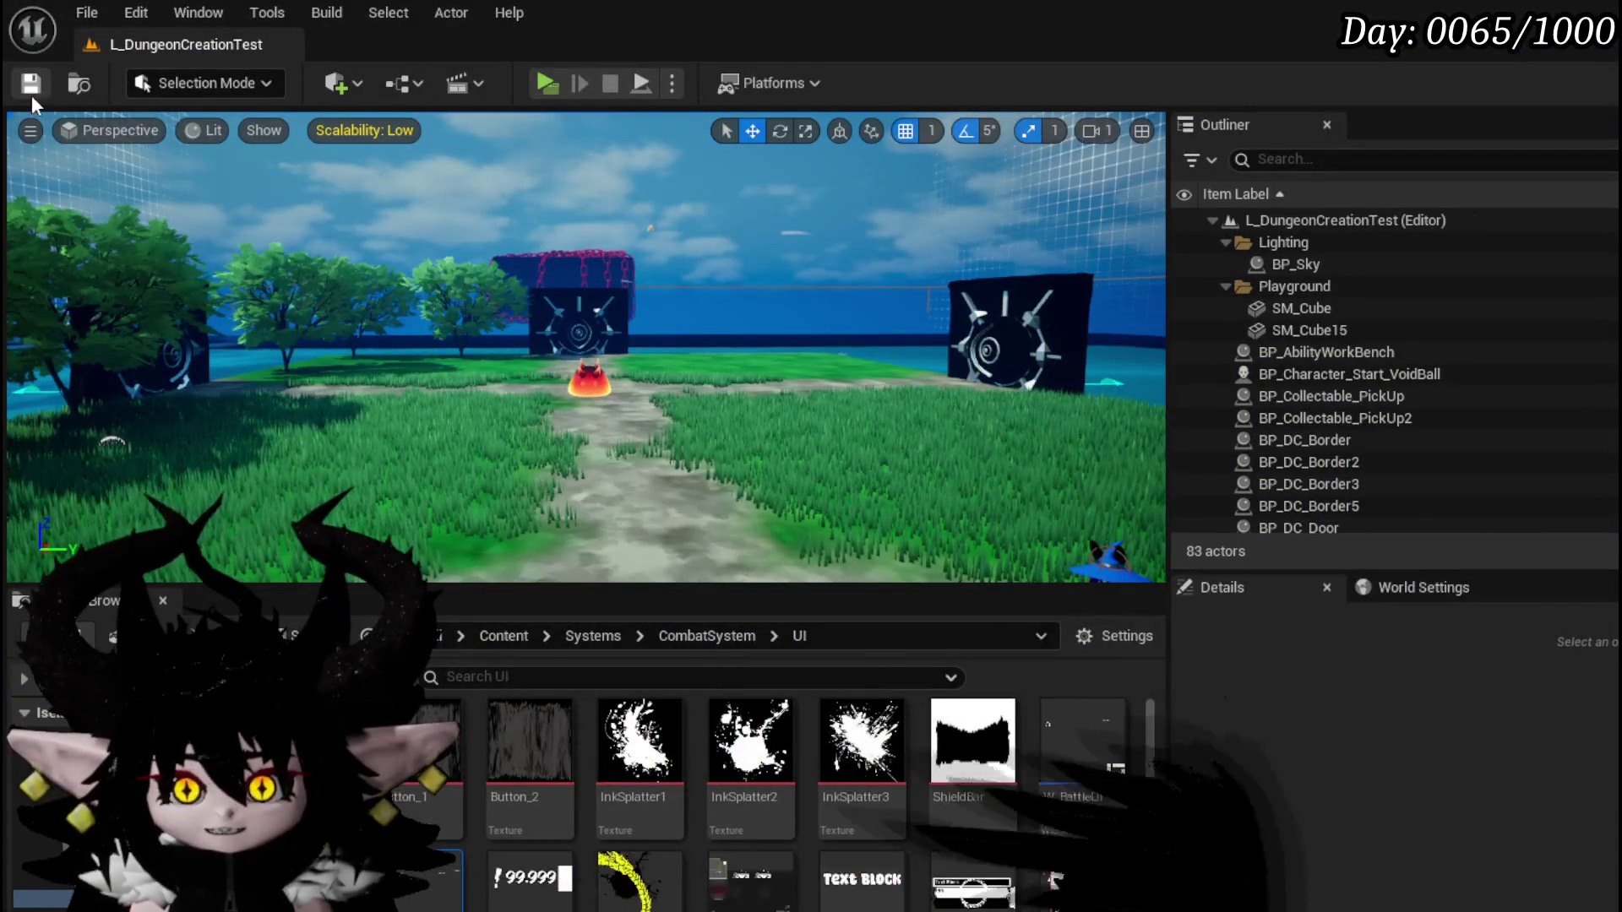
Save the L_DungeonCreationTest level and switch back to the W_CharacterUI widget blueprint.
{"action": "left_click", "coordinate": [30, 83]}
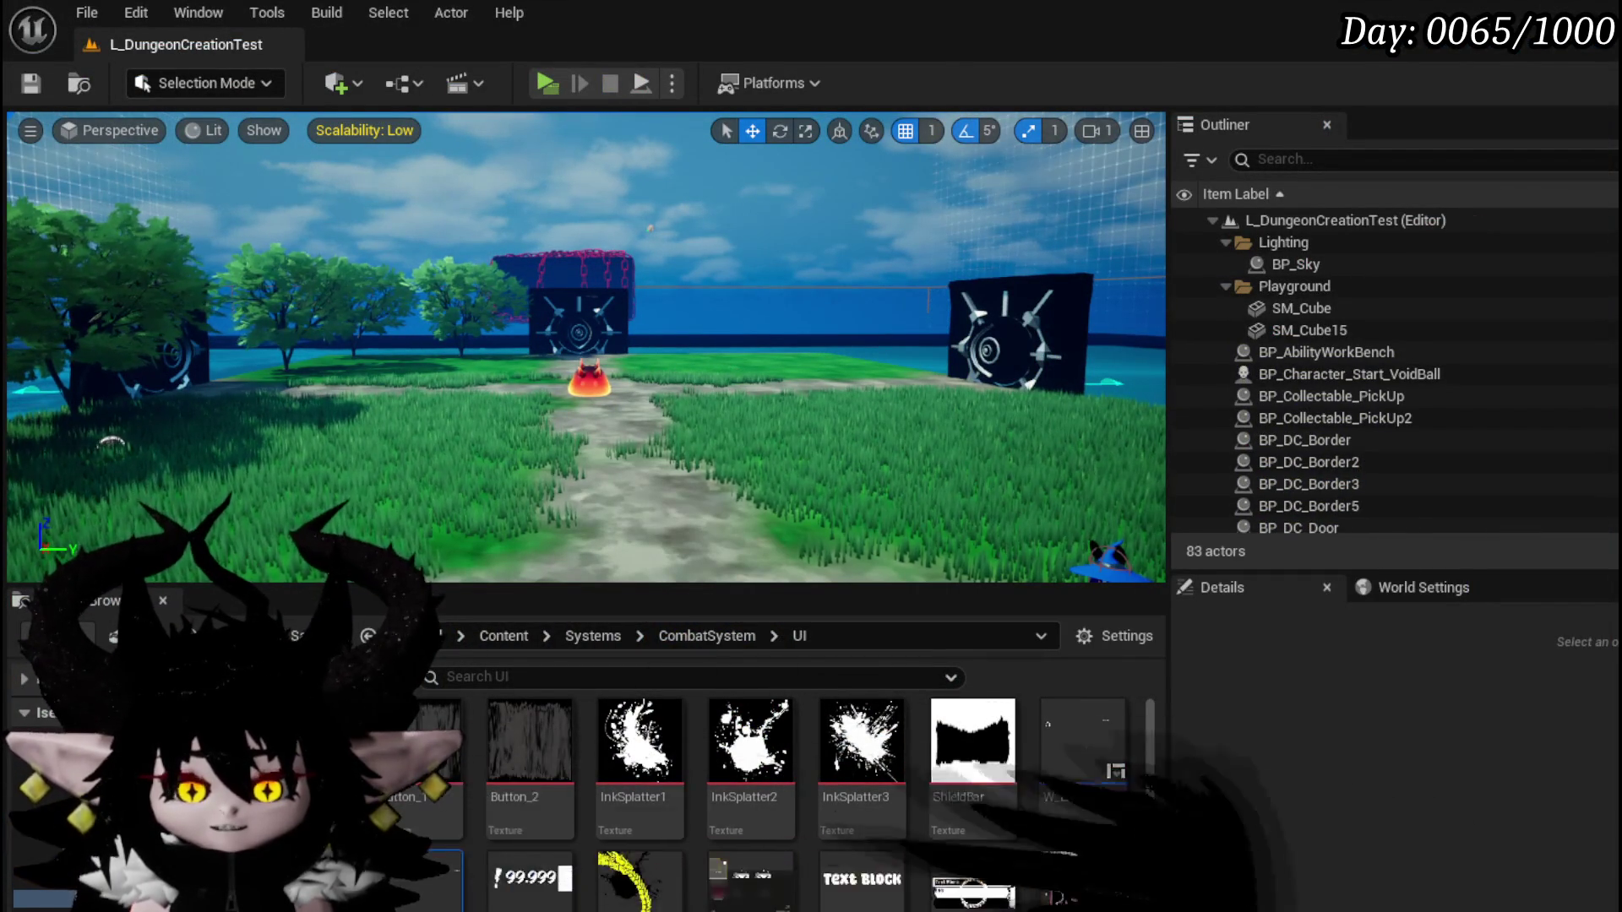
{"action": "key", "text": "alt+Tab"}
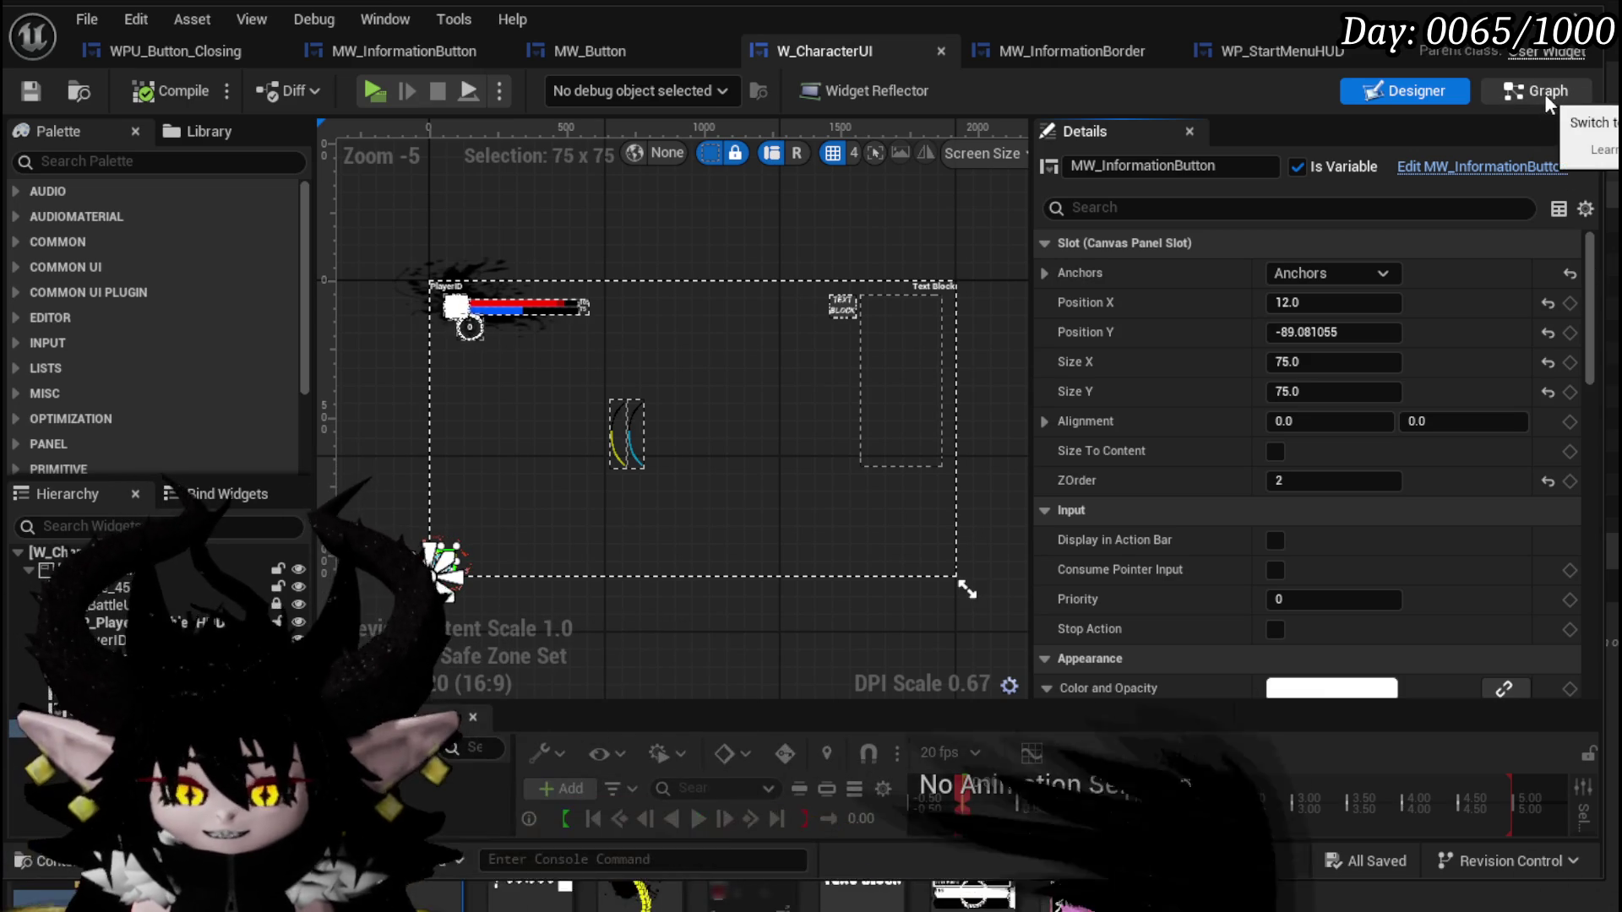
{"action": "left_click", "coordinate": [1544, 93]}
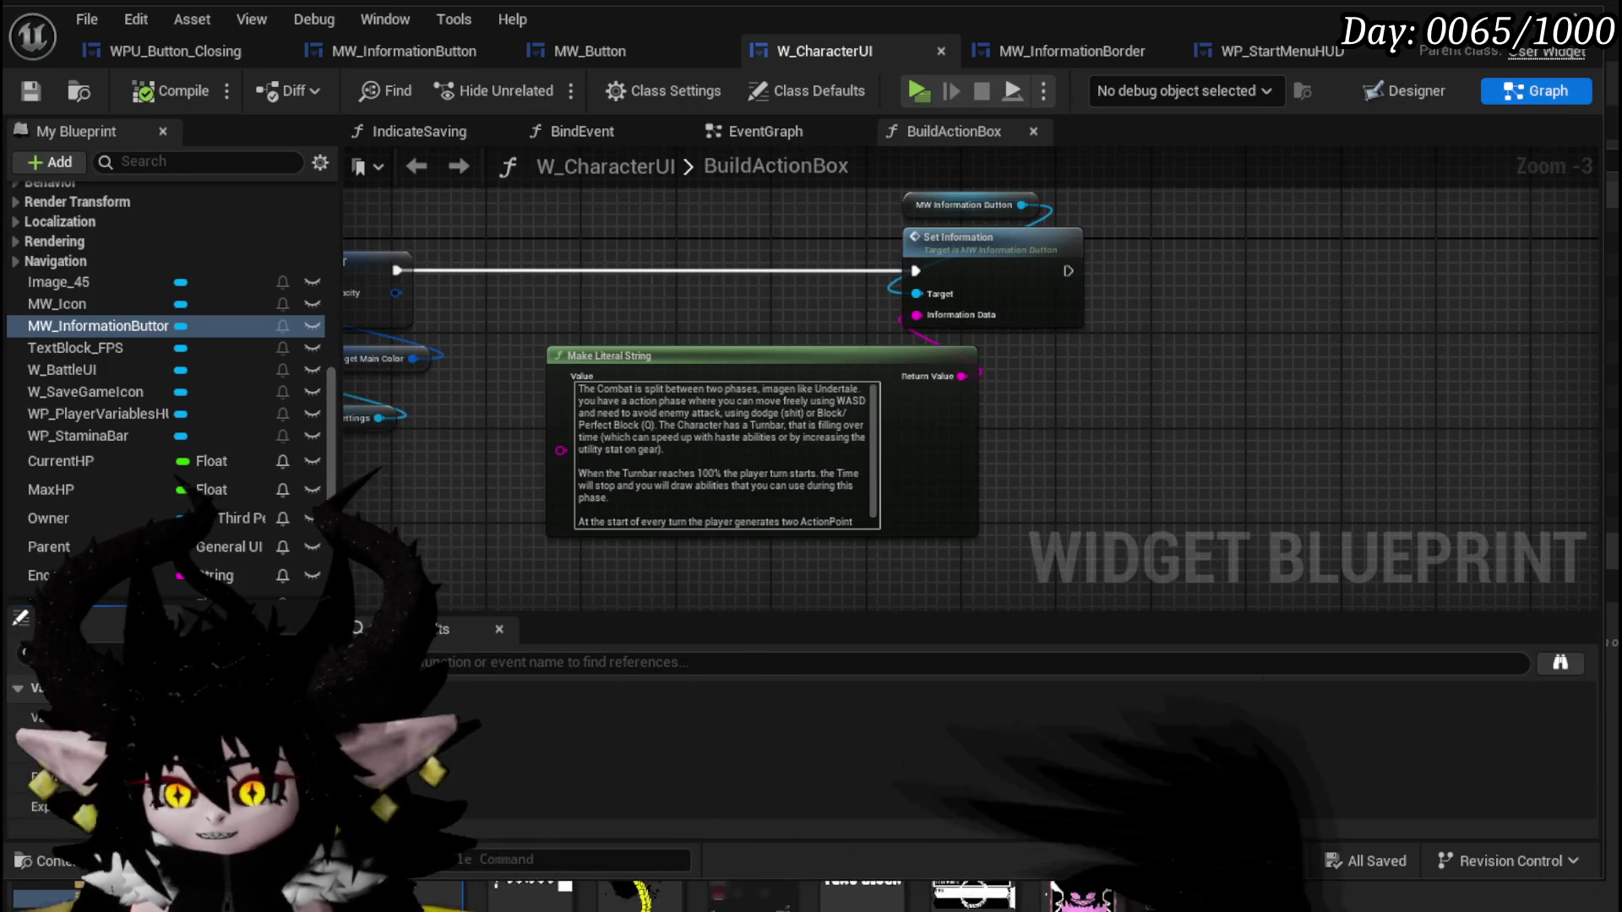
{"action": "left_click_drag", "start_coordinate": [871, 509], "coordinate": [975, 393]}
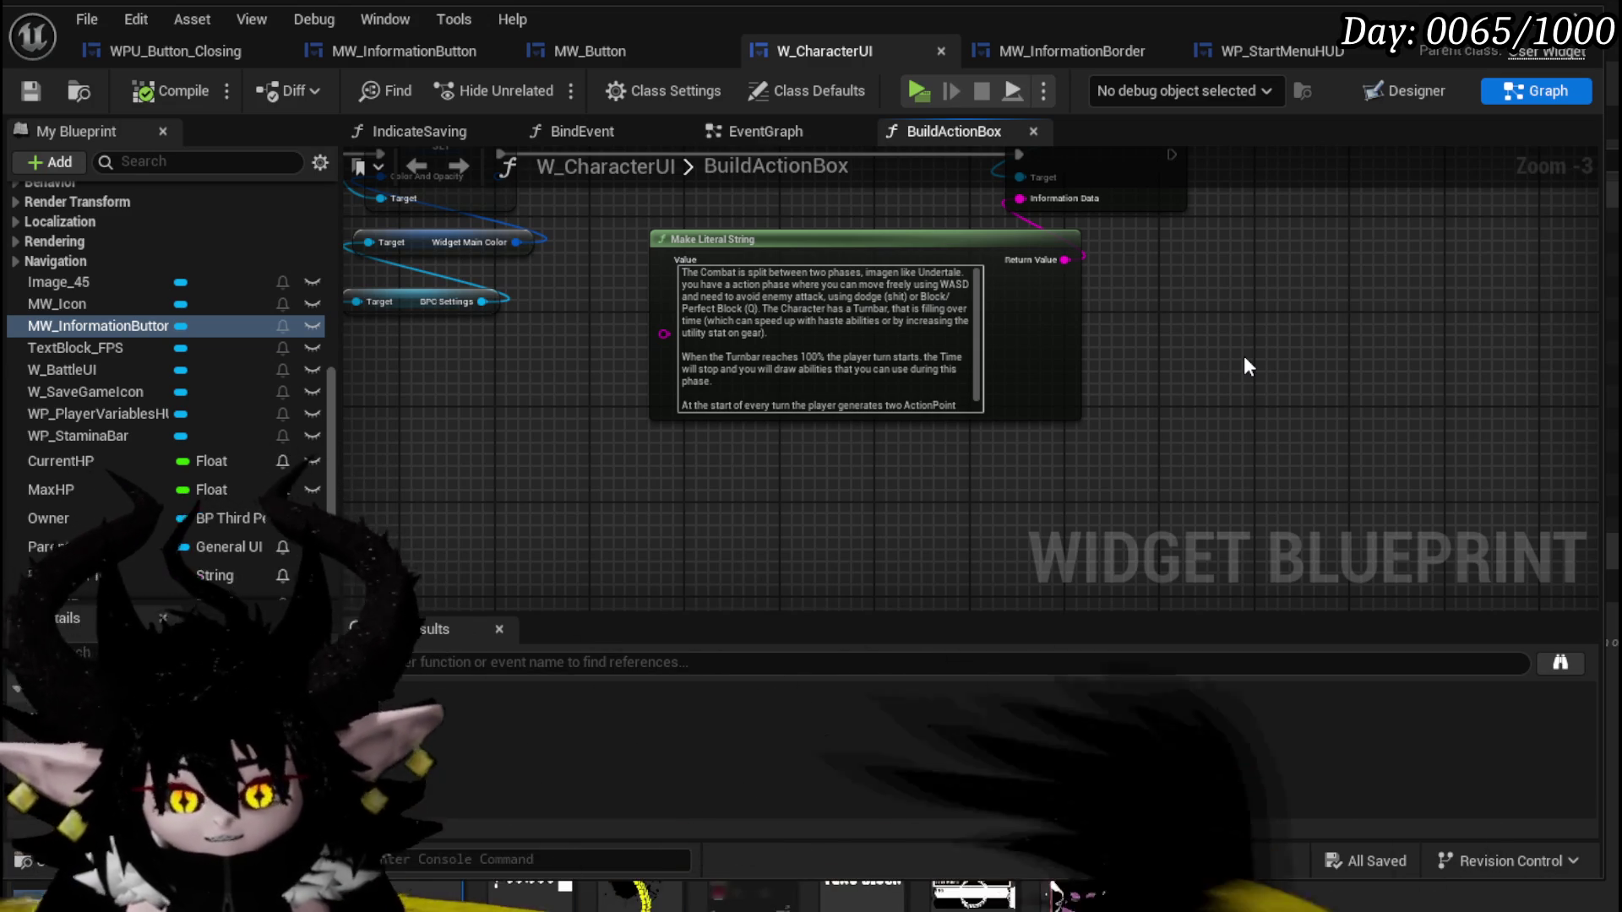
{"action": "scroll", "coordinate": [1108, 353], "scroll_direction": "up", "scroll_amount": 2}
{"action": "left_click_drag", "start_coordinate": [1111, 355], "coordinate": [1139, 414]}
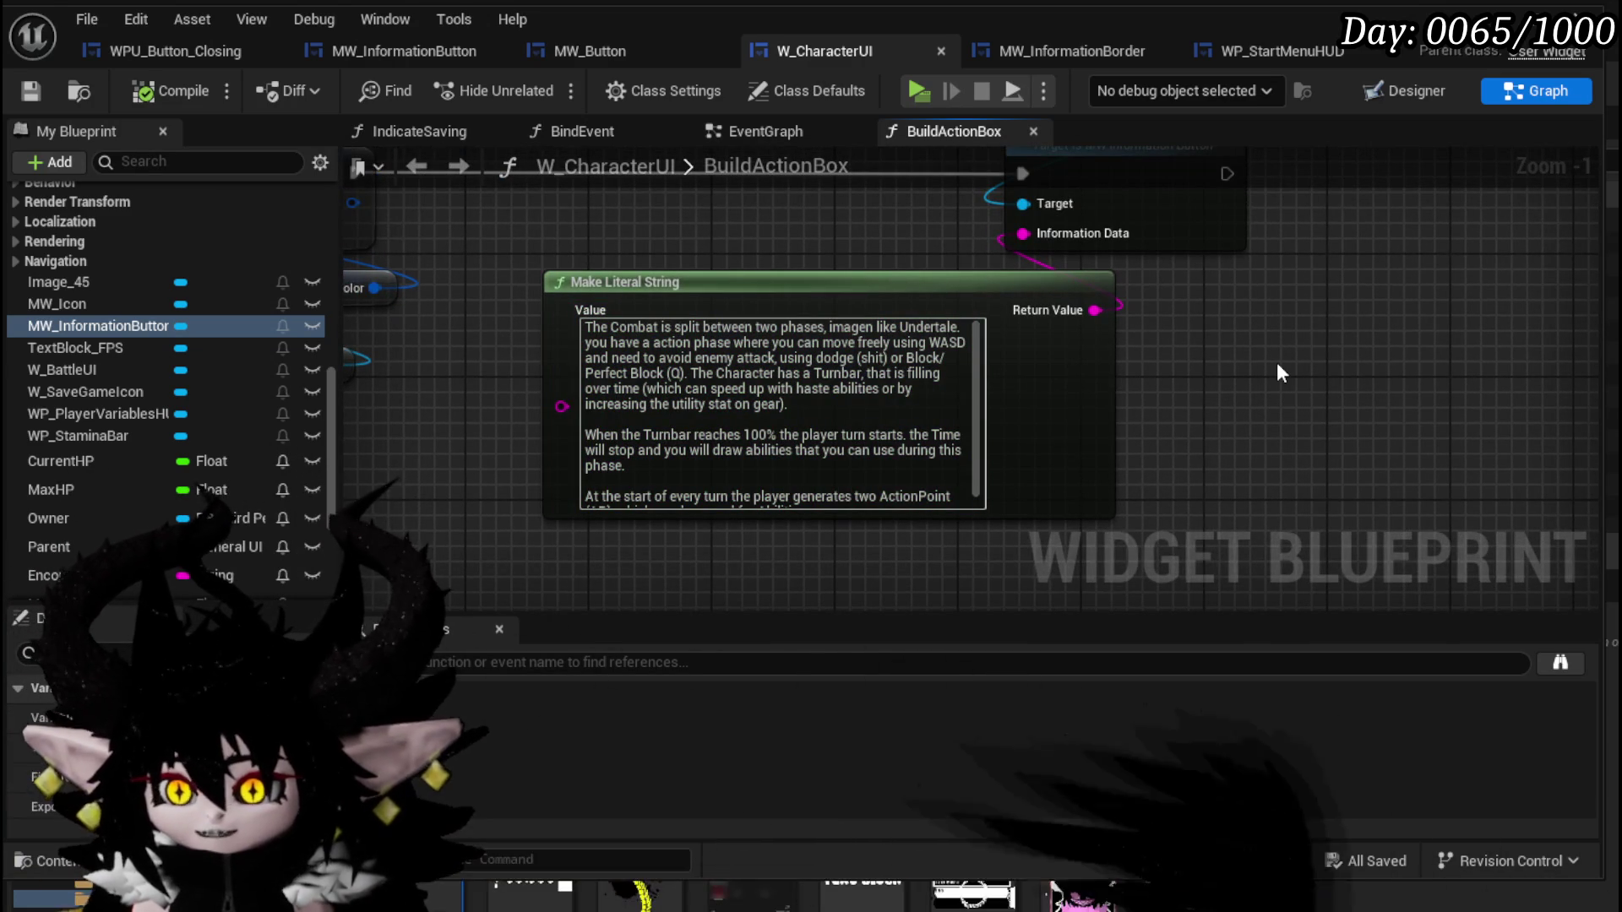
{"action": "mouse_move", "coordinate": [1275, 362]}
{"action": "left_mouse_down"}
{"action": "mouse_move", "coordinate": [1188, 418]}
{"action": "mouse_move", "coordinate": [1249, 410]}
{"action": "mouse_move", "coordinate": [1281, 429]}
{"action": "left_mouse_up"}
{"action": "scroll", "coordinate": [1188, 417], "scroll_direction": "down", "scroll_amount": 2}
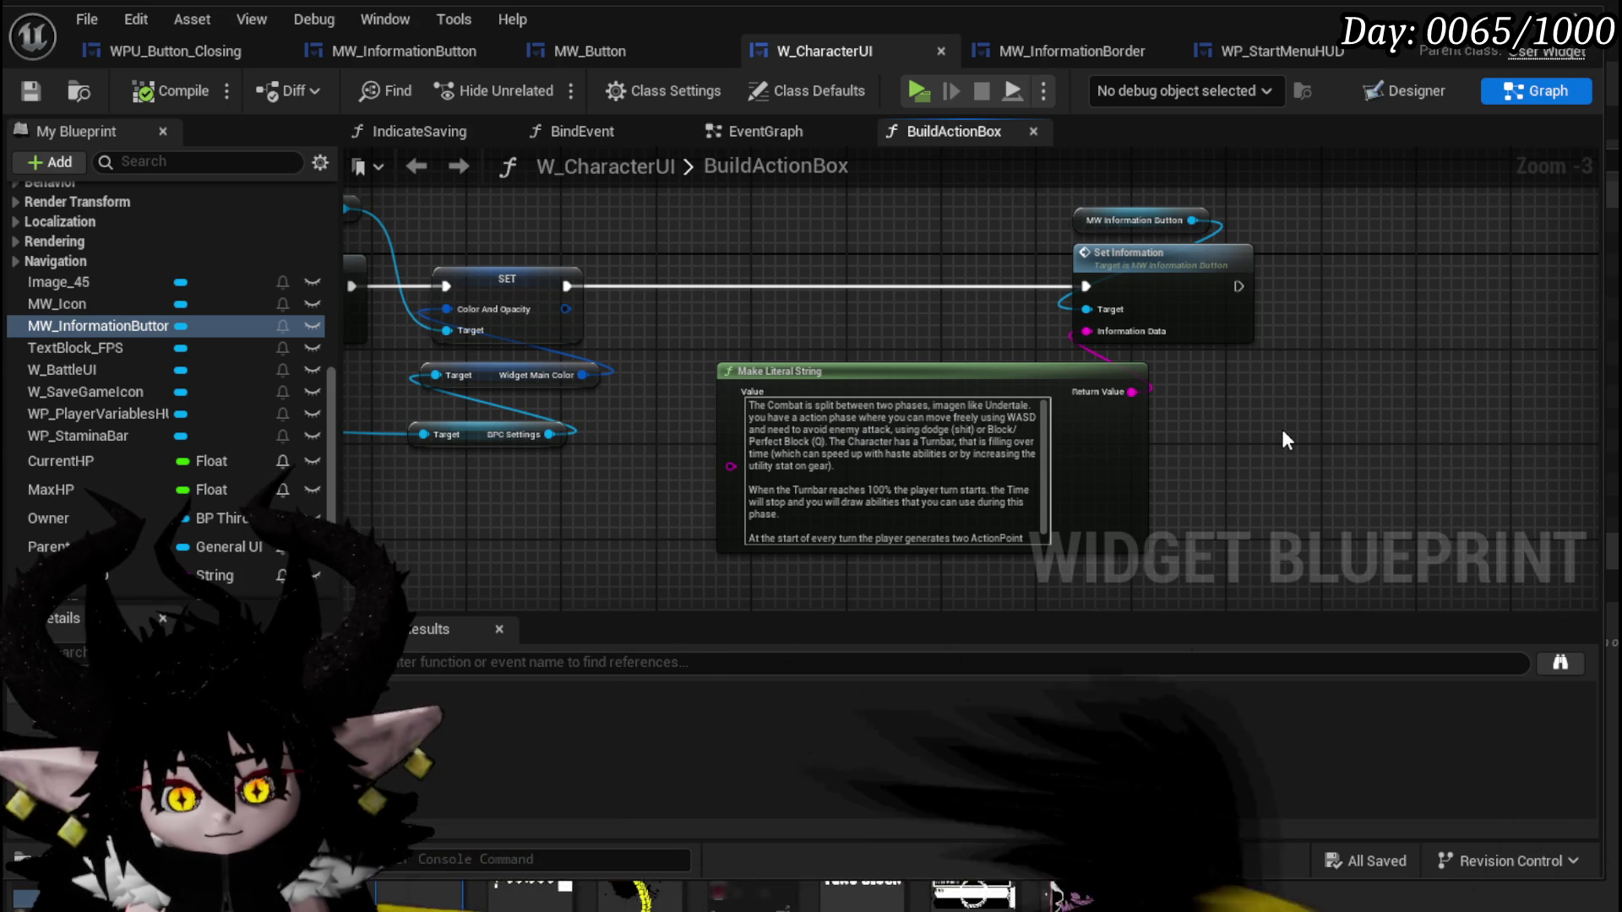
{"action": "scroll", "coordinate": [1253, 388], "scroll_direction": "up", "scroll_amount": 2}
{"action": "left_click_drag", "start_coordinate": [1254, 389], "coordinate": [1305, 294]}
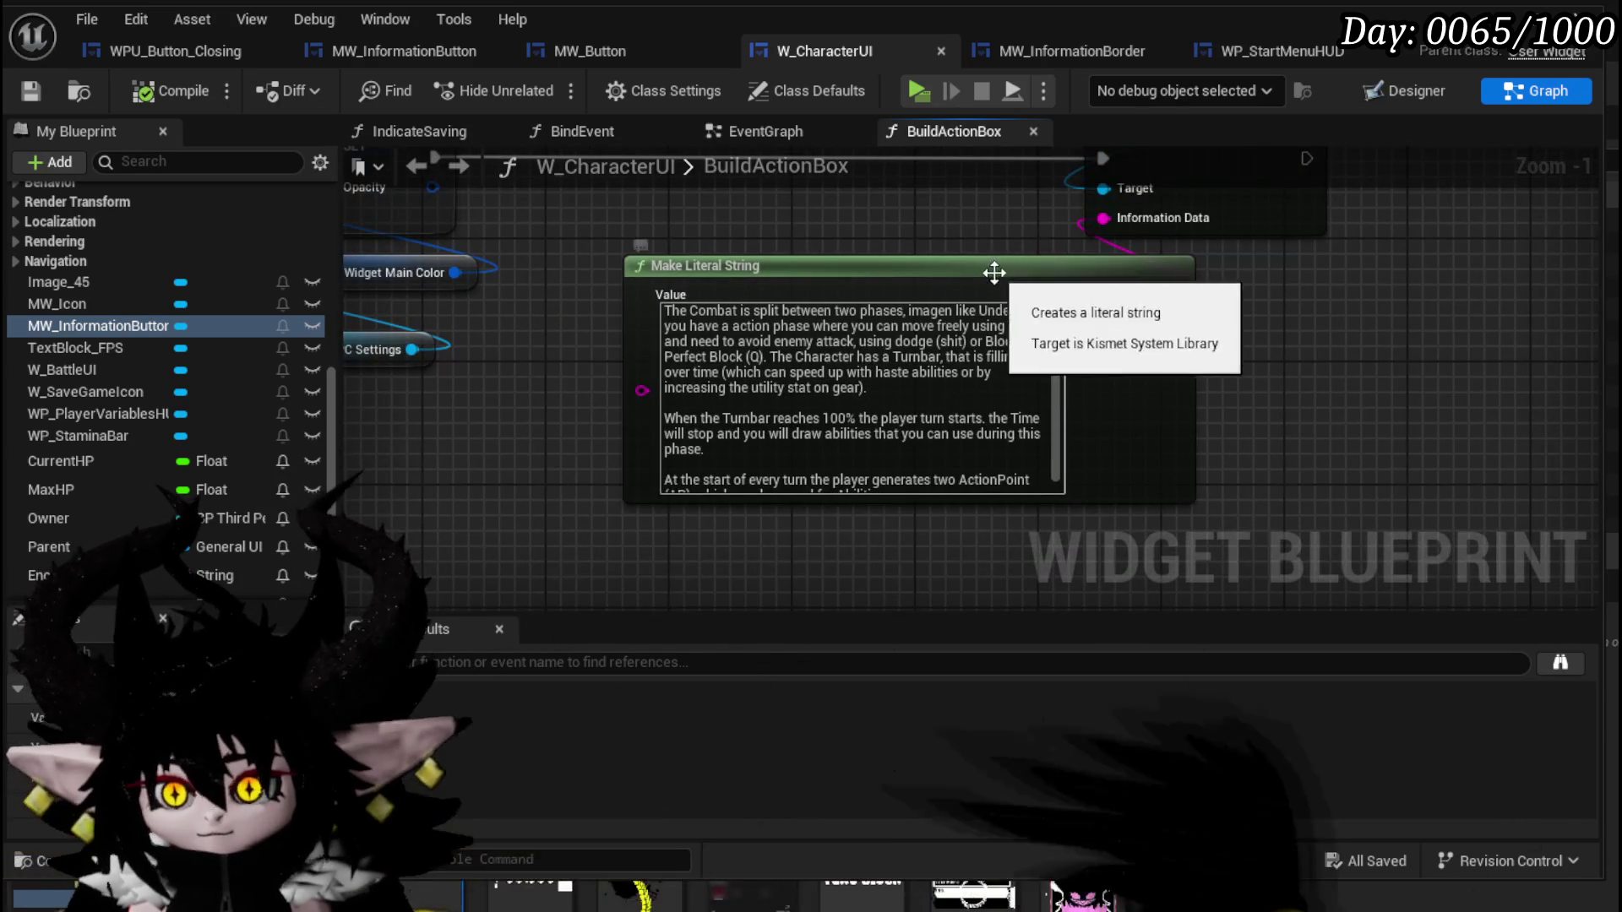
{"action": "left_click", "coordinate": [1052, 412]}
{"action": "left_click", "coordinate": [1341, 430]}
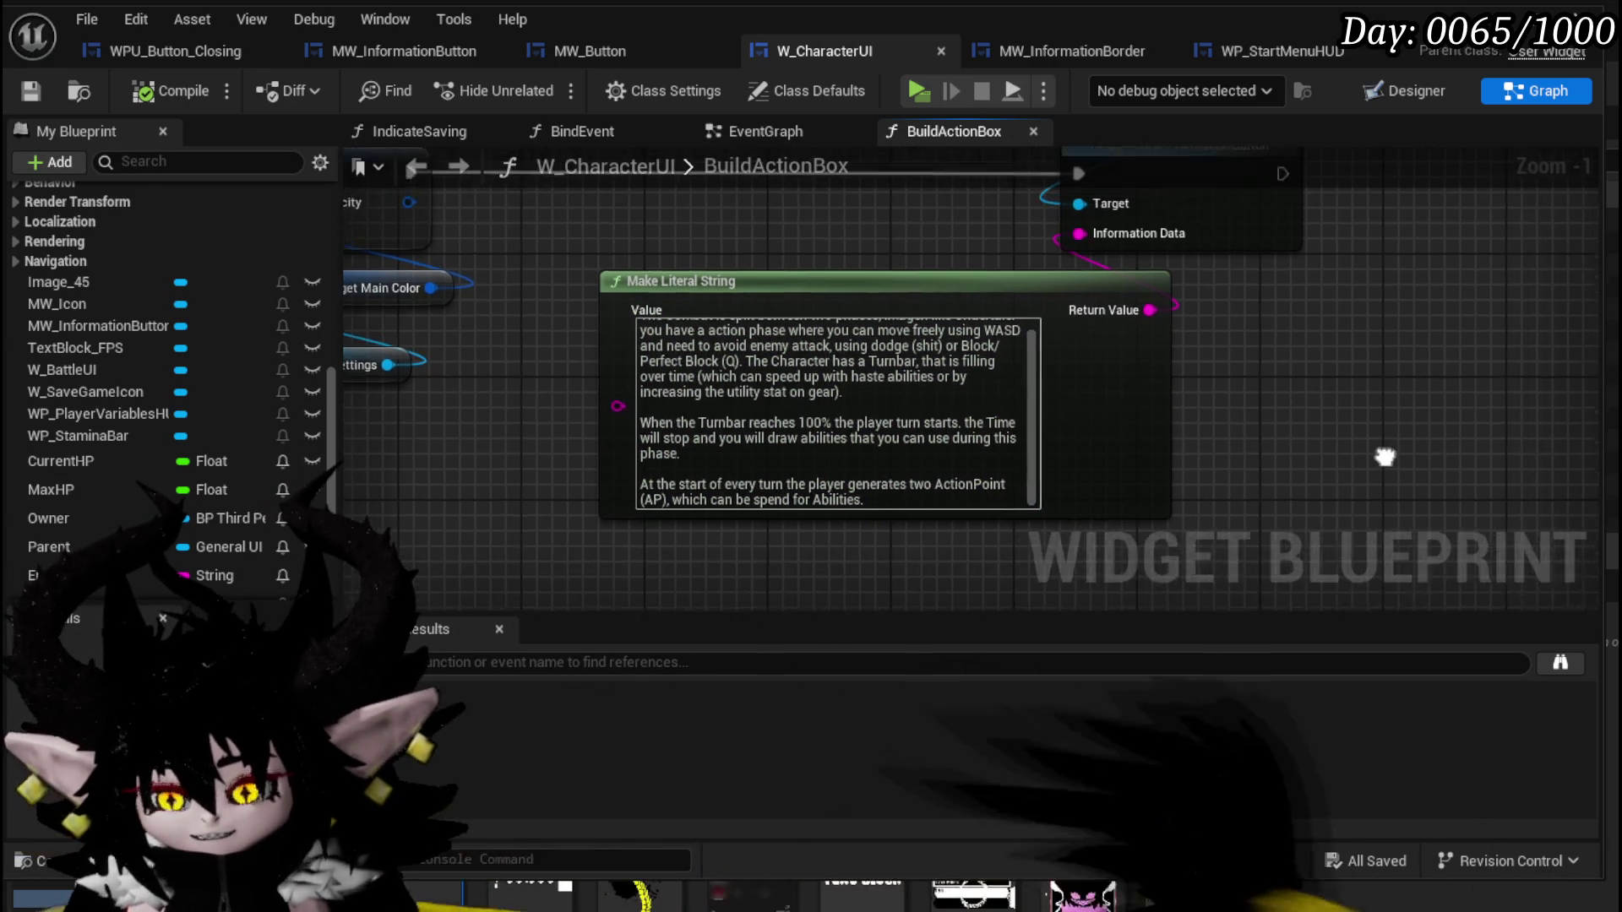
{"action": "left_click_drag", "start_coordinate": [1044, 355], "coordinate": [1016, 394]}
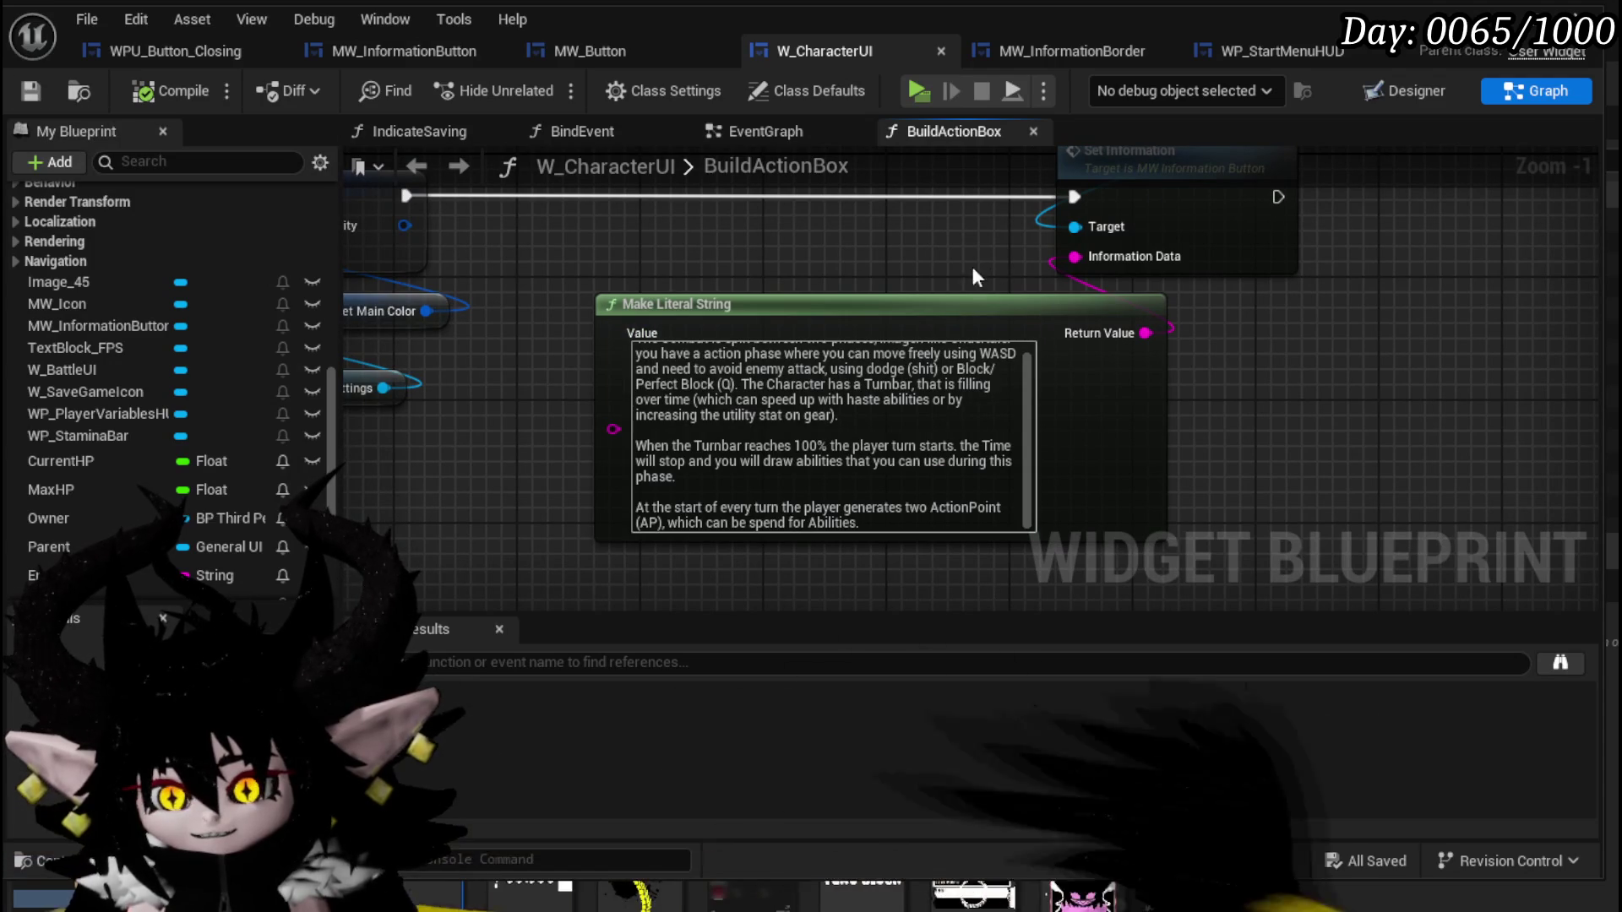
{"action": "left_click", "coordinate": [1421, 93]}
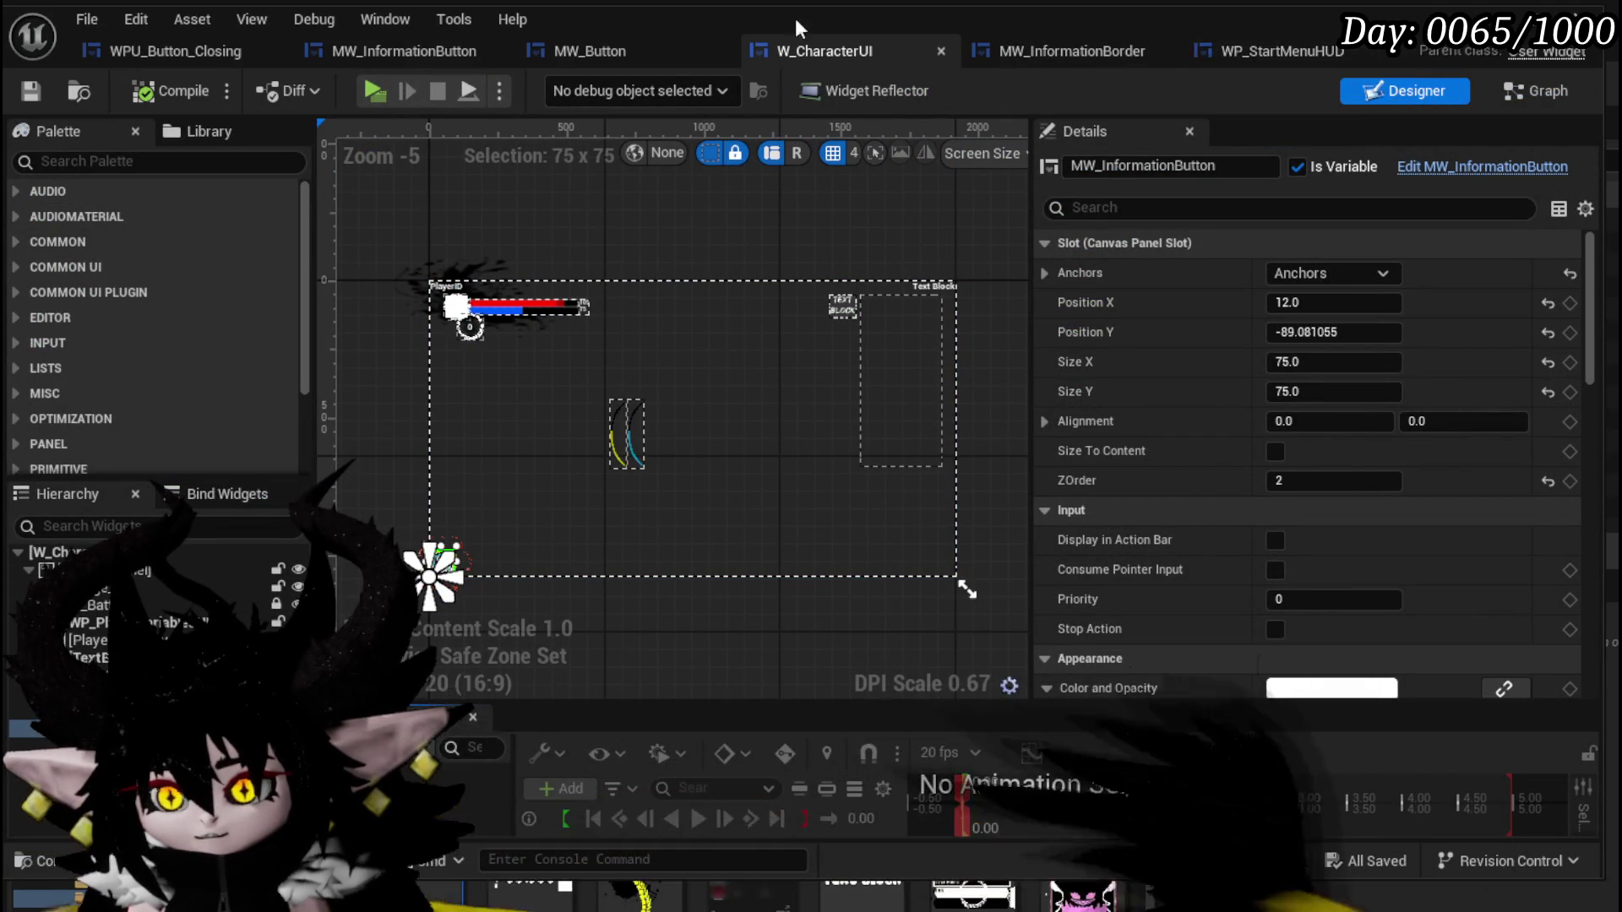
In MW_InformationBorder's event graph, place the WPU Button Closing node above Close Widget.
{"action": "left_click", "coordinate": [1103, 58]}
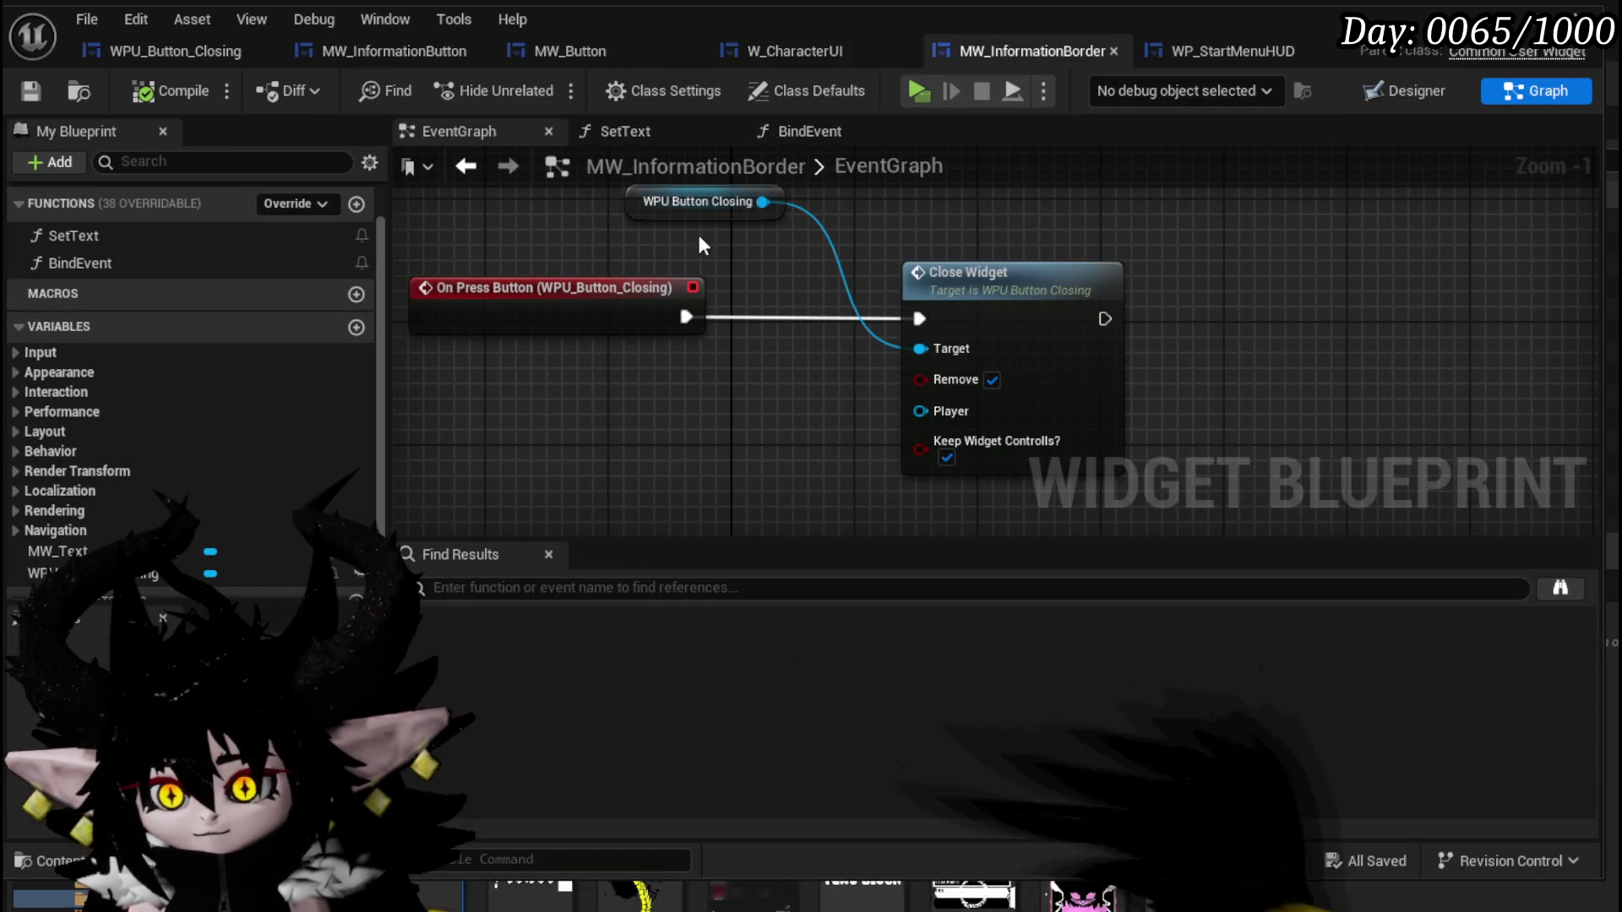
{"action": "left_click_drag", "start_coordinate": [669, 212], "coordinate": [990, 242]}
{"action": "left_click", "coordinate": [777, 230]}
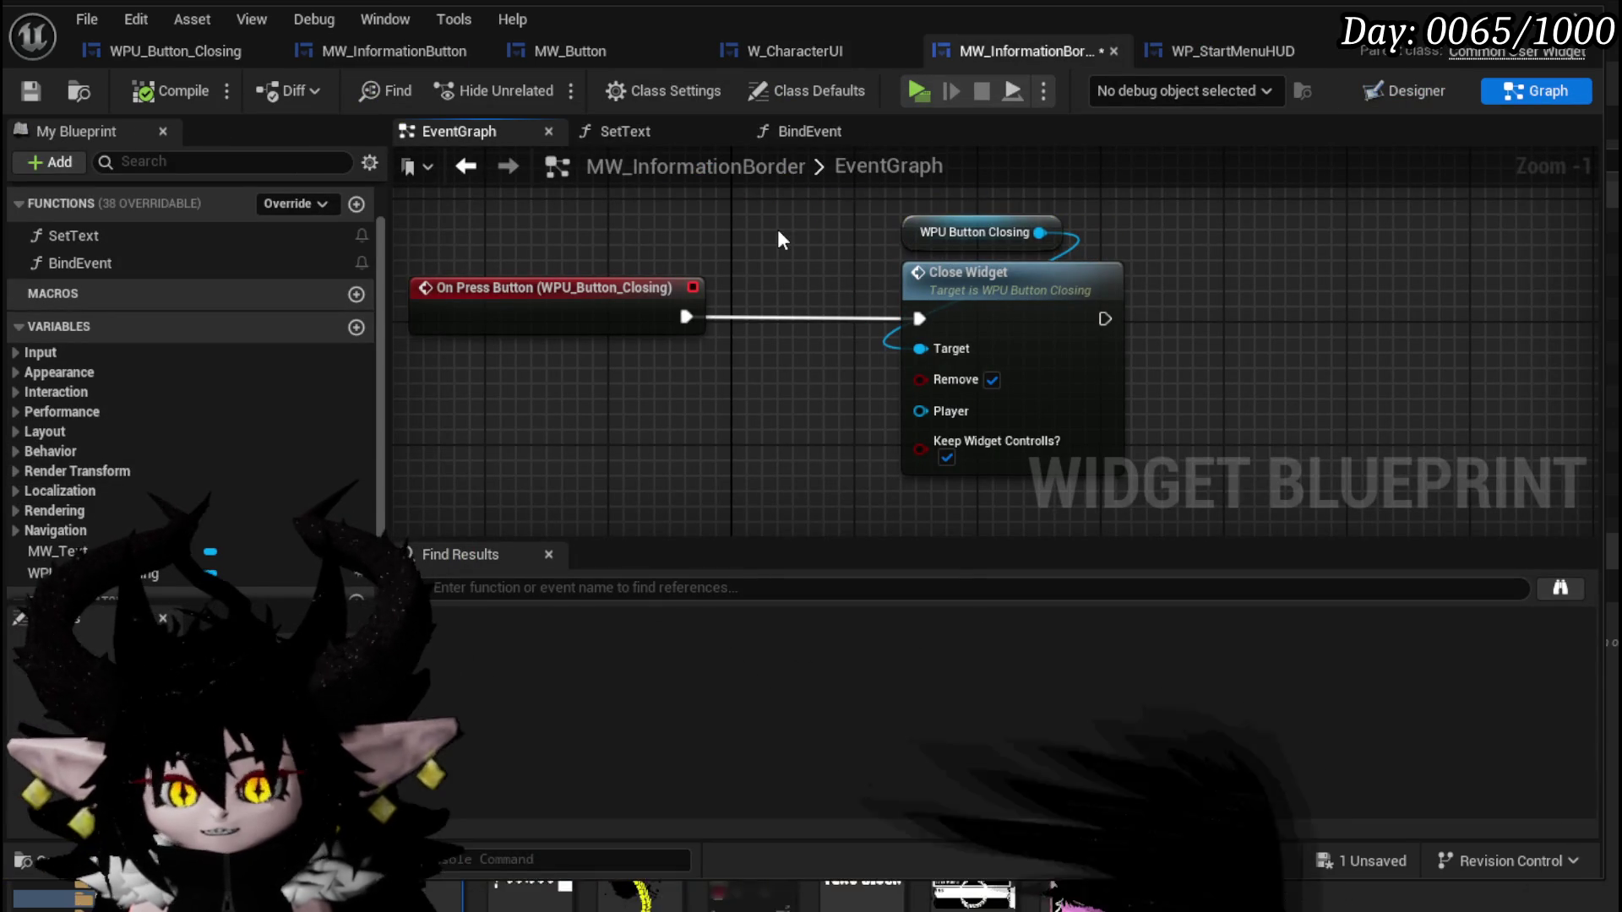
{"action": "left_click_drag", "start_coordinate": [777, 230], "coordinate": [731, 257]}
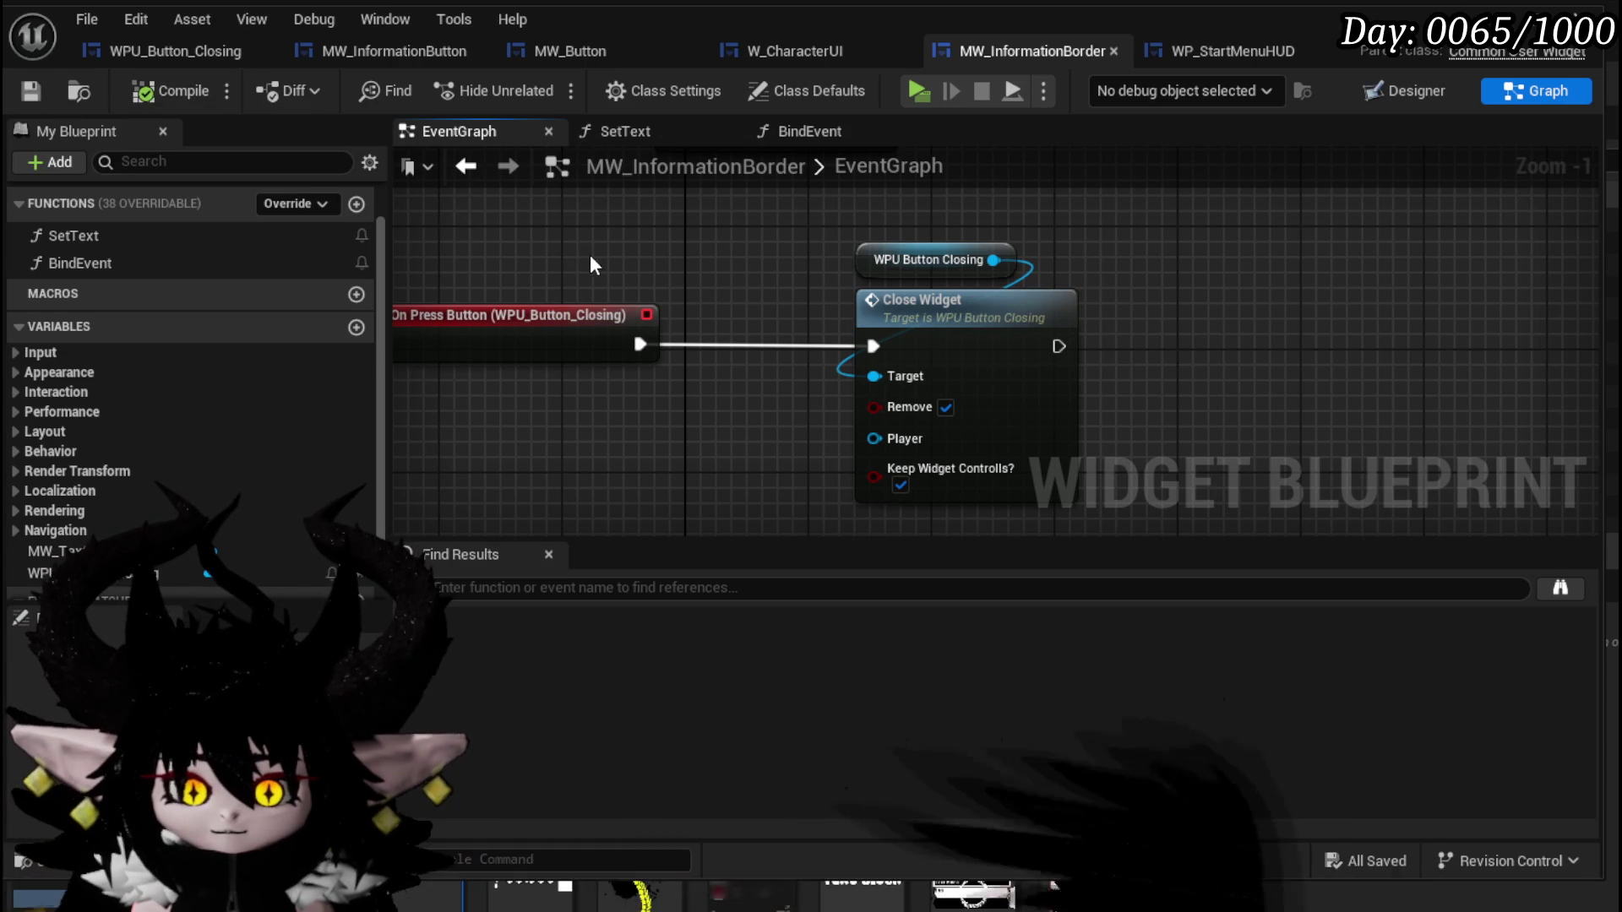
{"action": "left_click_drag", "start_coordinate": [590, 255], "coordinate": [546, 240]}
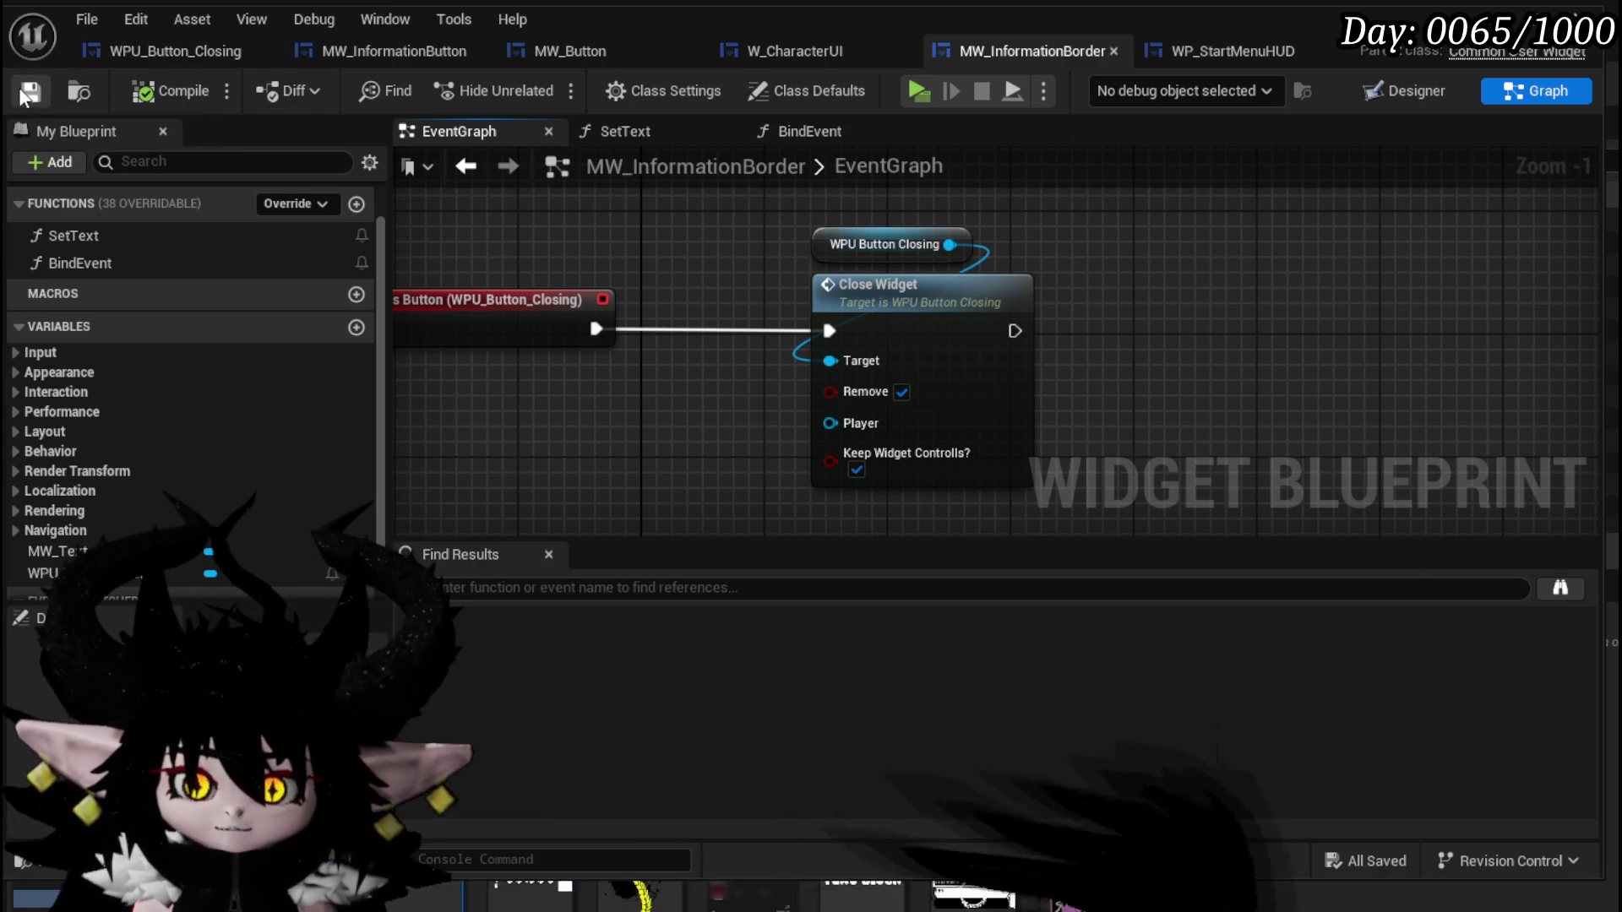
{"action": "mouse_move", "coordinate": [754, 216]}
{"action": "left_mouse_down"}
{"action": "mouse_move", "coordinate": [680, 213]}
{"action": "mouse_move", "coordinate": [832, 229]}
{"action": "mouse_move", "coordinate": [825, 326]}
{"action": "mouse_move", "coordinate": [772, 312]}
{"action": "mouse_move", "coordinate": [789, 253]}
{"action": "mouse_move", "coordinate": [862, 247]}
{"action": "left_mouse_up"}
{"action": "scroll", "coordinate": [824, 326], "scroll_direction": "down", "scroll_amount": 2}
{"action": "scroll", "coordinate": [779, 309], "scroll_direction": "up", "scroll_amount": 2}
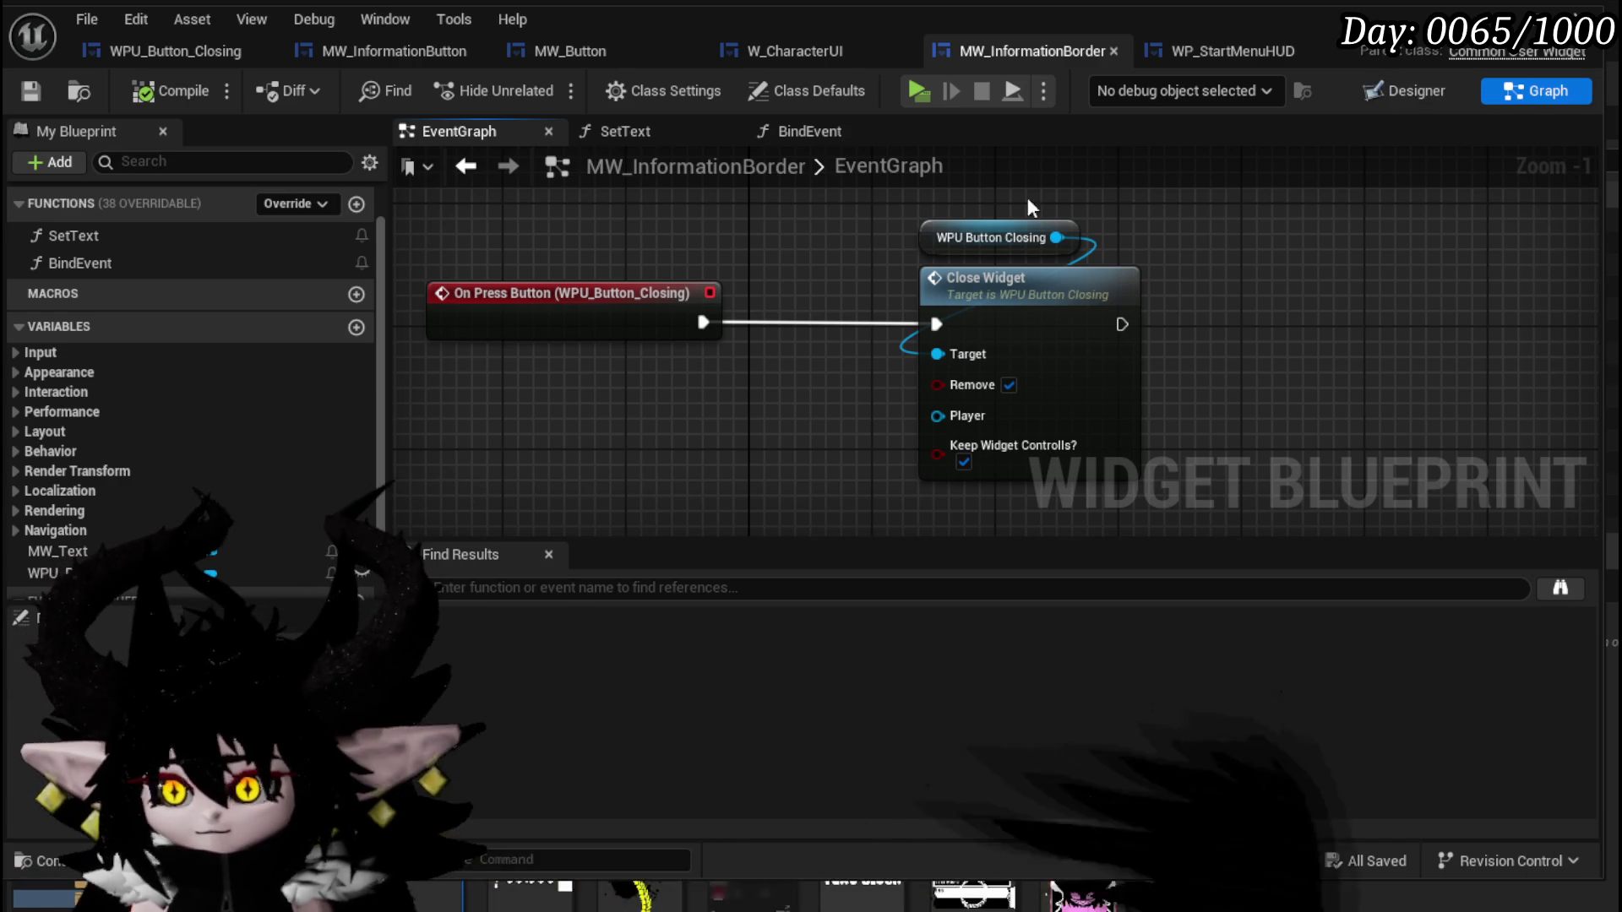
Select MW_Text in MW_InformationBorder's Designer and tick Auto Wrap Text in its Details.
{"action": "left_click", "coordinate": [1400, 94]}
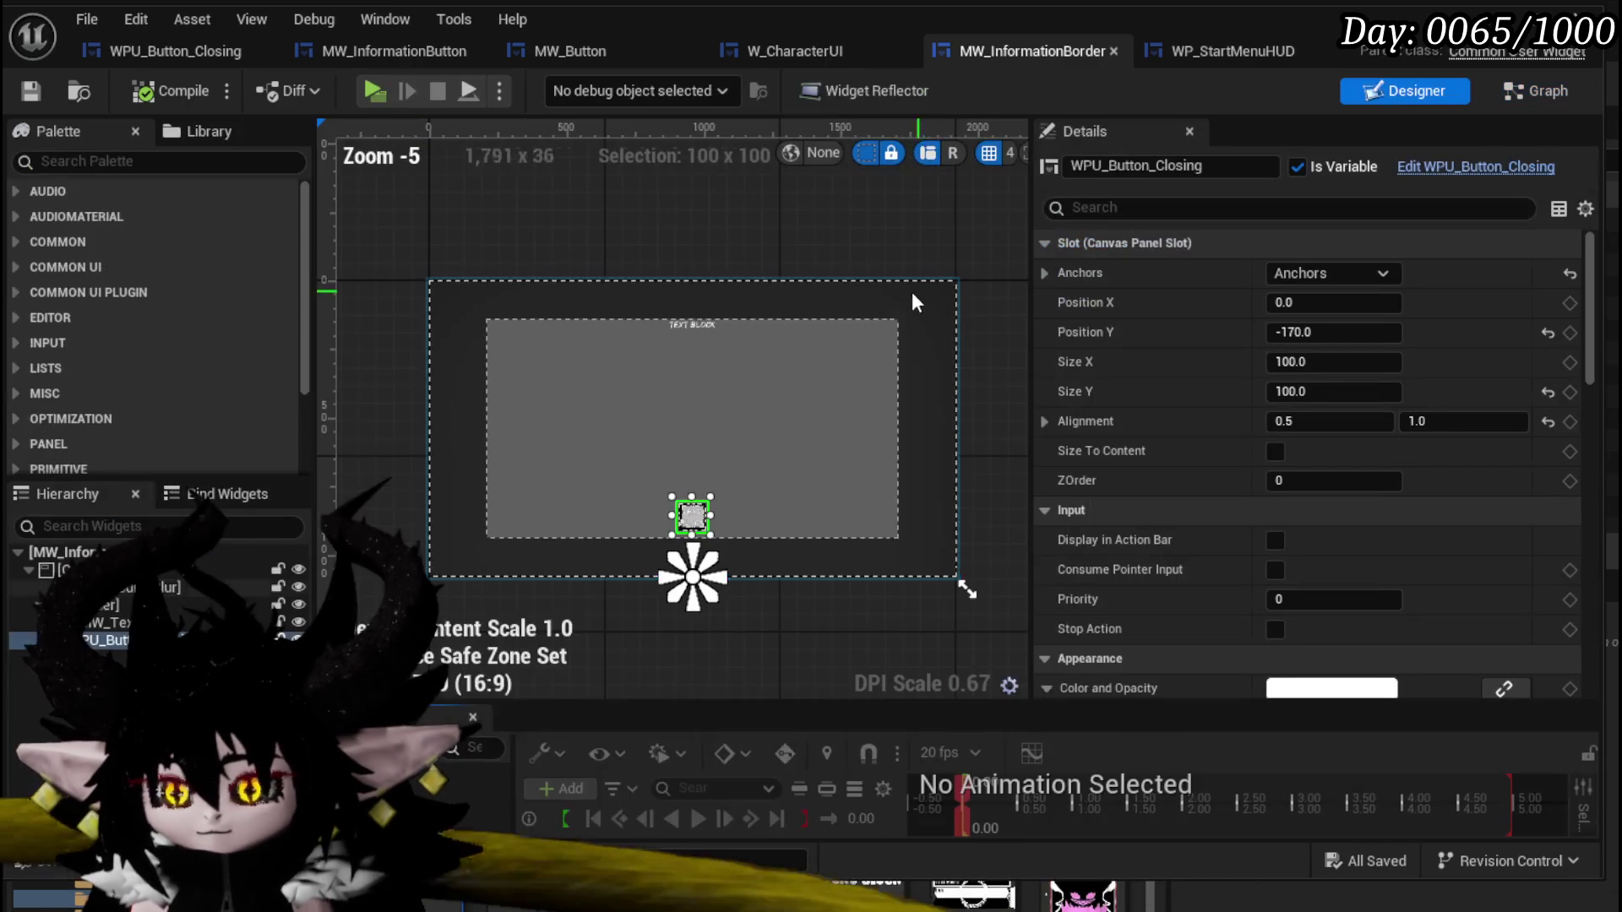
{"action": "left_click", "coordinate": [169, 623]}
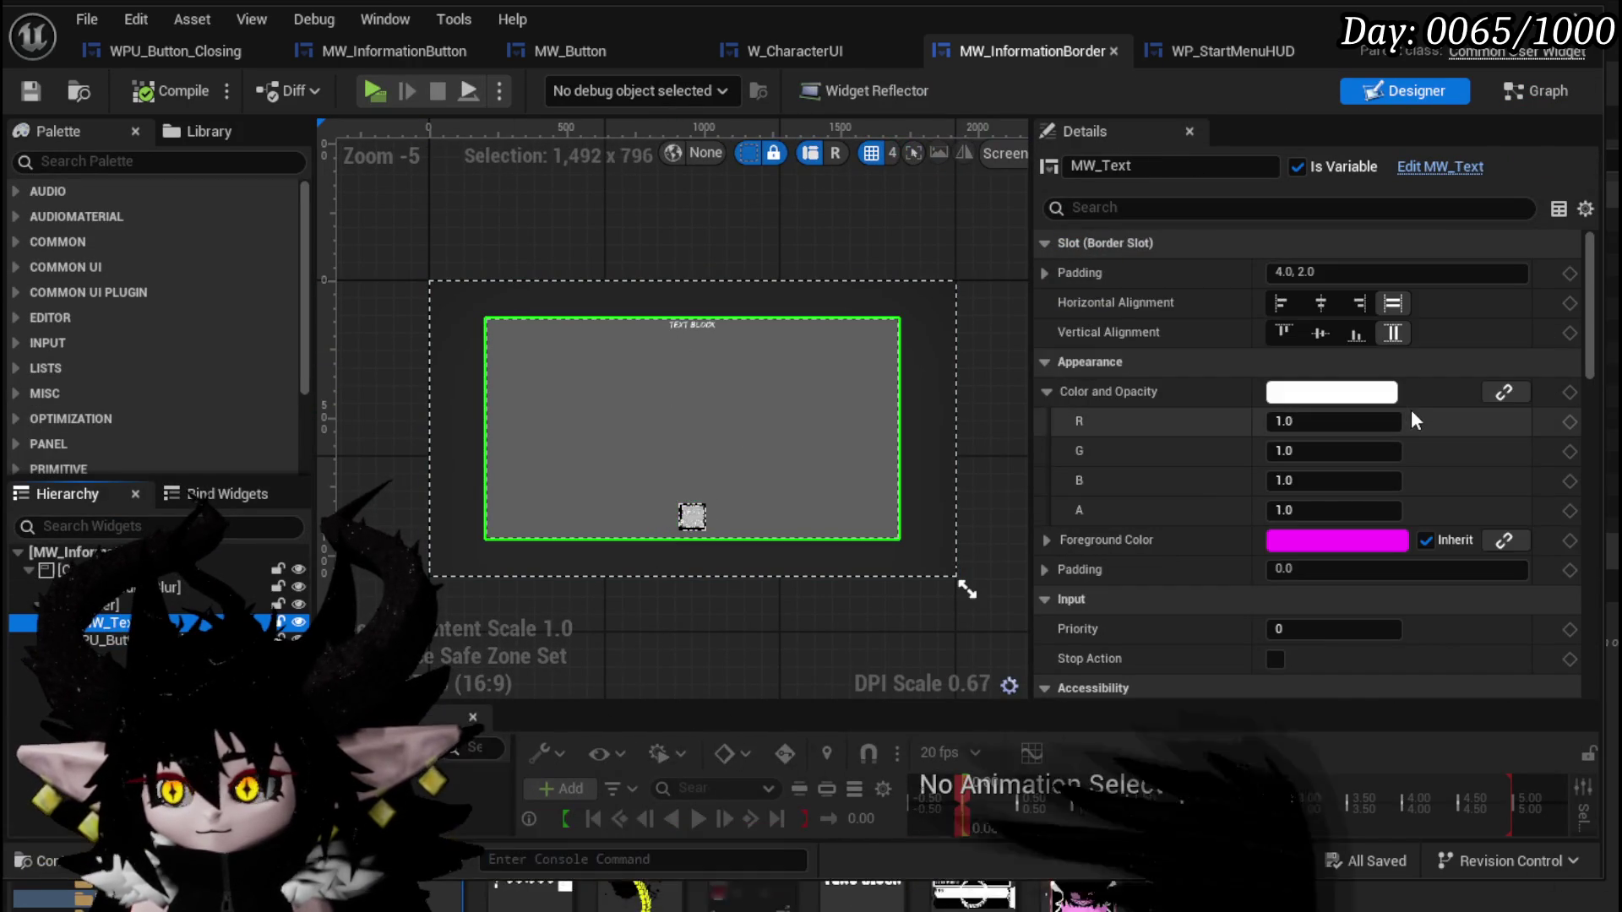
{"action": "scroll", "coordinate": [1410, 409], "scroll_direction": "down", "scroll_amount": 5}
{"action": "scroll", "coordinate": [1411, 409], "scroll_direction": "down", "scroll_amount": 8}
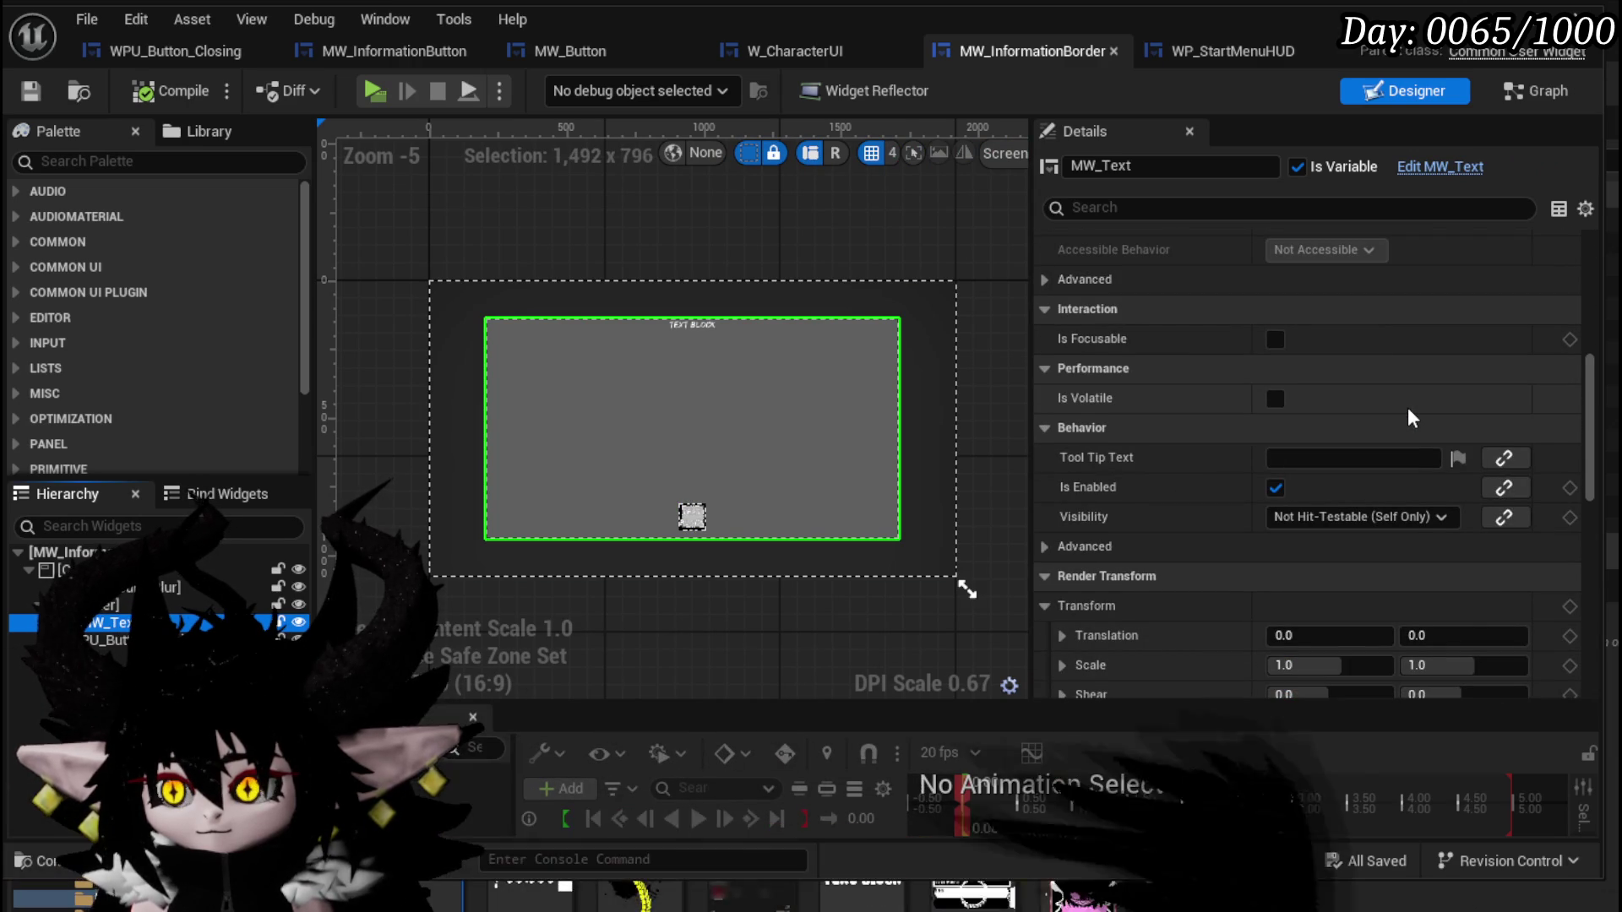
{"action": "scroll", "coordinate": [1407, 407], "scroll_direction": "down", "scroll_amount": 4}
{"action": "scroll", "coordinate": [1408, 407], "scroll_direction": "down", "scroll_amount": 1}
{"action": "scroll", "coordinate": [1407, 409], "scroll_direction": "down", "scroll_amount": 2}
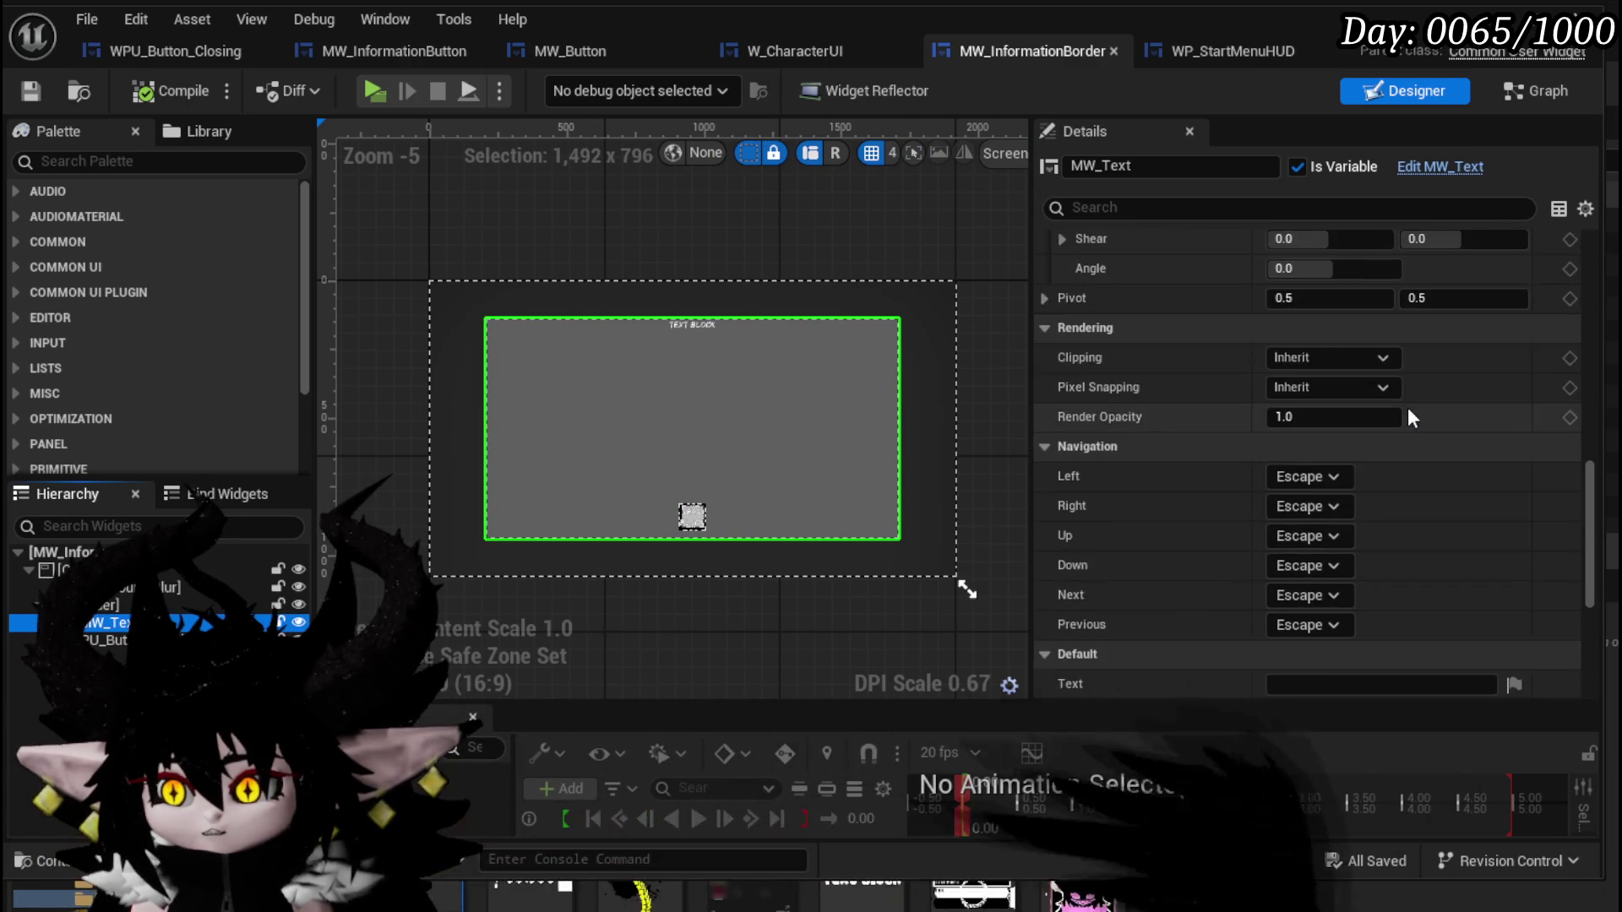
{"action": "scroll", "coordinate": [1408, 408], "scroll_direction": "up", "scroll_amount": 6}
{"action": "scroll", "coordinate": [1406, 408], "scroll_direction": "up", "scroll_amount": 2}
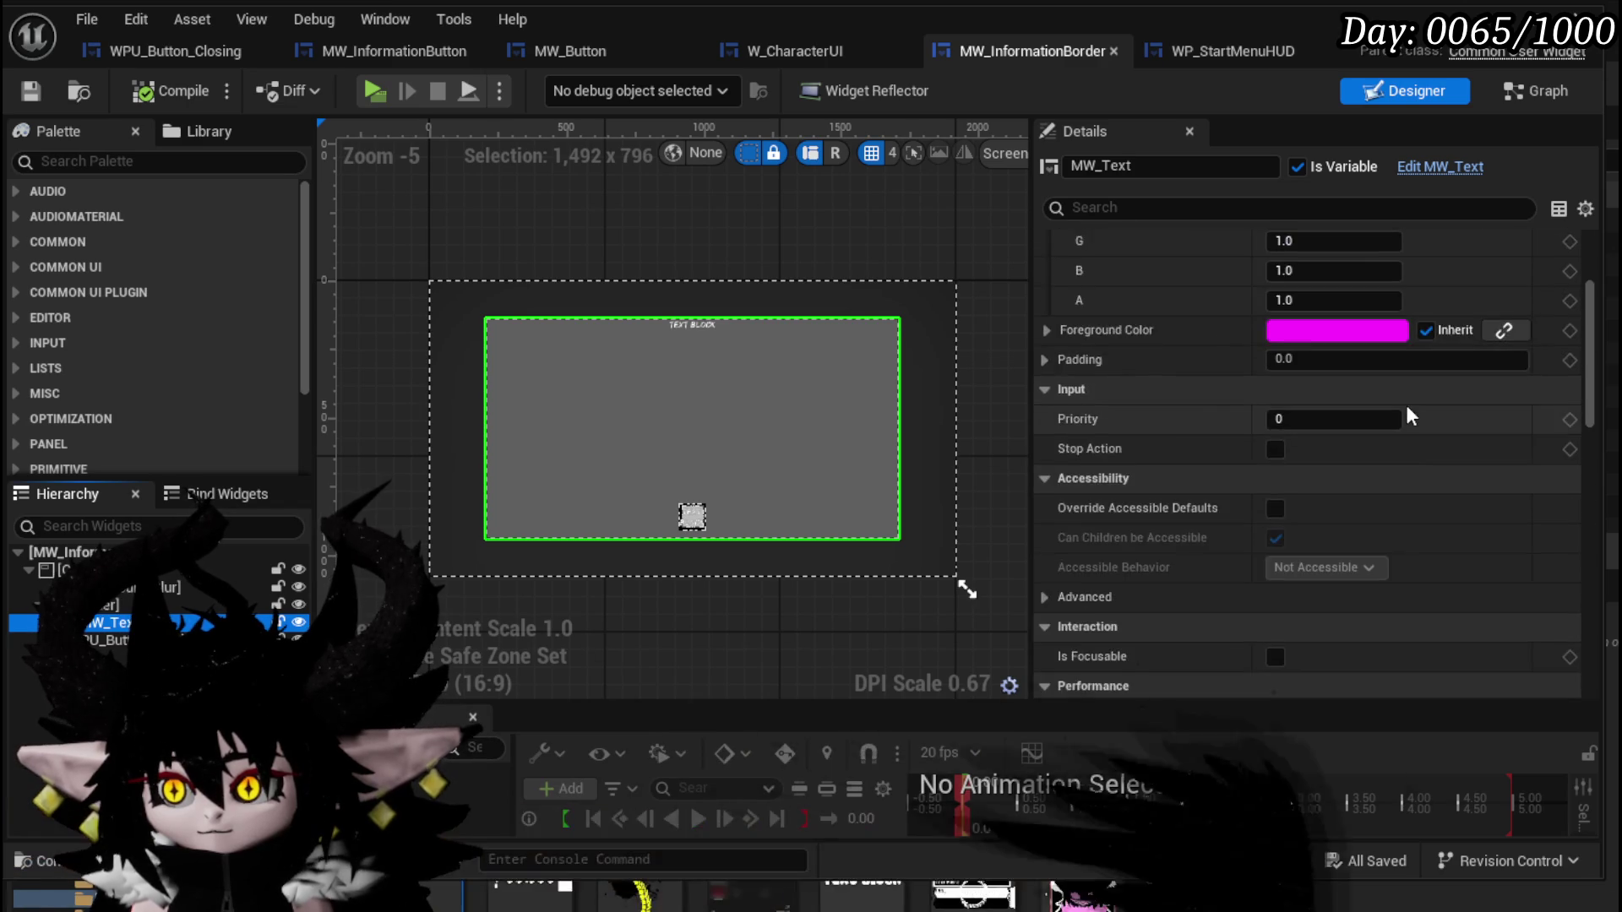
{"action": "scroll", "coordinate": [1406, 408], "scroll_direction": "down", "scroll_amount": 2}
{"action": "scroll", "coordinate": [1406, 404], "scroll_direction": "up", "scroll_amount": 5}
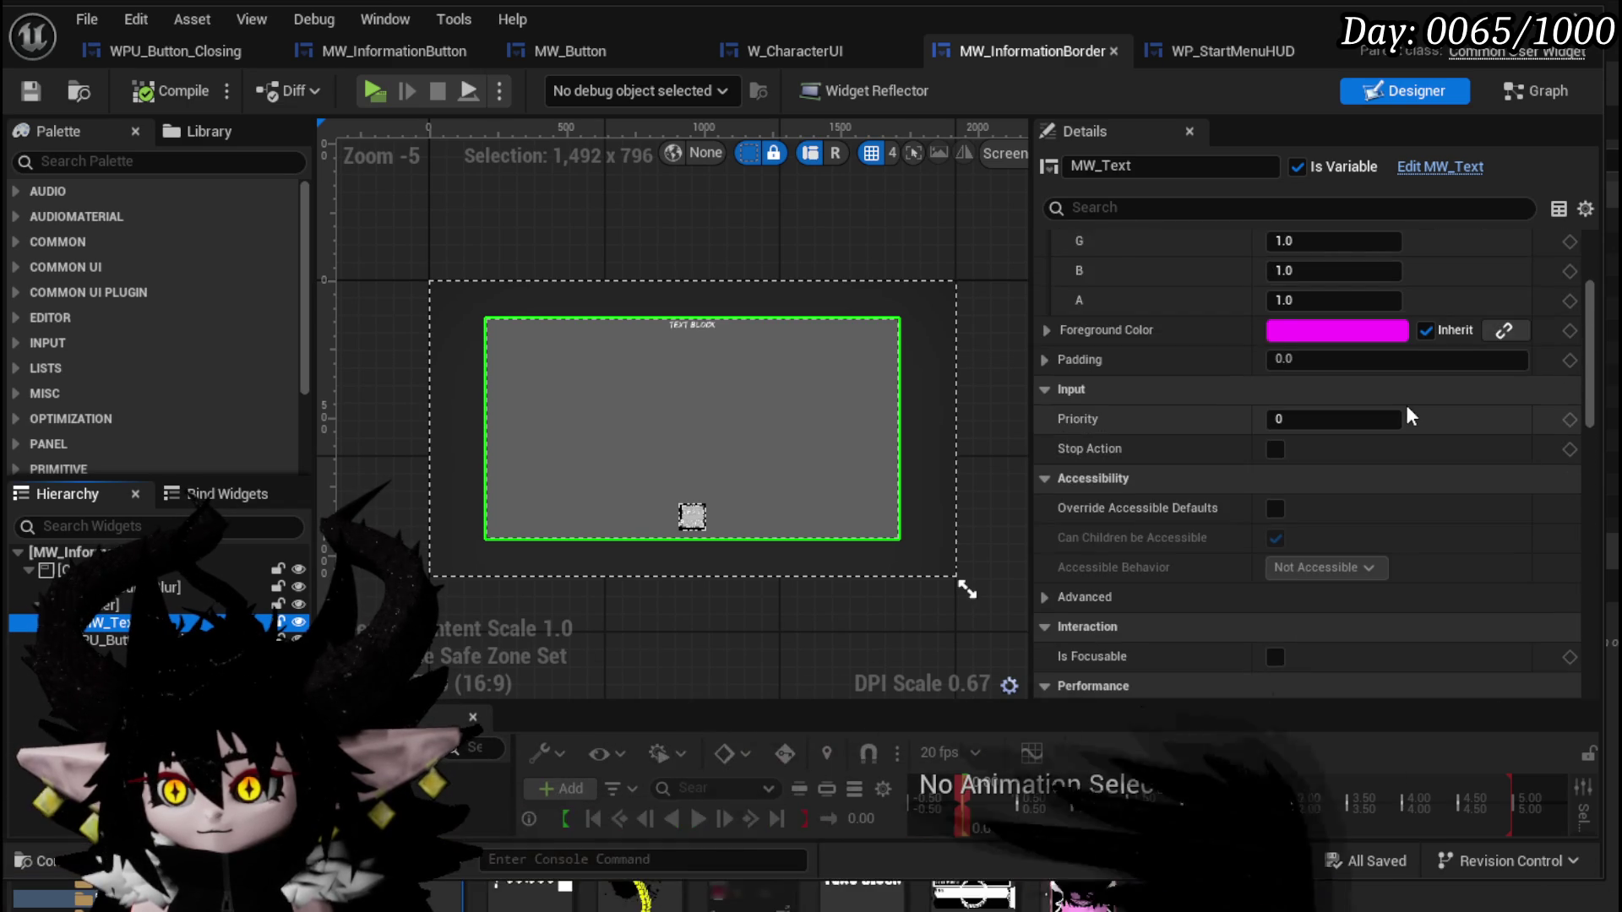
{"action": "scroll", "coordinate": [1406, 404], "scroll_direction": "down", "scroll_amount": 7}
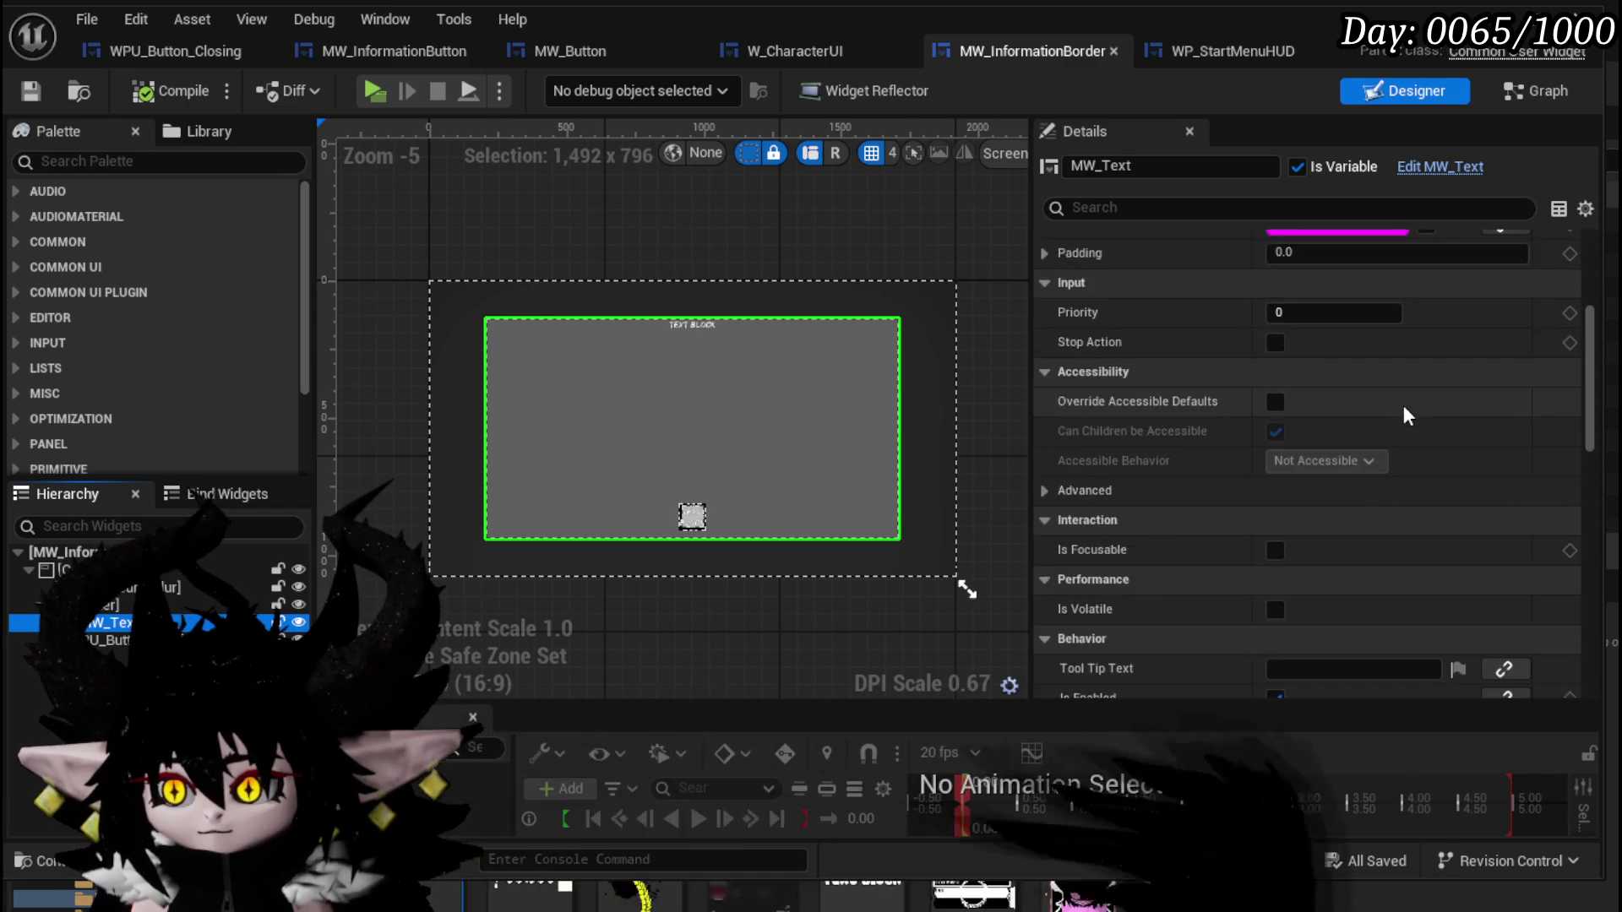
{"action": "scroll", "coordinate": [1404, 407], "scroll_direction": "down", "scroll_amount": 10}
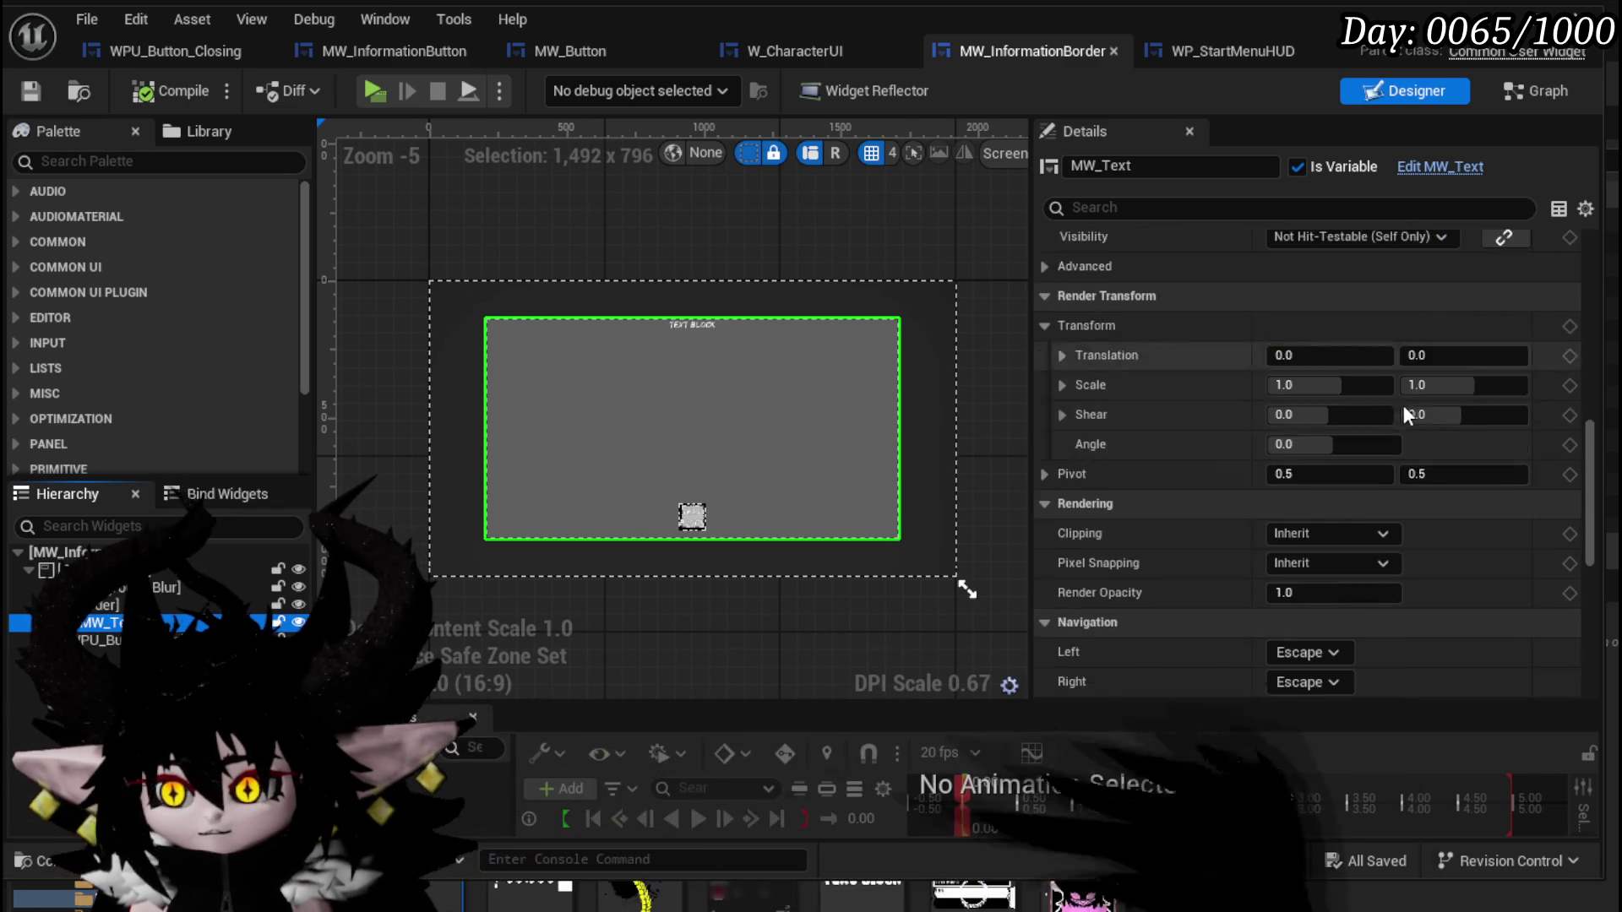
{"action": "scroll", "coordinate": [1397, 403], "scroll_direction": "down", "scroll_amount": 3}
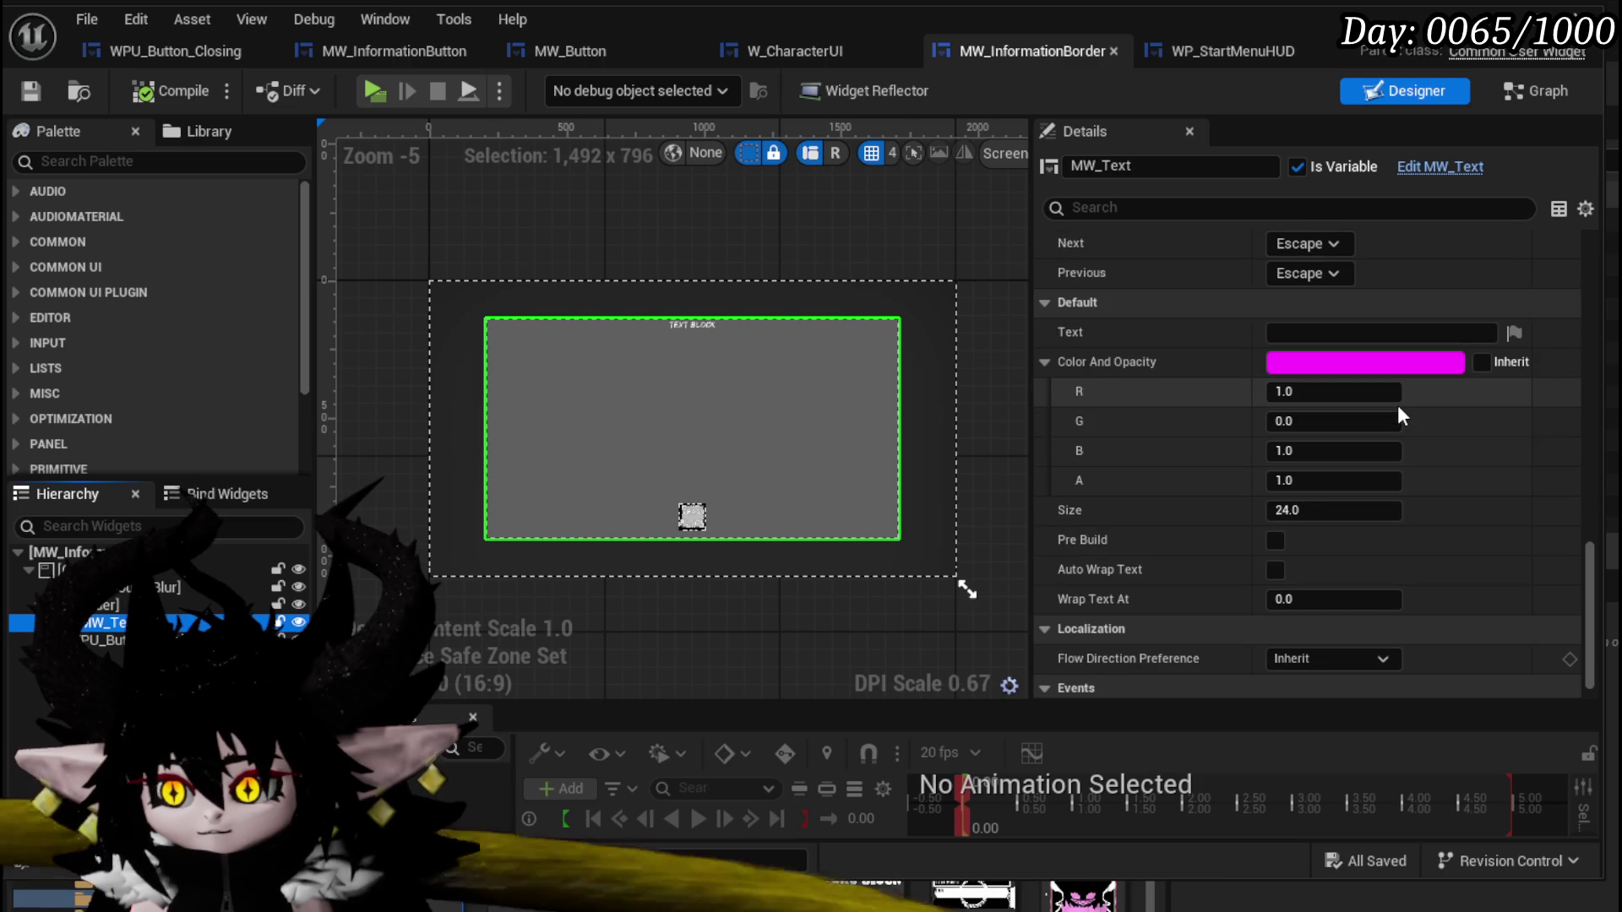
{"action": "left_click", "coordinate": [1275, 571]}
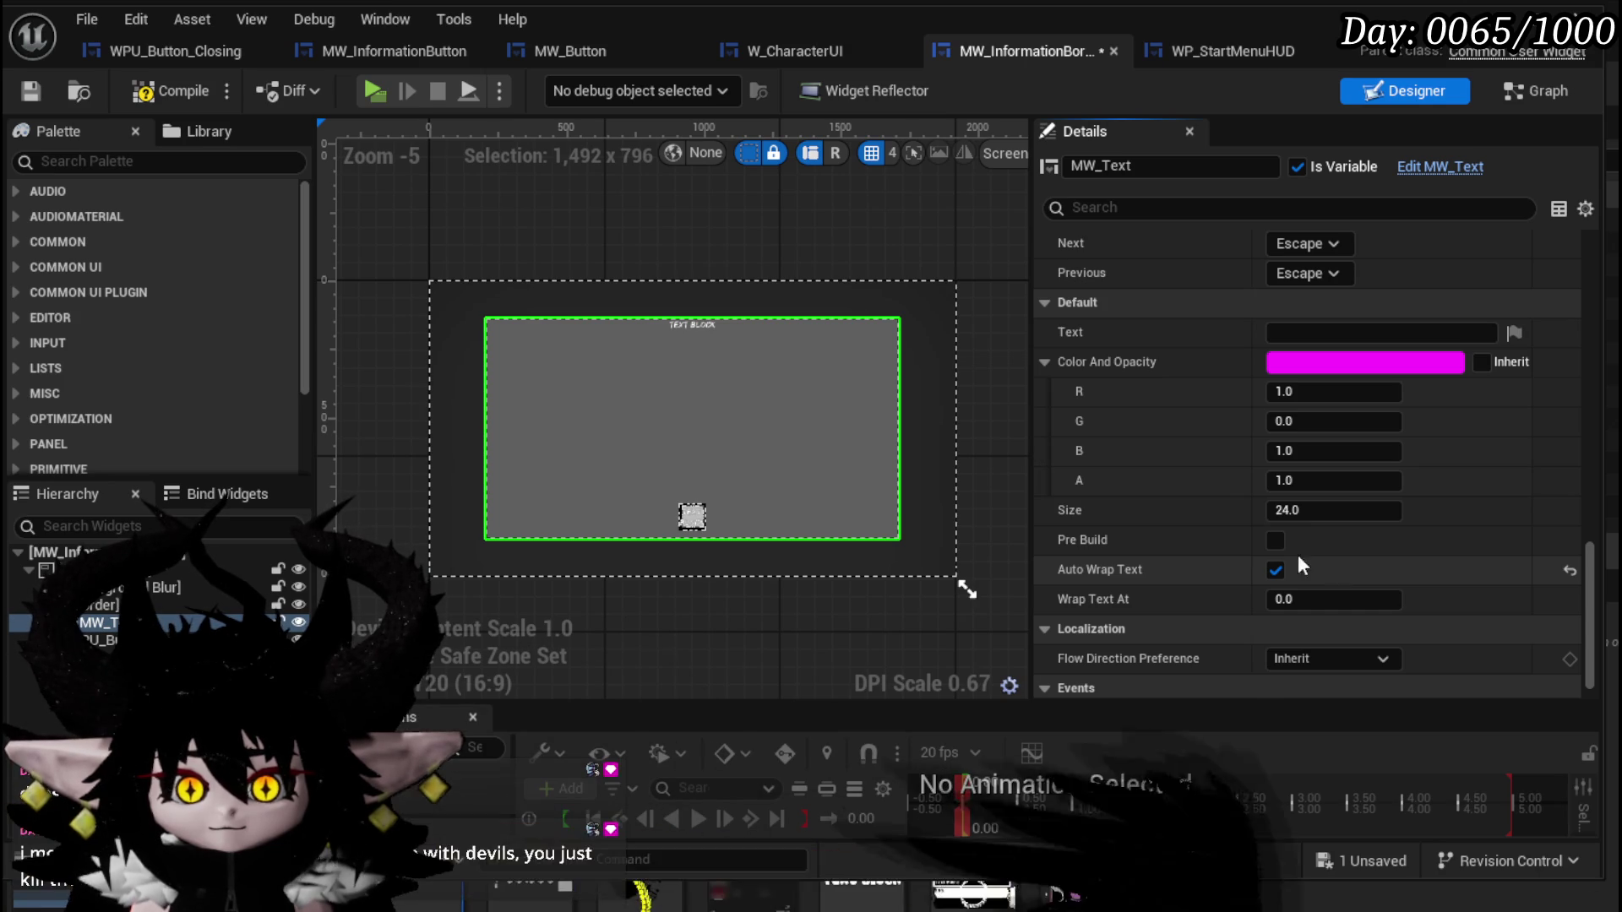
Save MW_InformationBorder, then open the first 'ff14 sphene fight' video result in the browser.
{"action": "left_click", "coordinate": [30, 91]}
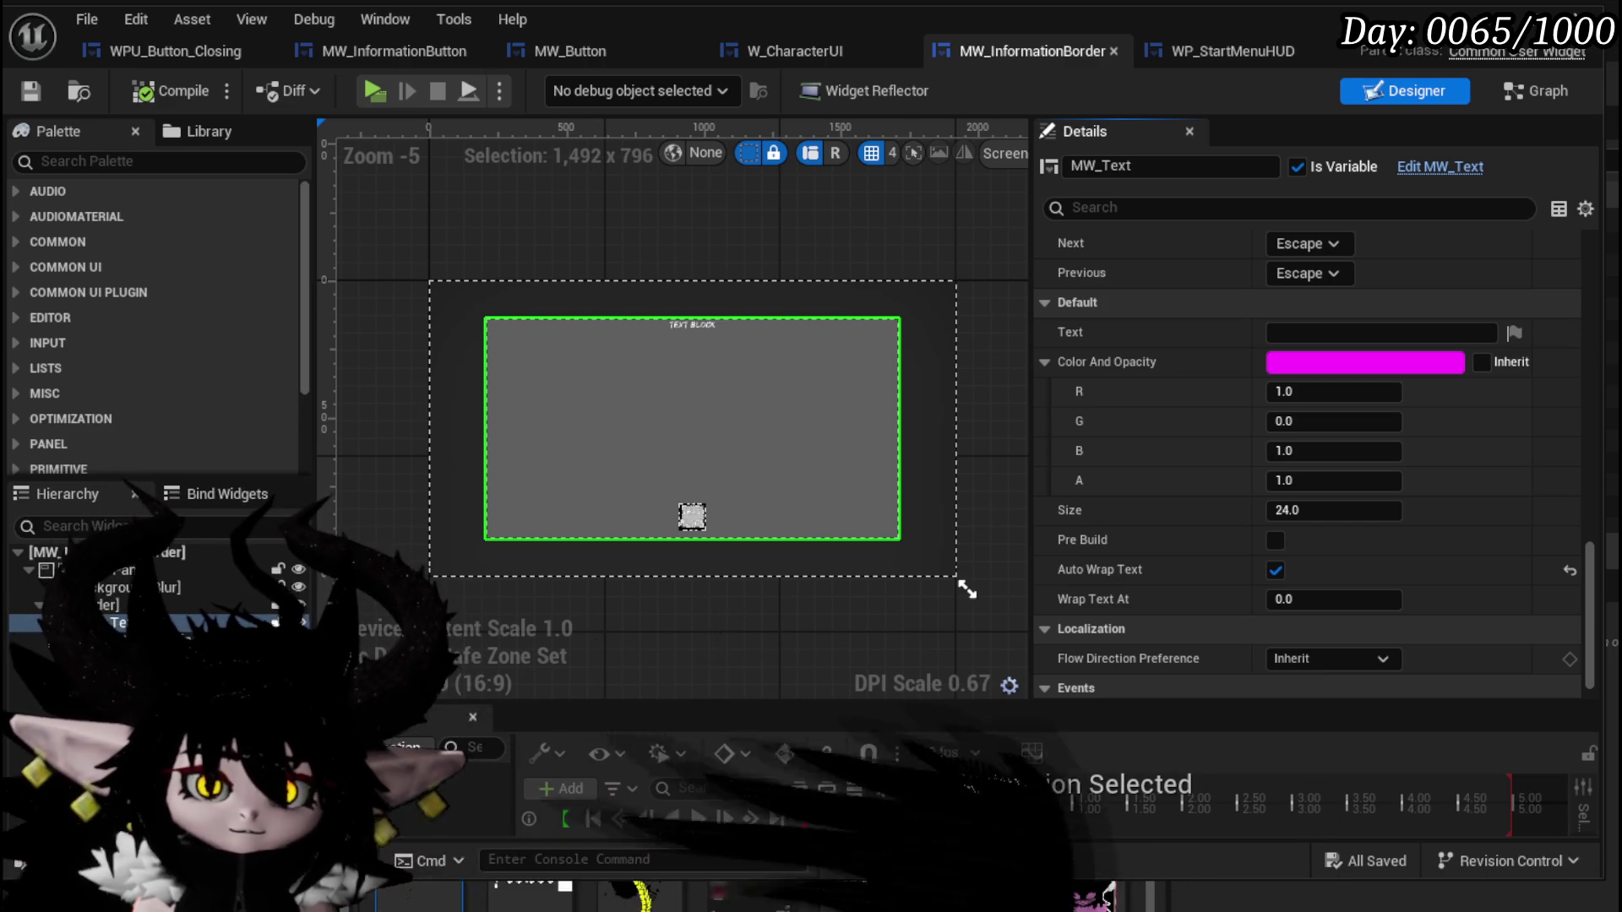
{"action": "key", "text": "alt+Tab"}
{"action": "left_click", "coordinate": [734, 357]}
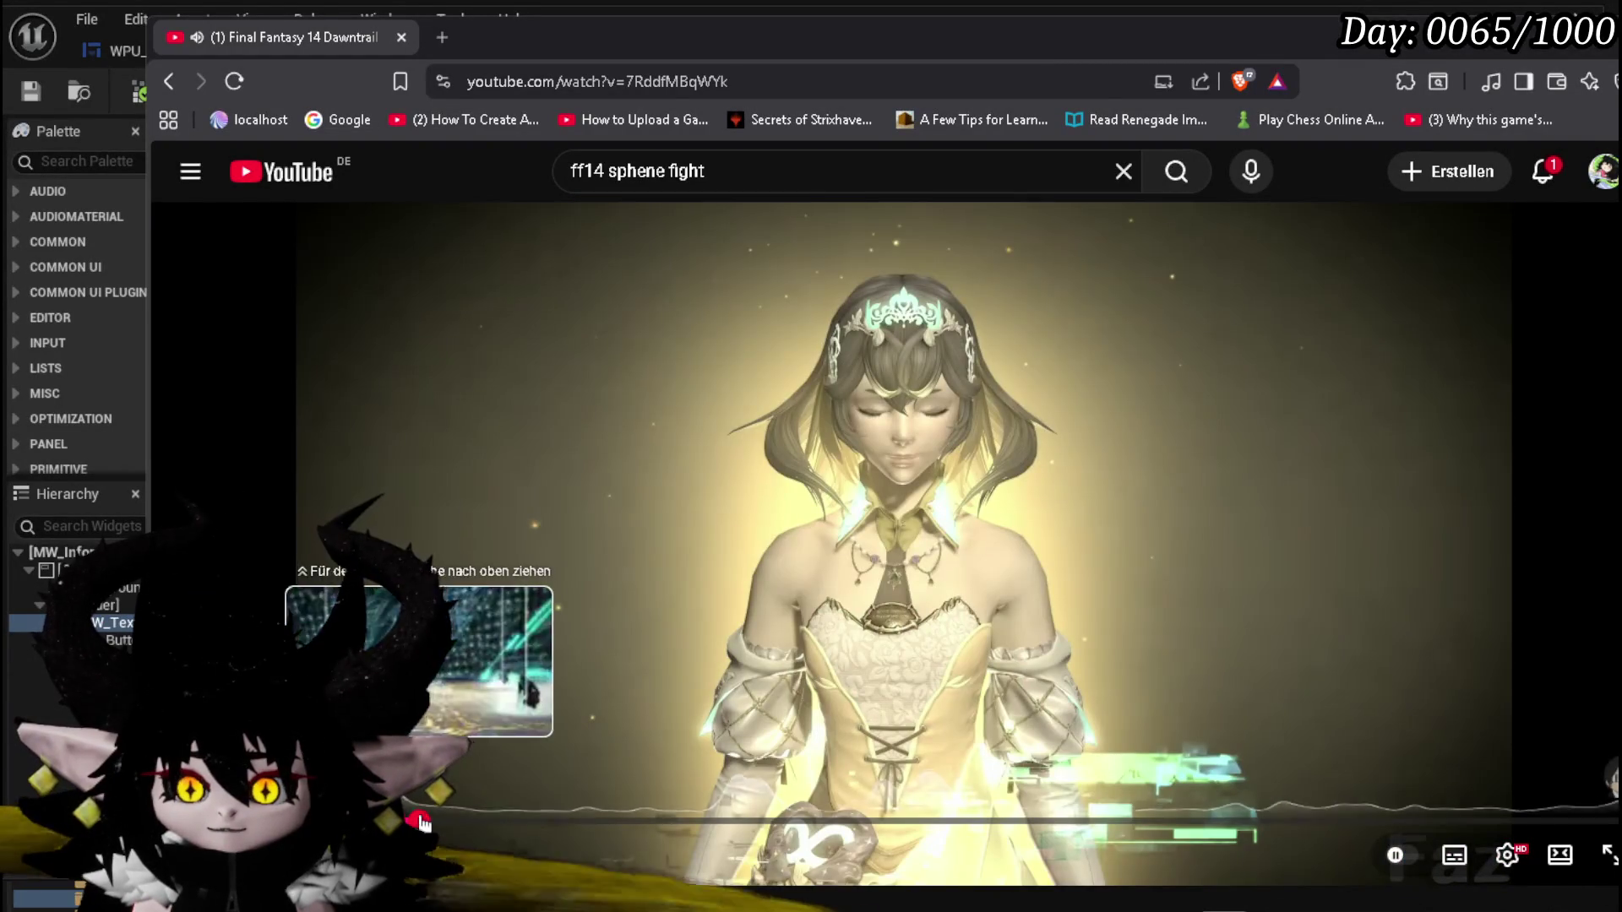
Skim the Sphene fight video ahead to the red machine scene, pause it, and return to Unreal.
{"action": "left_click", "coordinate": [475, 820]}
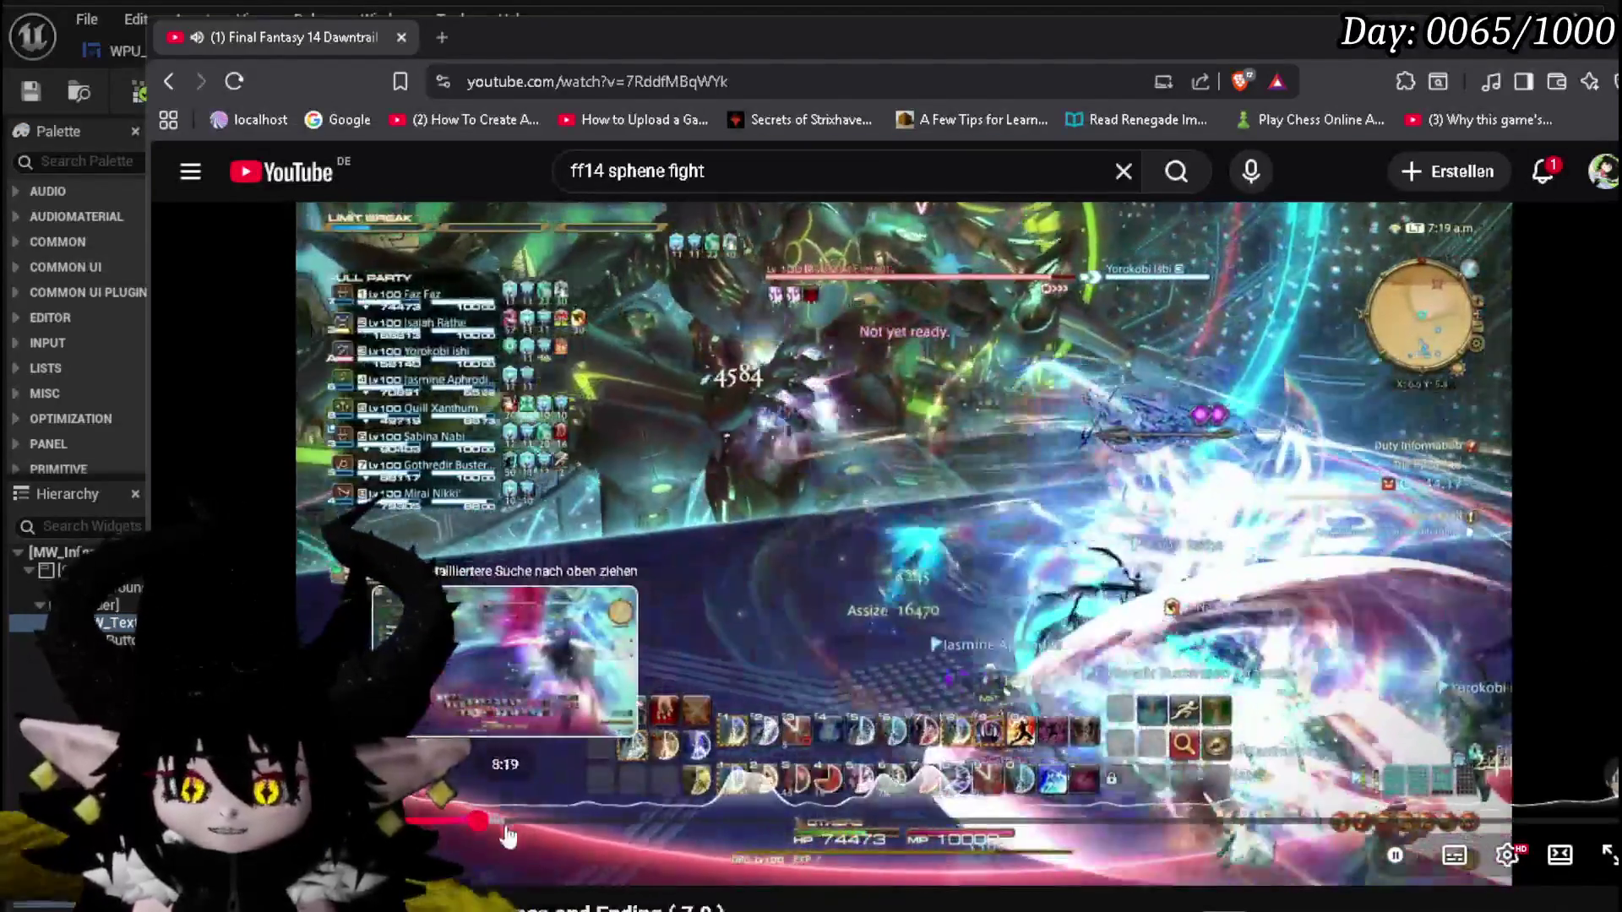
{"action": "left_click", "coordinate": [507, 834]}
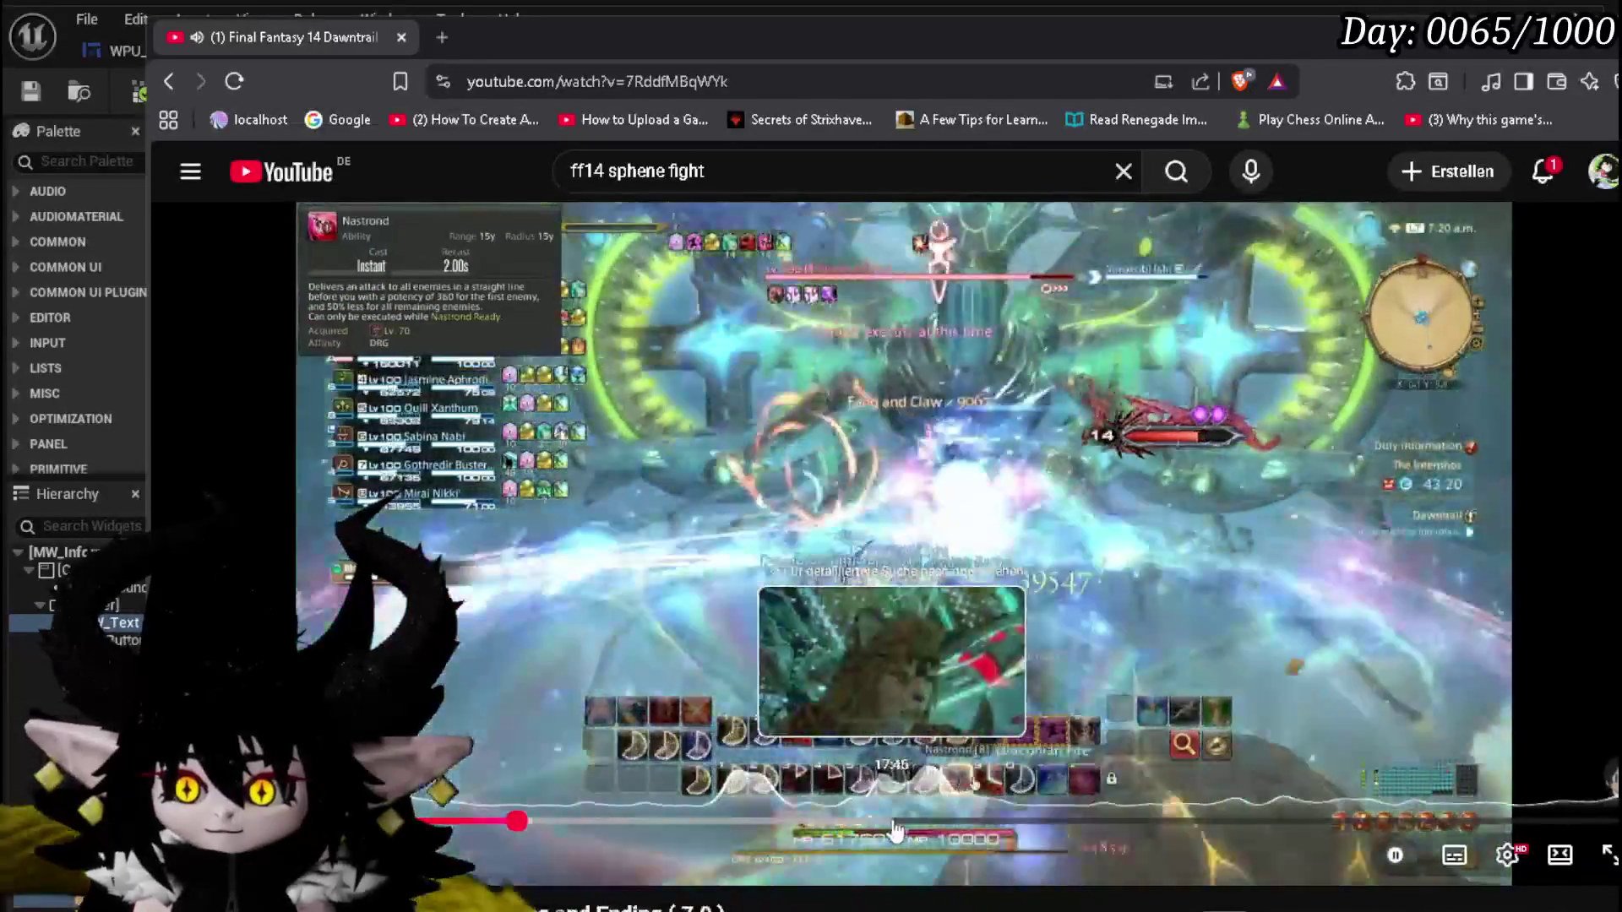
{"action": "left_click", "coordinate": [863, 826]}
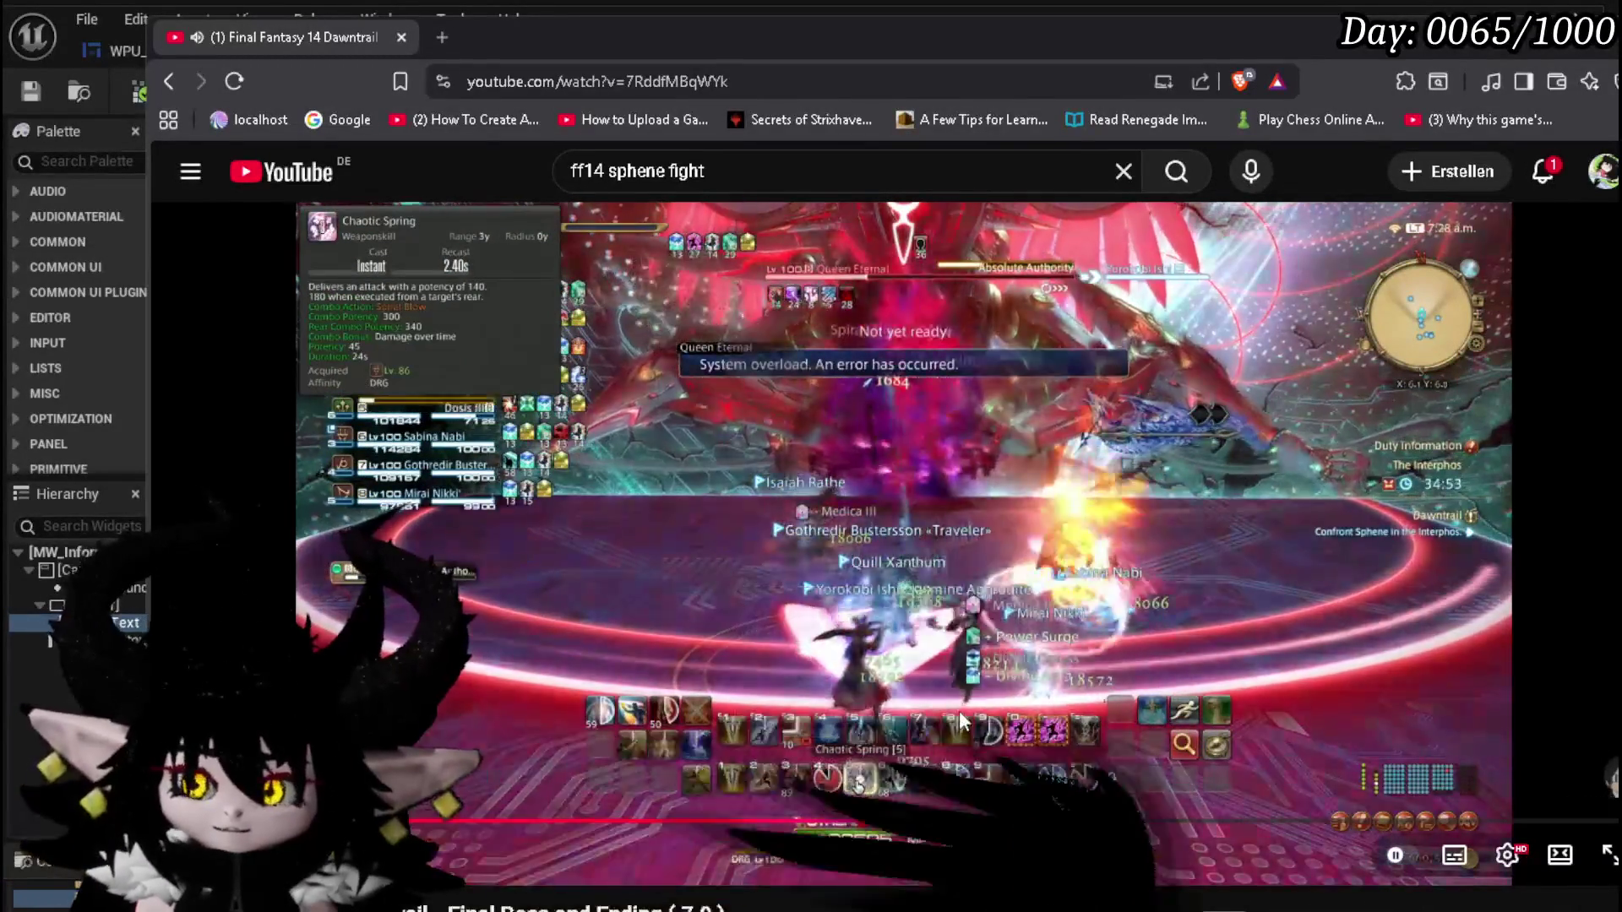
{"action": "key", "text": "Right"}
{"action": "key", "text": "Right"}
{"action": "key", "text": "Right"}
{"action": "key", "text": "Right"}
{"action": "key", "text": "Right"}
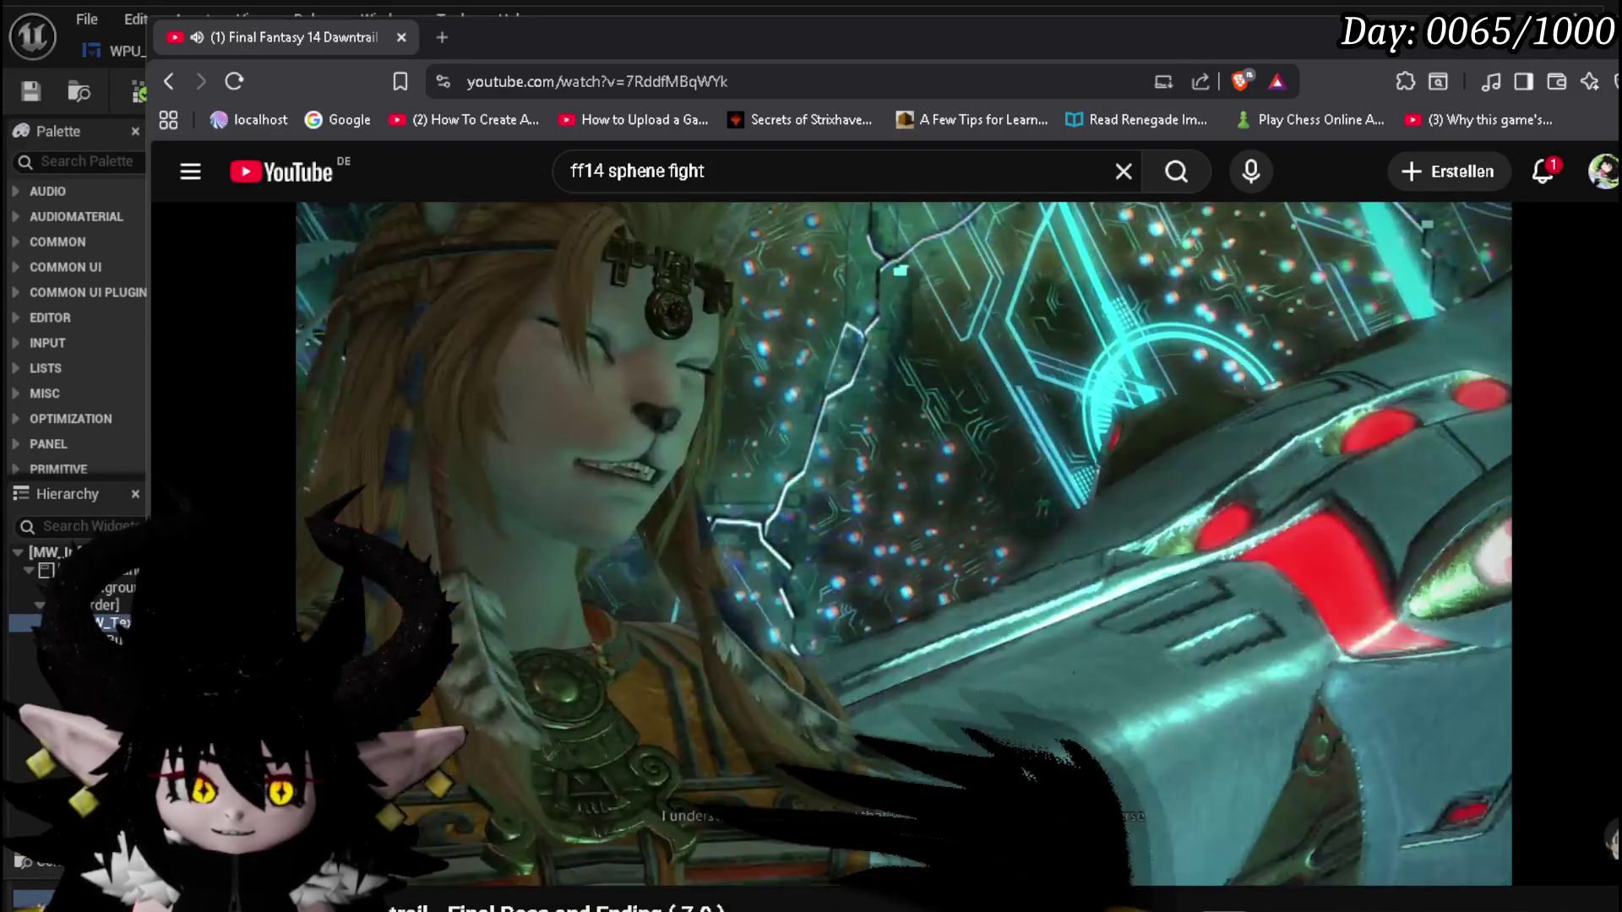
{"action": "key", "text": "Right"}
{"action": "key", "text": "Right"}
{"action": "key", "text": "Right"}
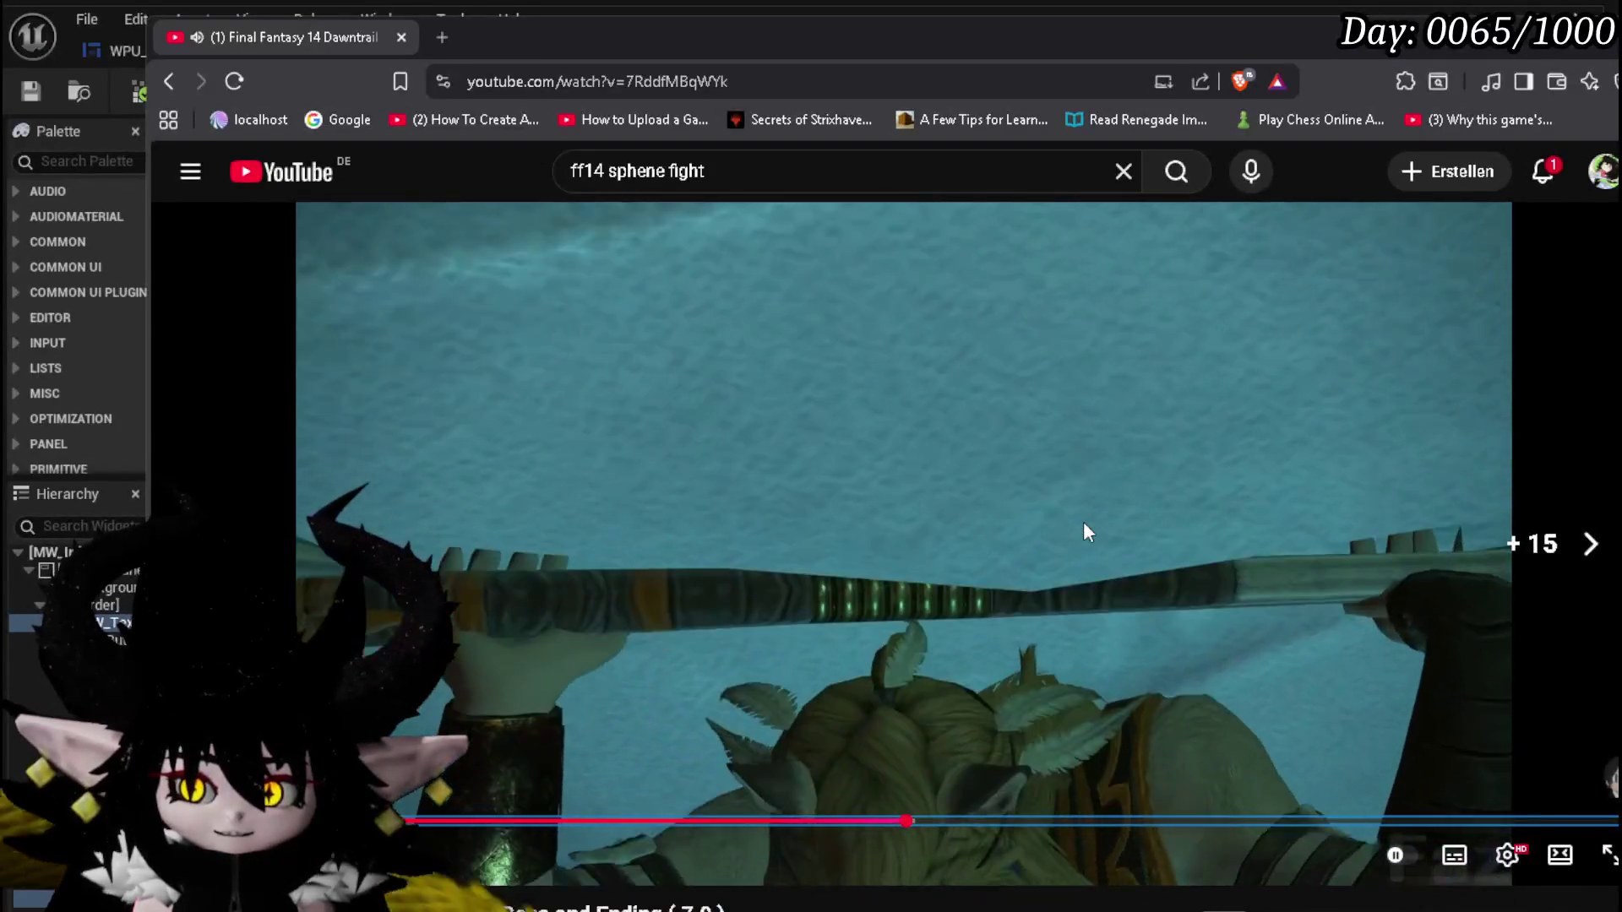
{"action": "key", "text": "Right"}
{"action": "key", "text": "Right"}
{"action": "key", "text": "Right"}
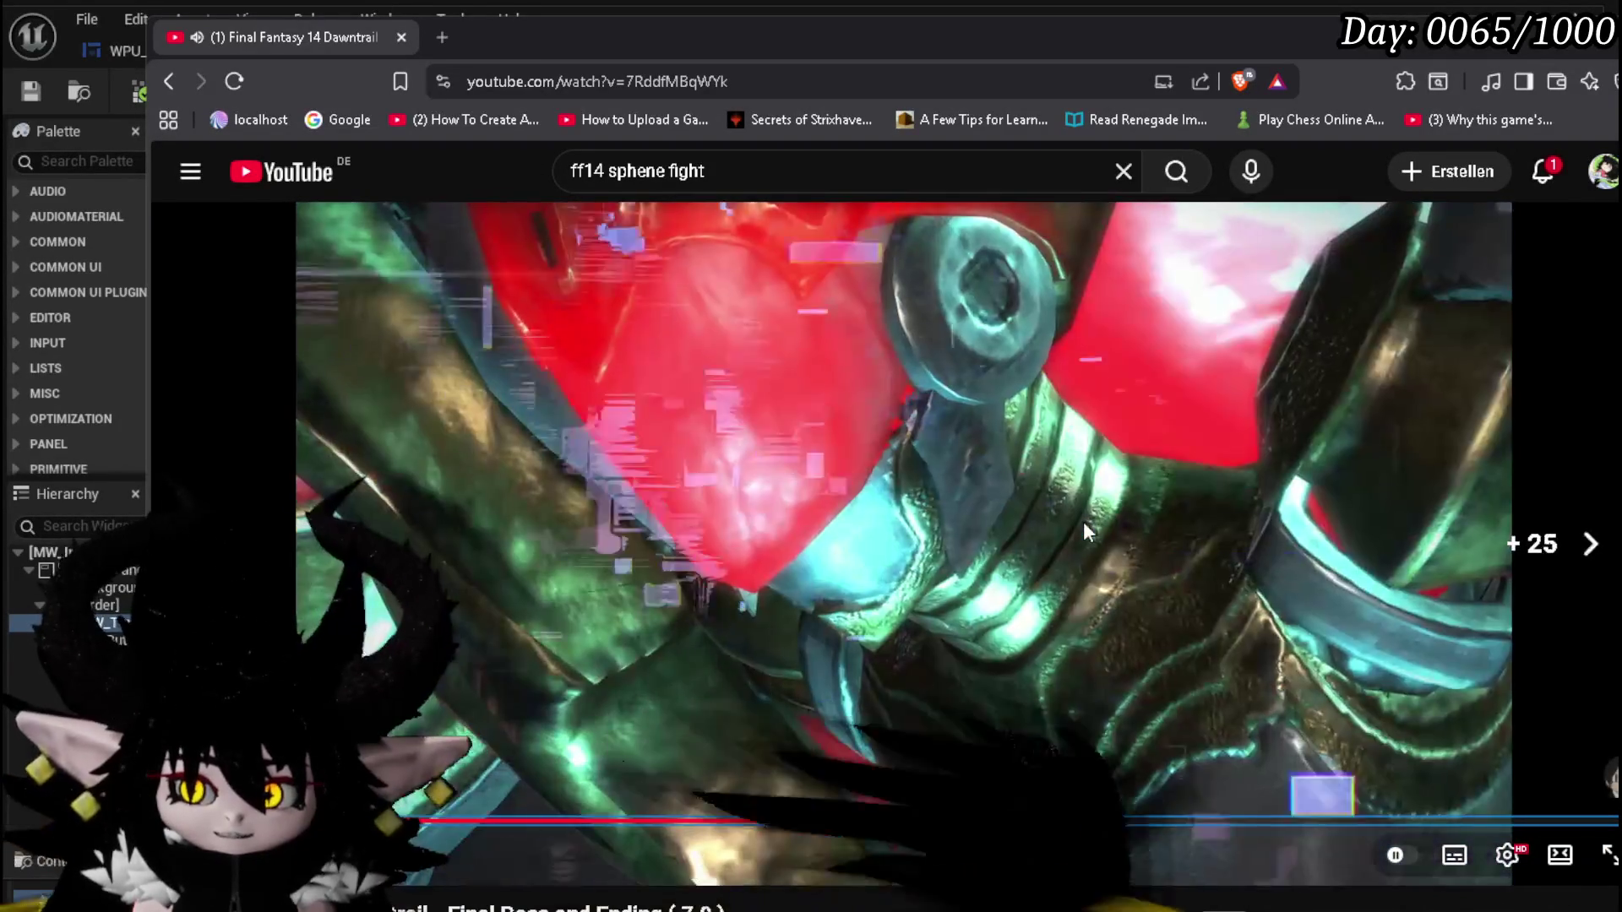
{"action": "key", "text": "Right"}
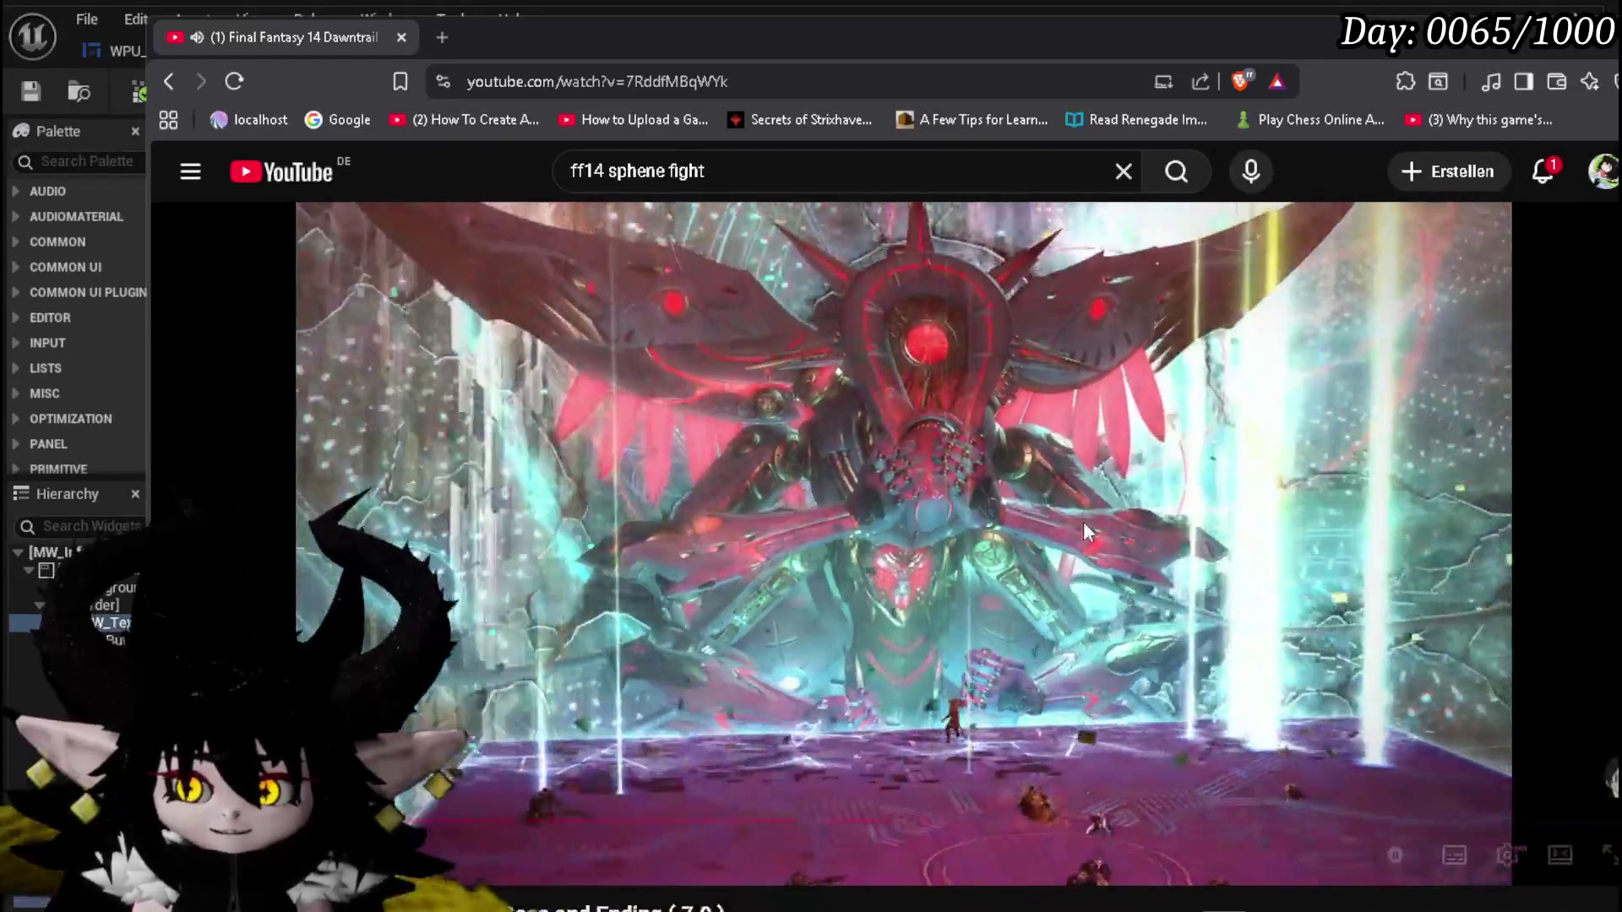
{"action": "left_click", "coordinate": [1085, 532]}
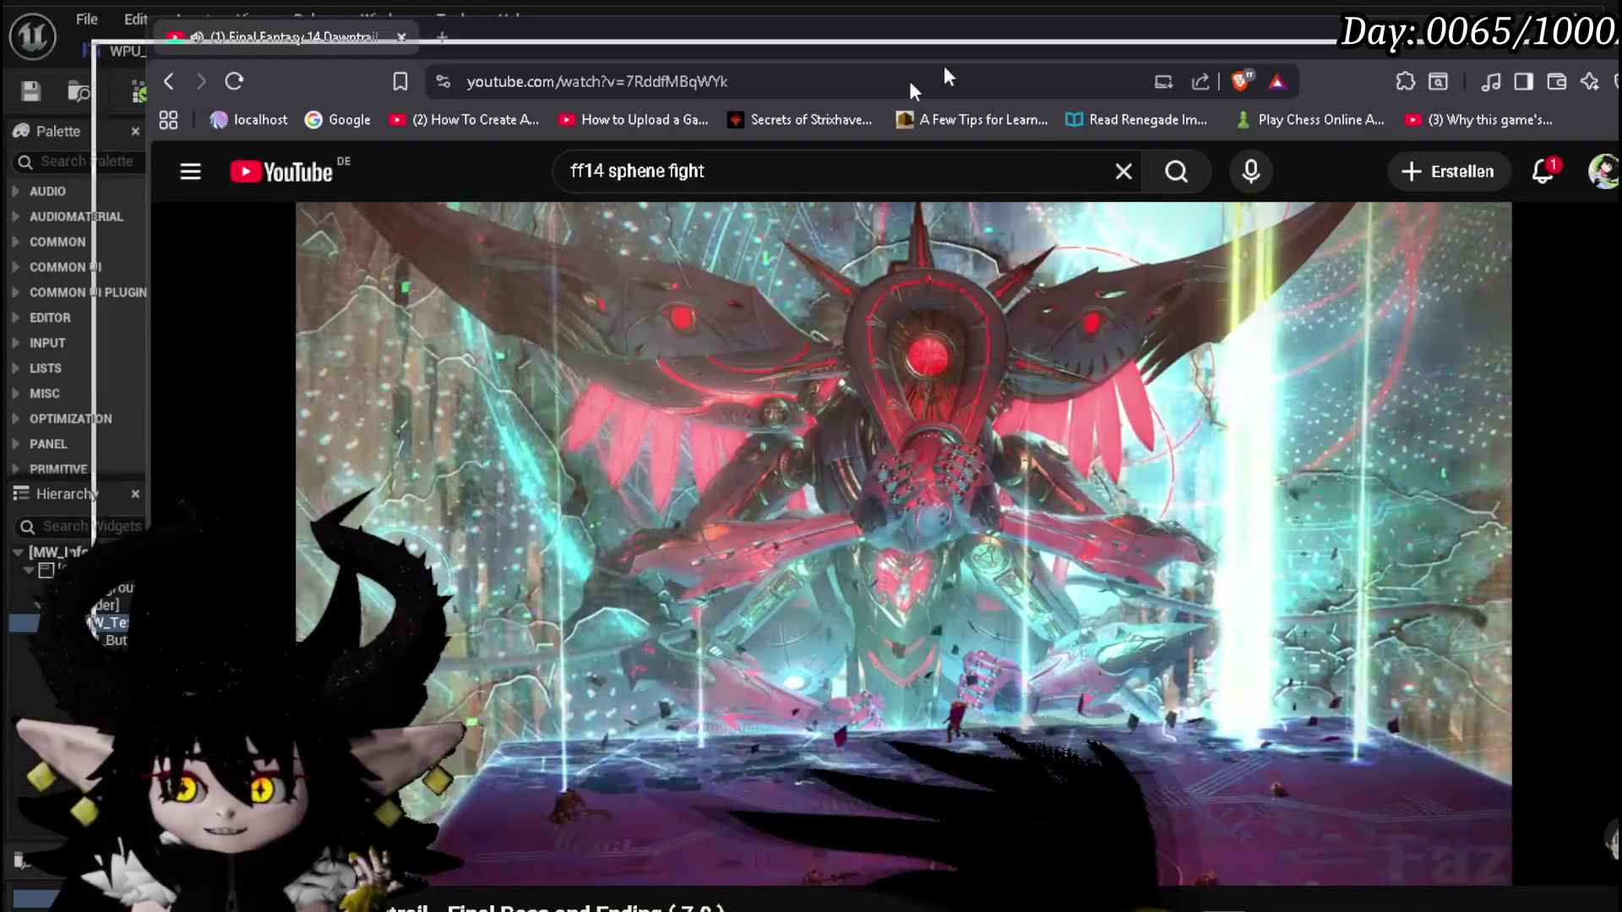
{"action": "key", "text": "alt+Tab"}
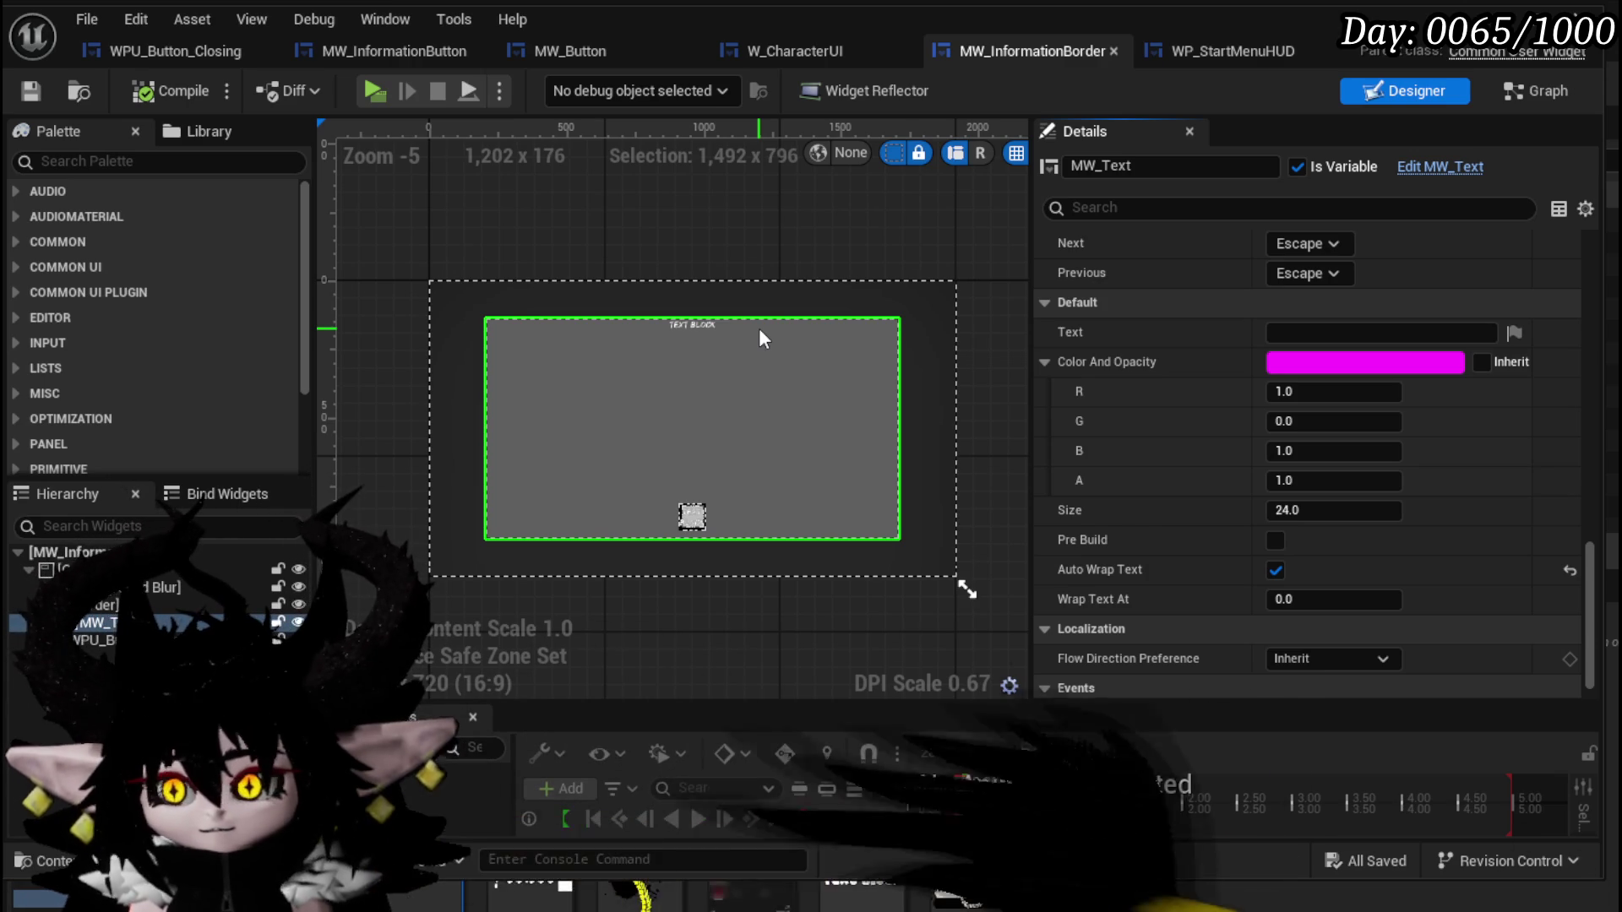
Switch MW_InformationBorder to its event graph and bring the L_DungeonCreationTest level editor forward.
{"action": "left_click", "coordinate": [1521, 91]}
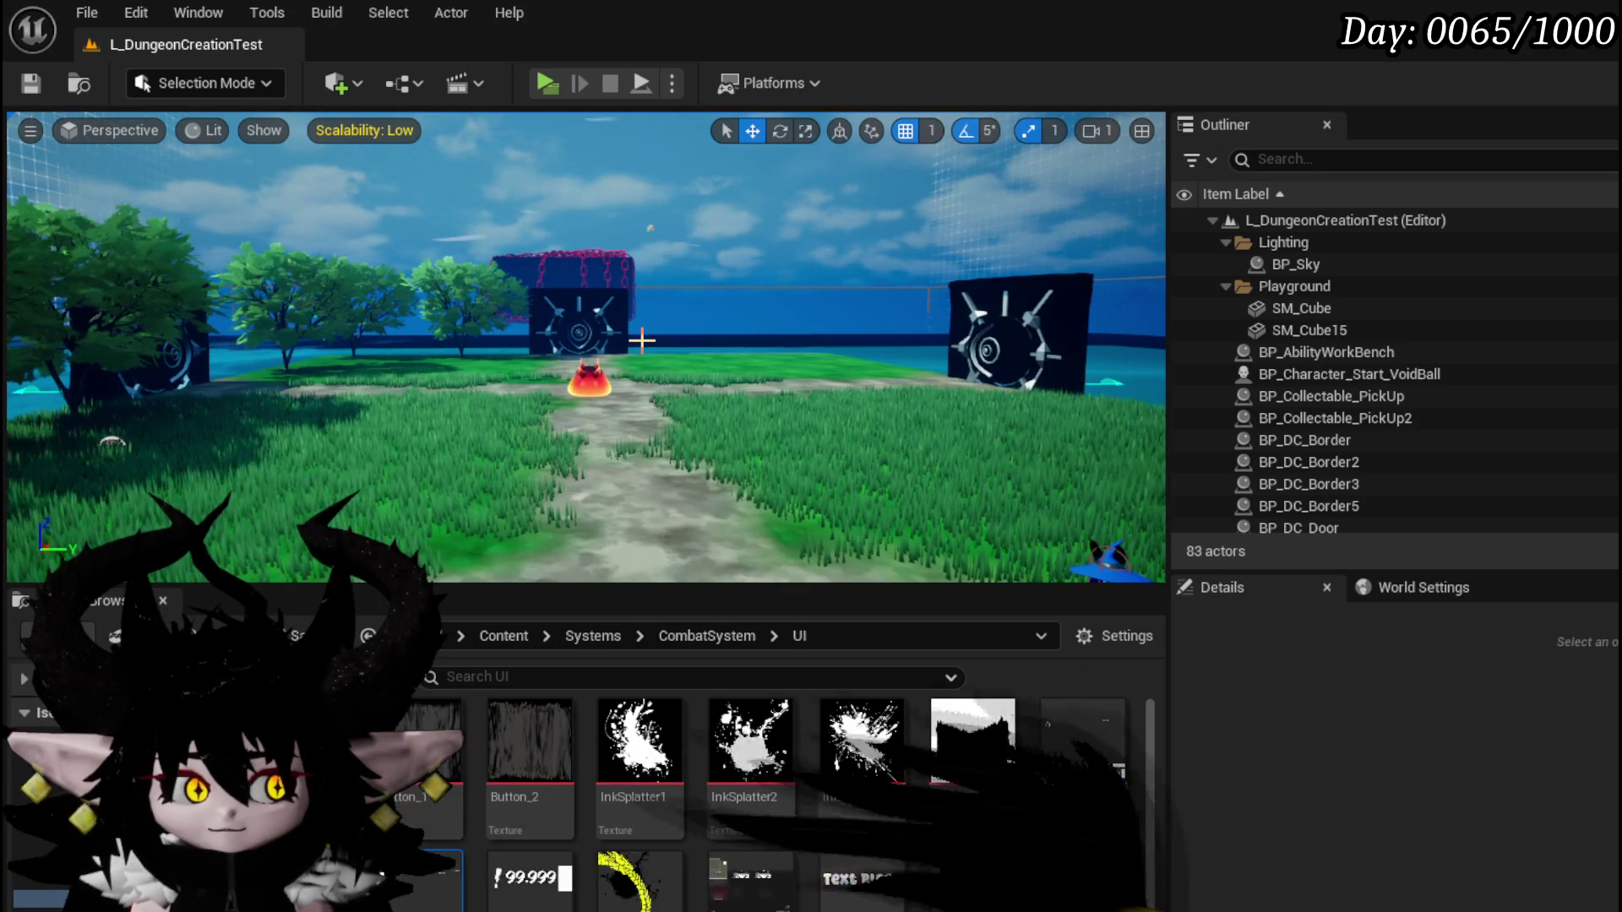
Play-test by running to the red slime, close the combat explanation popup, stop, then Save All.
{"action": "left_click", "coordinate": [546, 84]}
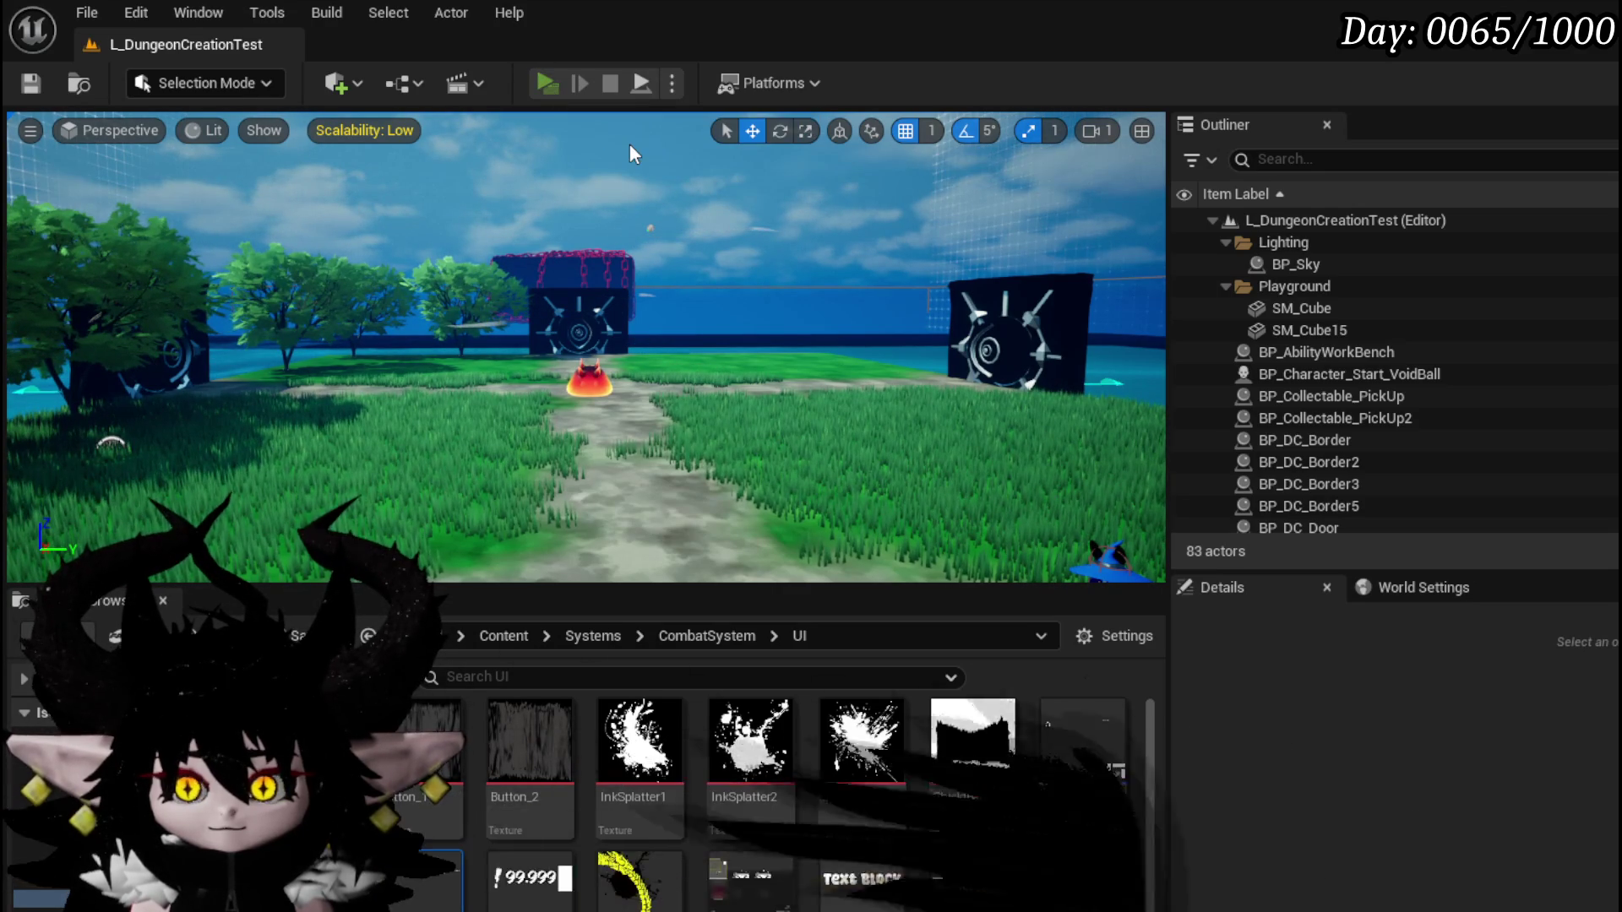
{"action": "key", "text": "w"}
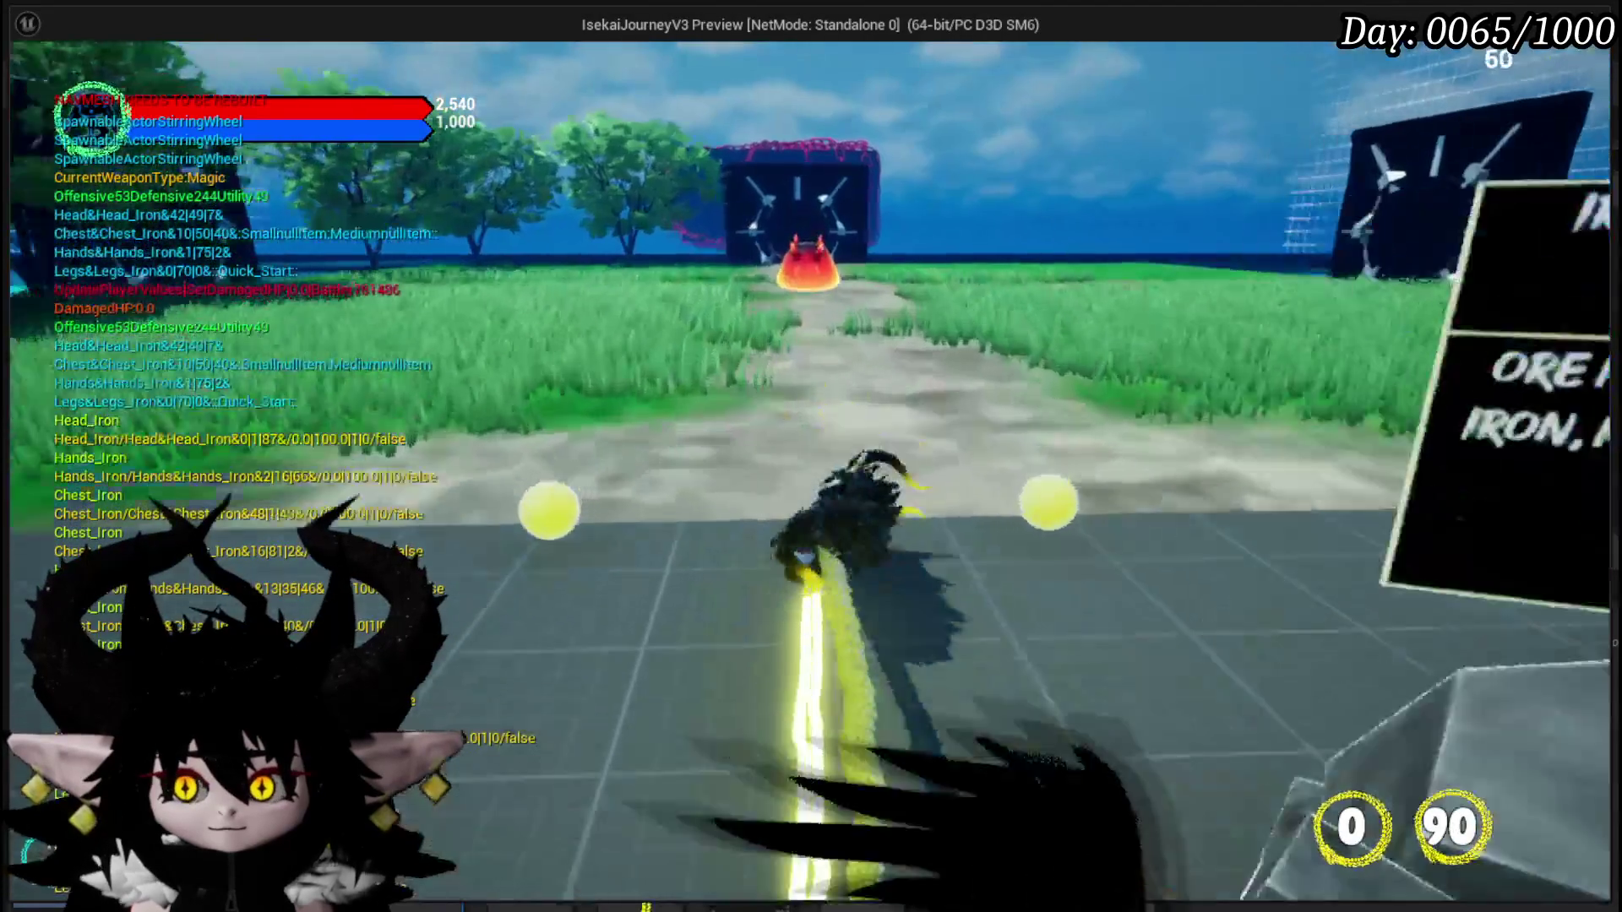
{"action": "key", "text": "w"}
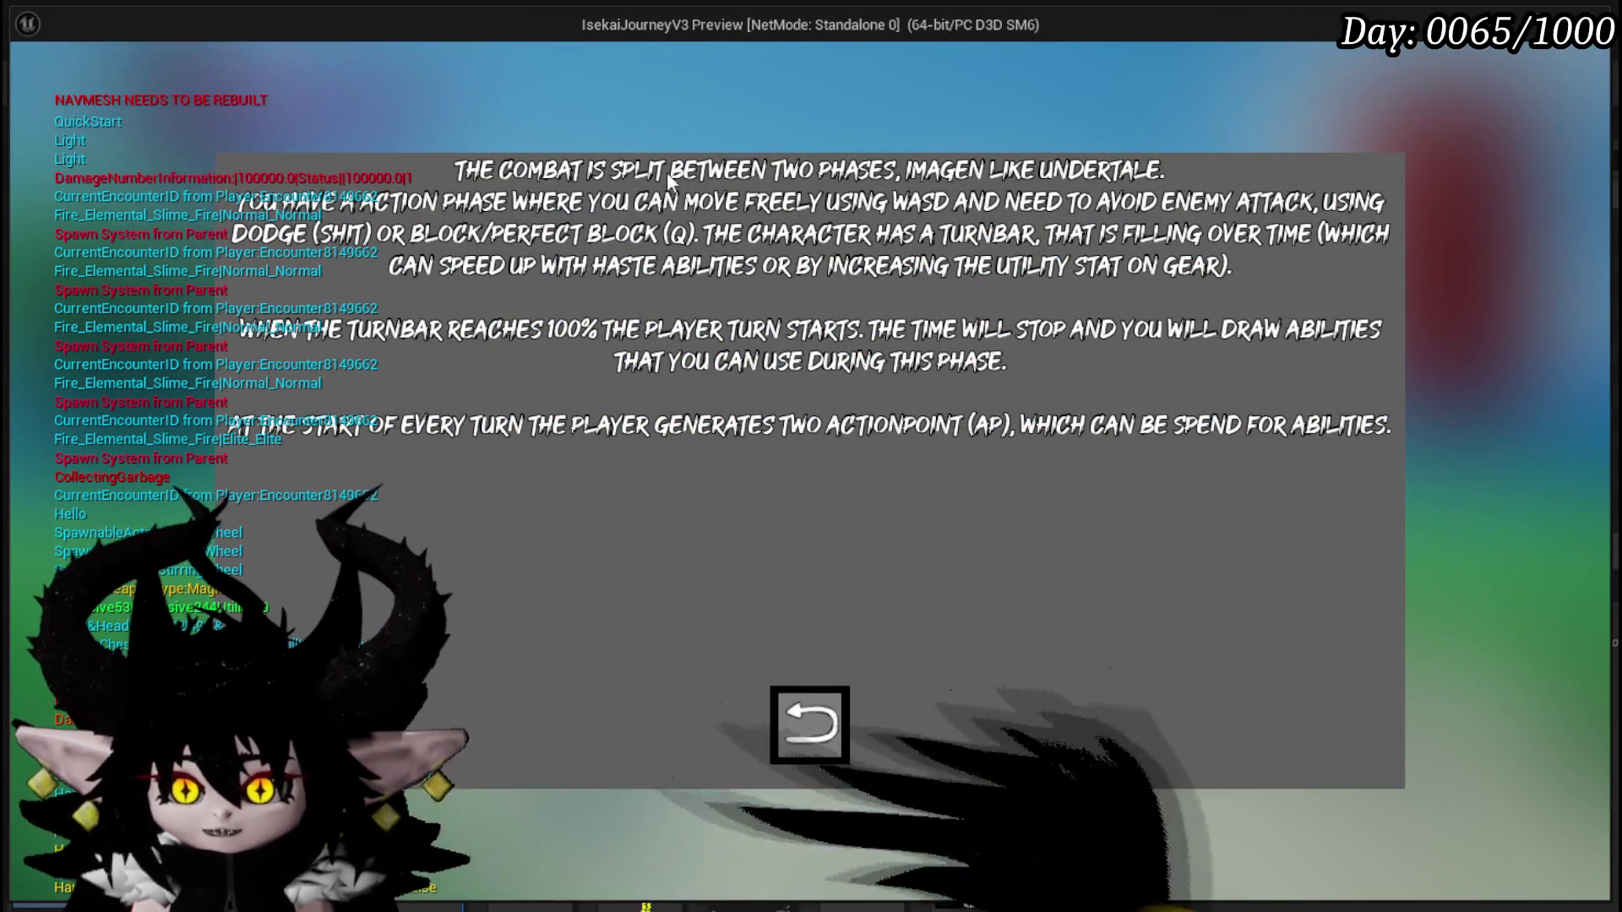
{"action": "left_click", "coordinate": [811, 728]}
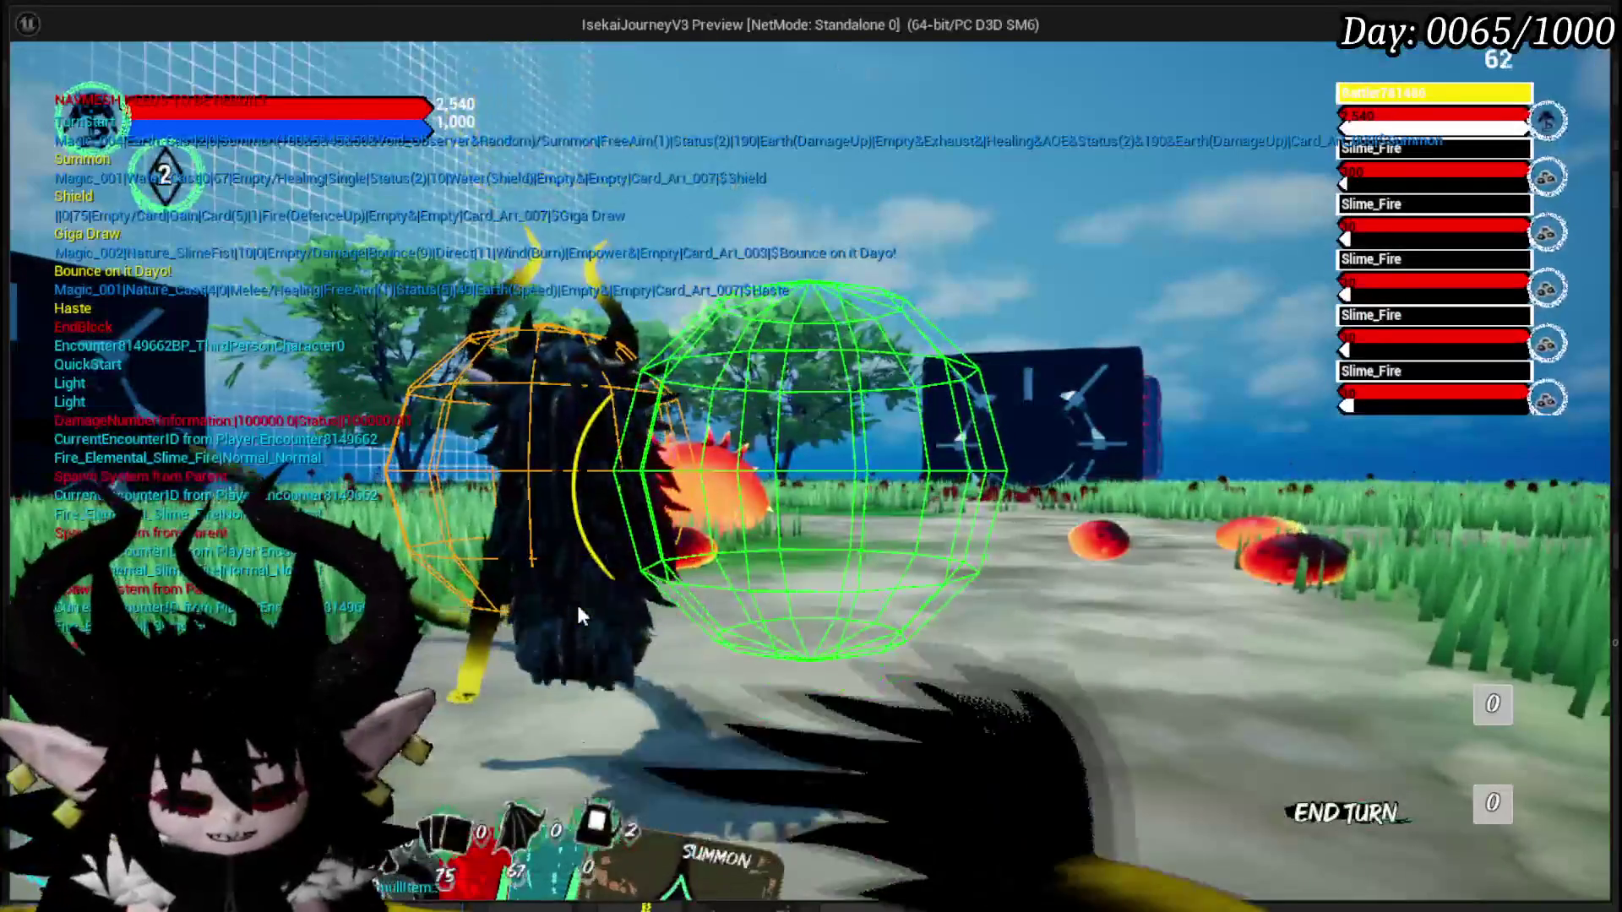
{"action": "key", "text": "Escape"}
{"action": "left_click", "coordinate": [37, 91]}
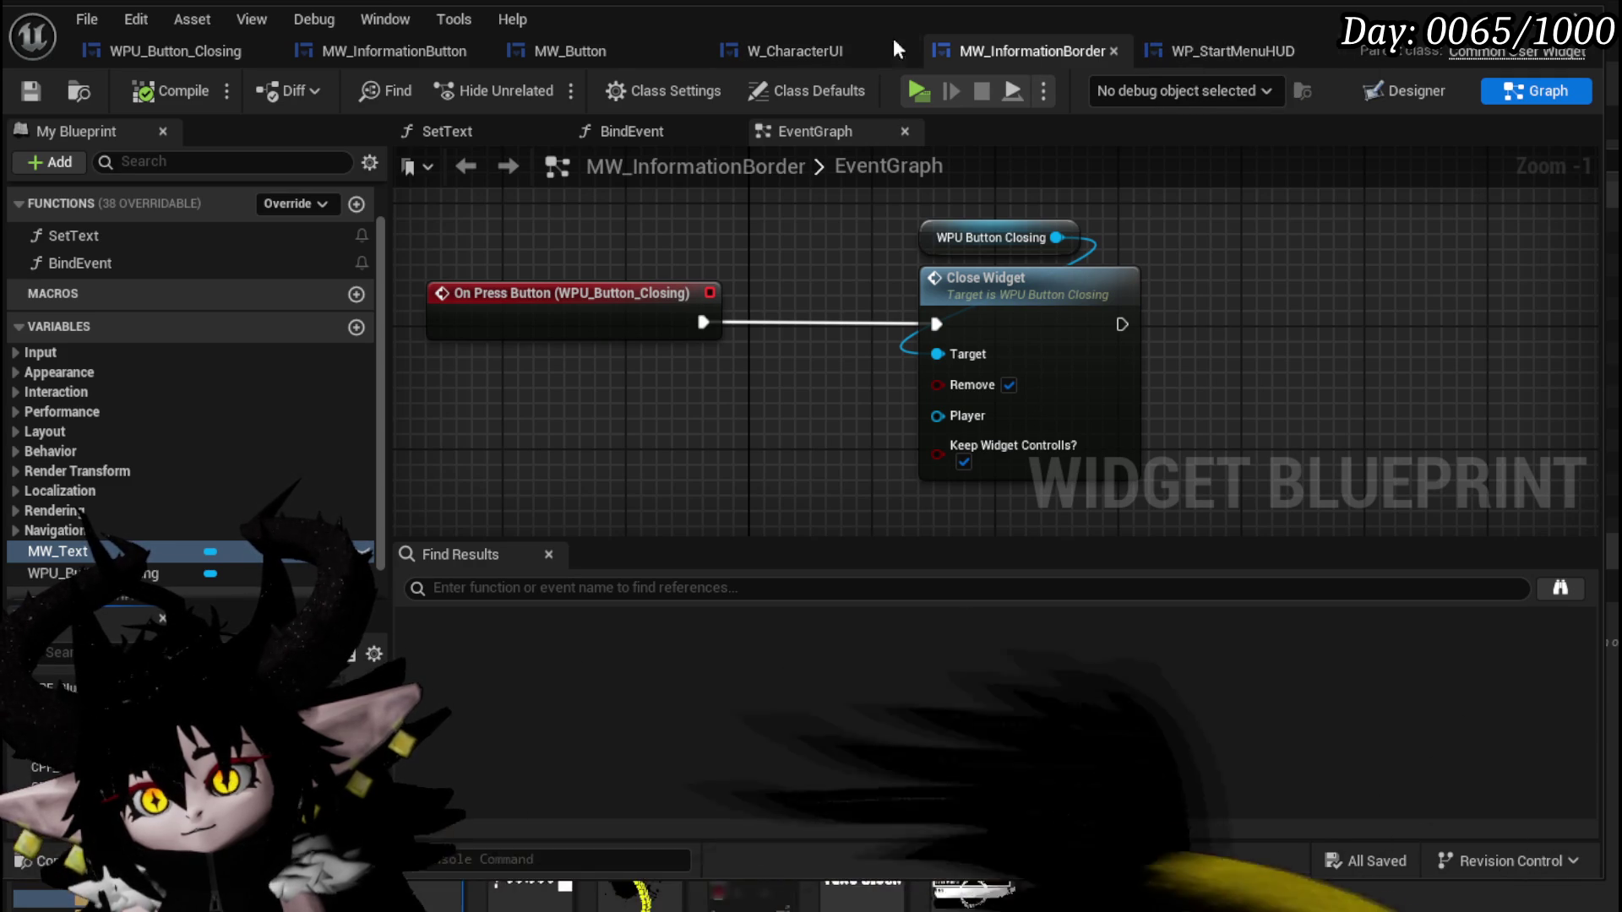
Open the W_CharacterUI widget's BuildActionBox graph and scroll to the combat explanation string.
{"action": "left_click", "coordinate": [392, 44]}
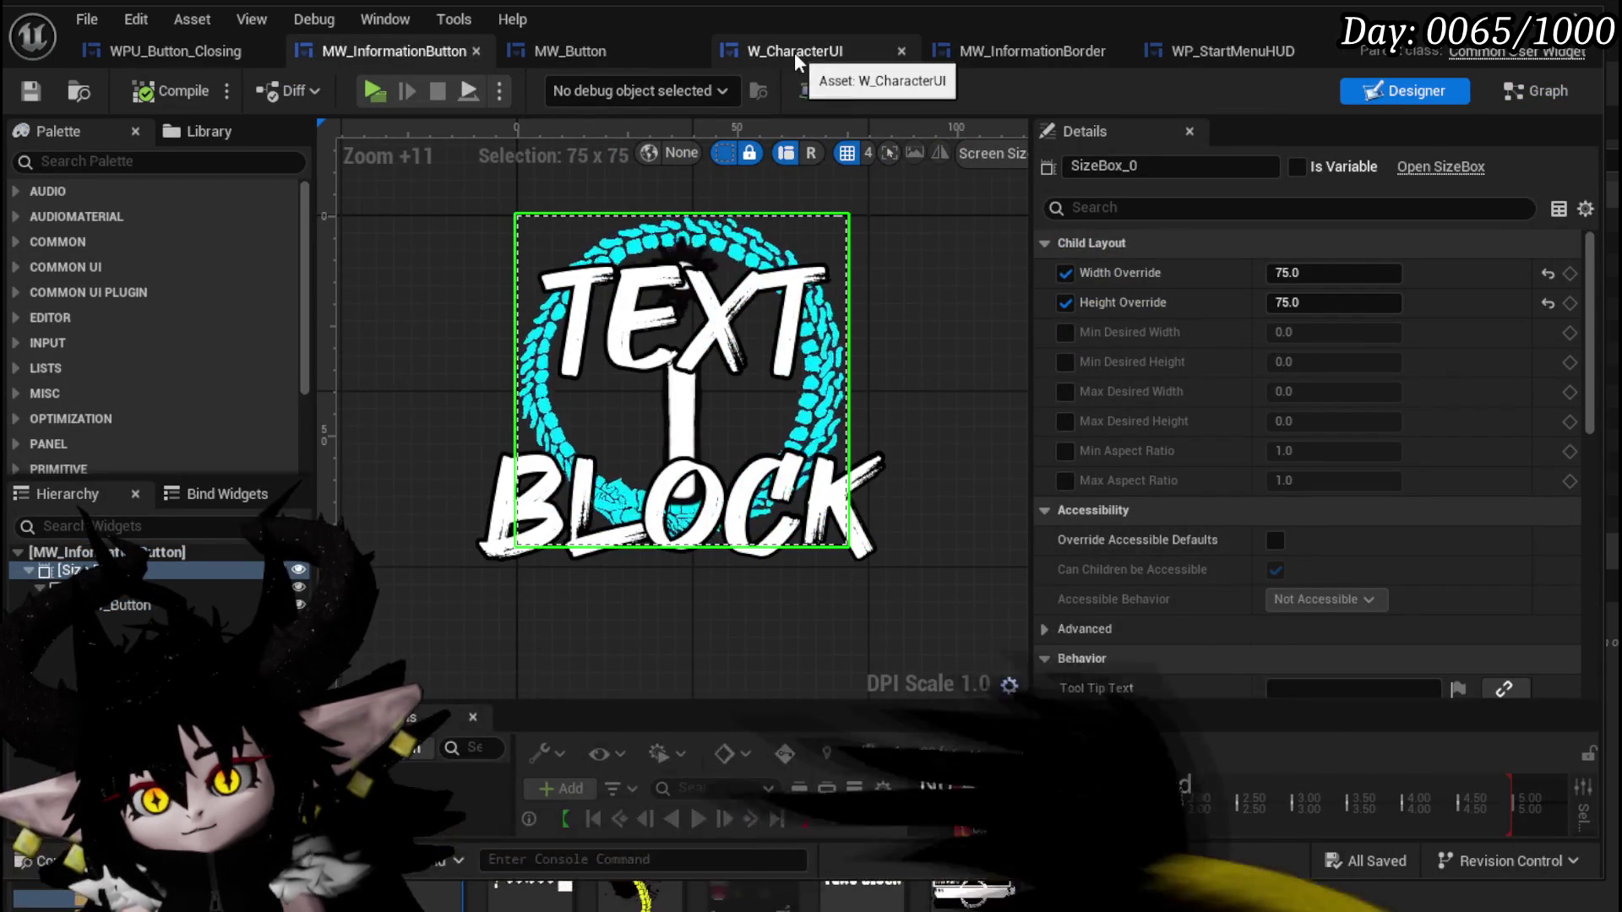
{"action": "left_click", "coordinate": [794, 52]}
{"action": "left_click", "coordinate": [1547, 90]}
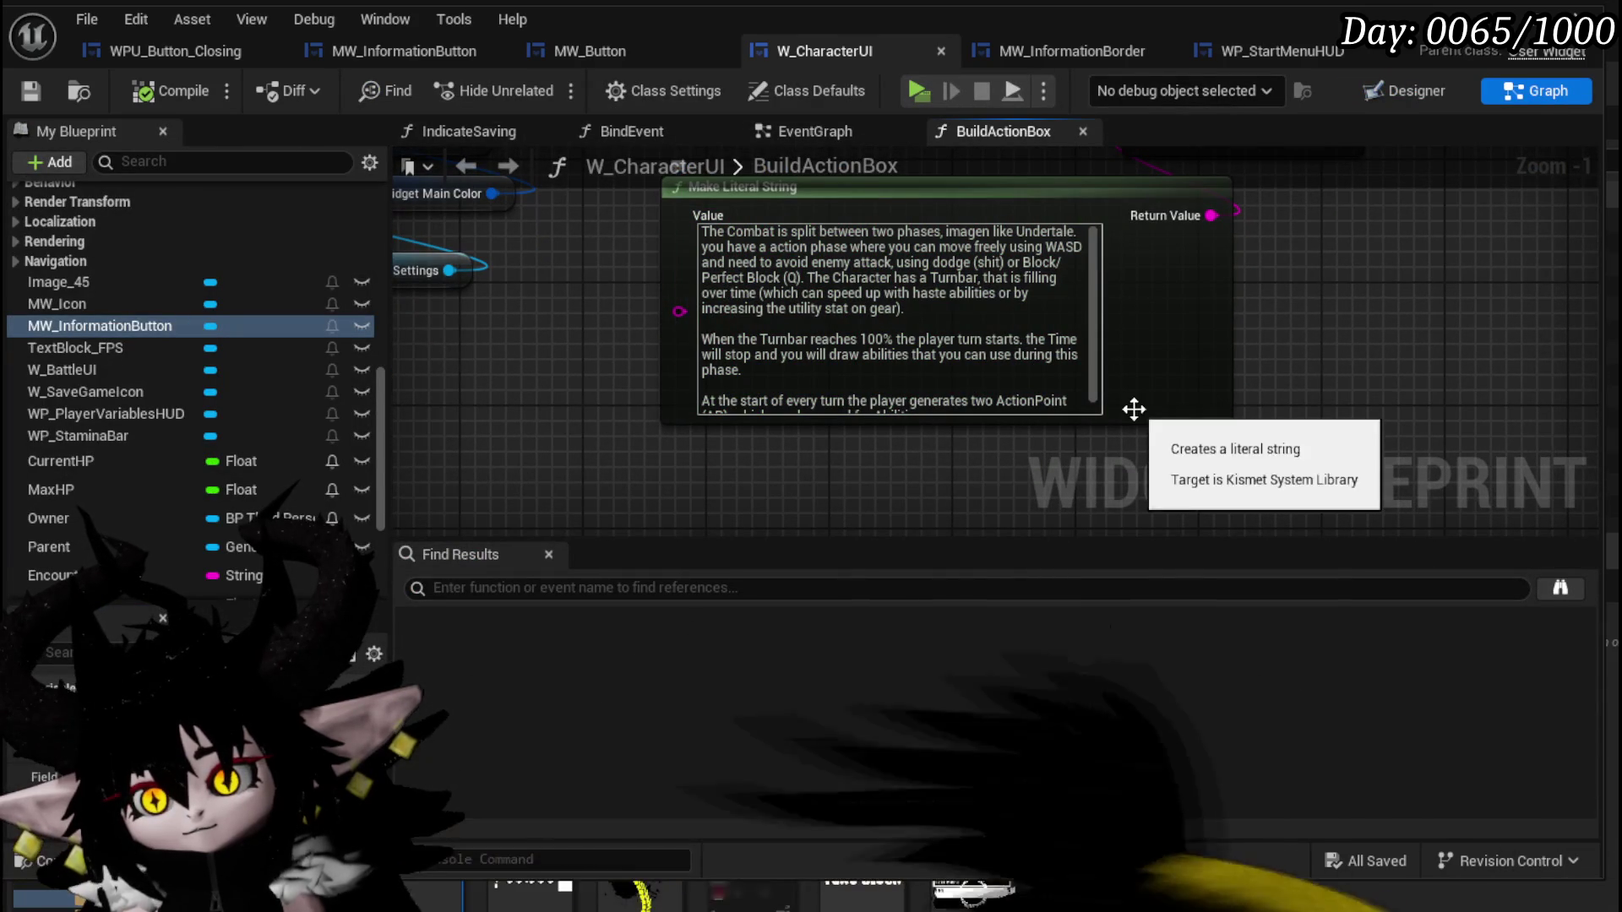
{"action": "scroll", "coordinate": [1095, 383], "scroll_direction": "down", "scroll_amount": 1}
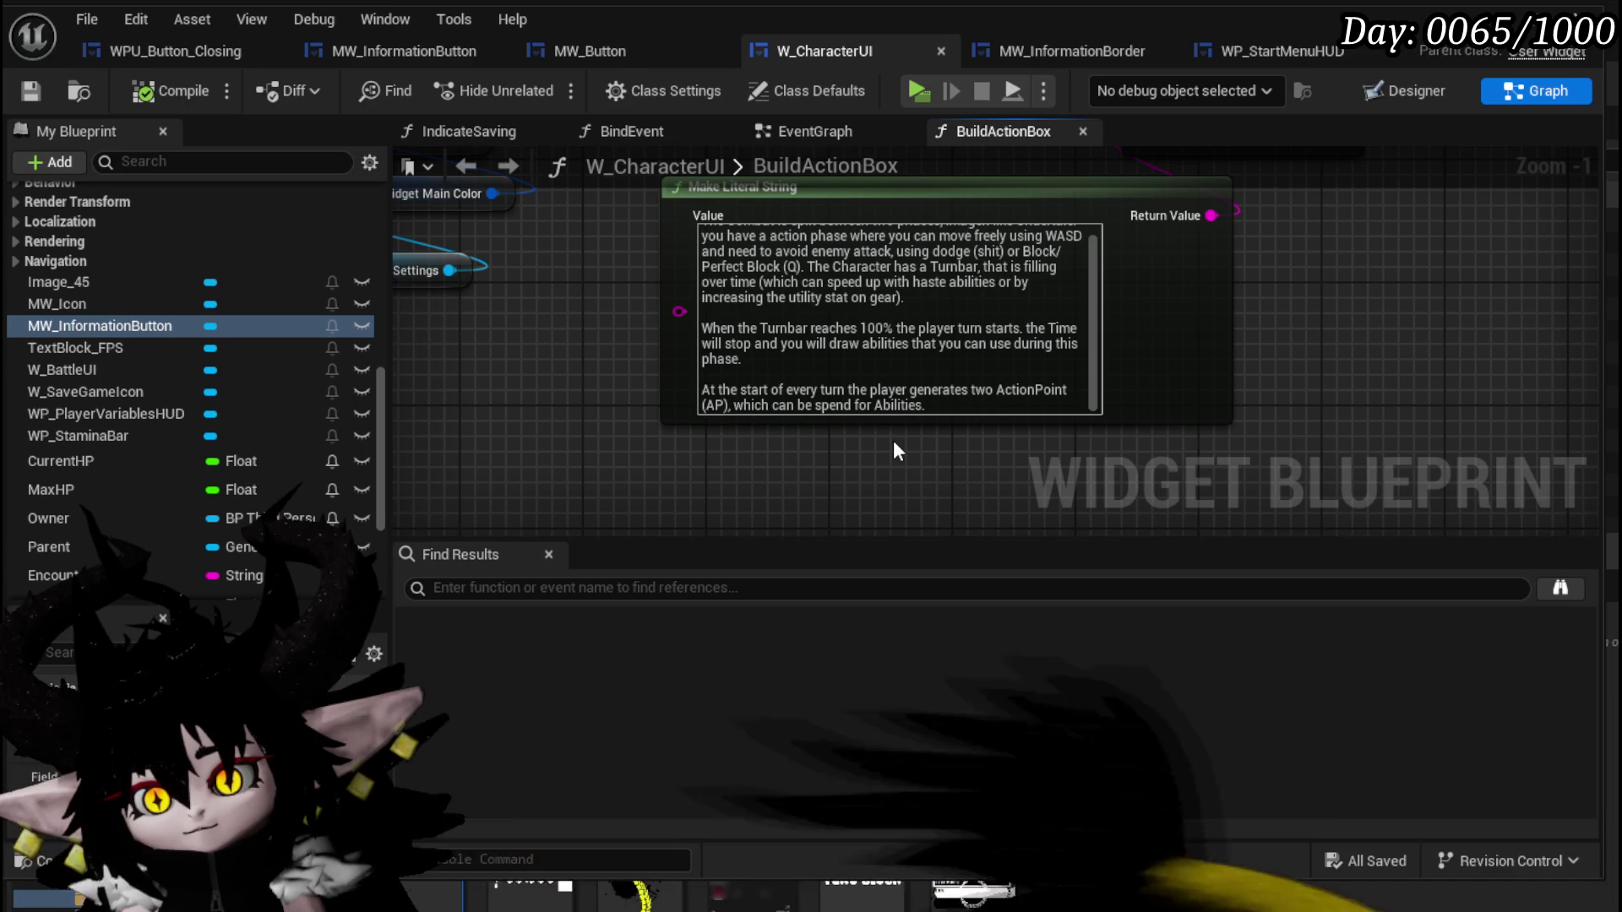
Start appending a leftover Action Points sentence after 'Abilities' in the Make Literal String value.
{"action": "left_click", "coordinate": [948, 406]}
{"action": "left_click", "coordinate": [951, 406]}
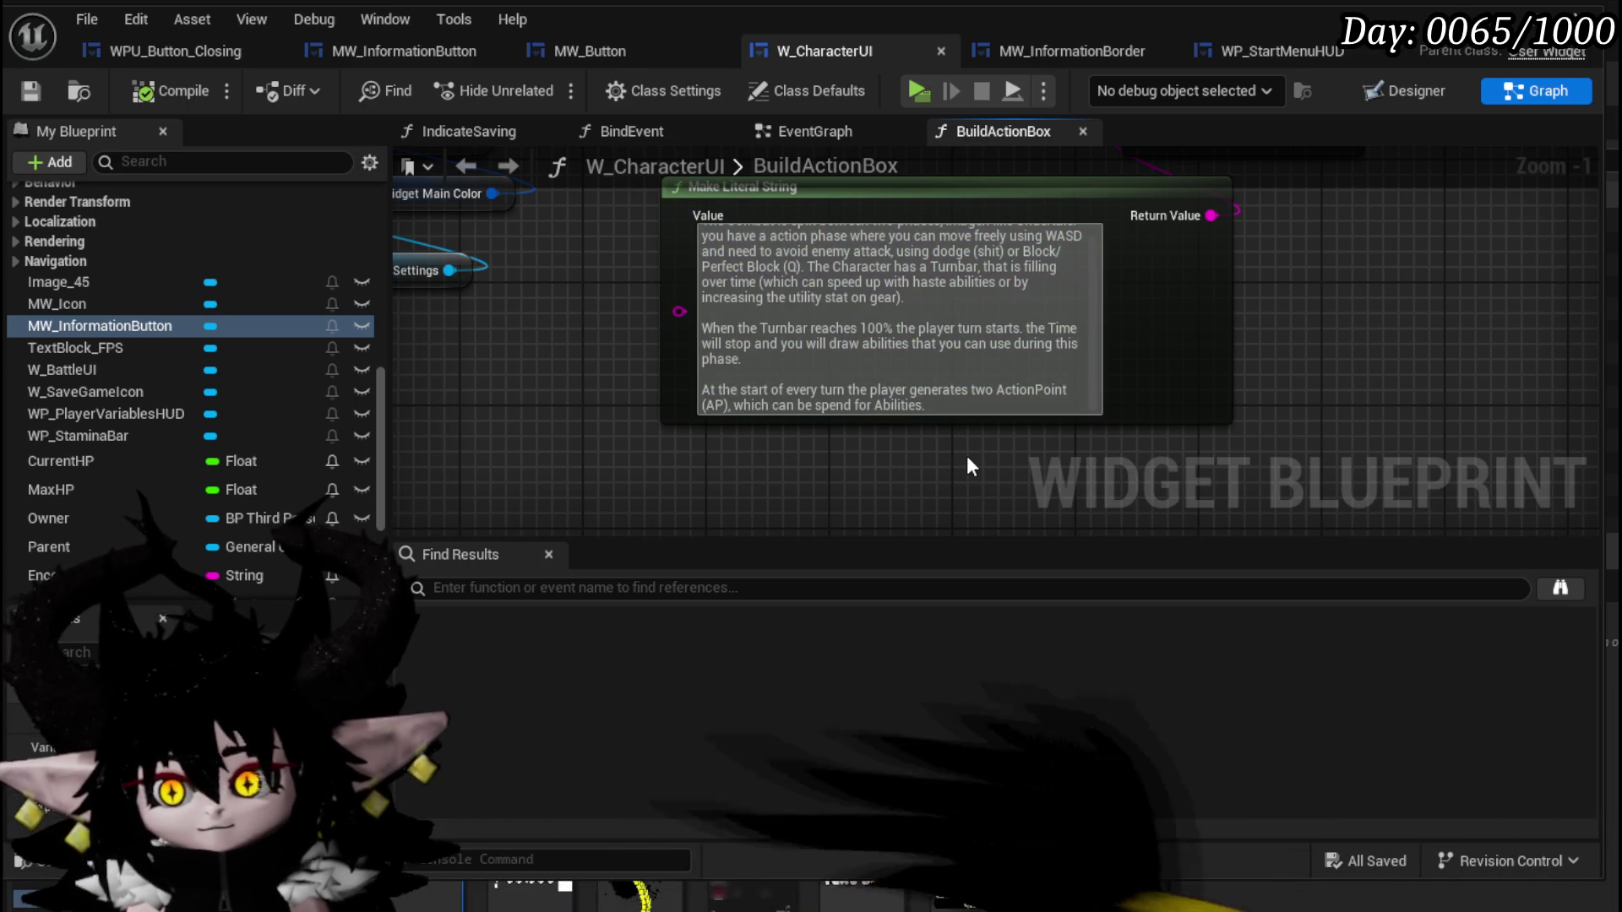
{"action": "type", "text": " Left over"}
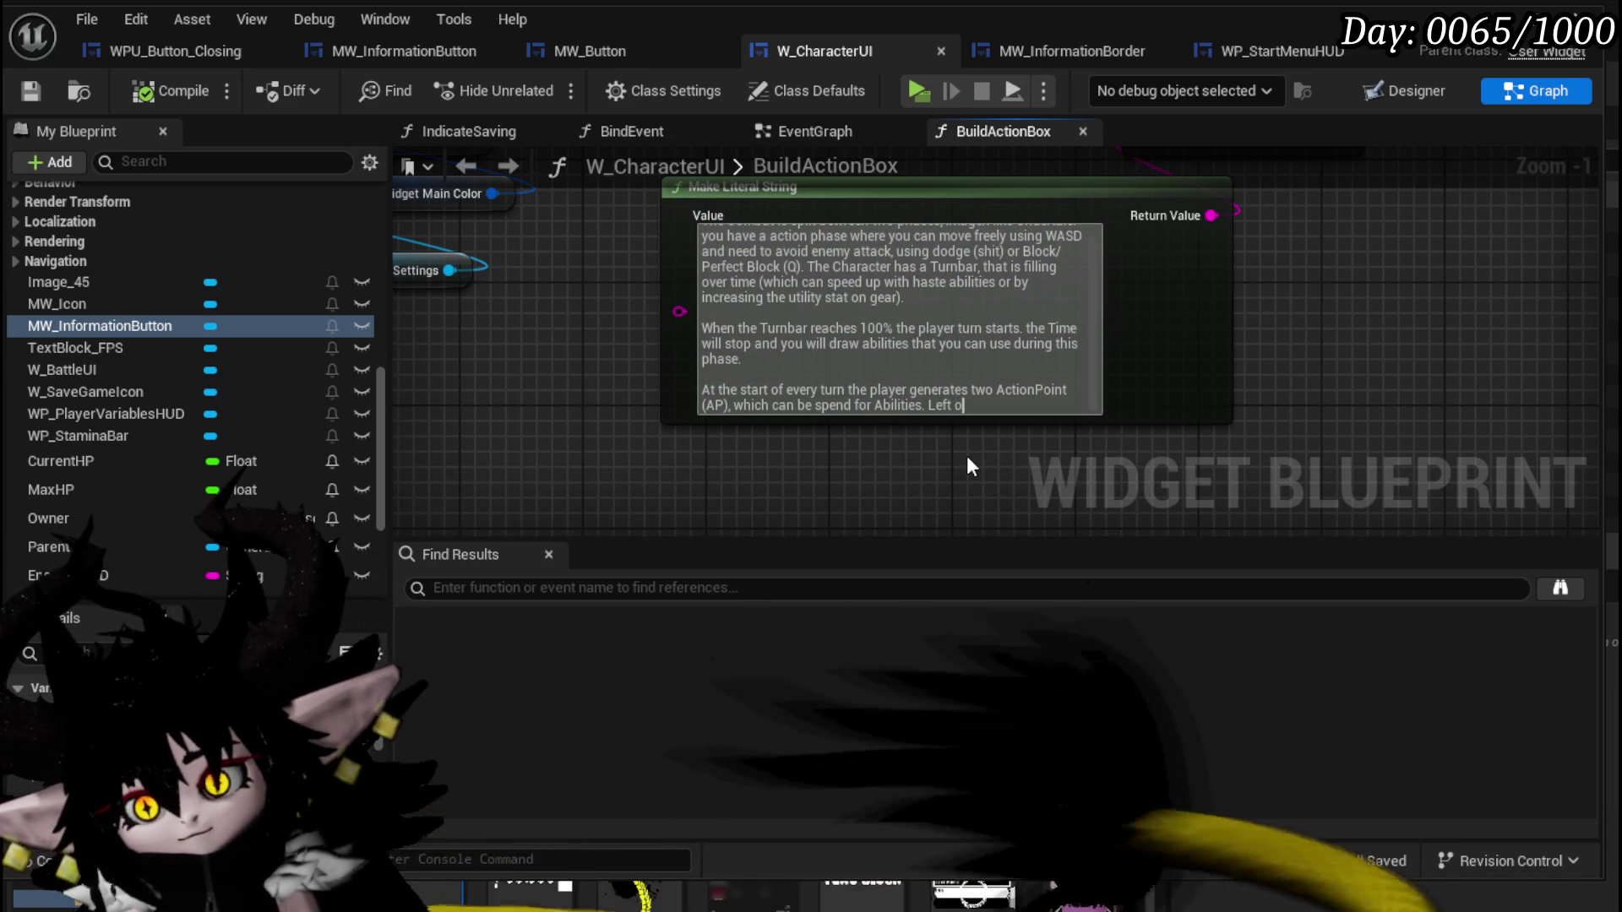
{"action": "key", "text": "BackSpace"}
{"action": "key", "text": "BackSpace"}
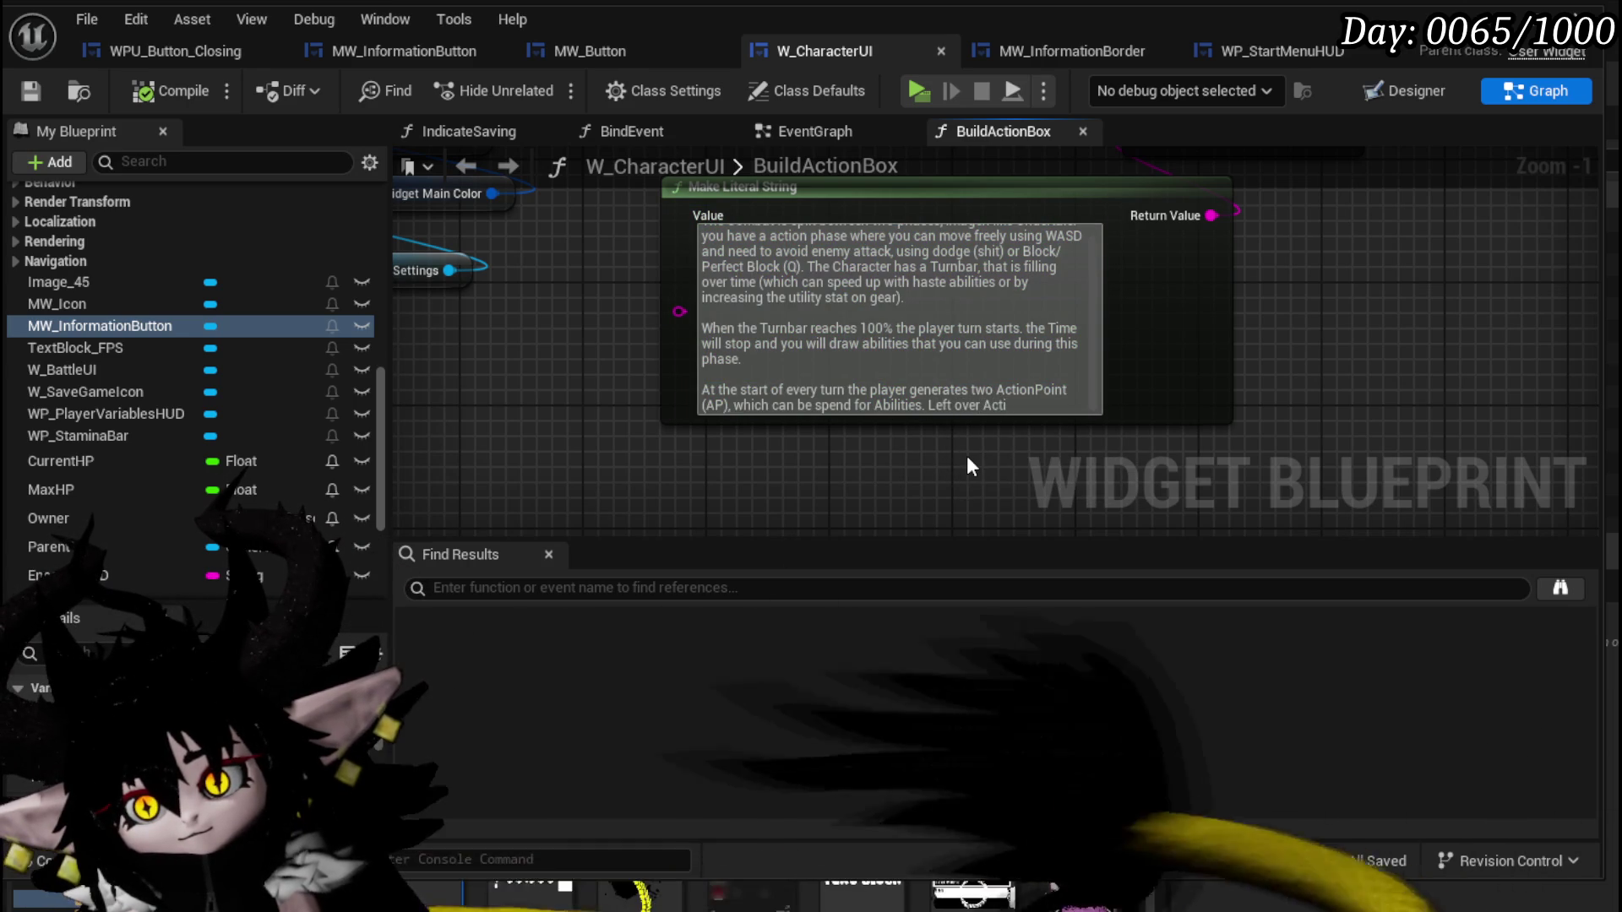